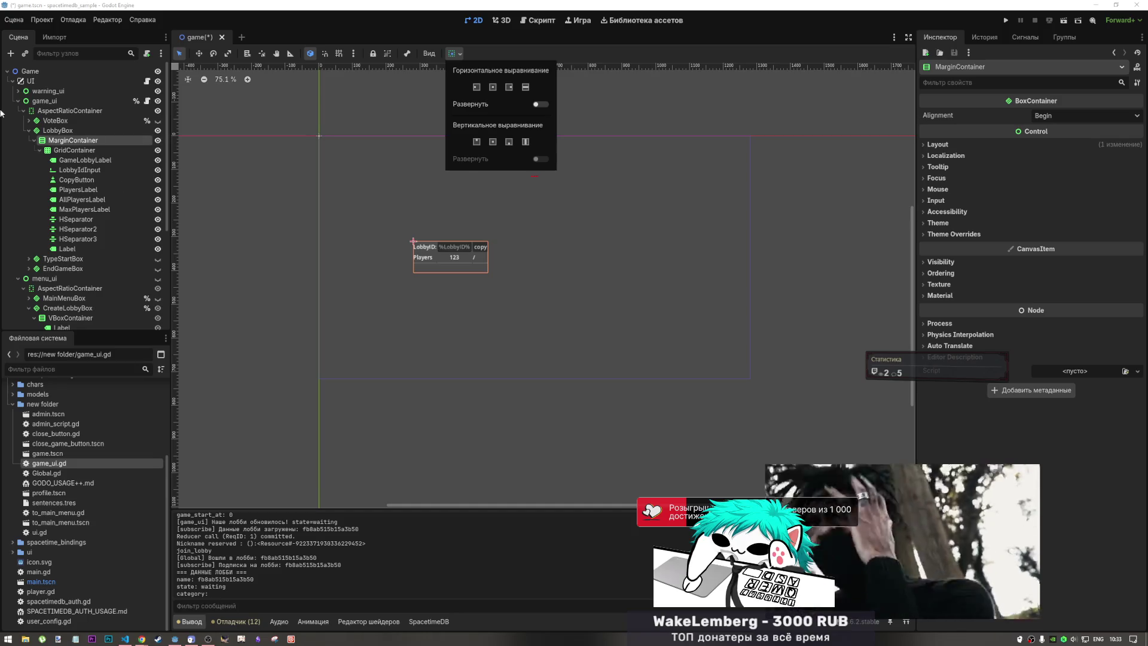
- Duplicate the lobby info GridContainer as GridContainer2
{"action": "left_click", "coordinate": [42, 153]}
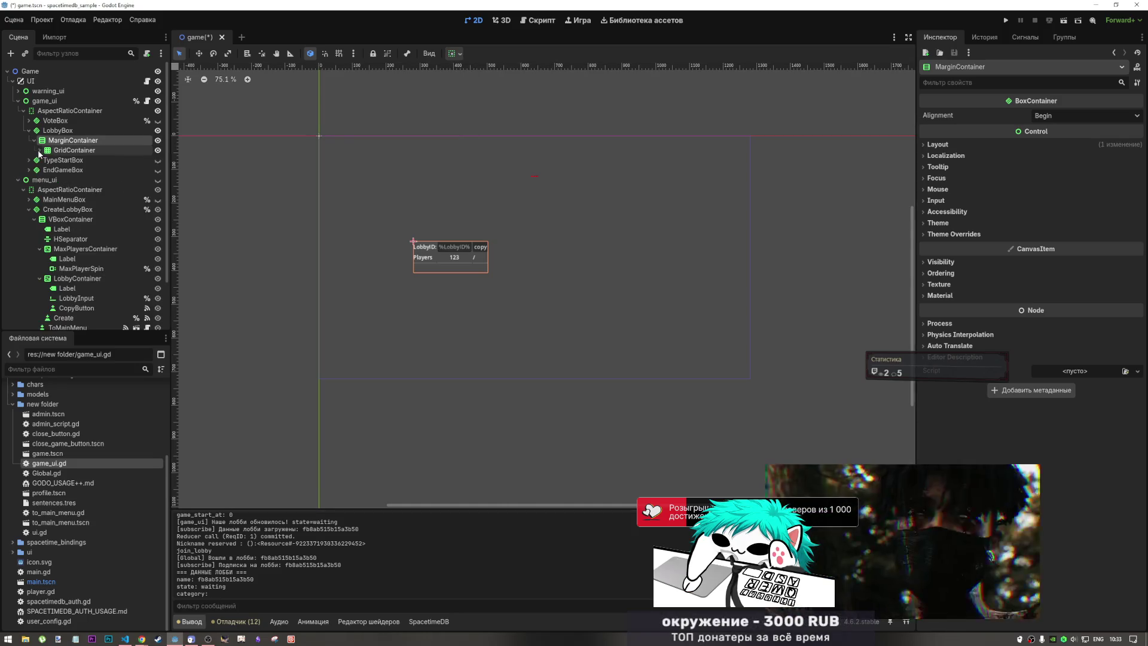
{"action": "left_click", "coordinate": [59, 150]}
{"action": "key", "text": "ctrl+d"}
- Set GridContainer2's Columns to 2 and inspect its copied labels
{"action": "left_click", "coordinate": [65, 180]}
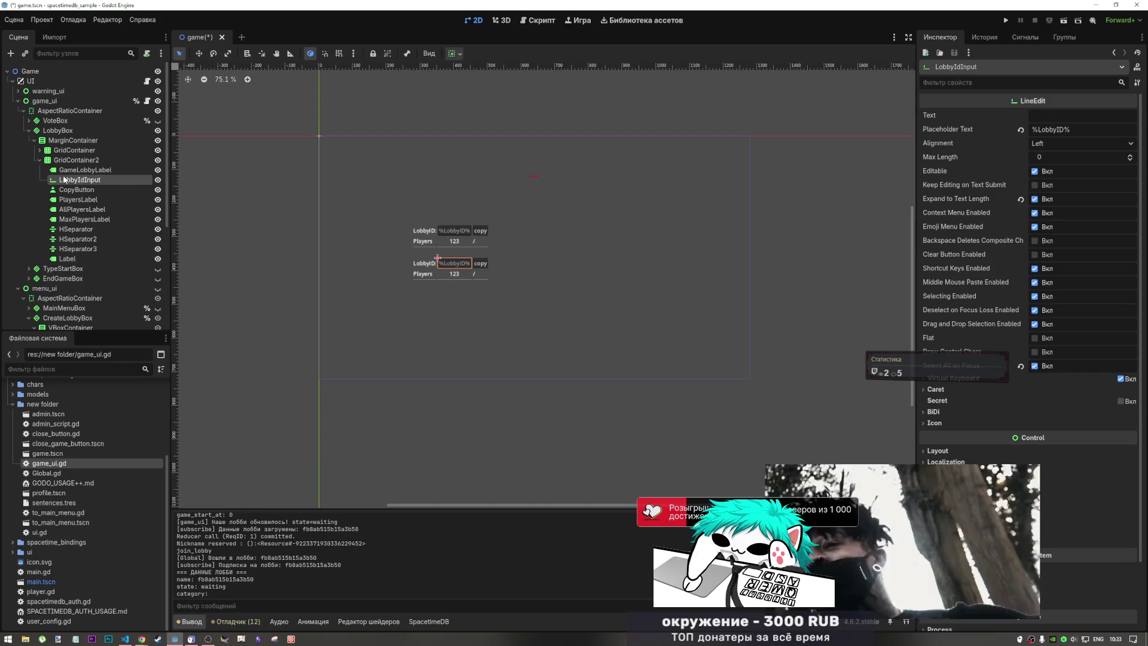
{"action": "left_click", "coordinate": [59, 171]}
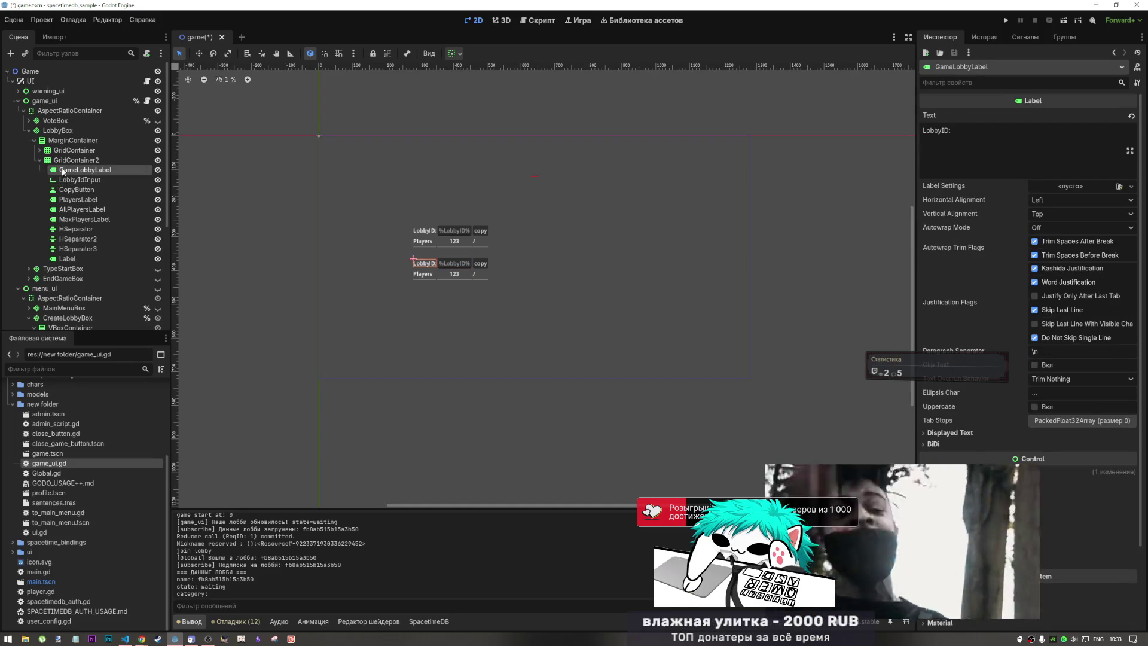
{"action": "left_click", "coordinate": [75, 160]}
{"action": "left_click", "coordinate": [1137, 118]}
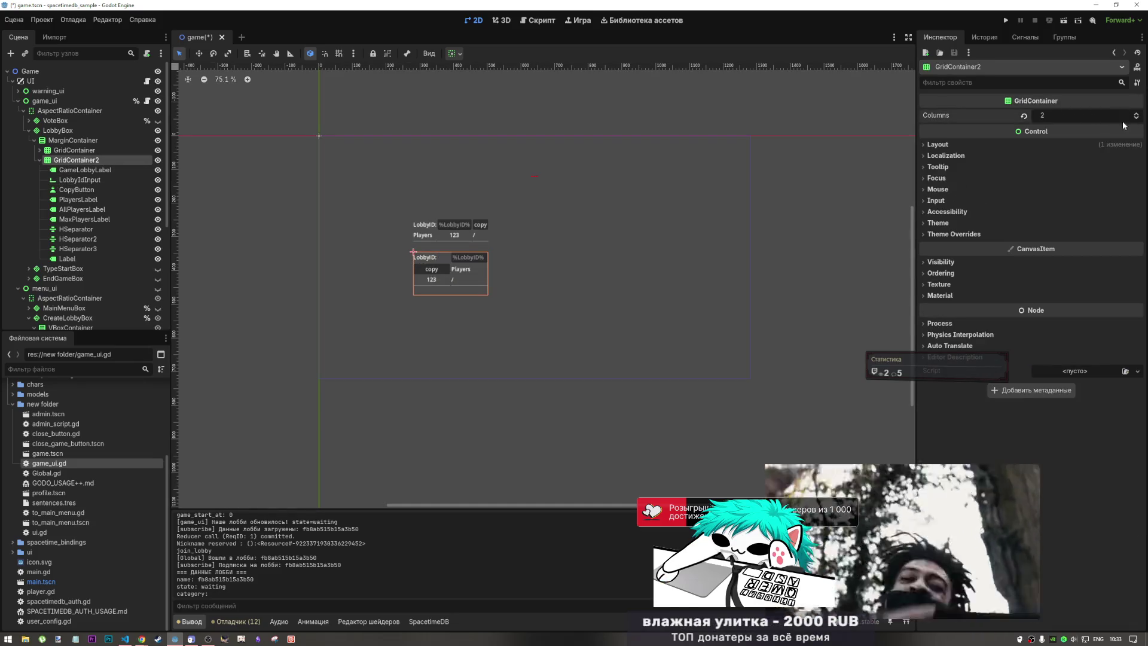
{"action": "left_click", "coordinate": [85, 180]}
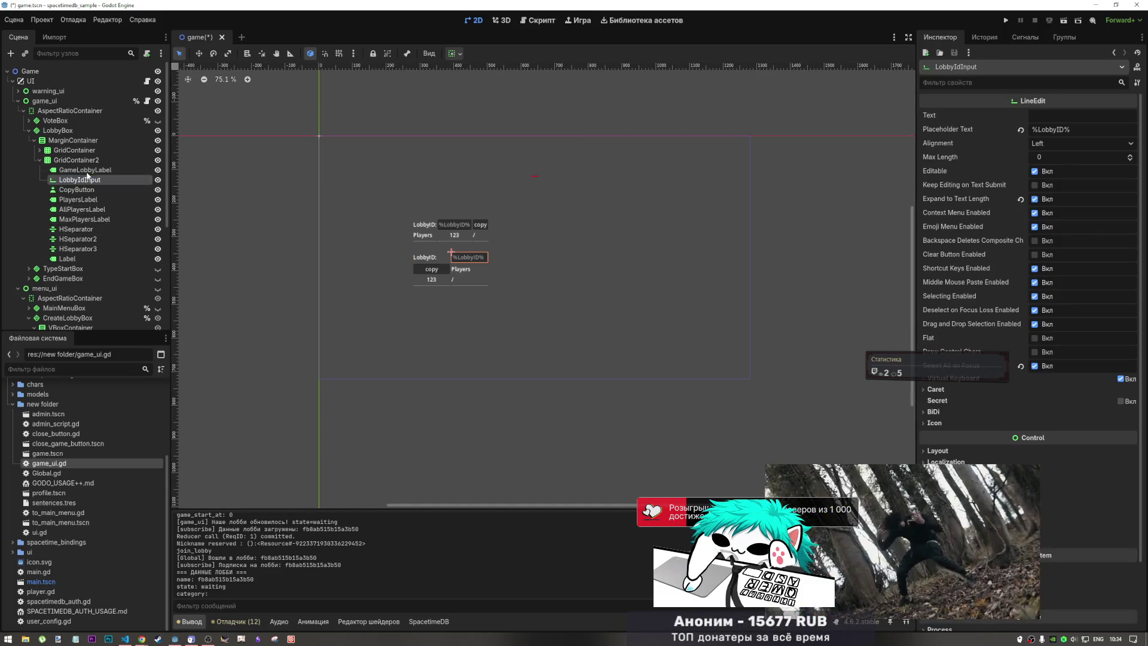
{"action": "left_click", "coordinate": [84, 170]}
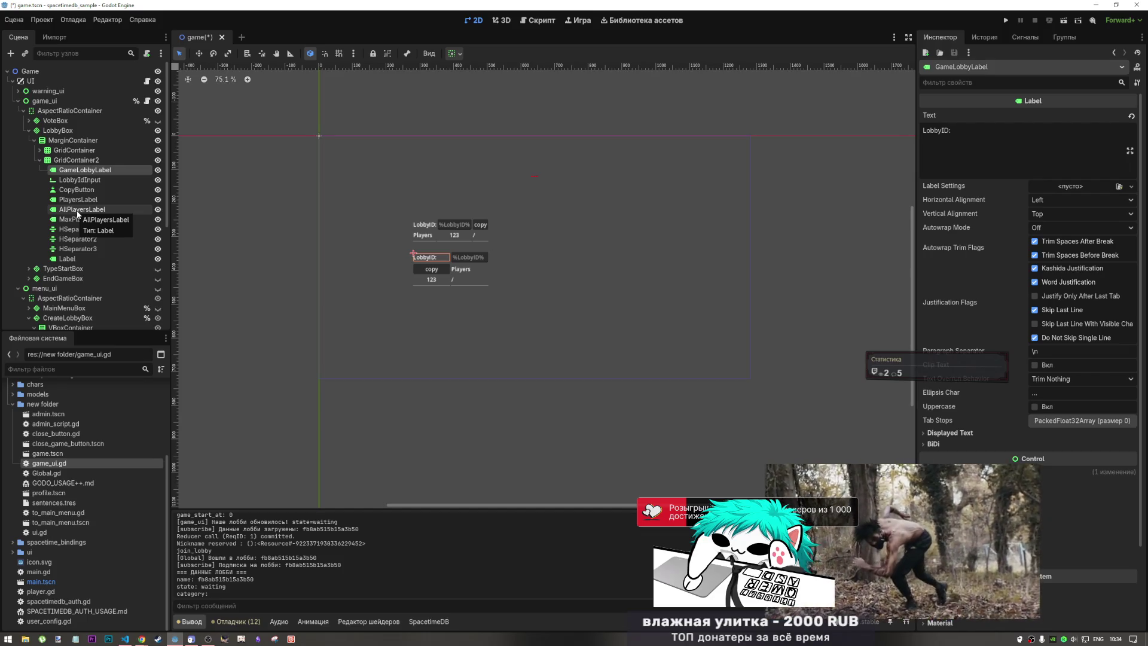
{"action": "left_click", "coordinate": [76, 166]}
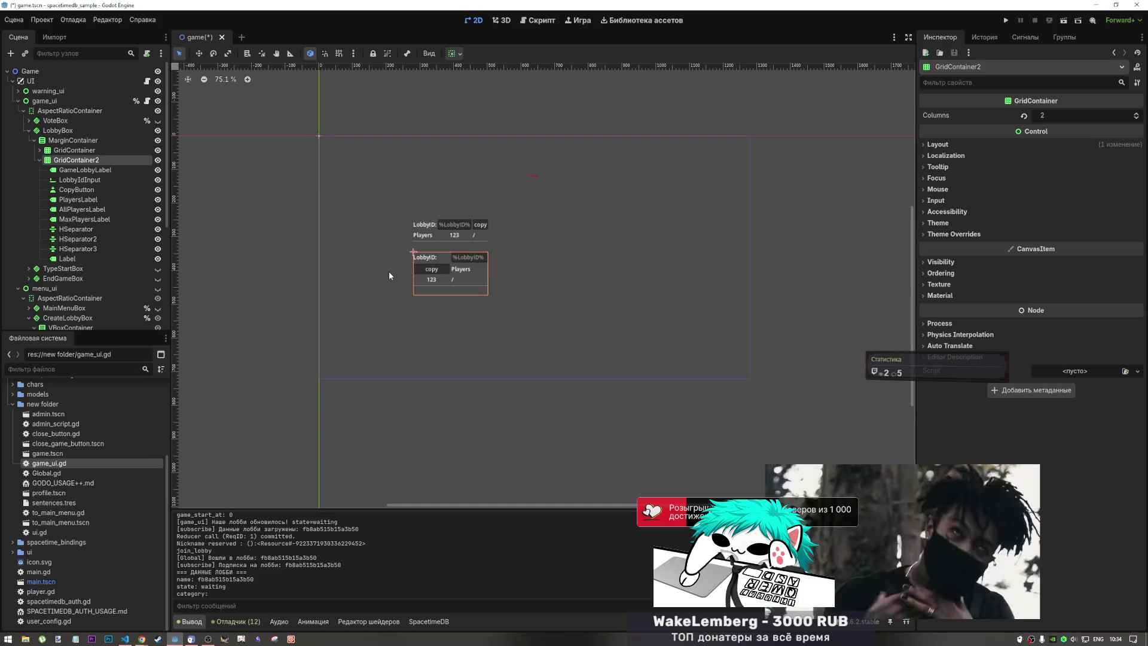
- Delete GridContainer2 with its children, then expand the original GridContainer
{"action": "left_click", "coordinate": [257, 273]}
{"action": "left_click", "coordinate": [76, 160]}
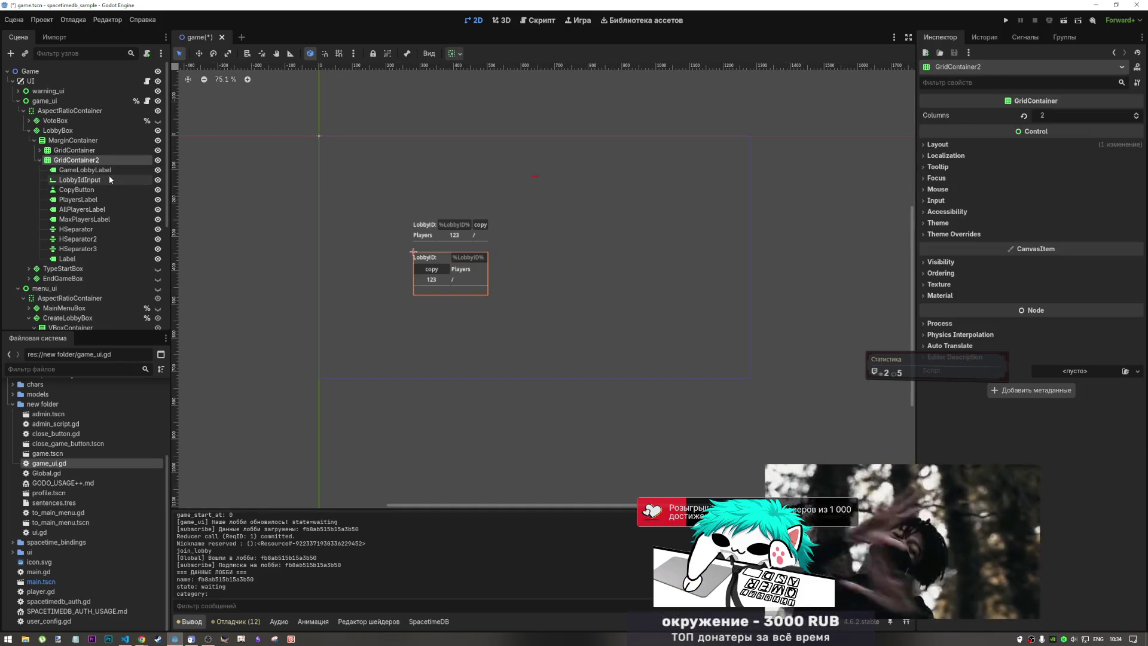
{"action": "left_click", "coordinate": [79, 180]}
{"action": "left_click", "coordinate": [77, 189]}
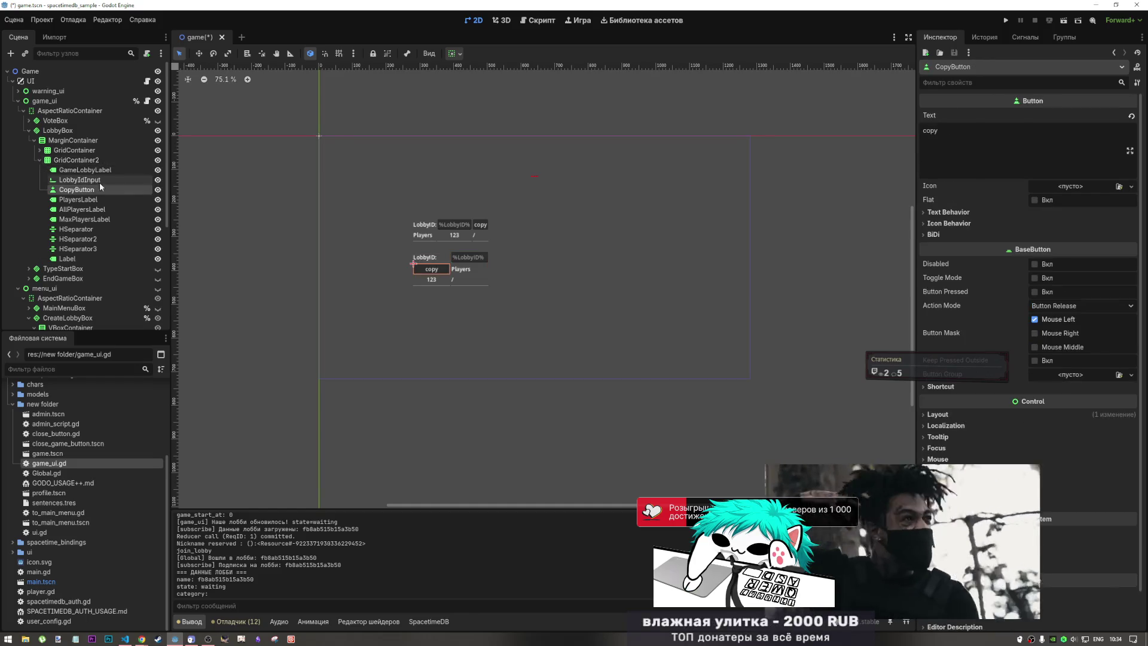
{"action": "key", "text": "Delete"}
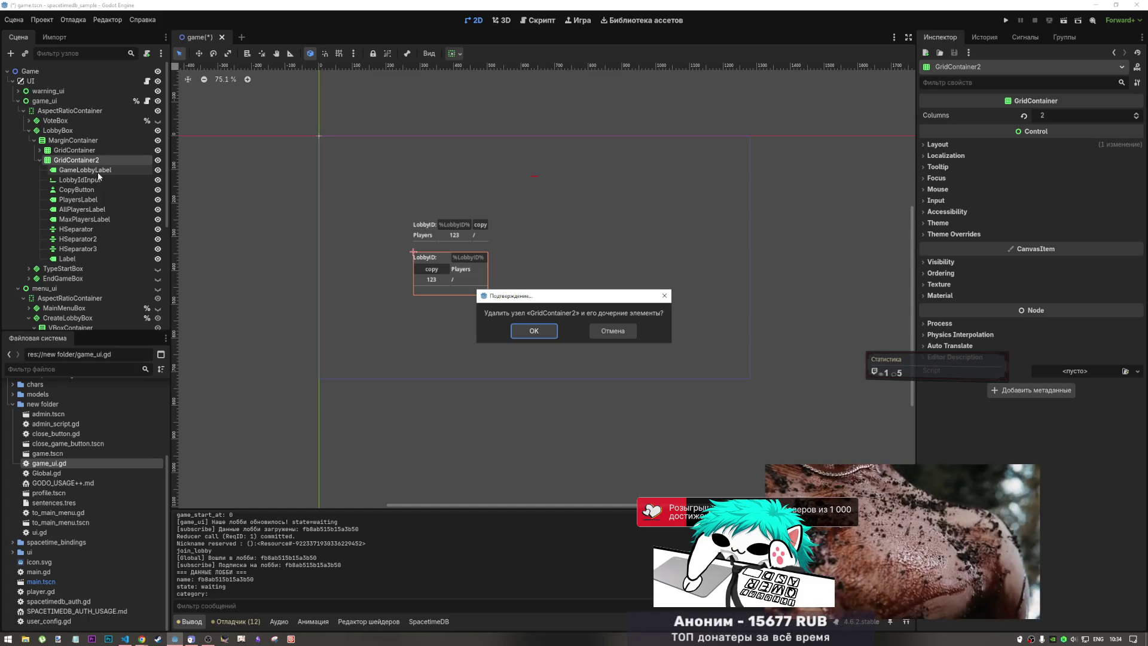
{"action": "key", "text": "Return"}
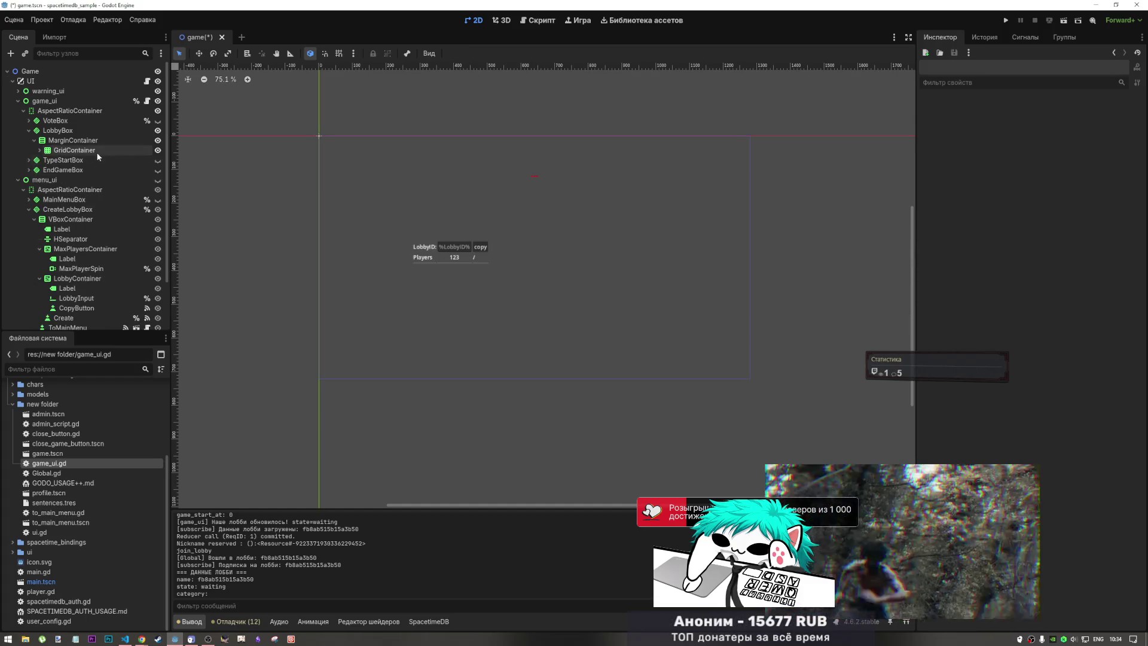
{"action": "left_click", "coordinate": [96, 152]}
{"action": "left_click", "coordinate": [39, 150]}
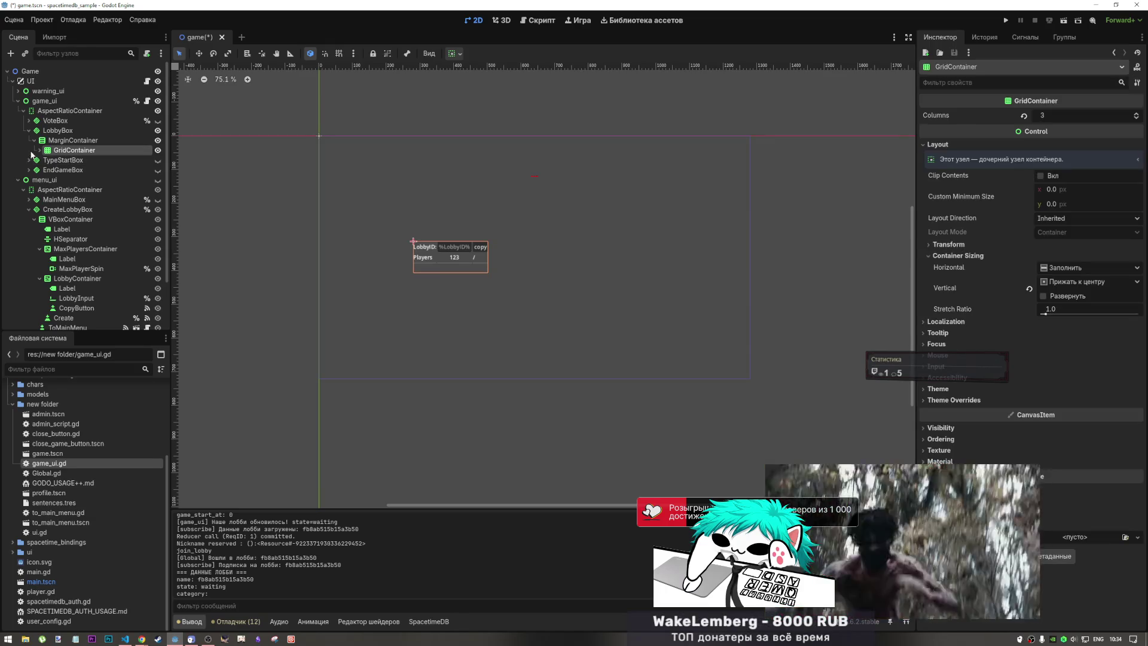
- Duplicate the grid as GridContainer2 and delete the empty Label from GridContainer
{"action": "left_click", "coordinate": [83, 247]}
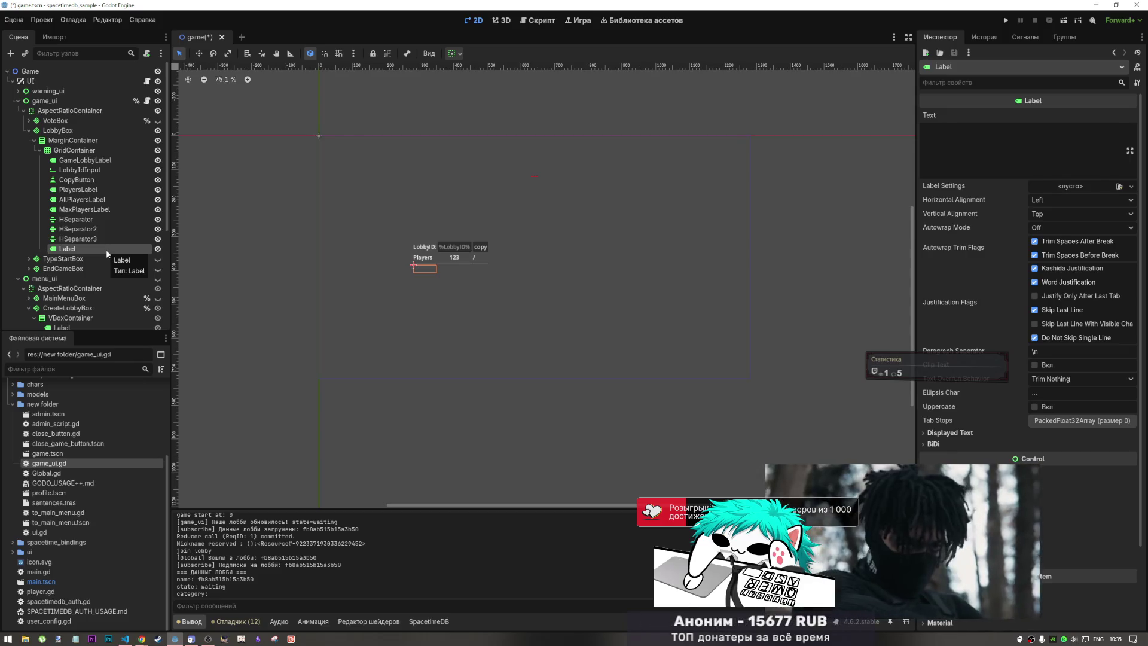
{"action": "key", "text": "ctrl+d"}
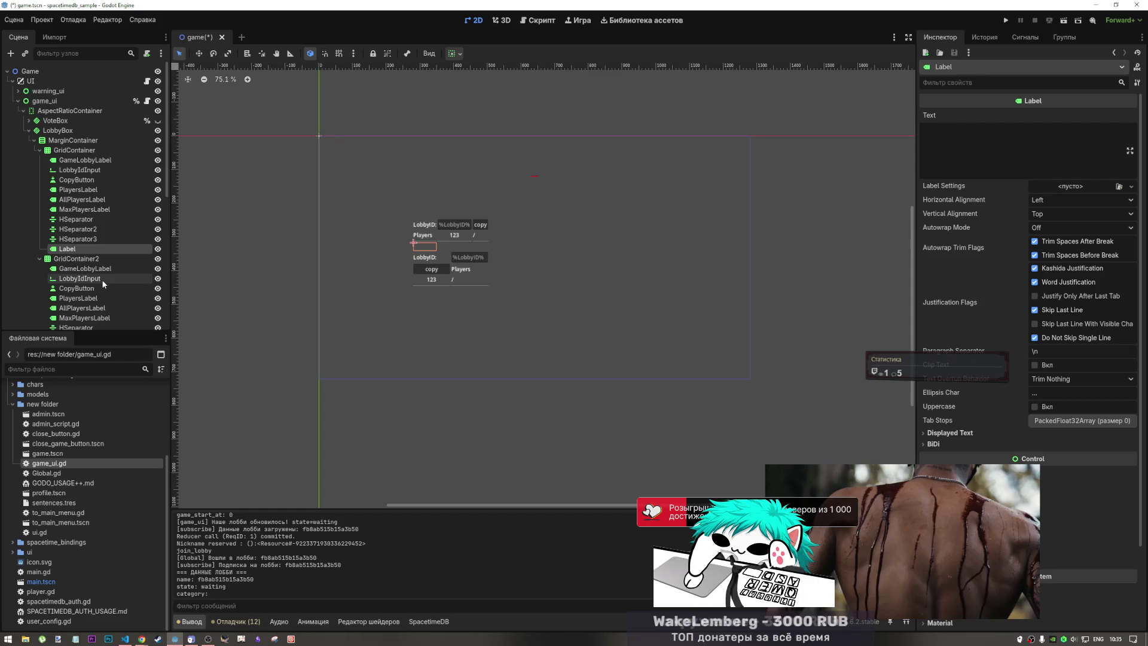
{"action": "key", "text": "Delete"}
{"action": "key", "text": "Return"}
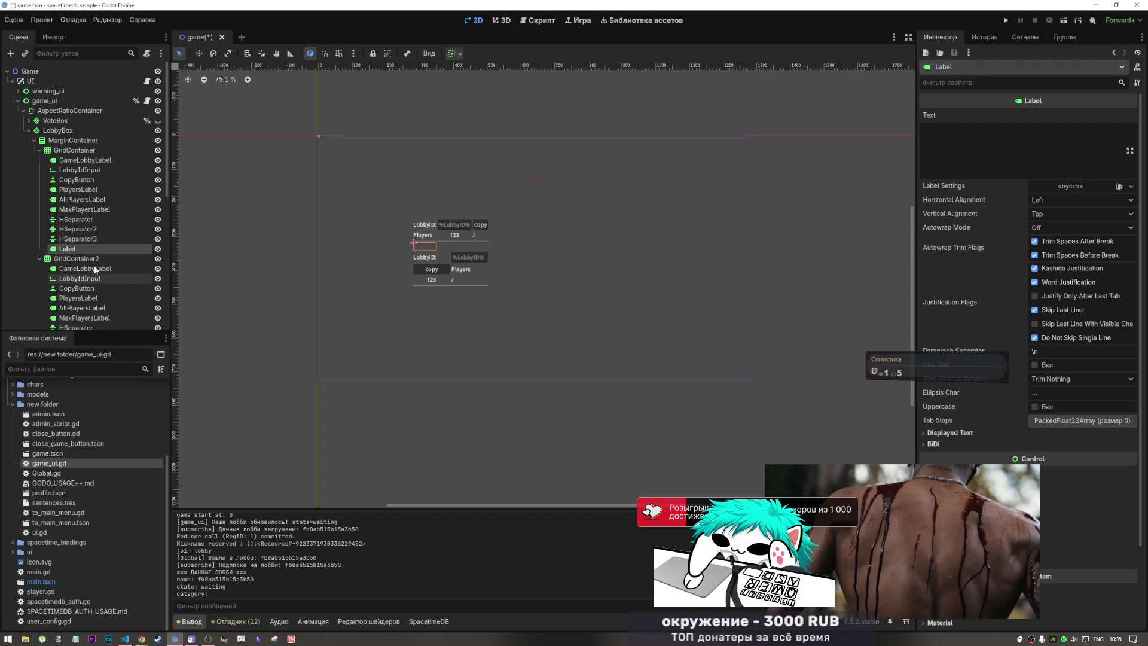
{"action": "left_click", "coordinate": [96, 249]}
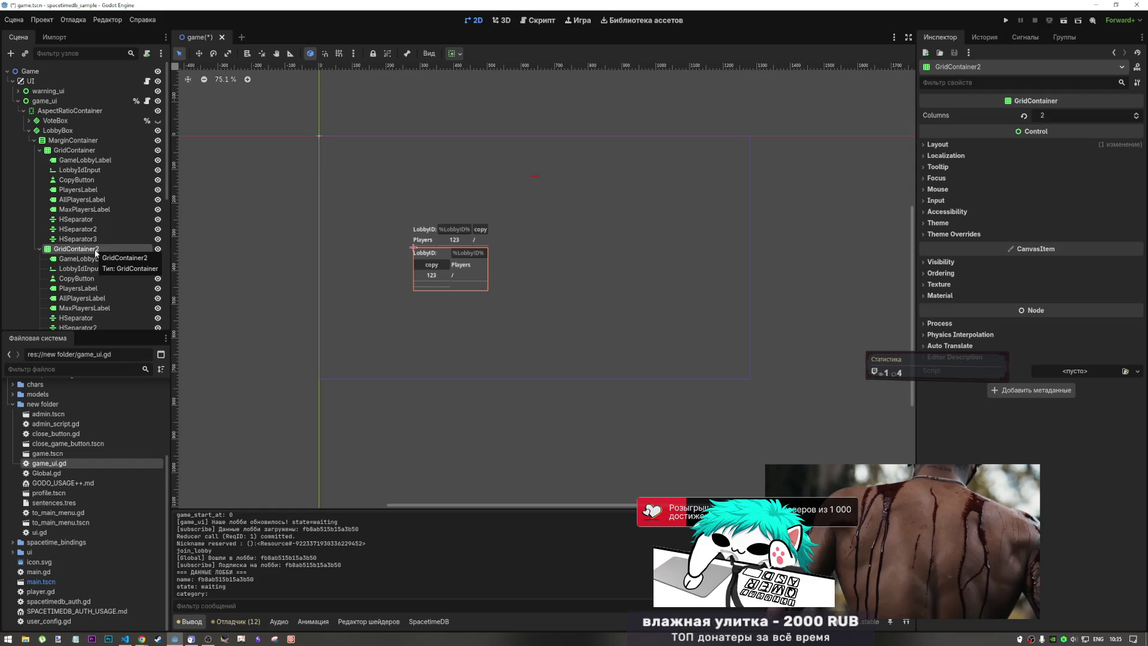
- Start adding a child node to MarginContainer, then bring up the SpacetimeDB tables page in the browser
{"action": "right_click", "coordinate": [94, 141]}
{"action": "left_click", "coordinate": [149, 148]}
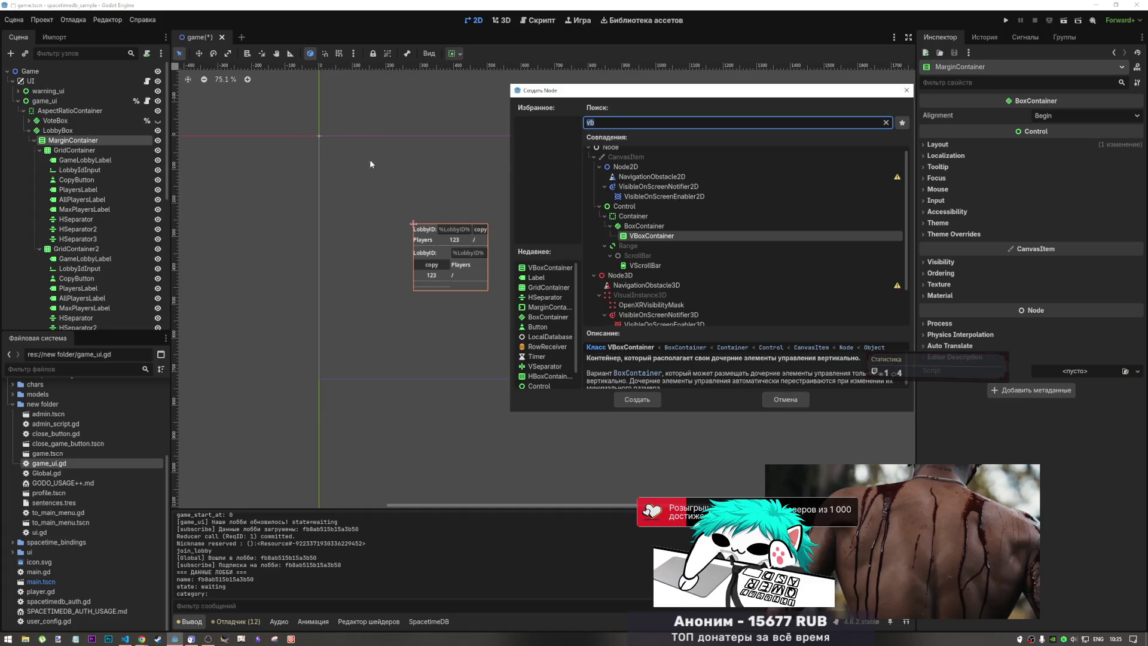
{"action": "left_click", "coordinate": [1027, 534]}
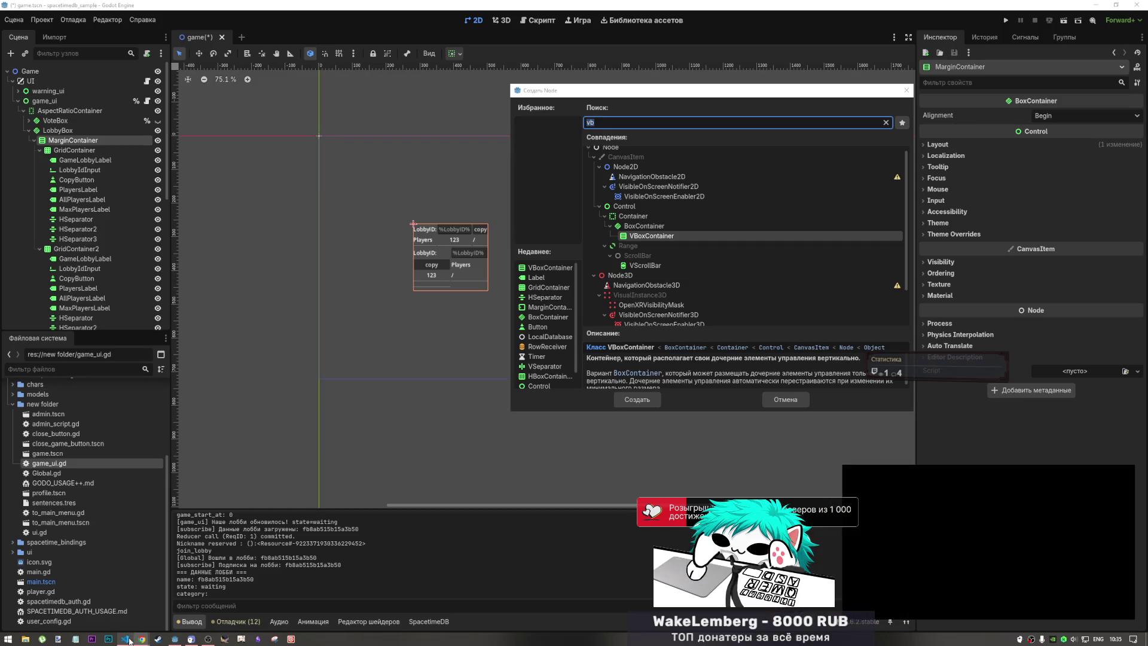
{"action": "mouse_move", "coordinate": [140, 641]}
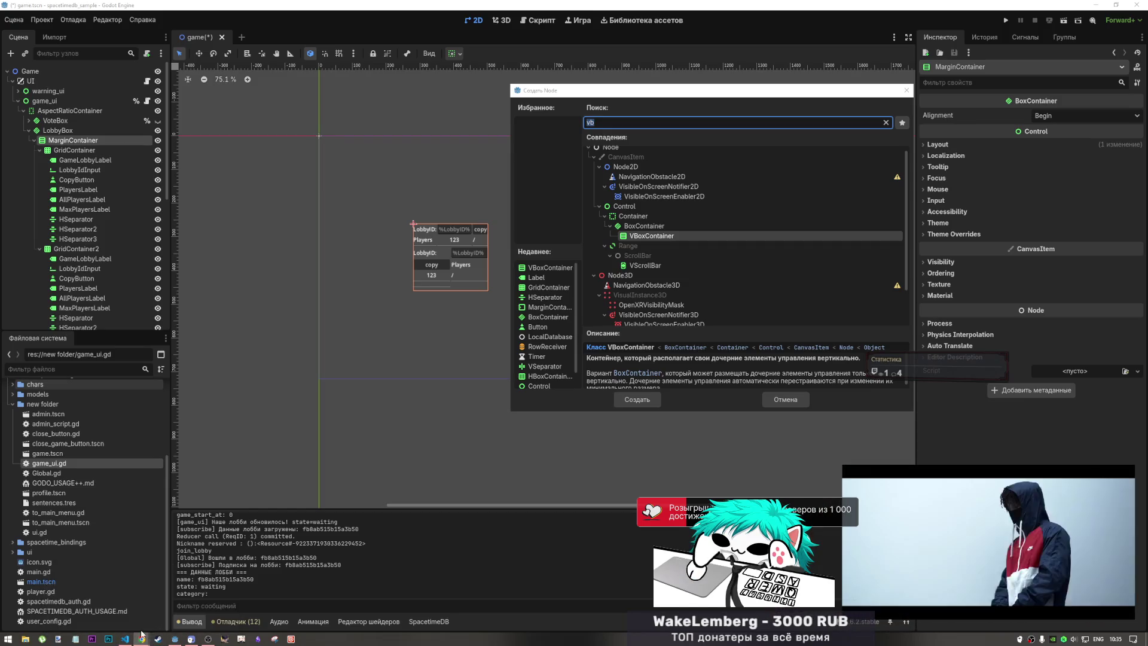
{"action": "left_click", "coordinate": [181, 608]}
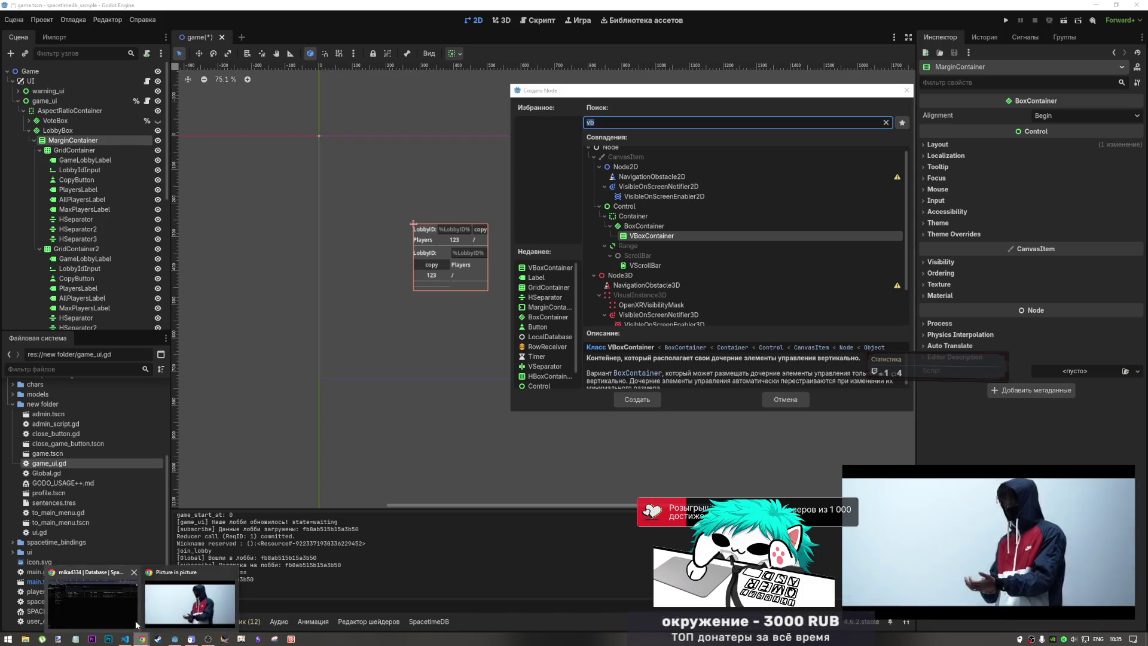
{"action": "left_click", "coordinate": [134, 639]}
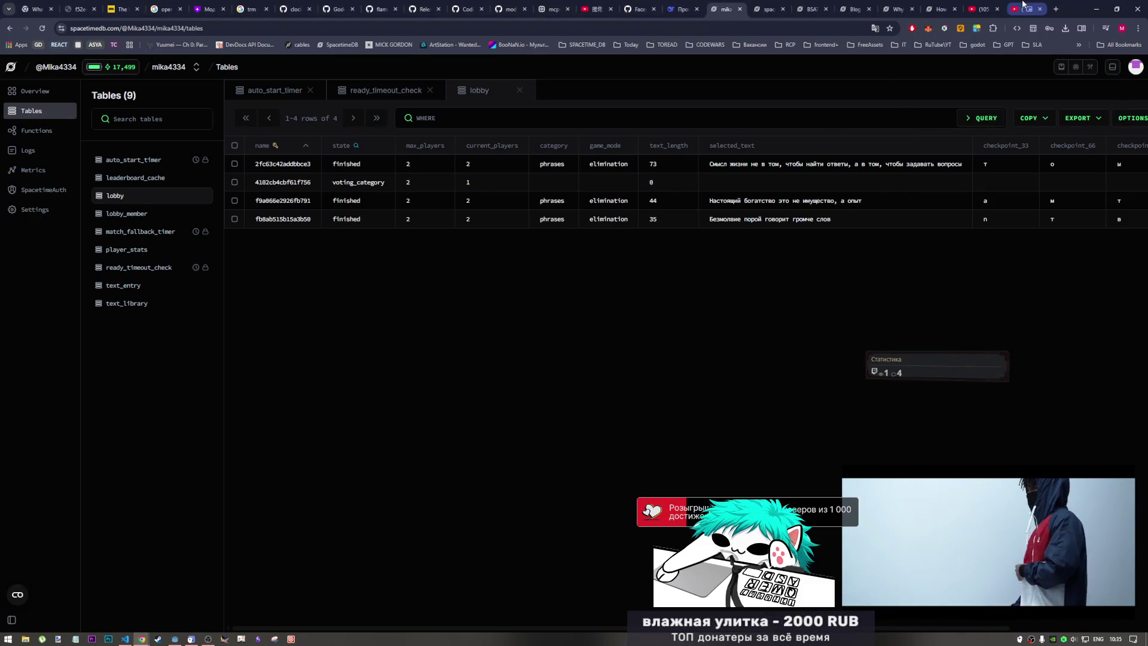
- View the YouTube video tab, glance at VS Code, and return to Chrome
{"action": "left_click", "coordinate": [1023, 7]}
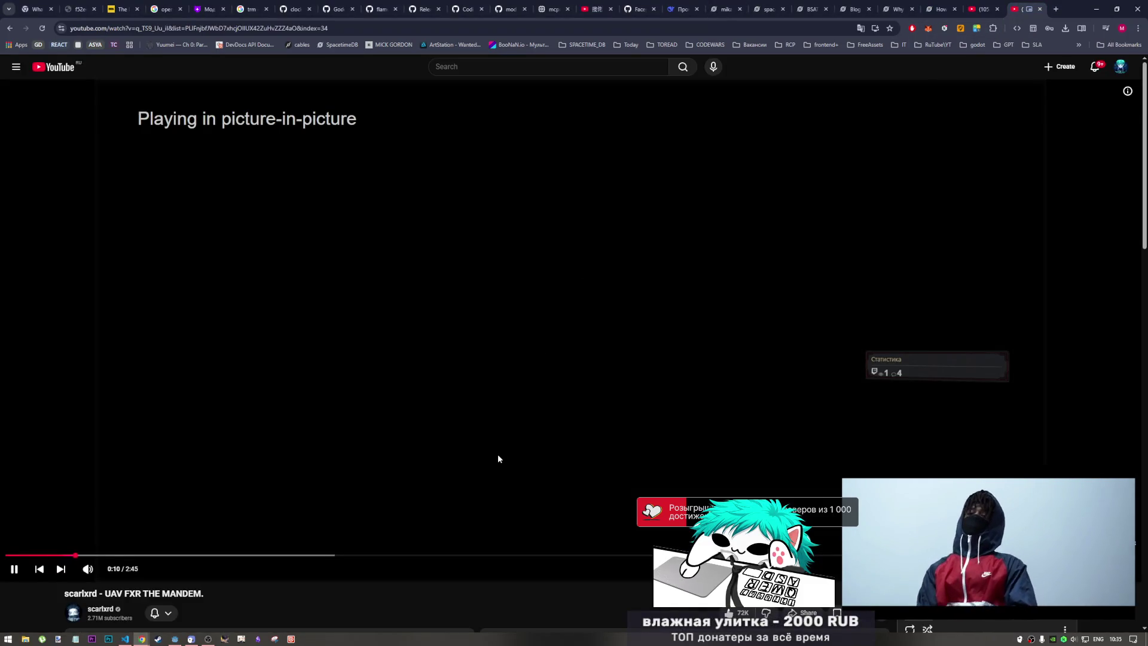
{"action": "scroll", "coordinate": [498, 456], "scroll_direction": "down", "scroll_amount": 6}
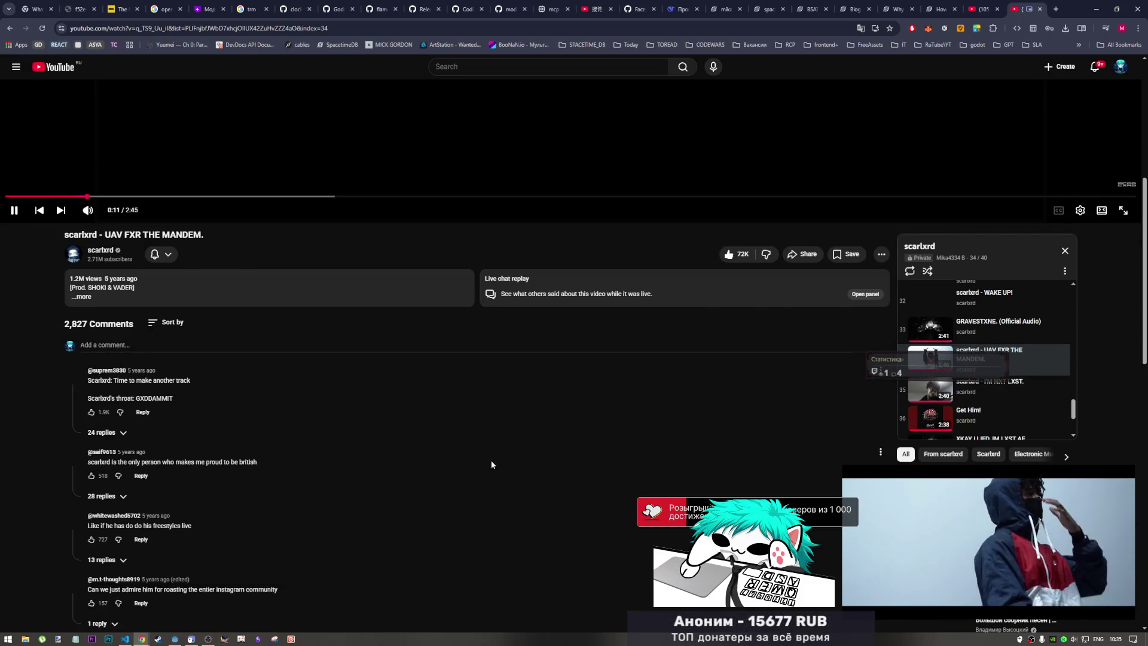
{"action": "mouse_move", "coordinate": [1001, 547]}
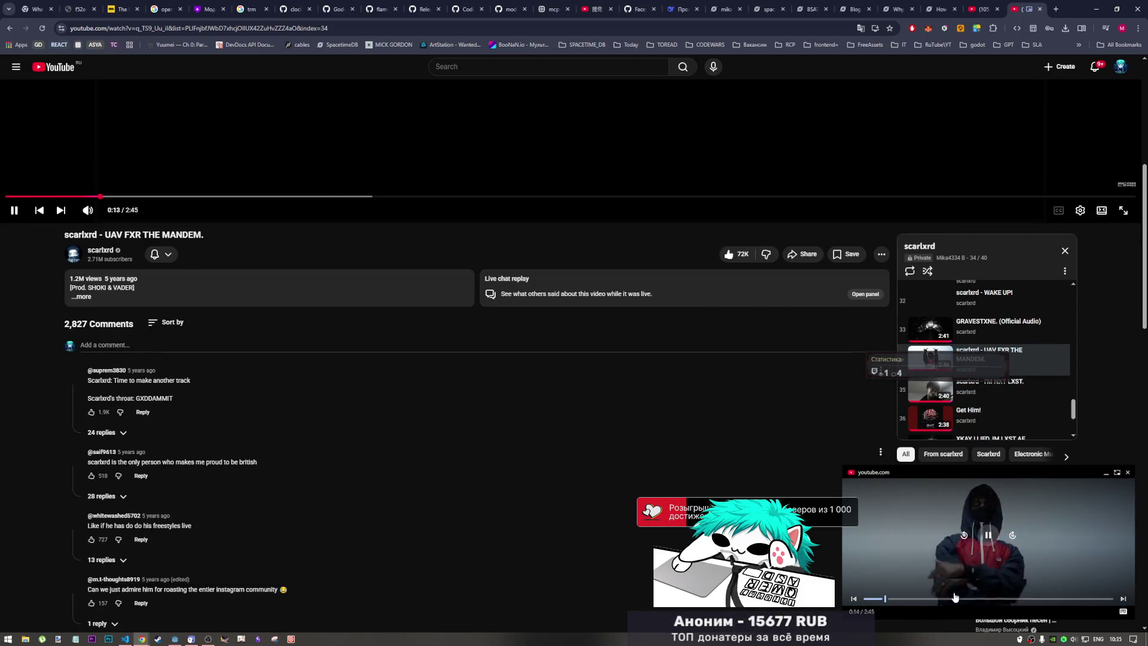
{"action": "scroll", "coordinate": [689, 486], "scroll_direction": "up", "scroll_amount": 5}
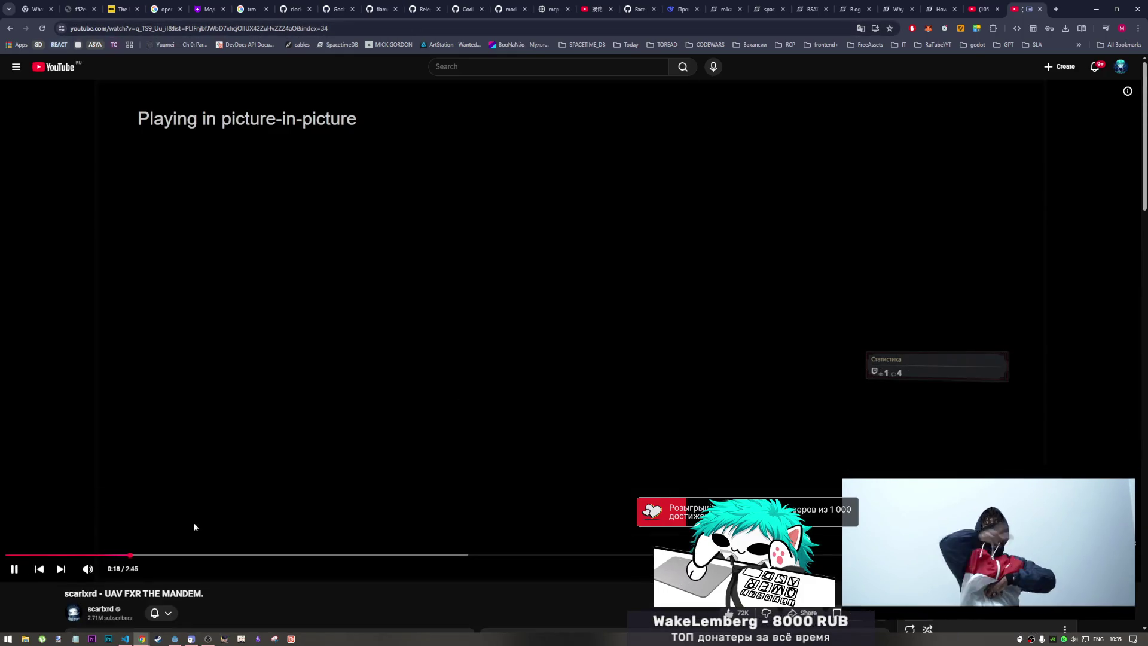
{"action": "left_click", "coordinate": [126, 639]}
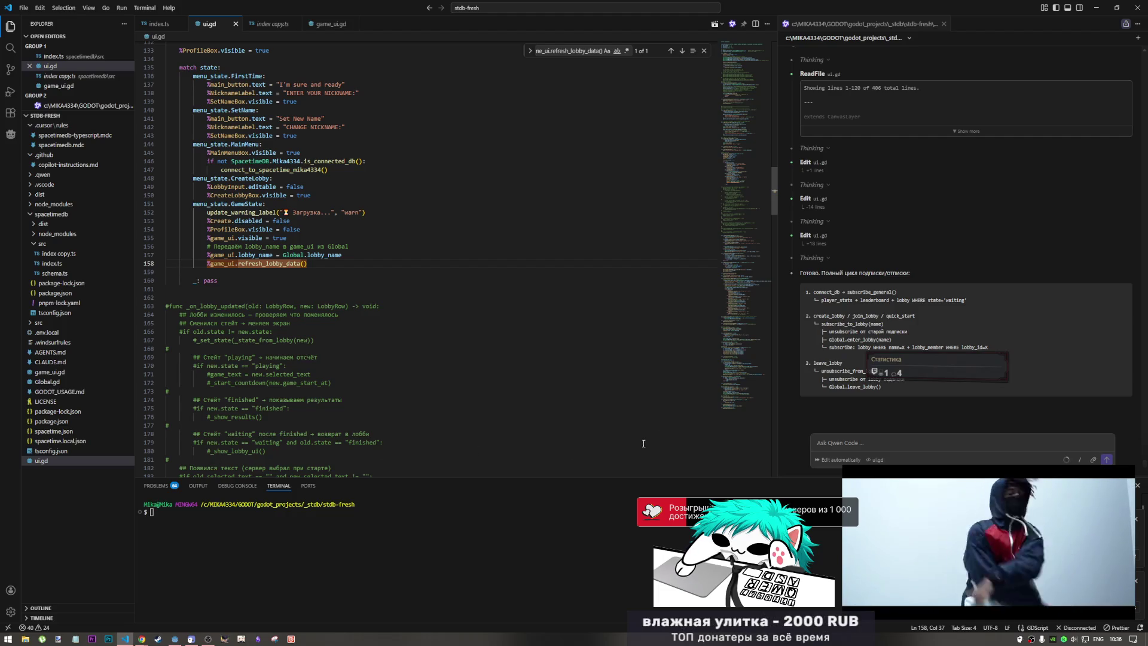
{"action": "mouse_move", "coordinate": [146, 633]}
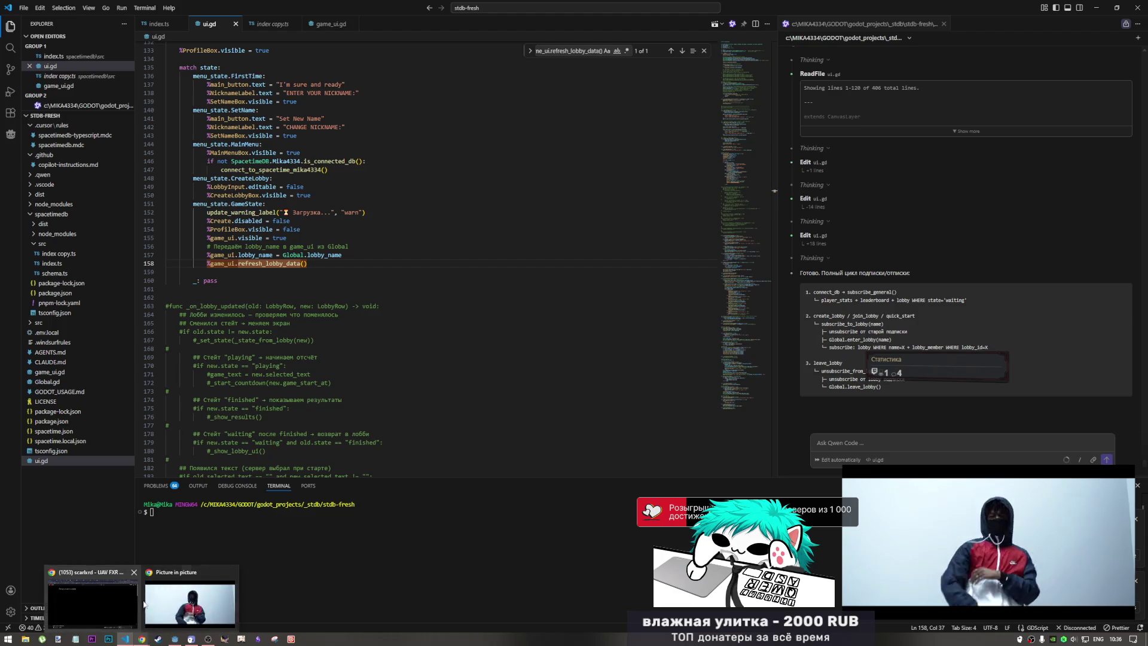
{"action": "left_click", "coordinate": [128, 615]}
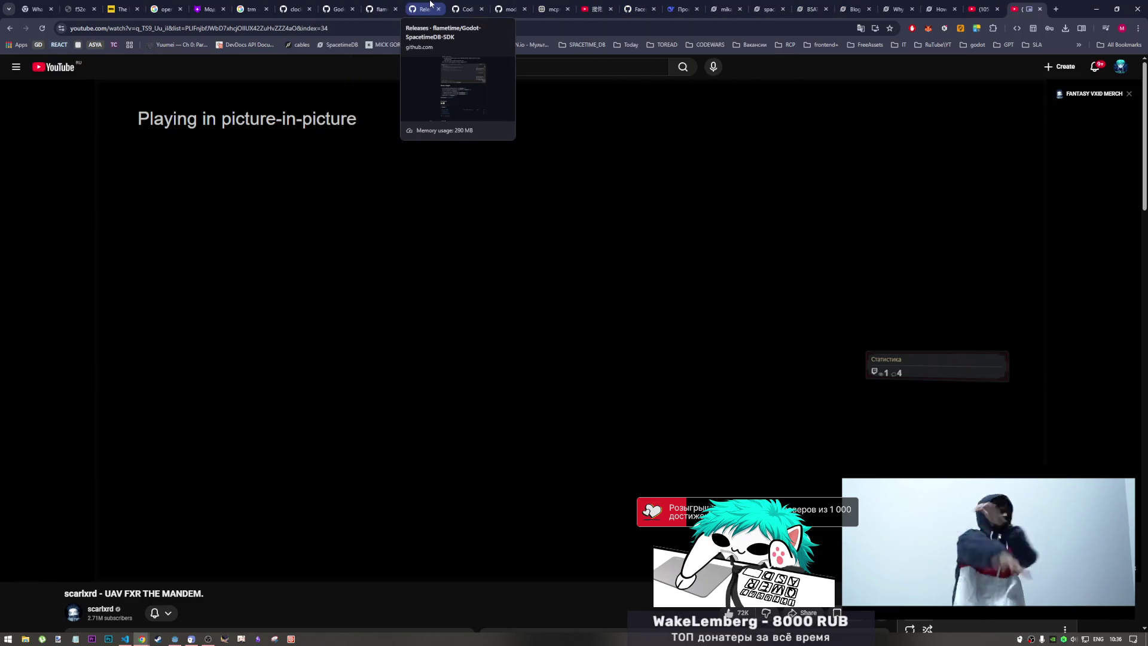
- Check the flametime/Godot-SpacetimeDB-SDK GitHub tab, then switch back to Godot
{"action": "left_click", "coordinate": [380, 9]}
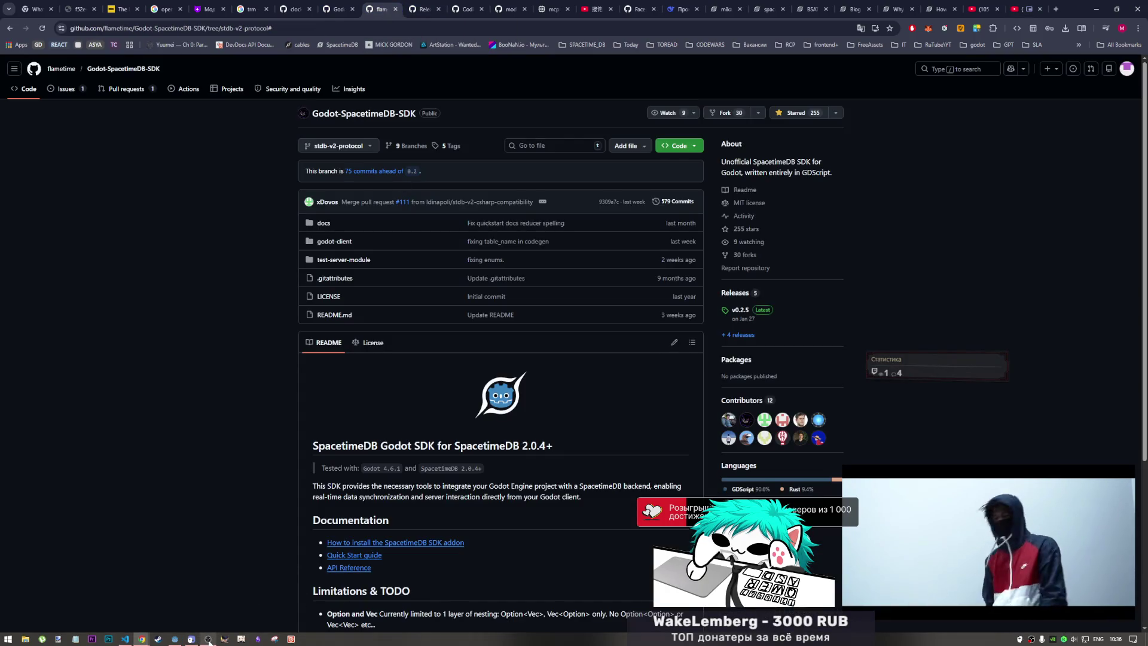
{"action": "left_click", "coordinate": [175, 640]}
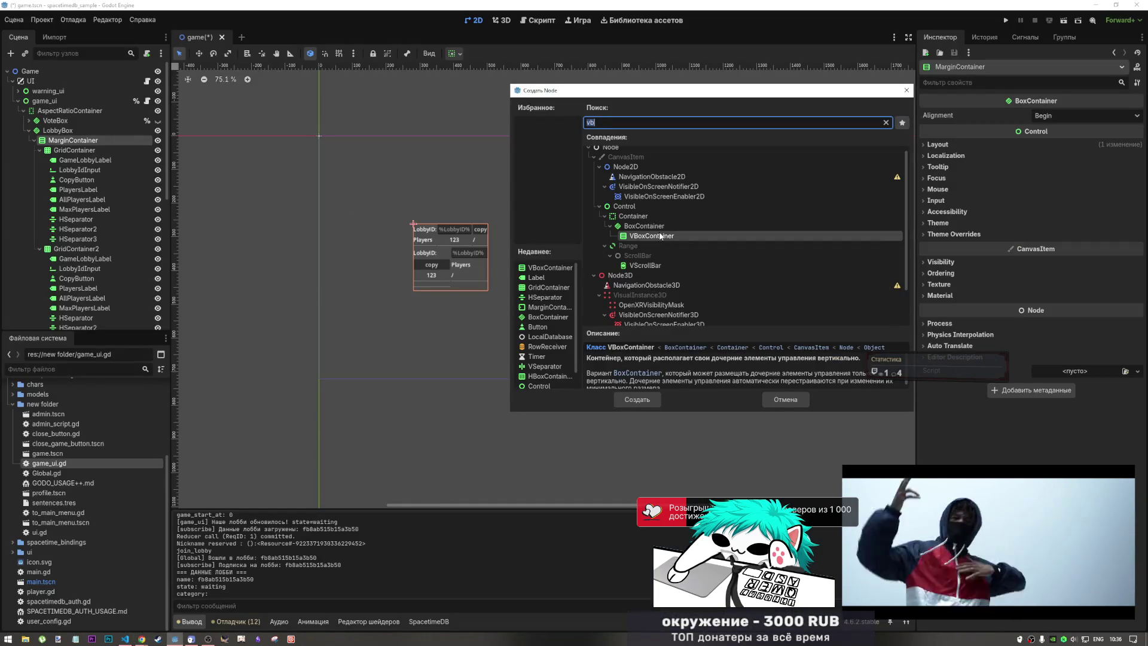
- Create the VBoxContainer and drag it above GridContainer2 in the Scene dock
{"action": "left_click", "coordinate": [637, 400]}
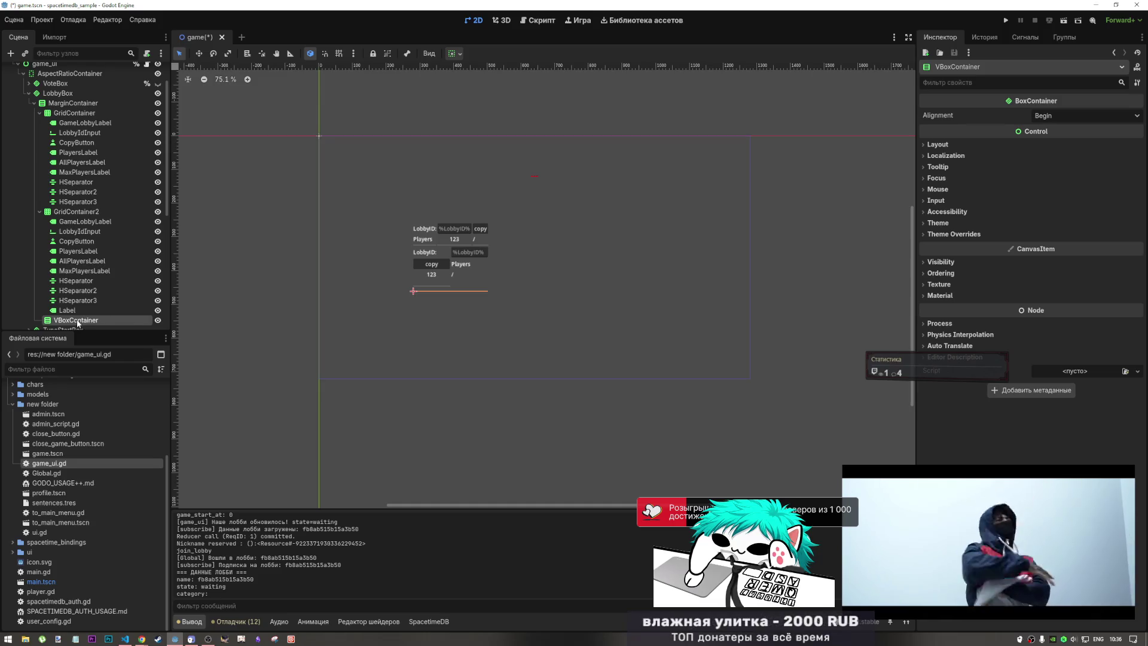
{"action": "mouse_move", "coordinate": [78, 323]}
{"action": "left_mouse_down"}
{"action": "mouse_move", "coordinate": [70, 210]}
{"action": "mouse_move", "coordinate": [84, 214]}
{"action": "left_mouse_up"}
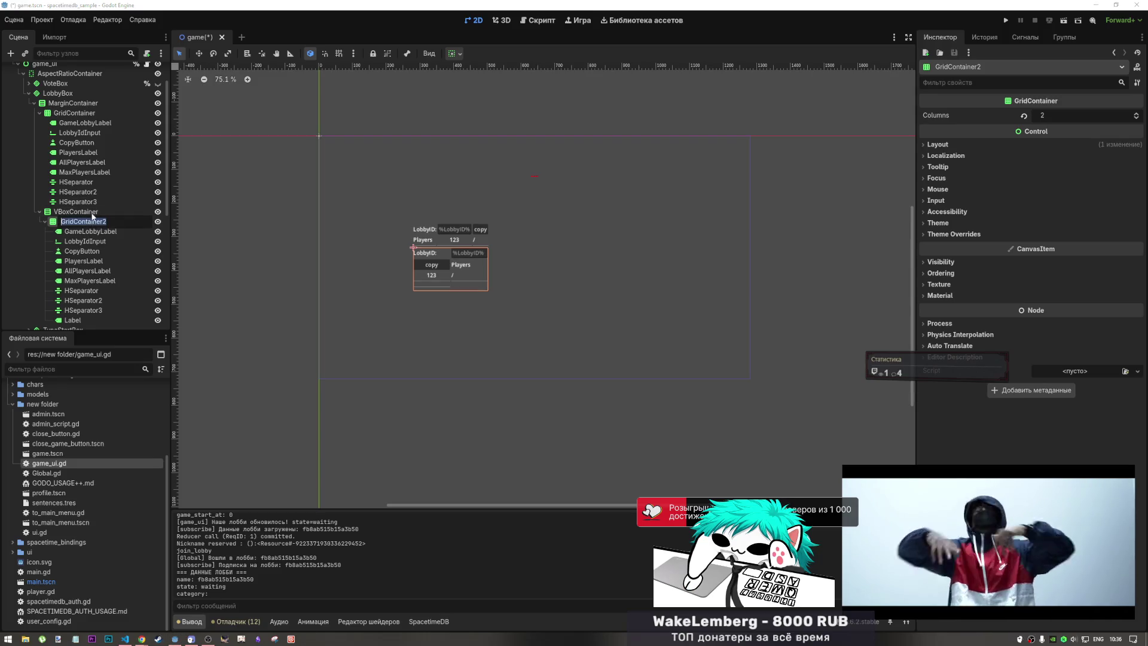
{"action": "left_click", "coordinate": [75, 212]}
{"action": "left_click", "coordinate": [1097, 114]}
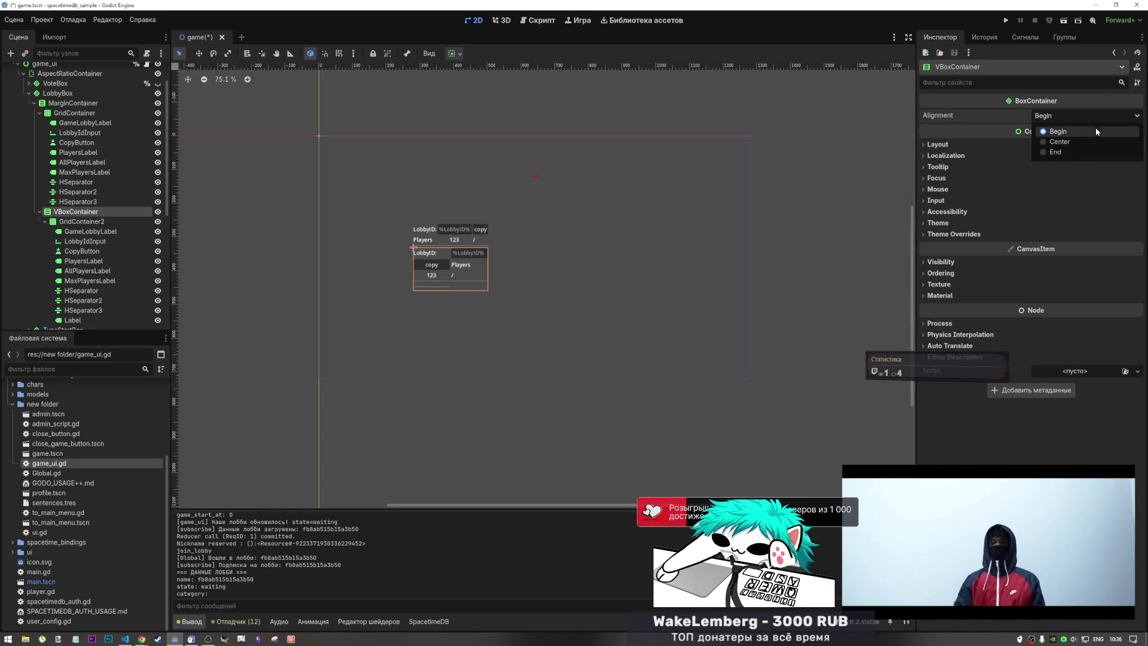
{"action": "left_click", "coordinate": [92, 221]}
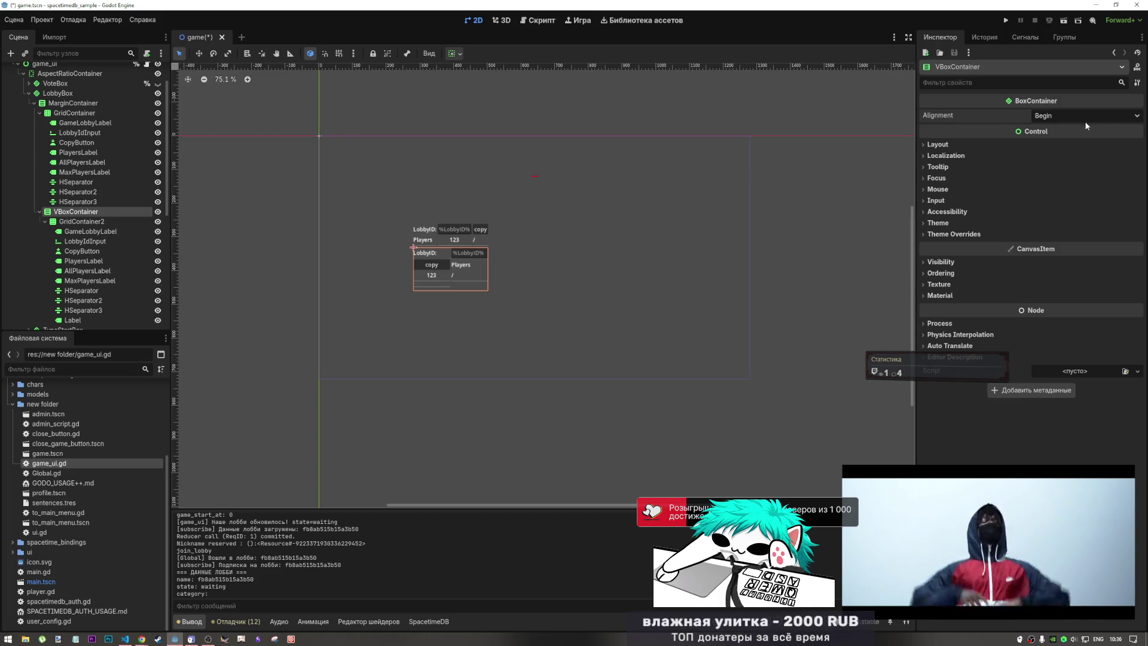
{"action": "left_click", "coordinate": [96, 224]}
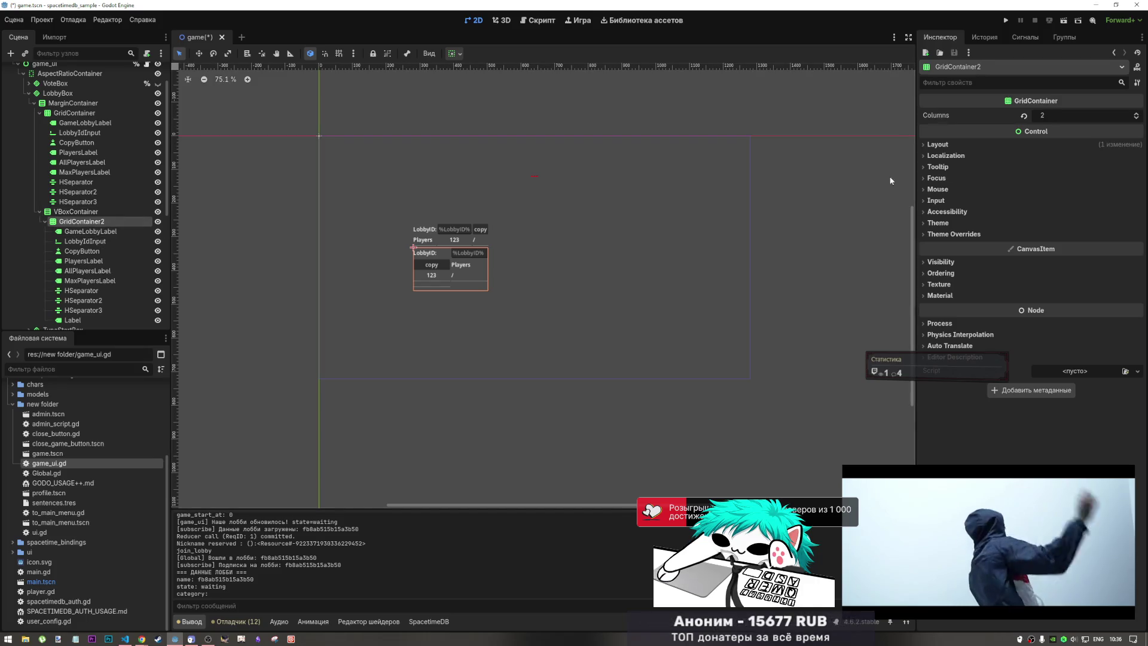
{"action": "left_click", "coordinate": [83, 232]}
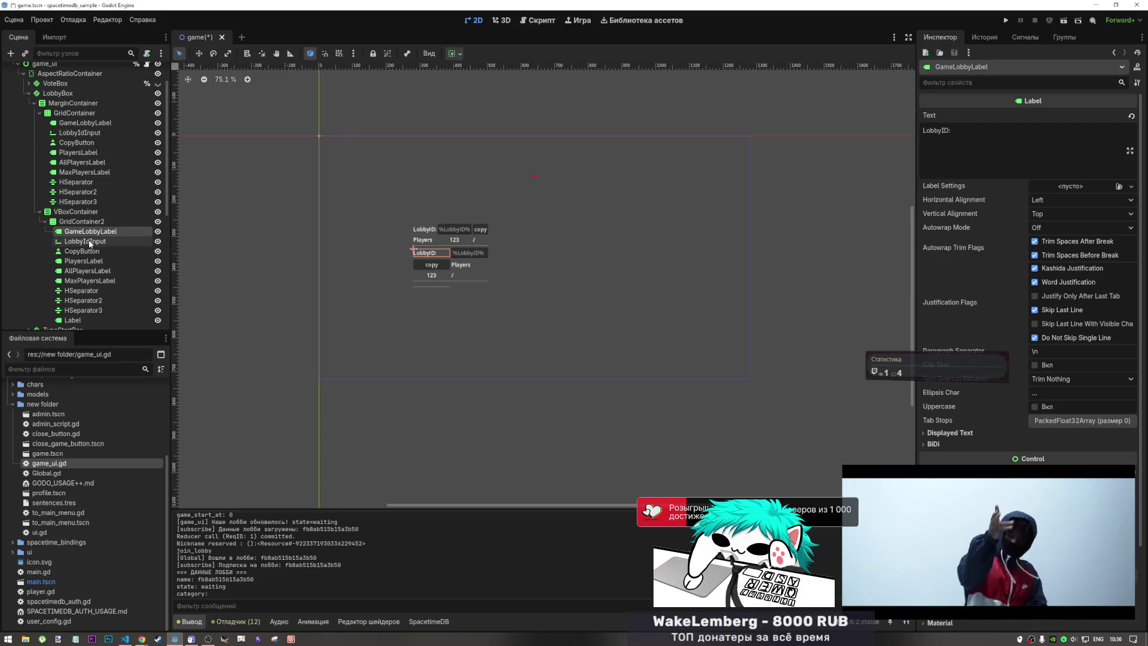
{"action": "left_click", "coordinate": [86, 241]}
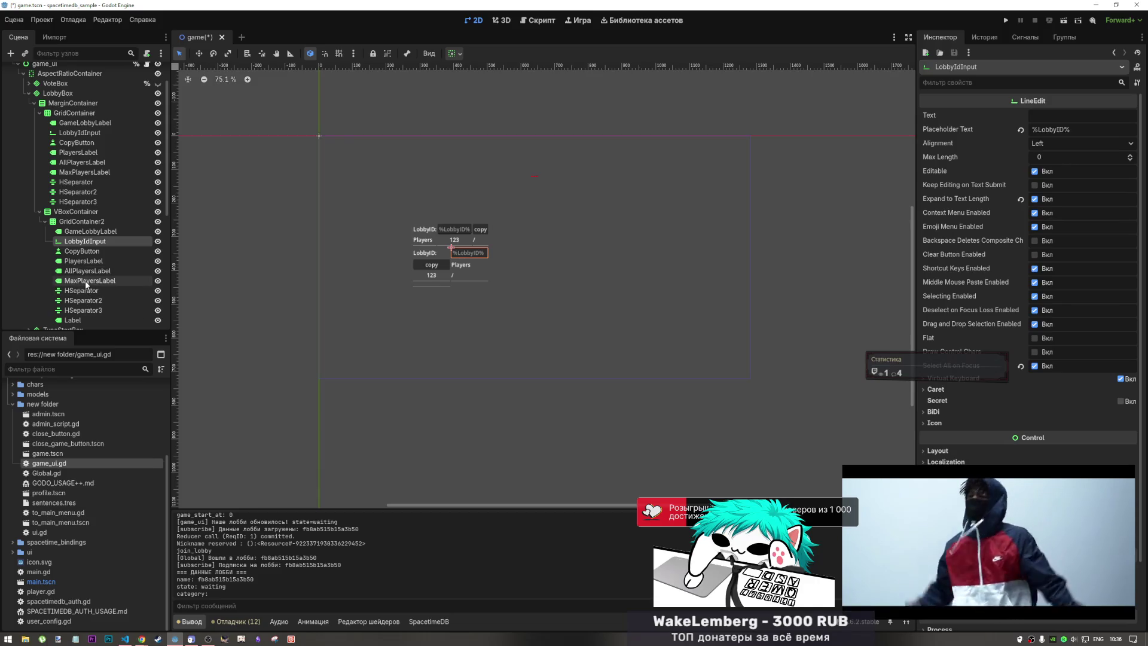
- Delete LobbyIdInput, CopyButton, AllPlayersLabel, MaxPlayersLabel and three separators from GridContainer2
{"action": "left_click", "coordinate": [82, 251], "text": "ctrl"}
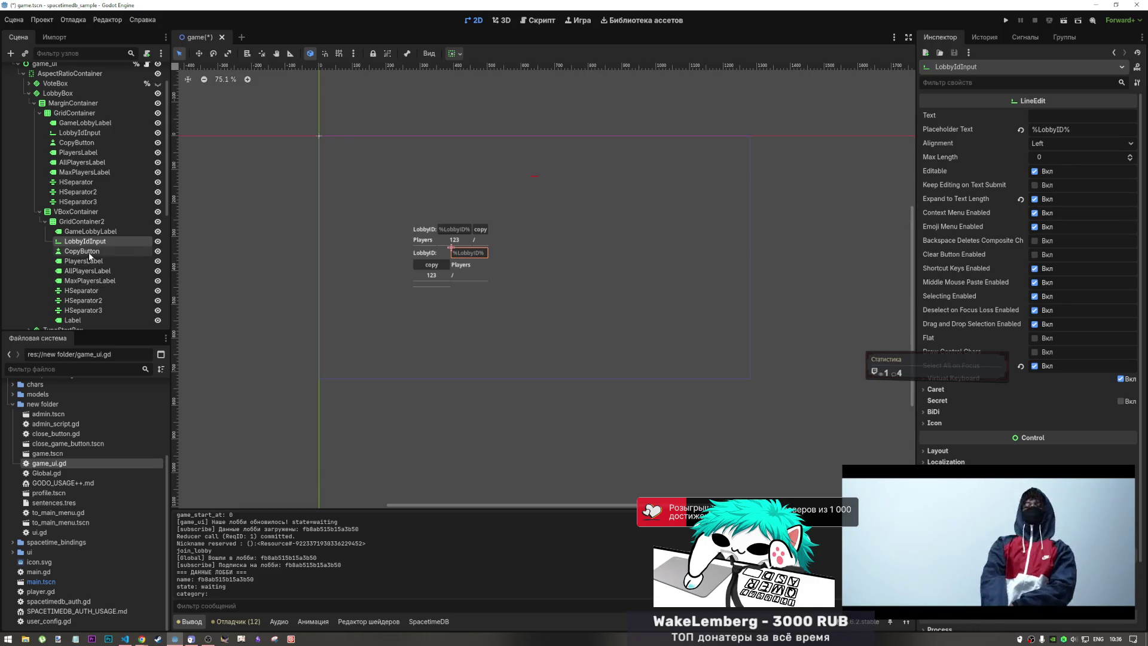
{"action": "left_click", "coordinate": [84, 271], "text": "ctrl"}
{"action": "left_click", "coordinate": [82, 290], "text": "shift"}
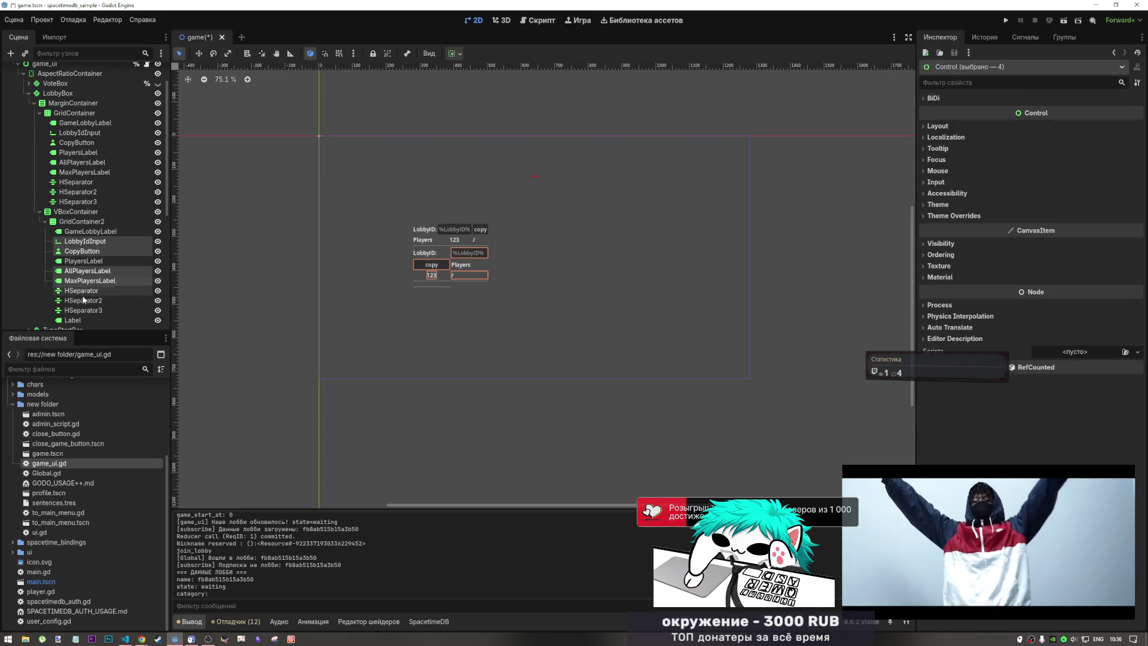
{"action": "left_click", "coordinate": [84, 310], "text": "shift"}
{"action": "key", "text": "Delete"}
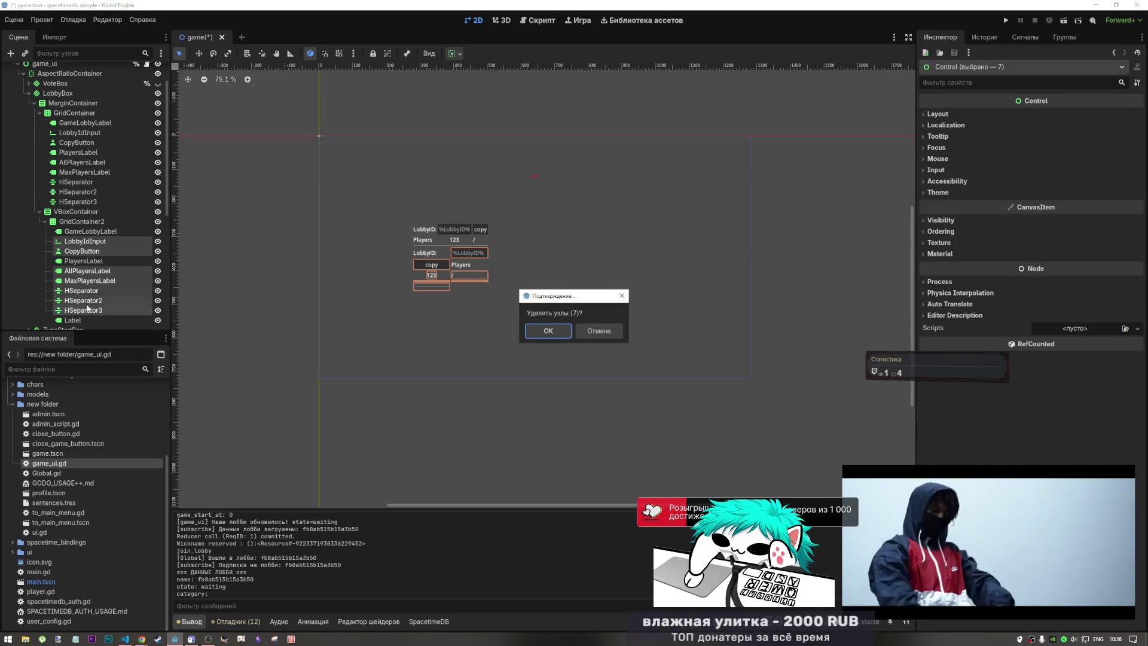
{"action": "key", "text": "Return"}
{"action": "left_click", "coordinate": [80, 241]}
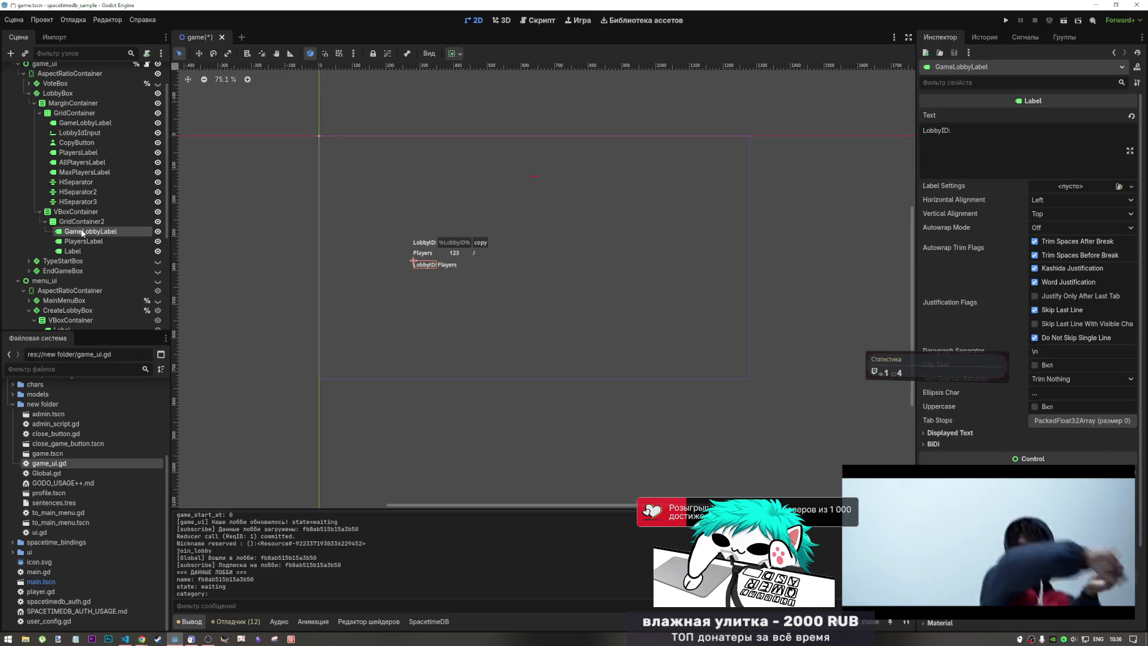
{"action": "left_click", "coordinate": [84, 223]}
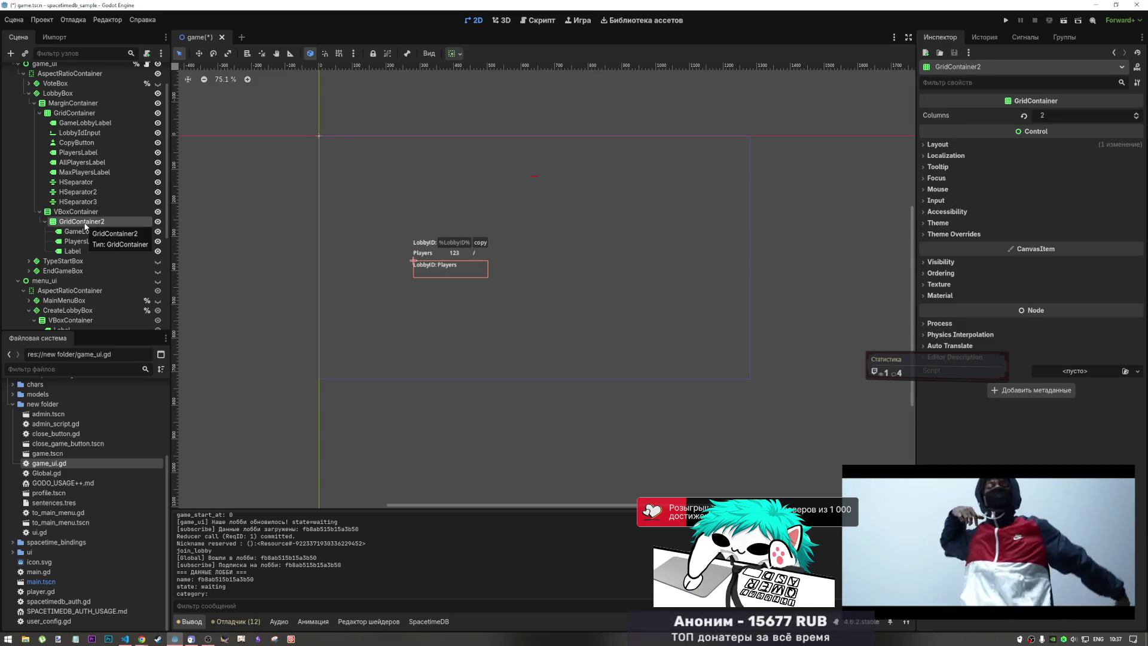
- Rename GridContainer2 to PlayerPlate
{"action": "double_click", "coordinate": [86, 223]}
{"action": "left_click_drag", "start_coordinate": [113, 224], "coordinate": [26, 222]}
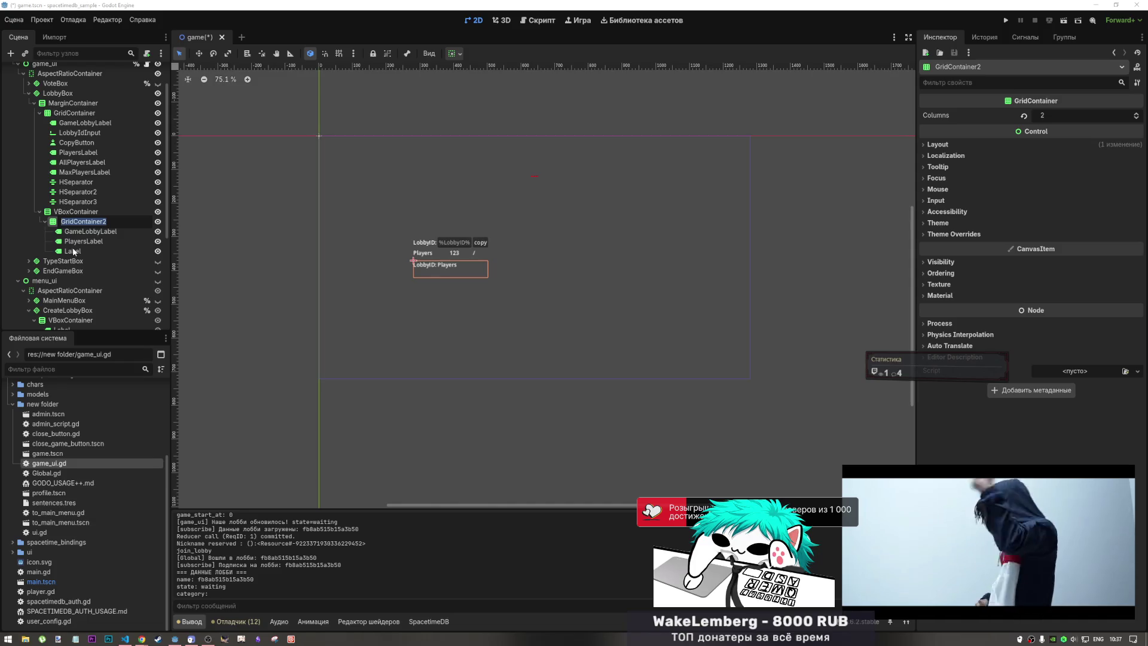
{"action": "key", "text": "BackSpace"}
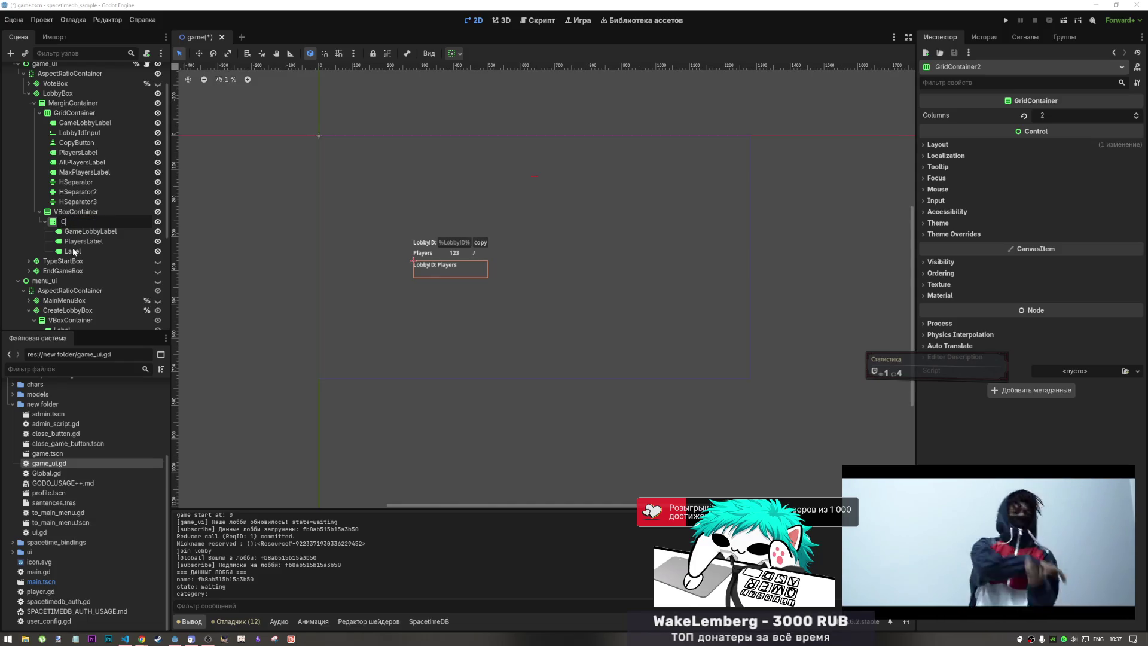
{"action": "type", "text": "onnec"}
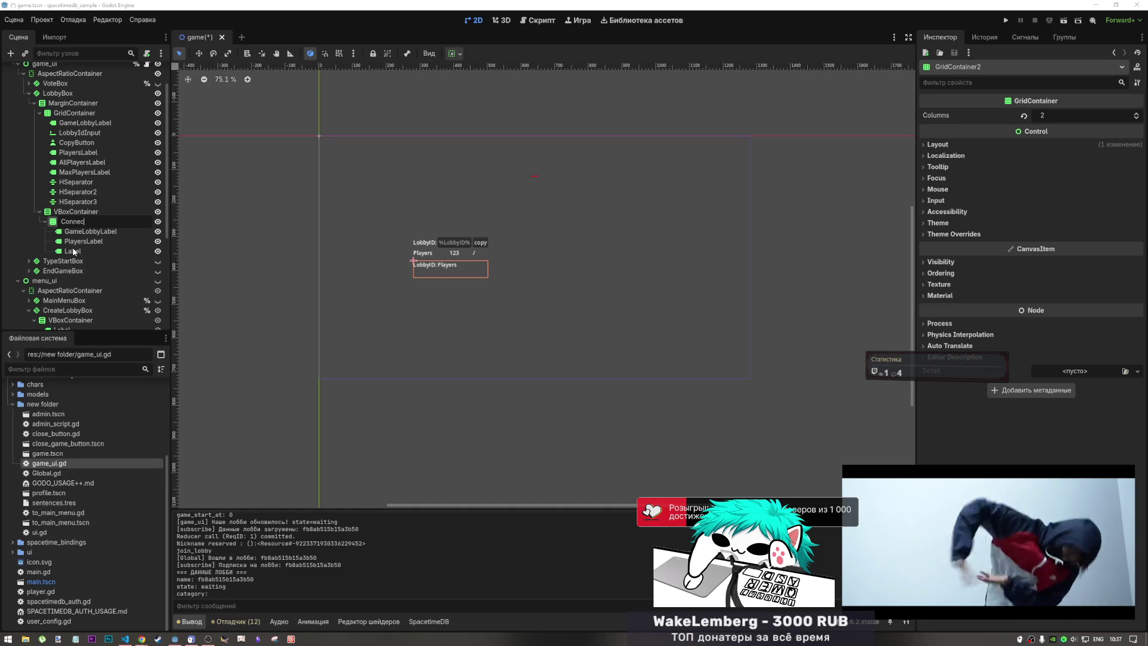
{"action": "type", "text": "tDisc"}
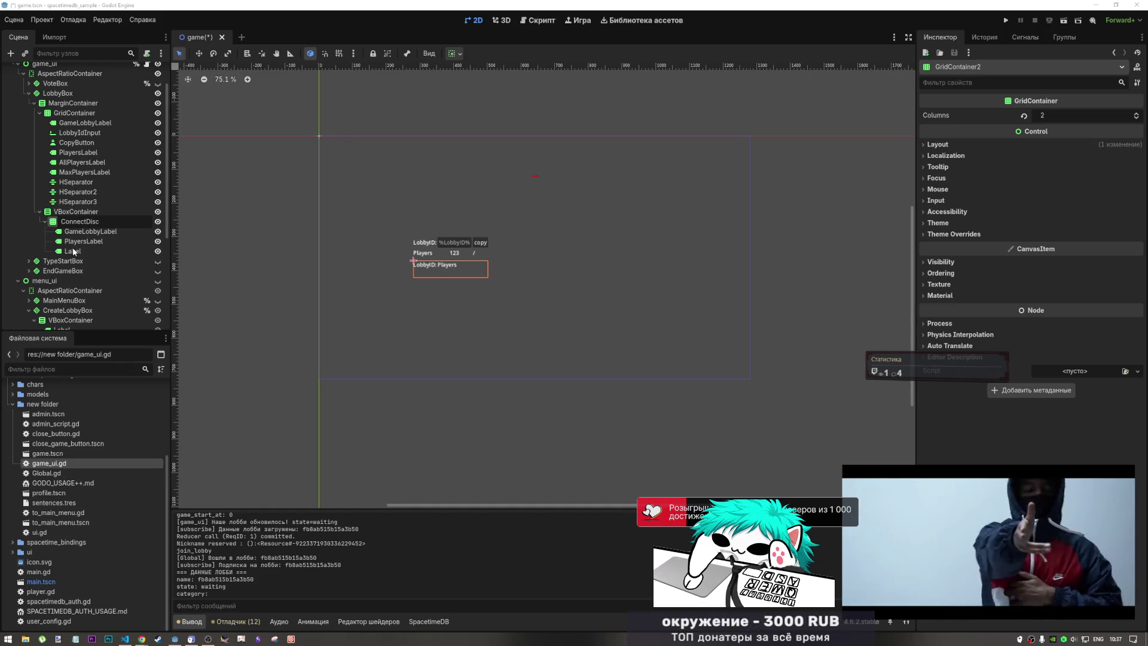
{"action": "type", "text": "onect"}
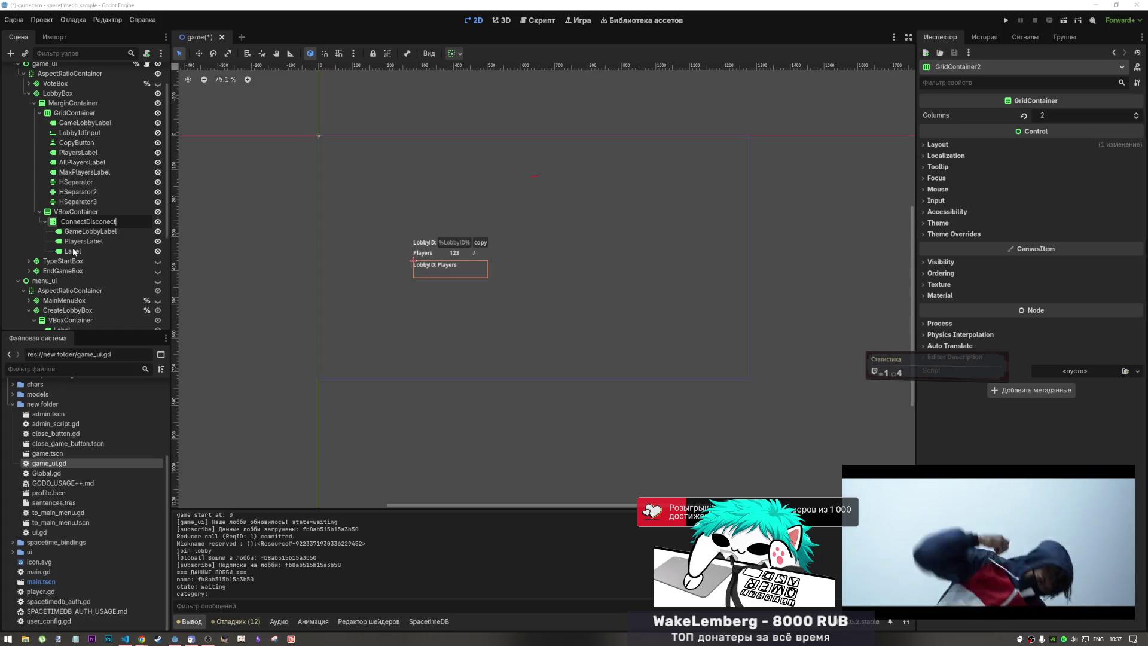
{"action": "key", "text": "BackSpace"}
{"action": "key", "text": "BackSpace"}
{"action": "key", "text": "BackSpace"}
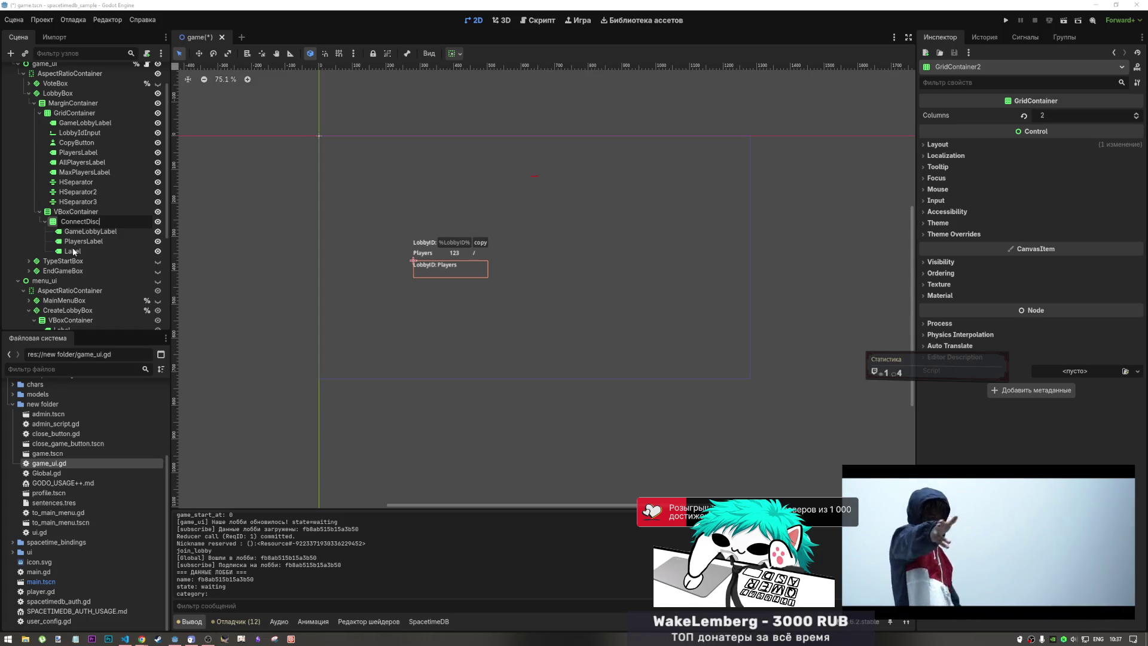
{"action": "type", "text": "Pla"}
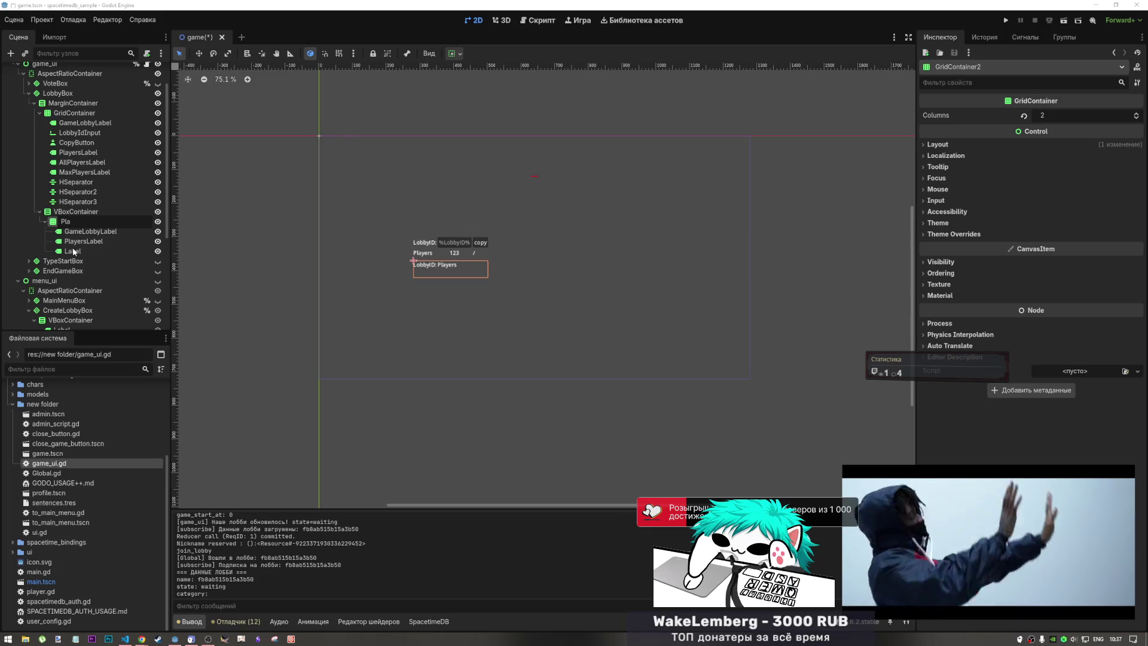
{"action": "type", "text": "yerPlate"}
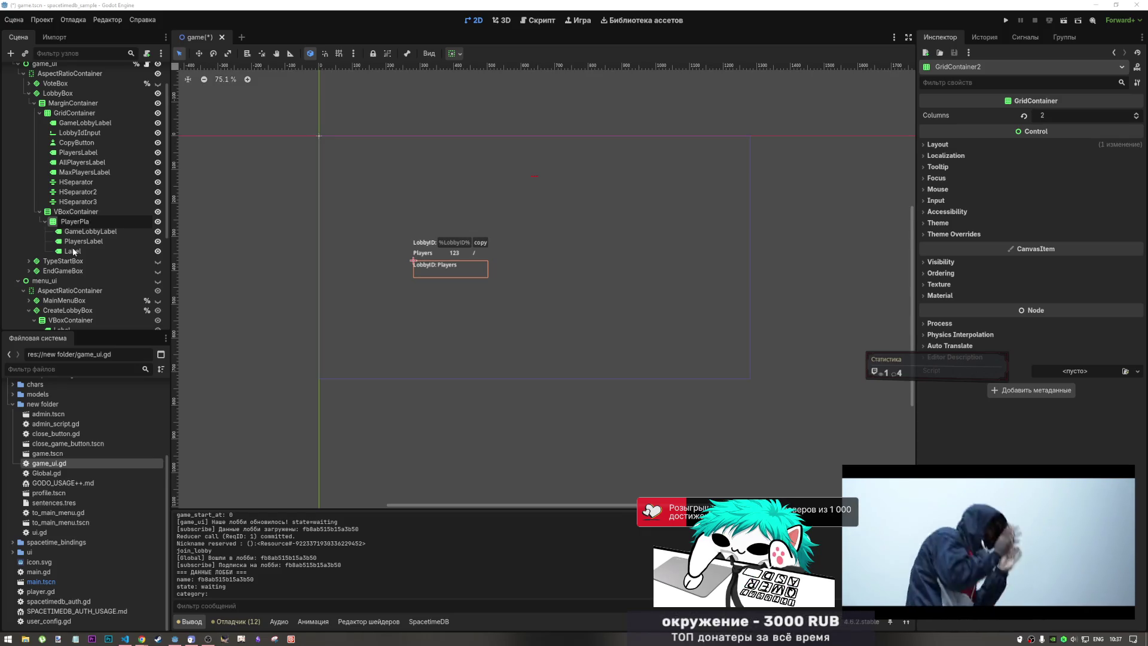
- Rename the labels NicknameLabel and ConnectedLabel, and delete the leftover Label
{"action": "double_click", "coordinate": [114, 232]}
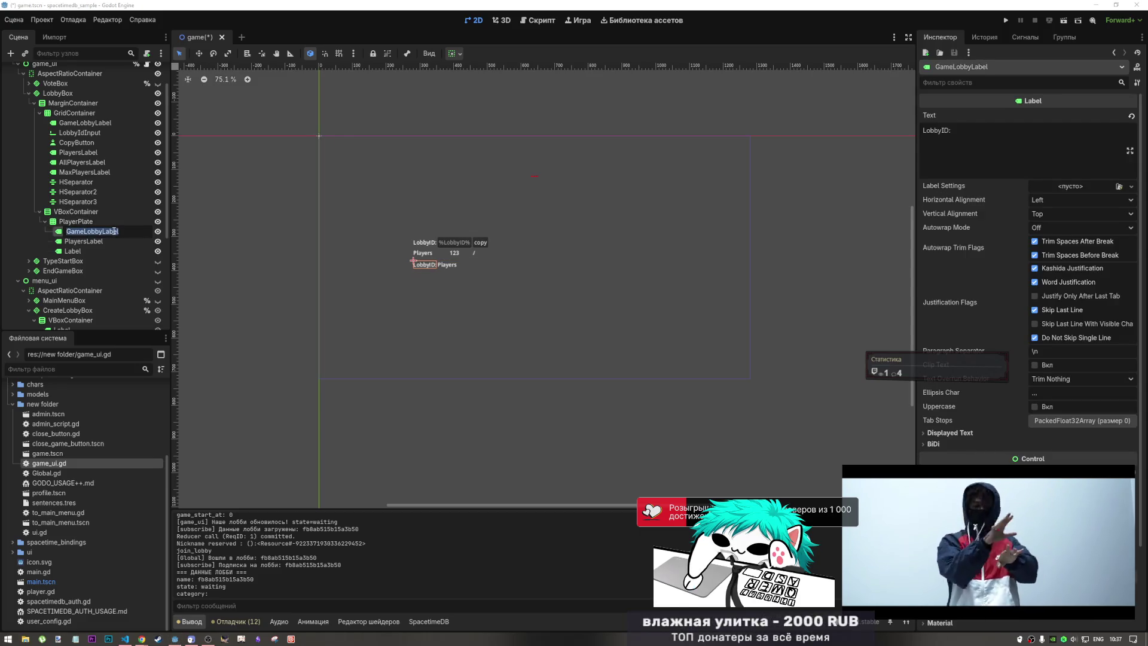
{"action": "key", "text": "BackSpace"}
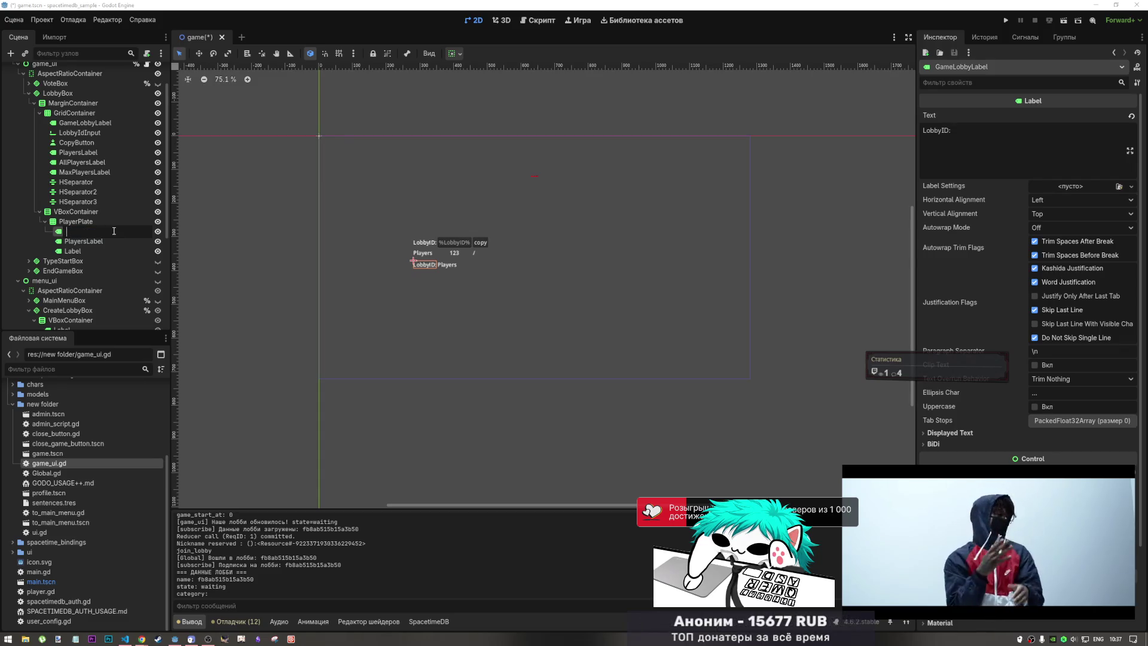
{"action": "type", "text": "Nickname"}
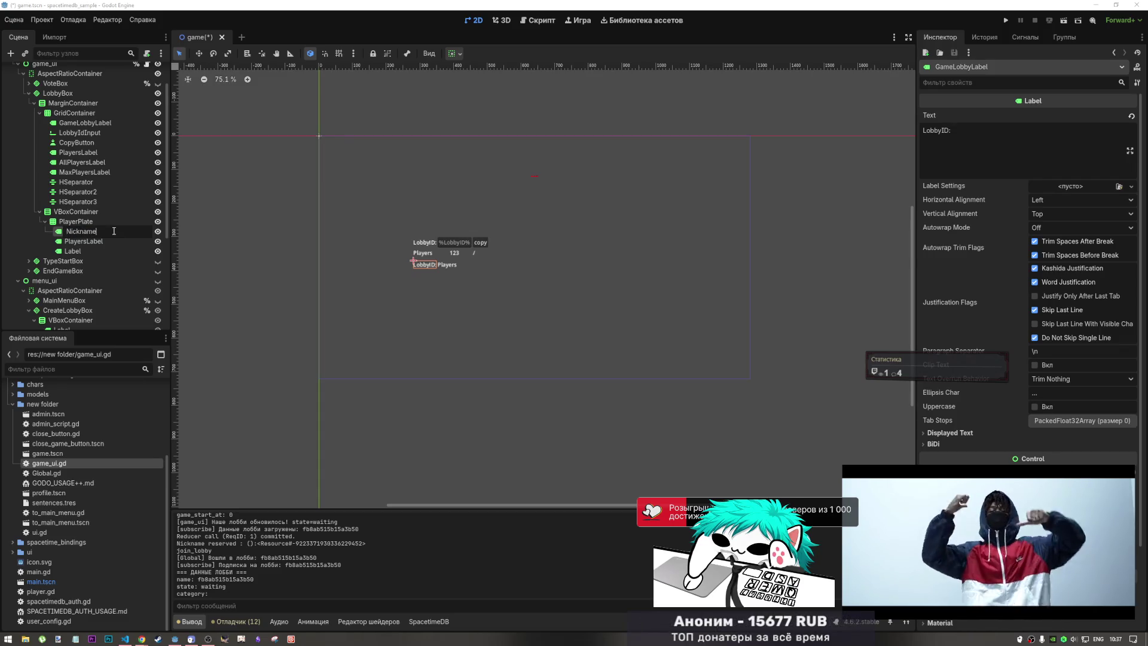
{"action": "type", "text": "Label"}
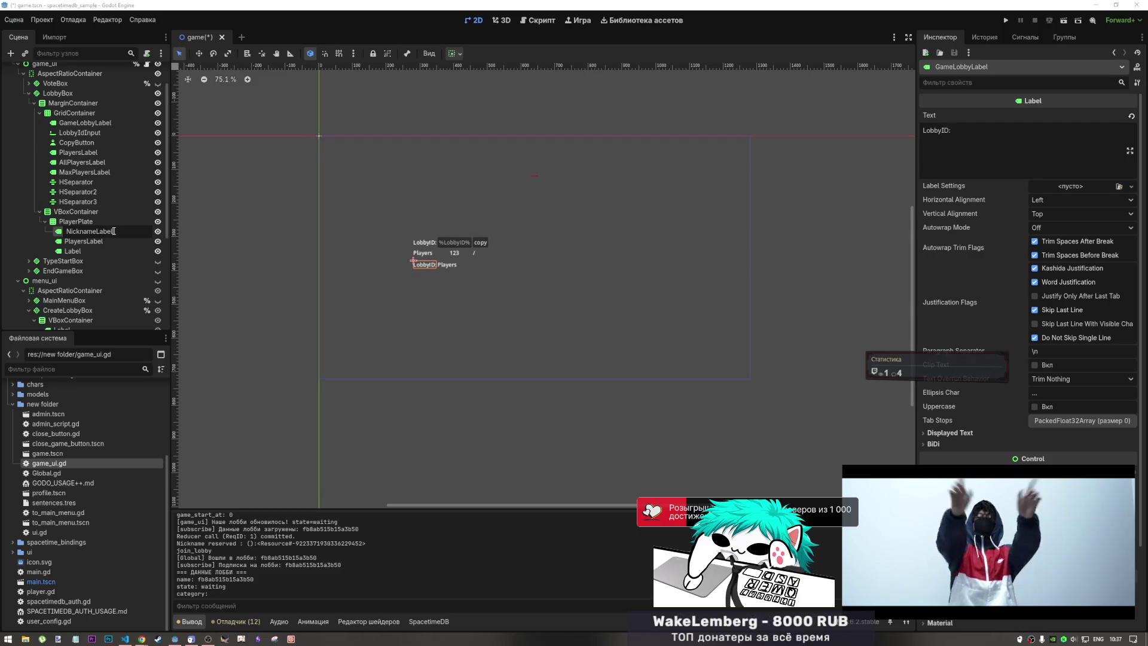
{"action": "left_click", "coordinate": [85, 241]}
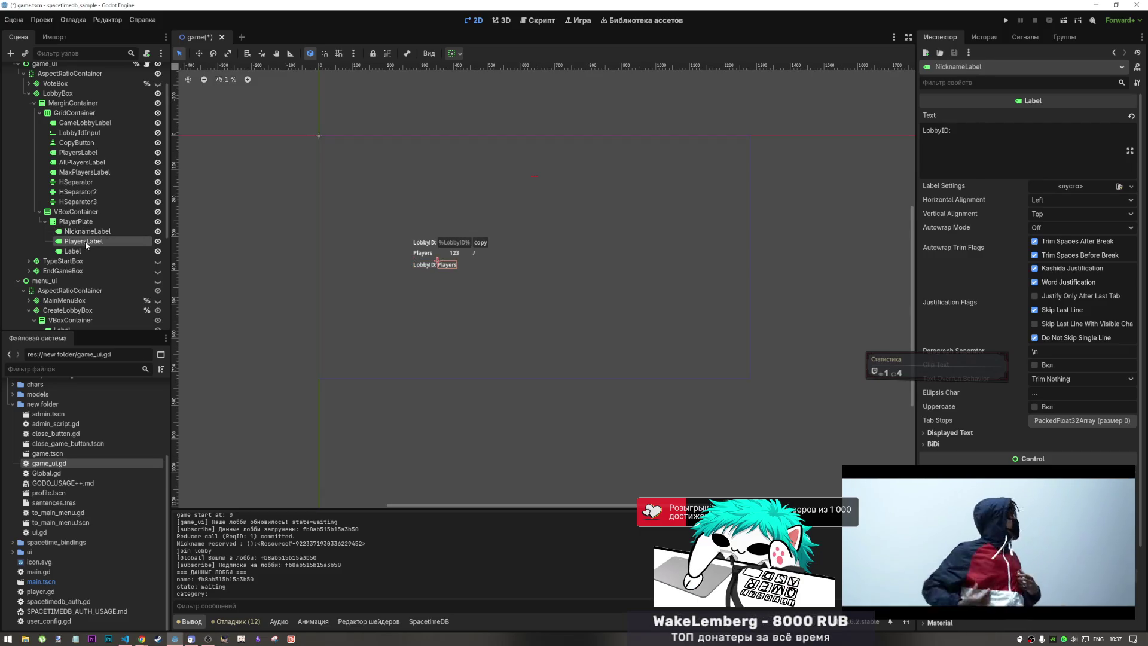
{"action": "left_click", "coordinate": [96, 243]}
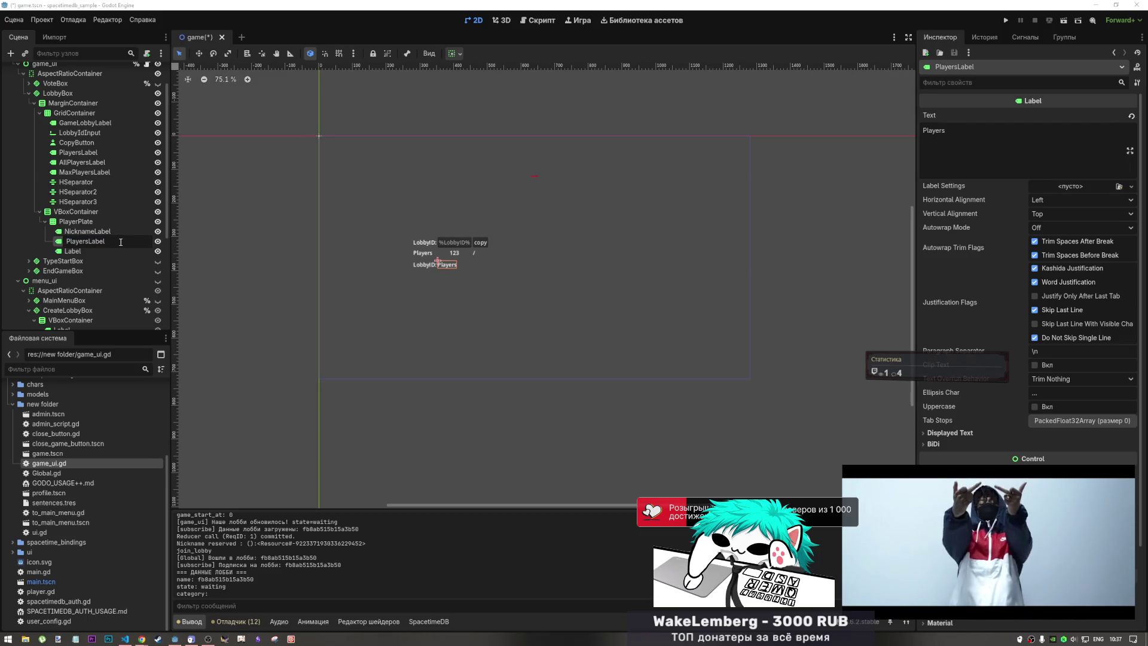
{"action": "key", "text": "ctrl+a"}
{"action": "type", "text": "C"}
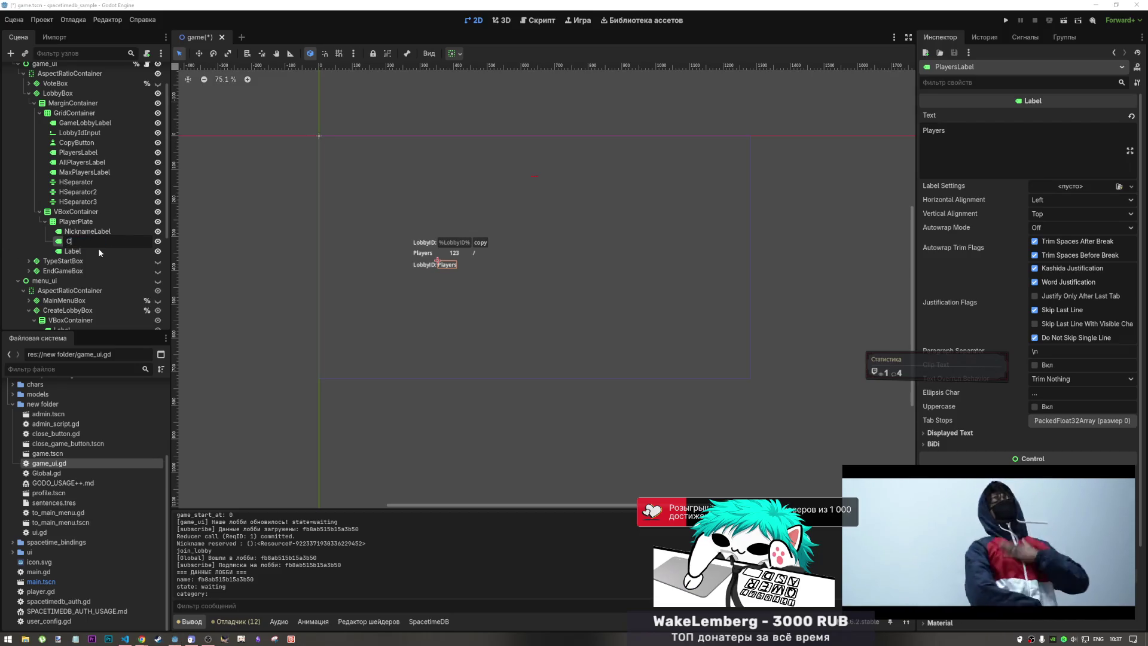
{"action": "type", "text": "on"}
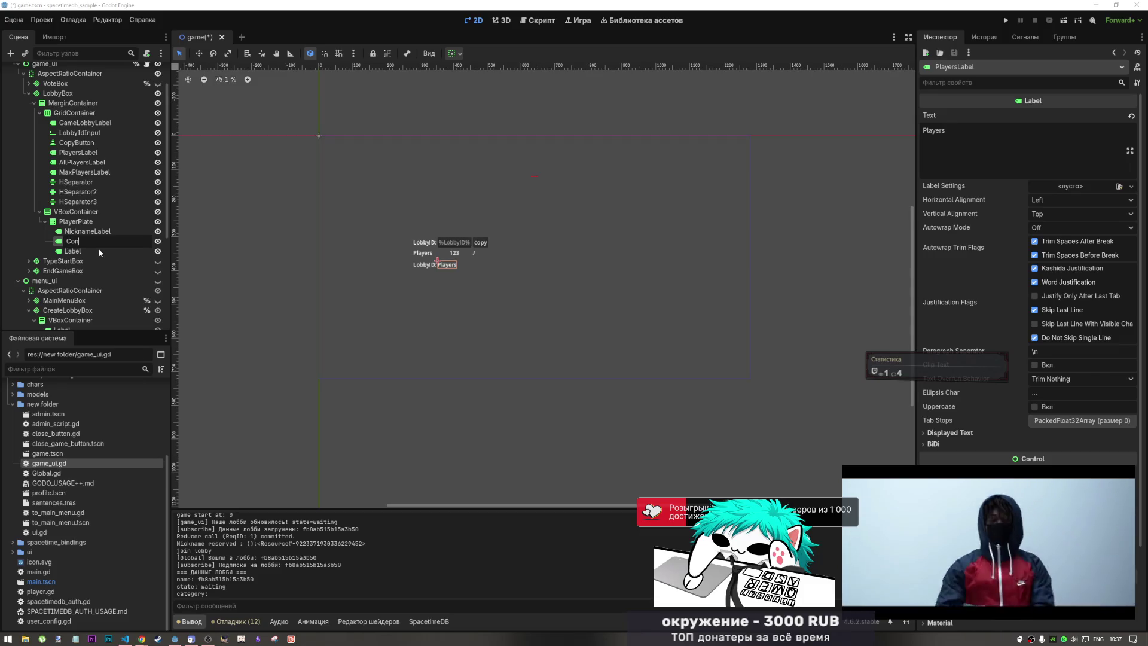
{"action": "type", "text": "nected"}
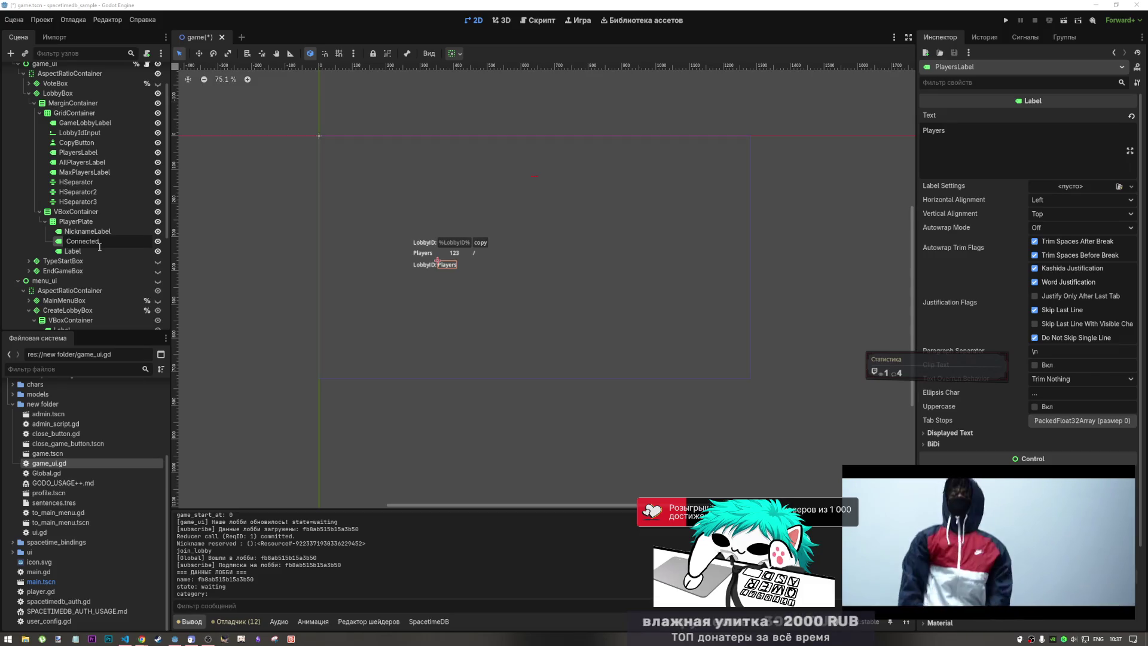
{"action": "type", "text": "PlayersLabel"}
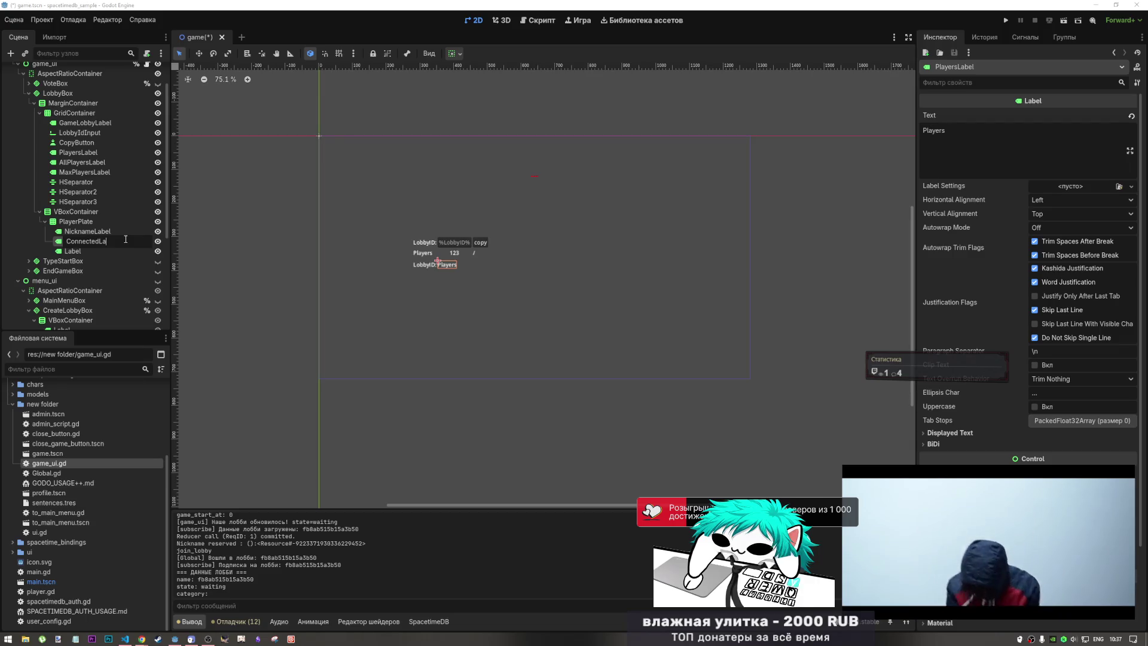
{"action": "left_click", "coordinate": [106, 251]}
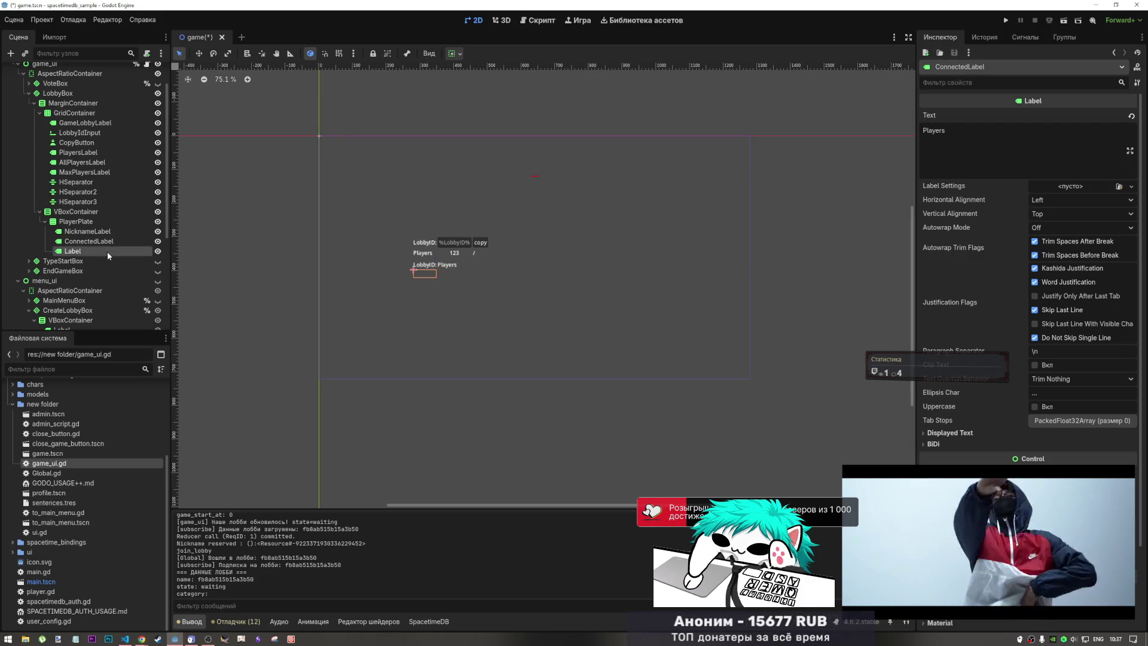
{"action": "key", "text": "Delete"}
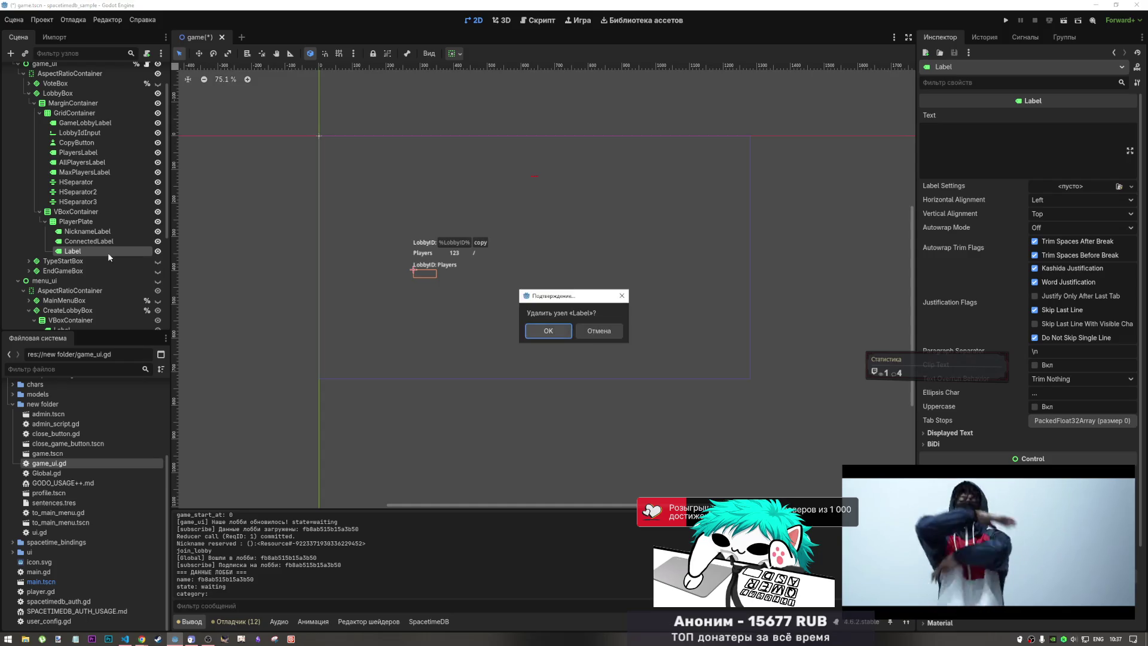
{"action": "key", "text": "Return"}
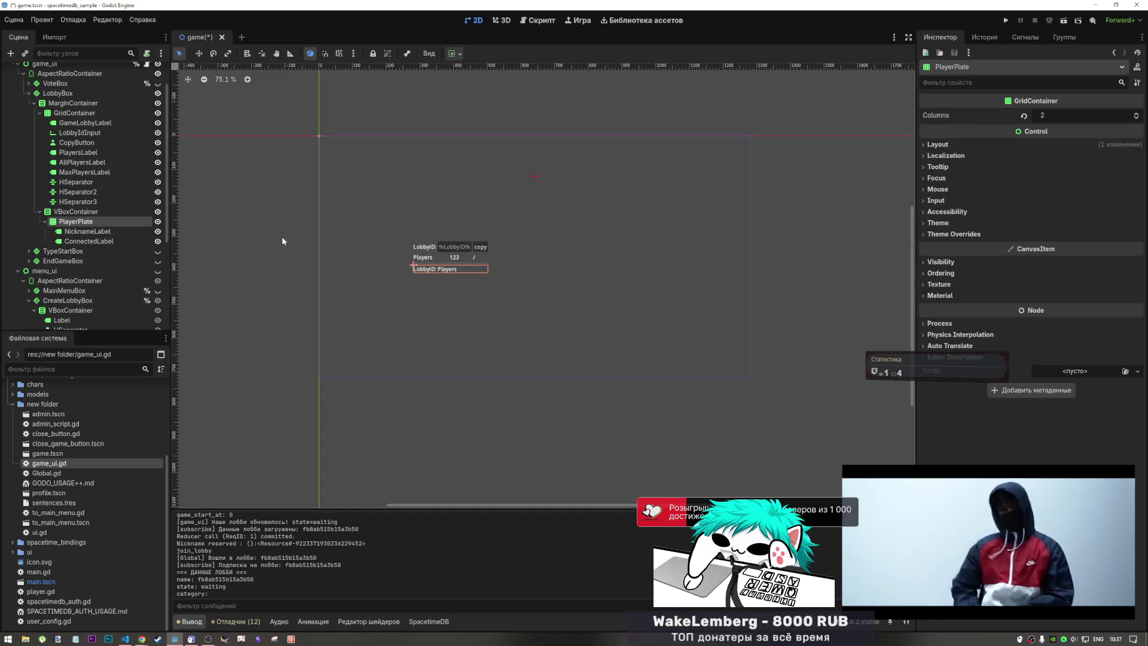
- Replace NicknameLabel's 'LobbyID:' text with %NicknamePlaceholder%
{"action": "left_click", "coordinate": [79, 231]}
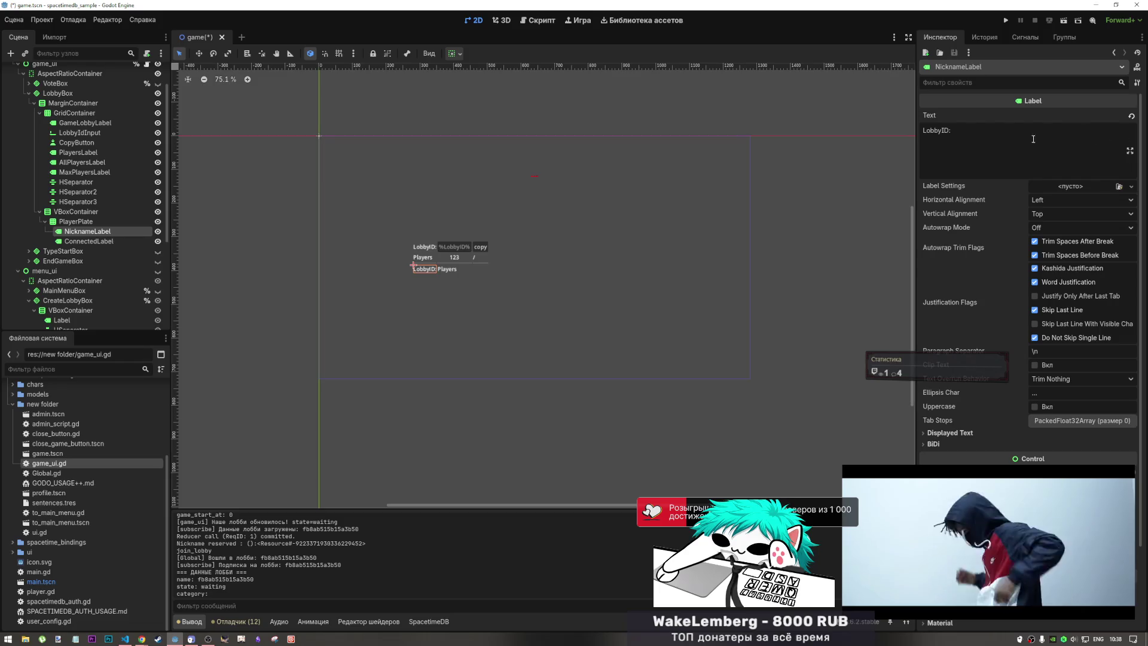
{"action": "left_click_drag", "start_coordinate": [952, 130], "coordinate": [914, 161]}
{"action": "type", "text": "N"}
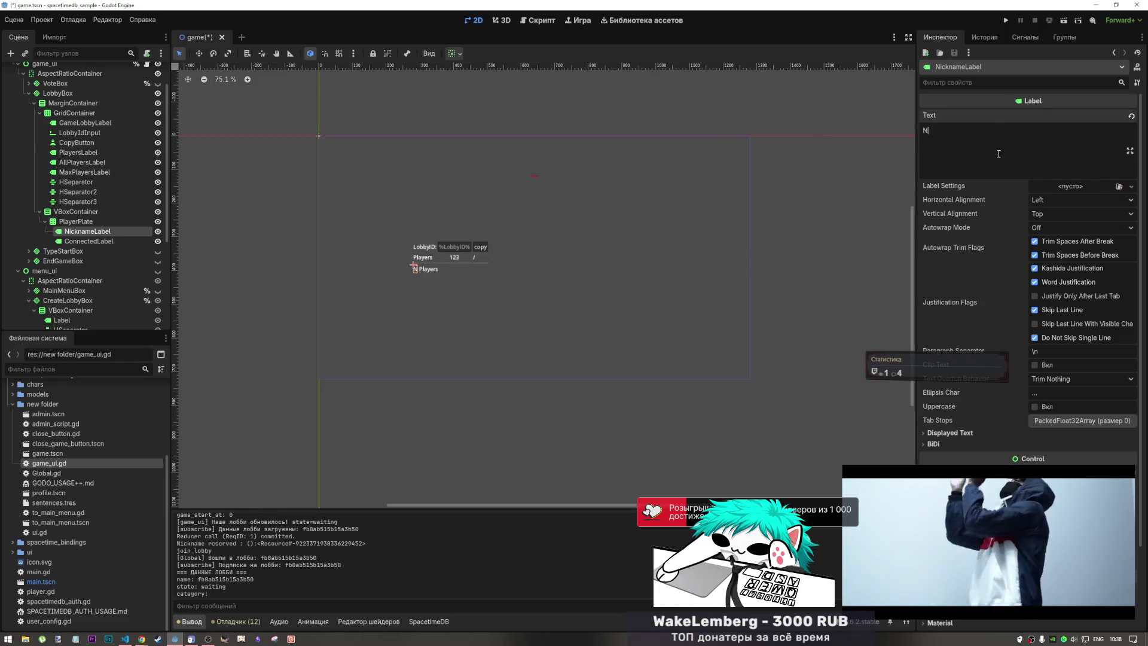
{"action": "type", "text": "ickname"}
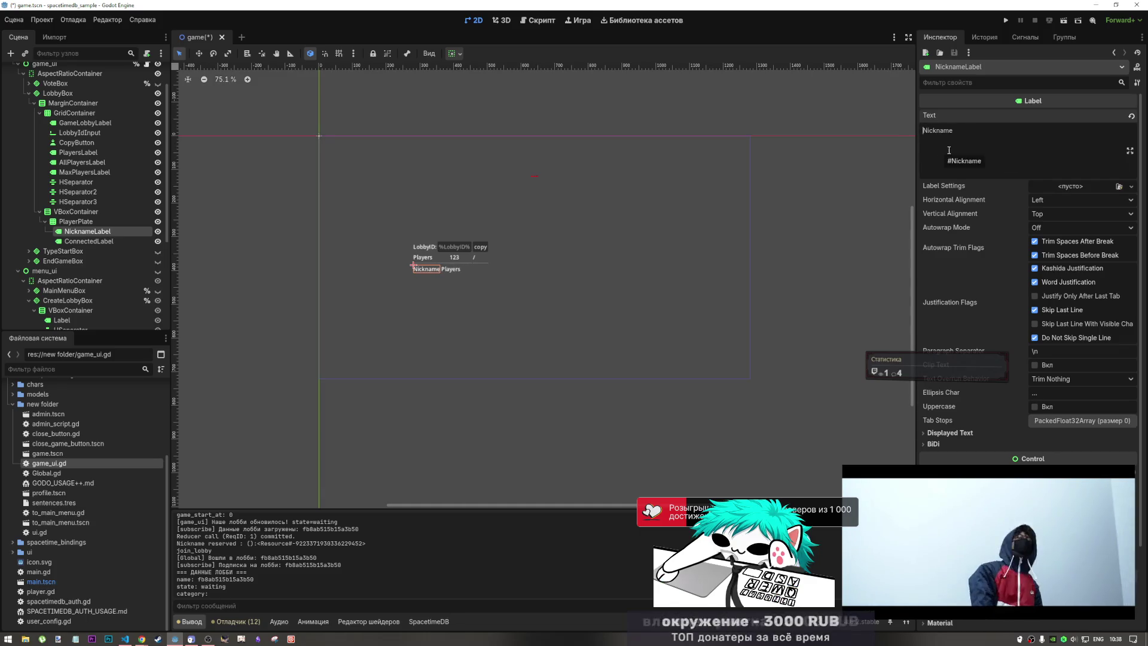
{"action": "type", "text": "%"}
{"action": "left_click", "coordinate": [991, 139]}
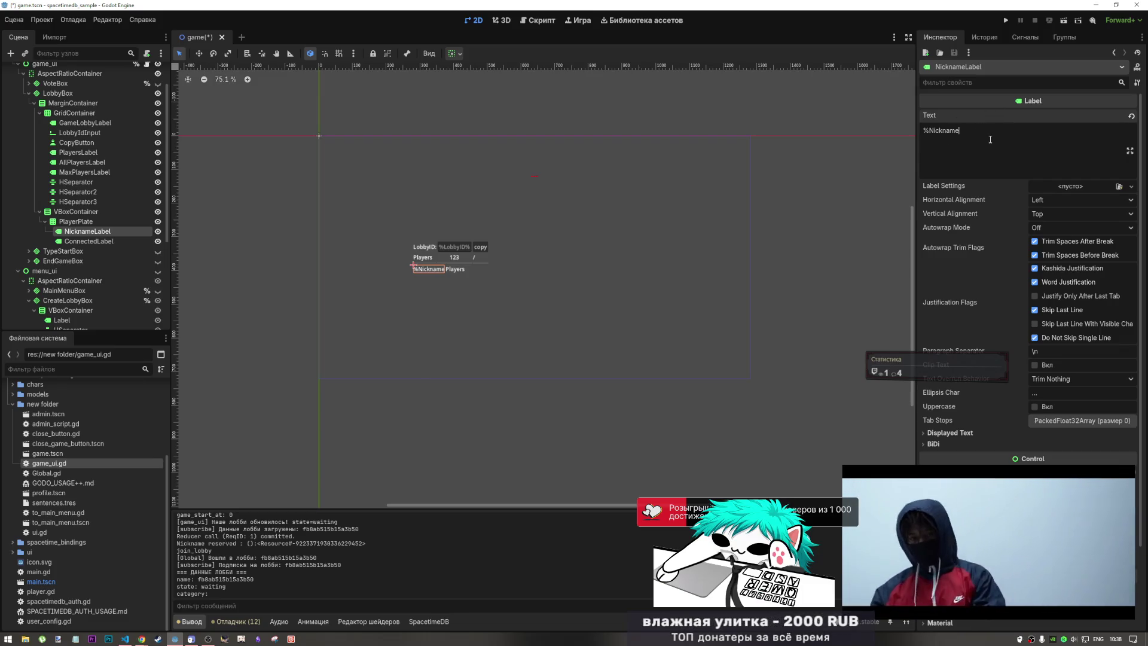
{"action": "type", "text": "Placeholde"}
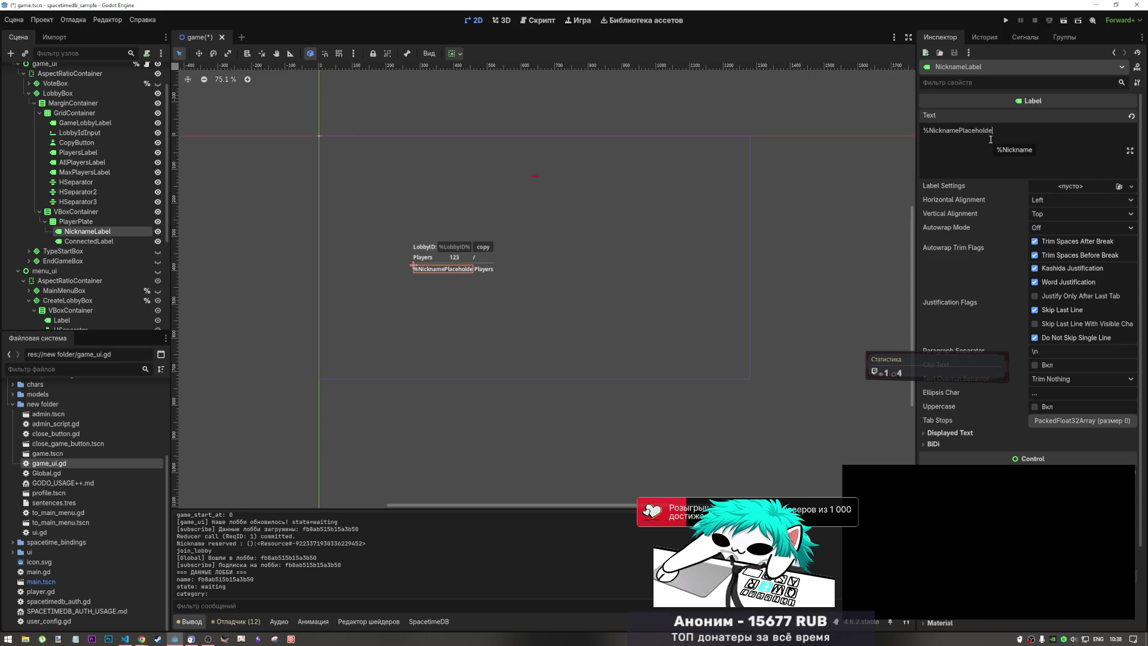
{"action": "type", "text": "r@"}
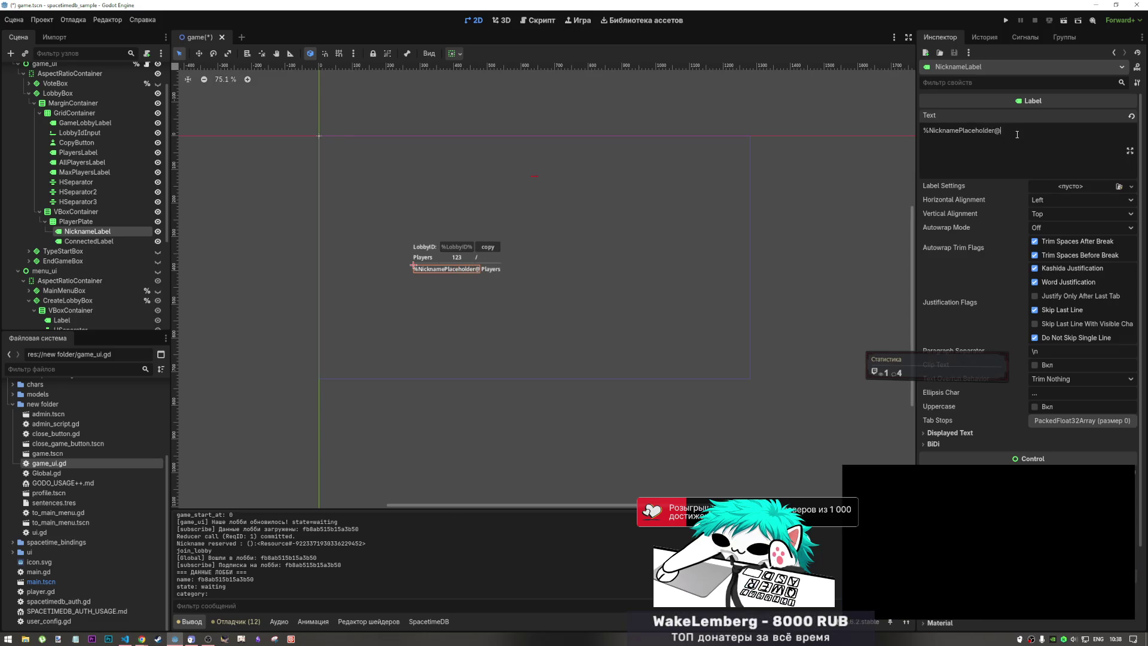
{"action": "key", "text": "BackSpace"}
{"action": "type", "text": "%"}
{"action": "key", "text": "ctrl+a"}
{"action": "key", "text": "ctrl+c"}
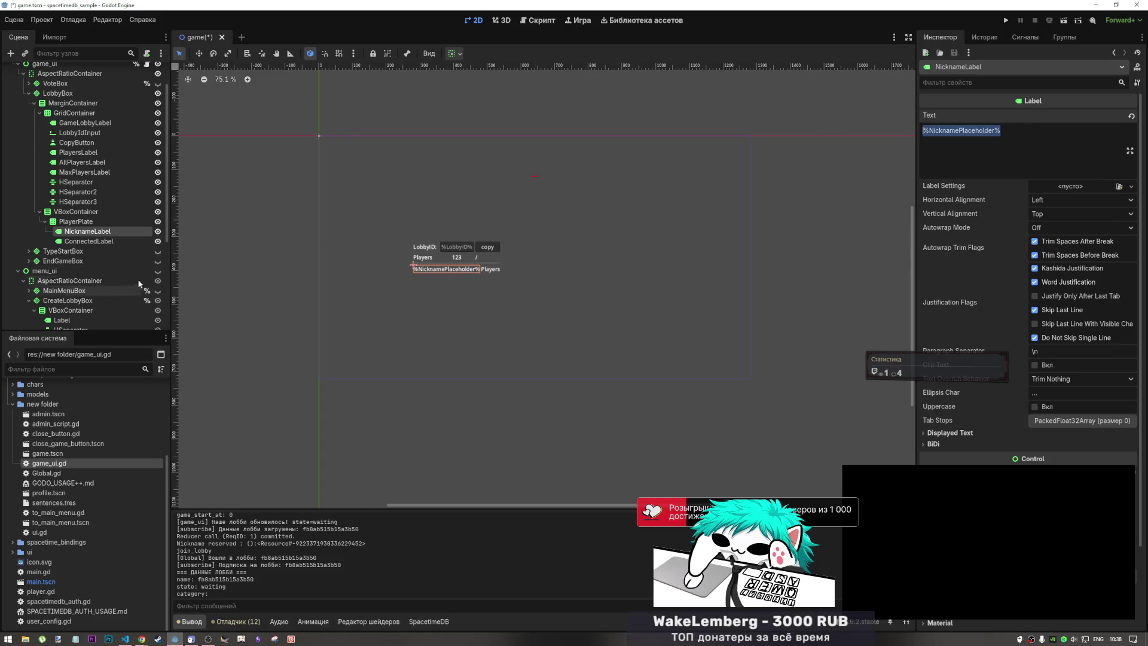
- Paste that text into ConnectedLabel and edit it into %Connected%
{"action": "left_click", "coordinate": [103, 241]}
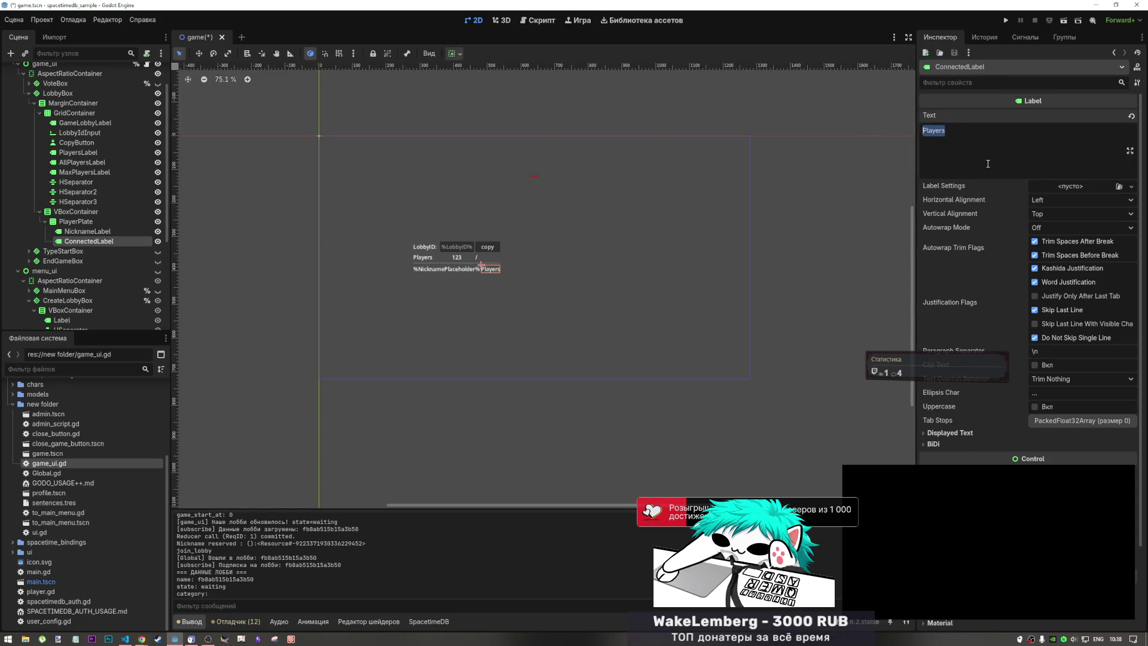
{"action": "key", "text": "ctrl+v"}
{"action": "left_click_drag", "start_coordinate": [960, 130], "coordinate": [924, 130]}
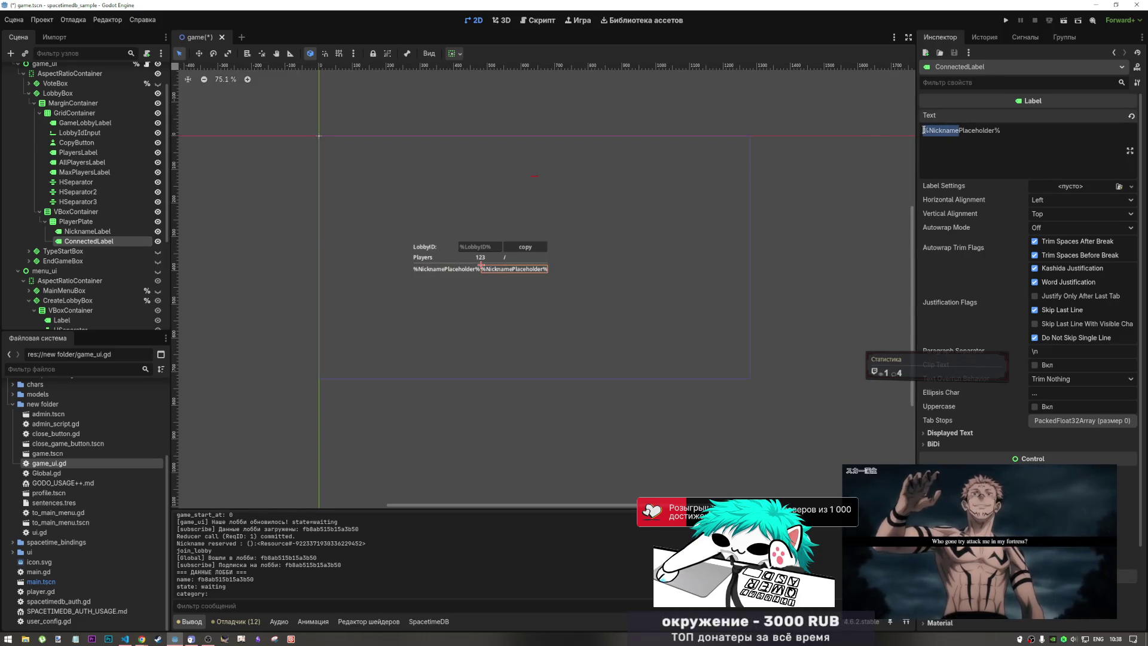
{"action": "type", "text": "%Connec"}
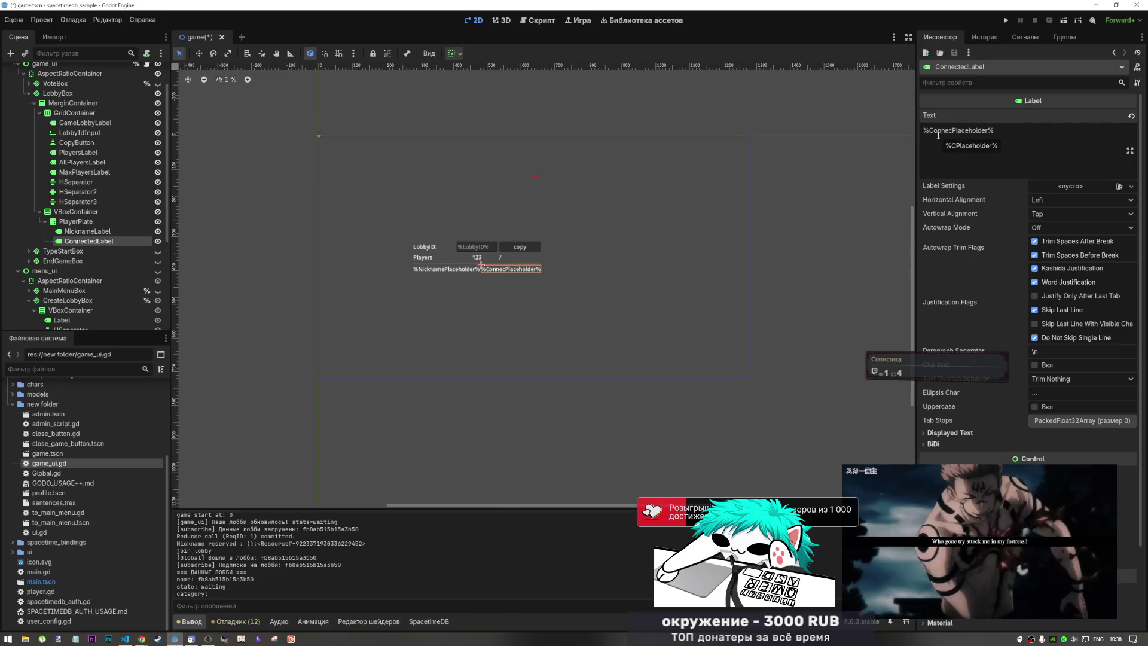
{"action": "type", "text": "ted"}
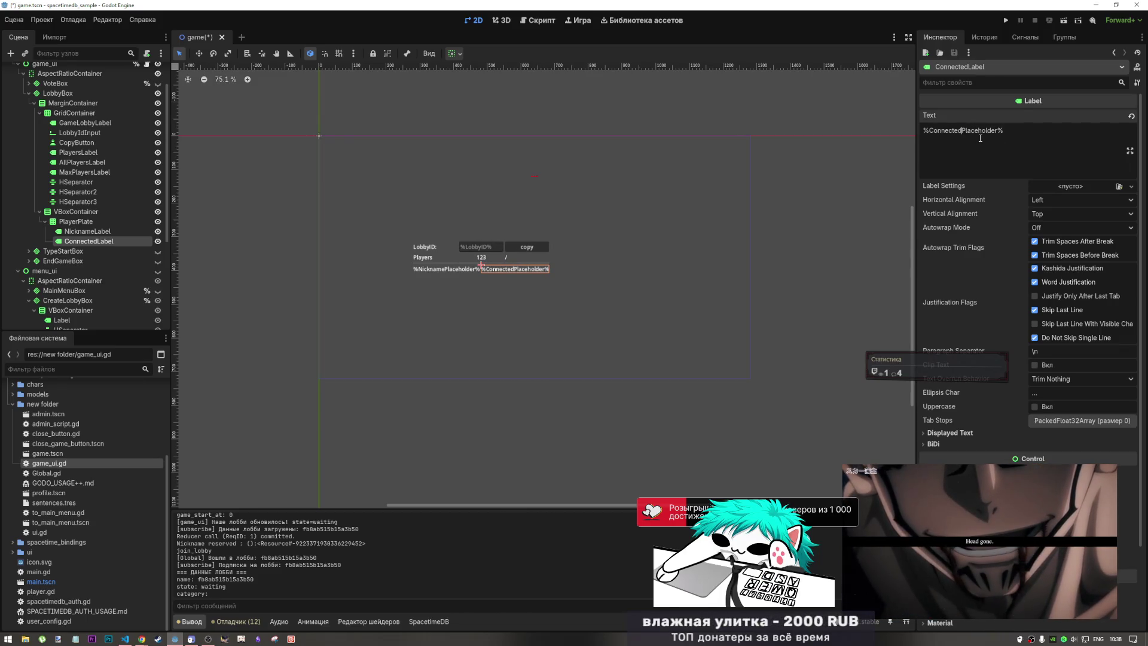
{"action": "left_click_drag", "start_coordinate": [996, 131], "coordinate": [963, 131]}
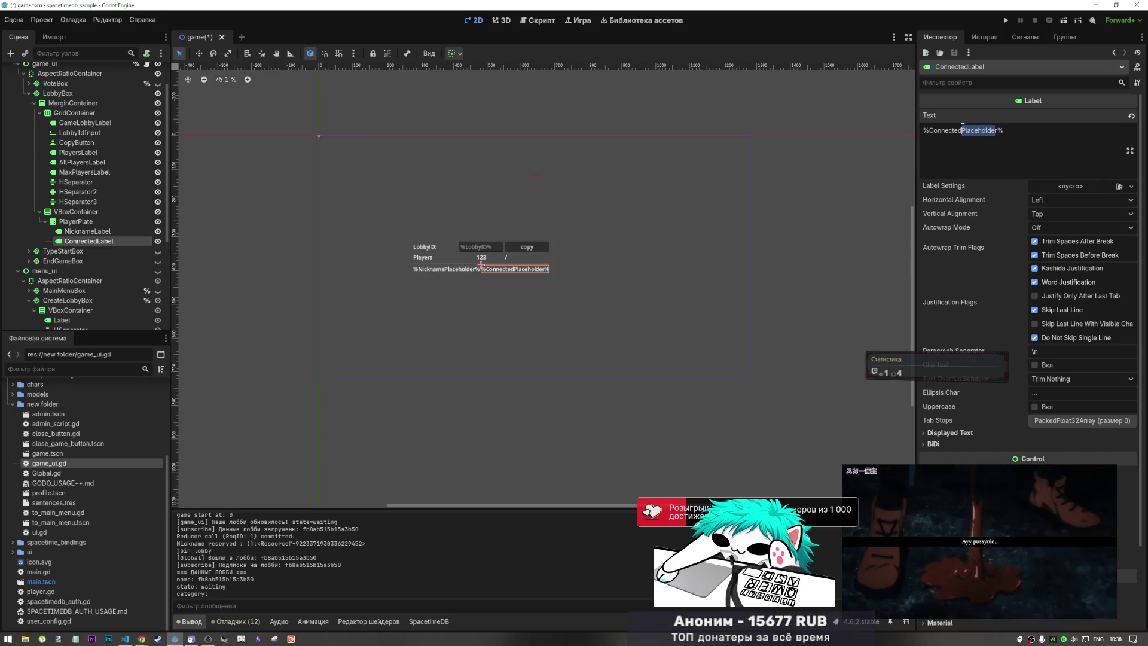
{"action": "type", "text": "r"}
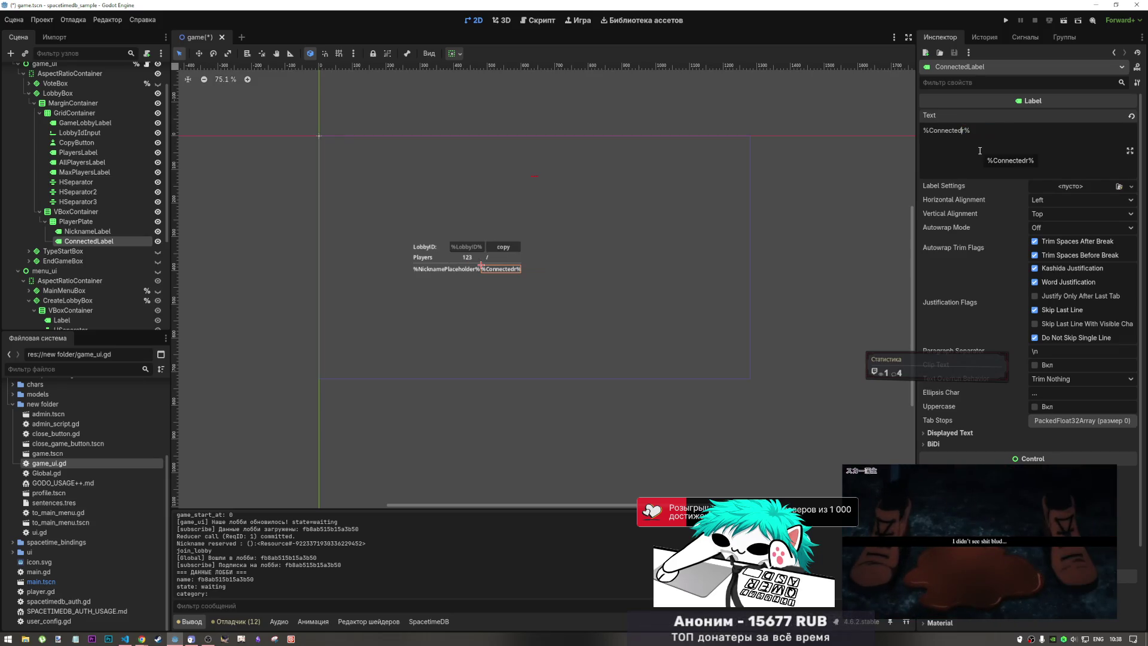
- Trim NicknameLabel's text down to %Nickname%
{"action": "left_click", "coordinate": [459, 270]}
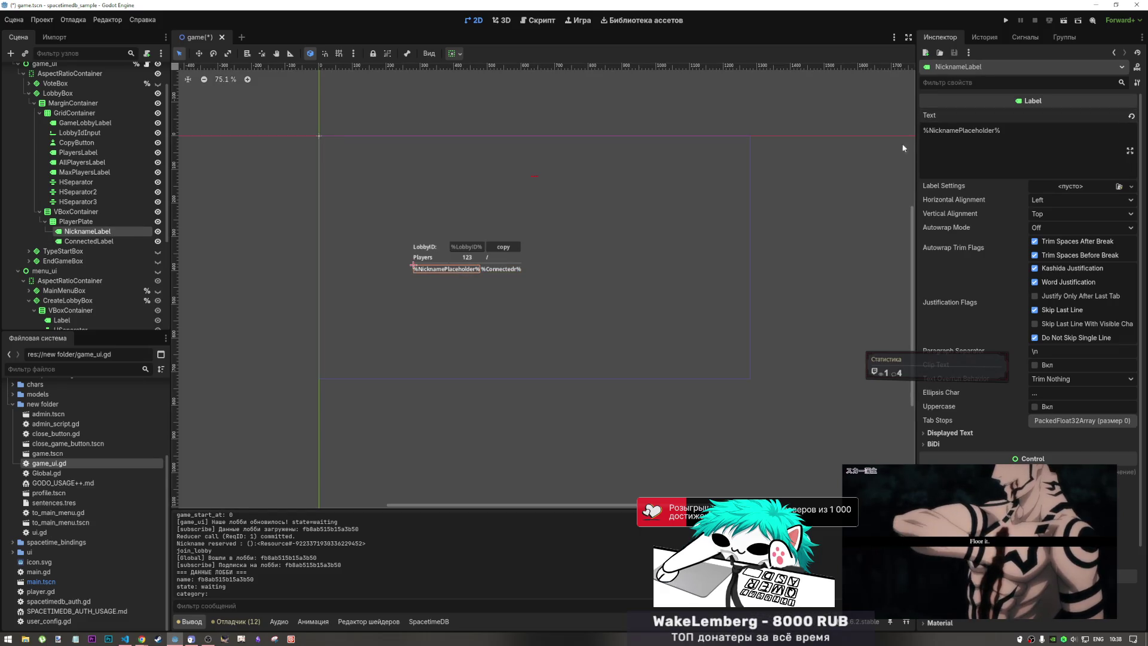
{"action": "left_click_drag", "start_coordinate": [996, 132], "coordinate": [963, 130]}
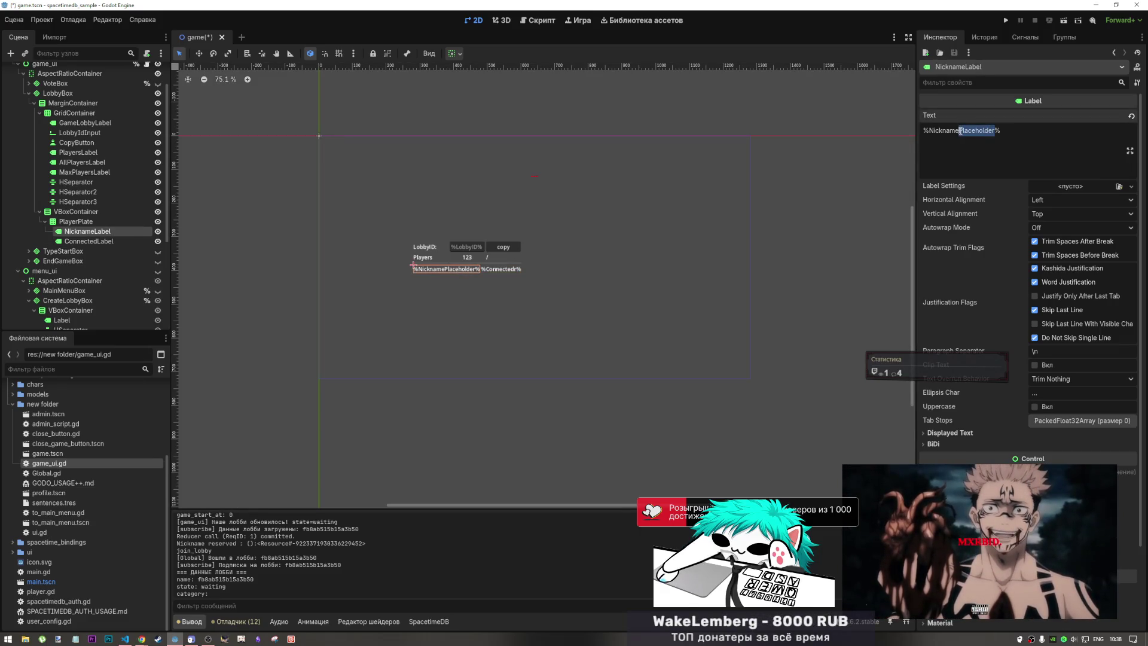
{"action": "key", "text": "BackSpace"}
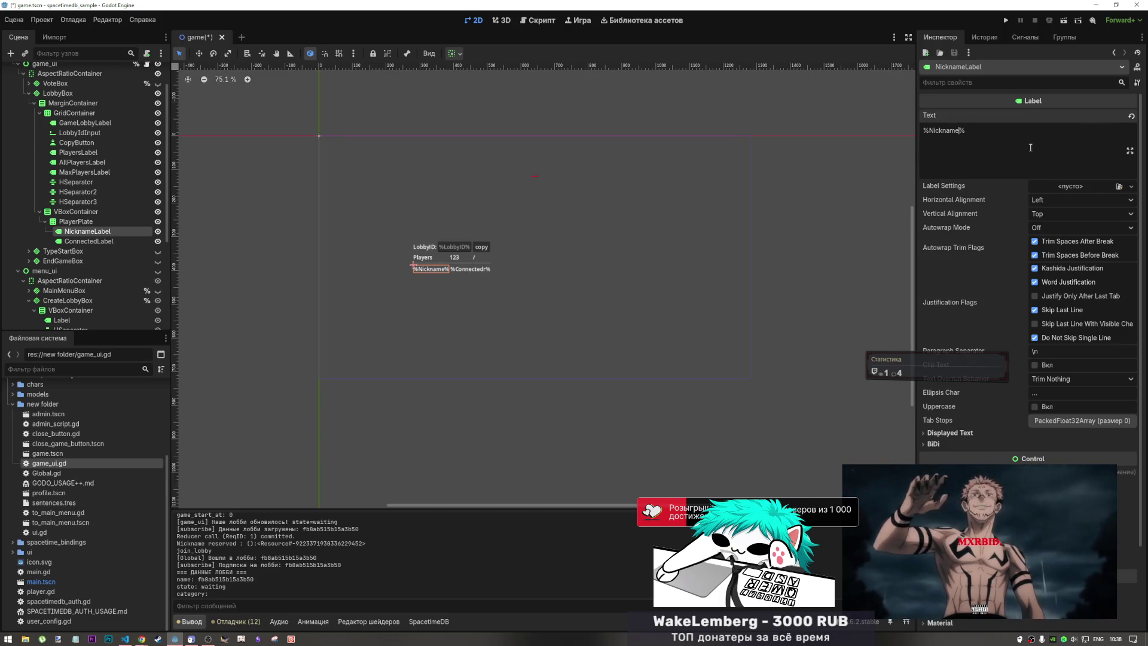
{"action": "left_click", "coordinate": [452, 269]}
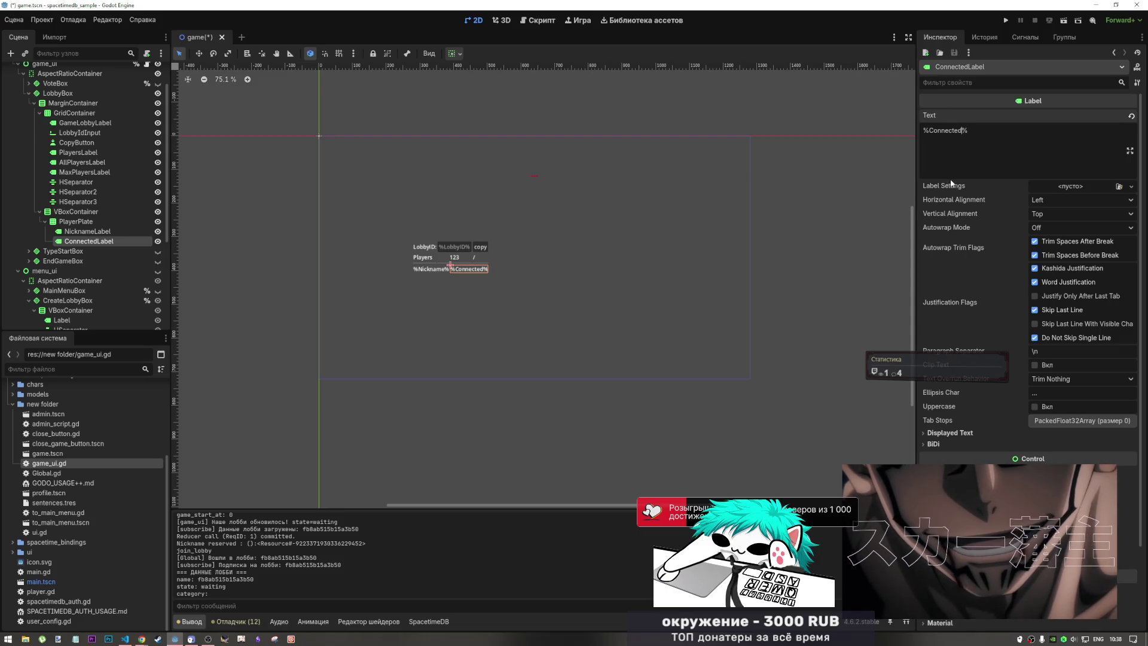
{"action": "left_click", "coordinate": [76, 224]}
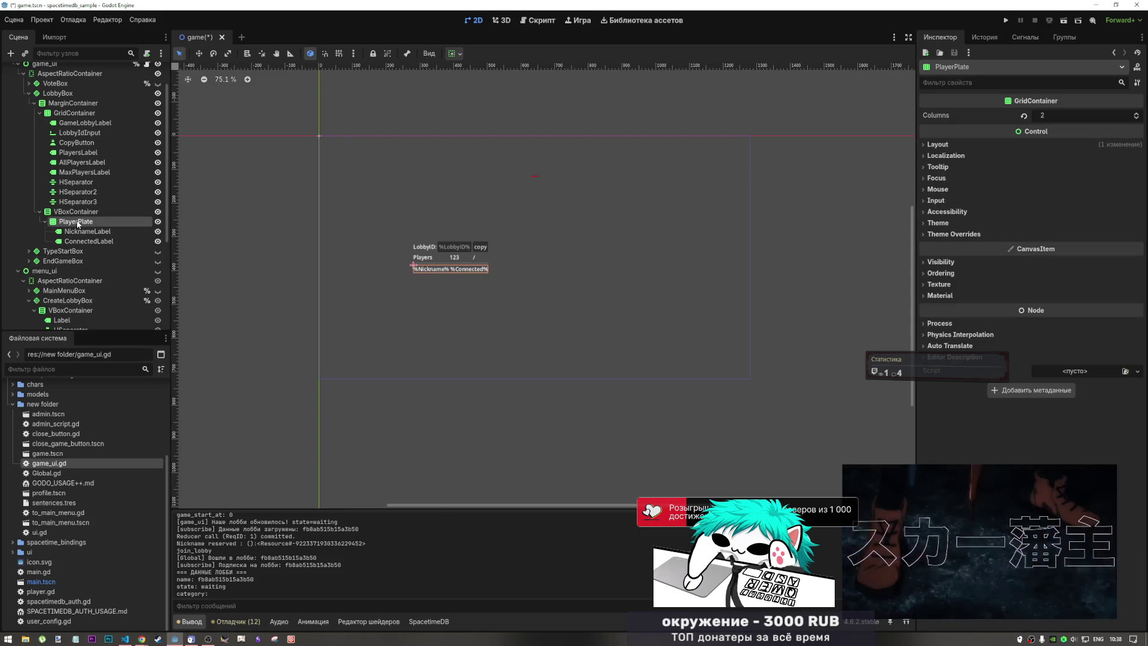
- Save the PlayerPlate node branch as the scene file player_plate.tscn
{"action": "right_click", "coordinate": [94, 224]}
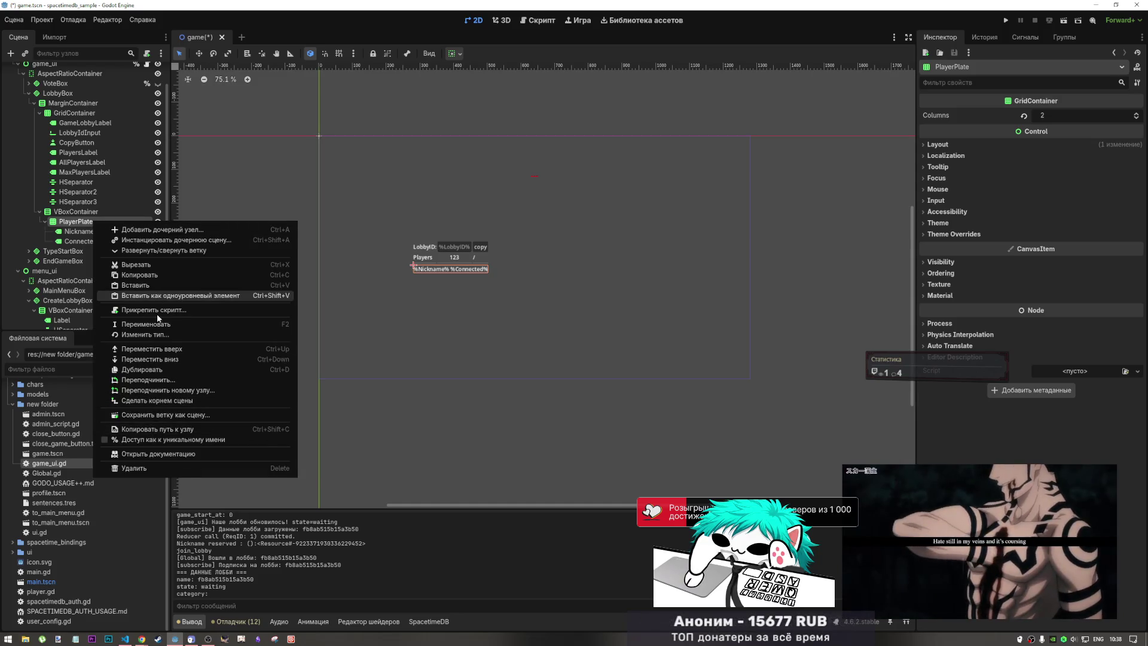
{"action": "left_click", "coordinate": [170, 416]}
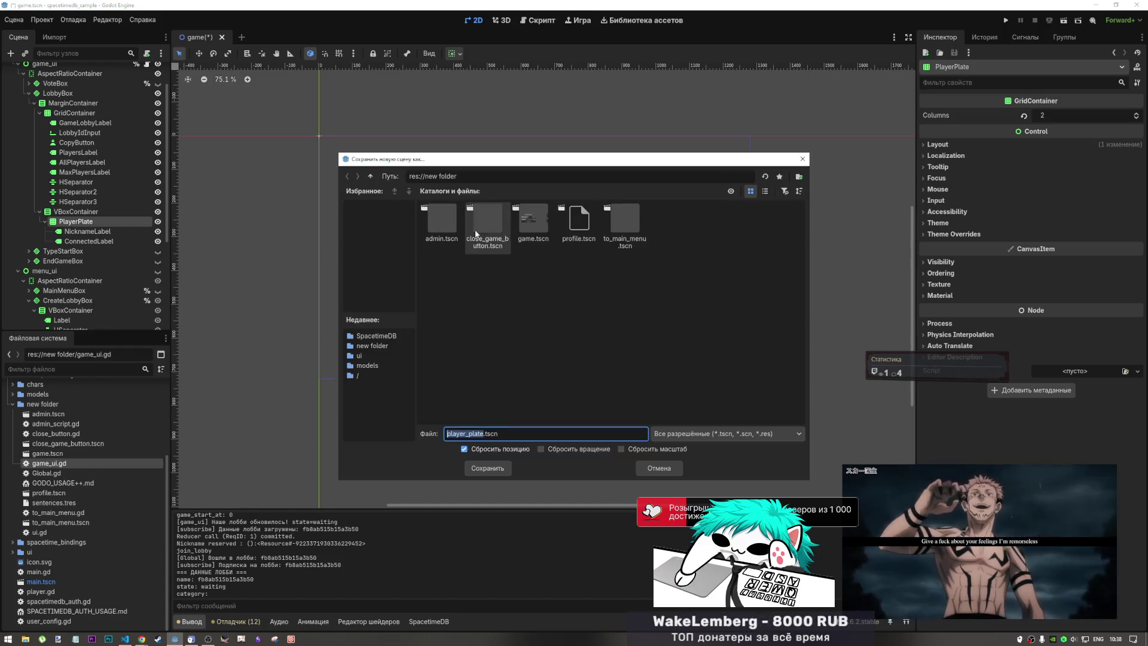
{"action": "left_click", "coordinate": [496, 468]}
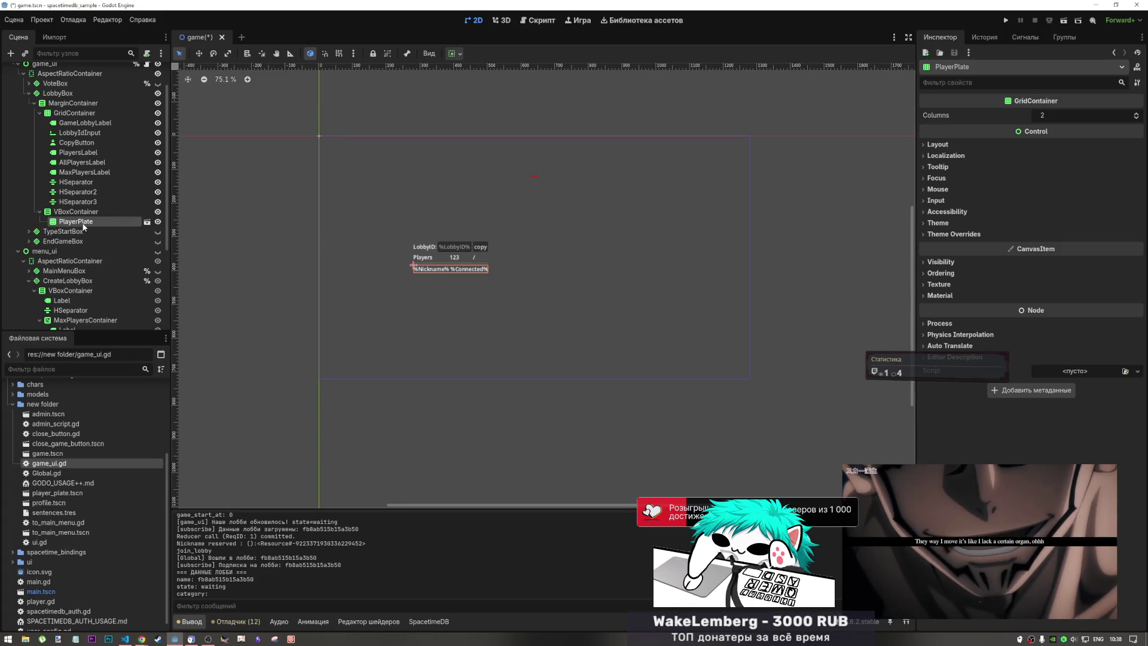
- Open player_plate.tscn and attach a new player_plate.gd script to its PlayerPlate root
{"action": "left_click", "coordinate": [148, 222]}
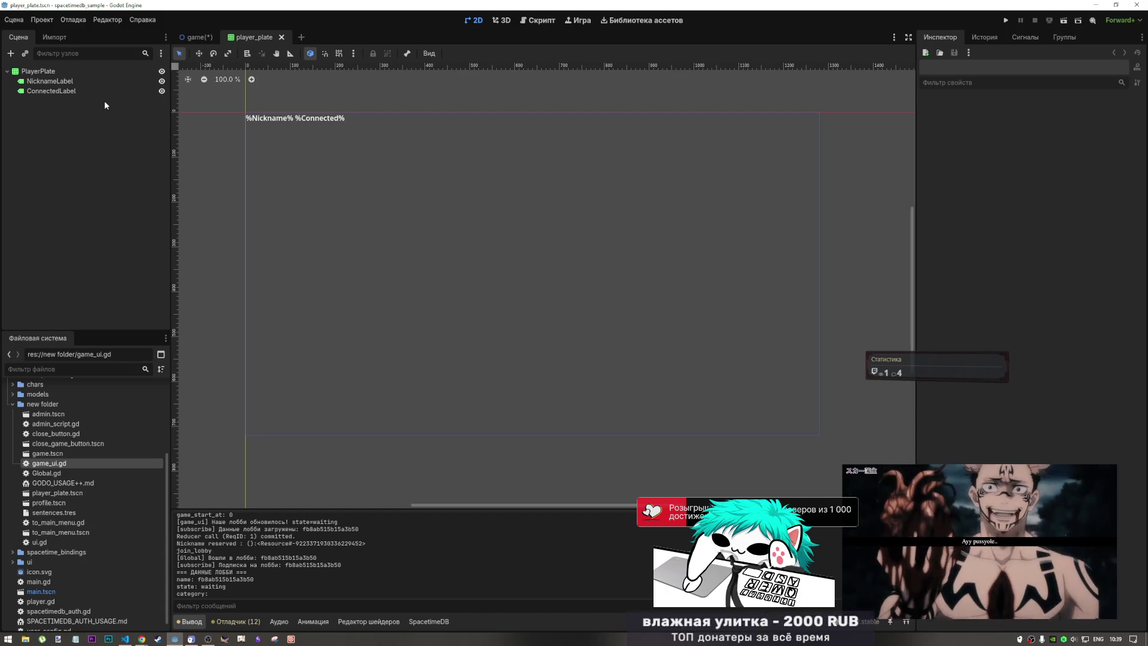
{"action": "right_click", "coordinate": [51, 72]}
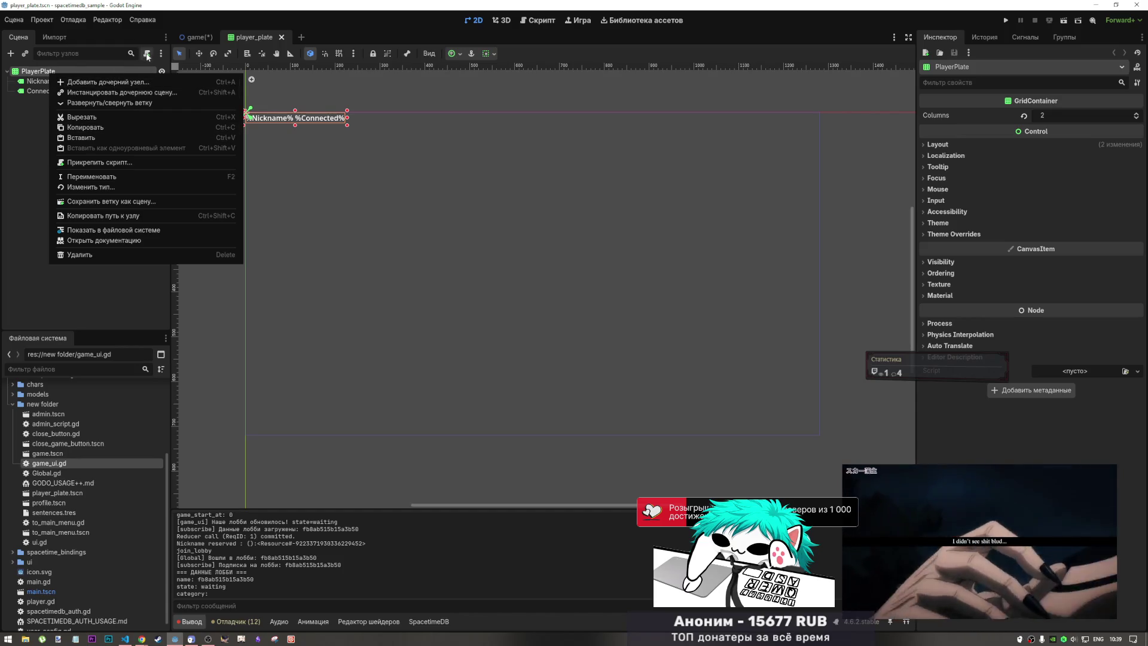
{"action": "left_click", "coordinate": [98, 162]}
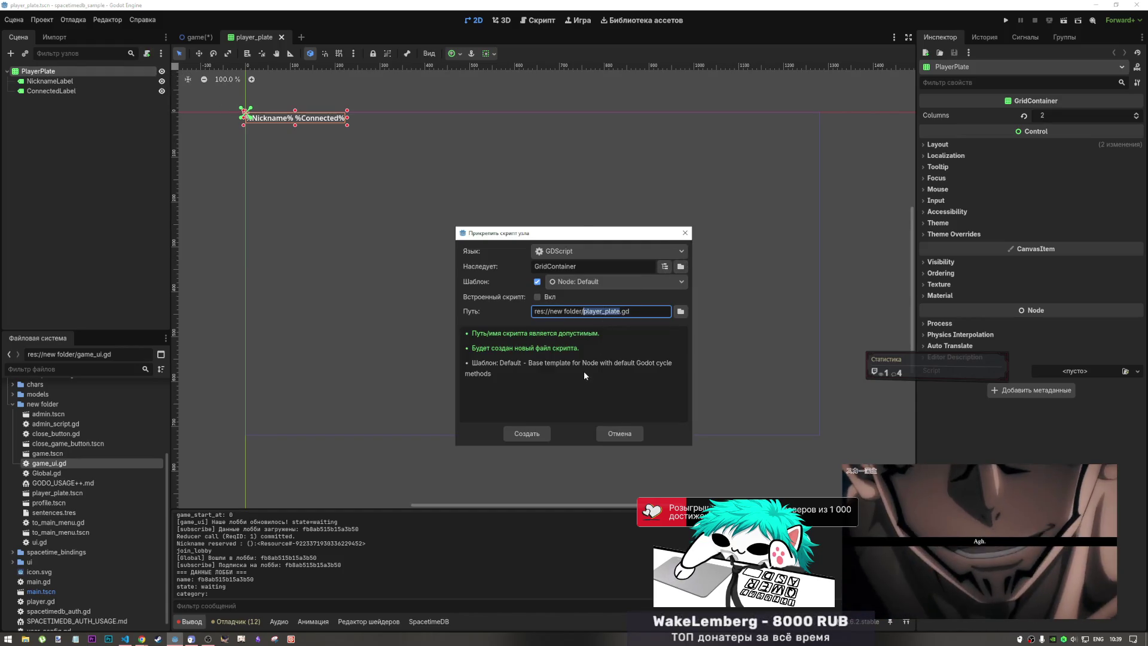
{"action": "left_click", "coordinate": [527, 433]}
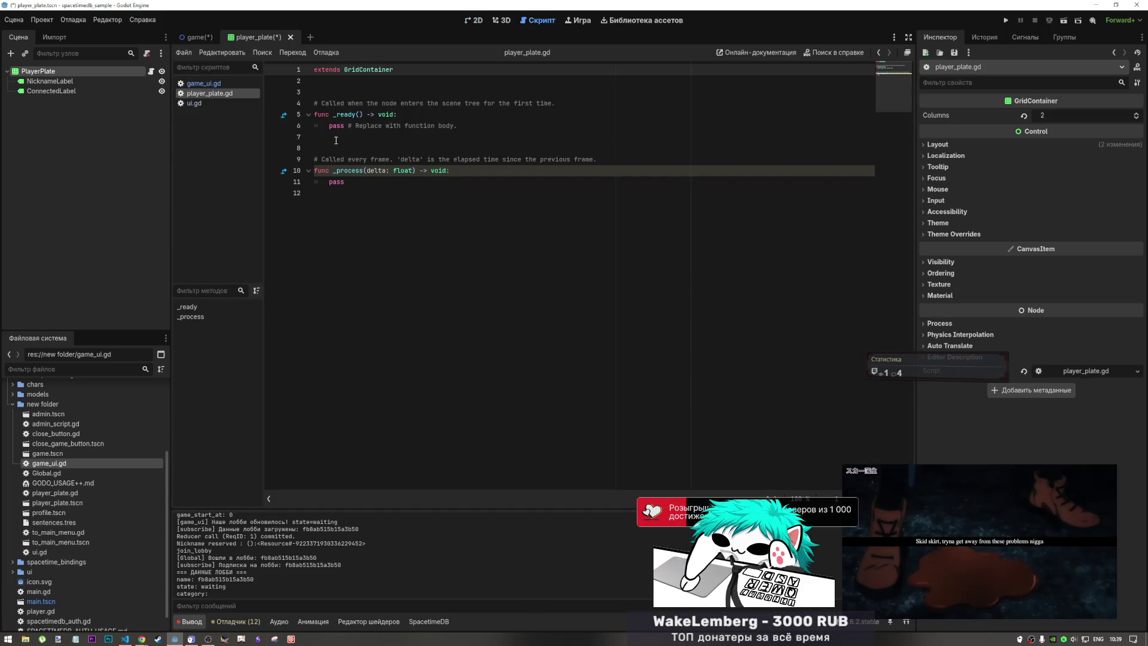
- Delete the template _process code from player_plate.gd
{"action": "mouse_move", "coordinate": [345, 181]}
{"action": "left_mouse_down"}
{"action": "mouse_move", "coordinate": [323, 171]}
{"action": "mouse_move", "coordinate": [315, 105]}
{"action": "mouse_move", "coordinate": [317, 171]}
{"action": "mouse_move", "coordinate": [335, 128]}
{"action": "left_mouse_up"}
{"action": "key", "text": "BackSpace"}
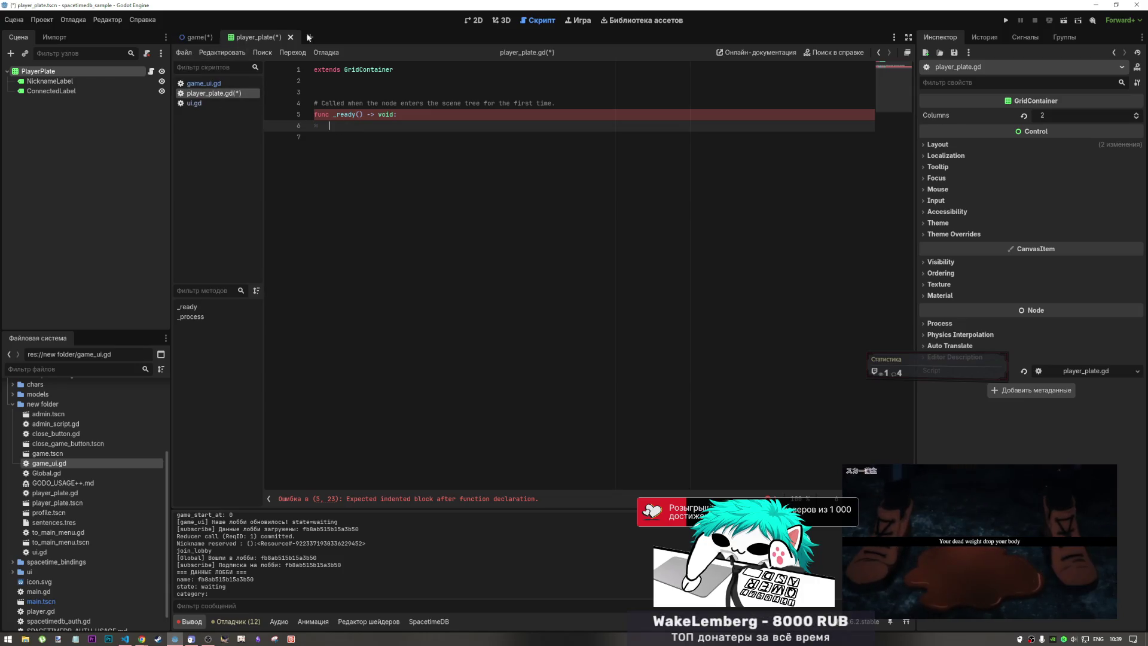
{"action": "left_click", "coordinate": [482, 21]}
{"action": "left_click", "coordinate": [538, 20]}
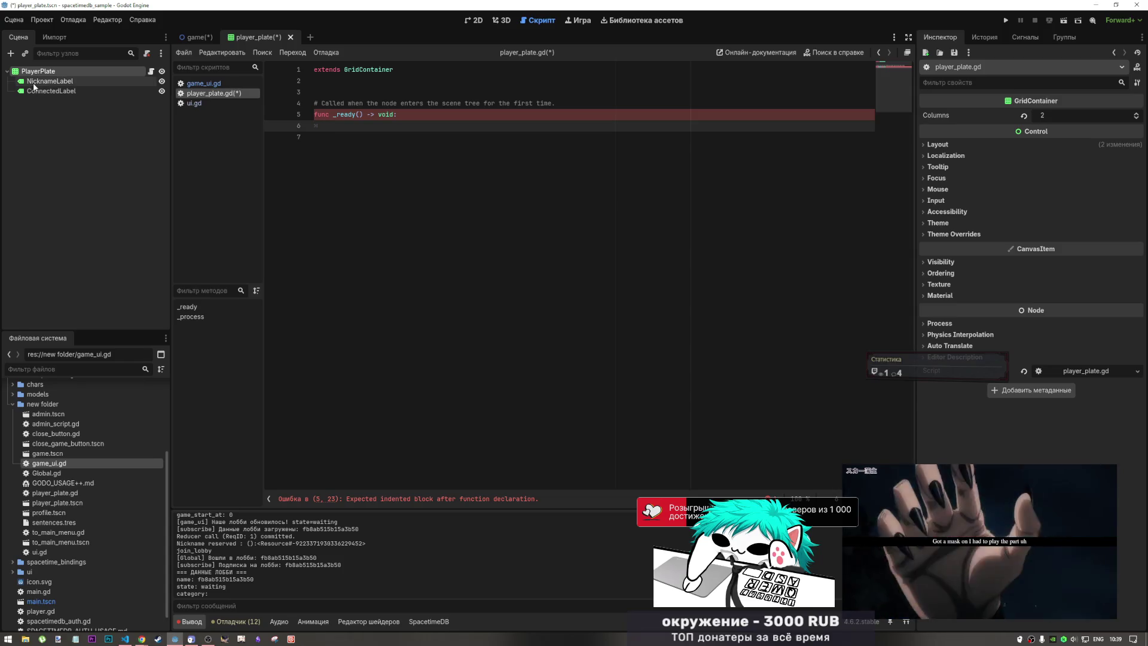
{"action": "left_click_drag", "start_coordinate": [34, 85], "coordinate": [322, 133]}
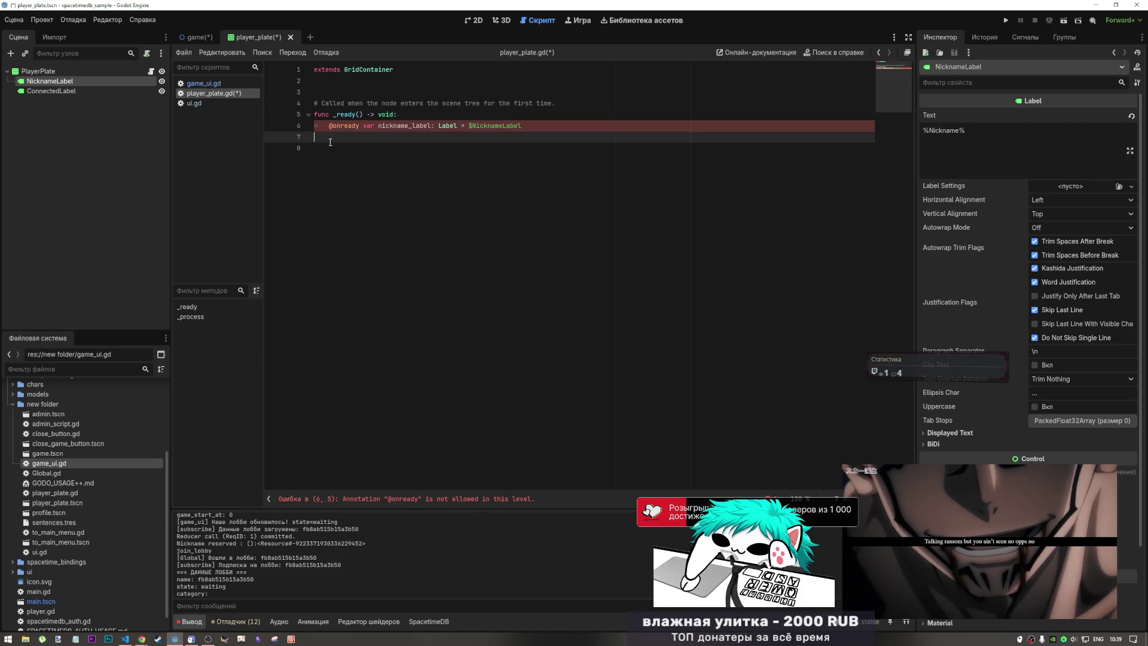
{"action": "key", "text": "ctrl+z"}
{"action": "left_click", "coordinate": [322, 82]}
{"action": "key", "text": "Return"}
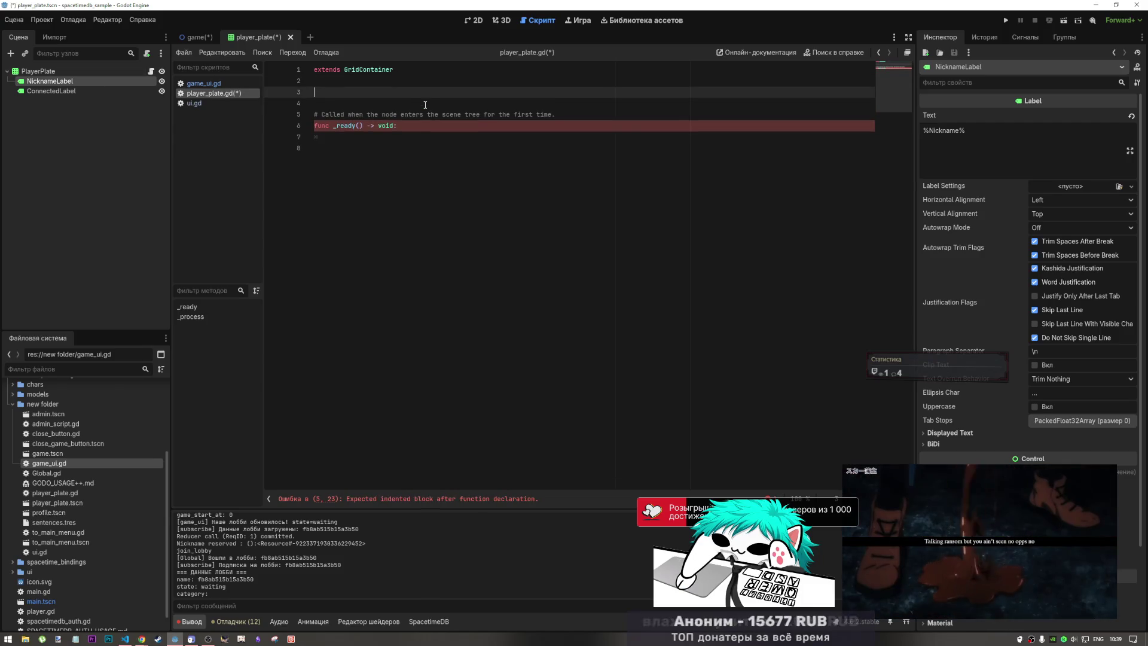
{"action": "left_click_drag", "start_coordinate": [70, 85], "coordinate": [323, 92]}
{"action": "key", "text": "ctrl+z"}
{"action": "mouse_move", "coordinate": [49, 80]}
{"action": "left_mouse_down"}
{"action": "mouse_move", "coordinate": [323, 92]}
{"action": "mouse_move", "coordinate": [95, 96]}
{"action": "mouse_move", "coordinate": [350, 103]}
{"action": "left_mouse_up"}
- Add nickname_label and connected_label lines inside _ready, setting nickname_label.text to ''
{"action": "double_click", "coordinate": [399, 93]}
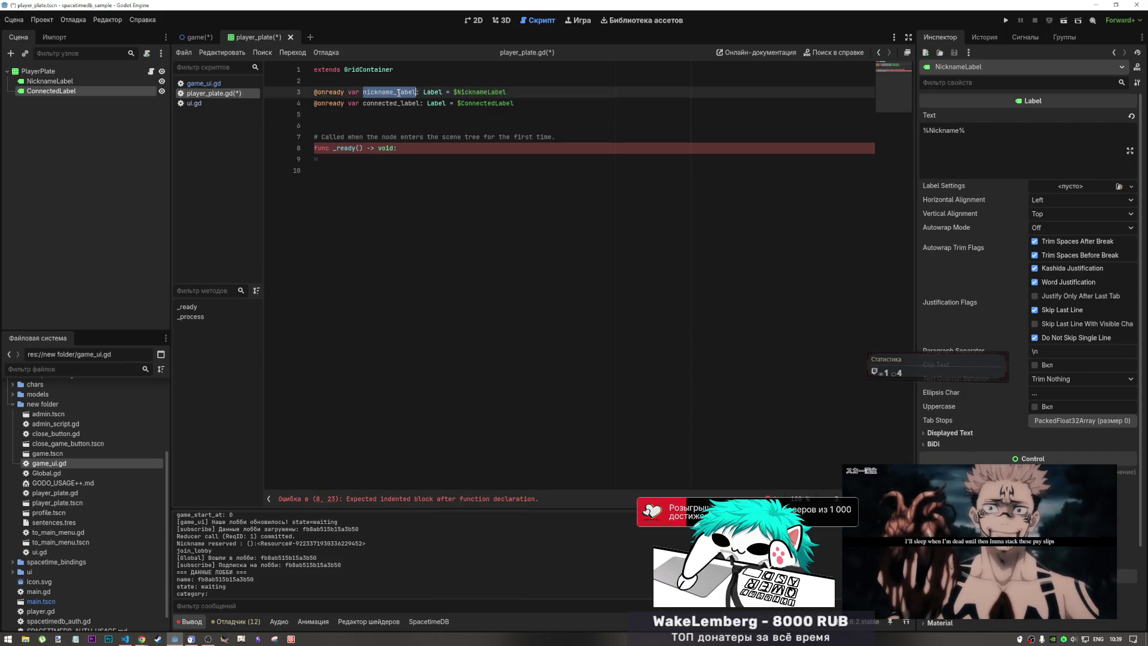
{"action": "key", "text": "ctrl+c"}
{"action": "left_click", "coordinate": [385, 159]}
{"action": "key", "text": "ctrl+v"}
{"action": "double_click", "coordinate": [389, 103]}
{"action": "key", "text": "ctrl+c"}
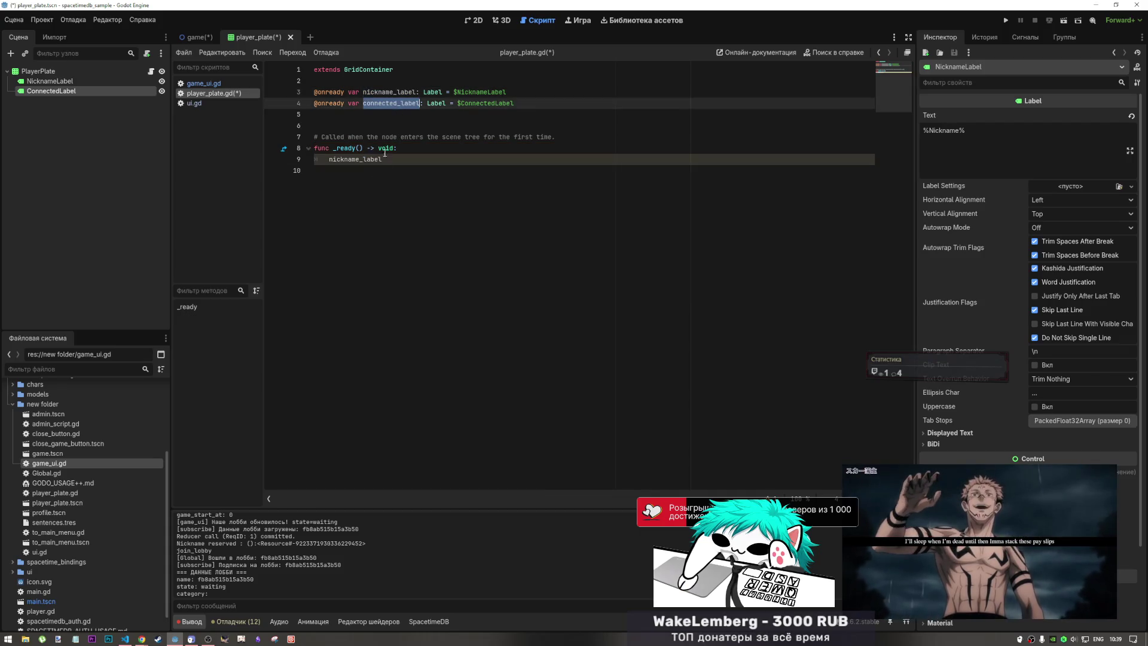
{"action": "left_click", "coordinate": [377, 170]}
{"action": "key", "text": "ctrl+v"}
{"action": "key", "text": "Home"}
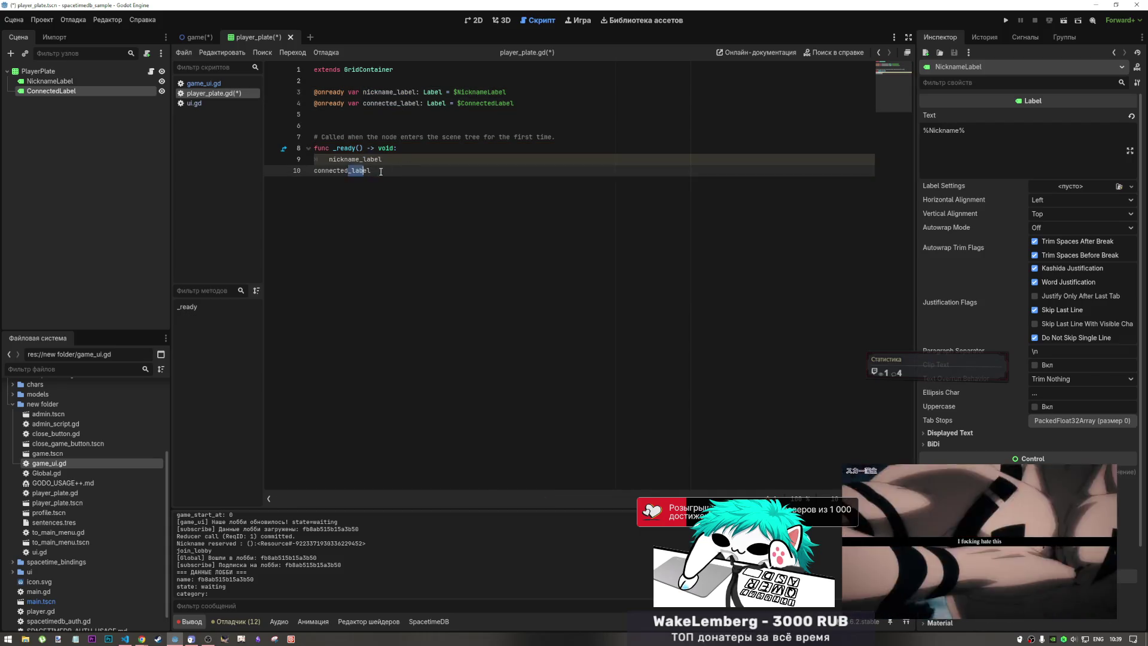
{"action": "key", "text": "Tab"}
{"action": "left_click", "coordinate": [413, 156]}
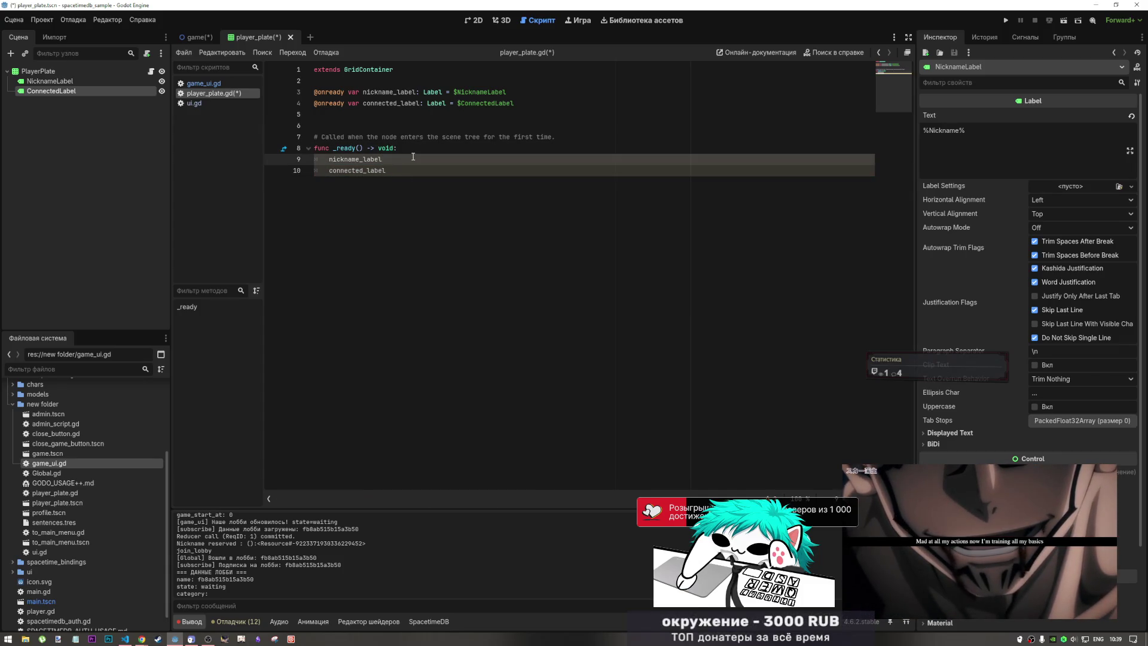
{"action": "type", "text": ".text = "}
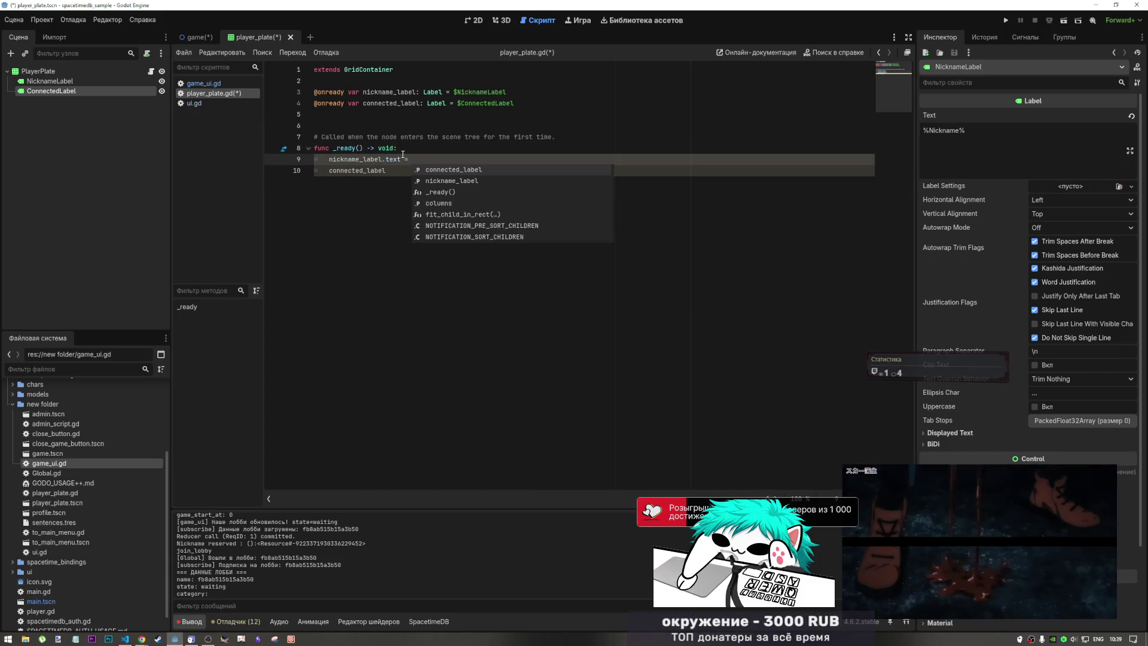
{"action": "type", "text": "'"}
- Copy the empty text assignment onto the connected_label line in _ready
{"action": "left_click", "coordinate": [404, 170]}
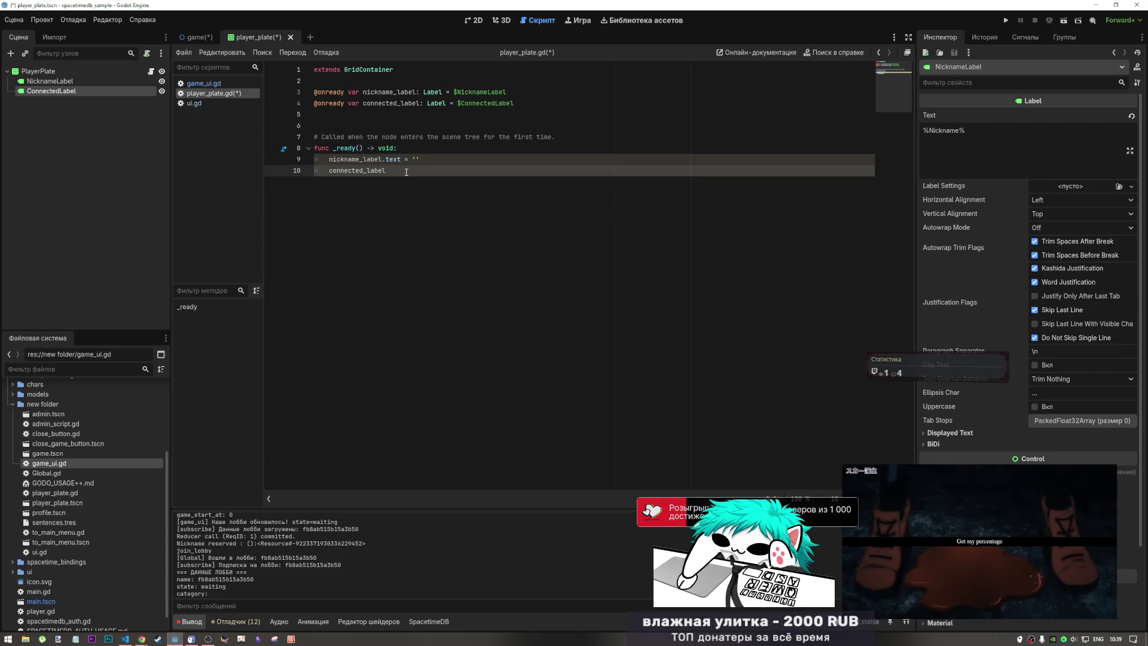
{"action": "left_click_drag", "start_coordinate": [420, 160], "coordinate": [381, 159]}
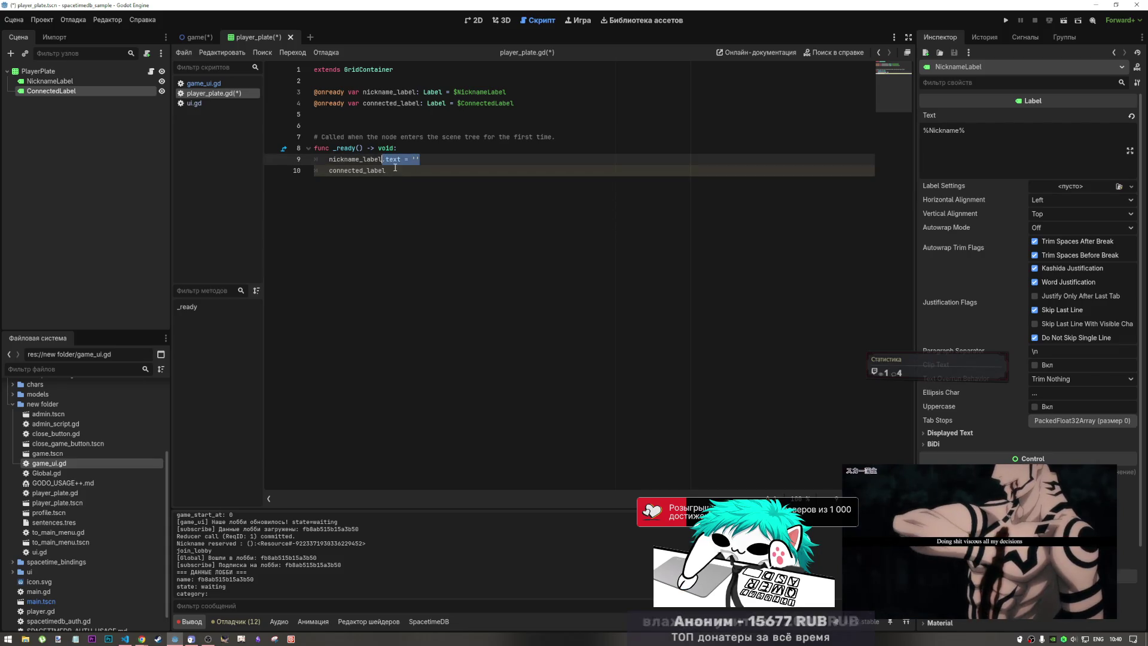
{"action": "key", "text": "ctrl+c"}
{"action": "left_click", "coordinate": [394, 170]}
{"action": "key", "text": "ctrl+v"}
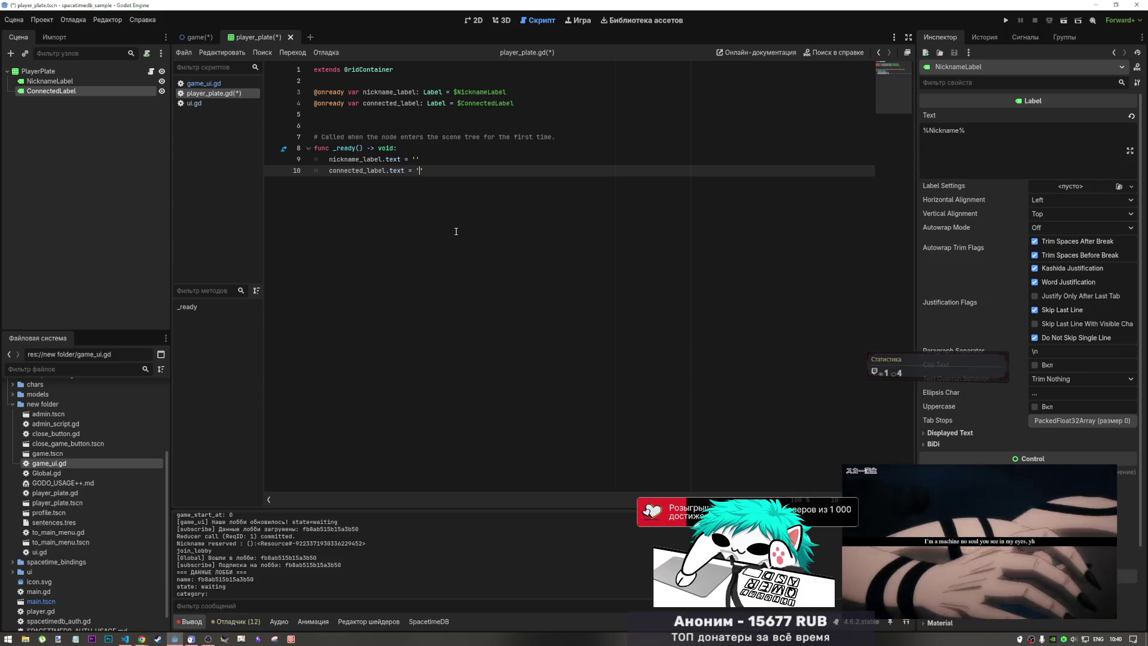
{"action": "type", "text": "'"}
{"action": "left_click", "coordinate": [421, 171]}
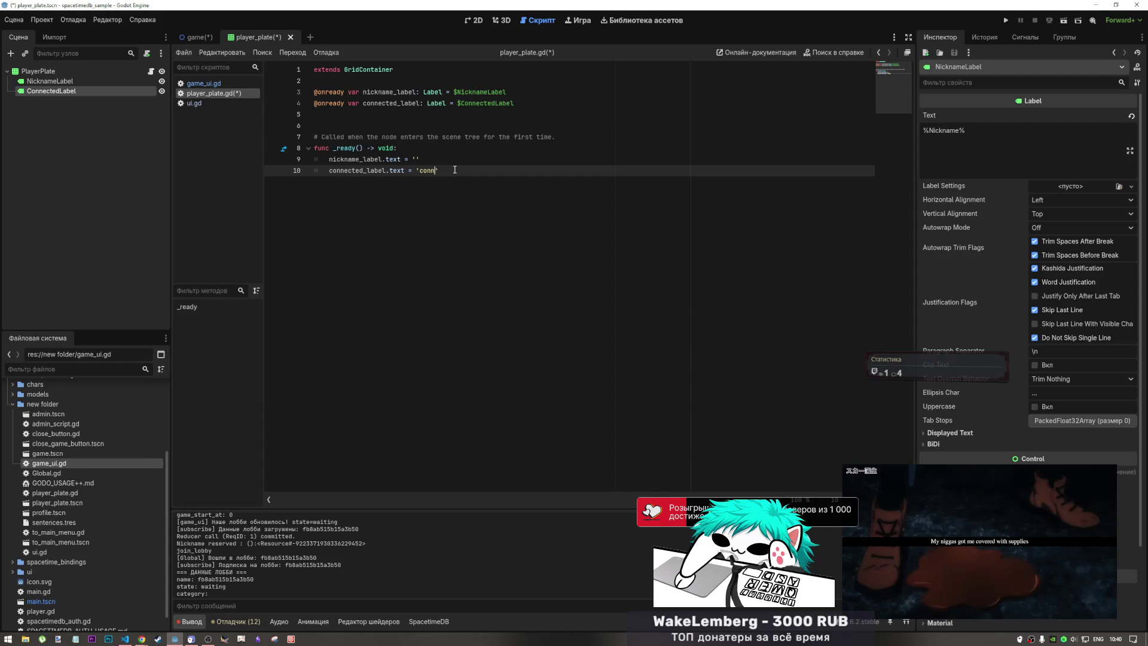
{"action": "mouse_move", "coordinate": [455, 169]}
{"action": "left_mouse_down"}
{"action": "mouse_move", "coordinate": [259, 176]}
{"action": "mouse_move", "coordinate": [281, 169]}
{"action": "left_mouse_up"}
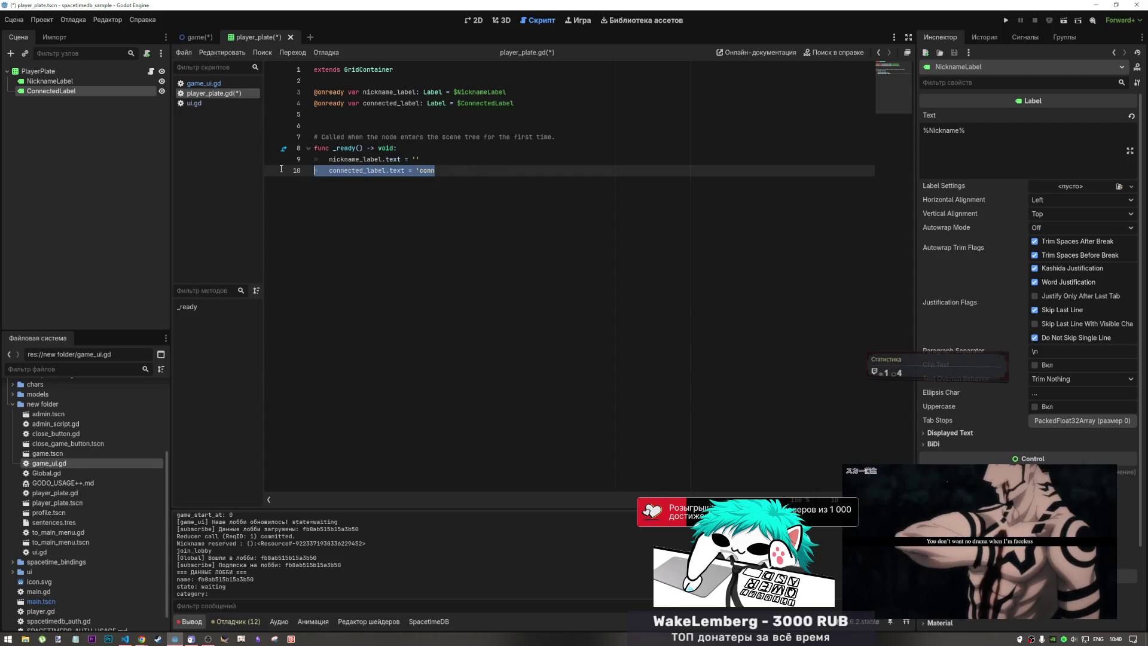
{"action": "key", "text": "BackSpace"}
{"action": "key", "text": "BackSpace"}
{"action": "left_click_drag", "start_coordinate": [314, 103], "coordinate": [515, 103]}
{"action": "key", "text": "BackSpace"}
{"action": "key", "text": "BackSpace"}
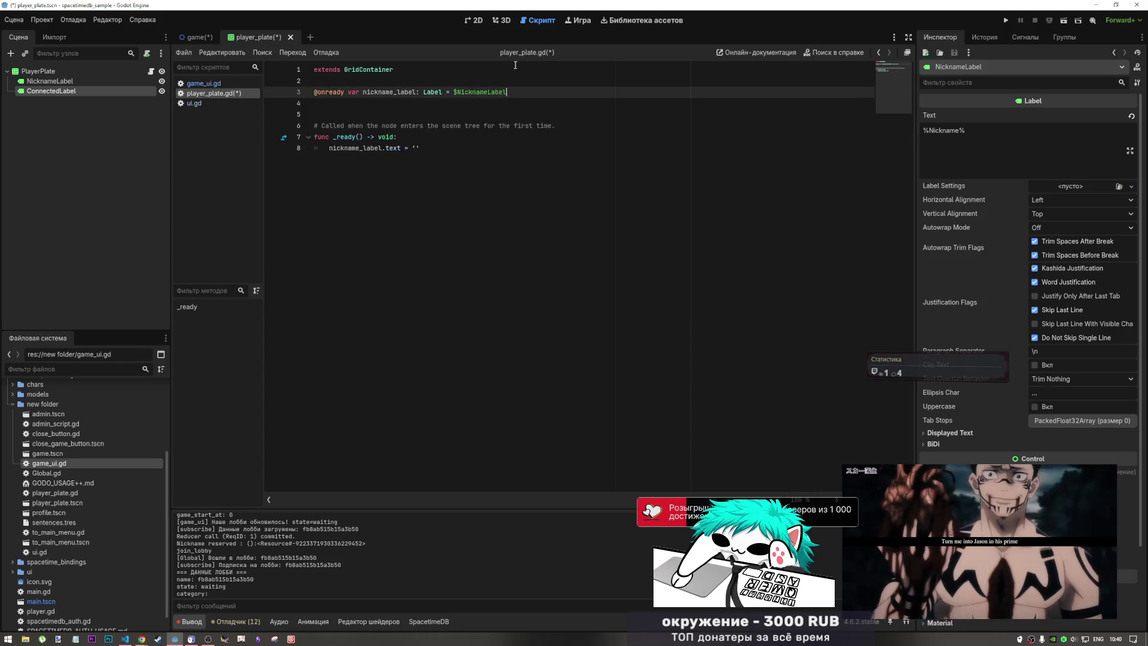
{"action": "left_click", "coordinate": [501, 20]}
{"action": "left_click", "coordinate": [473, 20]}
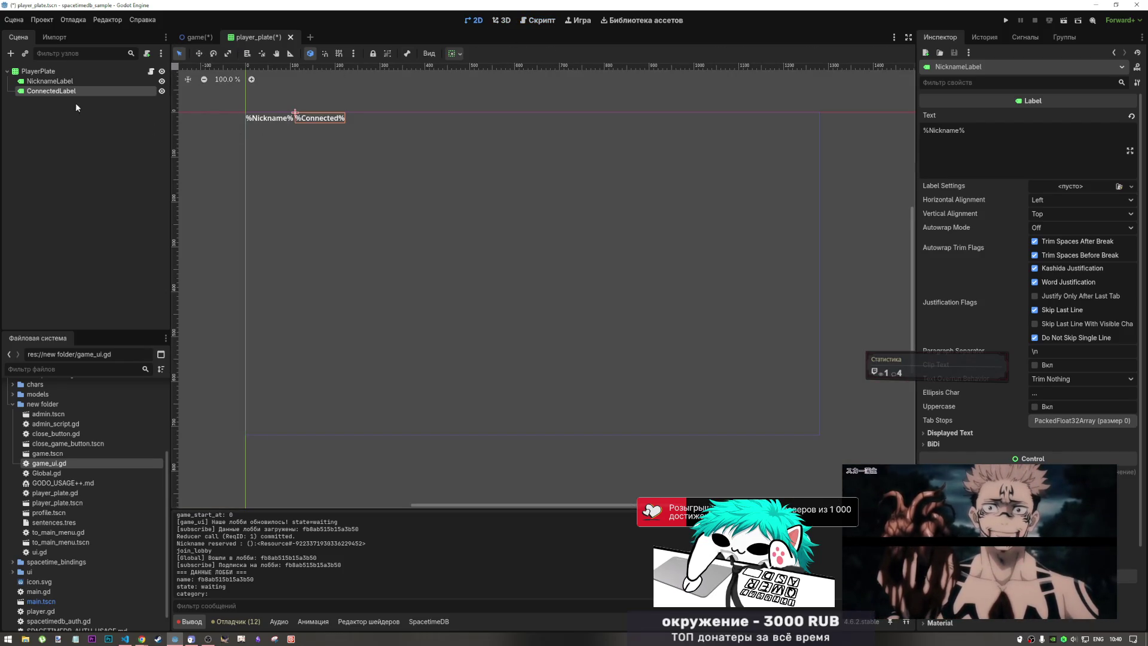
- Set the PlayerPlate grid's Columns to 3 and check its two label nodes
{"action": "left_click", "coordinate": [55, 71]}
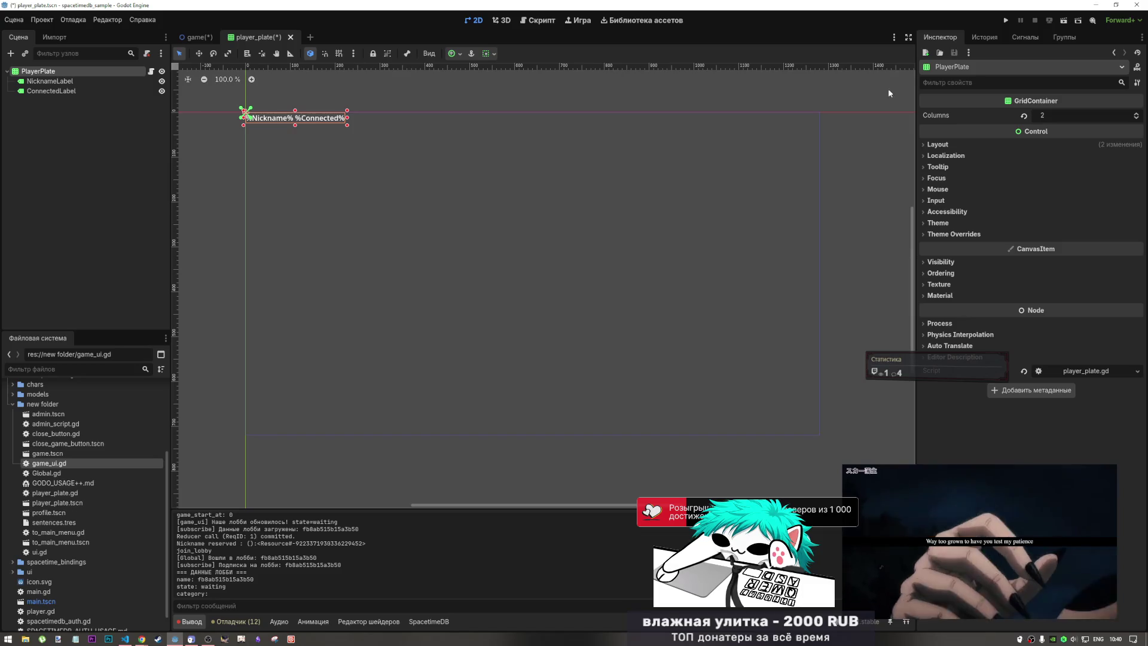
{"action": "left_click", "coordinate": [1136, 113]}
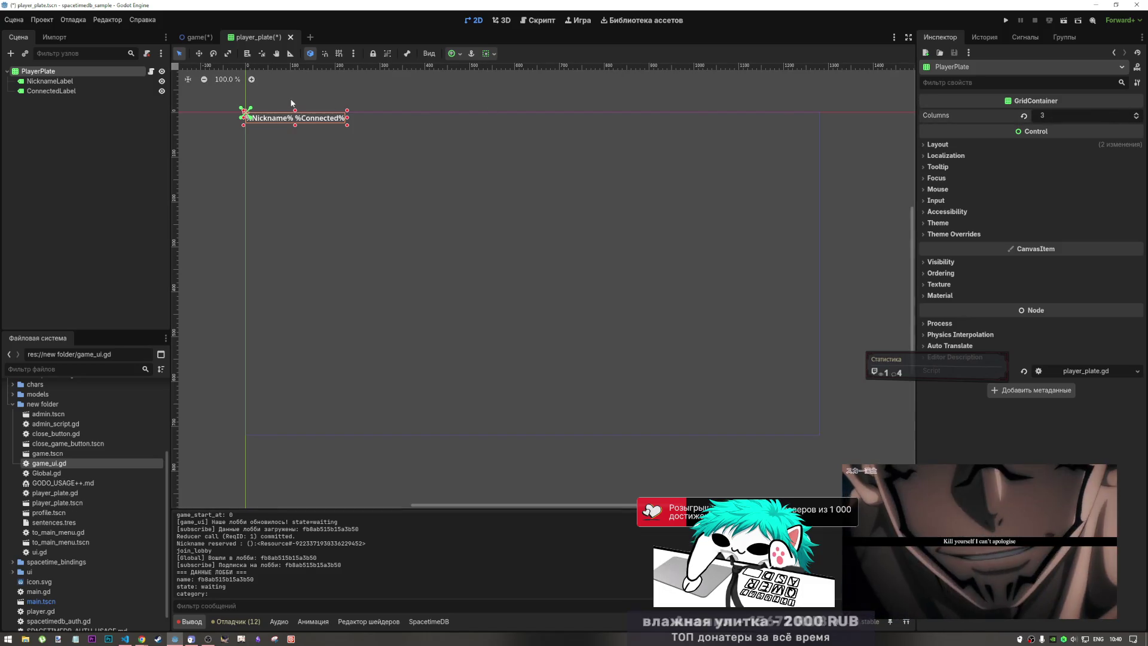
{"action": "left_click", "coordinate": [115, 121]}
{"action": "left_click", "coordinate": [49, 80]}
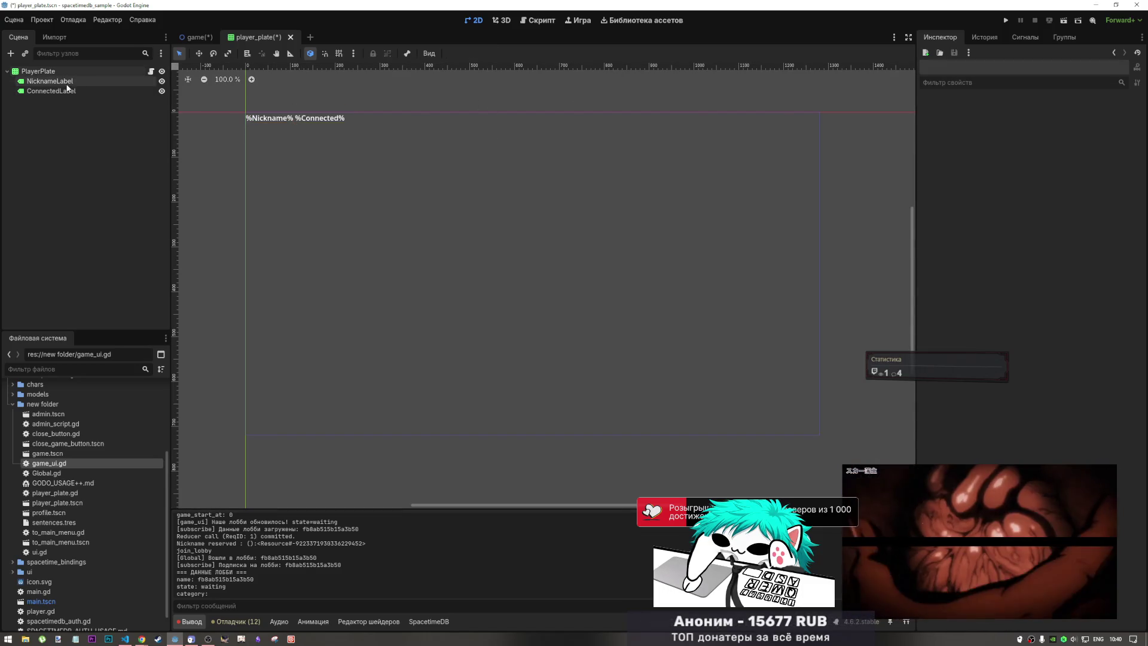
{"action": "left_click", "coordinate": [71, 91]}
- Add a TextureRect child node to PlayerPlate
{"action": "left_click", "coordinate": [63, 68]}
{"action": "right_click", "coordinate": [63, 68]}
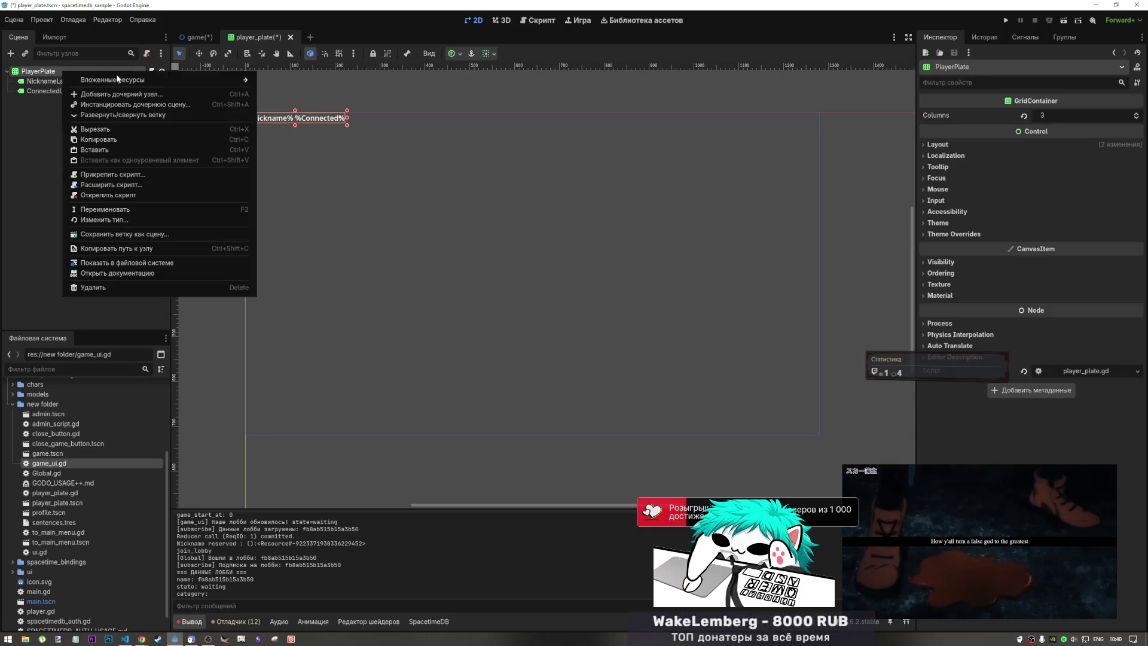
{"action": "left_click", "coordinate": [121, 94]}
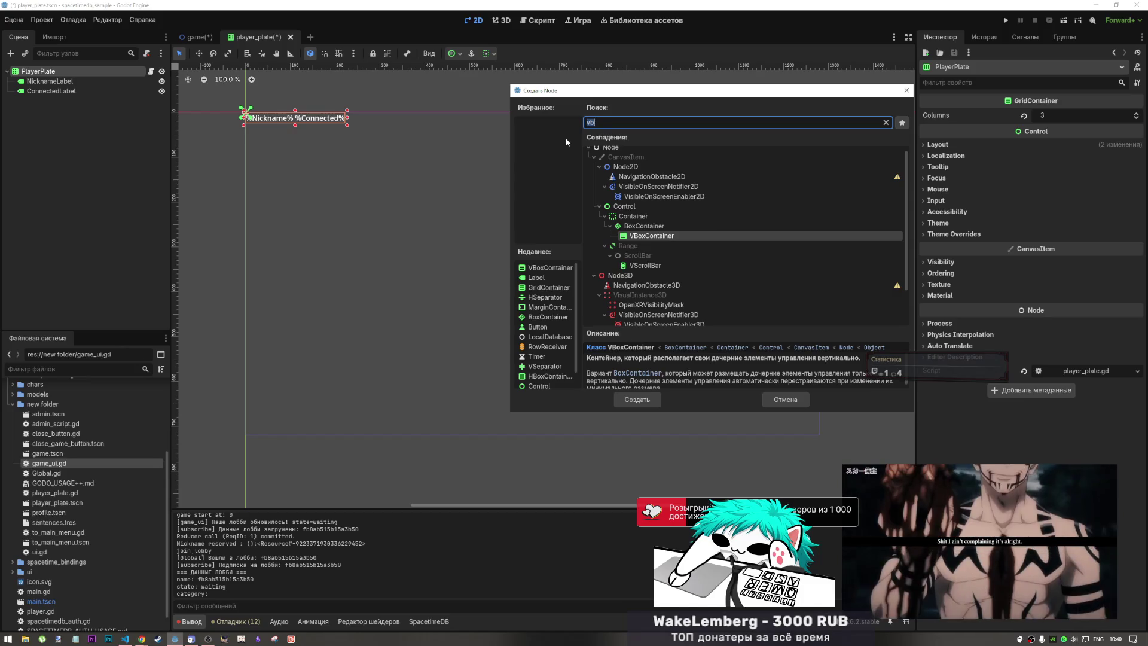
{"action": "type", "text": "text"}
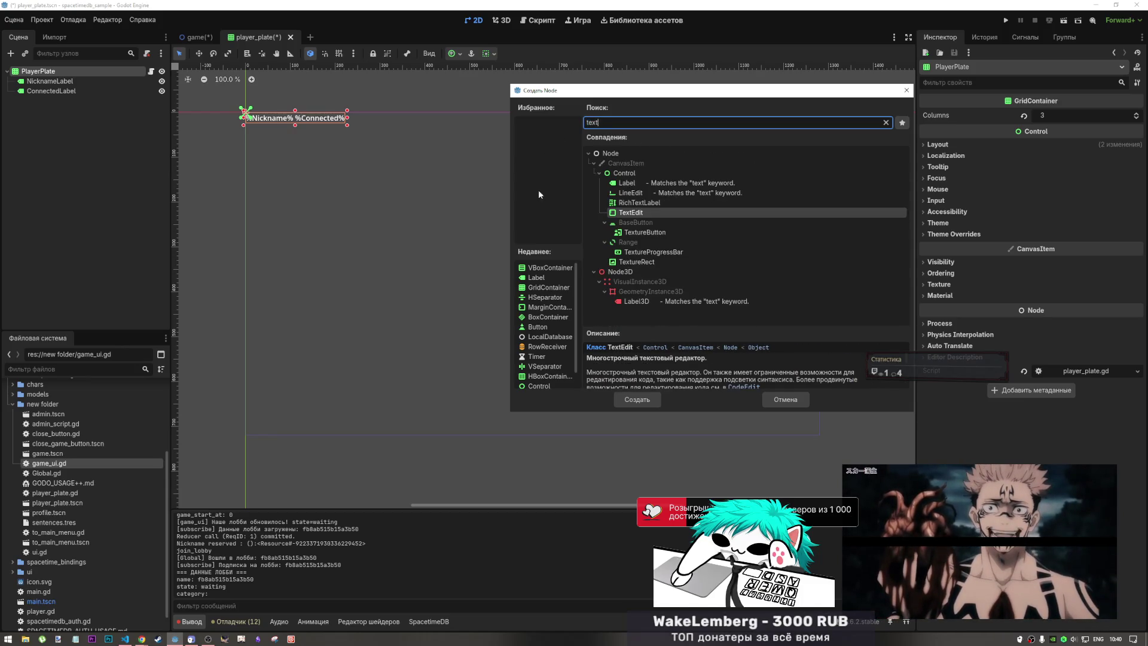
{"action": "left_click", "coordinate": [630, 261]}
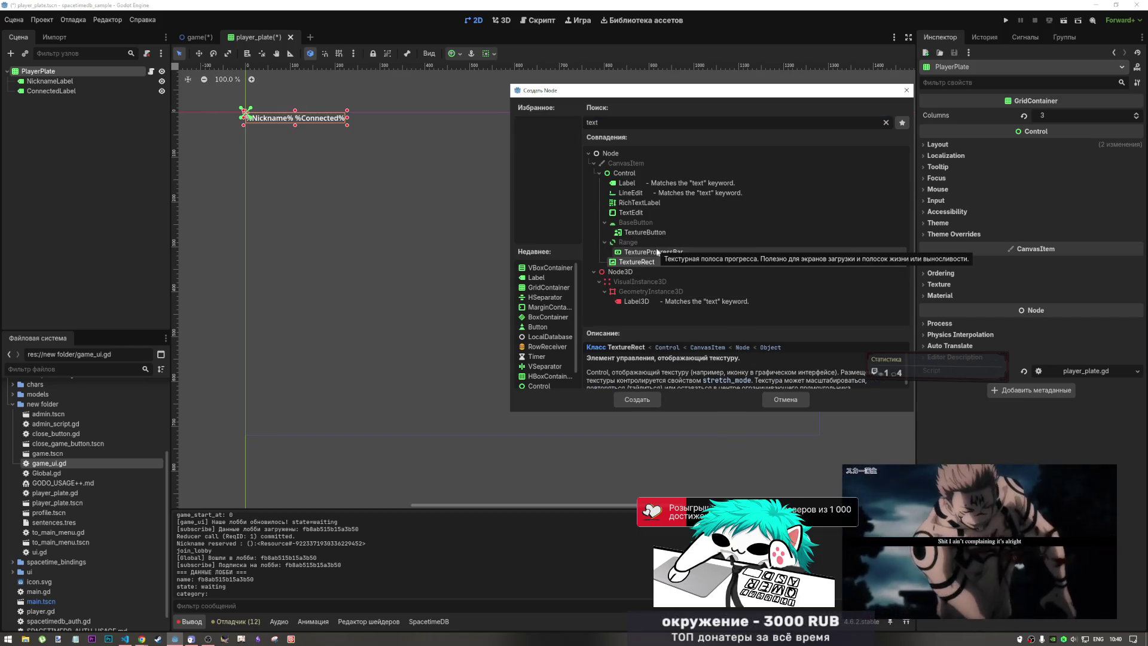
{"action": "left_click", "coordinate": [637, 400]}
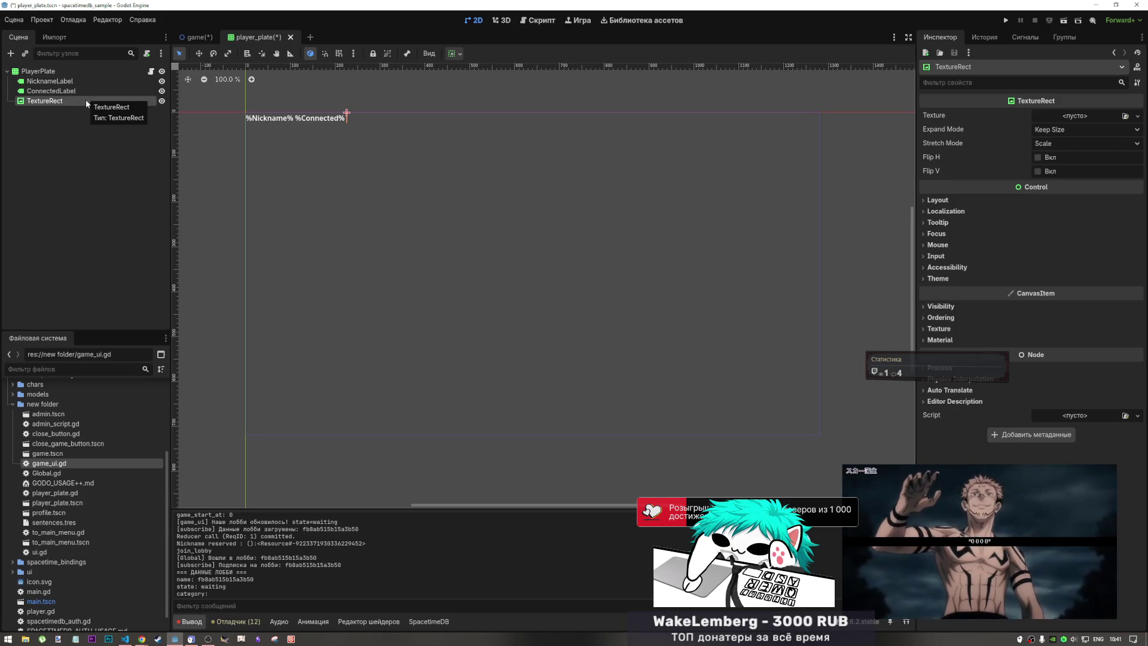
- Remove the leading and trailing percent signs from ConnectedLabel's Text in the Inspector
{"action": "left_click", "coordinate": [80, 90]}
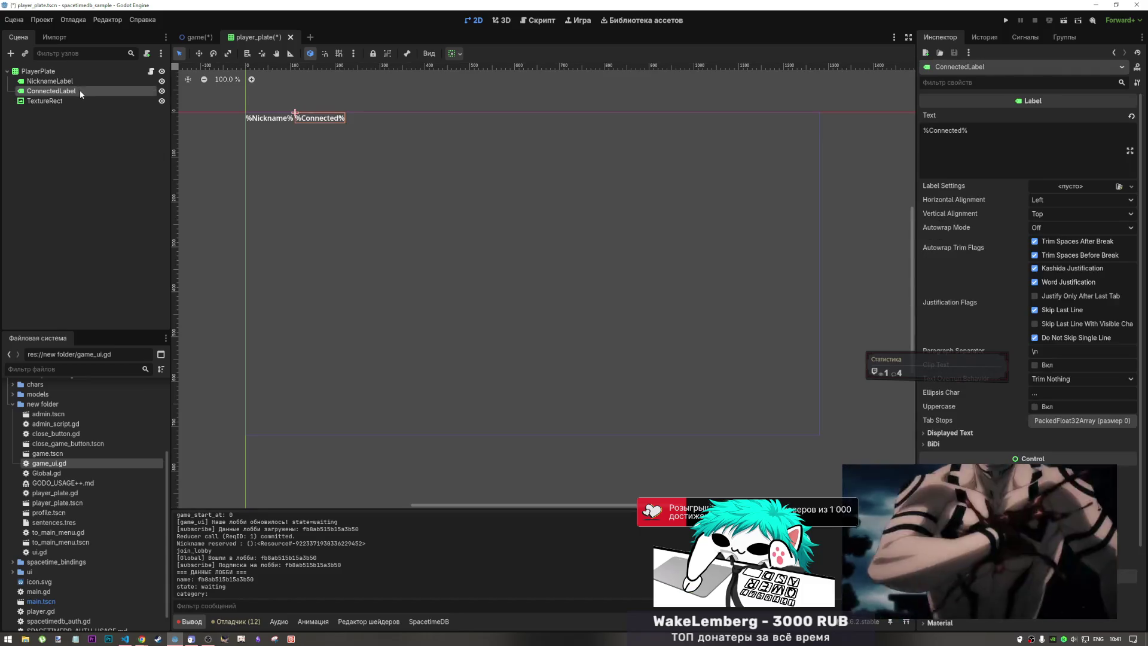
{"action": "left_click", "coordinate": [54, 81]}
{"action": "left_click", "coordinate": [58, 93]}
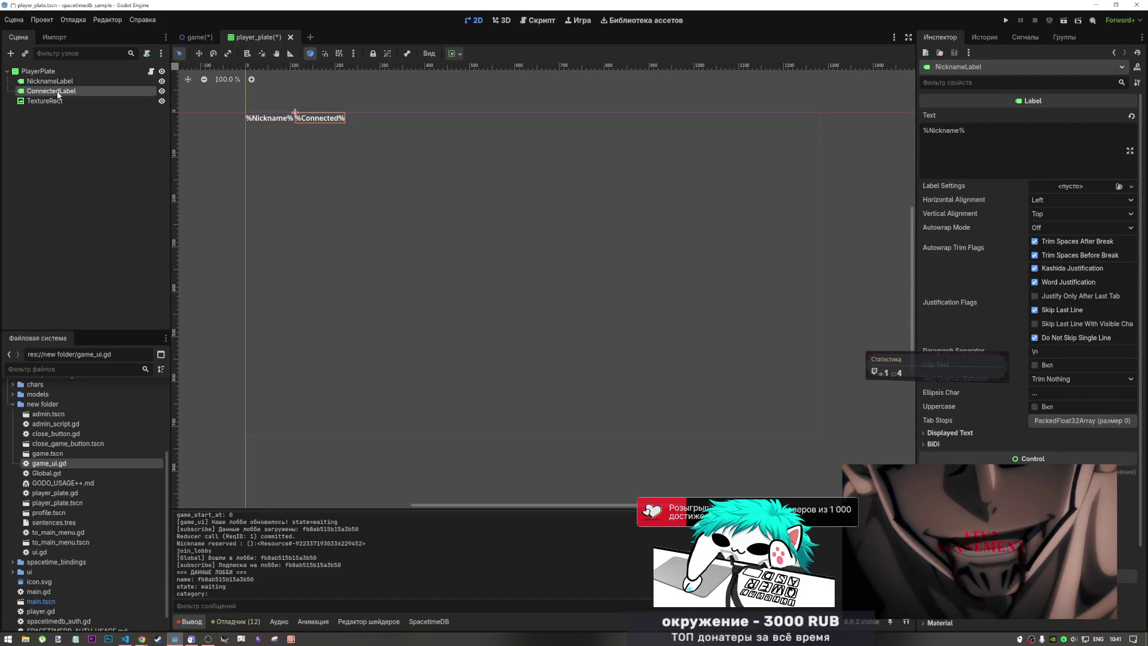
{"action": "left_click", "coordinate": [501, 21]}
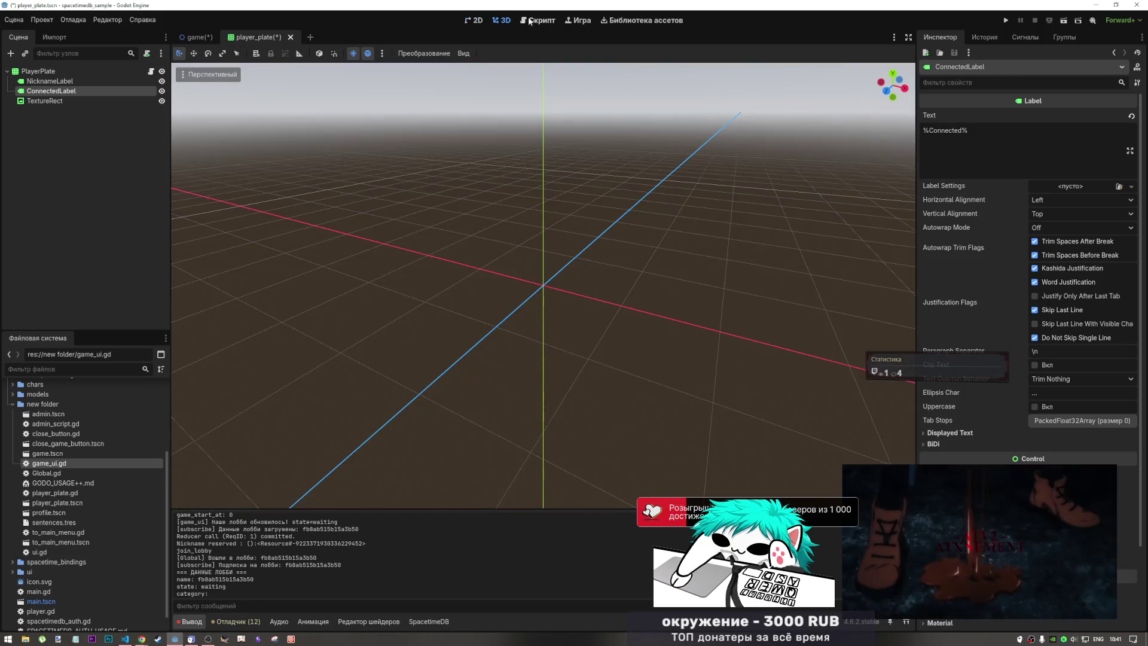
{"action": "left_click", "coordinate": [529, 22]}
{"action": "left_click", "coordinate": [474, 20]}
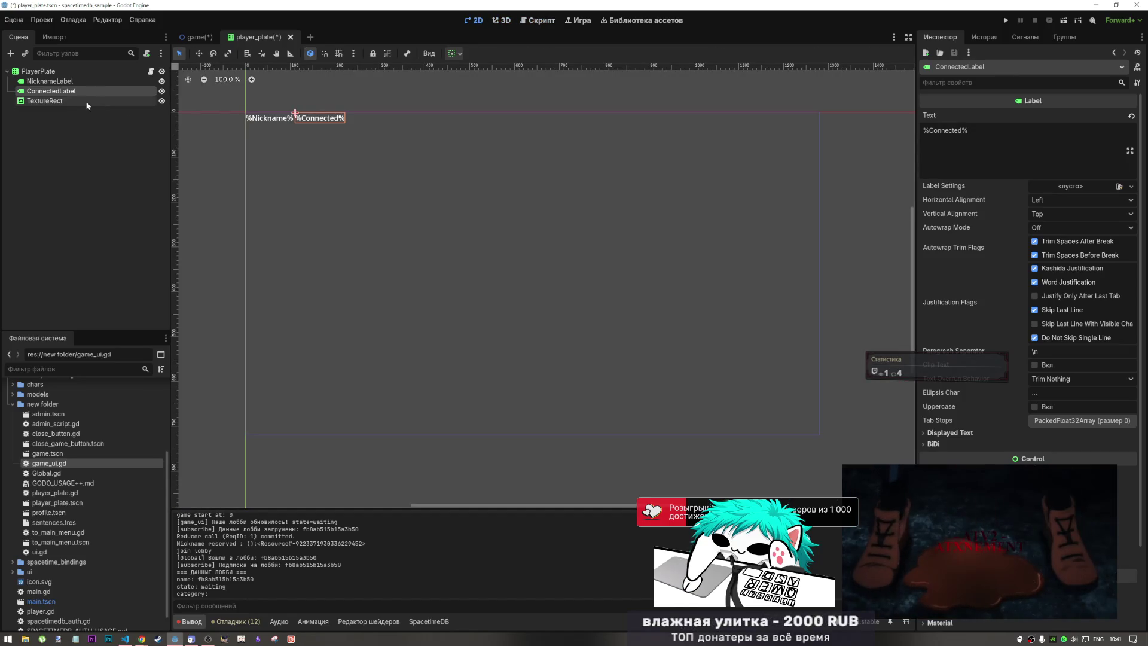
{"action": "left_click", "coordinate": [935, 130]}
{"action": "key", "text": "BackSpace"}
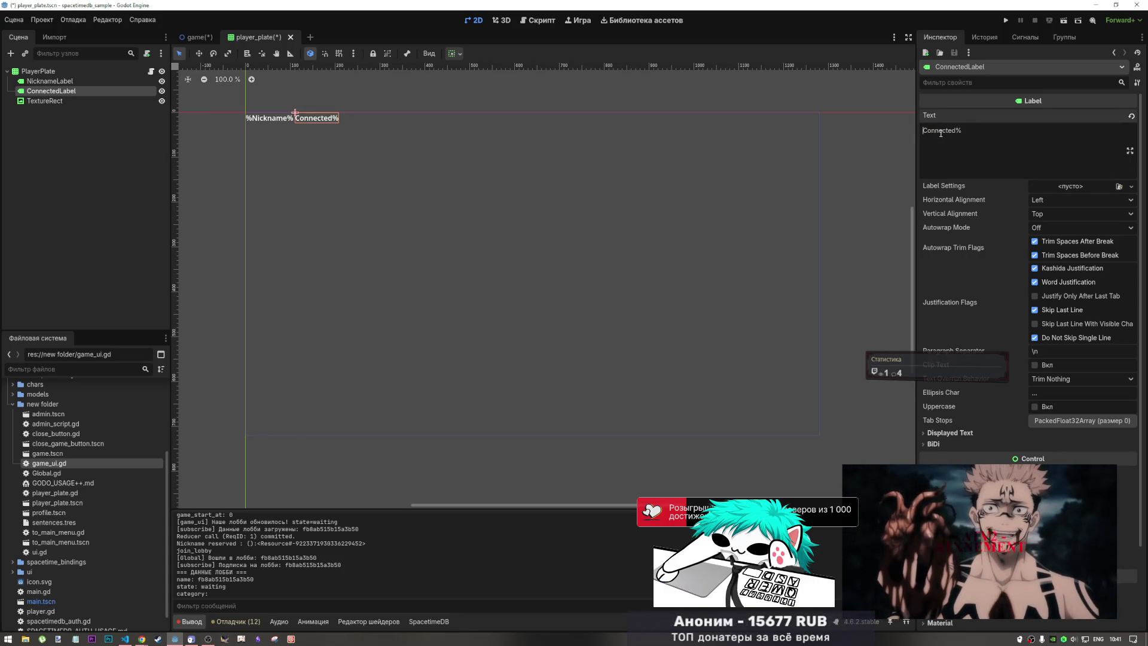
{"action": "left_click", "coordinate": [961, 131]}
{"action": "key", "text": "BackSpace"}
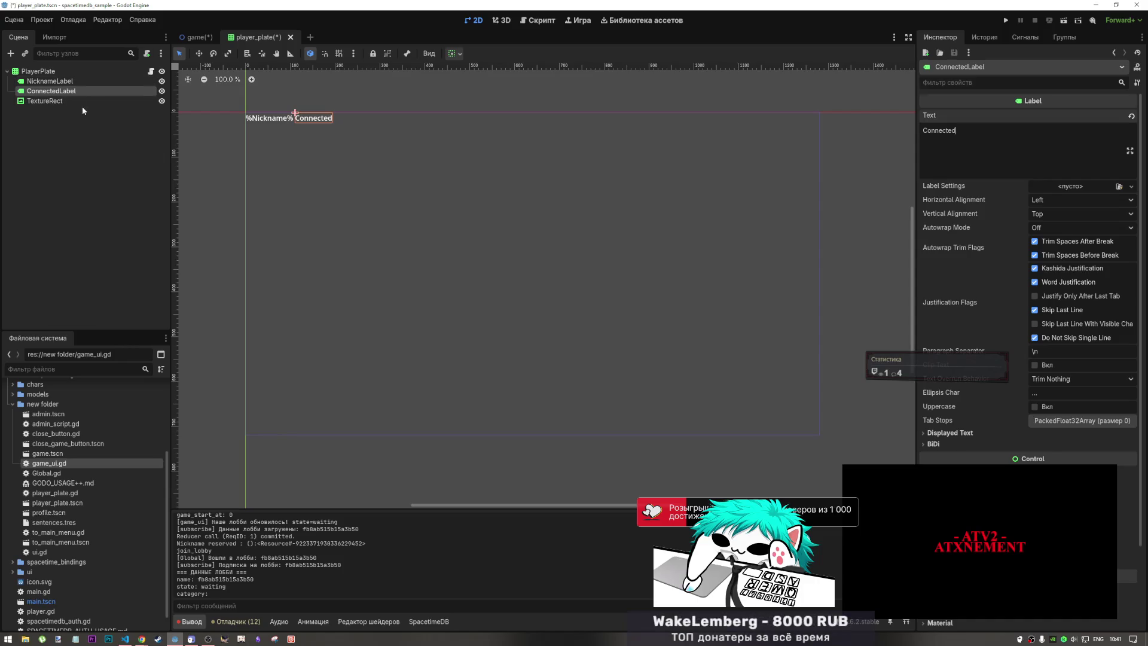
- Change ConnectedLabel's text to lowercase 'connected'
{"action": "left_click", "coordinate": [73, 78]}
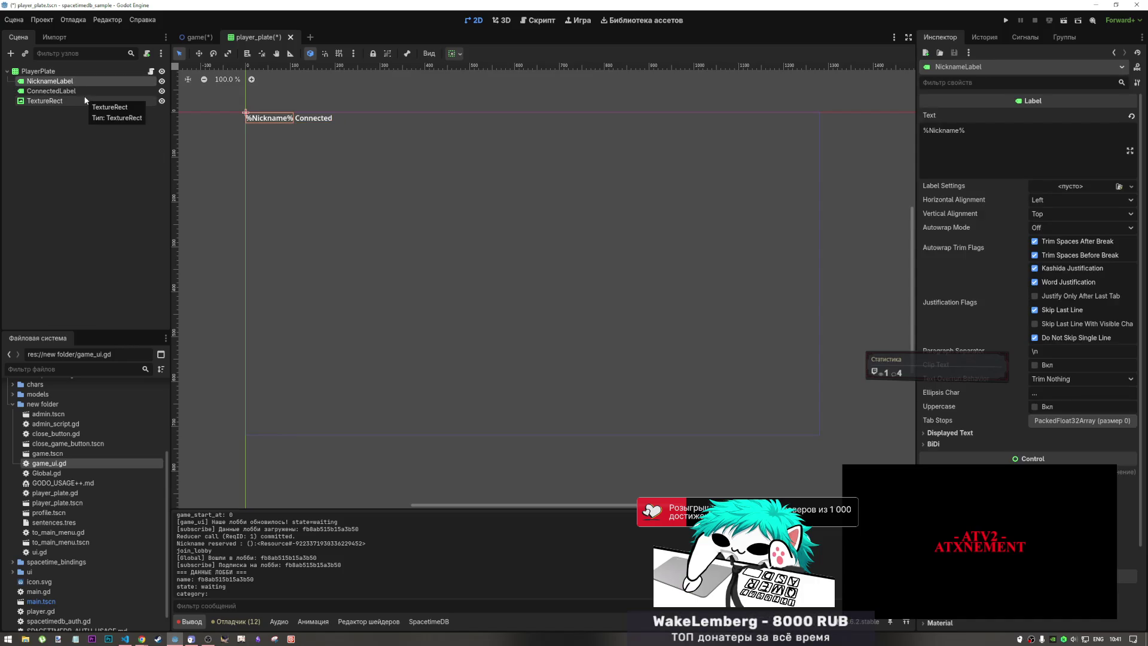
{"action": "left_click", "coordinate": [54, 71]}
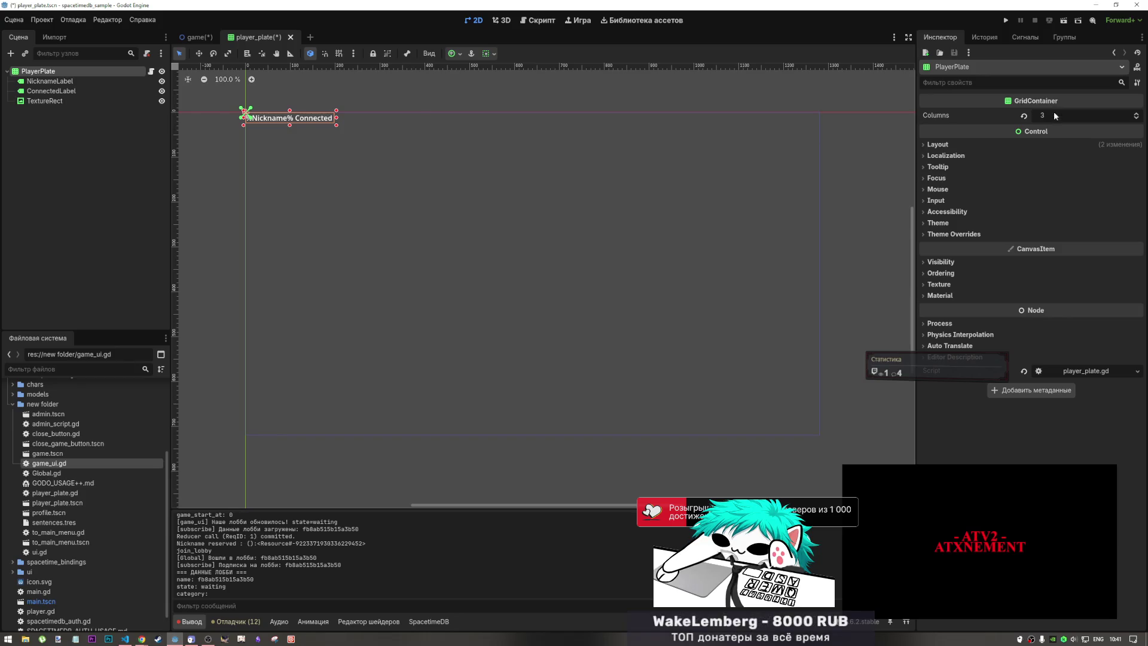
{"action": "left_click", "coordinate": [312, 118]}
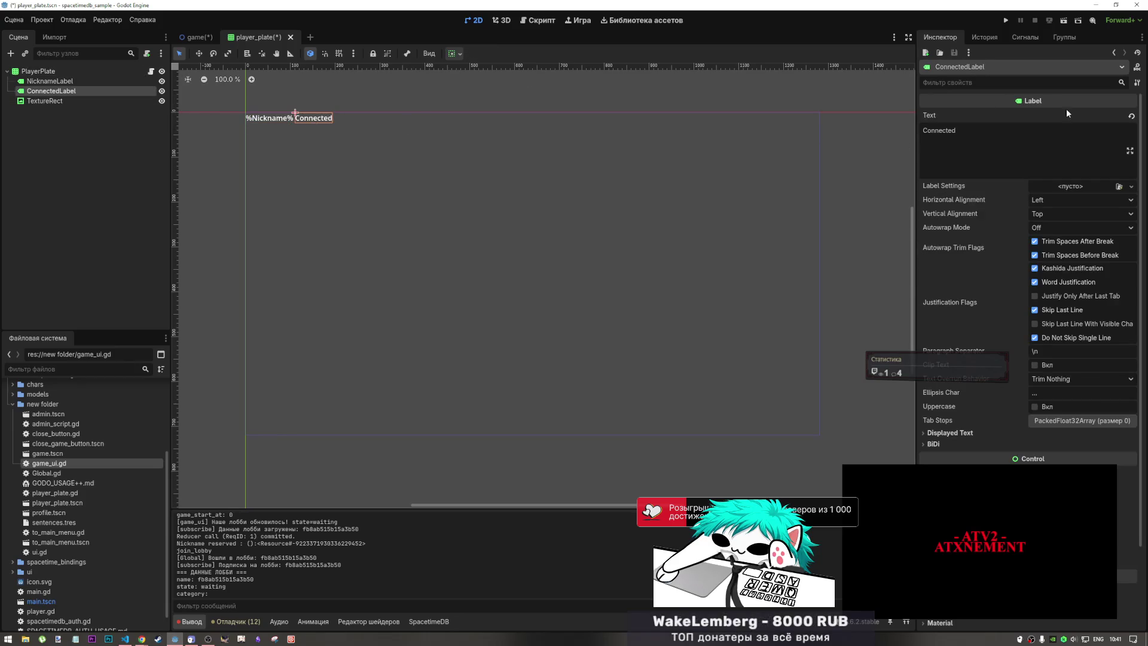
{"action": "left_click", "coordinate": [933, 133]}
{"action": "key", "text": "Home"}
{"action": "key", "text": "Delete"}
{"action": "type", "text": "c"}
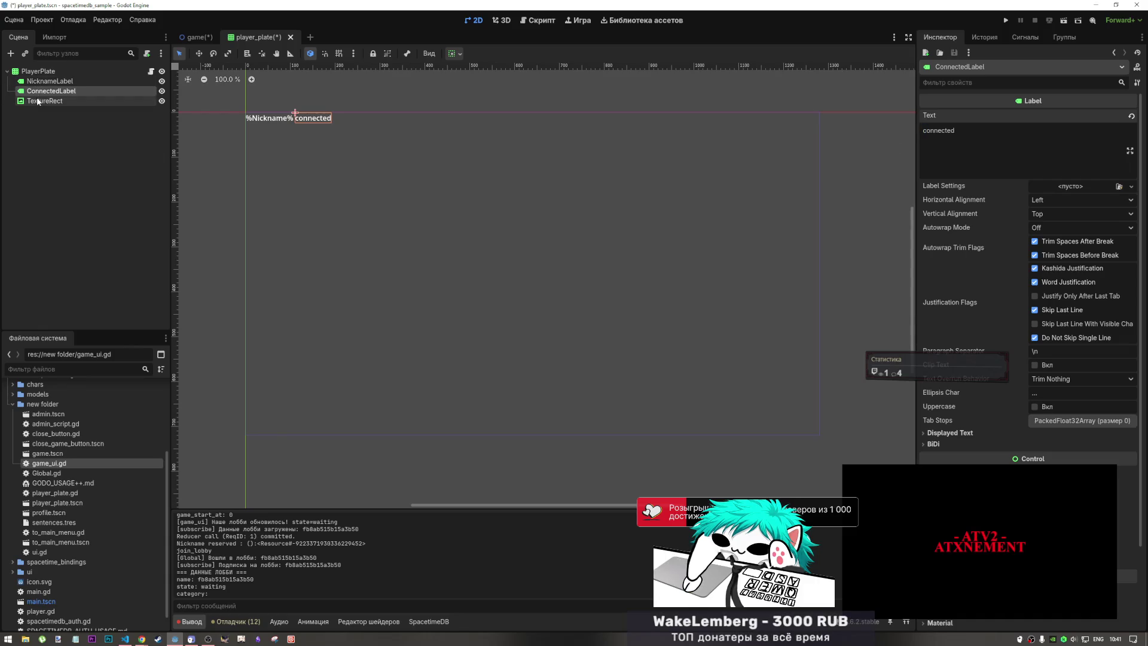
- Move TextureRect between NicknameLabel and ConnectedLabel and save the player_plate scene
{"action": "left_click_drag", "start_coordinate": [37, 101], "coordinate": [41, 88]}
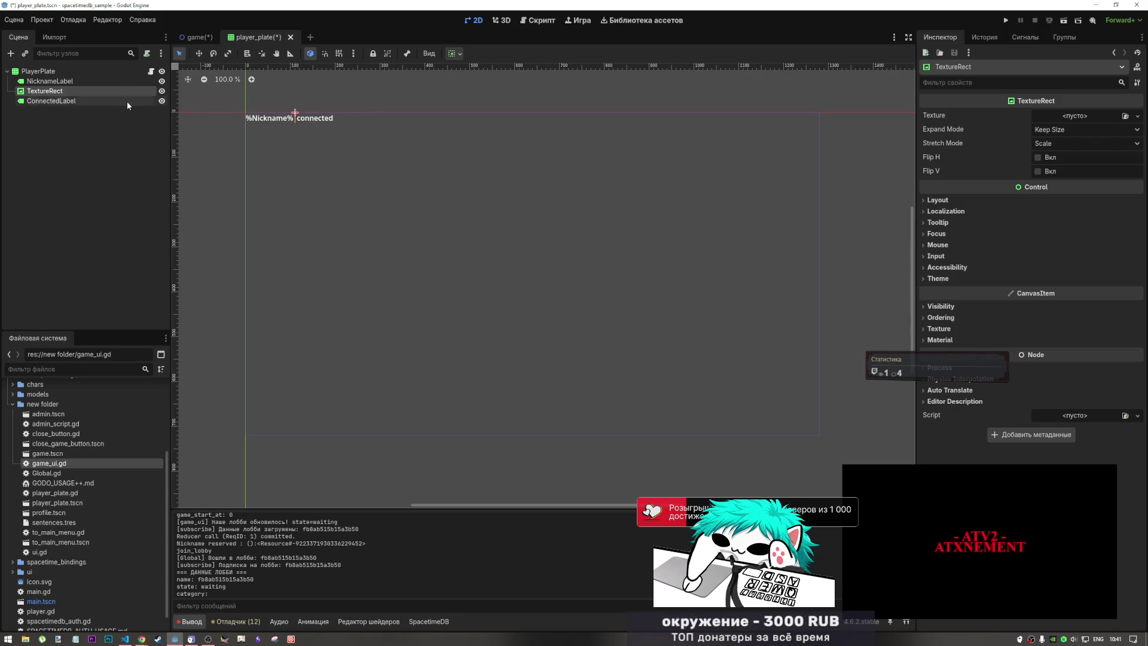
{"action": "left_click", "coordinate": [52, 84]}
{"action": "key", "text": "Down"}
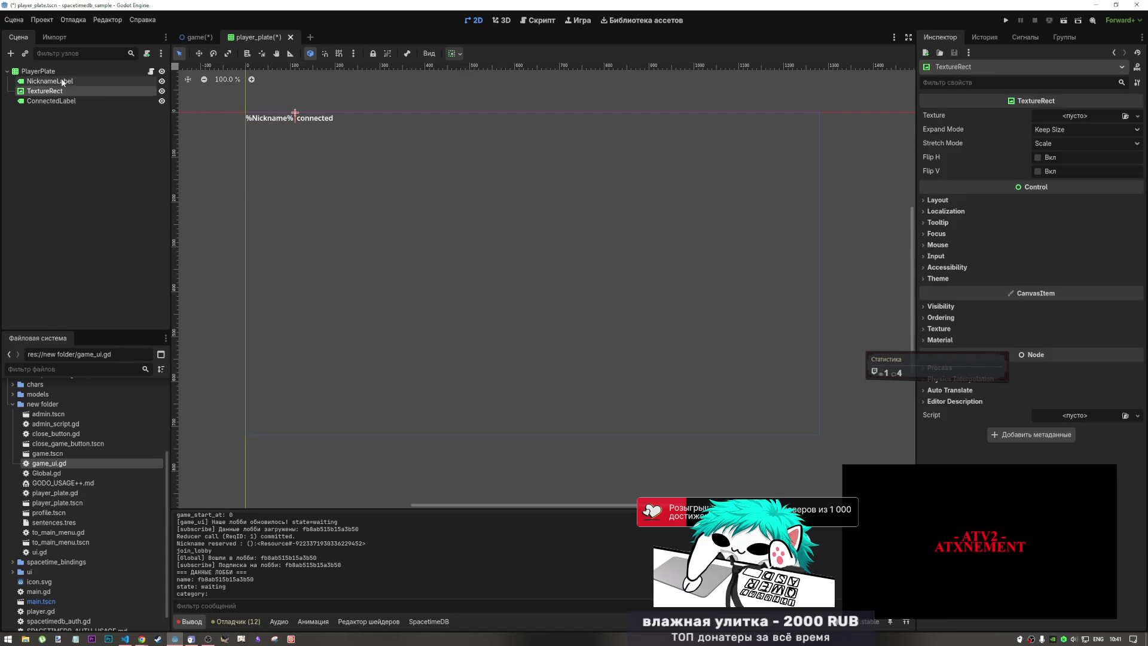
{"action": "key", "text": "Up"}
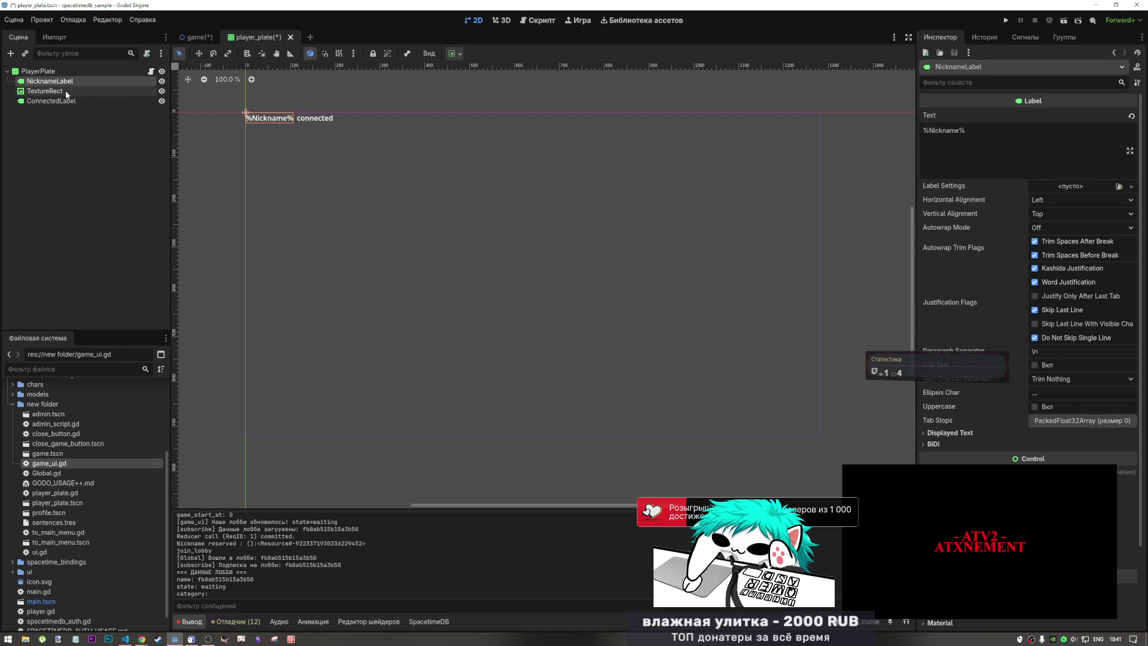
{"action": "key", "text": "ctrl+s"}
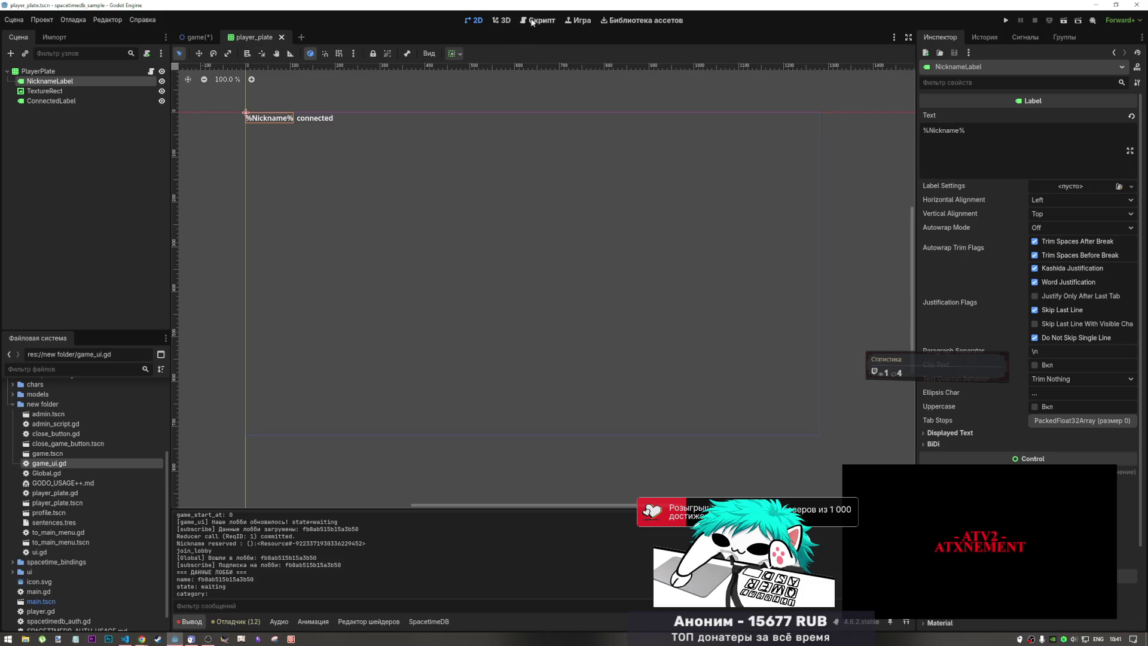
- View player_plate.gd with the caret on the nickname_label line, then switch to the game scene
{"action": "left_click", "coordinate": [537, 20]}
{"action": "left_click", "coordinate": [415, 148]}
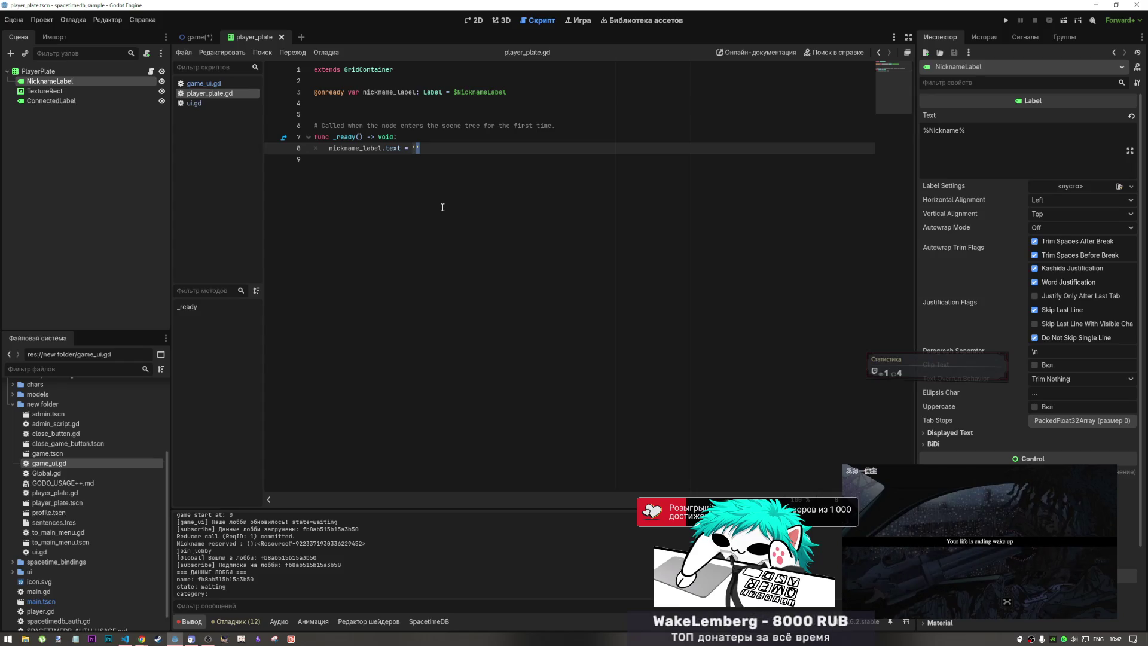
{"action": "left_click", "coordinate": [333, 147]}
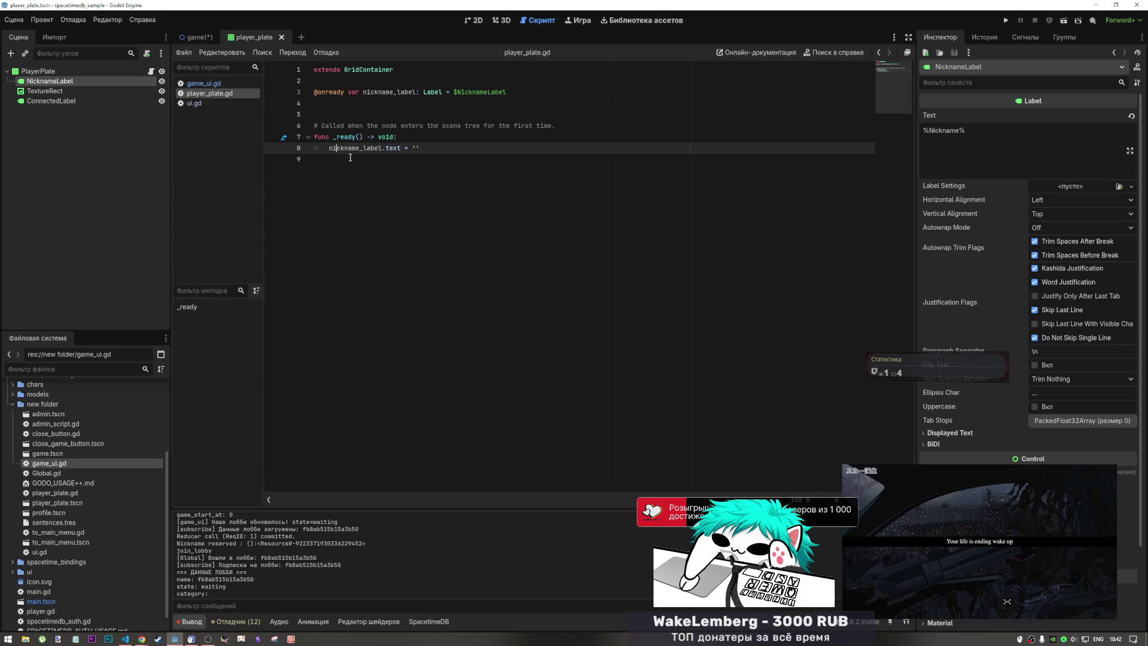
{"action": "left_click", "coordinate": [196, 37]}
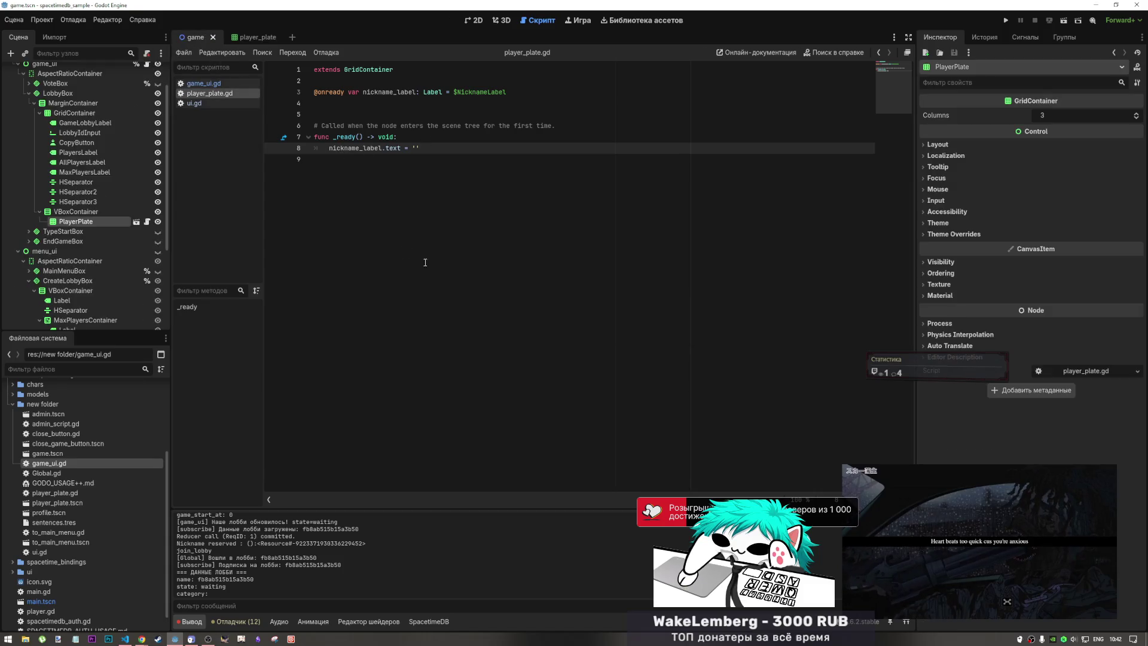
- Open game_ui.gd in the script editor and scroll through its code
{"action": "key", "text": "ctrl+F1"}
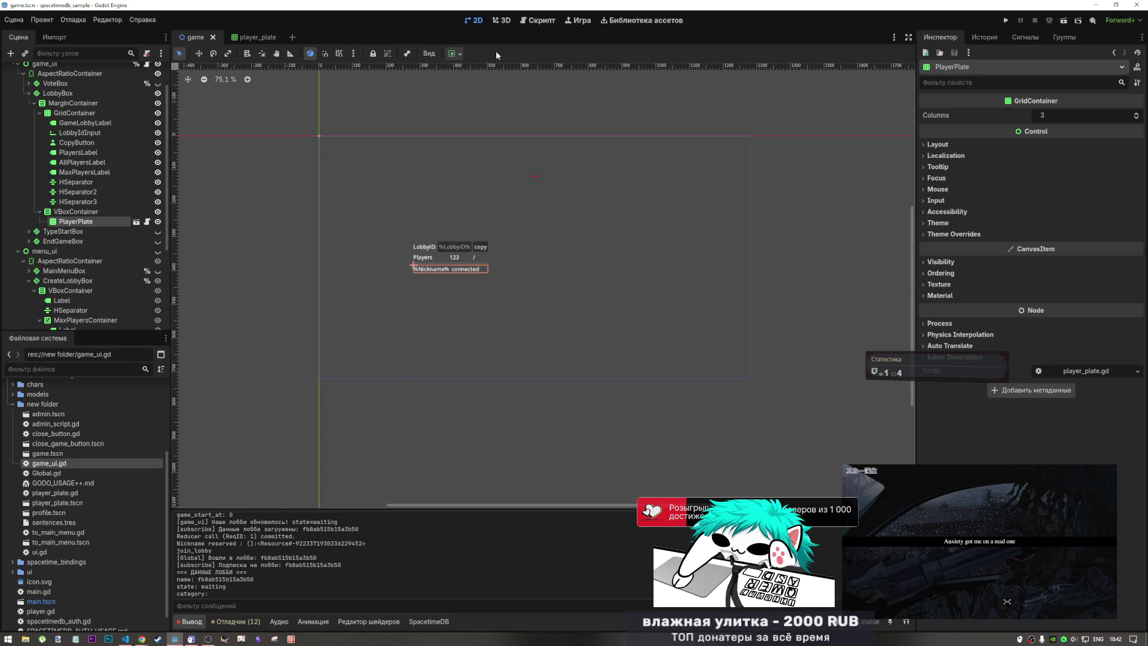
{"action": "left_click", "coordinate": [532, 21]}
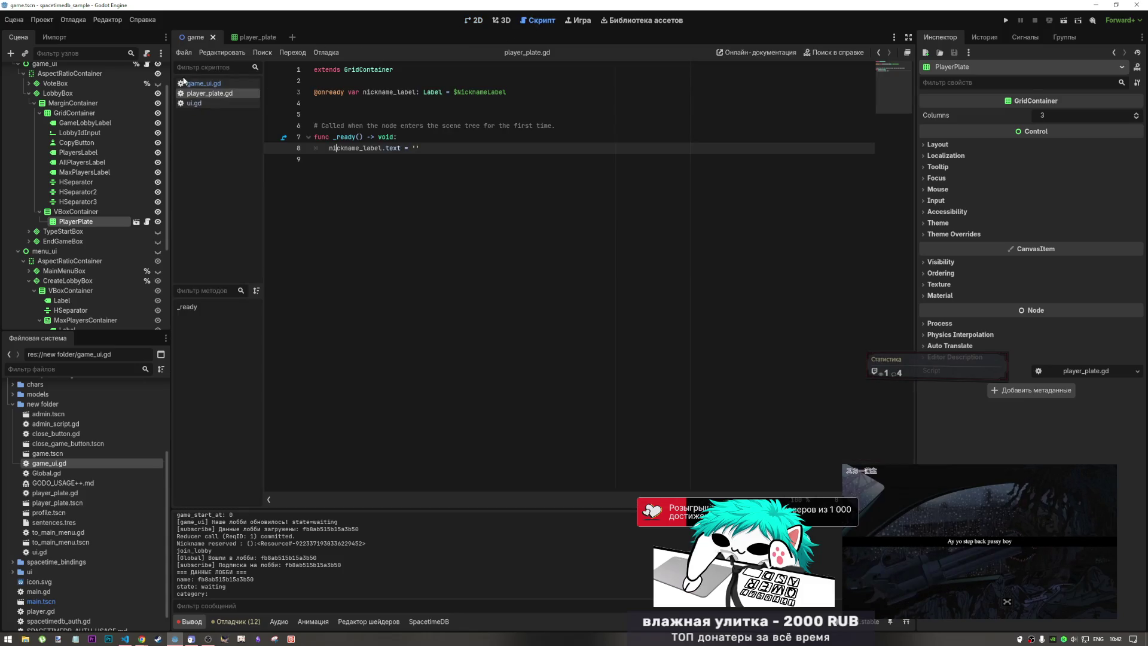
{"action": "left_click", "coordinate": [204, 83]}
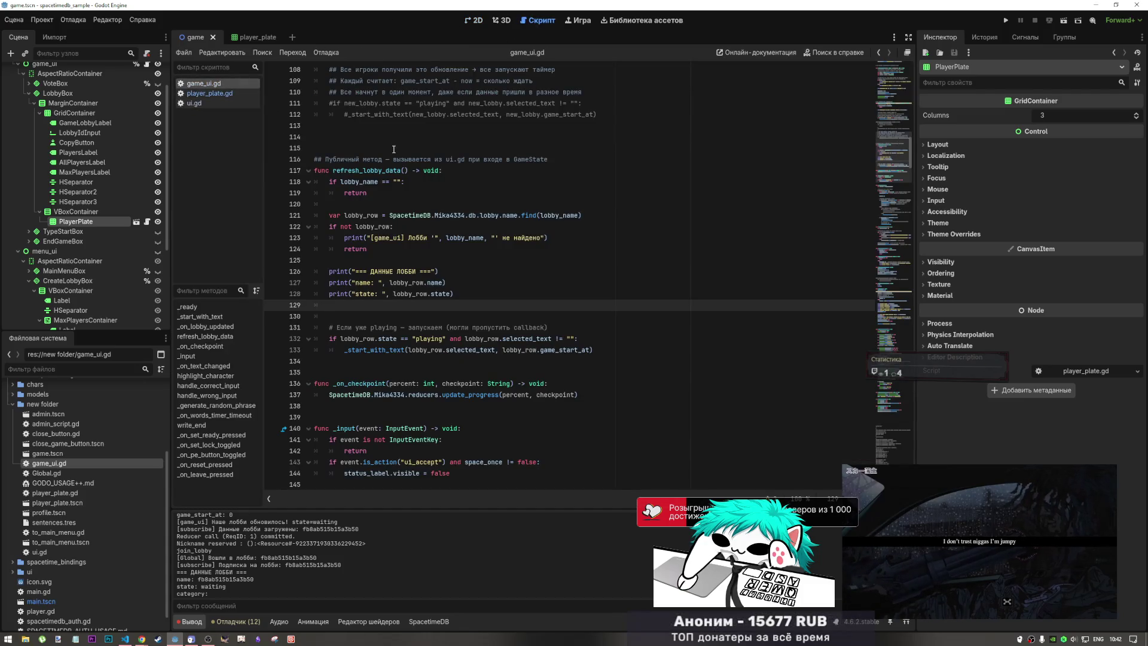
{"action": "scroll", "coordinate": [368, 172], "scroll_direction": "down", "scroll_amount": 4}
{"action": "scroll", "coordinate": [368, 173], "scroll_direction": "up", "scroll_amount": 4}
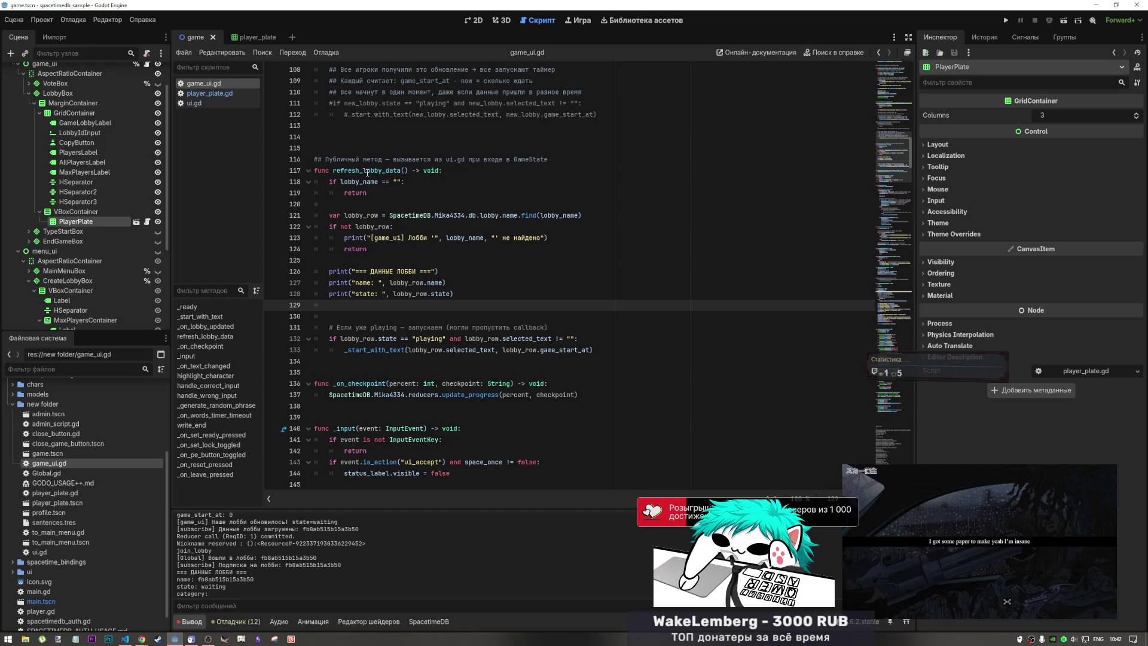
{"action": "scroll", "coordinate": [354, 531], "scroll_direction": "down", "scroll_amount": 3}
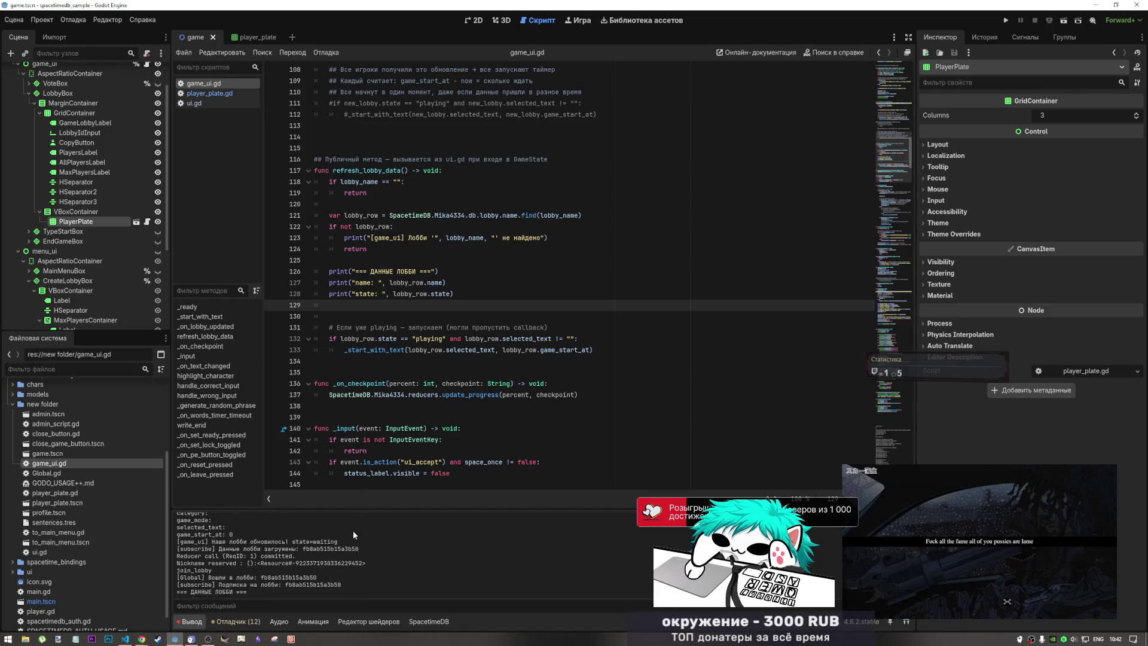
{"action": "scroll", "coordinate": [355, 532], "scroll_direction": "up", "scroll_amount": 2}
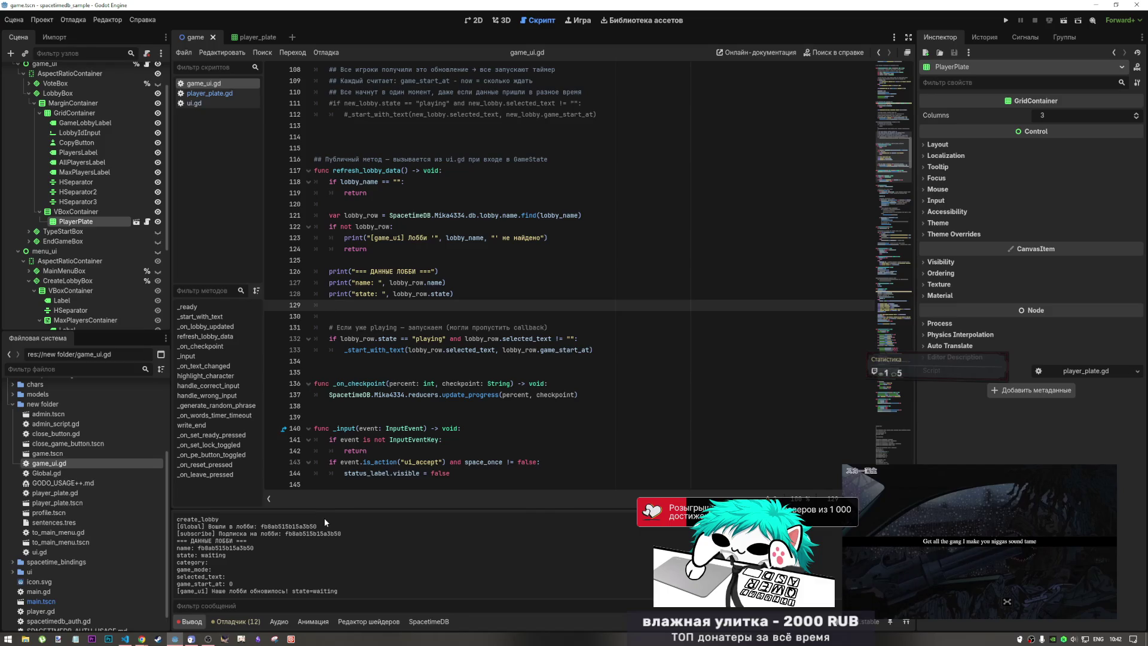
- Jump to _on_lobby_updated, highlight the uses of new_lobby, and open Global.gd
{"action": "left_click", "coordinate": [205, 327]}
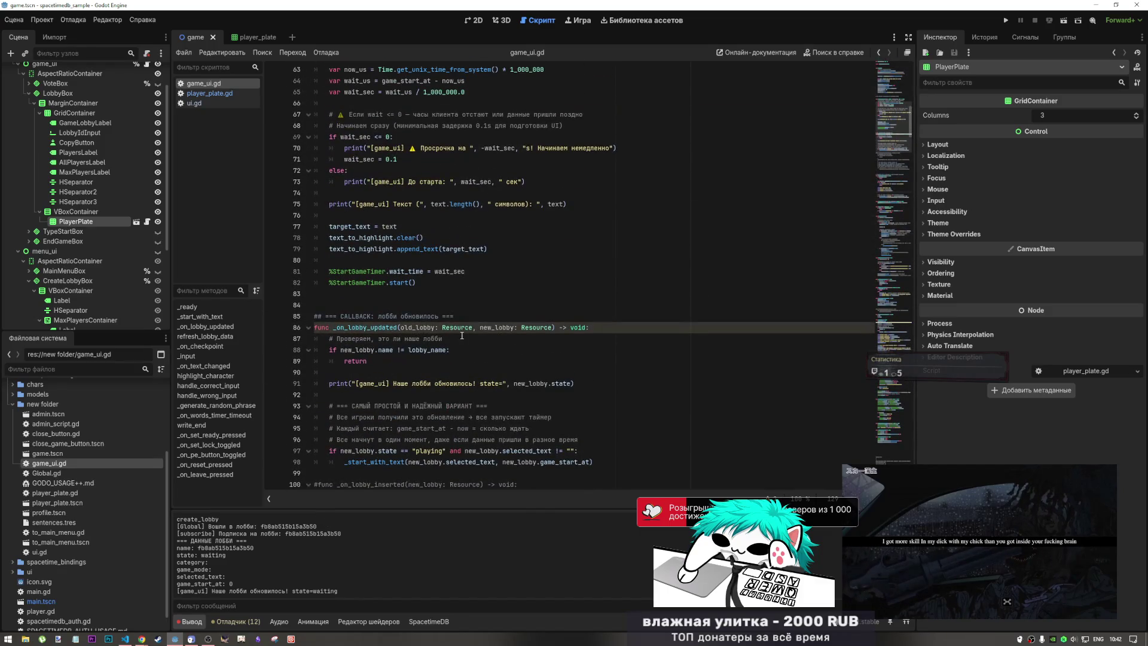
{"action": "double_click", "coordinate": [369, 328]}
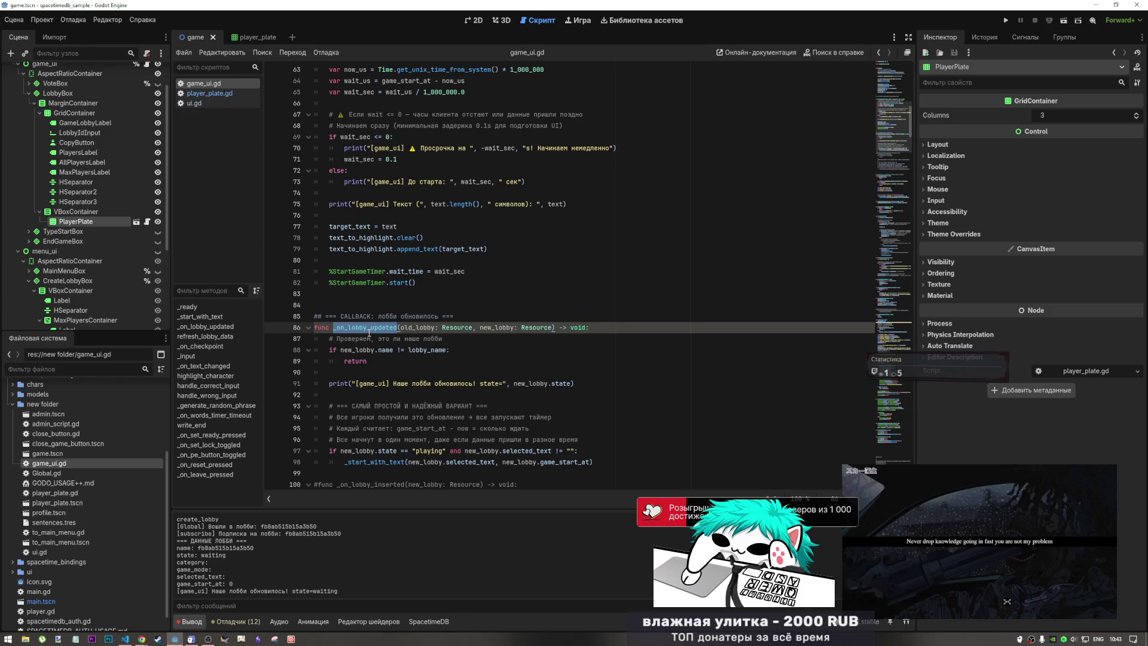
{"action": "double_click", "coordinate": [497, 327]}
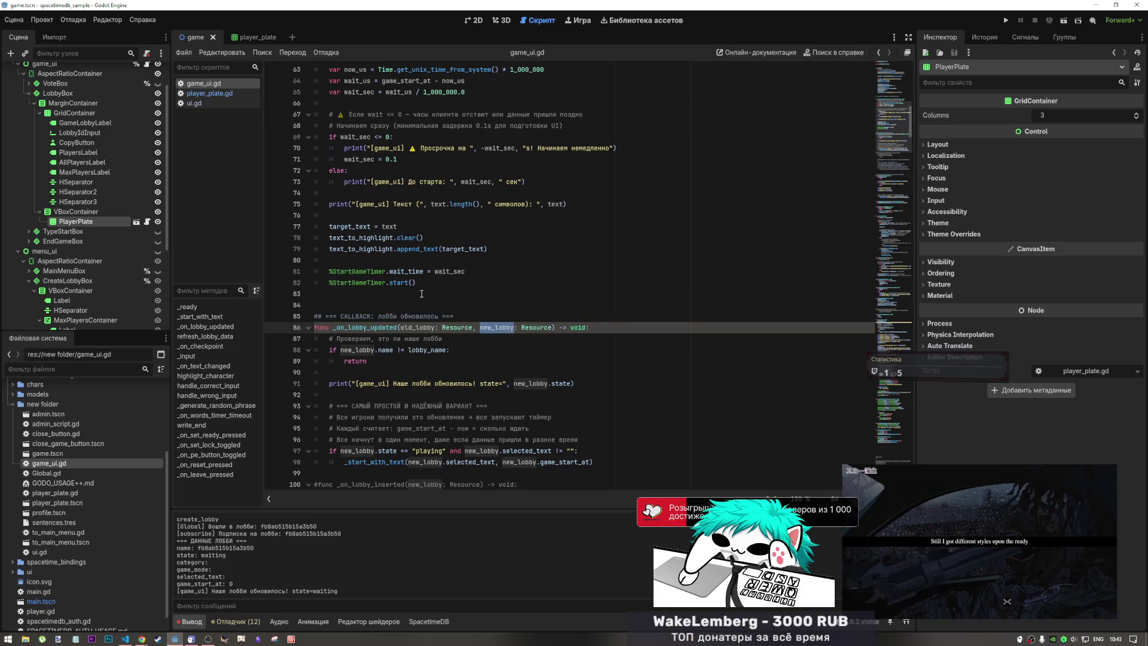
{"action": "scroll", "coordinate": [92, 549], "scroll_direction": "down", "scroll_amount": 1}
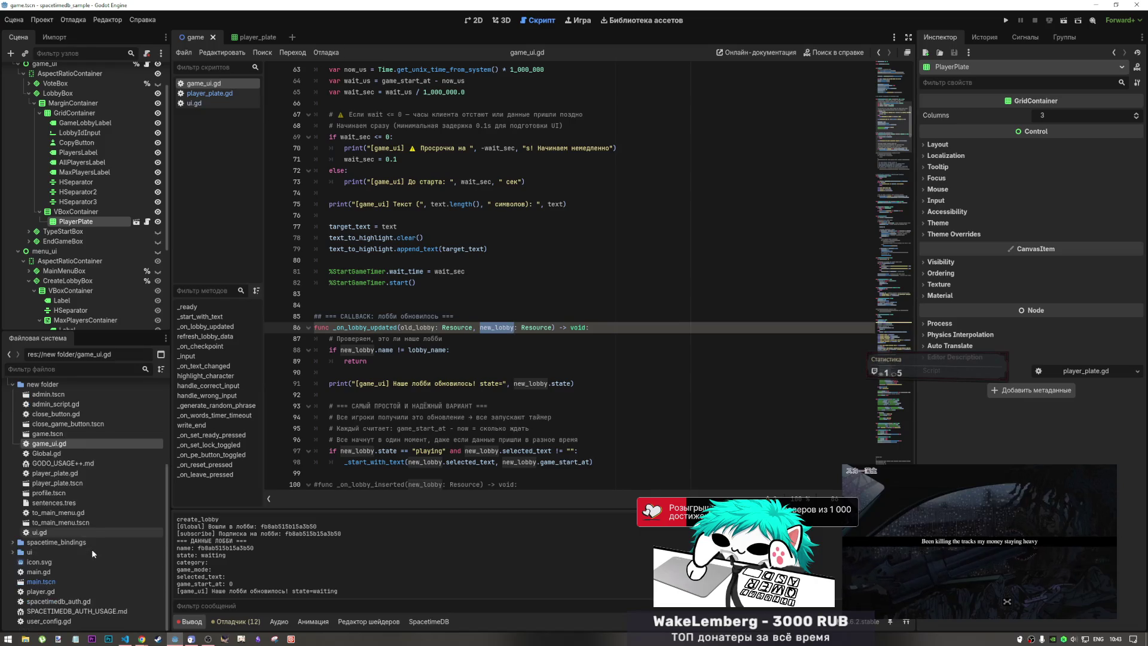
{"action": "double_click", "coordinate": [76, 454]}
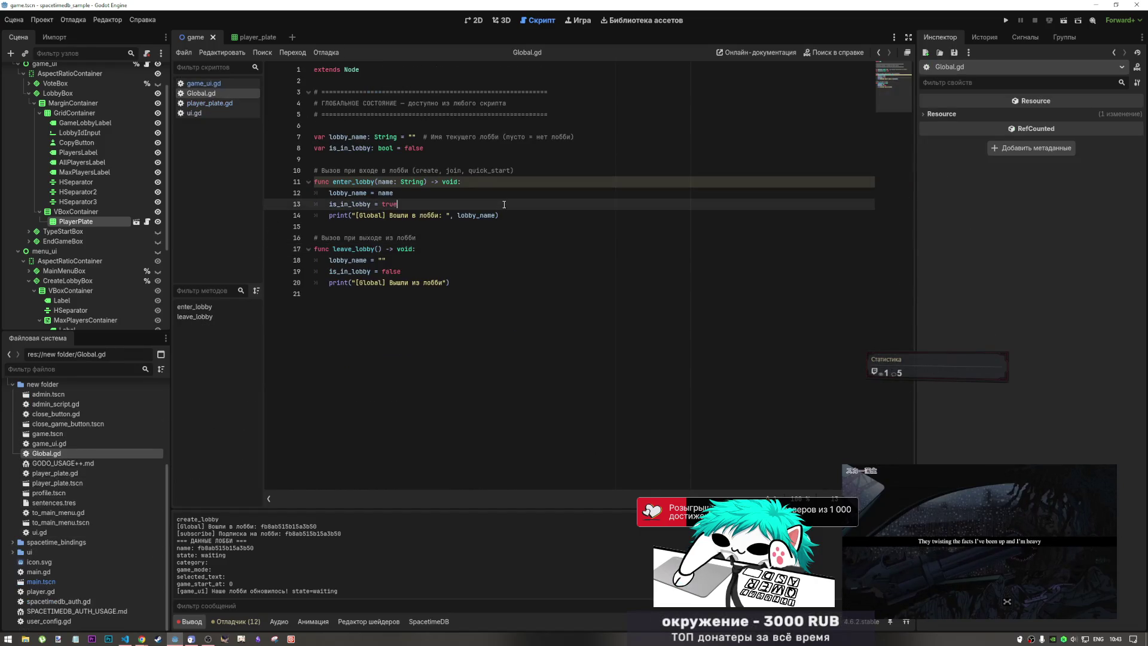
{"action": "left_click", "coordinate": [492, 251]}
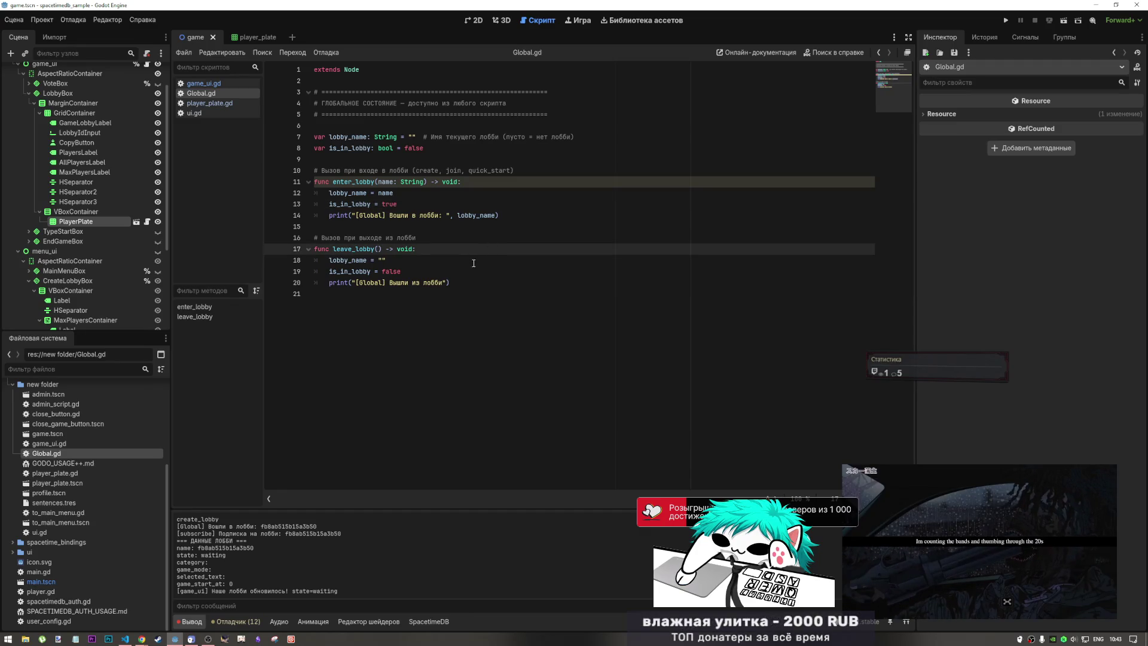
{"action": "left_click_drag", "start_coordinate": [466, 284], "coordinate": [411, 204]}
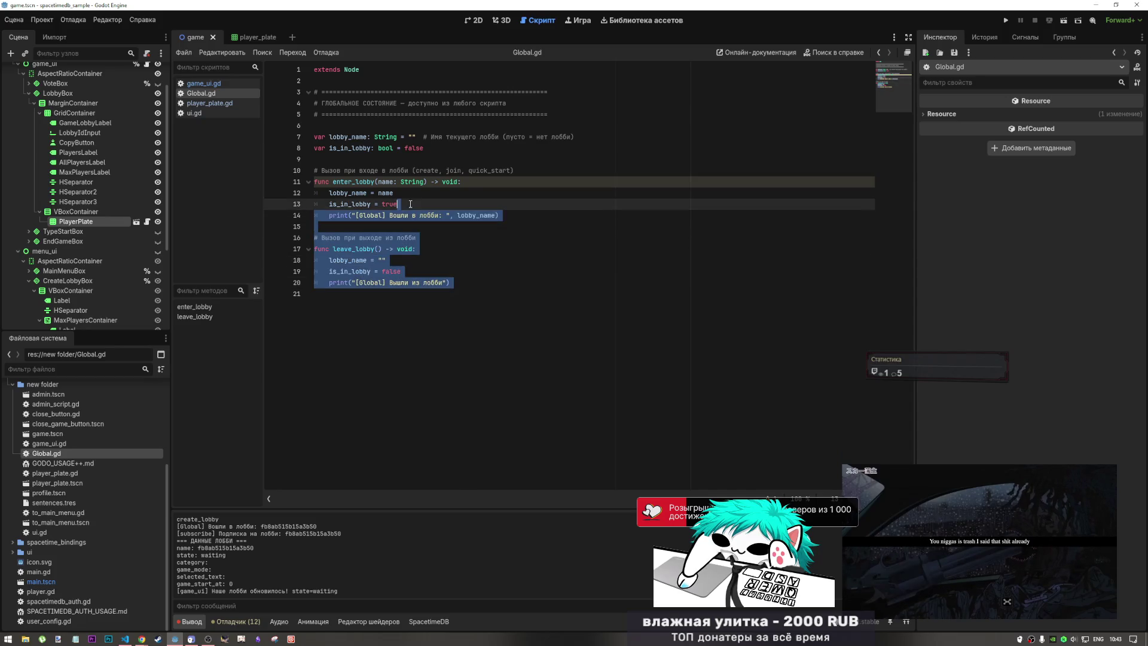
{"action": "left_click", "coordinate": [410, 204]}
{"action": "key", "text": "Down"}
{"action": "key", "text": "Down"}
{"action": "key", "text": "Down"}
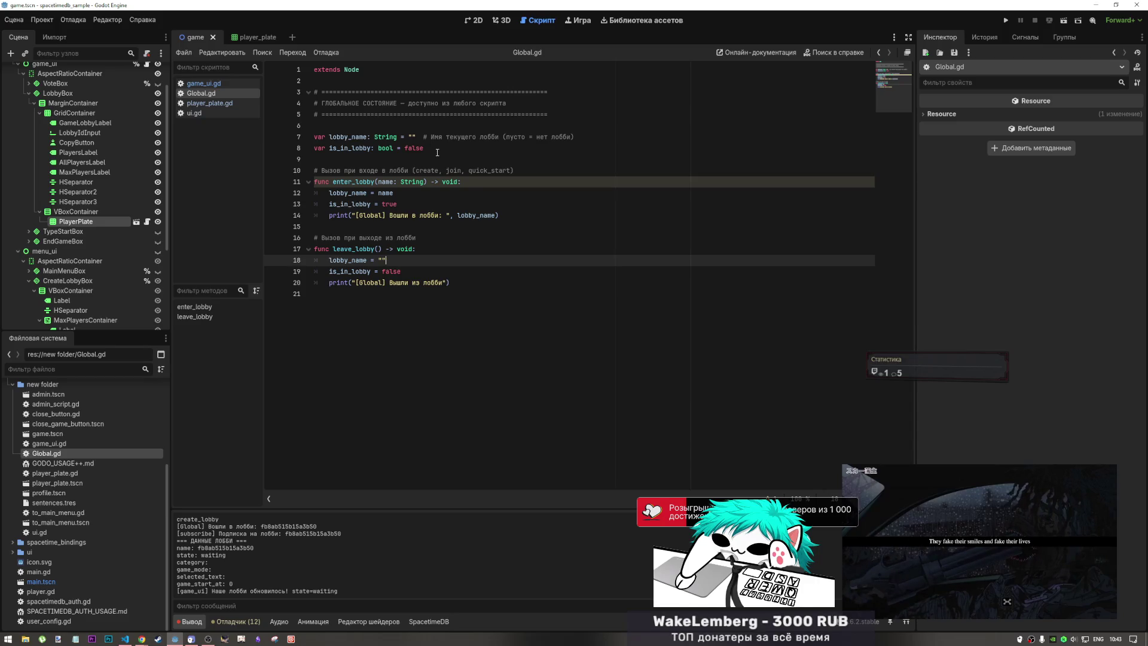
{"action": "left_click", "coordinate": [437, 149]}
{"action": "key", "text": "Return"}
{"action": "key", "text": "Return"}
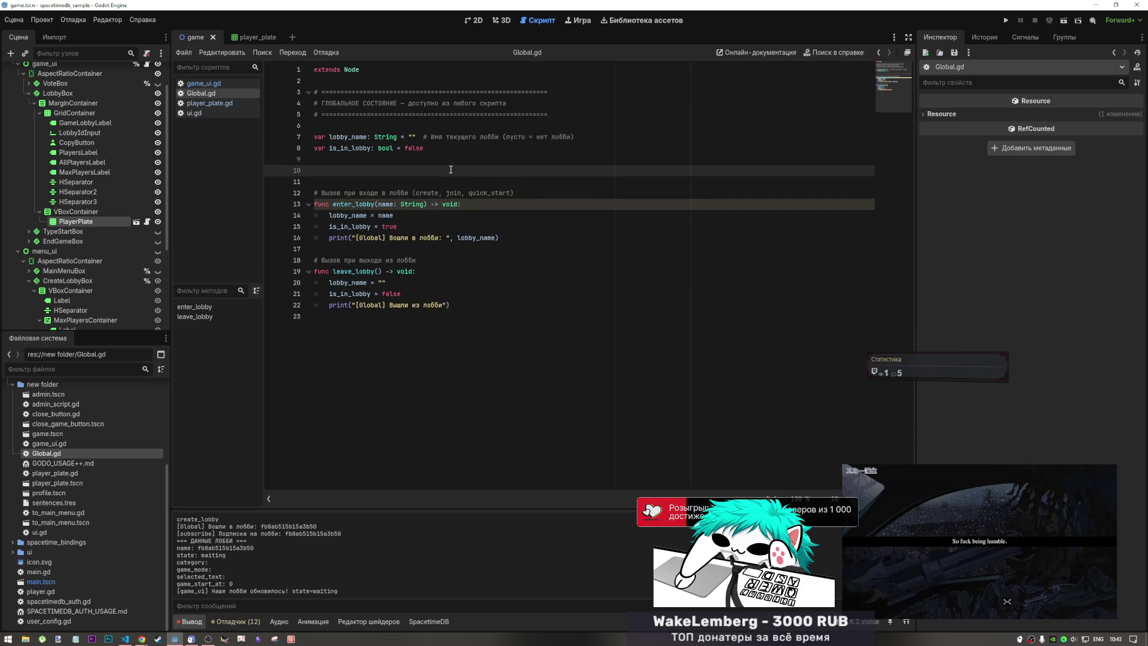
{"action": "type", "text": "var"}
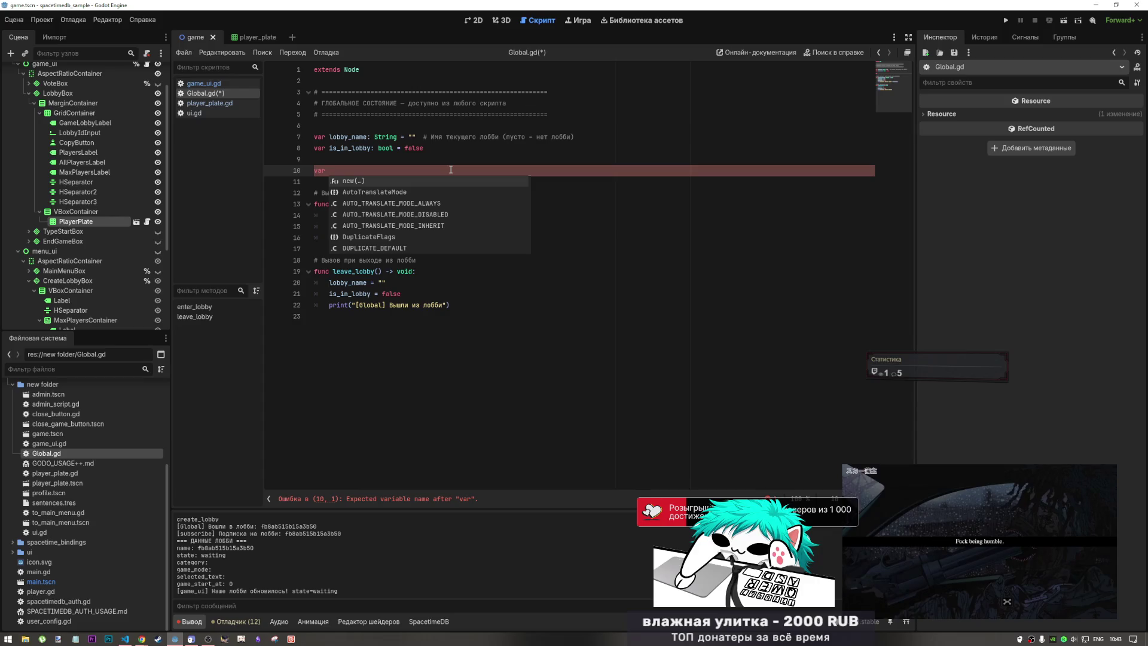
{"action": "type", "text": "pla"}
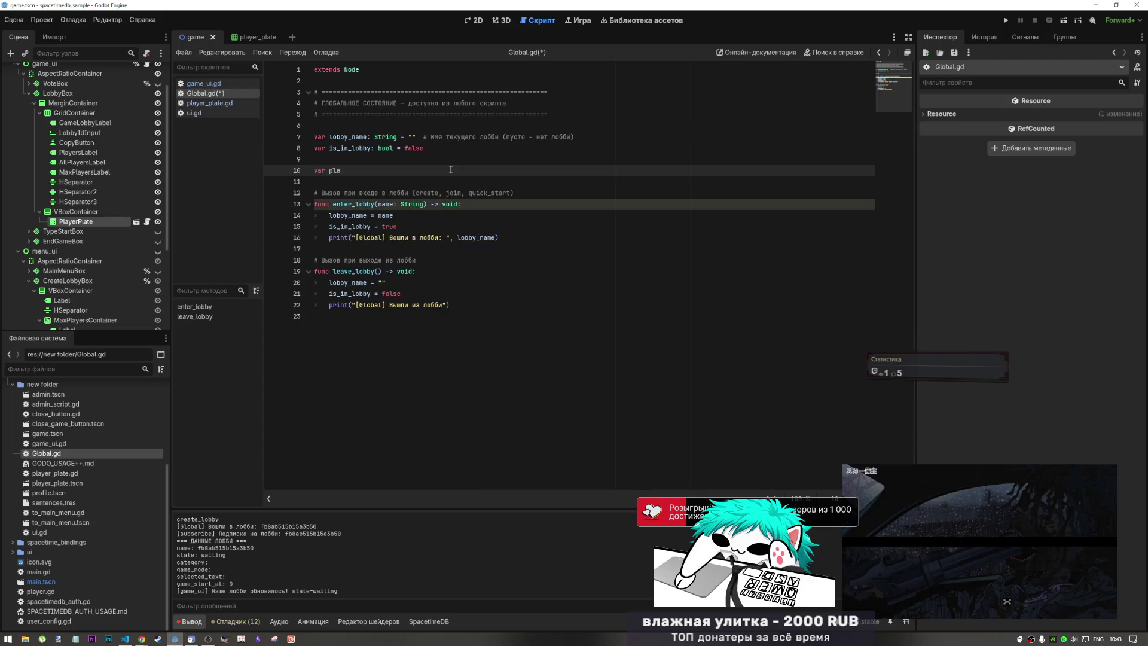
{"action": "type", "text": "yer_"}
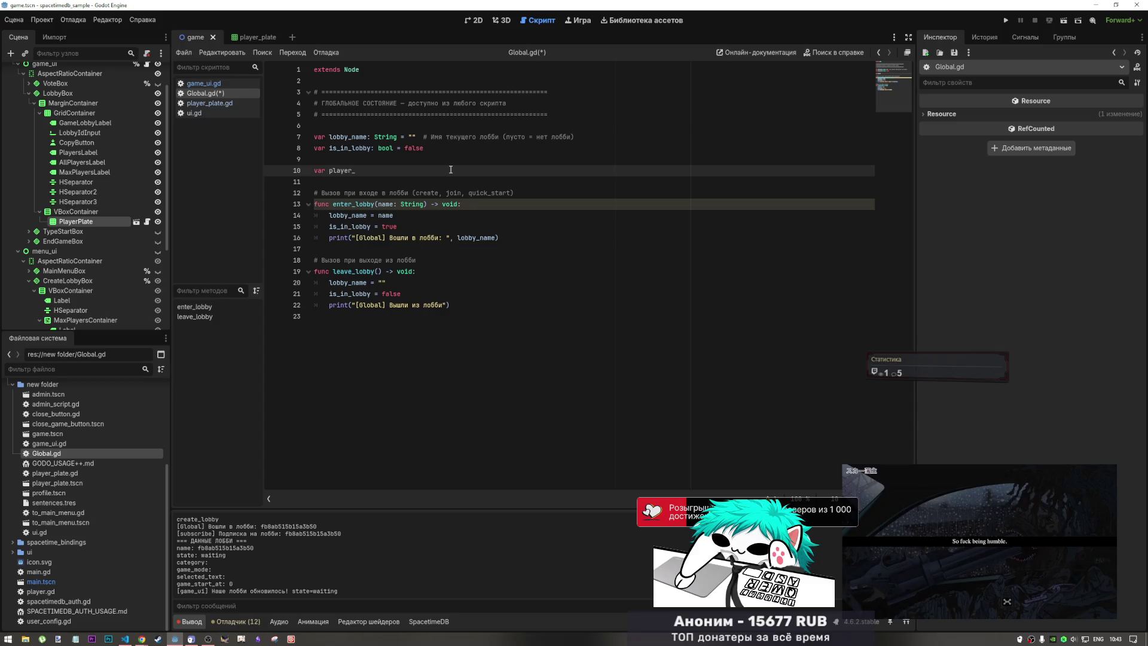
{"action": "type", "text": "in"}
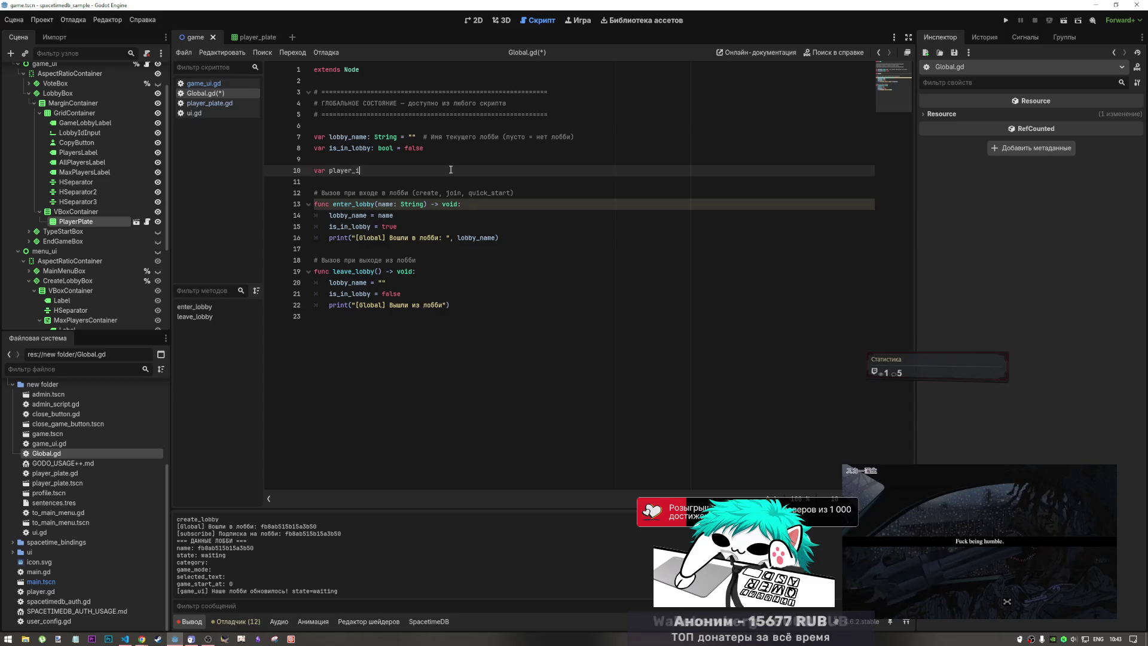
{"action": "type", "text": "_lobby"}
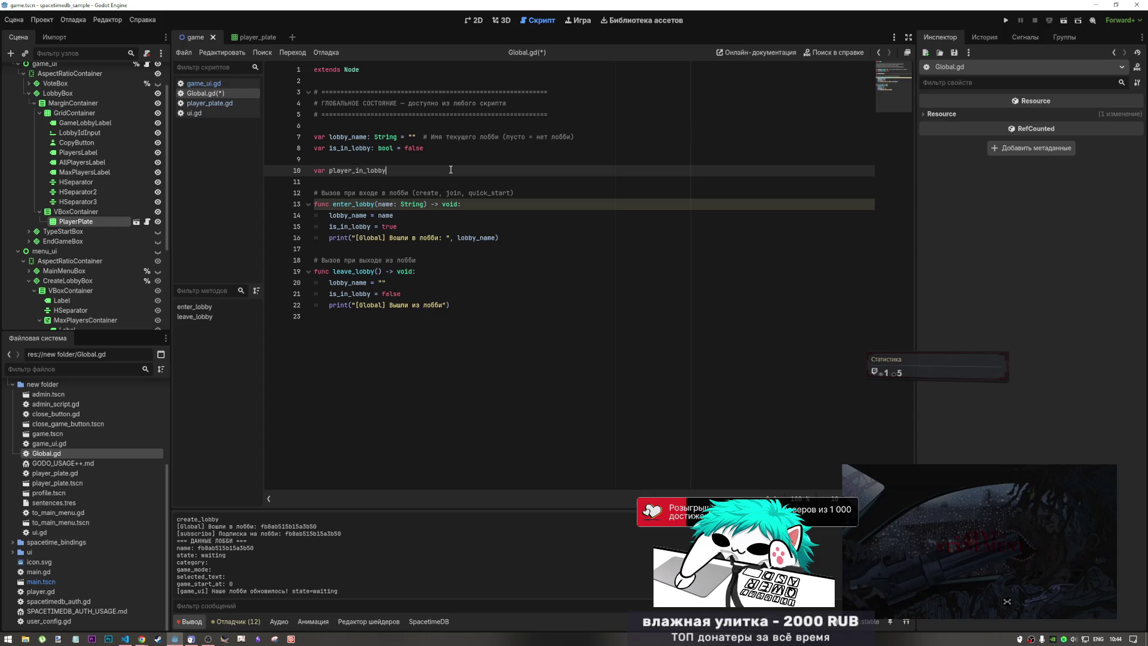
{"action": "key", "text": "ctrl+shift+k"}
{"action": "key", "text": "Up"}
{"action": "key", "text": "Up"}
{"action": "key", "text": "ctrl+shift+k"}
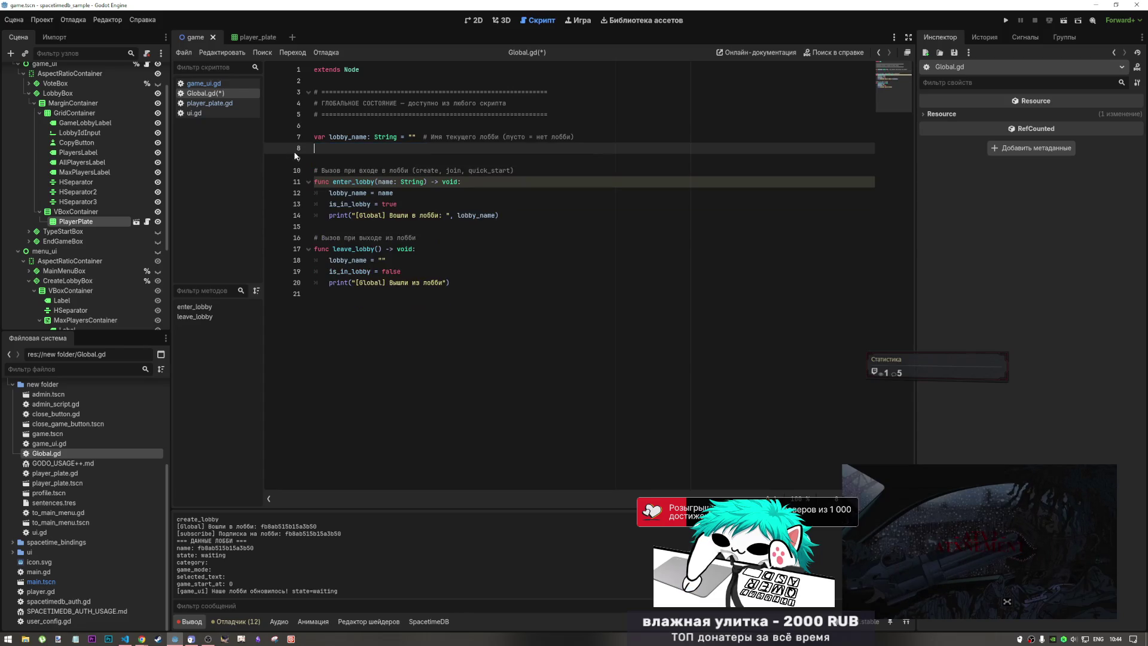
{"action": "key", "text": "ctrl+z"}
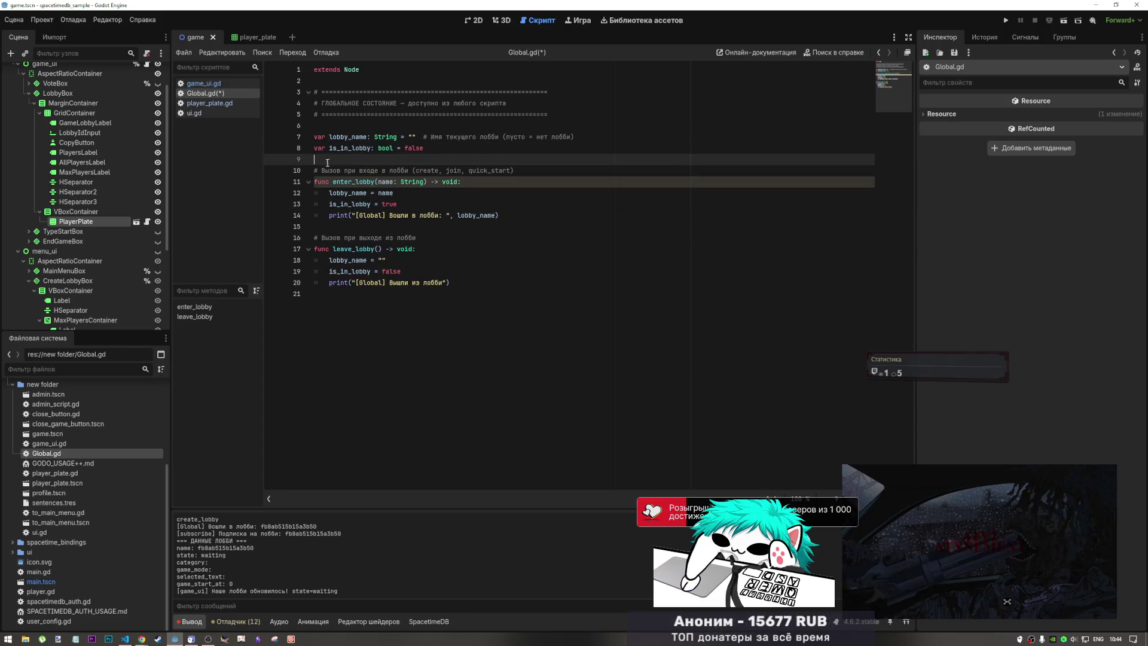
- Open game_ui.gd and place the caret after new_lobby on line 86
{"action": "left_click", "coordinate": [210, 85]}
{"action": "left_click", "coordinate": [431, 271]}
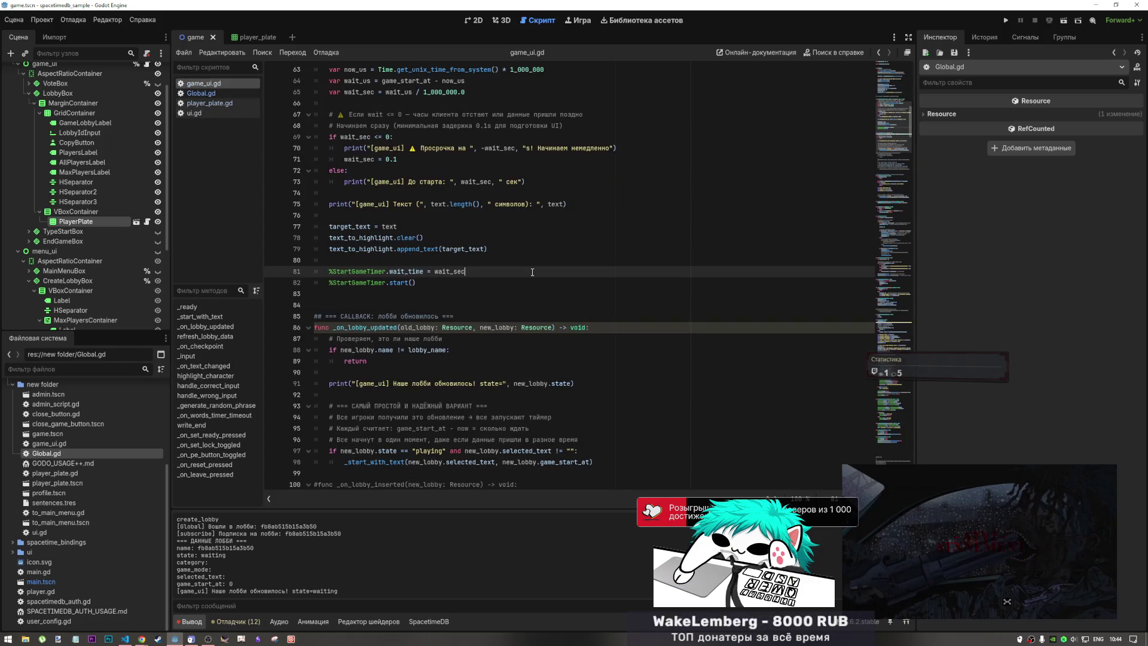
{"action": "left_click", "coordinate": [514, 328]}
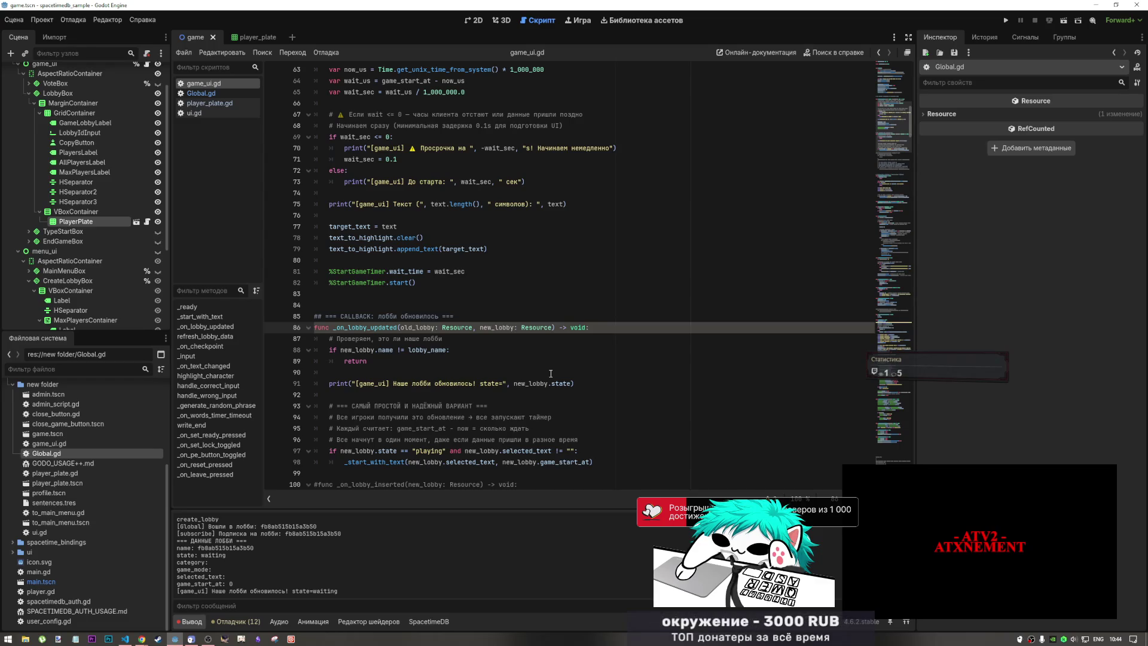
- Switch to the player_plate scene and open player_plate.gd in the script editor
{"action": "left_click", "coordinate": [248, 37]}
{"action": "left_click", "coordinate": [503, 24]}
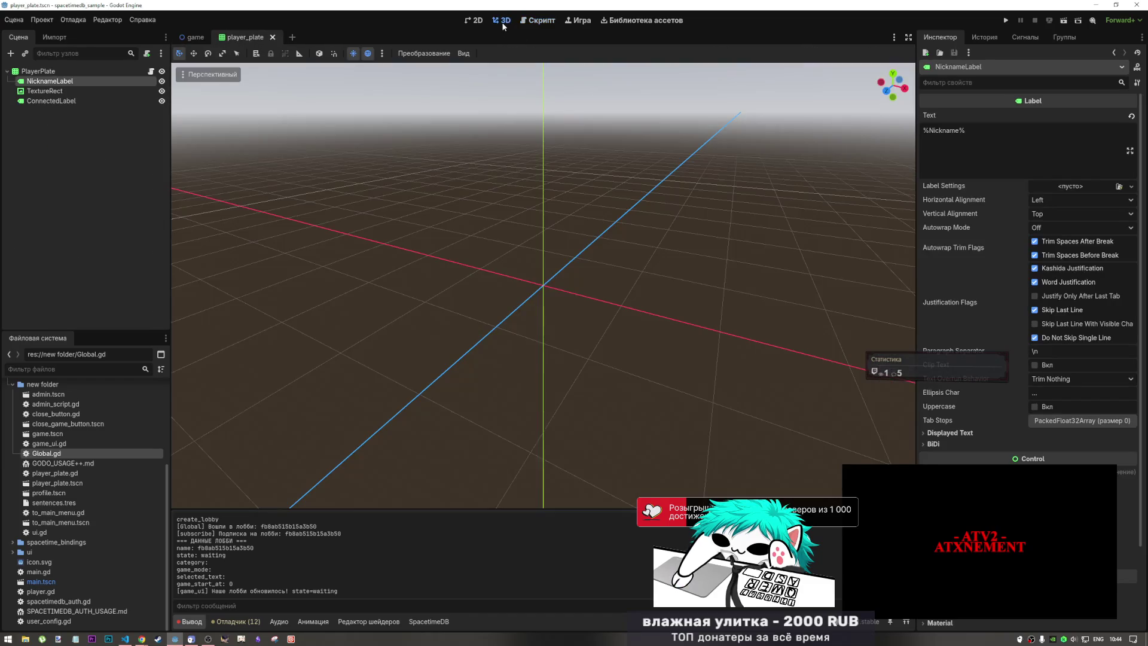
{"action": "left_click", "coordinate": [475, 24]}
{"action": "key", "text": "ctrl+F3"}
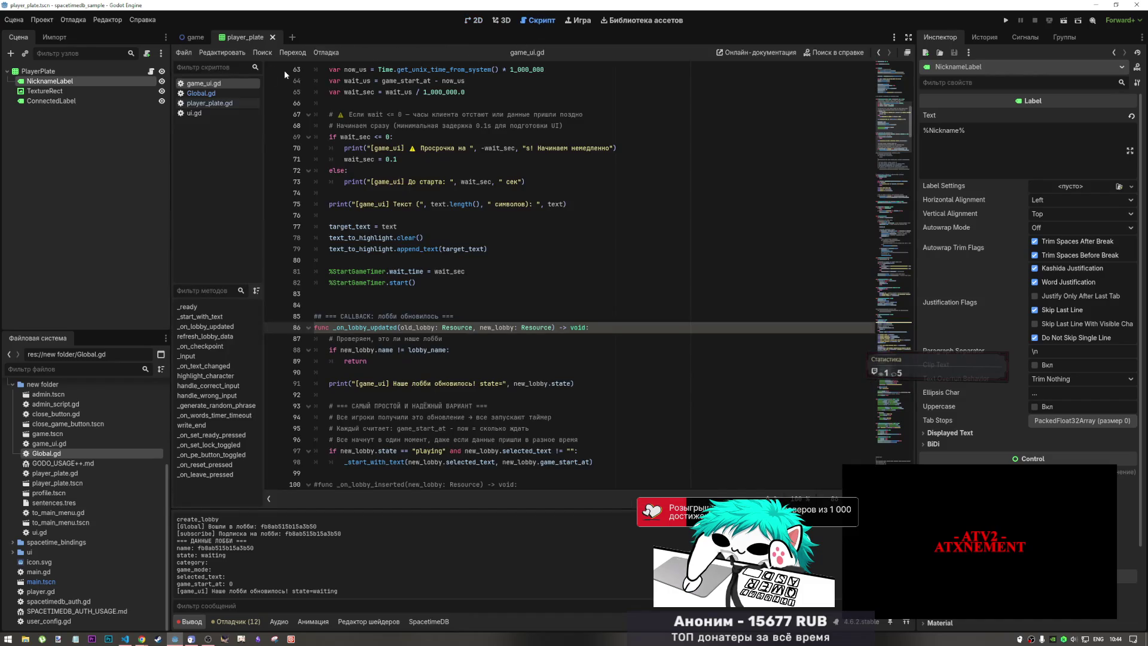
{"action": "left_click", "coordinate": [207, 104]}
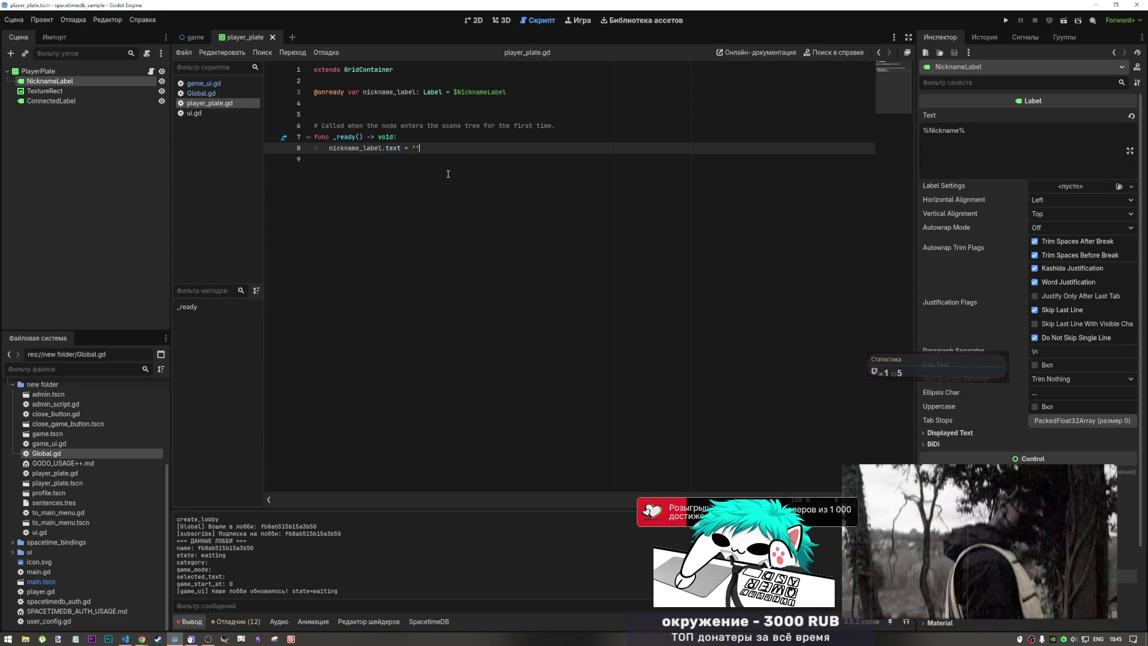
- Select the nickname_label text assignment line in player_plate.gd
{"action": "left_click", "coordinate": [475, 21]}
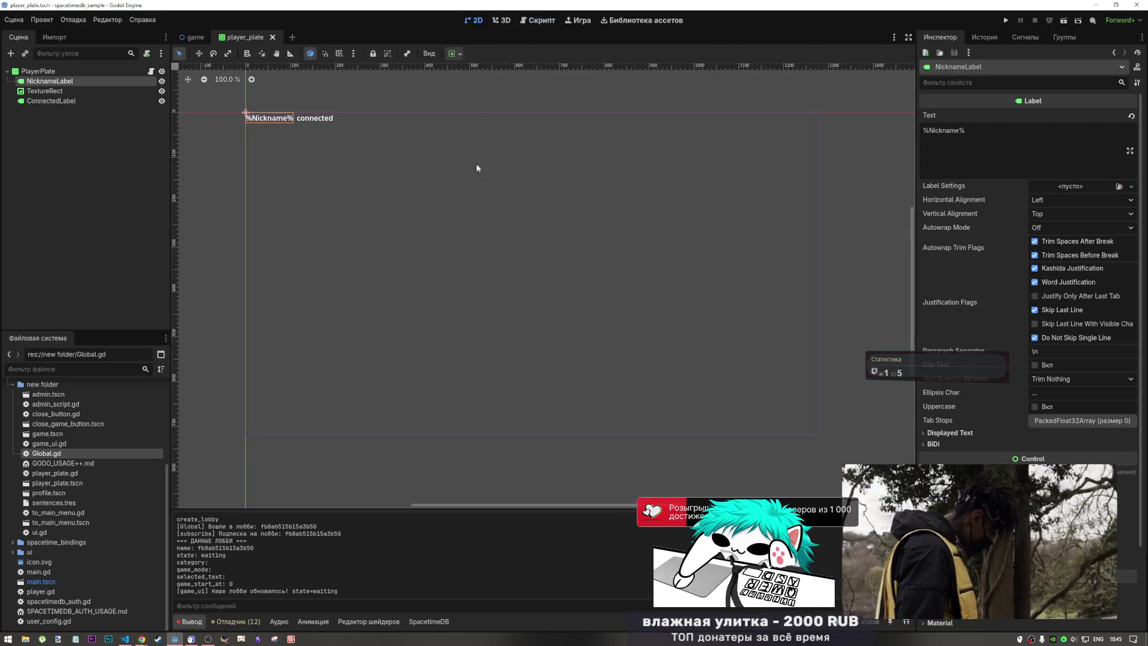
{"action": "left_click", "coordinate": [537, 20]}
{"action": "left_click", "coordinate": [475, 21]}
{"action": "left_click", "coordinate": [537, 21]}
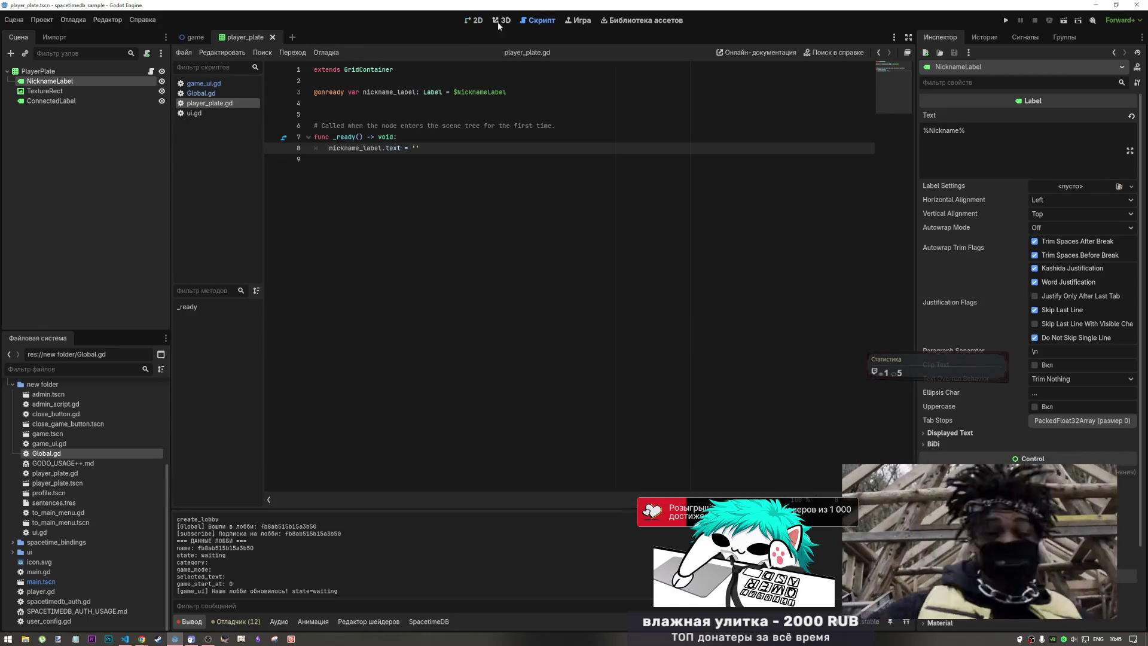
{"action": "key", "text": "Up"}
{"action": "key", "text": "Up"}
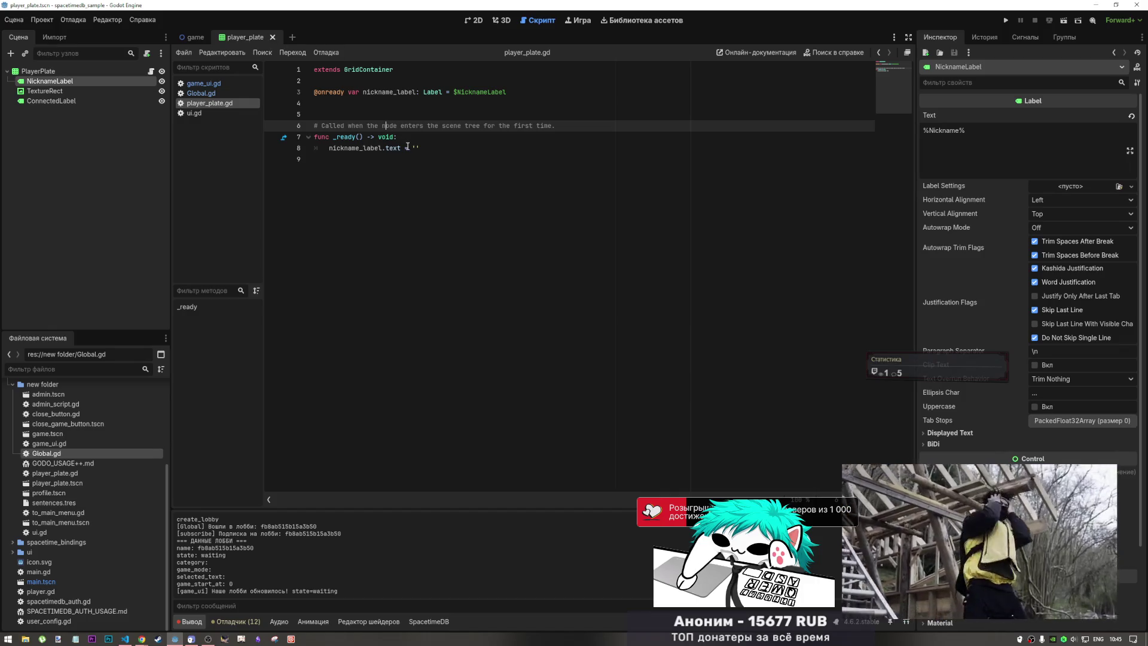
{"action": "left_click", "coordinate": [301, 146]}
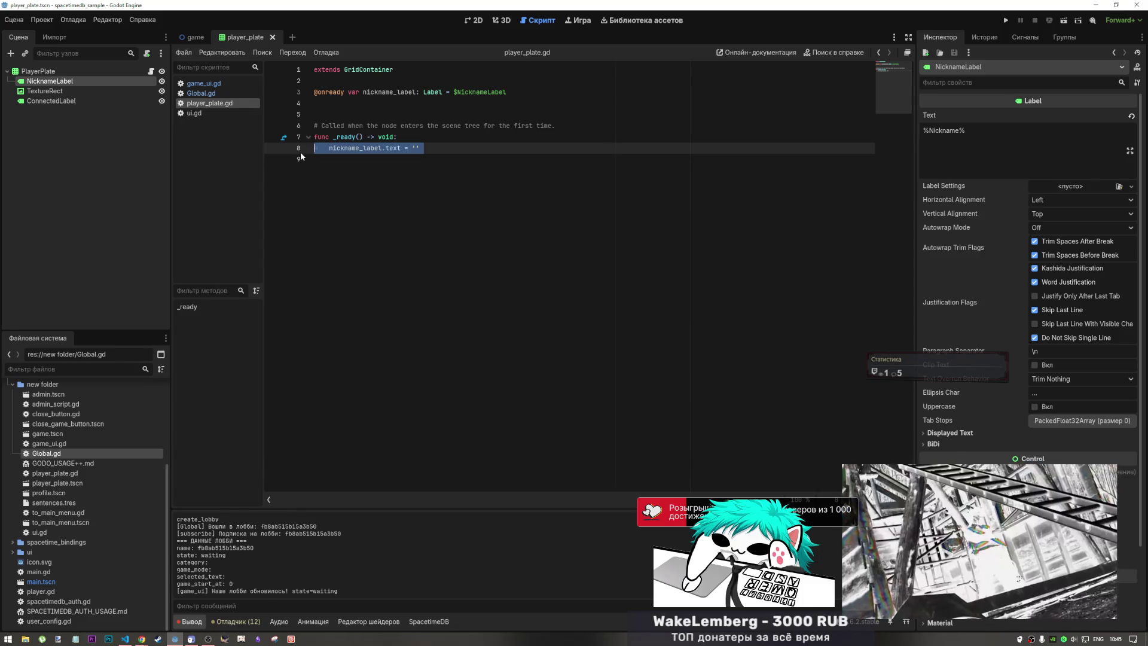
{"action": "left_click", "coordinate": [475, 20]}
{"action": "left_click", "coordinate": [500, 21]}
{"action": "left_click", "coordinate": [541, 20]}
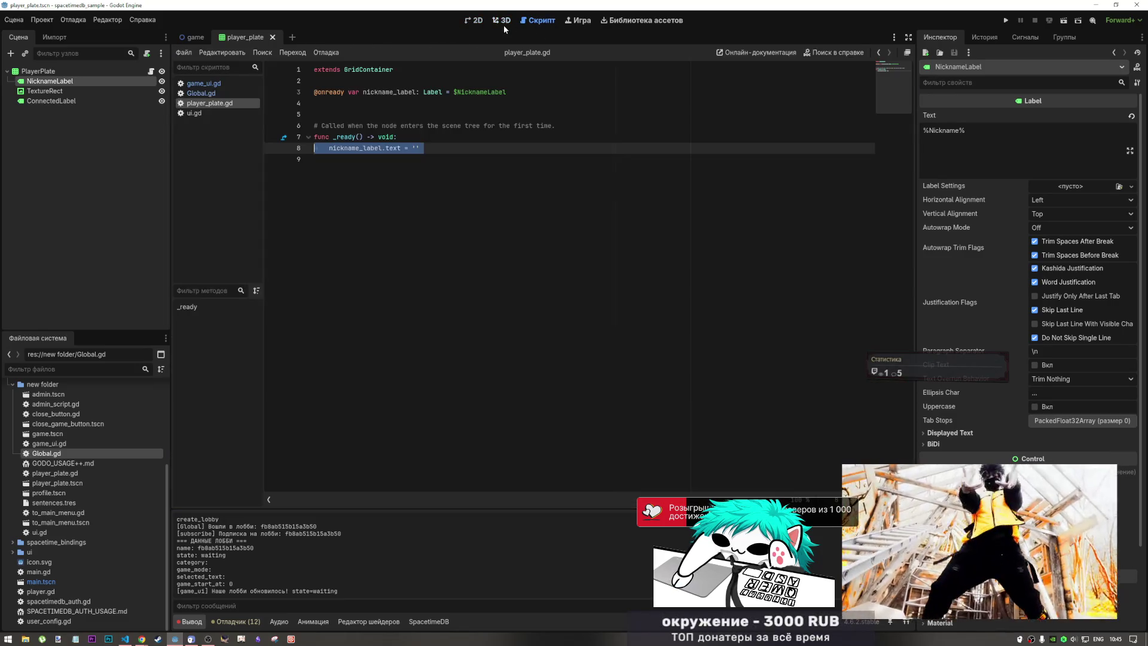
- Switch to the game scene and open game_ui.gd at the _on_lobby_updated callback, line 98
{"action": "left_click", "coordinate": [193, 37]}
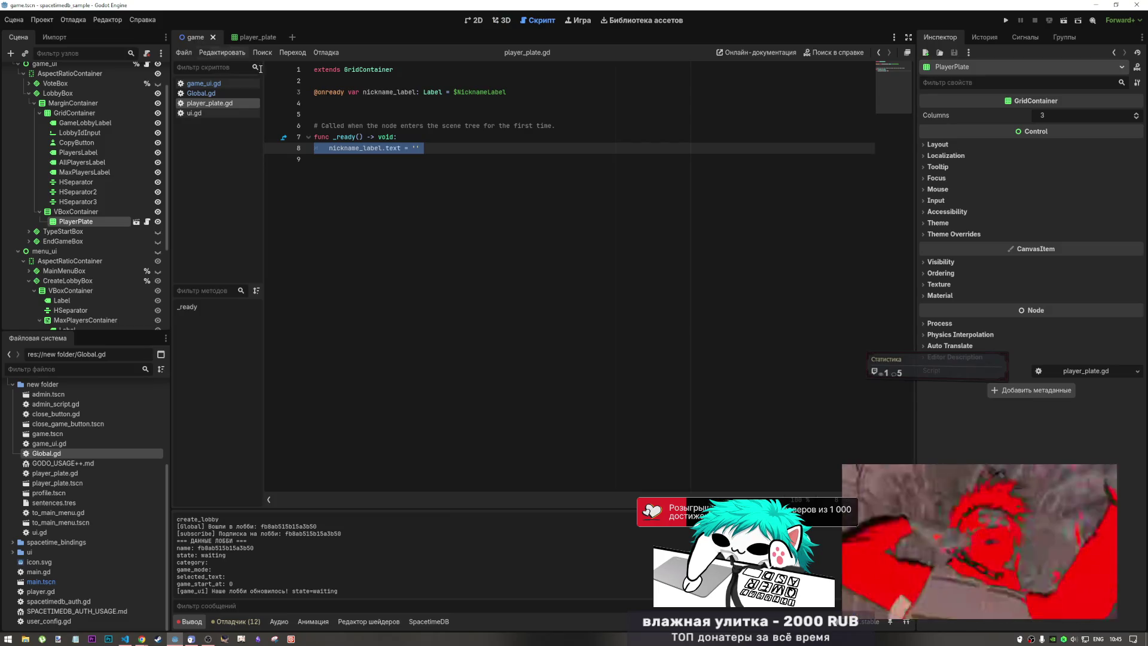
{"action": "left_click", "coordinate": [204, 83]}
{"action": "left_click", "coordinate": [439, 339]}
{"action": "scroll", "coordinate": [454, 356], "scroll_direction": "down", "scroll_amount": 3}
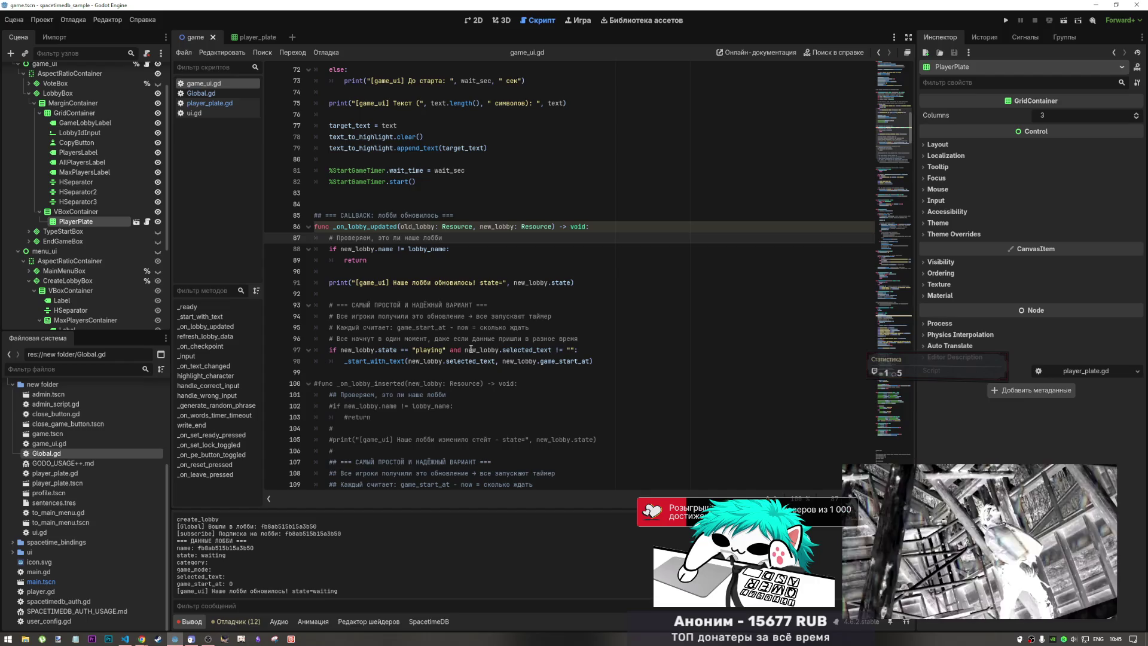
{"action": "left_click", "coordinate": [597, 362]}
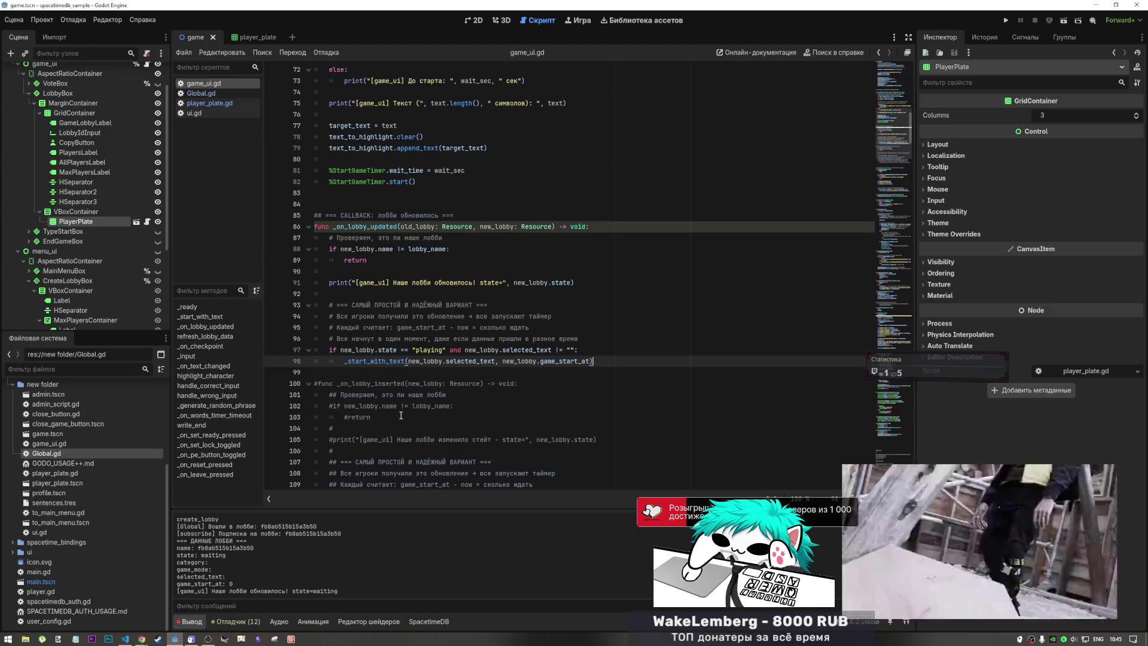
- Bring the browser forward to view SpacetimeDB's lobby table
{"action": "mouse_move", "coordinate": [142, 639]}
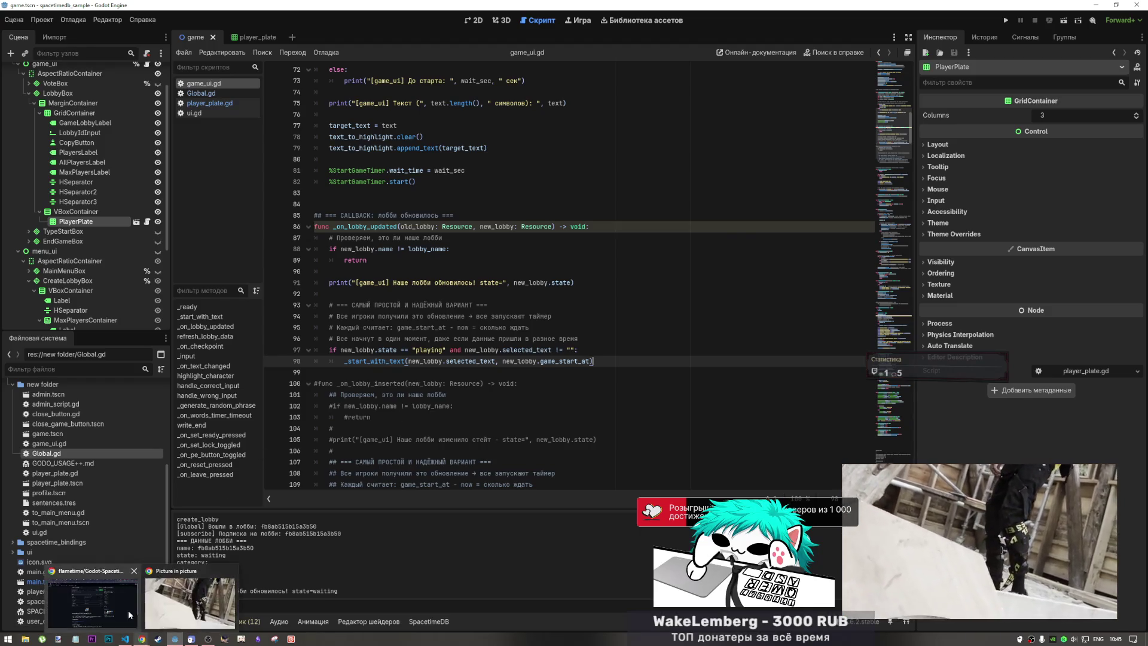
{"action": "left_click", "coordinate": [128, 610]}
{"action": "left_click", "coordinate": [726, 9]}
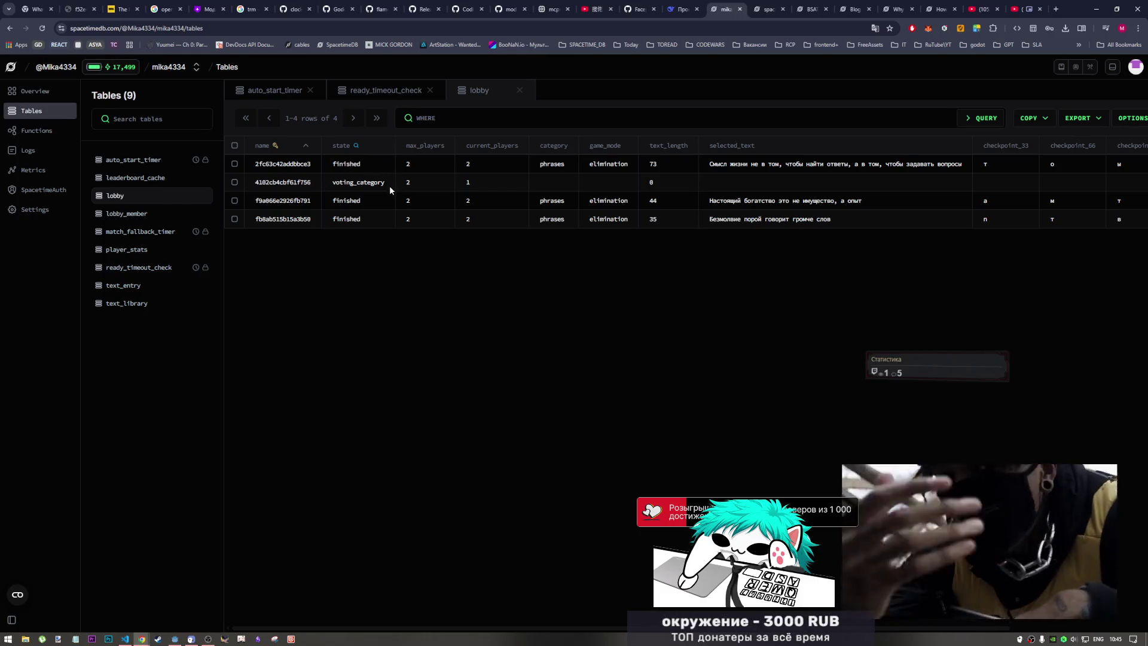
{"action": "key", "text": "alt+Tab"}
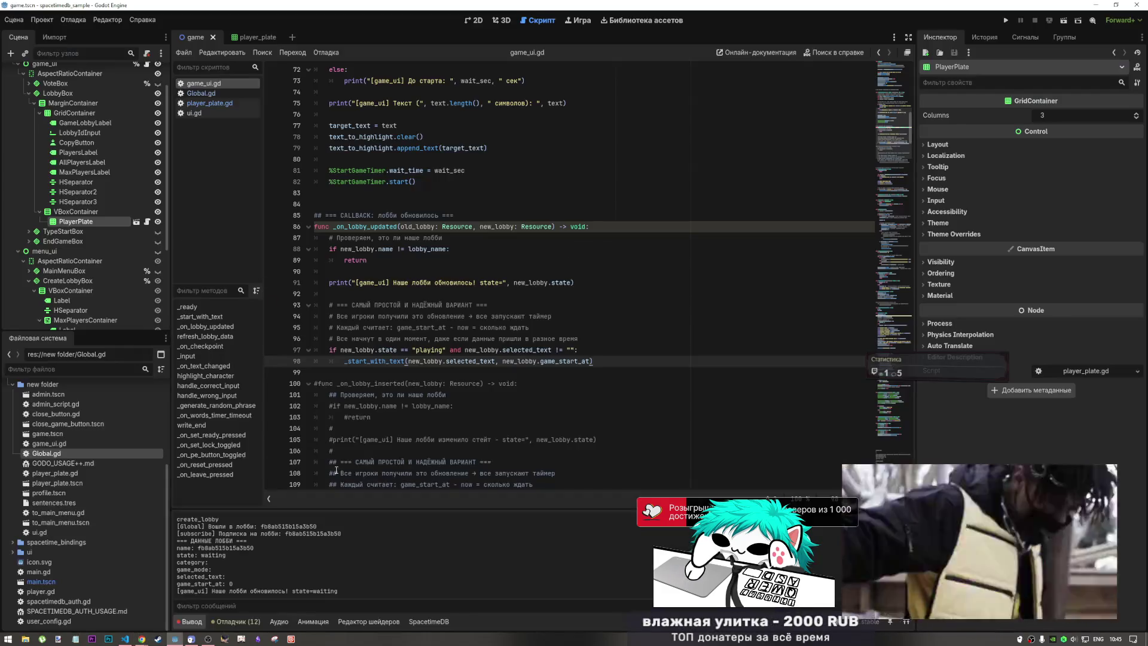
{"action": "scroll", "coordinate": [440, 229], "scroll_direction": "up", "scroll_amount": 15}
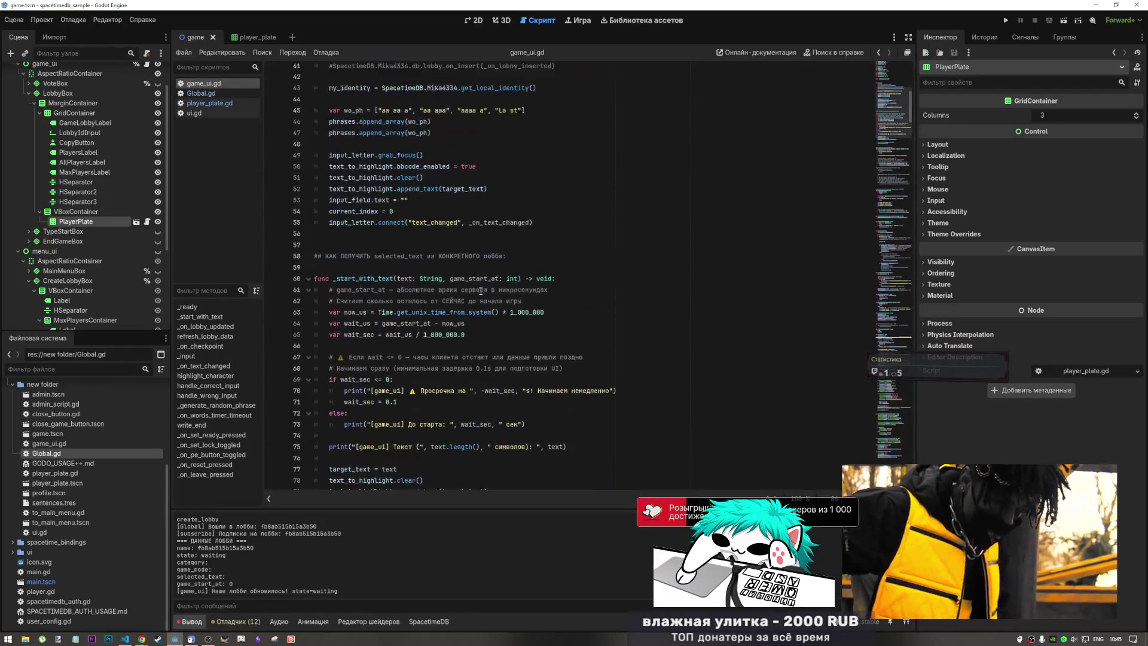
- Duplicate the lobby.on_update subscription on line 40 as a new line 41
{"action": "scroll", "coordinate": [481, 284], "scroll_direction": "down", "scroll_amount": 7}
{"action": "scroll", "coordinate": [481, 284], "scroll_direction": "up", "scroll_amount": 8}
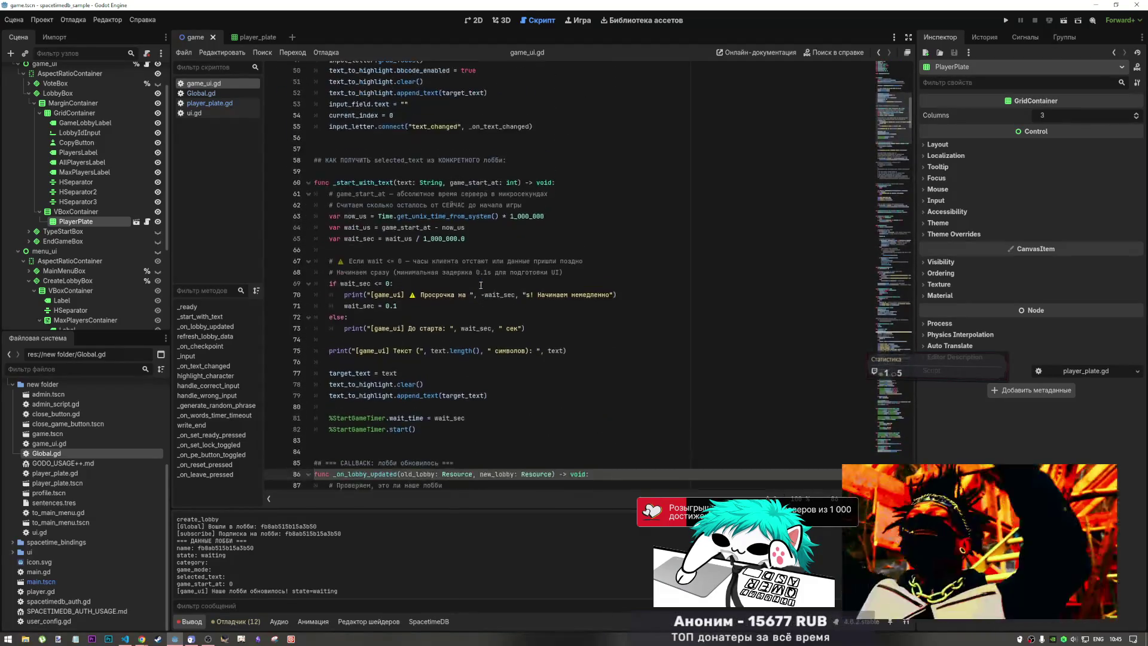
{"action": "left_click", "coordinate": [459, 291]}
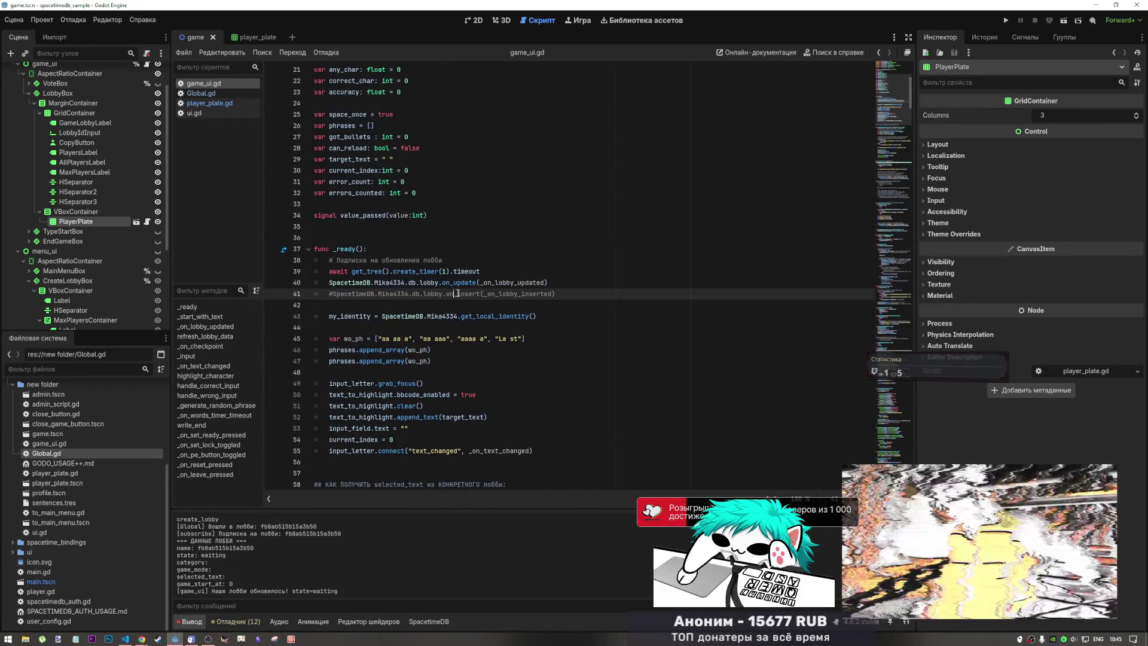
{"action": "left_click_drag", "start_coordinate": [547, 282], "coordinate": [328, 283]}
{"action": "key", "text": "ctrl+c"}
{"action": "left_click", "coordinate": [551, 282]}
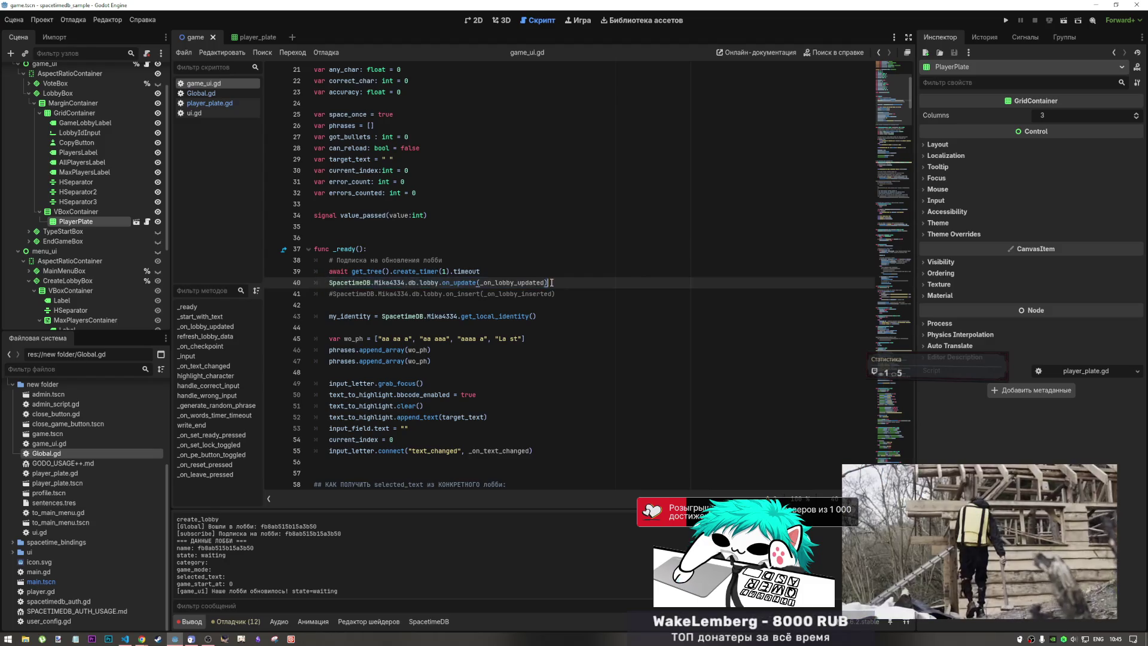
{"action": "key", "text": "Return"}
{"action": "key", "text": "ctrl+v"}
- Change line 41 to subscribe lobby_member.on_update to _on_lobby_member_updated
{"action": "left_click", "coordinate": [439, 294]}
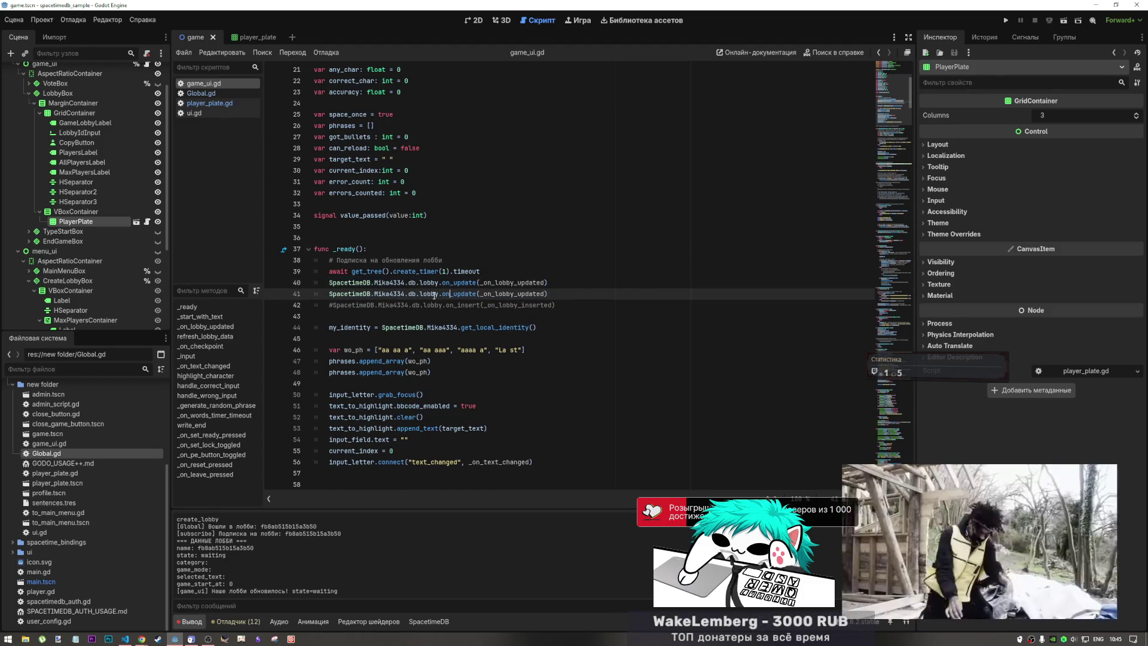
{"action": "type", "text": "_mem"}
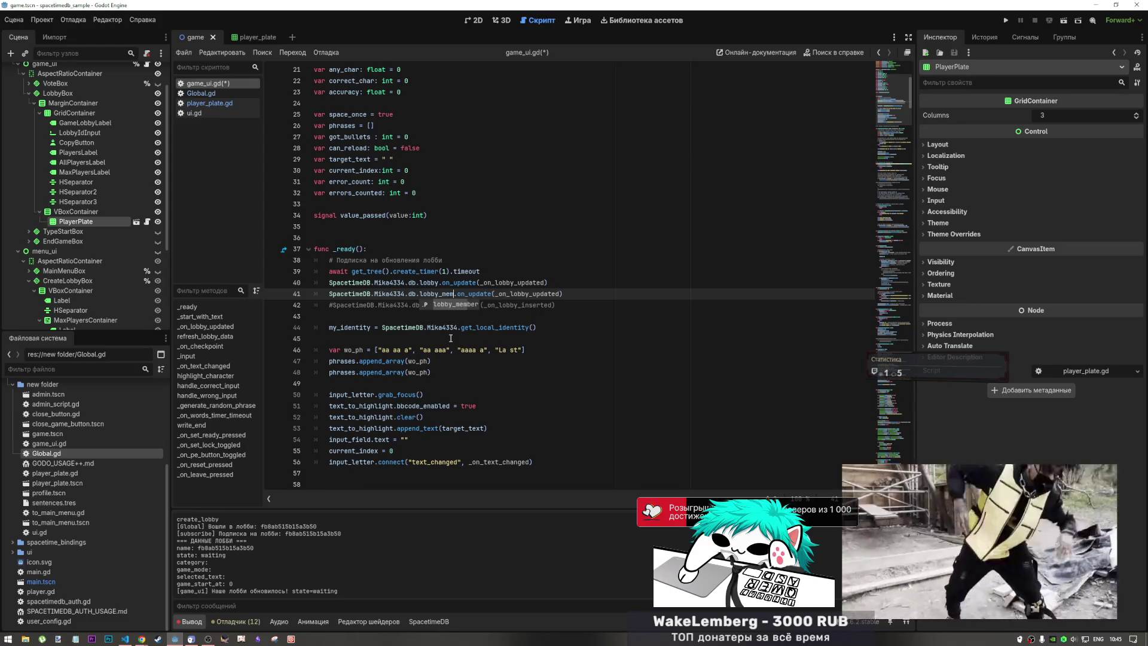
{"action": "key", "text": "Return"}
{"action": "double_click", "coordinate": [532, 294]}
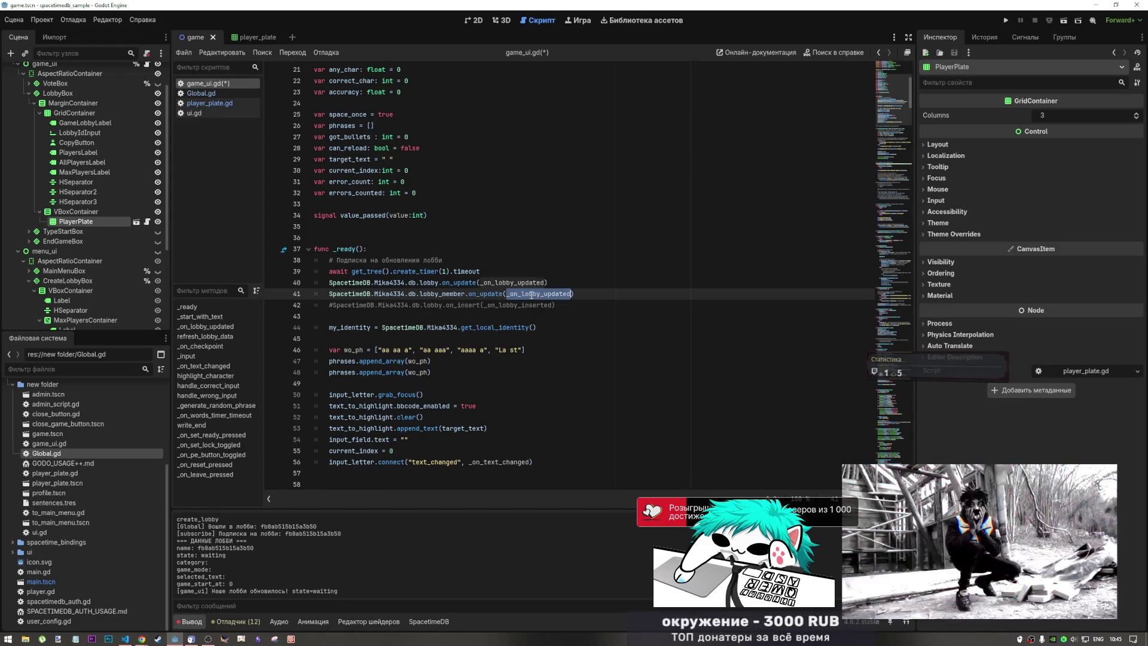
{"action": "left_click", "coordinate": [540, 294]}
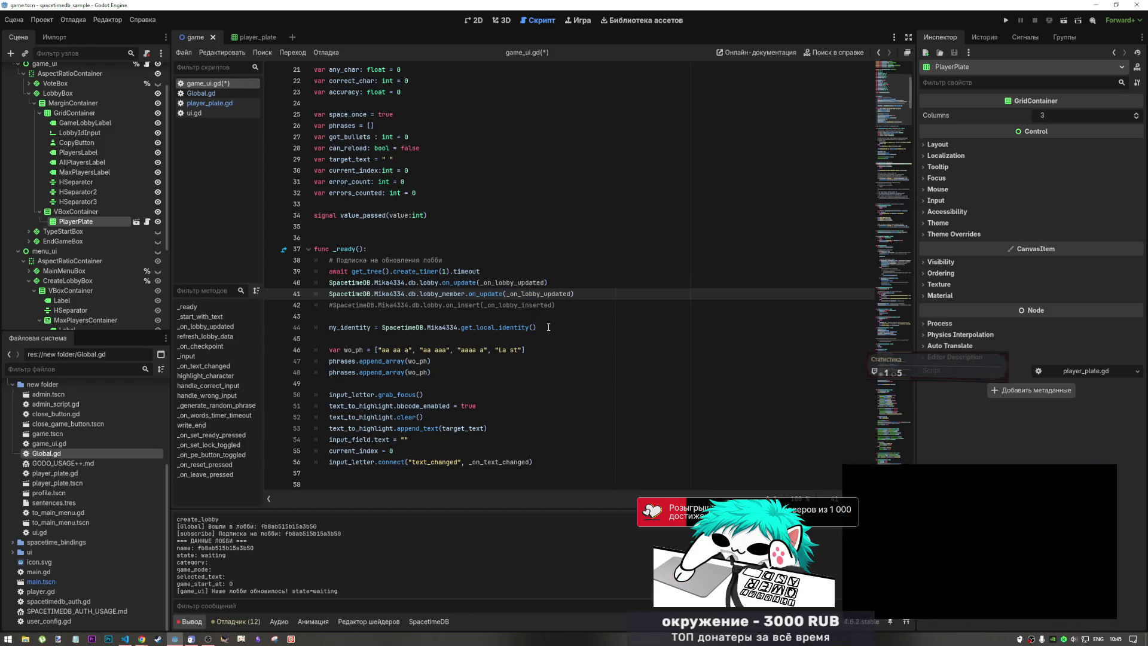
{"action": "type", "text": "_member"}
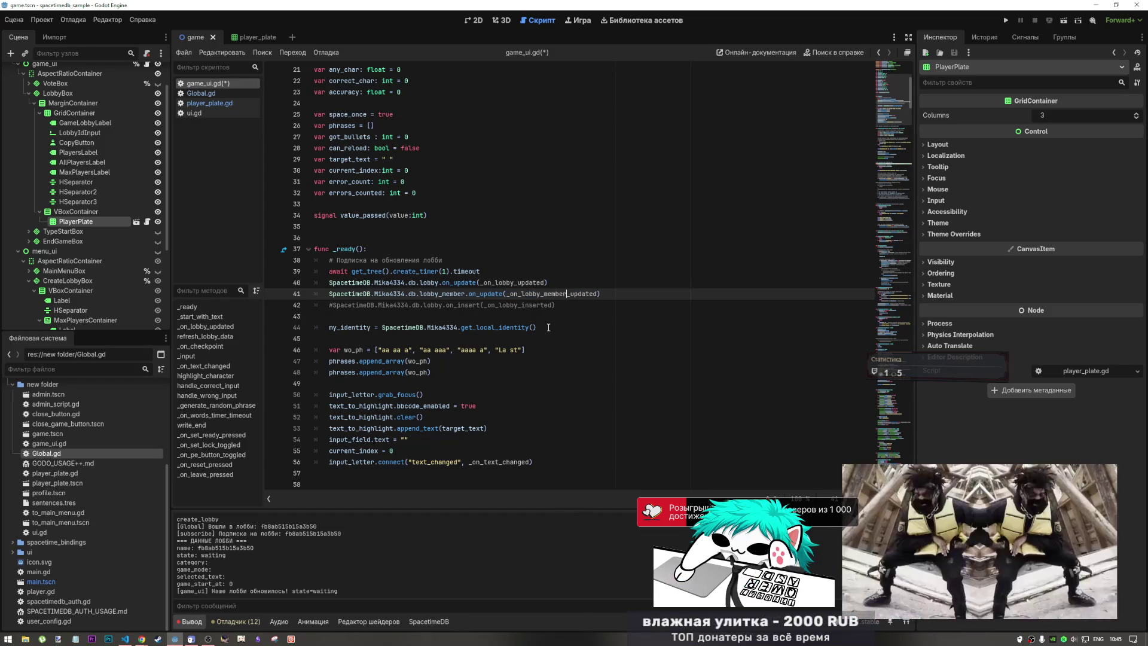
- Replace the commented-out _on_lobby_inserted block with the pasted name _on_lobby_member_updated
{"action": "left_click_drag", "start_coordinate": [596, 294], "coordinate": [507, 293]}
{"action": "key", "text": "ctrl+c"}
{"action": "scroll", "coordinate": [625, 390], "scroll_direction": "down", "scroll_amount": 1}
{"action": "scroll", "coordinate": [625, 390], "scroll_direction": "down", "scroll_amount": 20}
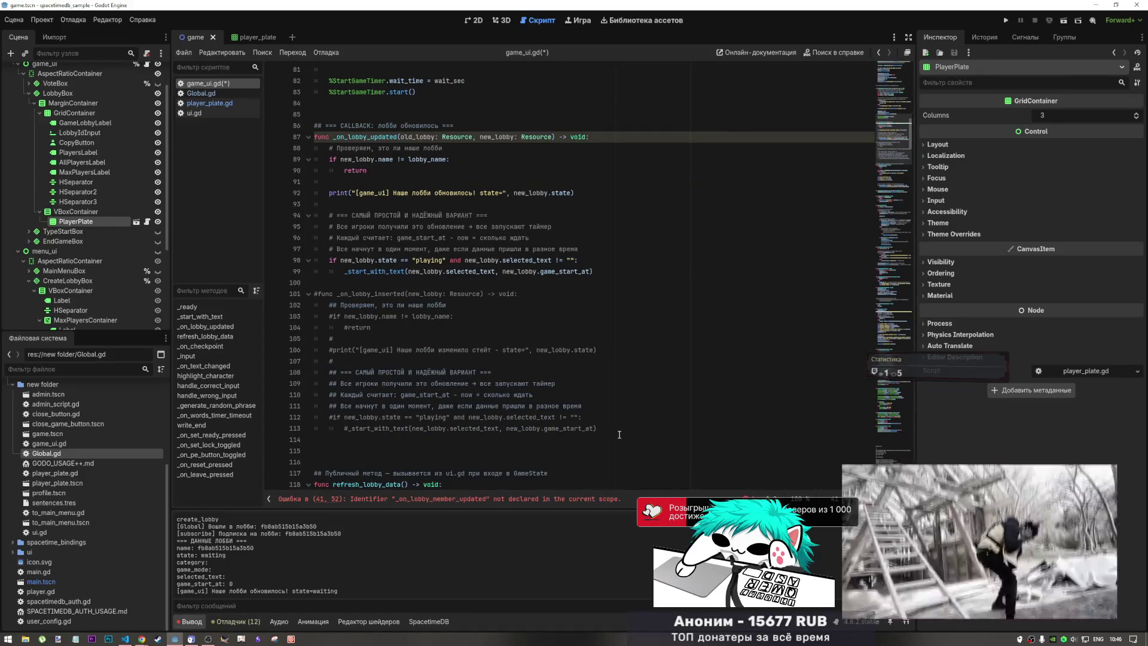
{"action": "mouse_move", "coordinate": [625, 430]}
{"action": "left_mouse_down"}
{"action": "mouse_move", "coordinate": [538, 422]}
{"action": "mouse_move", "coordinate": [323, 263]}
{"action": "mouse_move", "coordinate": [314, 294]}
{"action": "left_mouse_up"}
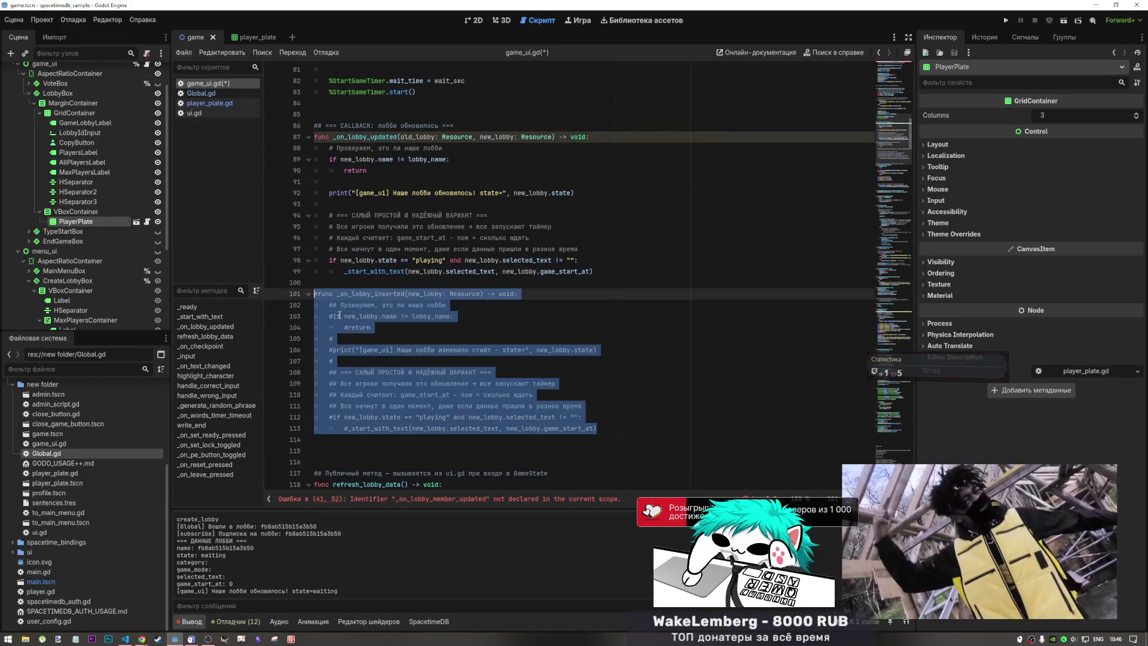
{"action": "key", "text": "BackSpace"}
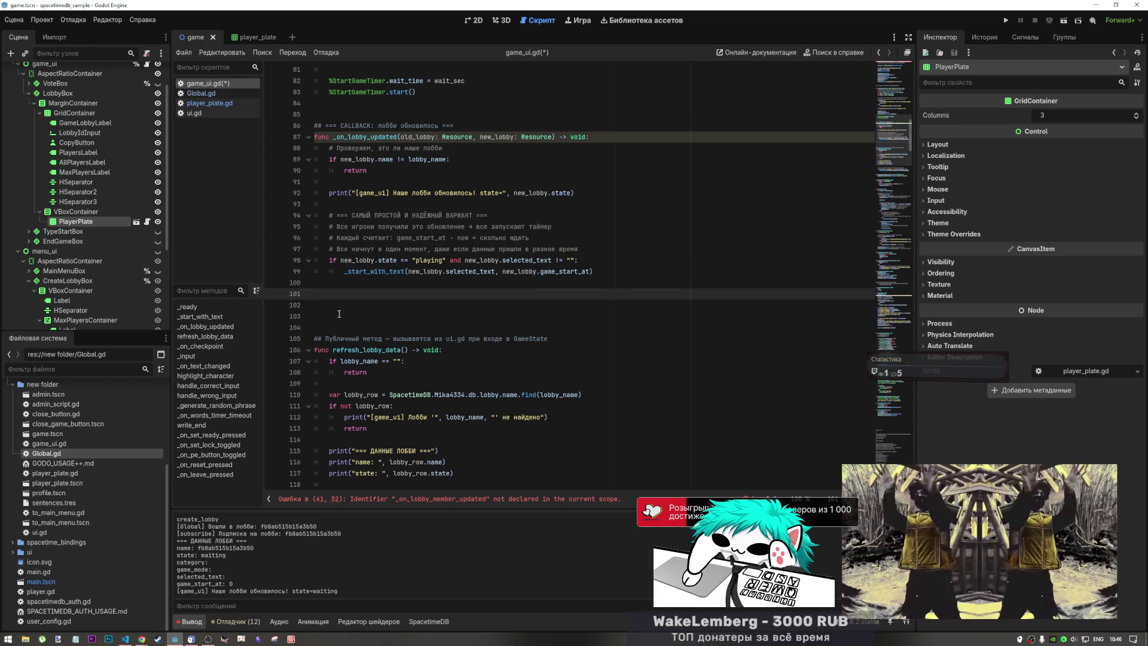
{"action": "key", "text": "ctrl+v"}
- Delete the commented-out on_insert subscription line 42
{"action": "scroll", "coordinate": [463, 201], "scroll_direction": "up", "scroll_amount": 10}
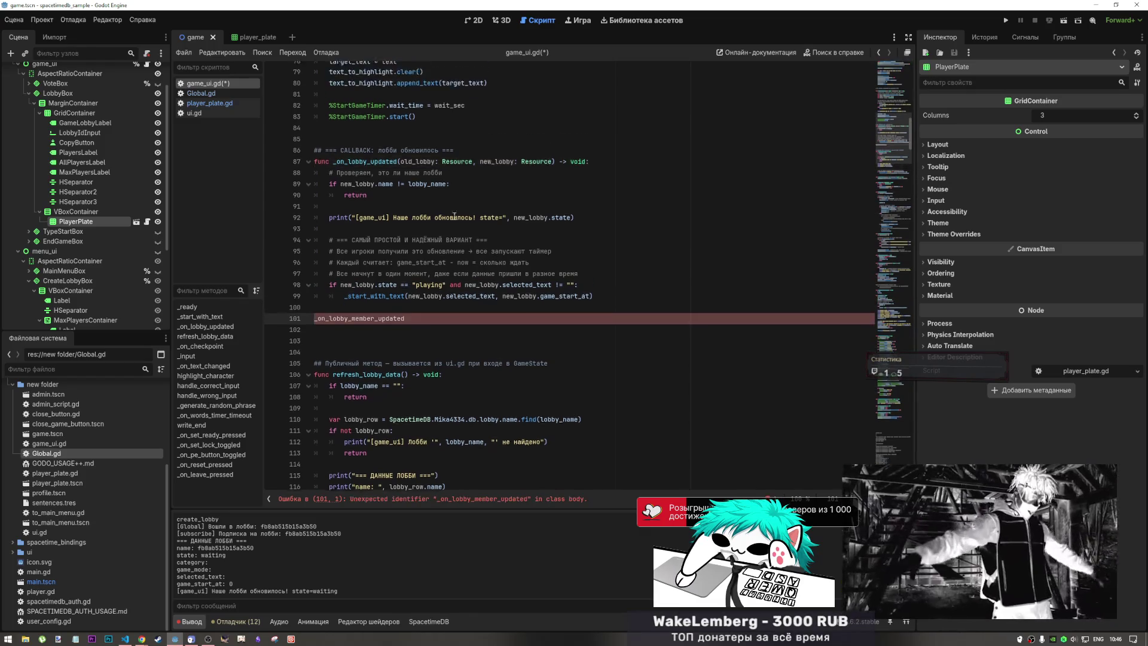
{"action": "scroll", "coordinate": [525, 269], "scroll_direction": "up", "scroll_amount": 5}
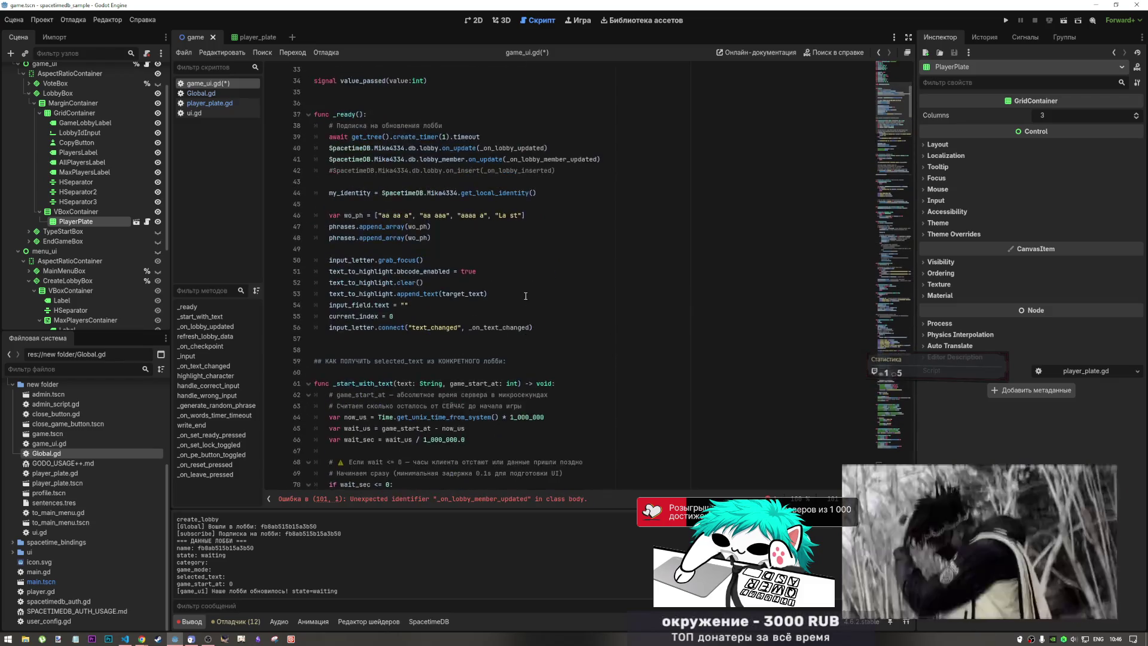
{"action": "triple_click", "coordinate": [564, 171]}
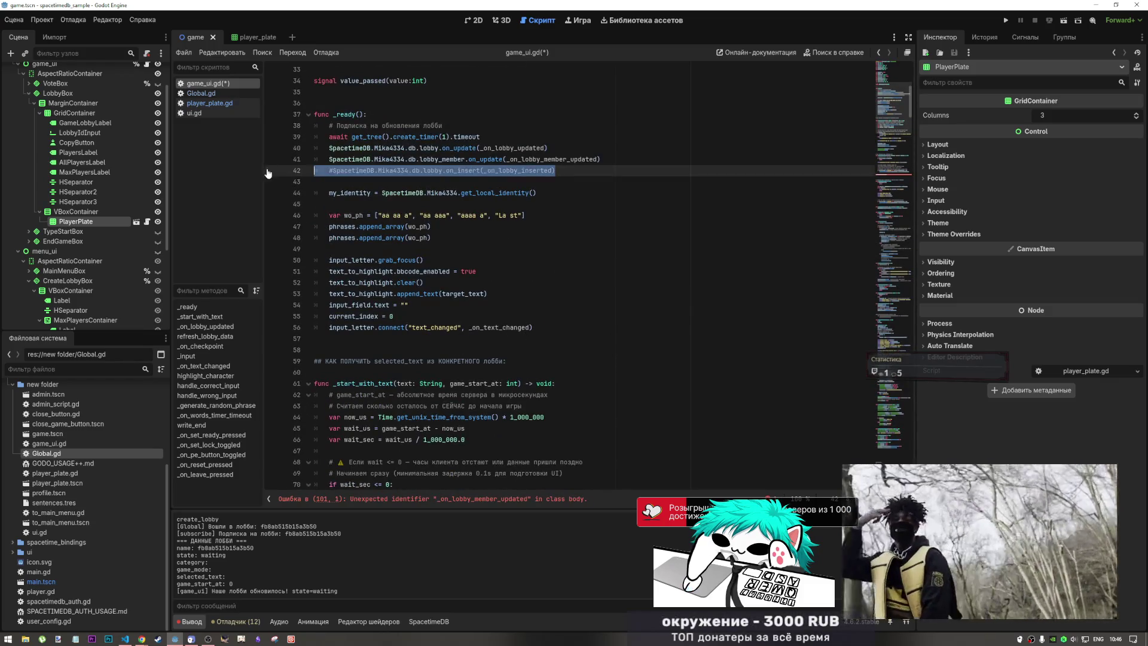
{"action": "key", "text": "BackSpace"}
{"action": "key", "text": "BackSpace"}
{"action": "scroll", "coordinate": [558, 230], "scroll_direction": "down", "scroll_amount": 5}
{"action": "scroll", "coordinate": [559, 231], "scroll_direction": "down", "scroll_amount": 10}
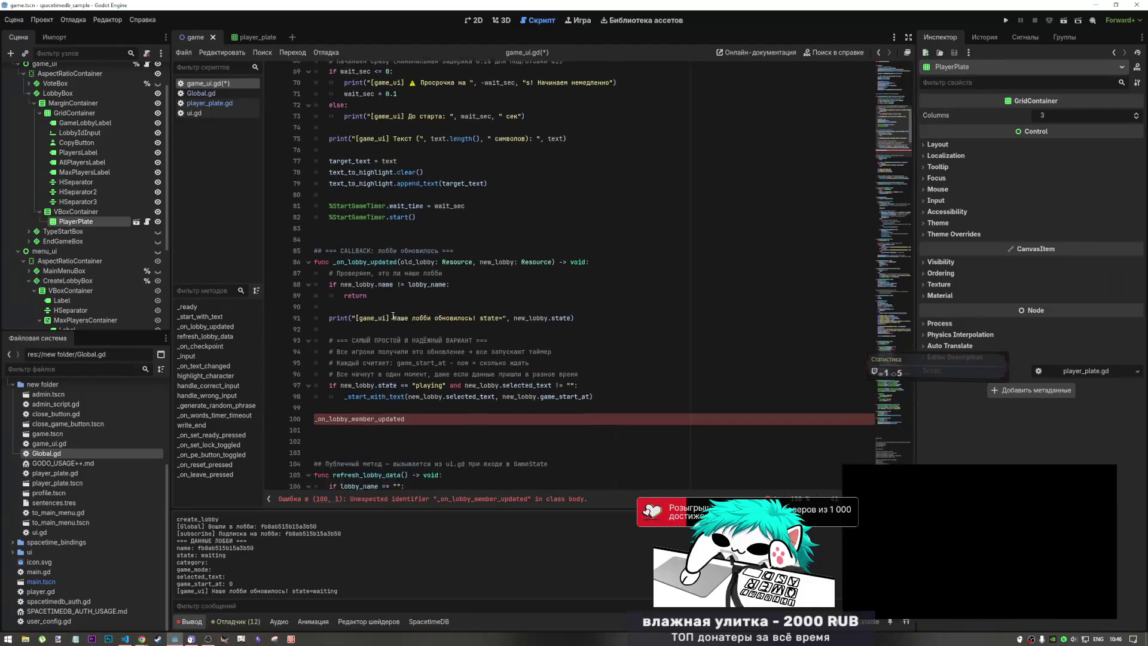
{"action": "left_click", "coordinate": [440, 293]}
{"action": "scroll", "coordinate": [440, 293], "scroll_direction": "up", "scroll_amount": 4}
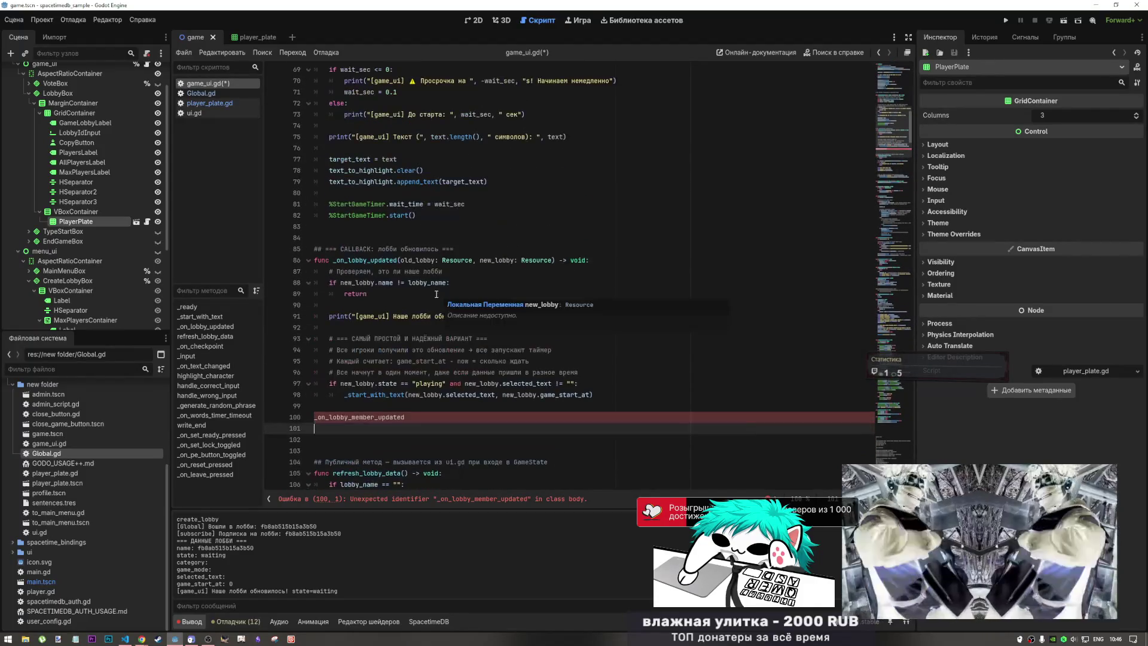
{"action": "double_click", "coordinate": [322, 260]}
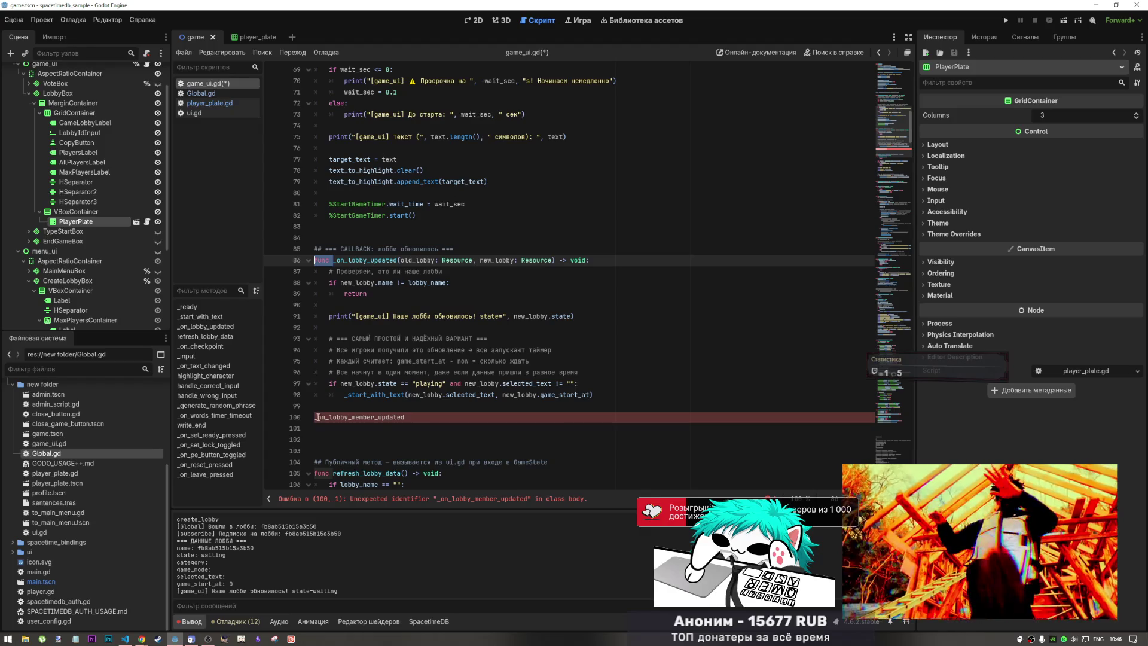
- Turn line 100 into func _on_lobby_member_updated(new_member: Resource)
{"action": "left_click", "coordinate": [313, 416]}
{"action": "type", "text": "func"}
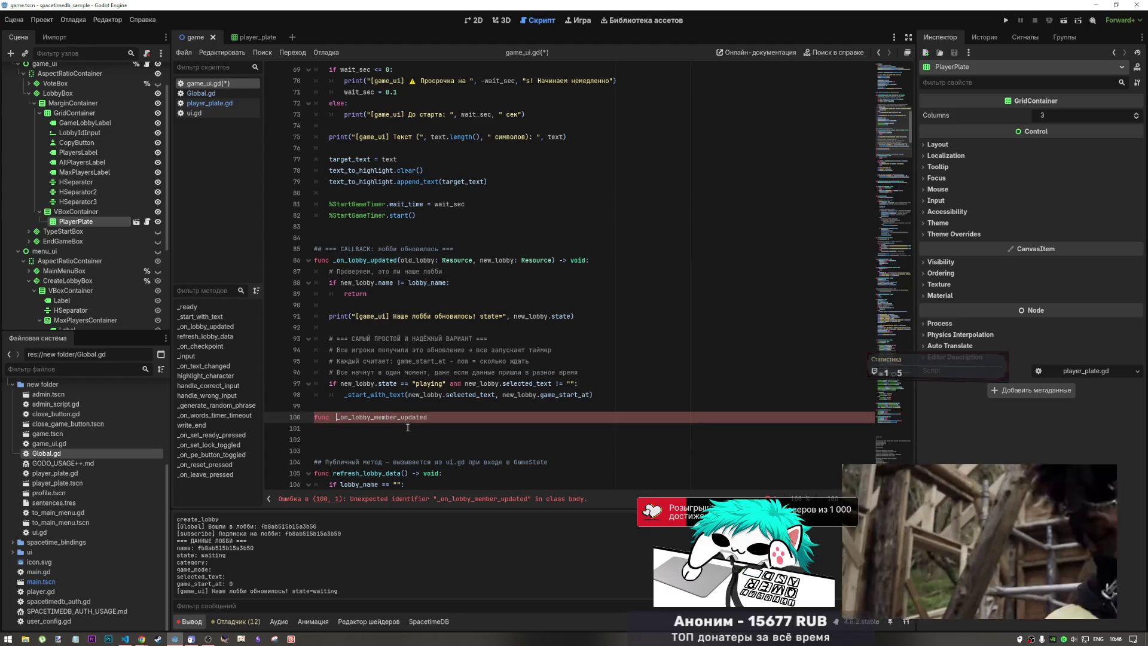
{"action": "key", "text": "BackSpace"}
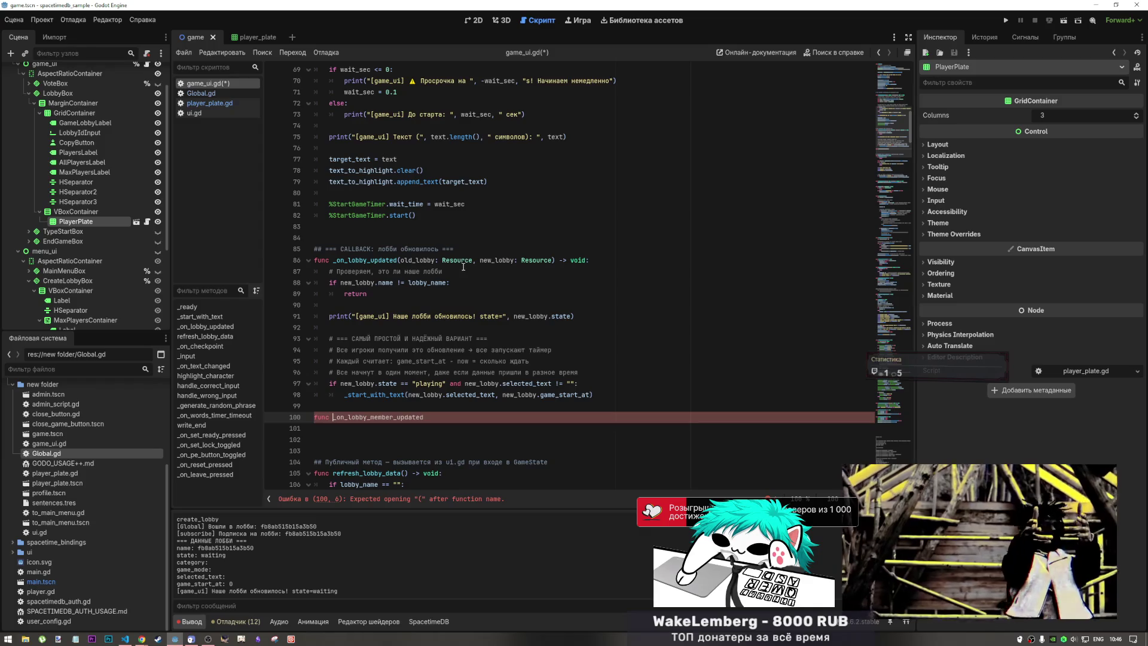
{"action": "type", "text": "("}
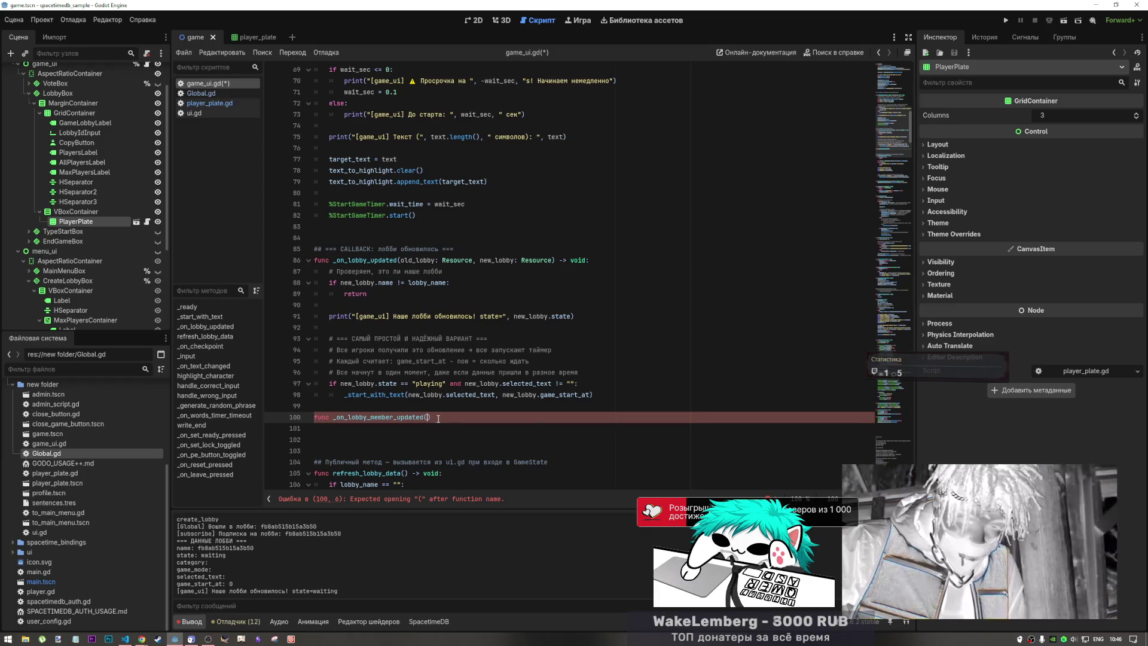
{"action": "left_click", "coordinate": [504, 262]}
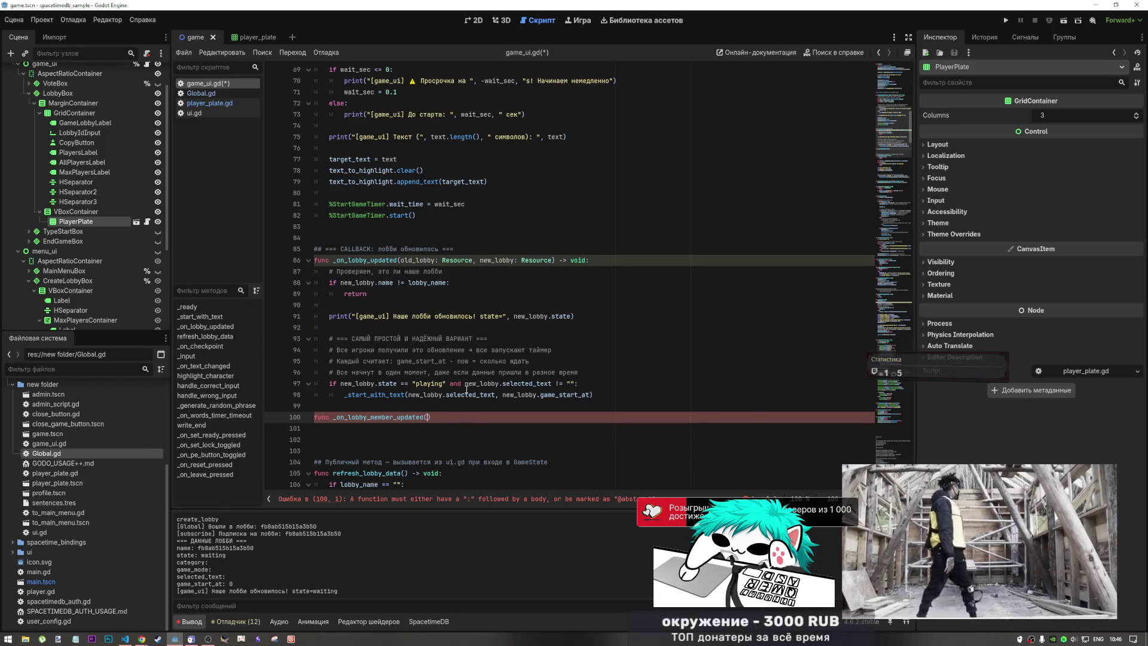
{"action": "type", "text": "new"}
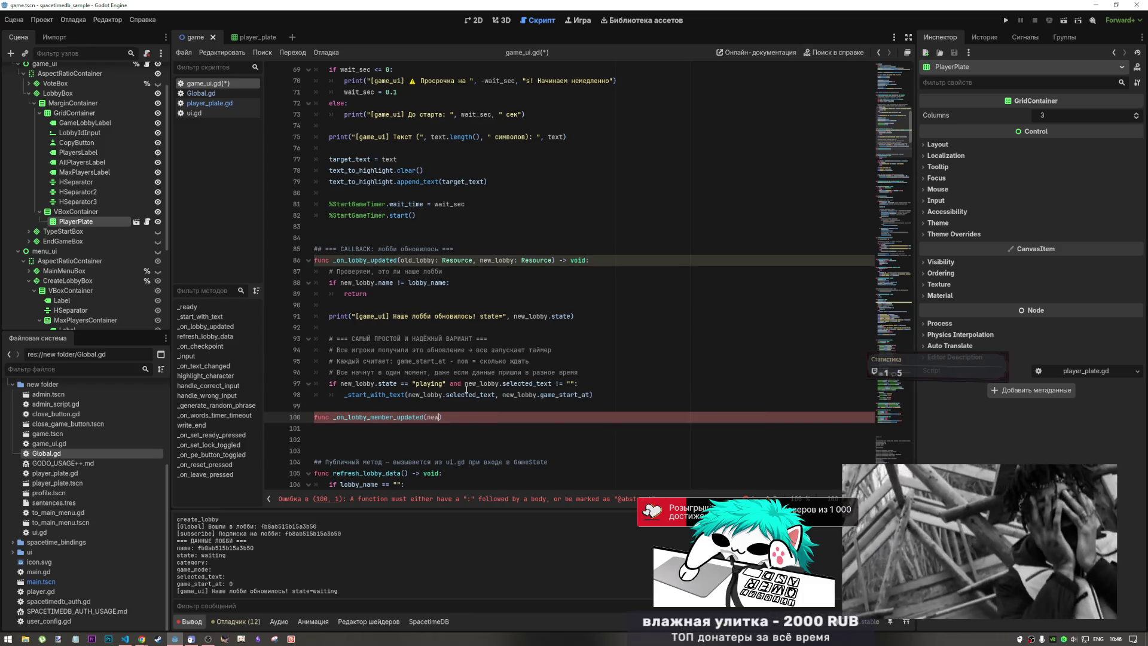
{"action": "type", "text": "_member"}
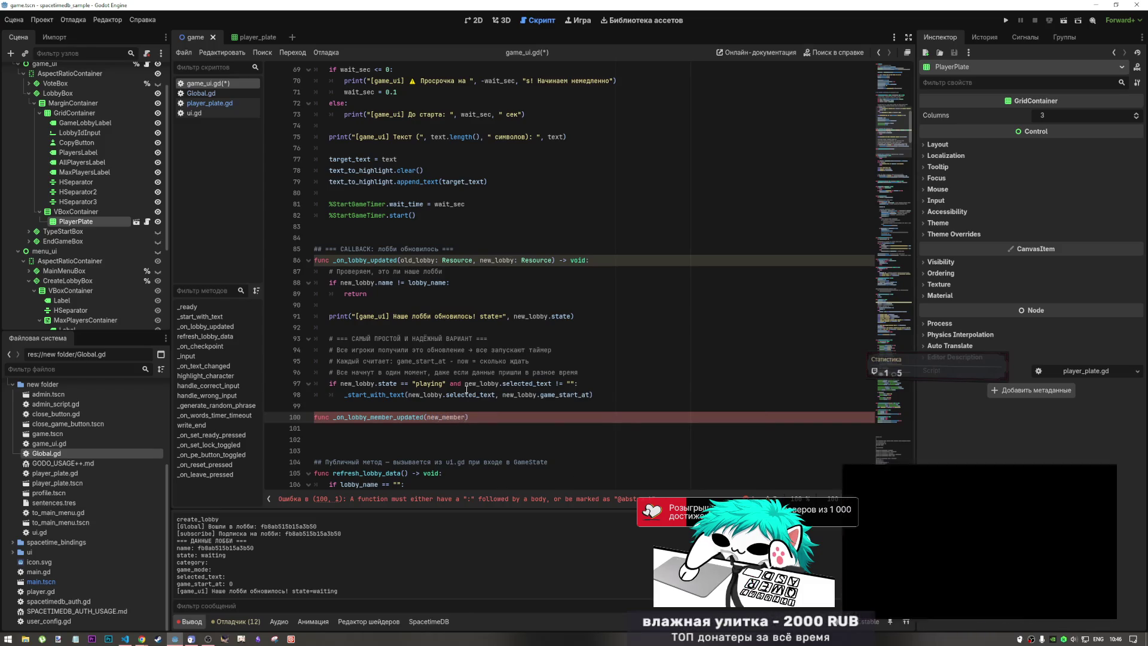
{"action": "type", "text": ": Re"}
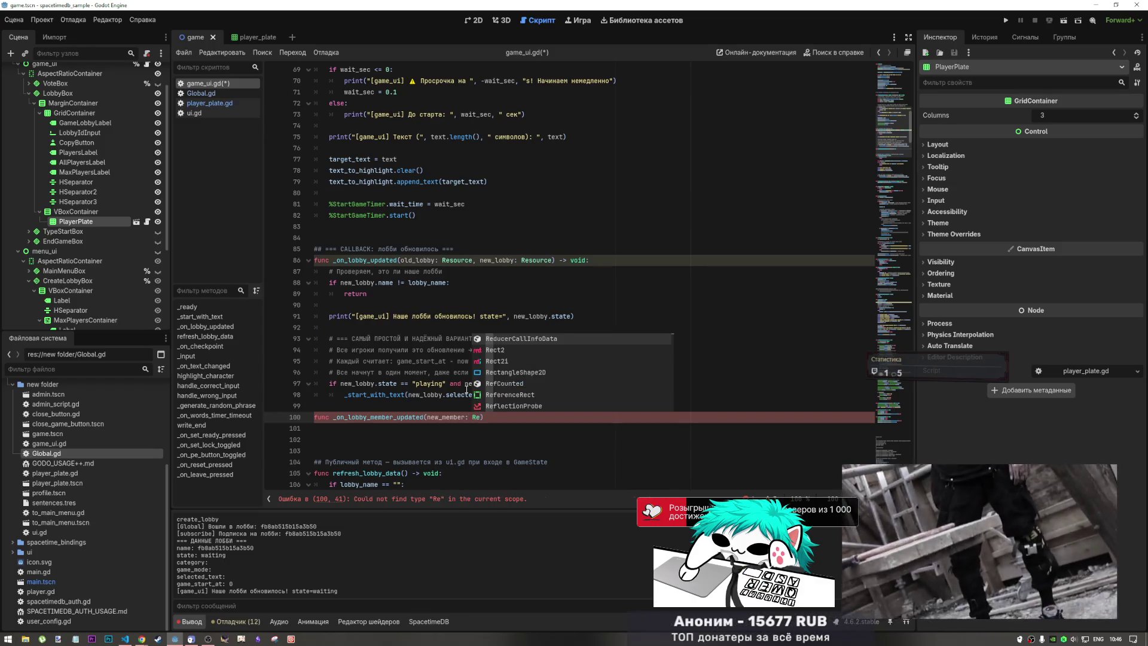
{"action": "type", "text": "source"}
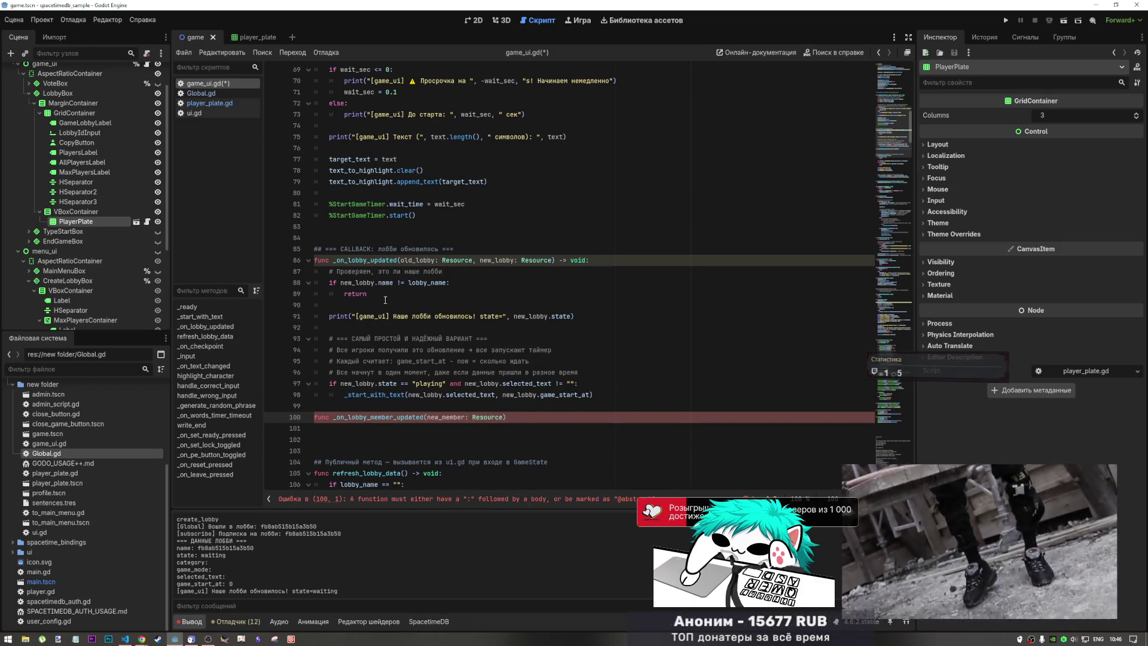
- Append the ' -> void:' ending copied from line 86 and start an indented body line
{"action": "left_click_drag", "start_coordinate": [555, 261], "coordinate": [589, 260]}
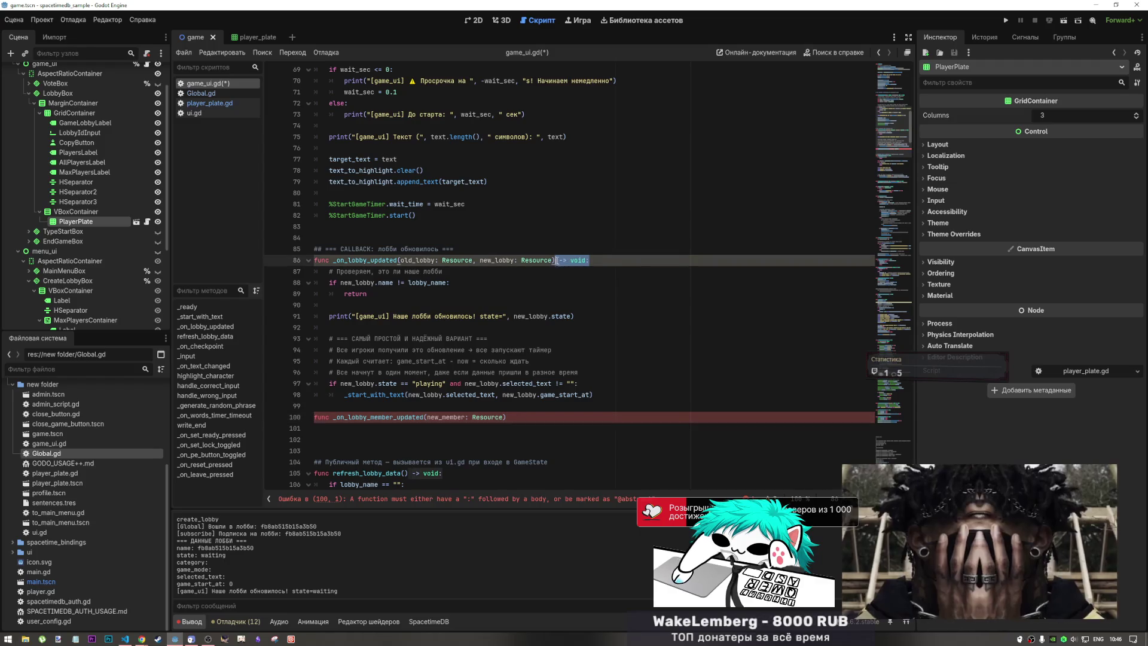
{"action": "key", "text": "ctrl+c"}
{"action": "left_click", "coordinate": [521, 417]}
{"action": "key", "text": "ctrl+v"}
{"action": "key", "text": "Return"}
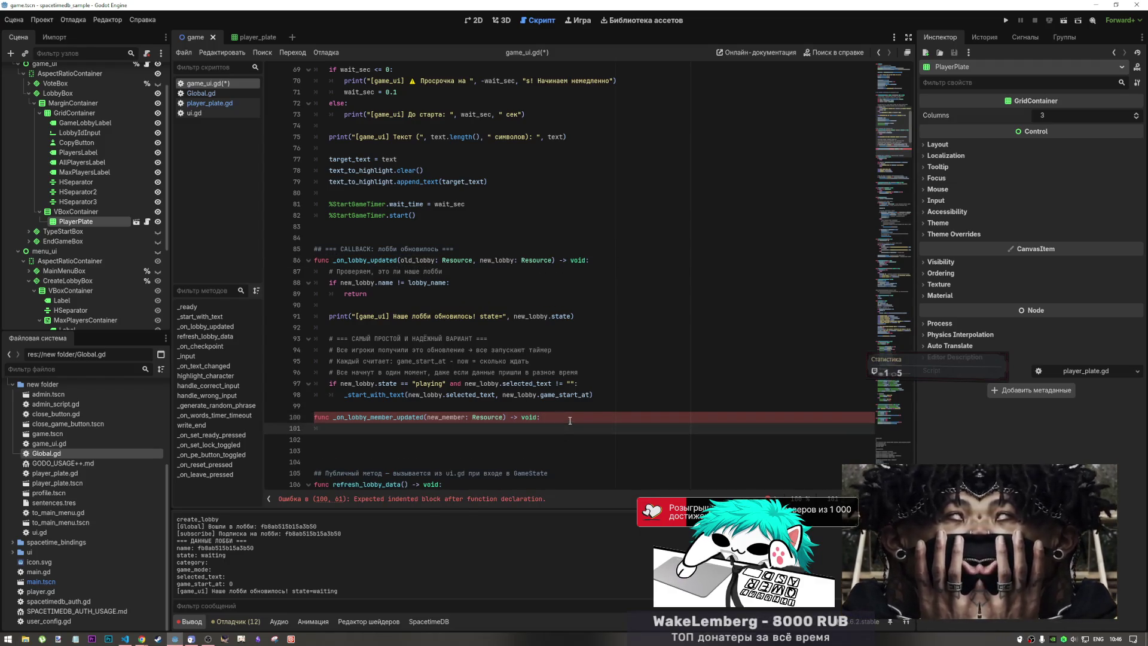
{"action": "left_click_drag", "start_coordinate": [367, 294], "coordinate": [332, 272]}
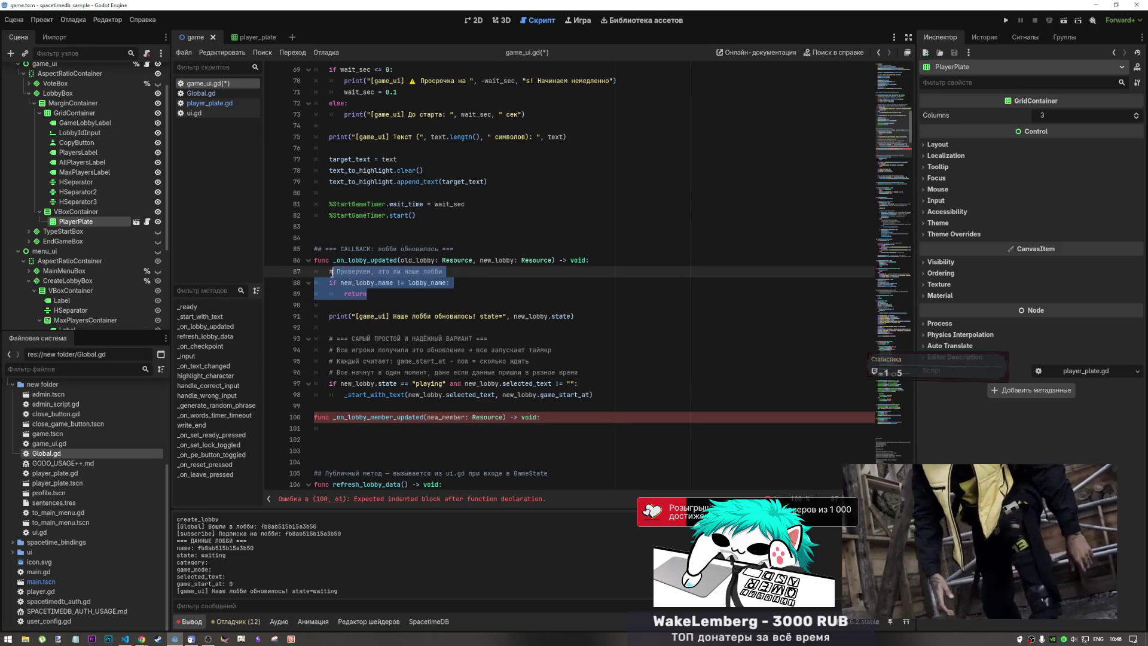
- Paste the lines 87–89 lobby check into the handler, changing new_lobby to new_member, then view SpacetimeDB's lobby table
{"action": "left_click", "coordinate": [368, 430]}
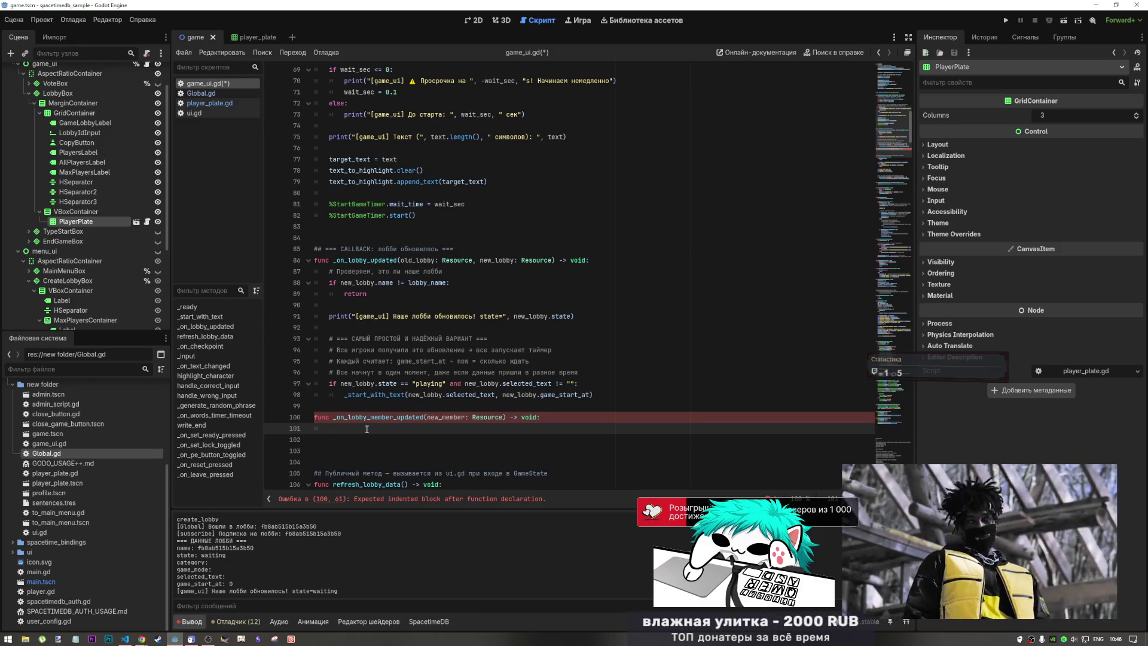
{"action": "key", "text": "ctrl+v"}
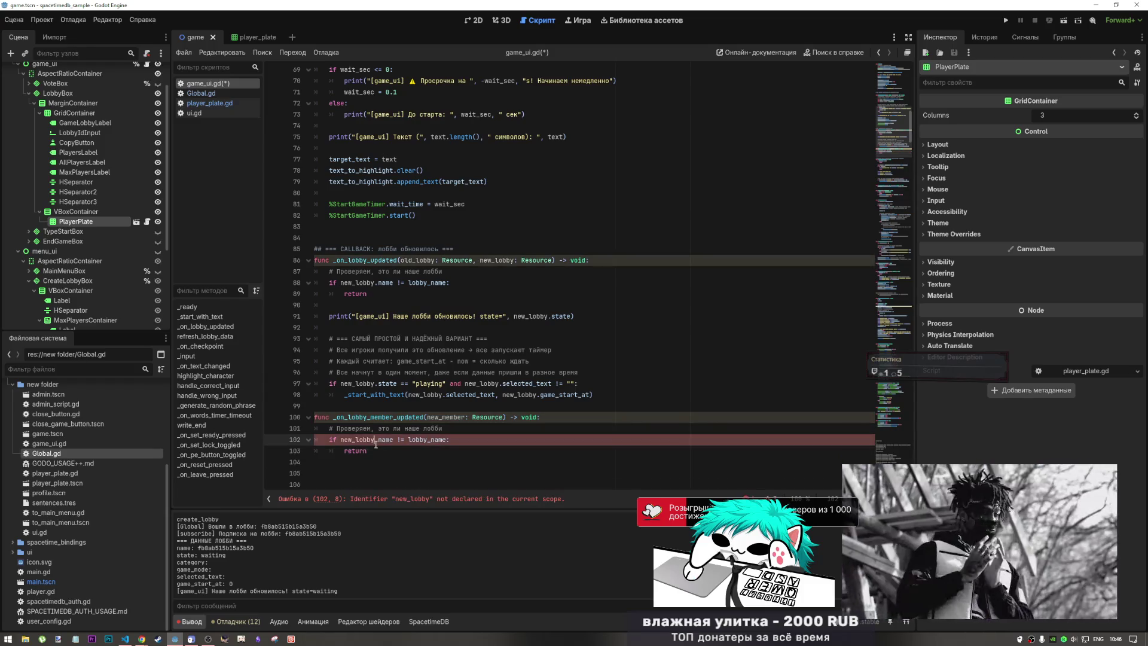
{"action": "double_click", "coordinate": [455, 418]}
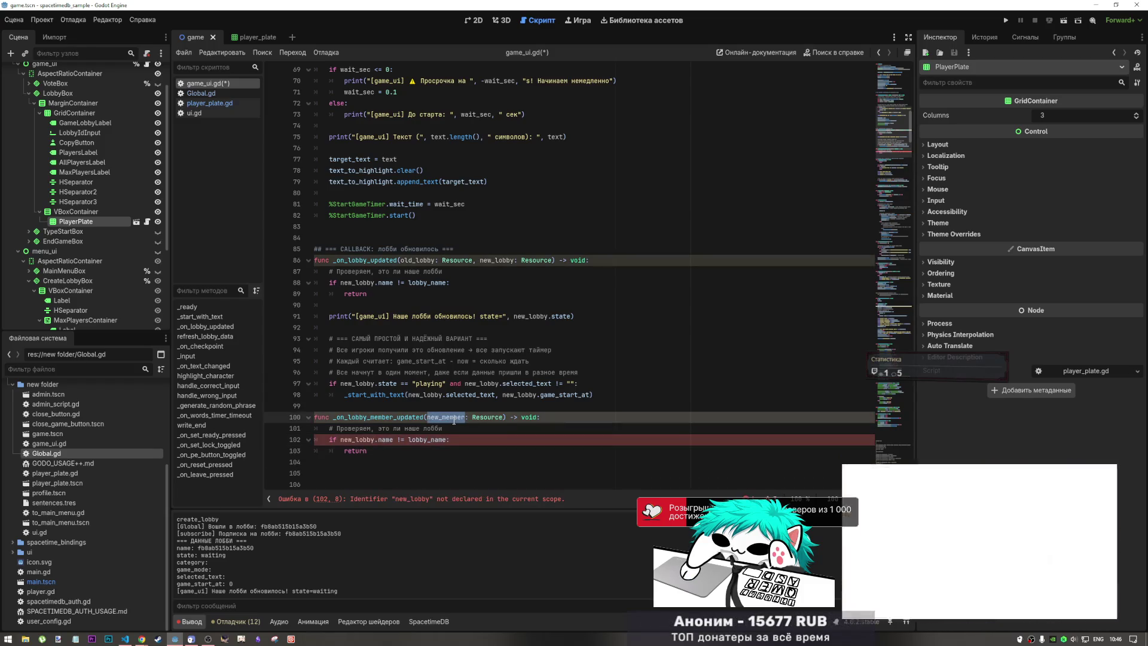
{"action": "double_click", "coordinate": [358, 440]}
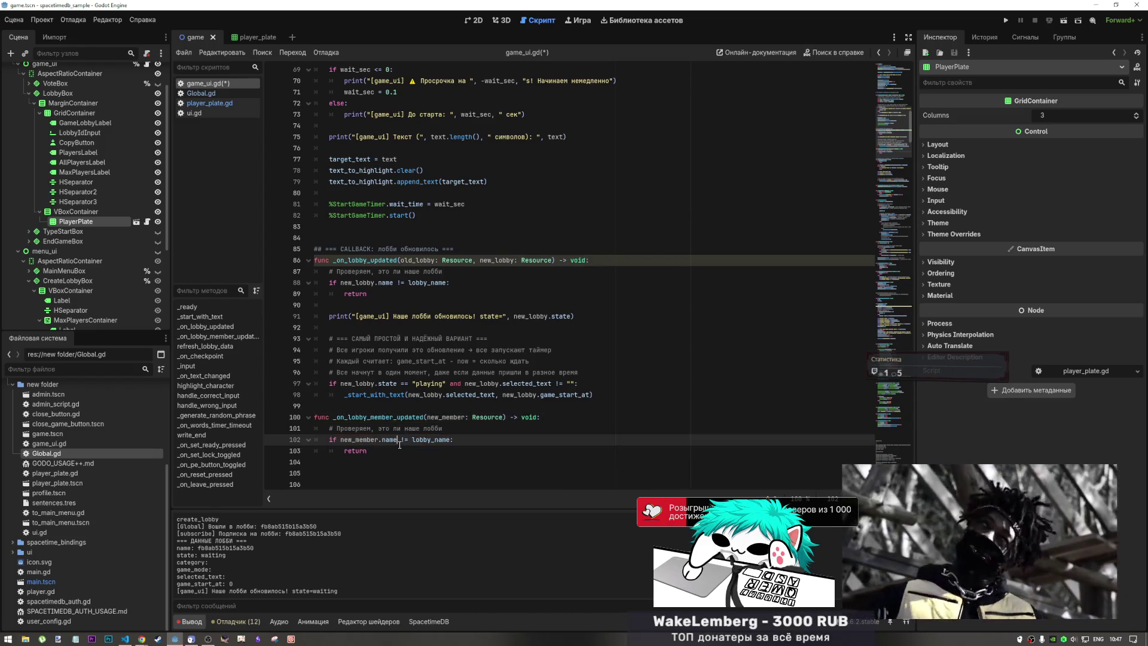
{"action": "double_click", "coordinate": [386, 440]}
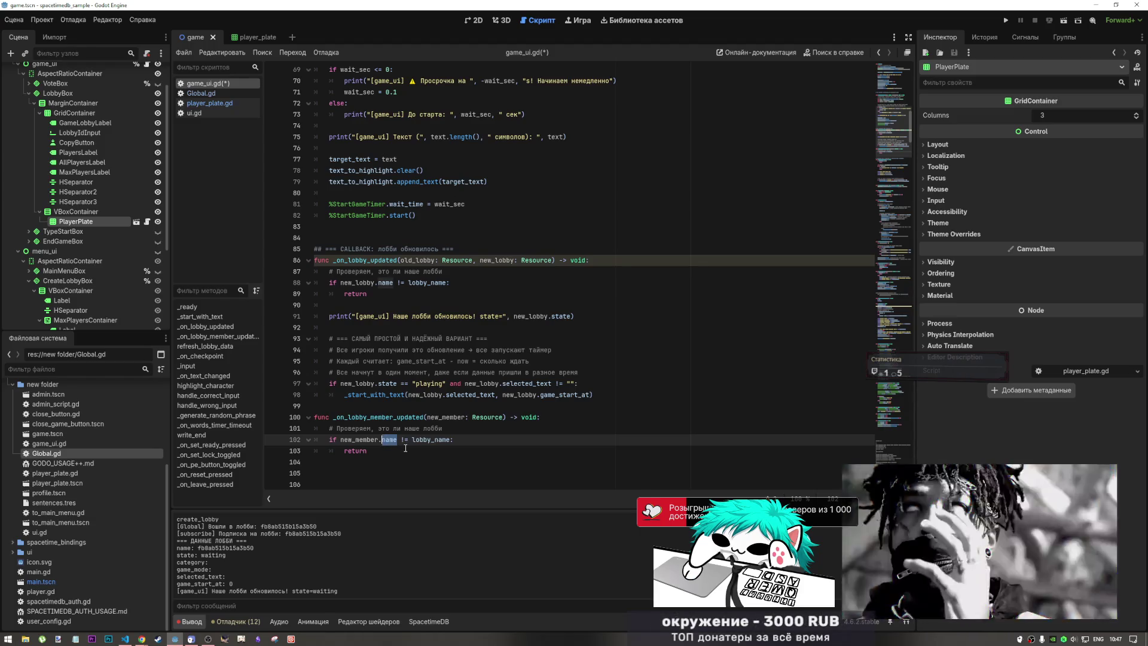
{"action": "key", "text": "alt+Tab"}
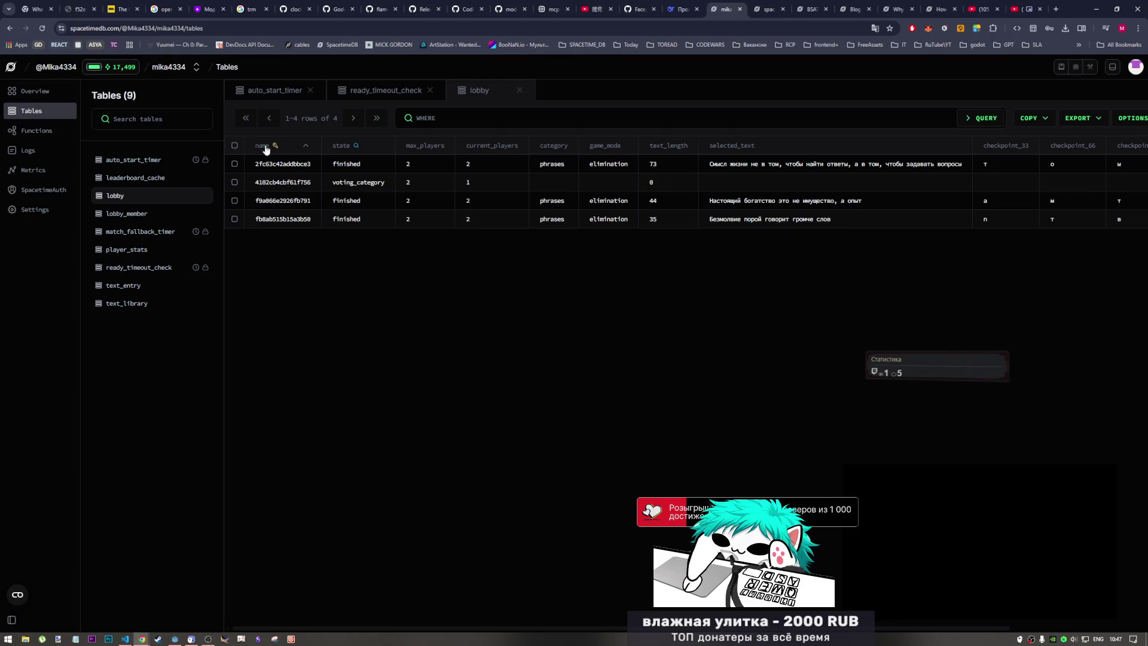
- Check the lobby_member table columns and change line 102's name field to lobby_id
{"action": "left_click", "coordinate": [127, 214]}
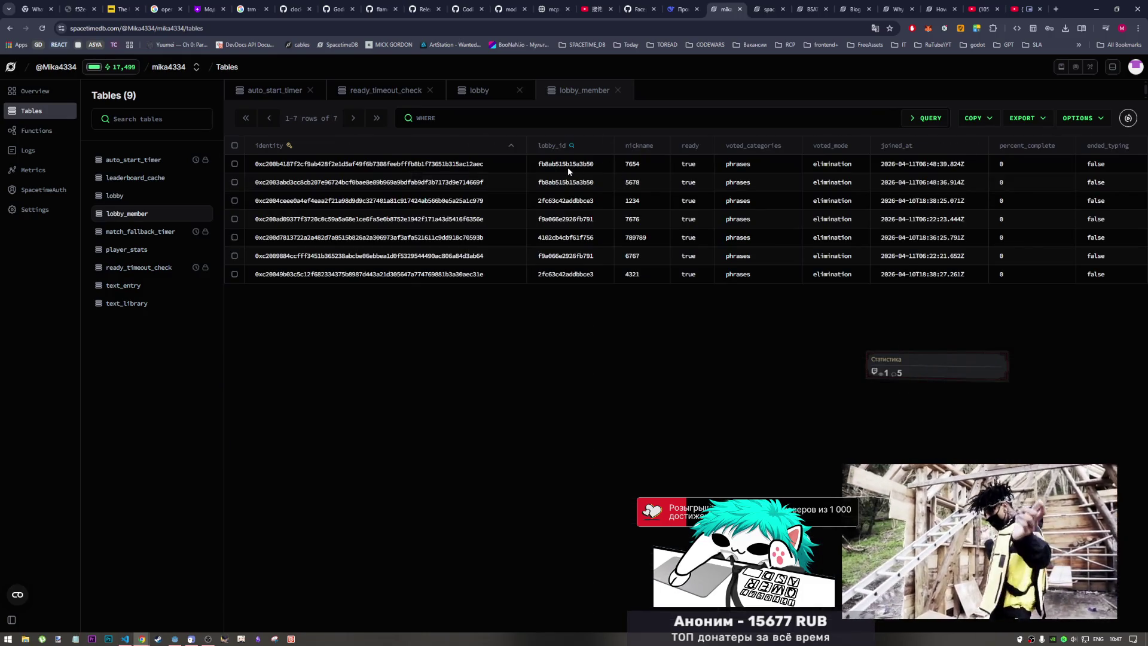
{"action": "key", "text": "alt+Tab"}
{"action": "left_click", "coordinate": [396, 445]}
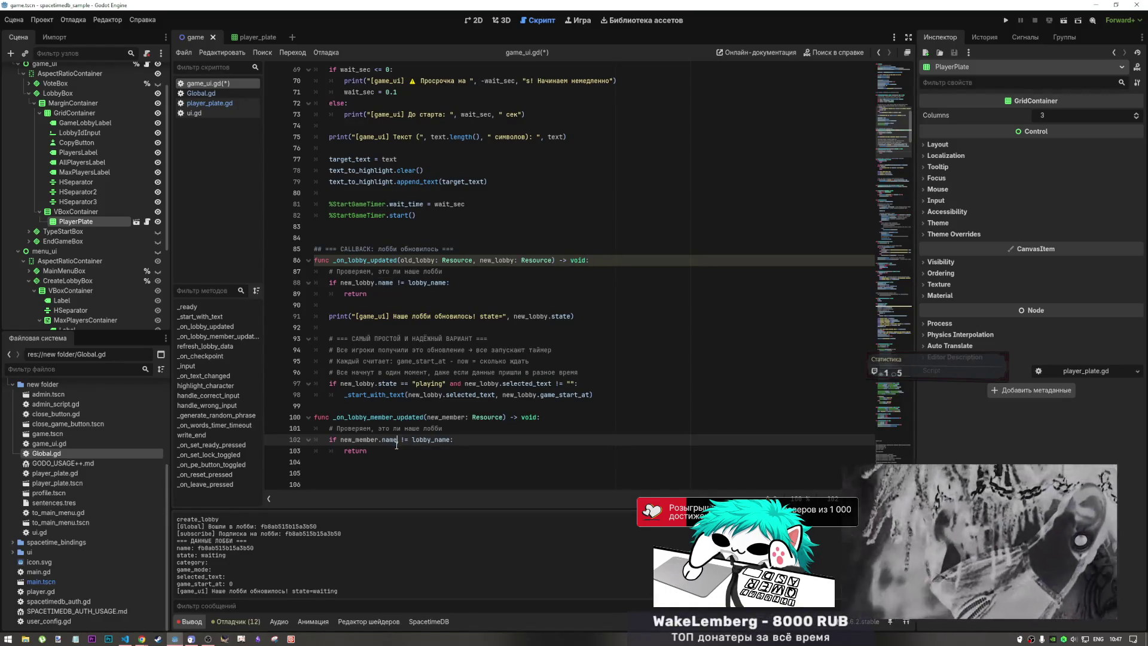
{"action": "key", "text": "alt+Tab"}
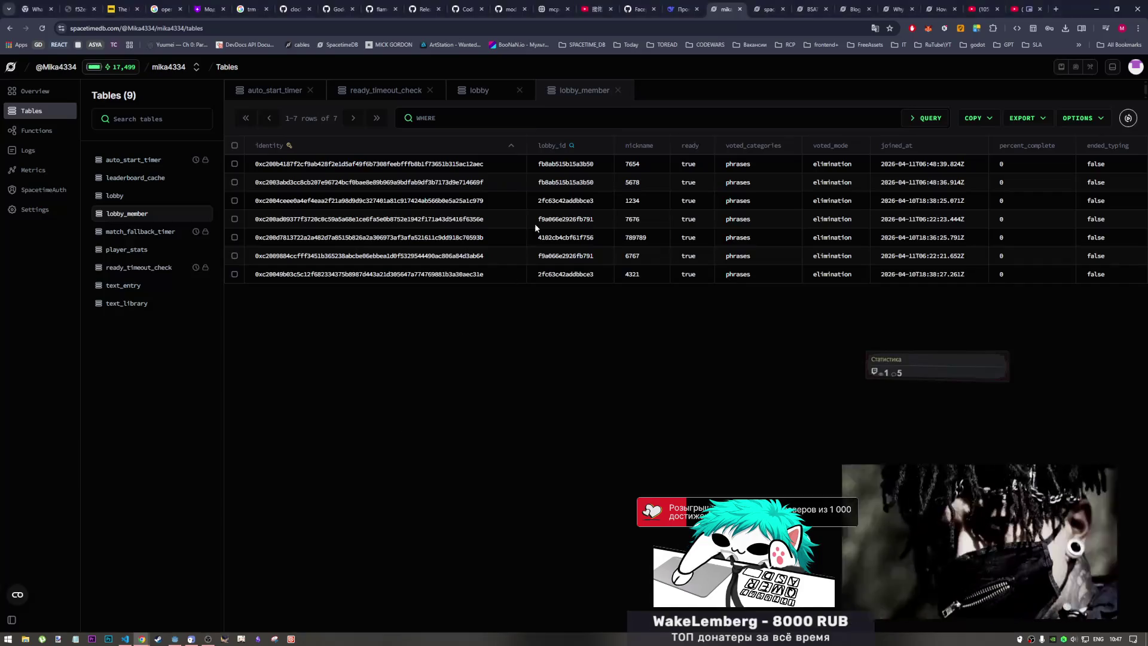
{"action": "key", "text": "alt+Tab"}
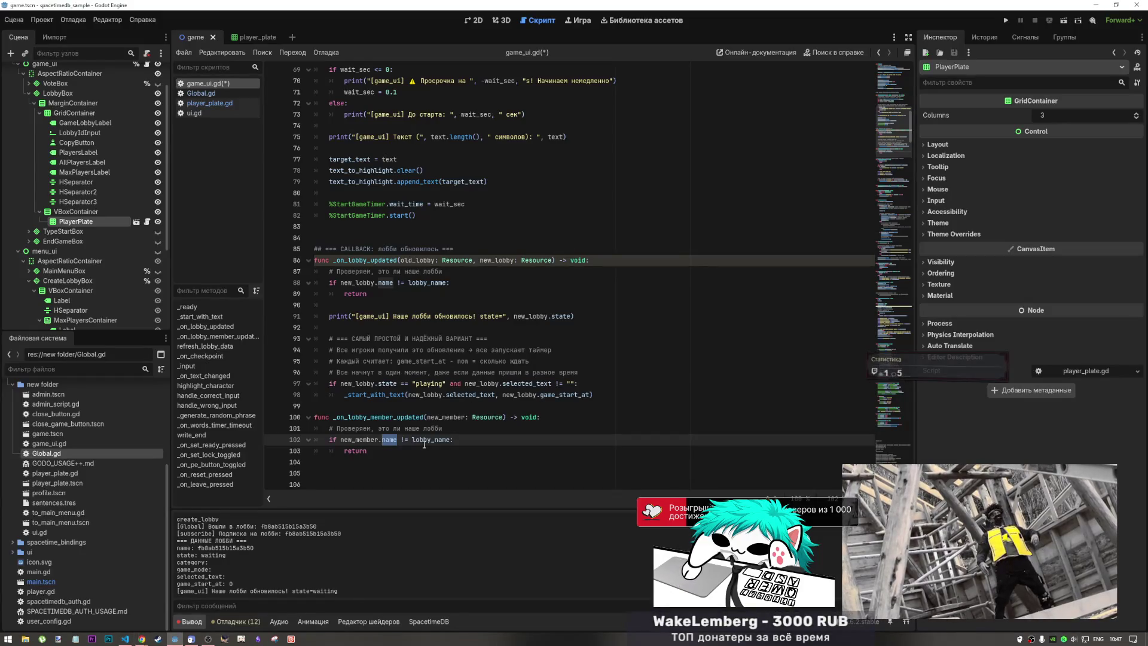
{"action": "type", "text": "lobby"}
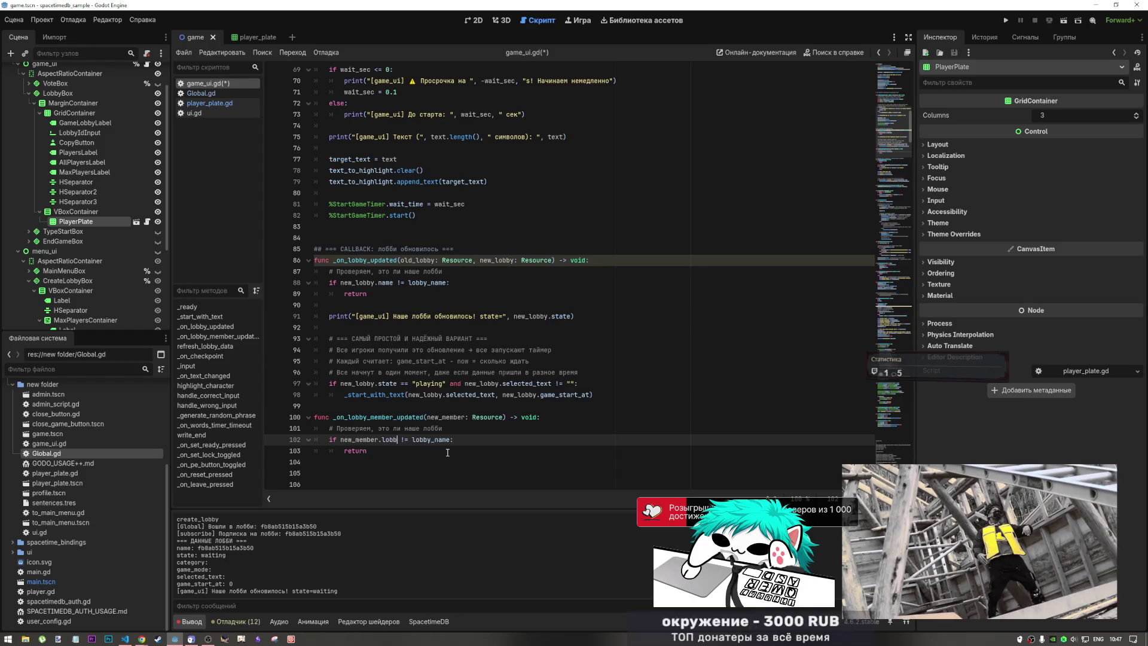
{"action": "type", "text": "_id"}
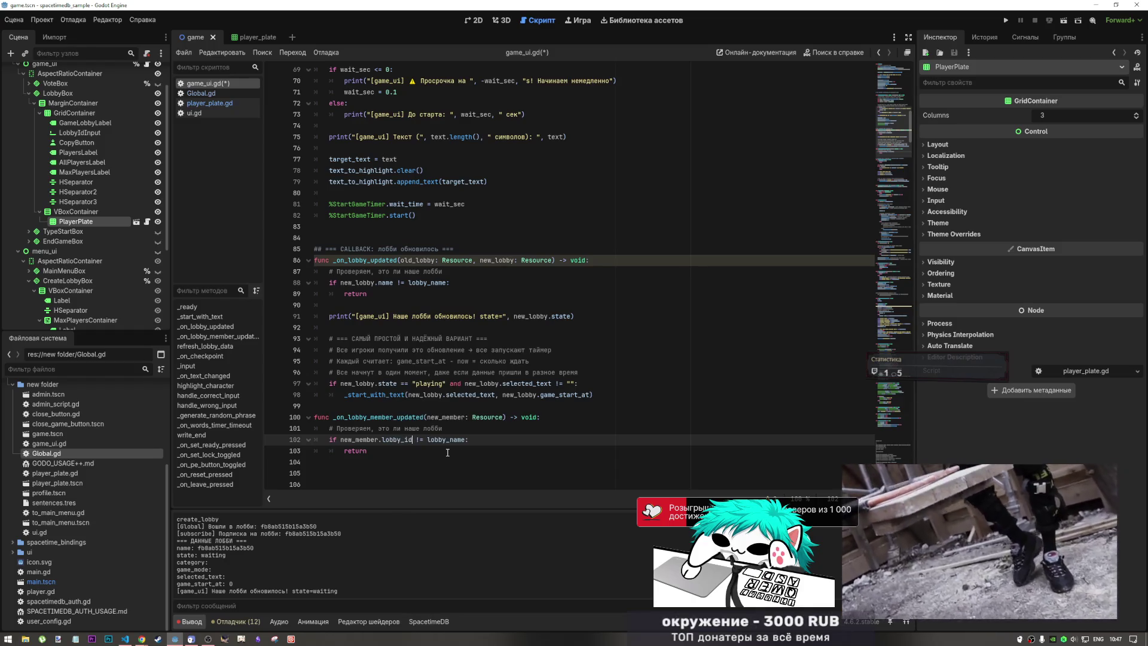
{"action": "key", "text": "alt+Tab"}
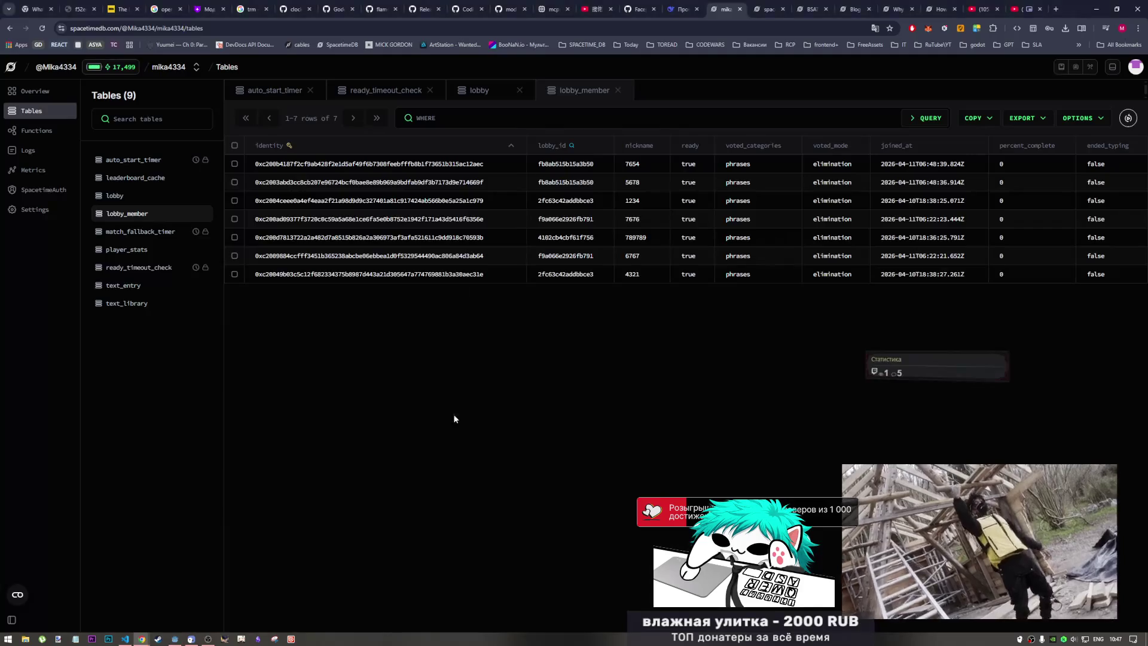
{"action": "key", "text": "alt+Tab"}
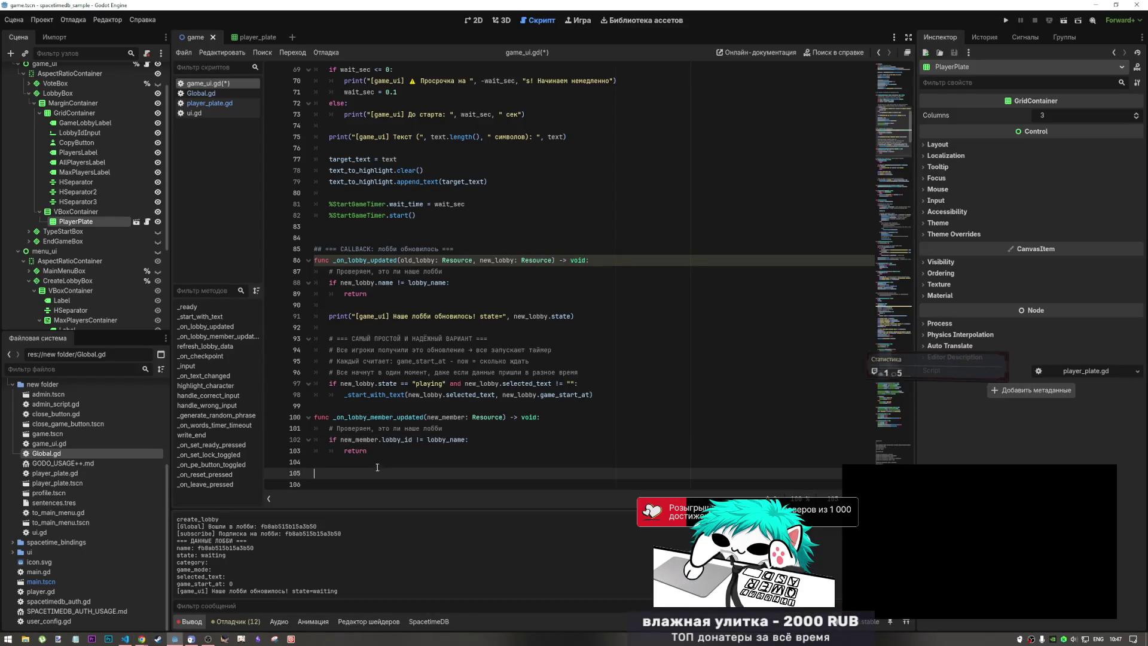
- Indent empty line 104 into the member handler body and review game_ui.gd
{"action": "left_click", "coordinate": [360, 464]}
{"action": "key", "text": "Tab"}
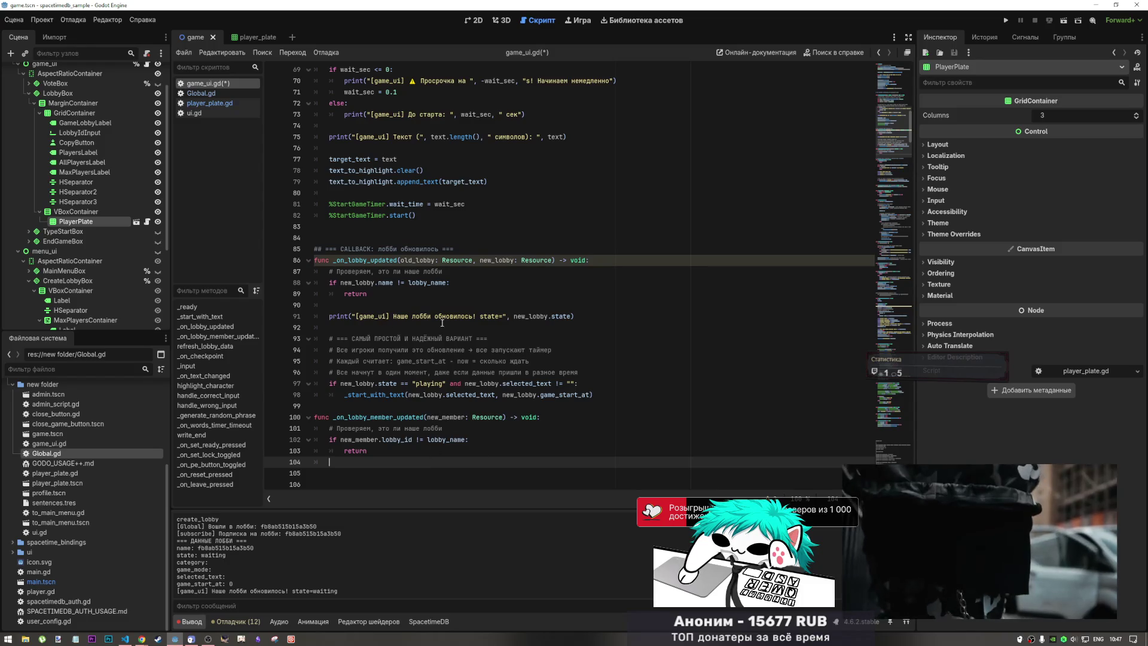
{"action": "scroll", "coordinate": [454, 335], "scroll_direction": "down", "scroll_amount": 2}
{"action": "scroll", "coordinate": [454, 335], "scroll_direction": "down", "scroll_amount": 1}
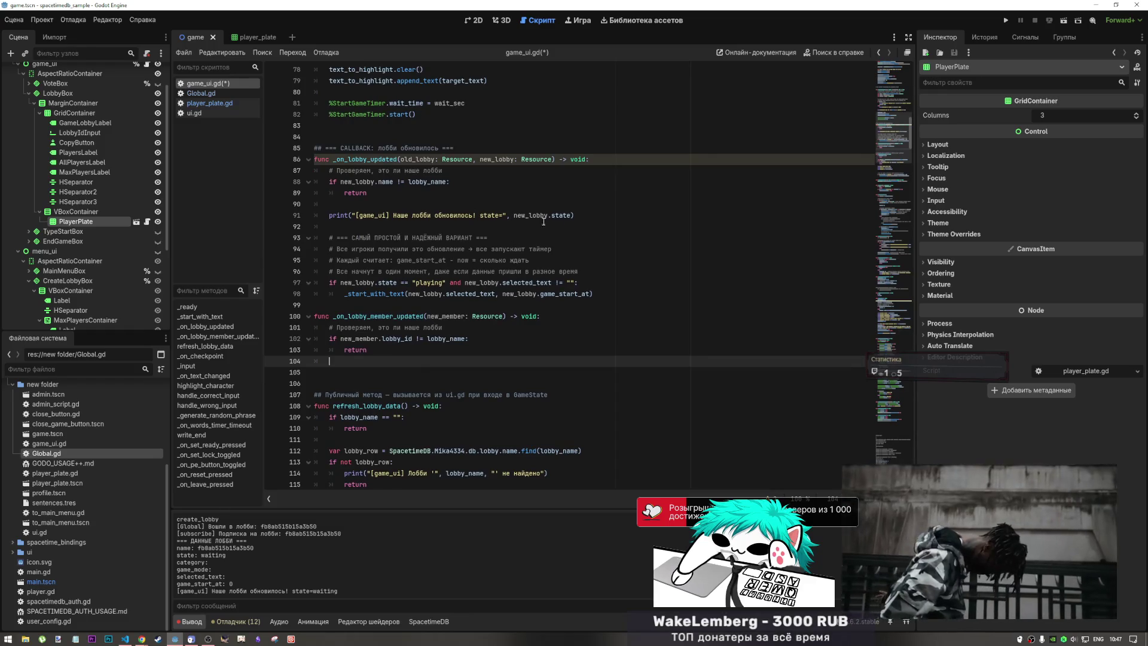
{"action": "scroll", "coordinate": [435, 273], "scroll_direction": "up", "scroll_amount": 6}
{"action": "scroll", "coordinate": [436, 272], "scroll_direction": "down", "scroll_amount": 2}
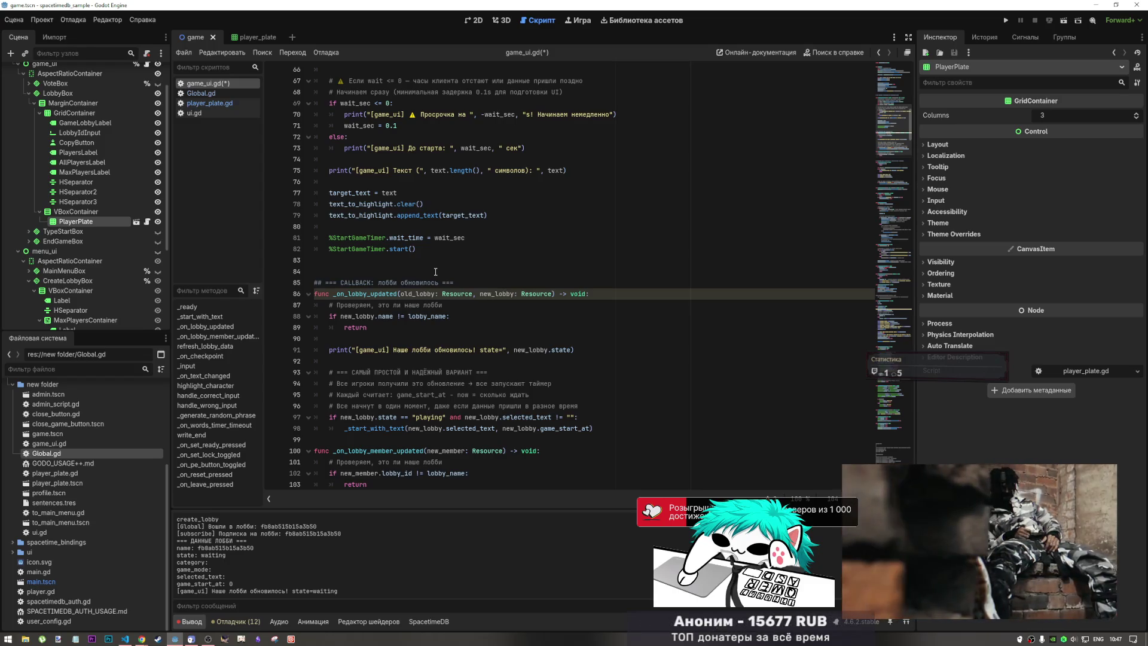
{"action": "scroll", "coordinate": [30, 185], "scroll_direction": "up", "scroll_amount": 2}
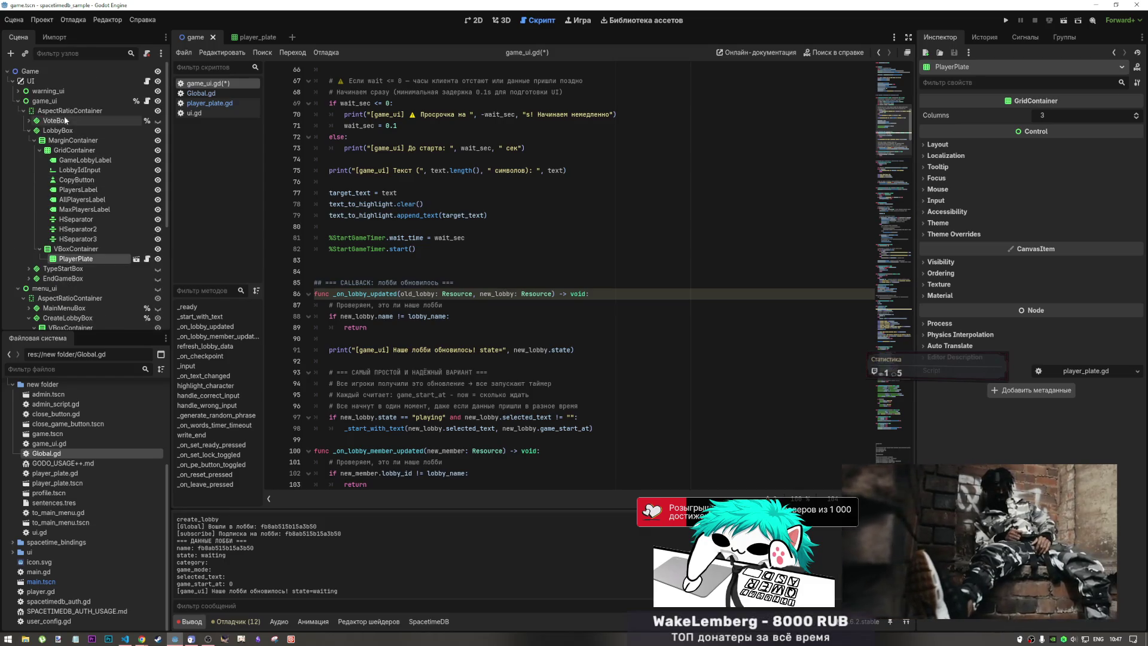
{"action": "scroll", "coordinate": [427, 326], "scroll_direction": "down", "scroll_amount": 4}
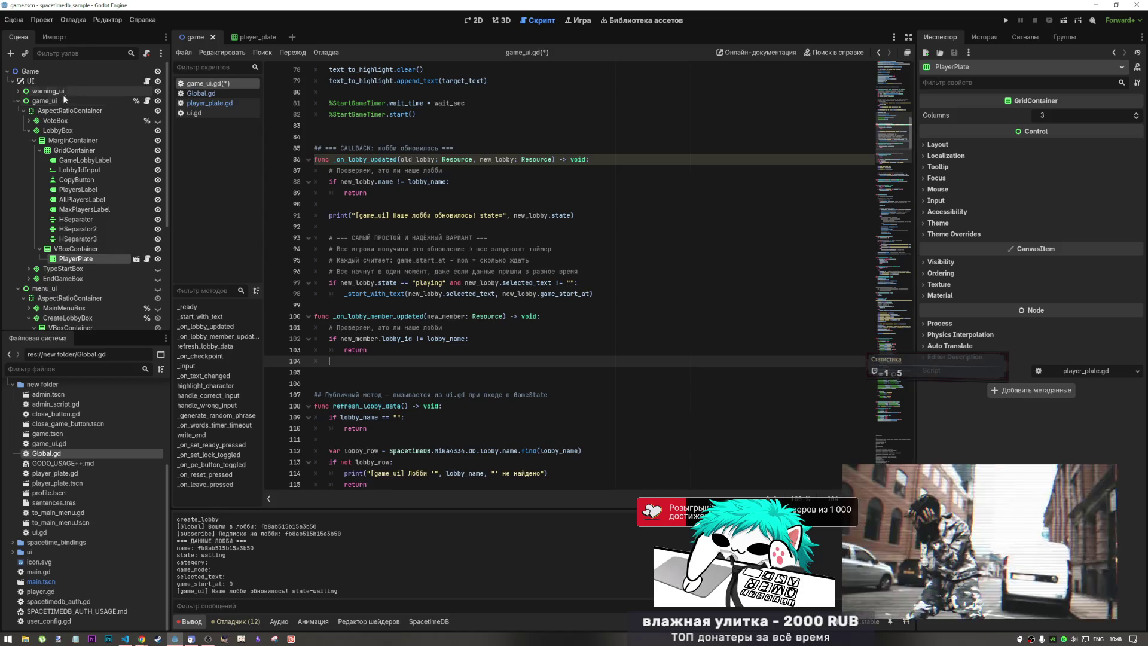
{"action": "scroll", "coordinate": [501, 242], "scroll_direction": "up", "scroll_amount": 1}
{"action": "scroll", "coordinate": [501, 241], "scroll_direction": "down", "scroll_amount": 2}
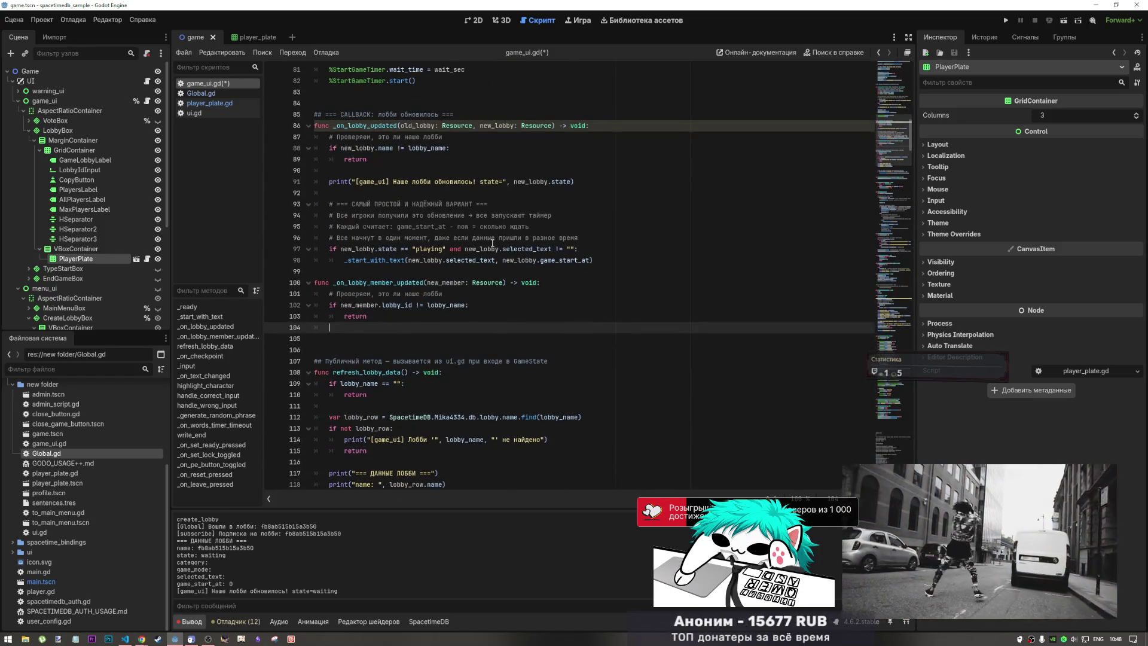
- Search the script for 'warn' and select the warning_ui node in the scene
{"action": "key", "text": "ctrl+f"}
{"action": "type", "text": "warnin"}
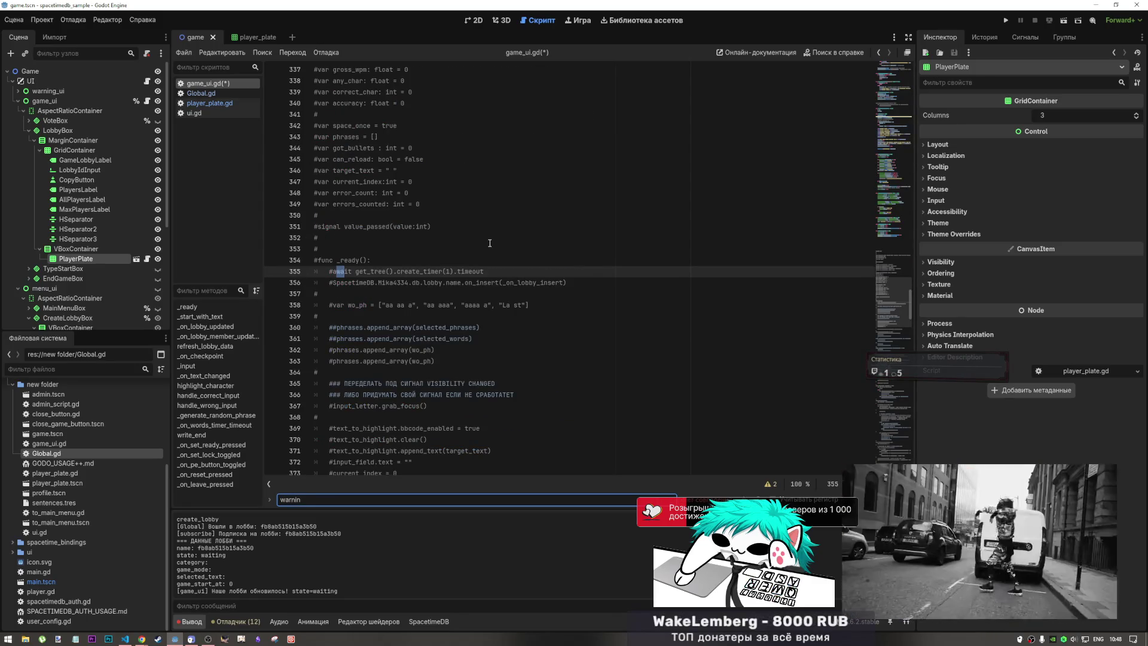
{"action": "key", "text": "BackSpace"}
{"action": "key", "text": "BackSpace"}
{"action": "key", "text": "BackSpace"}
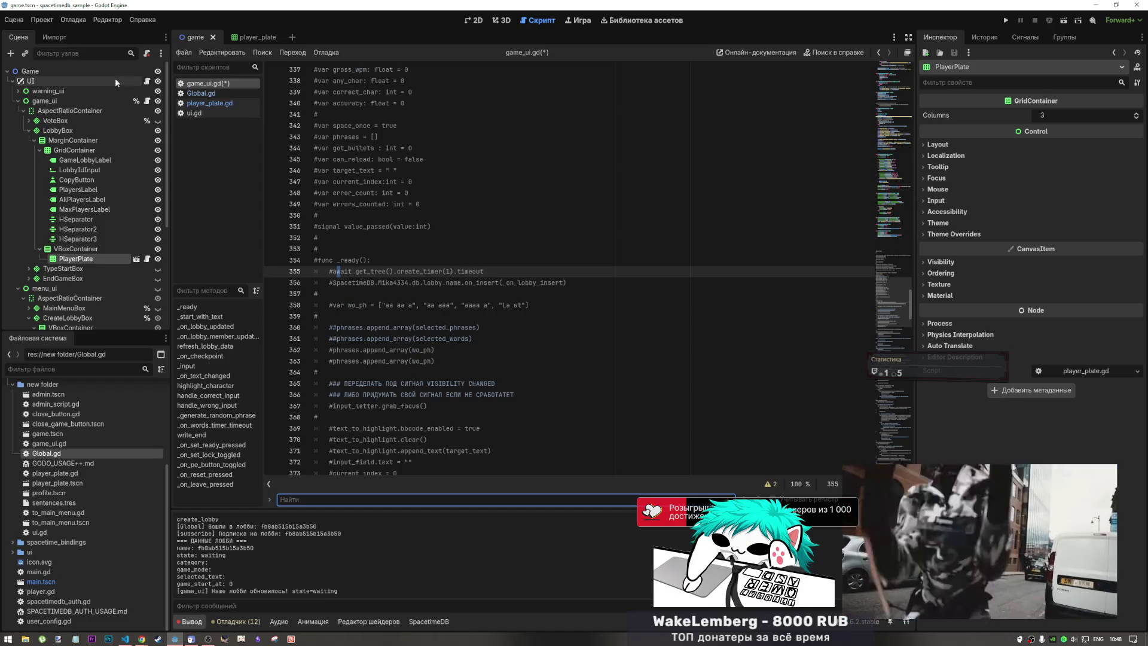
{"action": "left_click", "coordinate": [87, 92]}
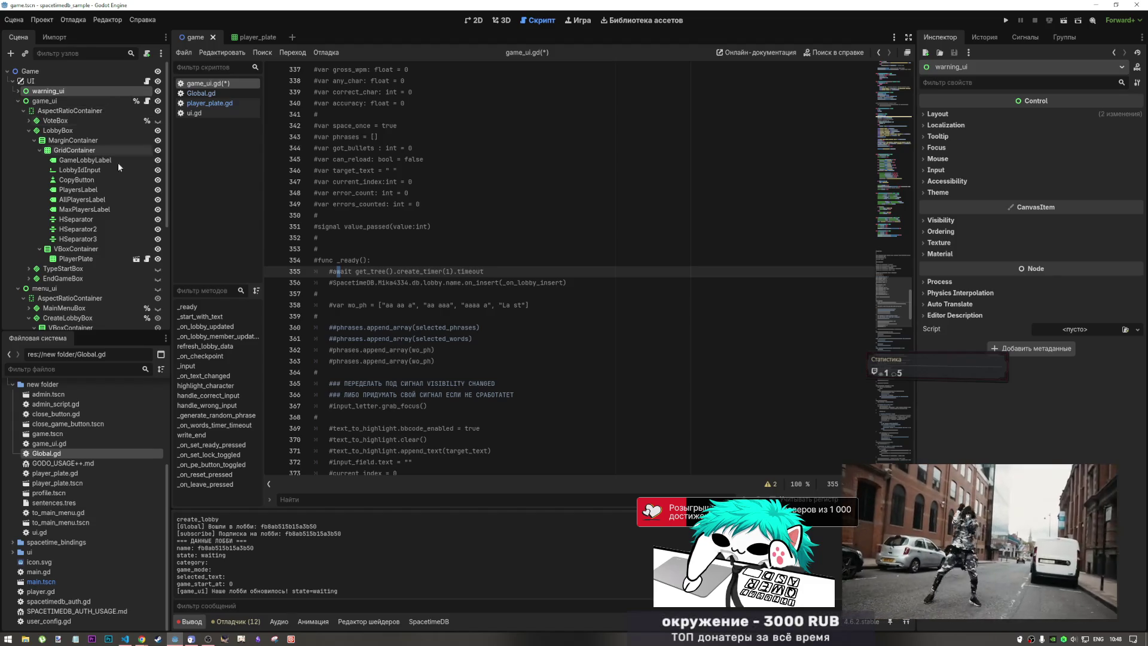
{"action": "scroll", "coordinate": [344, 257], "scroll_direction": "down", "scroll_amount": 10}
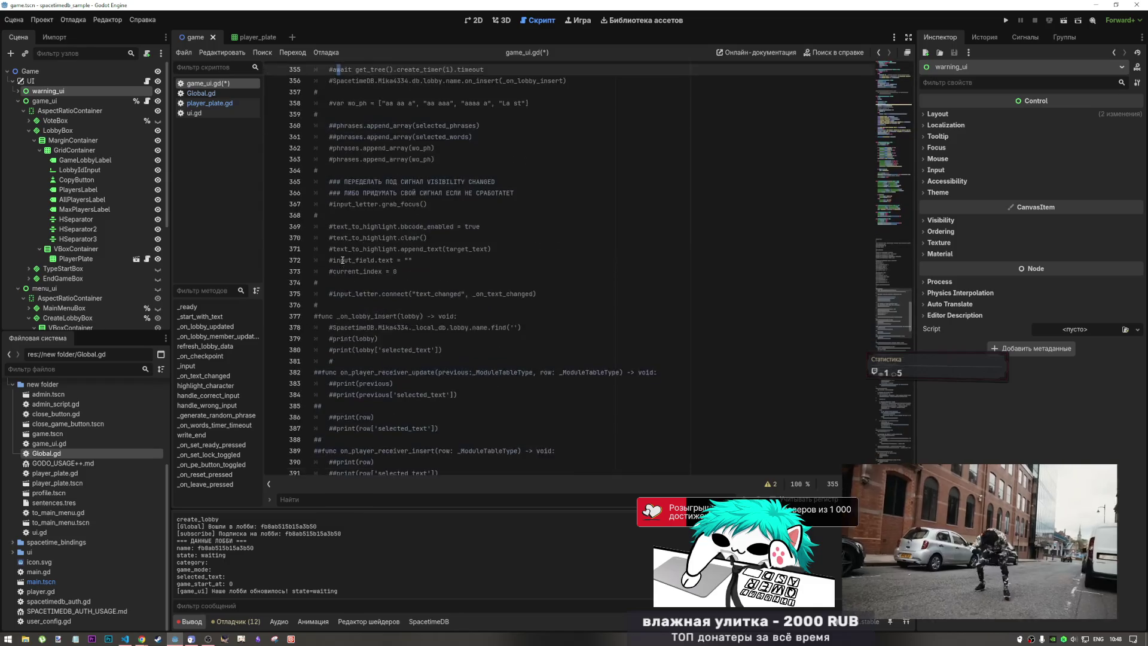
{"action": "scroll", "coordinate": [344, 257], "scroll_direction": "down", "scroll_amount": 5}
- Open ui.gd, search for 'warnin' and select the whole update_warning_label function
{"action": "left_click", "coordinate": [204, 103]}
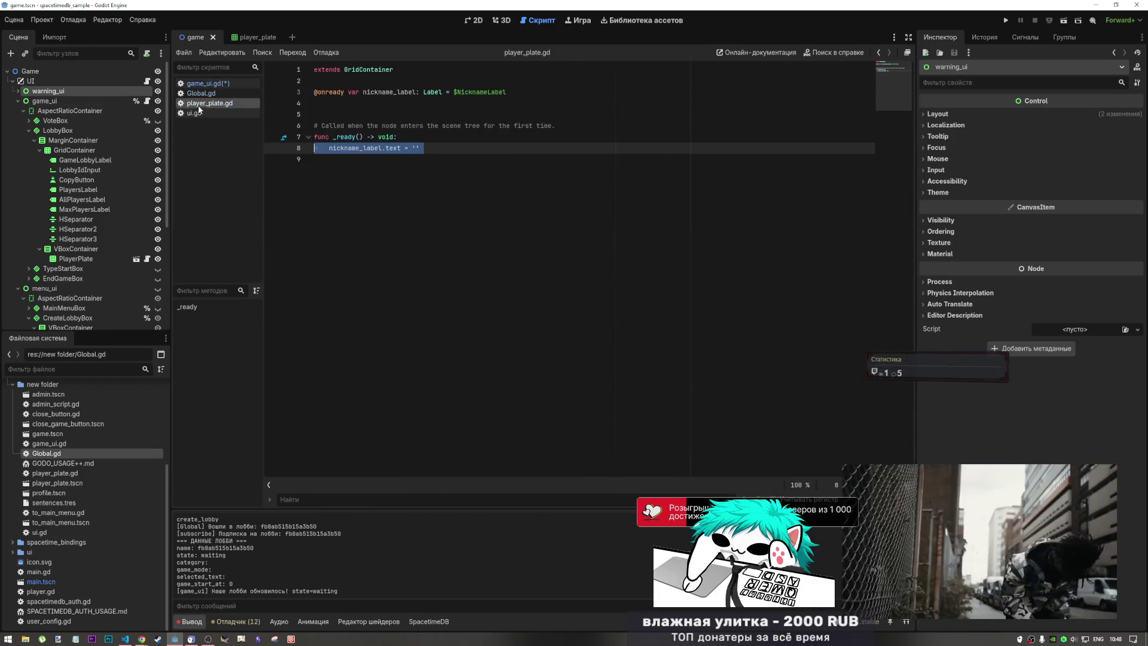
{"action": "left_click", "coordinate": [198, 113]}
{"action": "scroll", "coordinate": [549, 272], "scroll_direction": "down", "scroll_amount": 10}
{"action": "key", "text": "ctrl+f"}
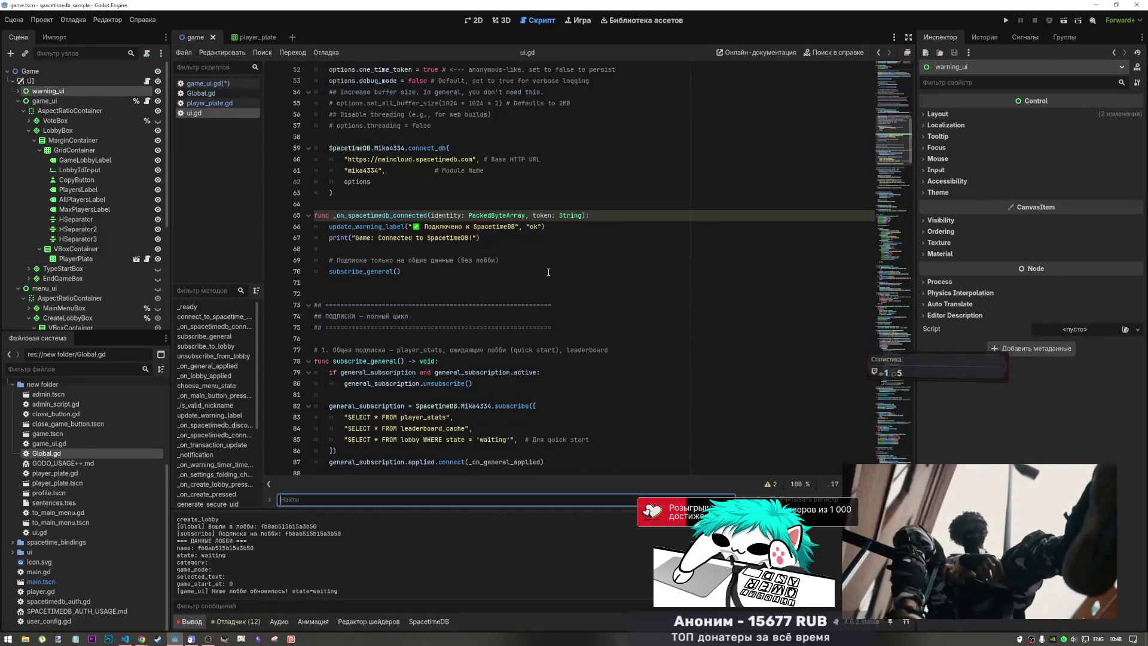
{"action": "type", "text": "warnin"}
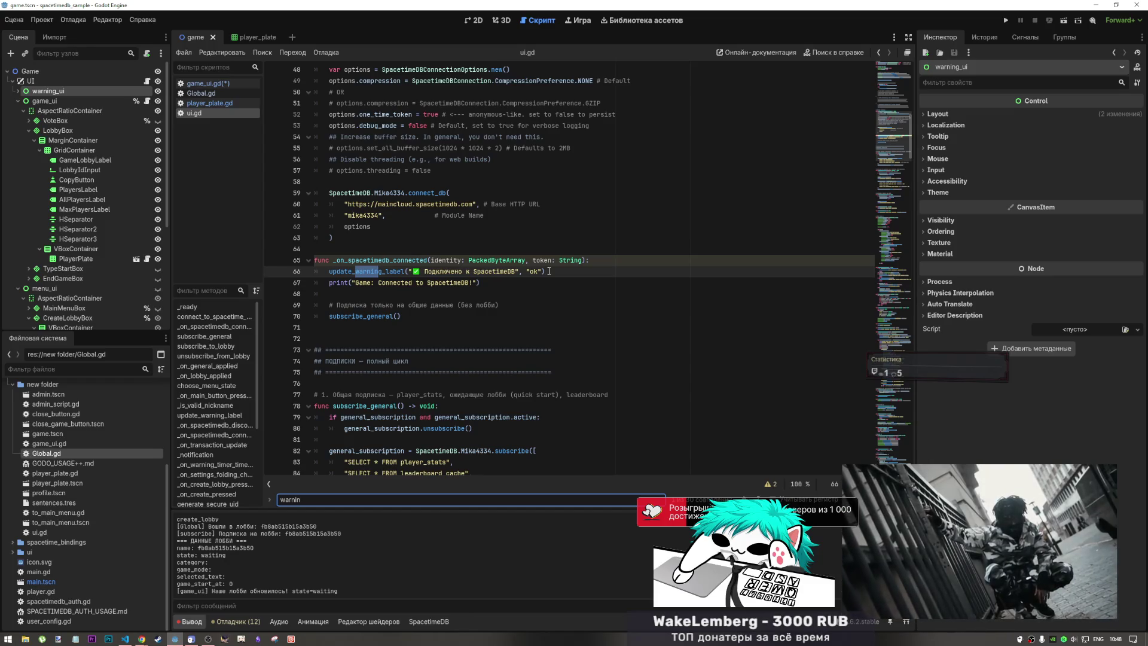
{"action": "left_click", "coordinate": [474, 21]}
{"action": "left_click", "coordinate": [521, 21]}
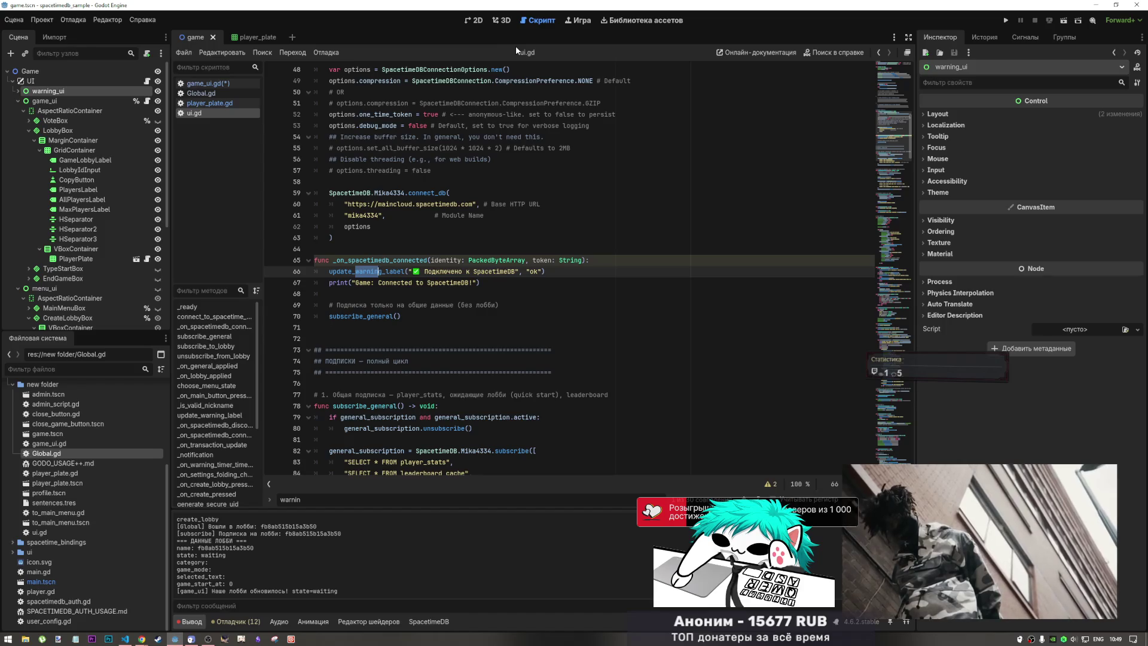
{"action": "left_click", "coordinate": [368, 272], "text": "ctrl"}
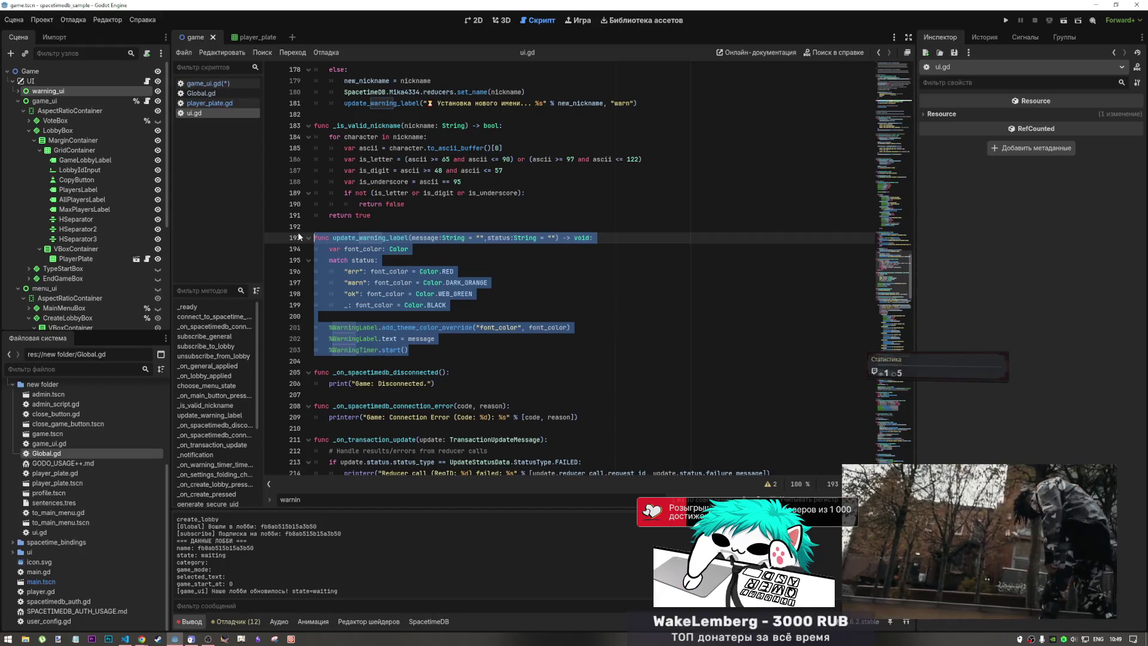
- Cut update_warning_label from ui.gd, paste it at line 22 of Global.gd and save
{"action": "key", "text": "Delete"}
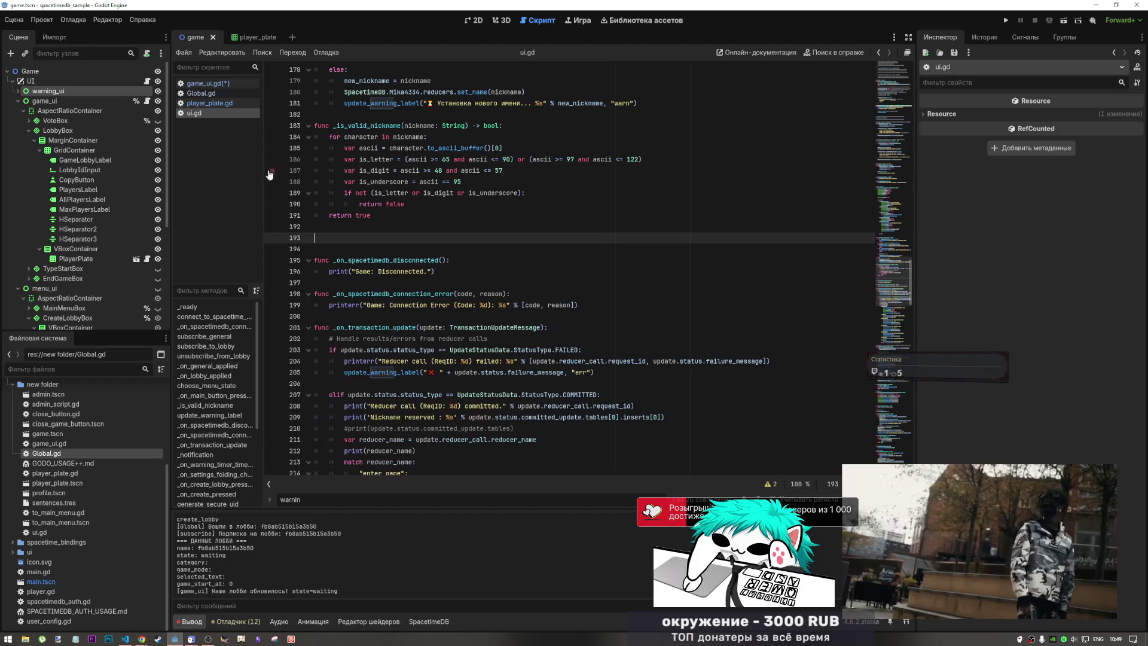
{"action": "left_click", "coordinate": [210, 96]}
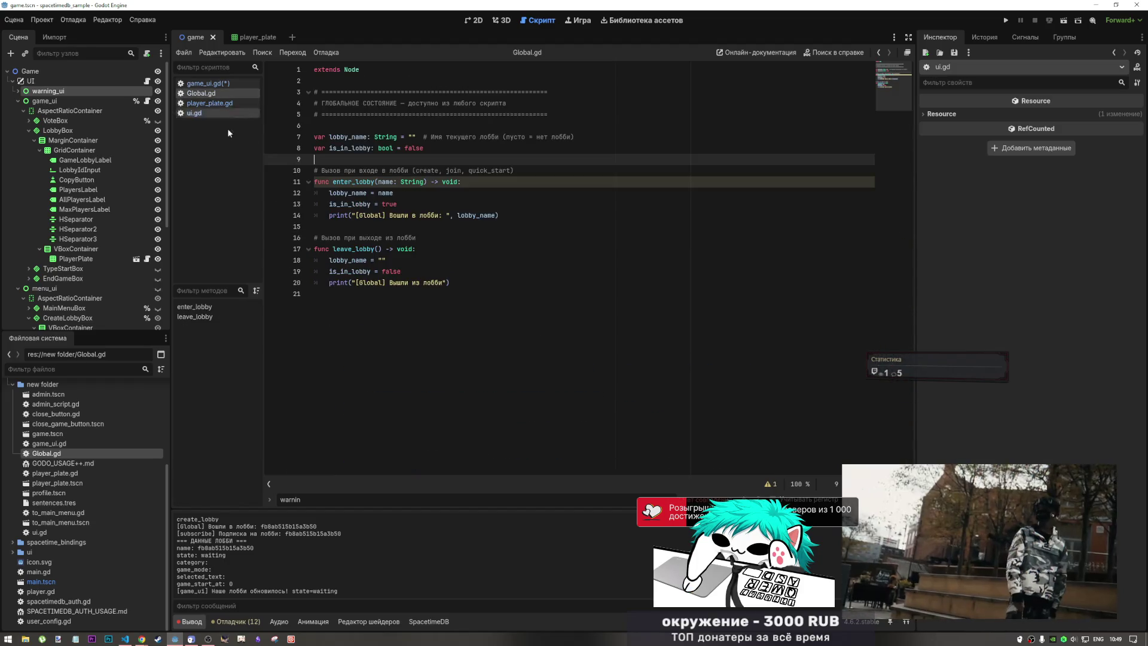
{"action": "left_click", "coordinate": [398, 328]}
{"action": "type", "text": "func update_warning_label(message:String = \"\",status:String = \"\") -> void: \tvar font_color: Color \tmatch status: \t\t\"err\": font_color = Color.RED \t\t\"warn\": font_color = Color.DARK_ORANGE \t\t\"ok\": font_color = Color.WEB_GREEN \t\t_: font_color = Color.BLACK  \t%WarningLabel.add_theme_color_override(\"font_color\", font_color) \t%WarningLabel.text = message \t%WarningTimer.start()"}
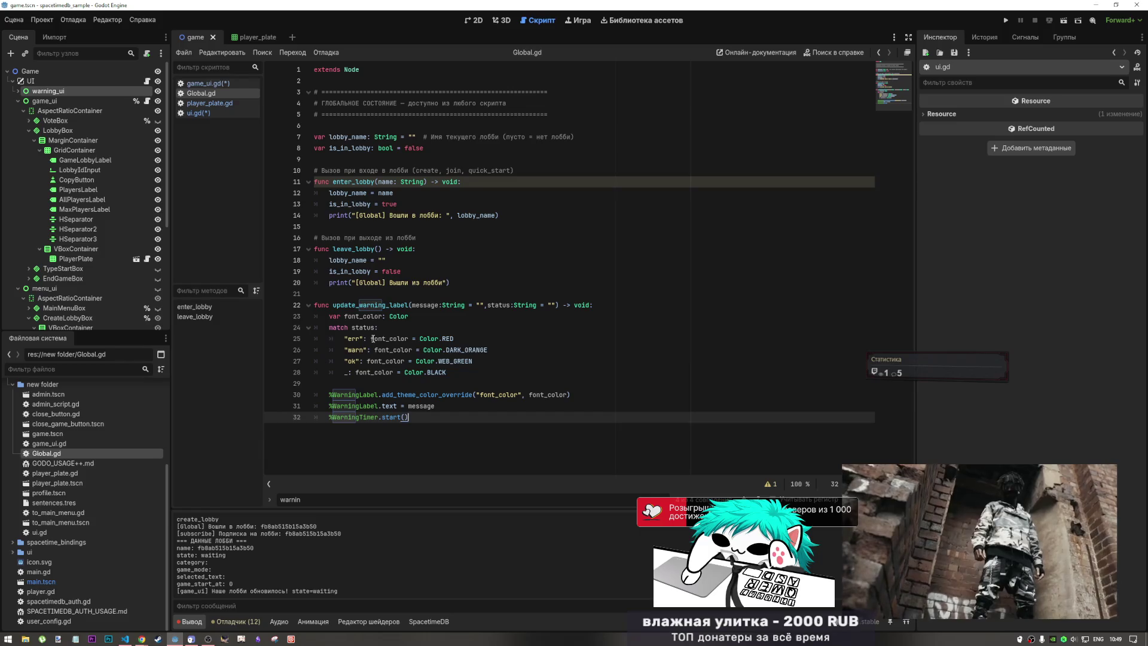
{"action": "key", "text": "ctrl+s"}
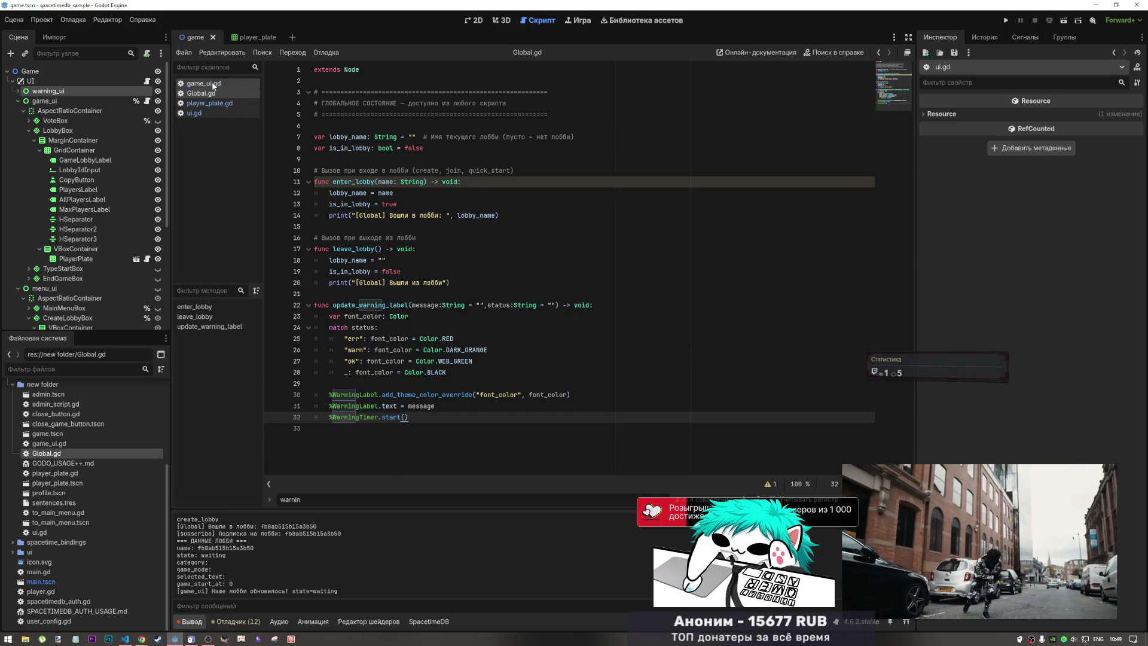
- Review game_ui.gd lines 361–397, then paste update_warning_label back into ui.gd at line 193
{"action": "left_click", "coordinate": [212, 83]}
{"action": "left_click", "coordinate": [905, 281]}
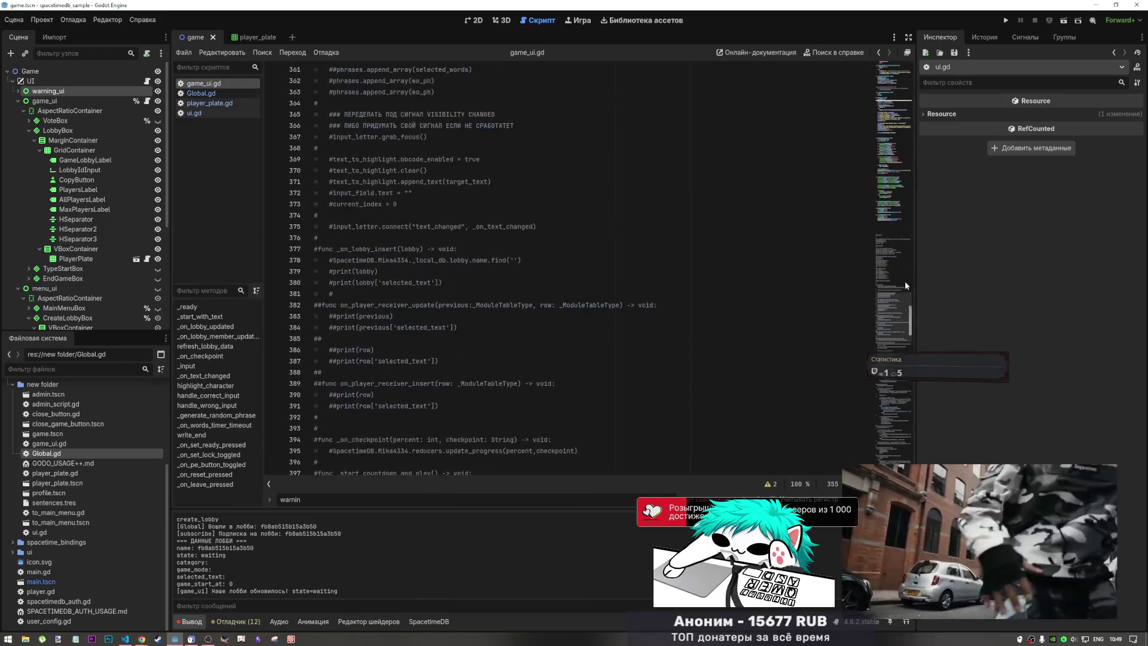
{"action": "left_click_drag", "start_coordinate": [906, 281], "coordinate": [884, 203]}
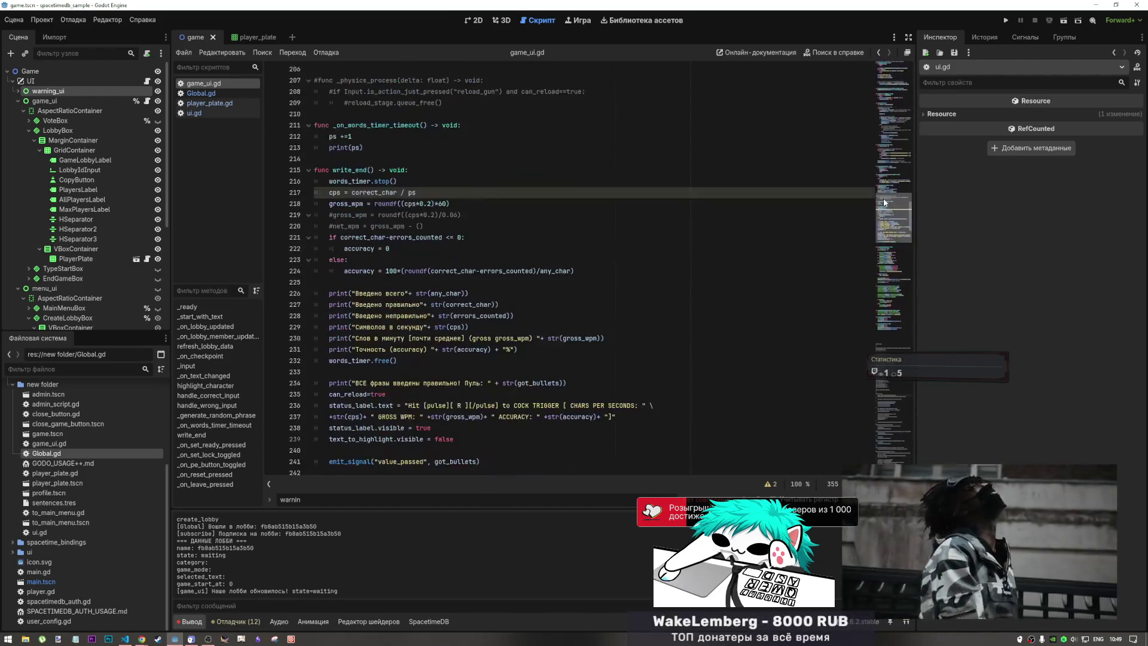
{"action": "left_click", "coordinate": [194, 113]}
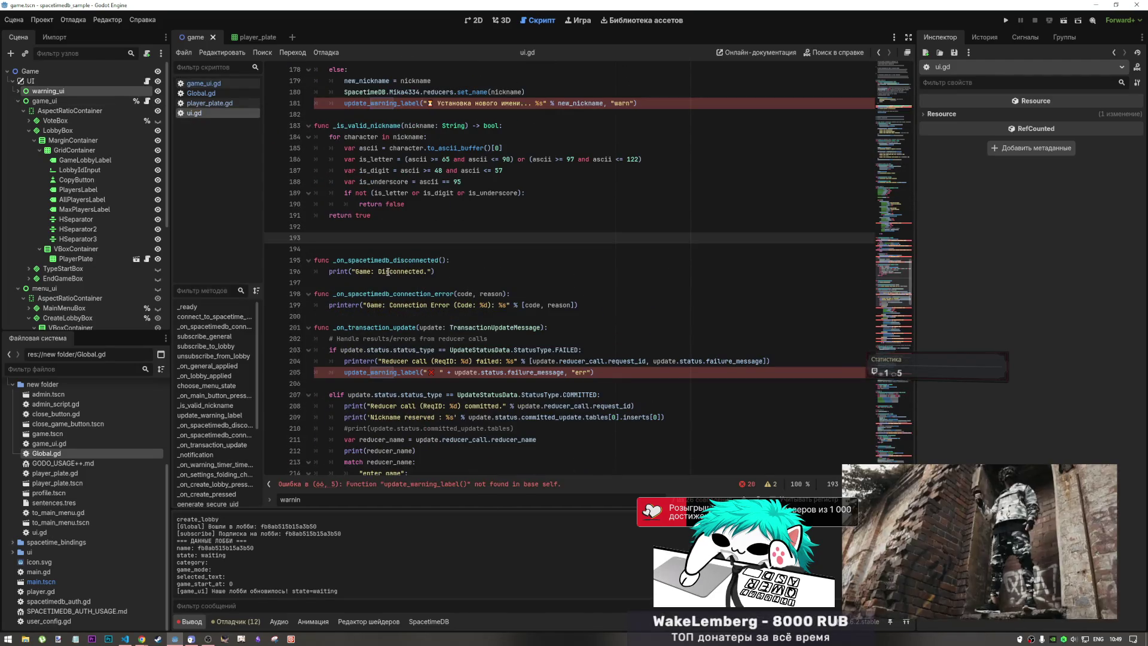
{"action": "type", "text": "func update_warning_label(message:String = \"\",status:String = \"\") -> void: \tvar font_color: Color \tmatch status: \t\t\"err\": font_color = Color.RED \t\t\"warn\": font_color = Color.DARK_ORANGE \t\t\"ok\": font_color = Color.WEB_GREEN \t\t_: font_color = Color.BLACK  \t%WarningLabel.add_theme_color_override(\"font_color\", font_color) \t%WarningLabel.text = message \t%WarningTimer.start()"}
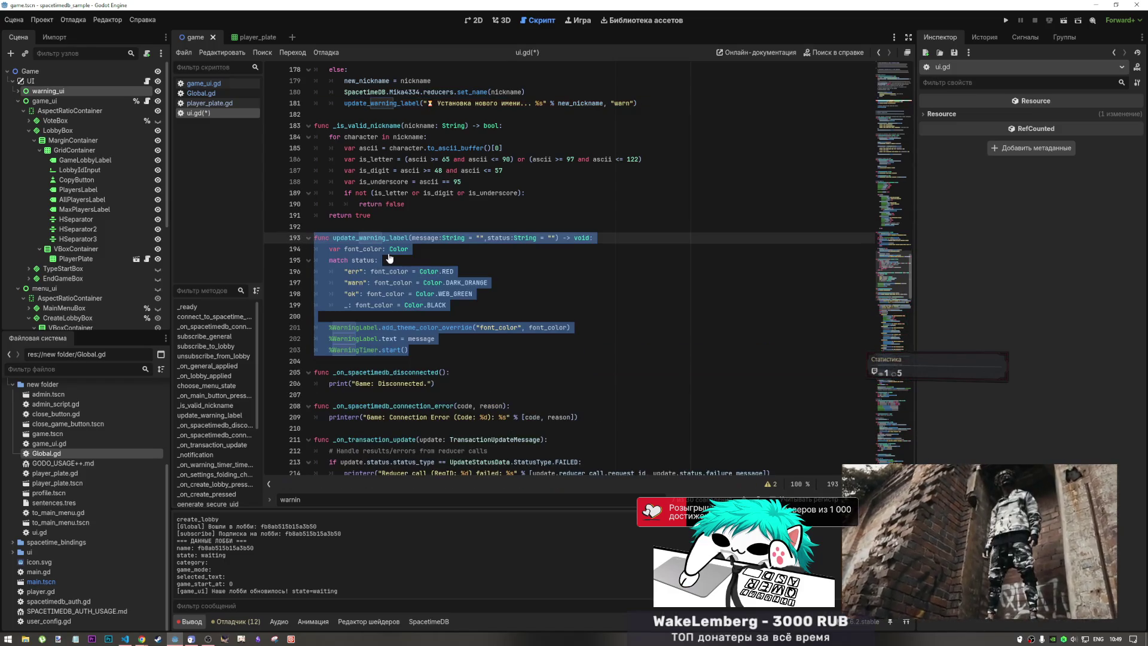
{"action": "key", "text": "ctrl+k"}
{"action": "scroll", "coordinate": [374, 214], "scroll_direction": "up", "scroll_amount": 4}
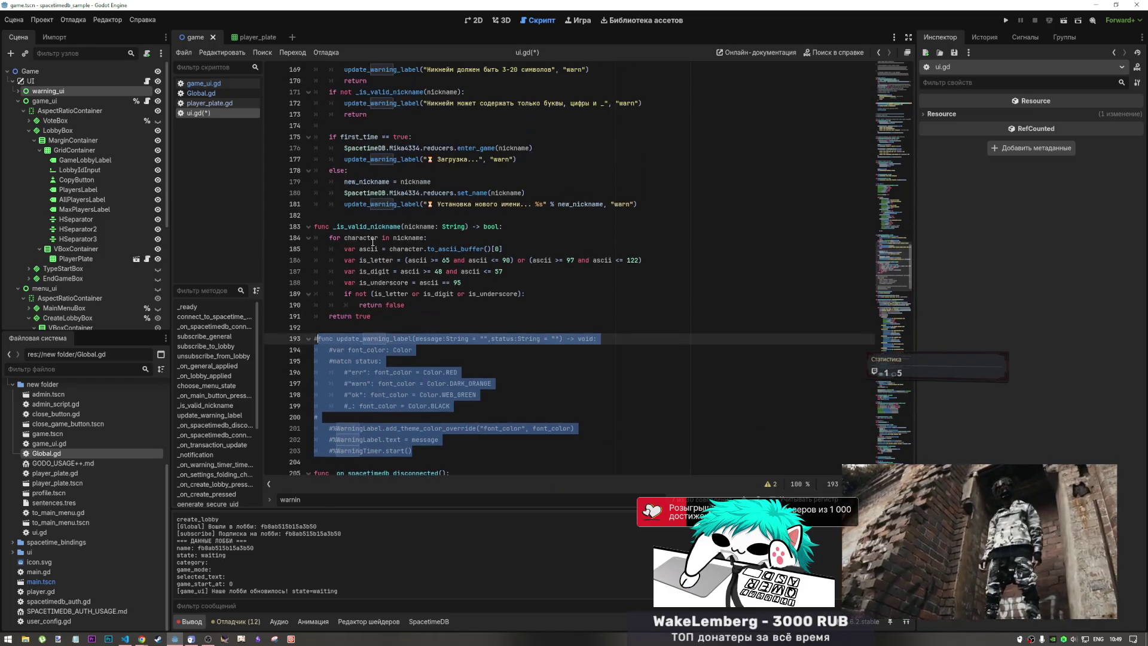
{"action": "scroll", "coordinate": [375, 214], "scroll_direction": "up", "scroll_amount": 7}
{"action": "double_click", "coordinate": [367, 148]}
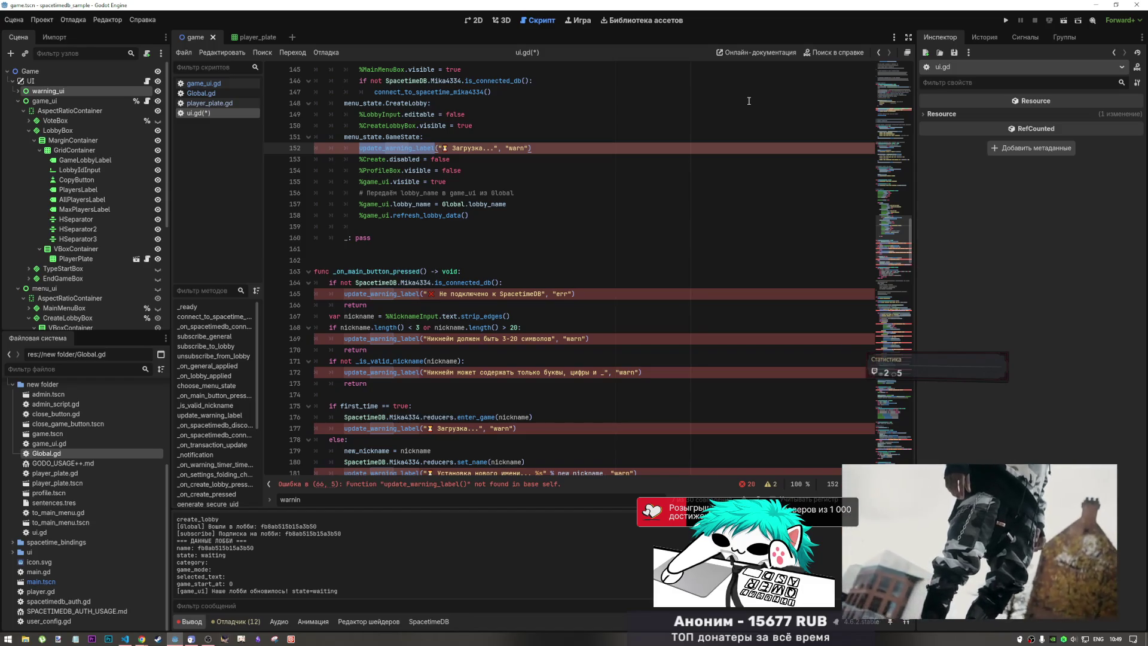
{"action": "key", "text": "ctrl+n"}
{"action": "key", "text": "Escape"}
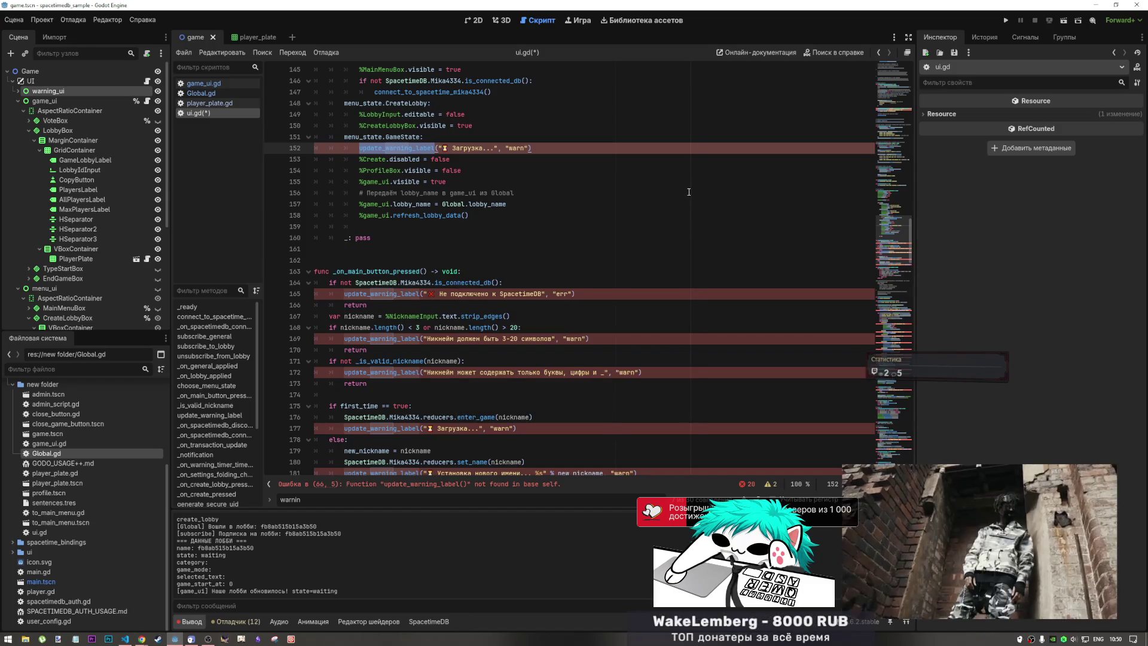
{"action": "key", "text": "ctrl+f"}
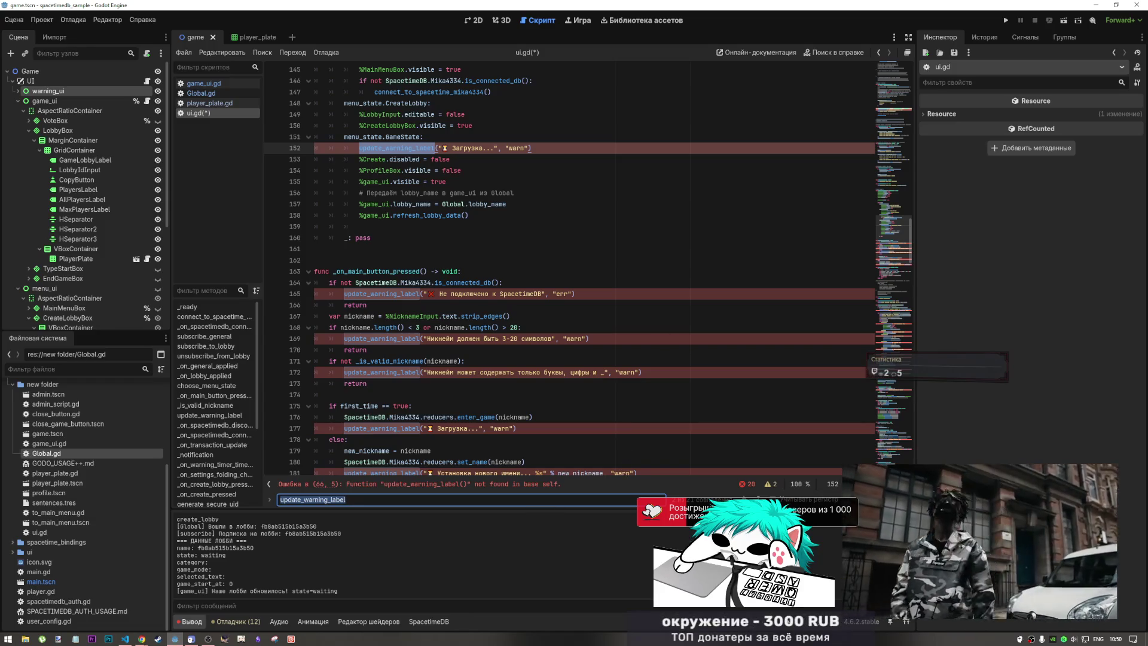
{"action": "mouse_move", "coordinate": [885, 508]}
{"action": "key", "text": "Escape"}
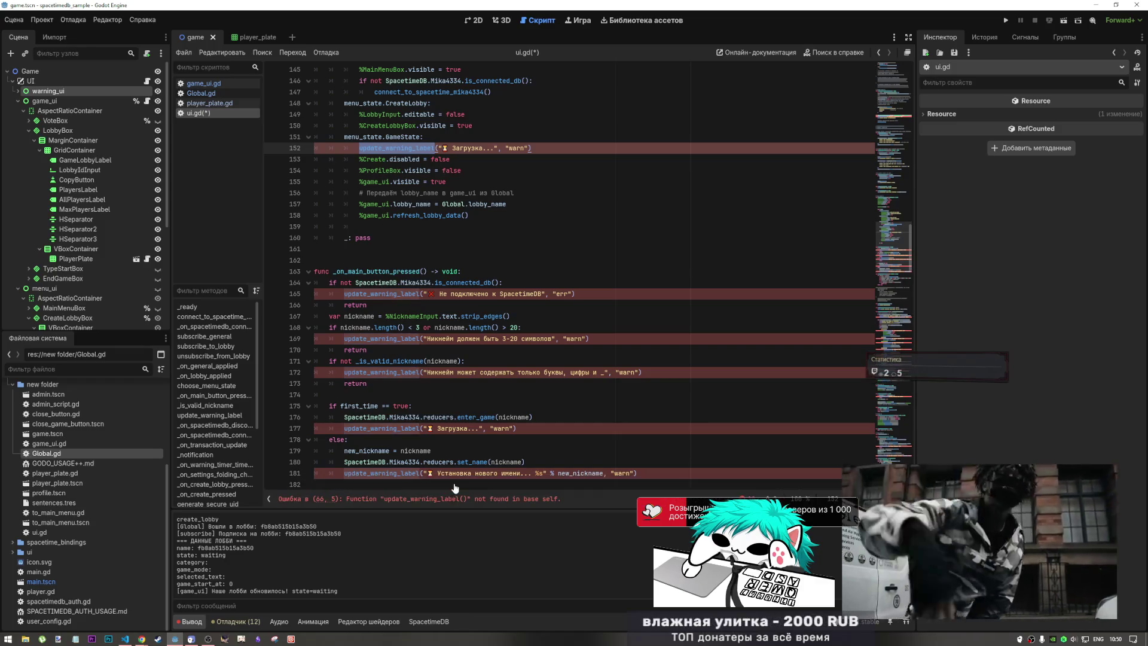
{"action": "left_click", "coordinate": [616, 250]}
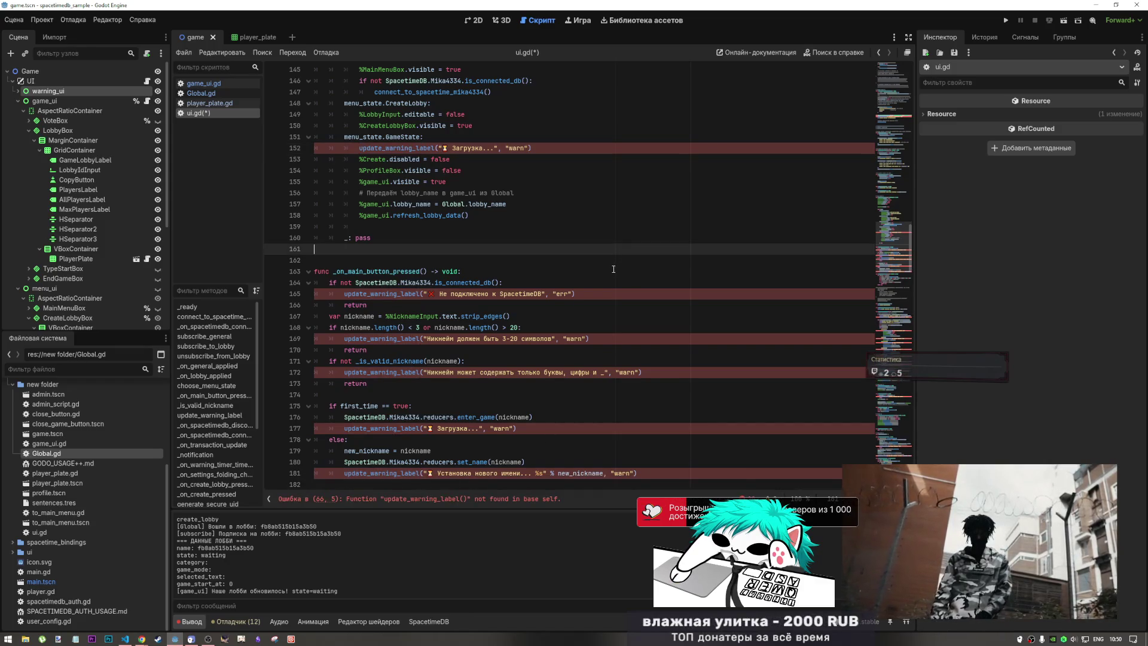
{"action": "scroll", "coordinate": [371, 149], "scroll_direction": "up", "scroll_amount": 5}
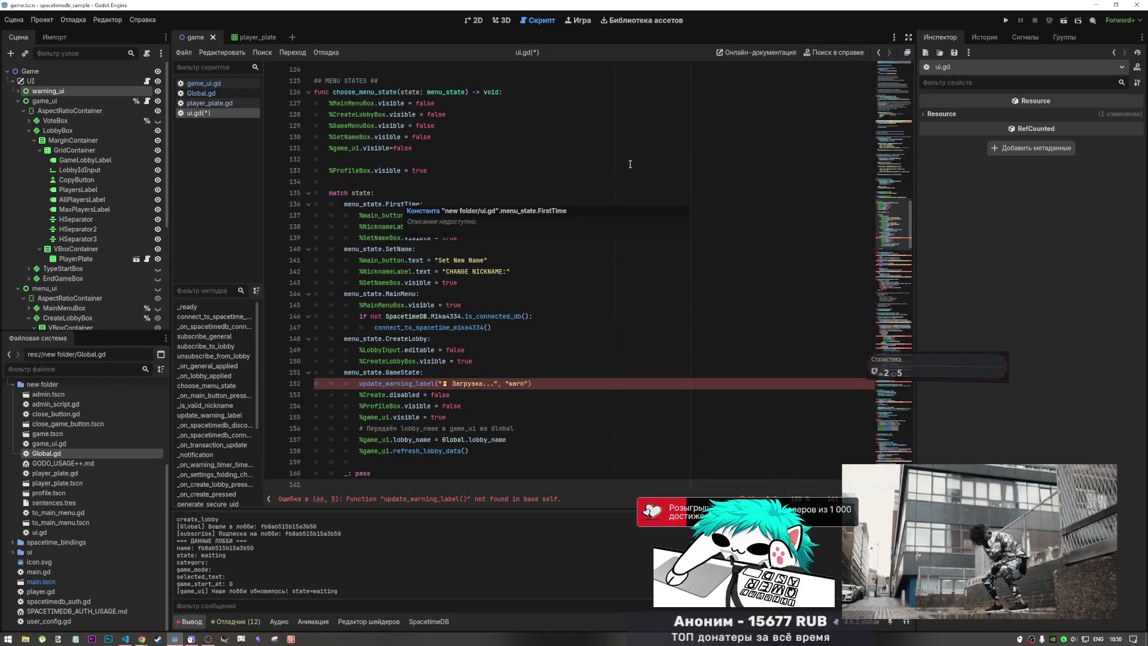
{"action": "scroll", "coordinate": [538, 303], "scroll_direction": "up", "scroll_amount": 7}
{"action": "scroll", "coordinate": [537, 303], "scroll_direction": "up", "scroll_amount": 15}
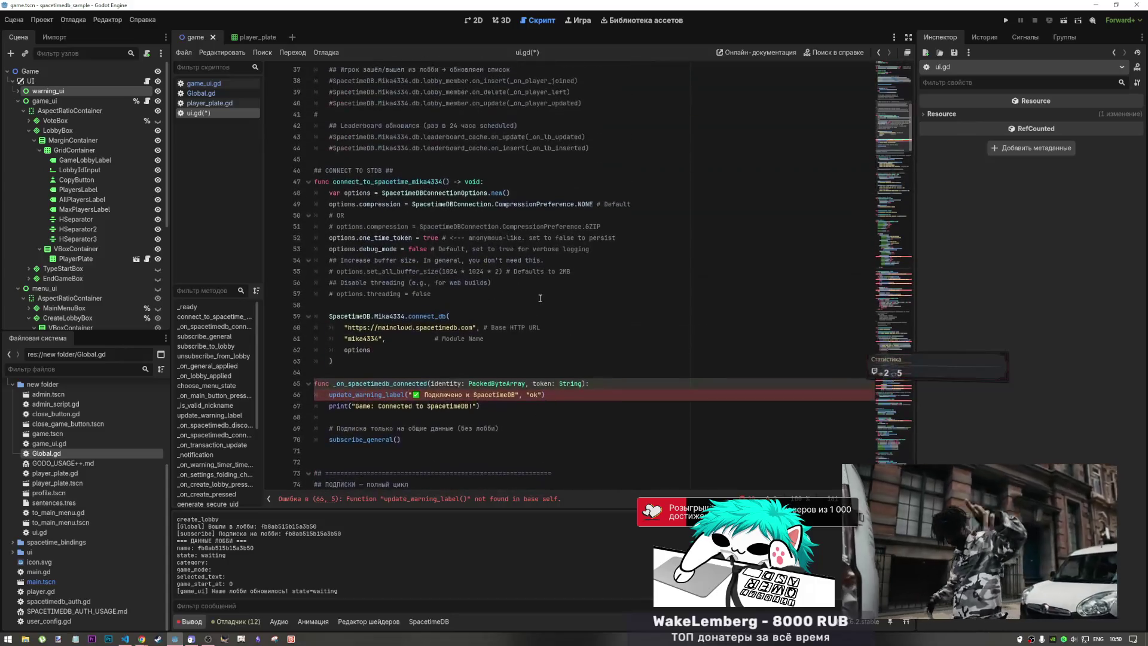
{"action": "scroll", "coordinate": [350, 374], "scroll_direction": "down", "scroll_amount": 5}
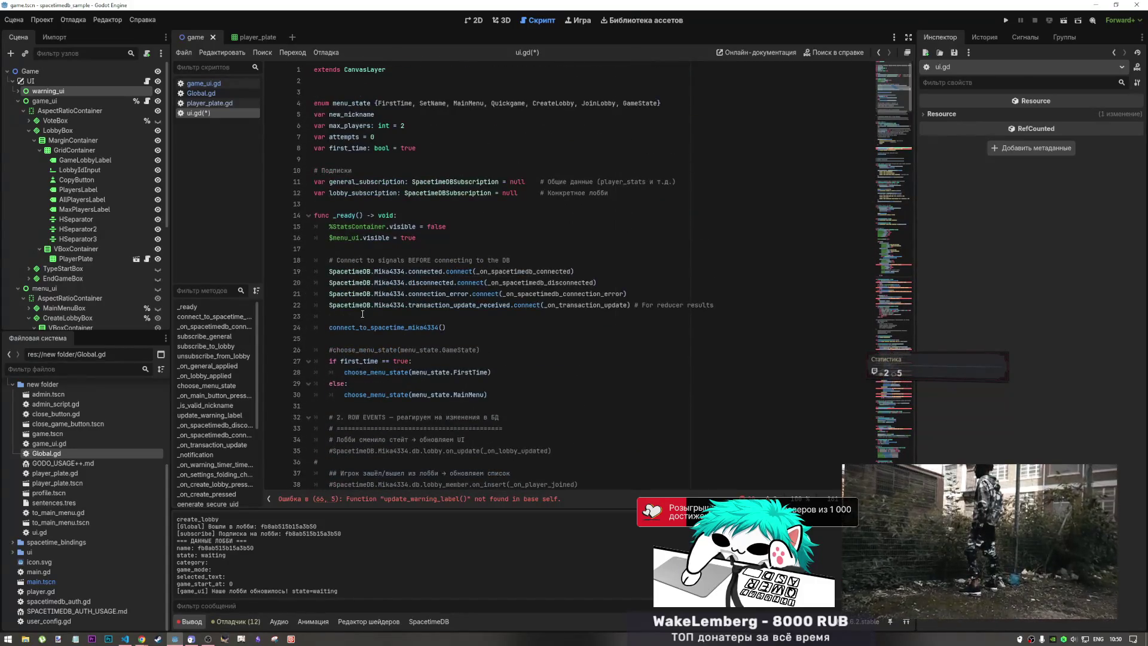
{"action": "scroll", "coordinate": [340, 415], "scroll_direction": "up", "scroll_amount": 5}
{"action": "left_click_drag", "start_coordinate": [330, 429], "coordinate": [405, 428]}
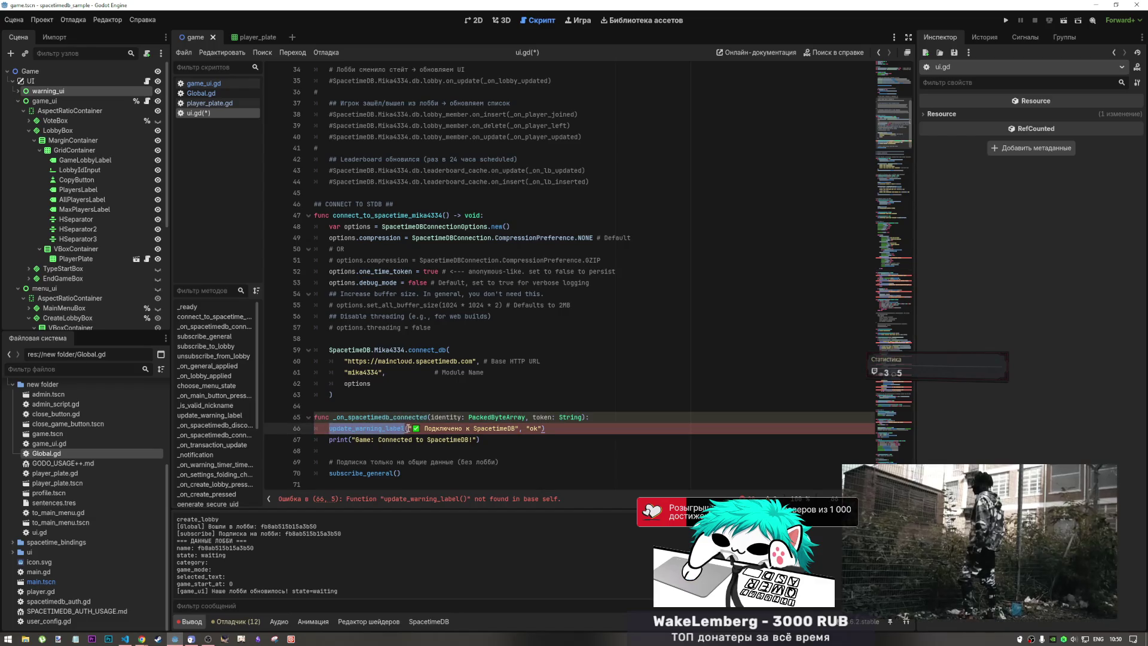
{"action": "scroll", "coordinate": [405, 428], "scroll_direction": "down", "scroll_amount": 20}
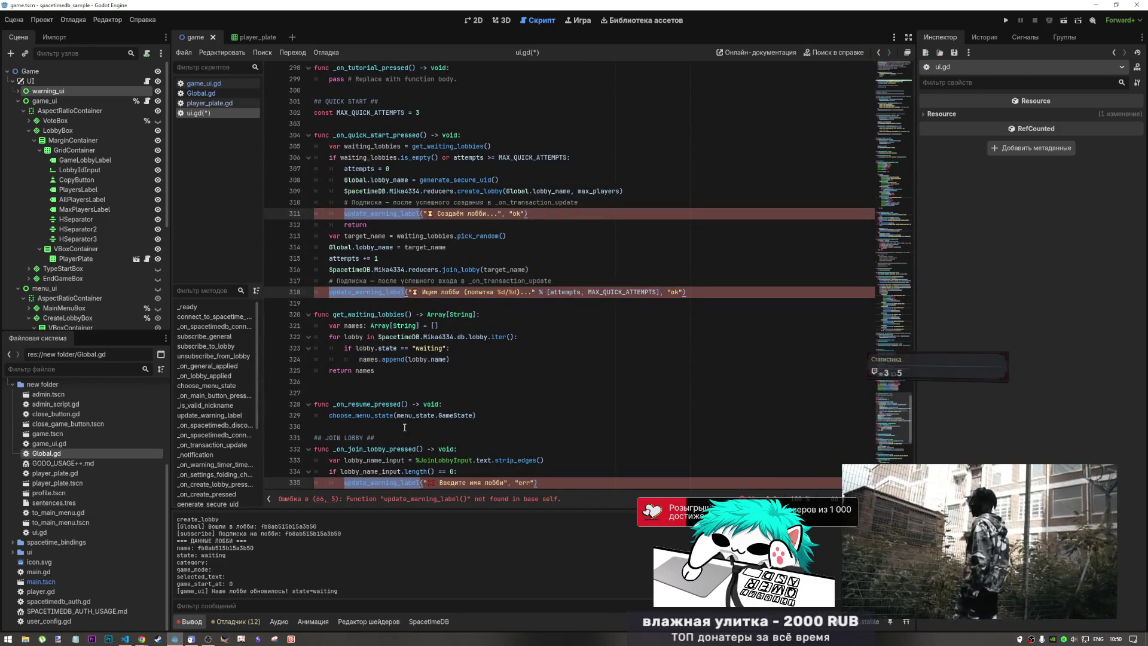
{"action": "scroll", "coordinate": [404, 428], "scroll_direction": "up", "scroll_amount": 20}
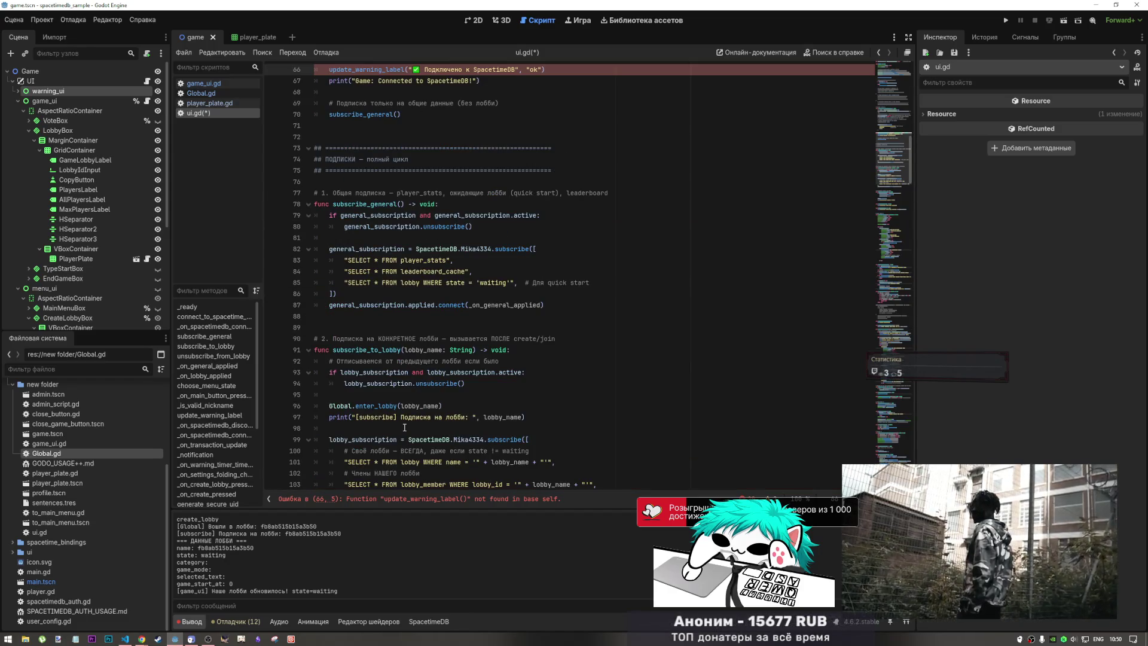
- Prefix line 66's call with Global., save ui.gd and run the project
{"action": "type", "text": "Glo"}
{"action": "type", "text": "bal."}
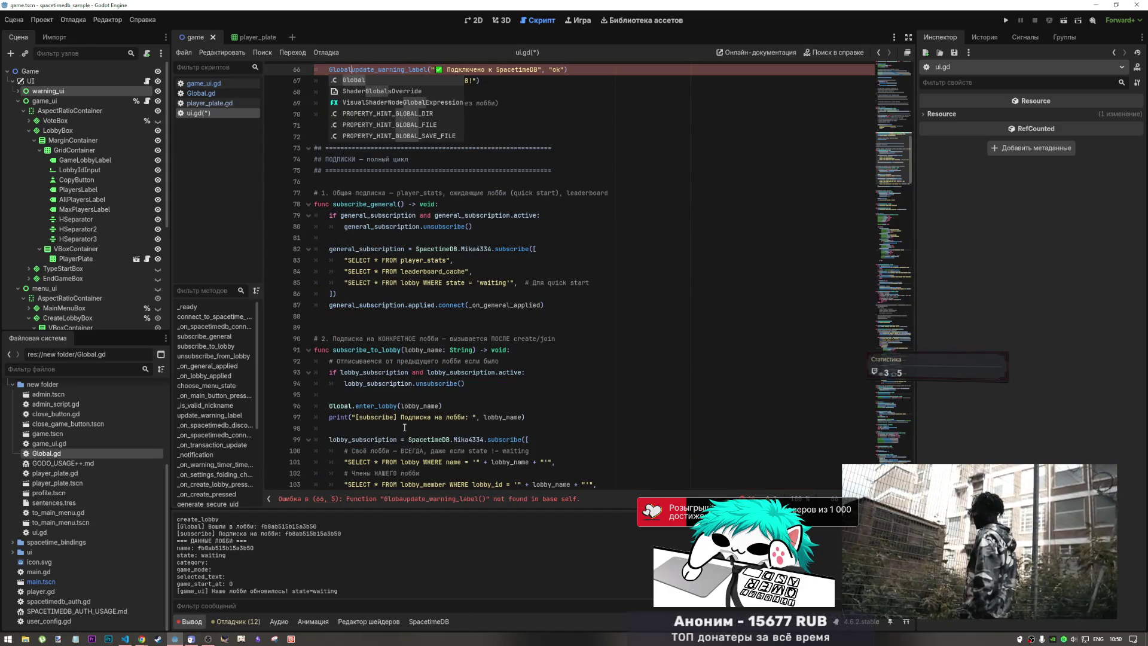
{"action": "key", "text": "ctrl+s"}
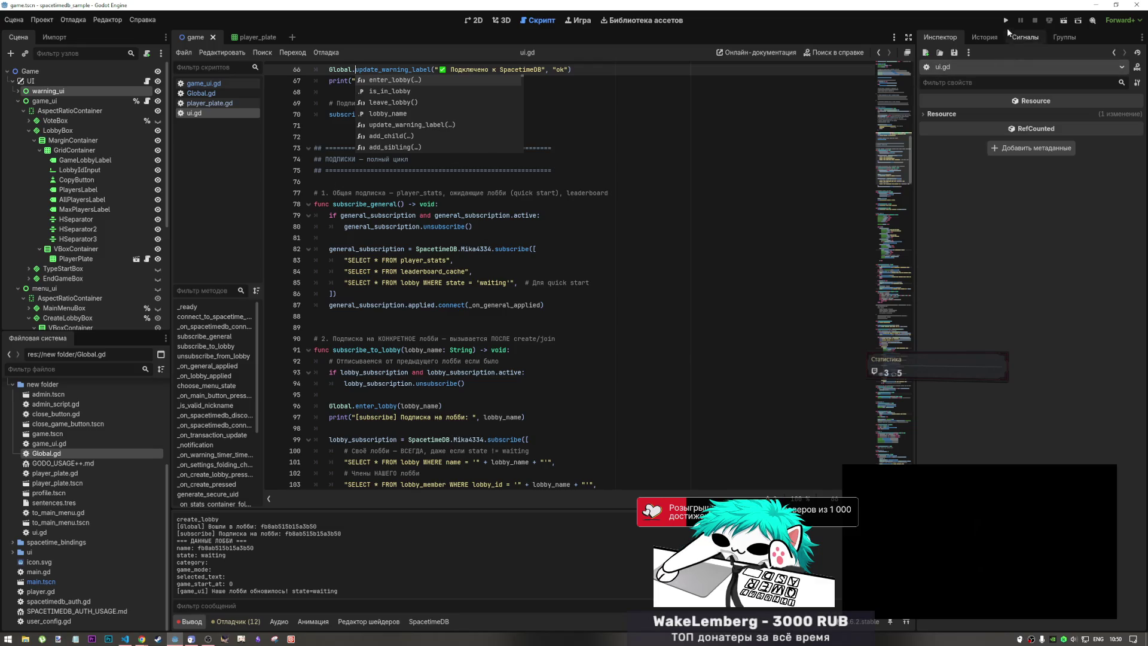
{"action": "left_click", "coordinate": [1055, 23]}
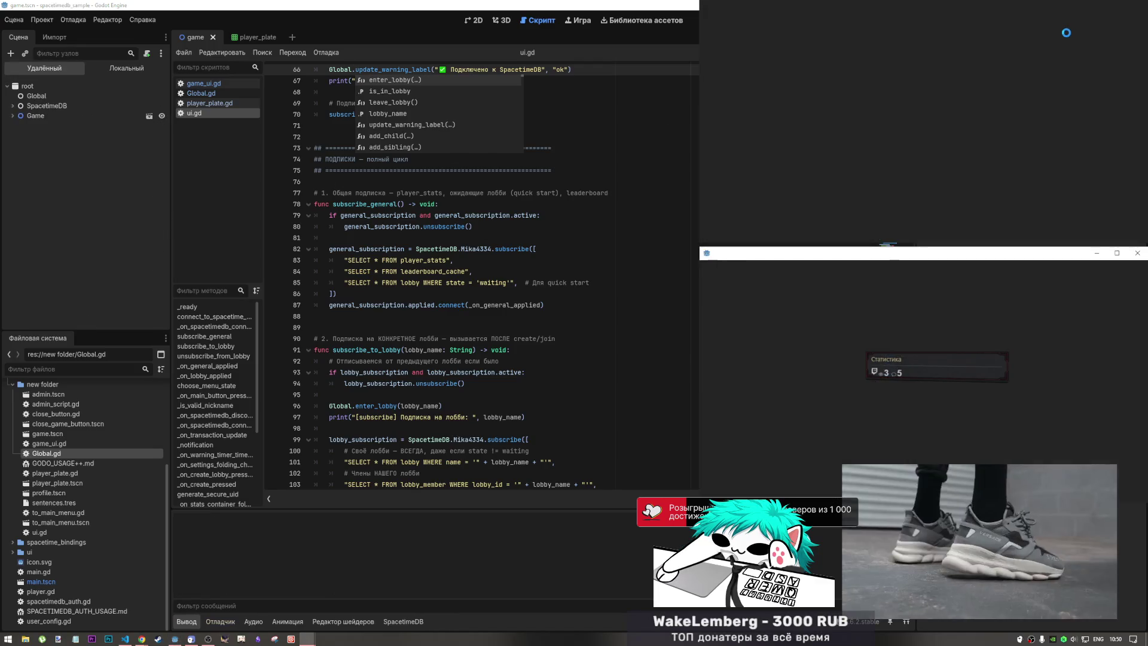
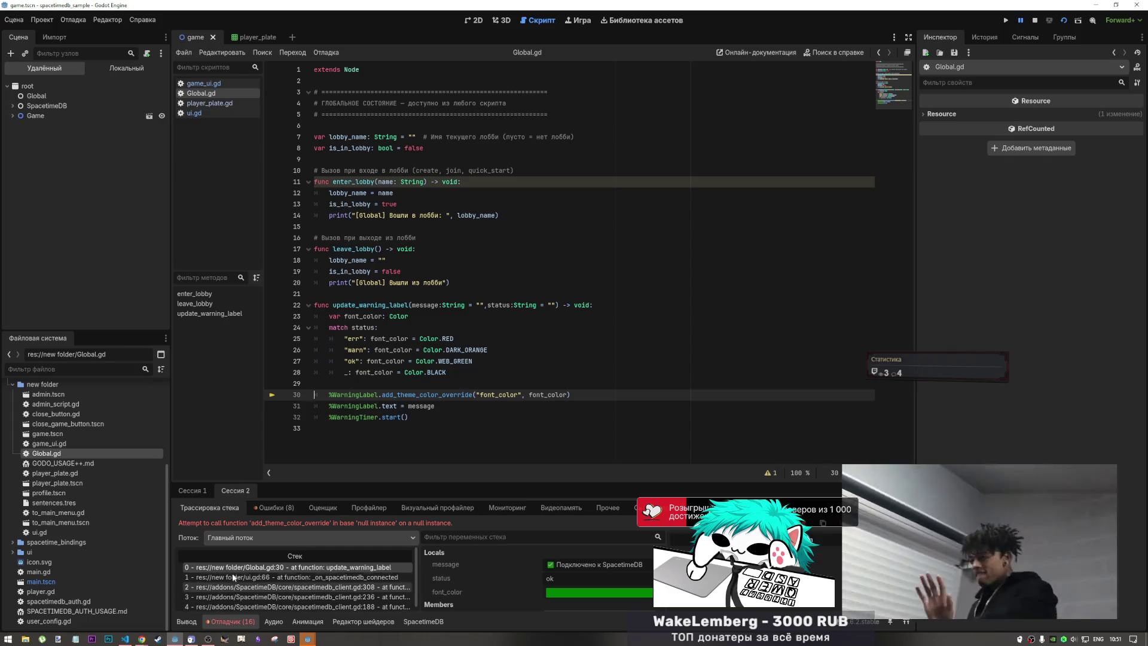
- Stop the crashed game run, select WarningLabel on line 30, and collapse game_ui in the Scene dock
{"action": "scroll", "coordinate": [234, 571], "scroll_direction": "down", "scroll_amount": 1}
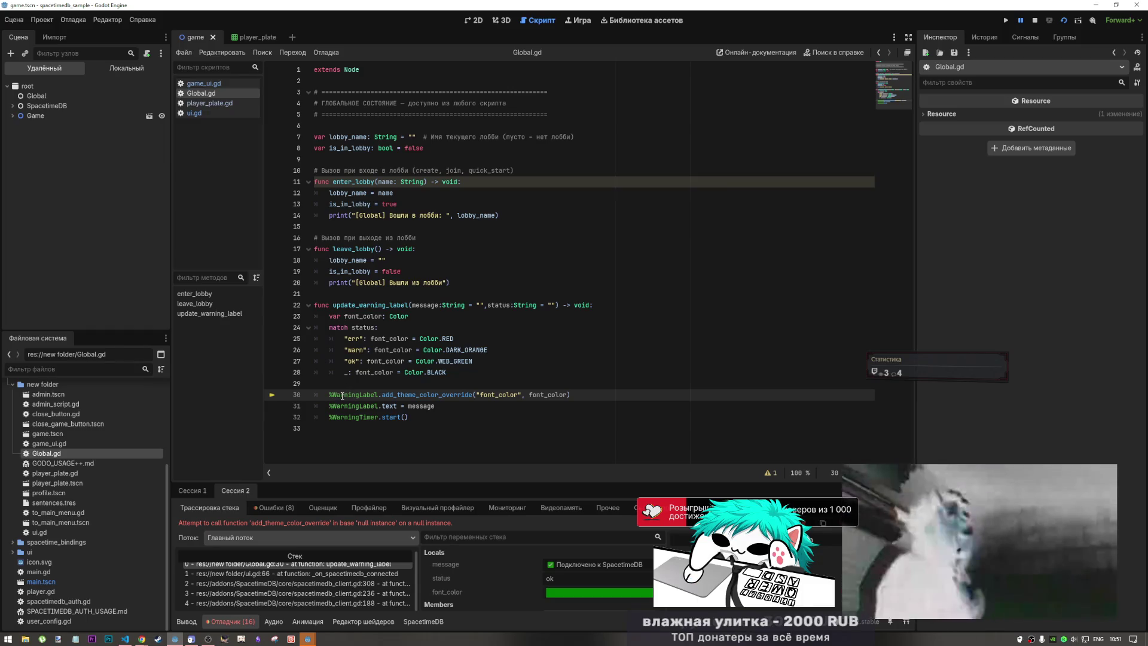
{"action": "left_click", "coordinate": [1031, 20]}
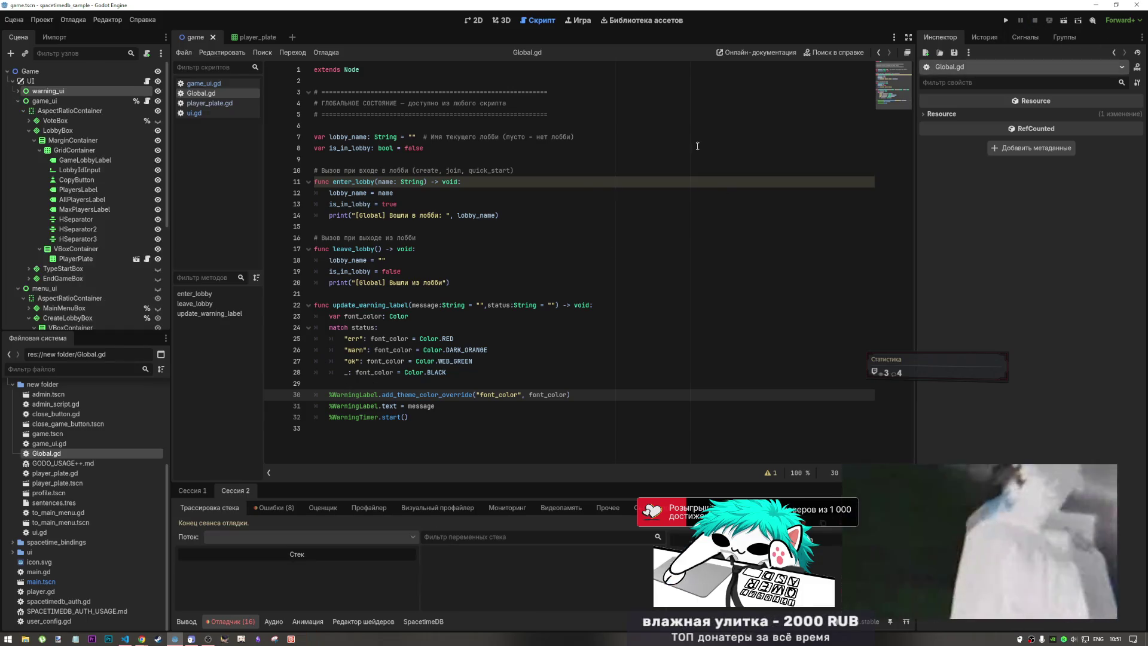
{"action": "double_click", "coordinate": [351, 396]}
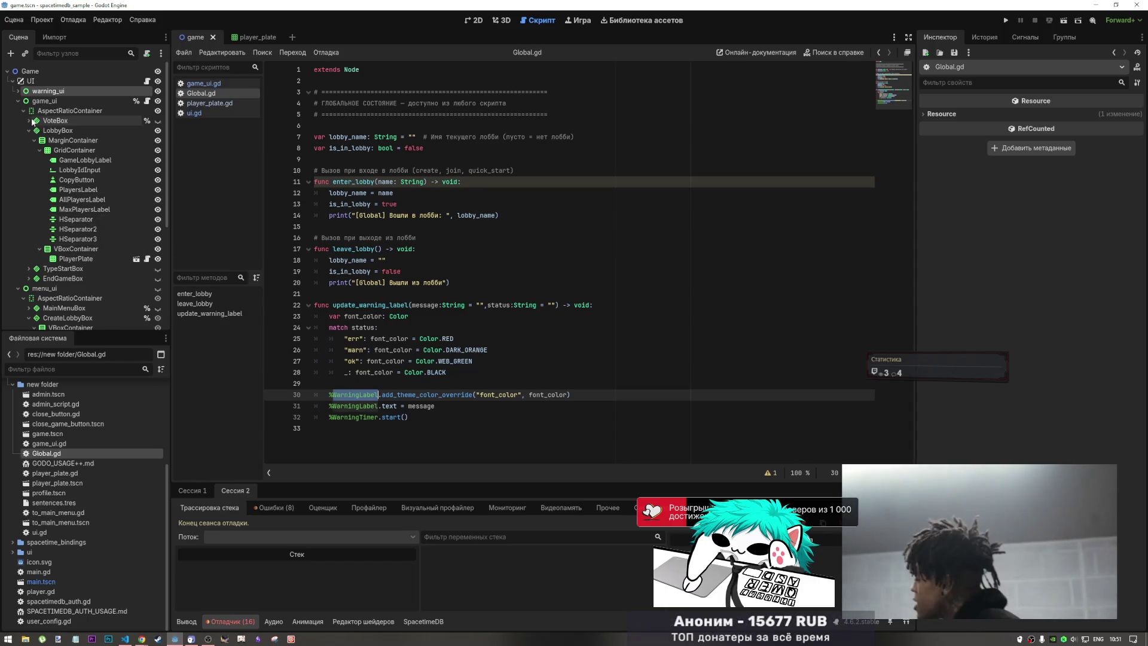
{"action": "left_click", "coordinate": [18, 101]}
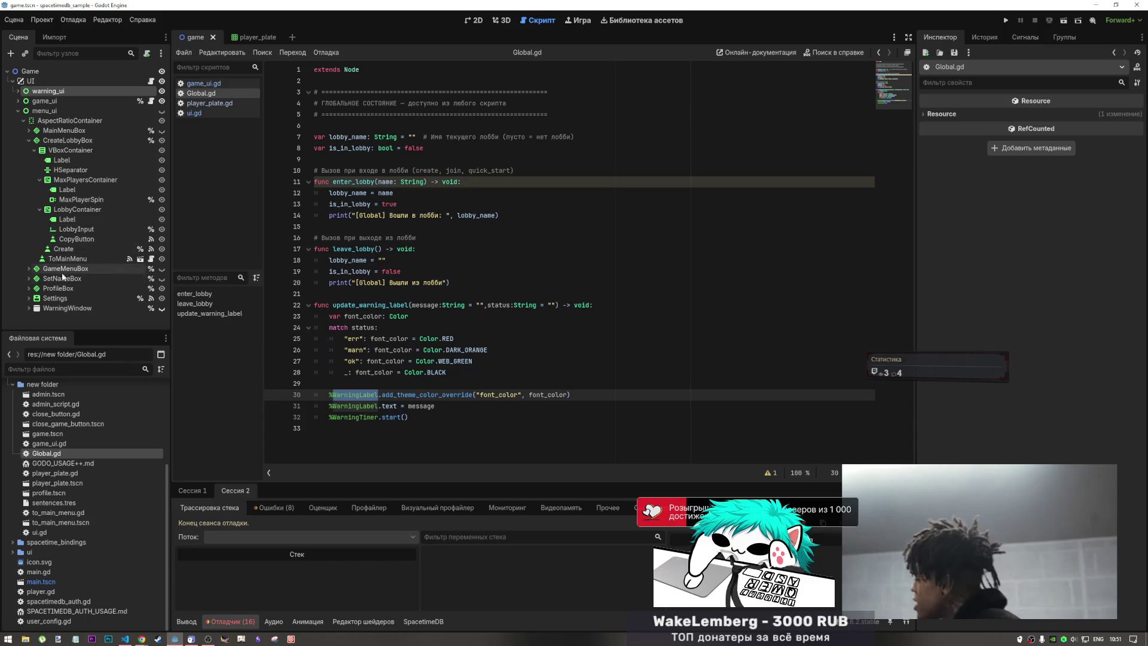
{"action": "mouse_move", "coordinate": [1009, 553]}
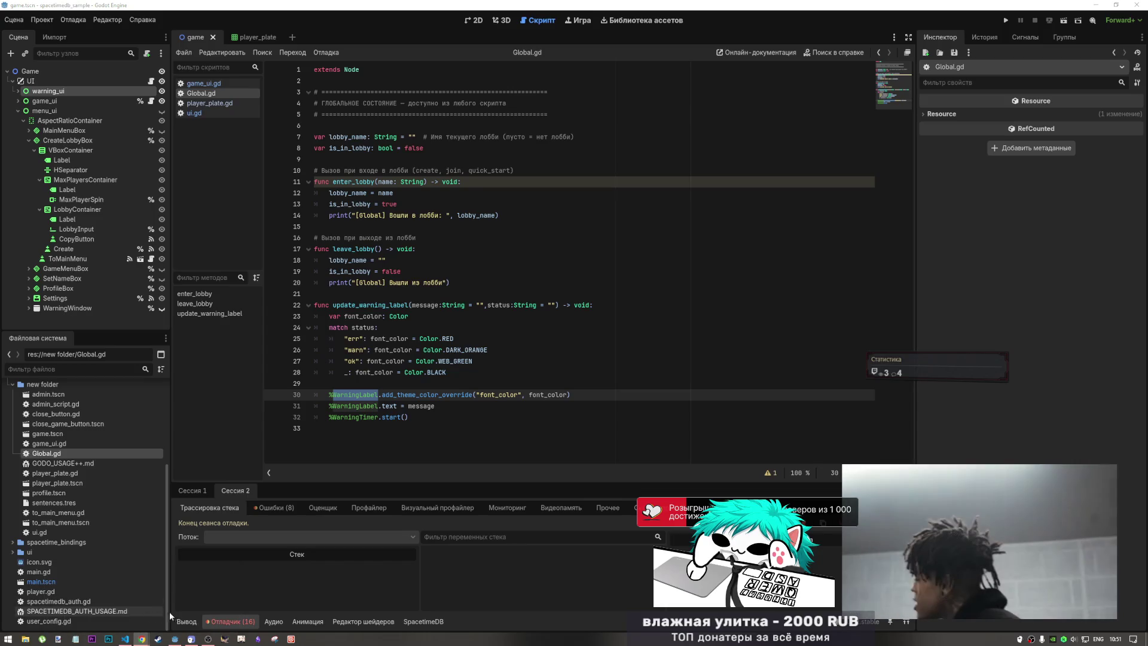
{"action": "left_click", "coordinate": [142, 639]}
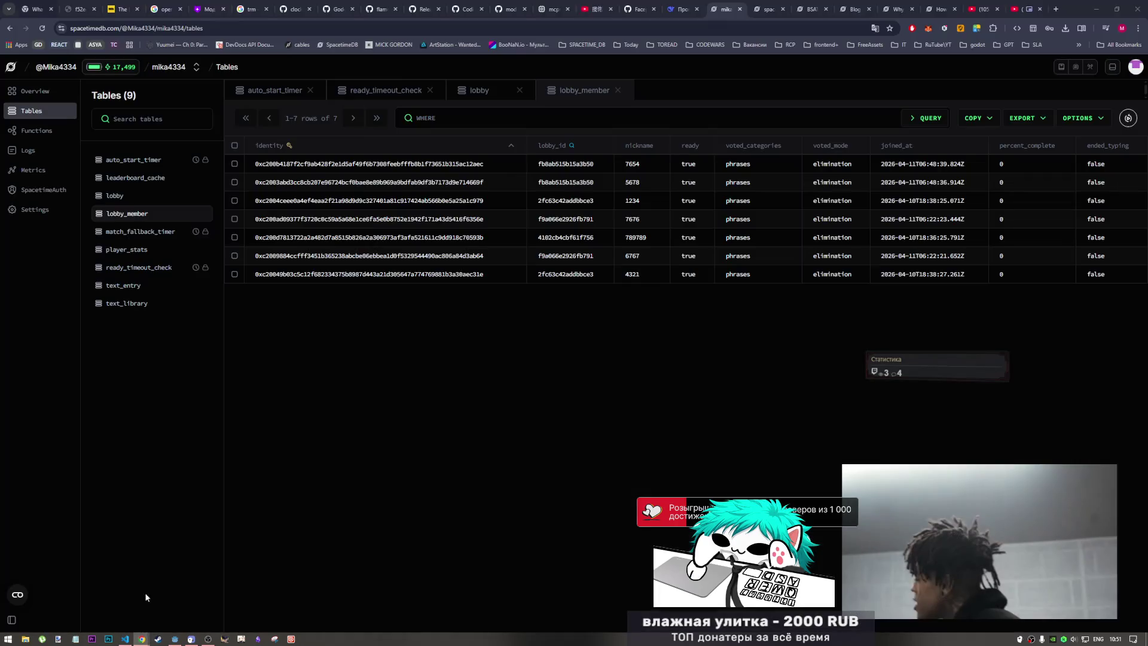
{"action": "left_click", "coordinate": [1012, 8]}
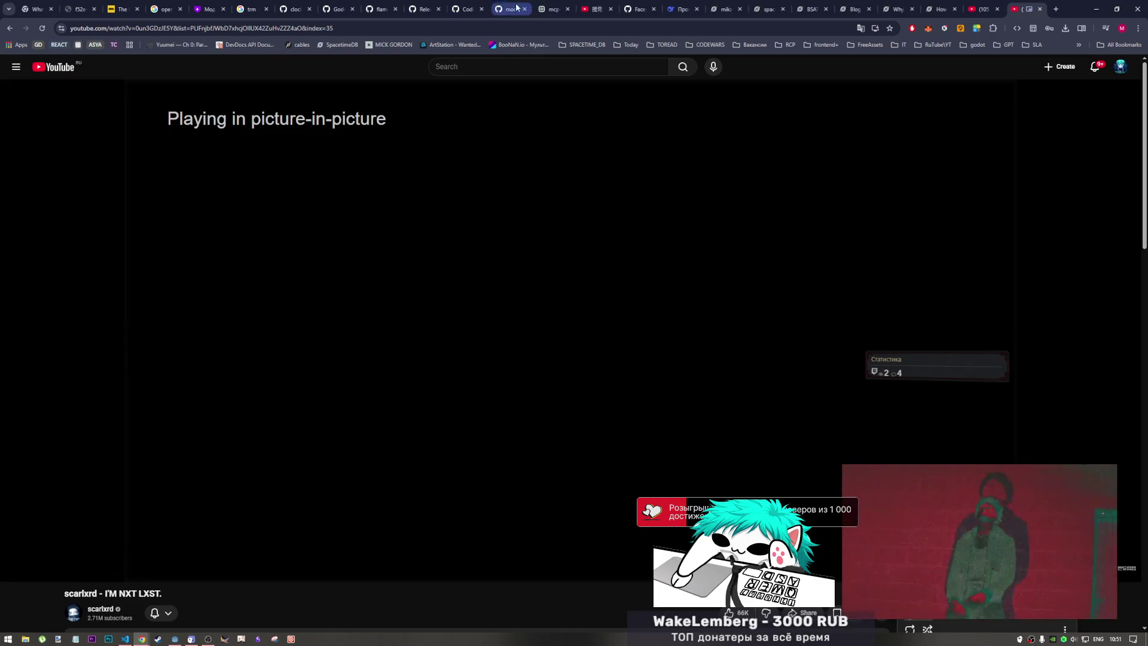
{"action": "left_click", "coordinate": [474, 8]}
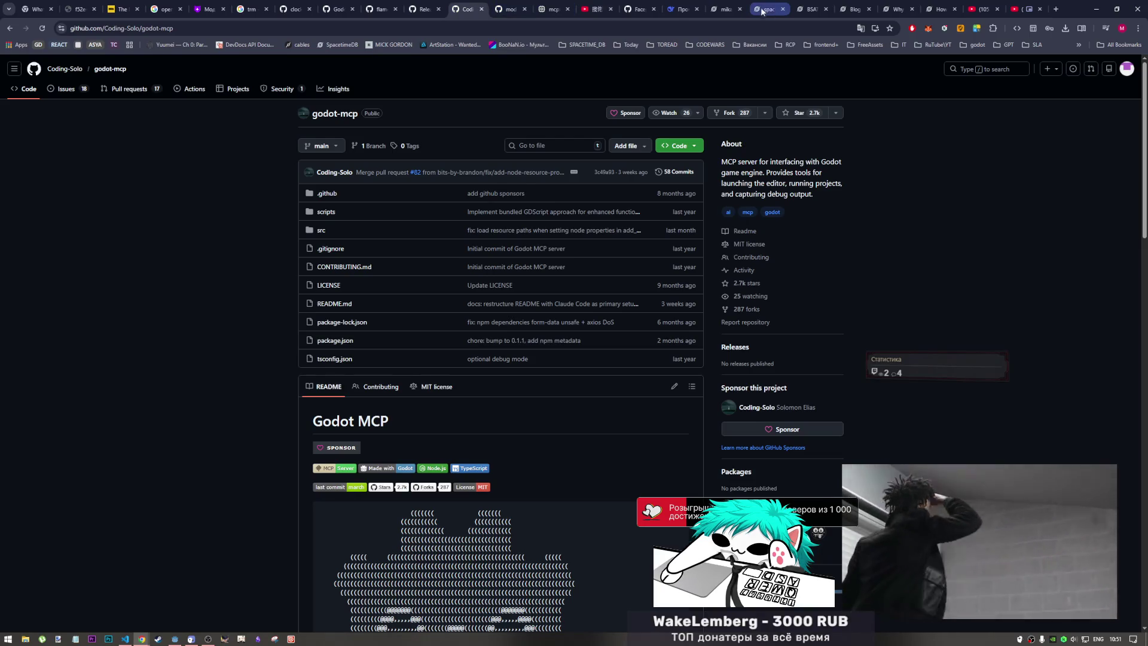
{"action": "left_click", "coordinate": [730, 4]}
{"action": "left_click", "coordinate": [125, 638]}
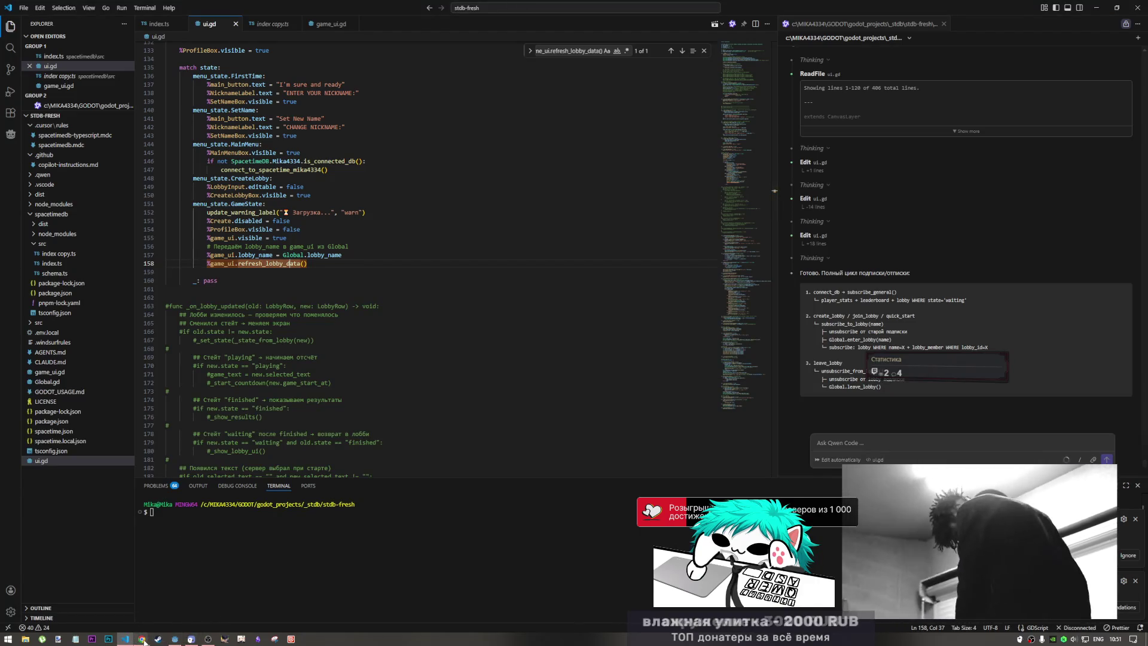
{"action": "left_click", "coordinate": [175, 639]}
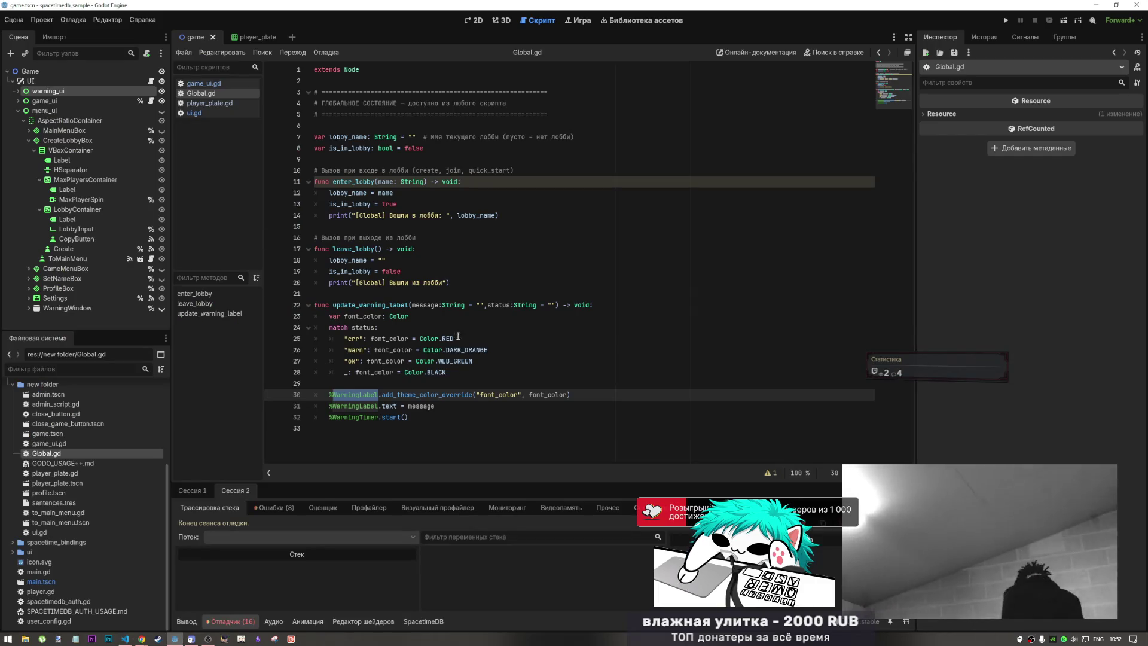
- Expand warning_ui in the Scene dock to reveal WarningLabel and WarningTimer, collapsing ProfileBox and menu_ui
{"action": "left_click", "coordinate": [28, 288]}
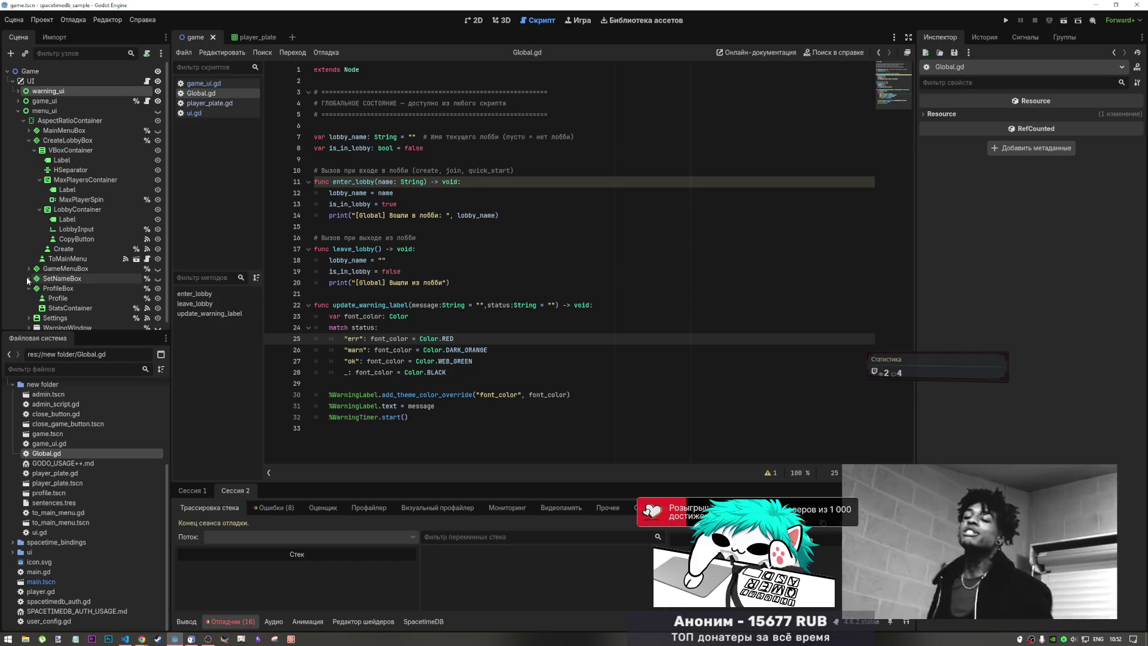
{"action": "scroll", "coordinate": [27, 276], "scroll_direction": "down", "scroll_amount": 1}
{"action": "left_click", "coordinate": [29, 283]}
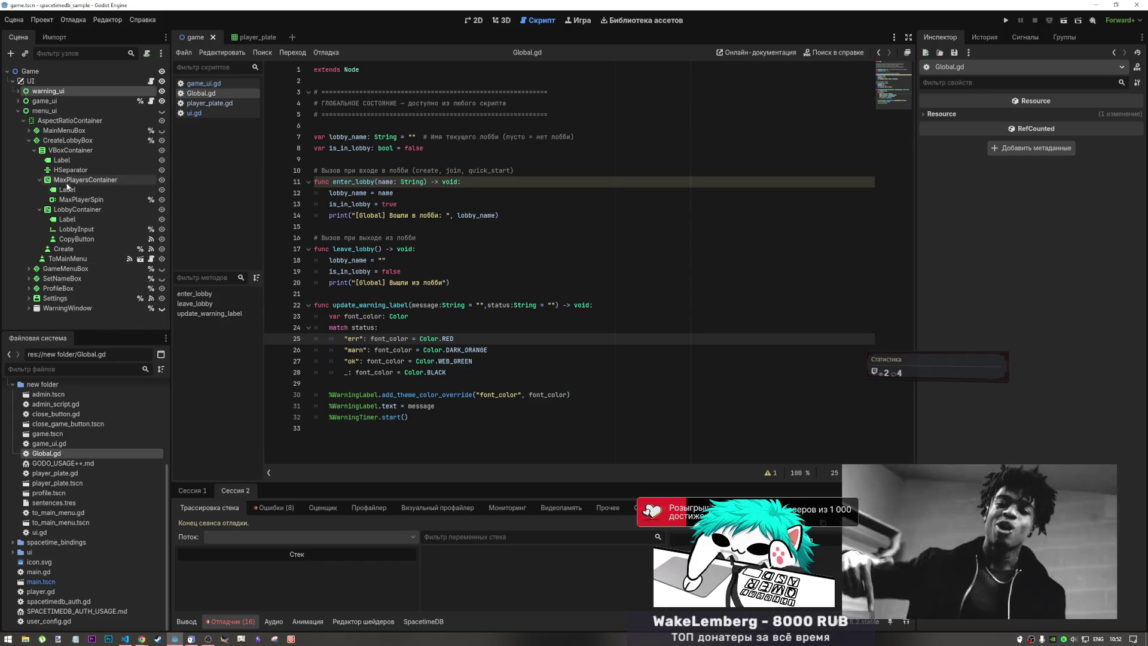
{"action": "left_click", "coordinate": [17, 91]}
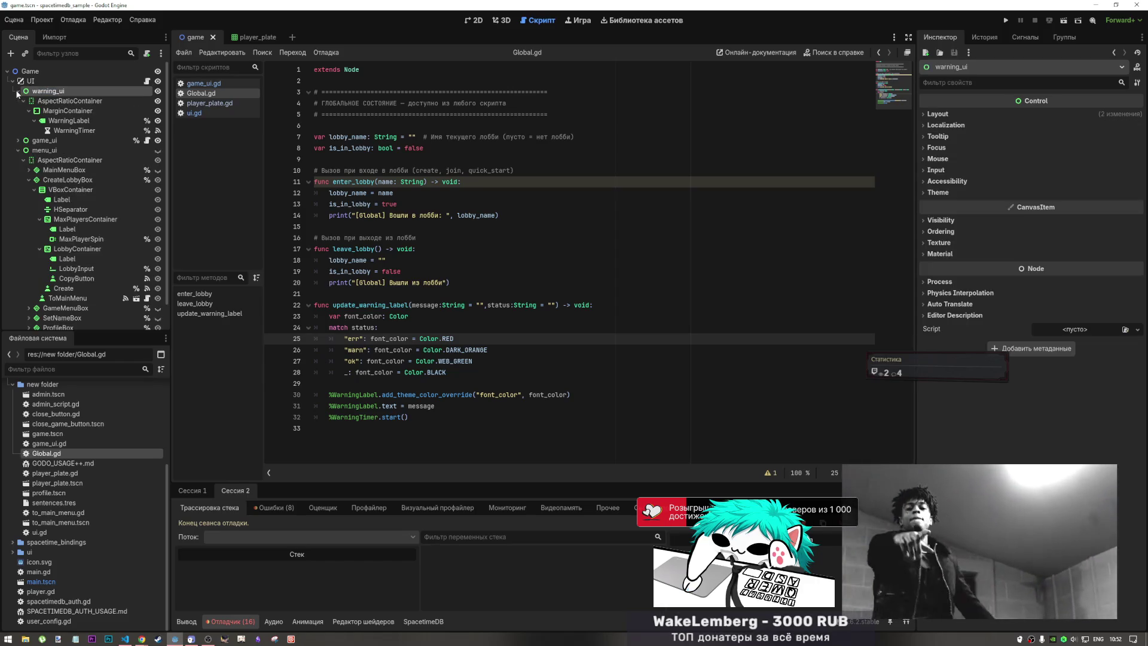
{"action": "left_click", "coordinate": [18, 150]}
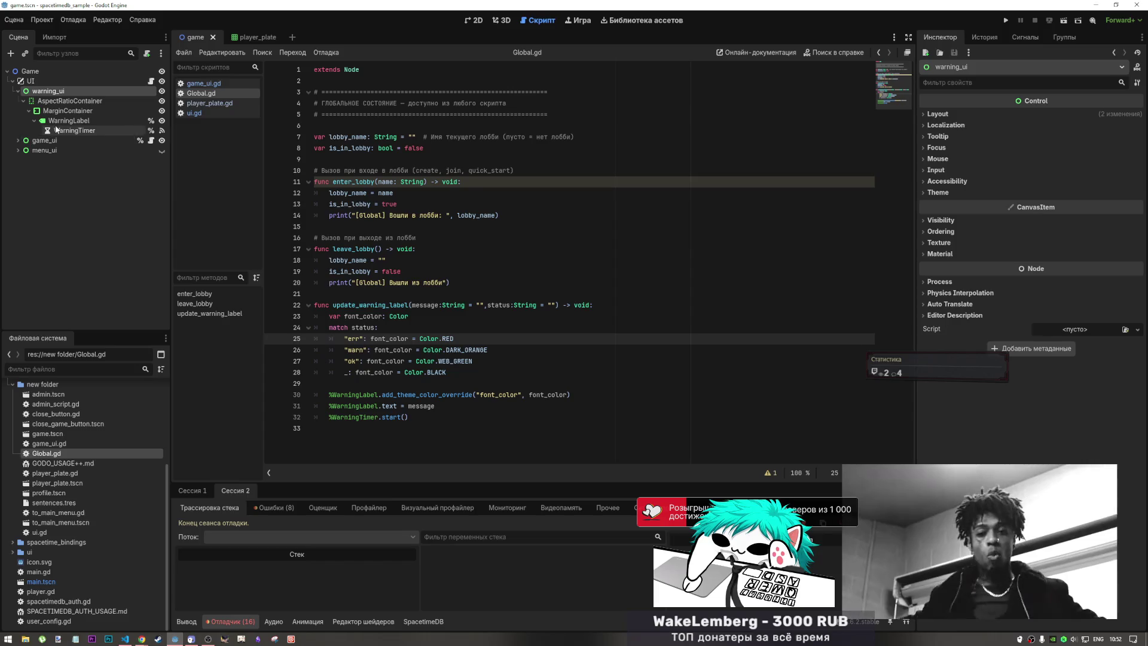
- Drag WarningLabel into the script twice, undoing each insertion, then save and rerun the game
{"action": "mouse_move", "coordinate": [56, 121]}
{"action": "left_mouse_down"}
{"action": "mouse_move", "coordinate": [325, 425]}
{"action": "mouse_move", "coordinate": [353, 443]}
{"action": "mouse_move", "coordinate": [351, 431]}
{"action": "left_mouse_up"}
{"action": "key", "text": "ctrl+z"}
{"action": "mouse_move", "coordinate": [56, 121]}
{"action": "left_mouse_down"}
{"action": "mouse_move", "coordinate": [60, 140]}
{"action": "mouse_move", "coordinate": [90, 153]}
{"action": "mouse_move", "coordinate": [356, 434]}
{"action": "mouse_move", "coordinate": [338, 436]}
{"action": "left_mouse_up"}
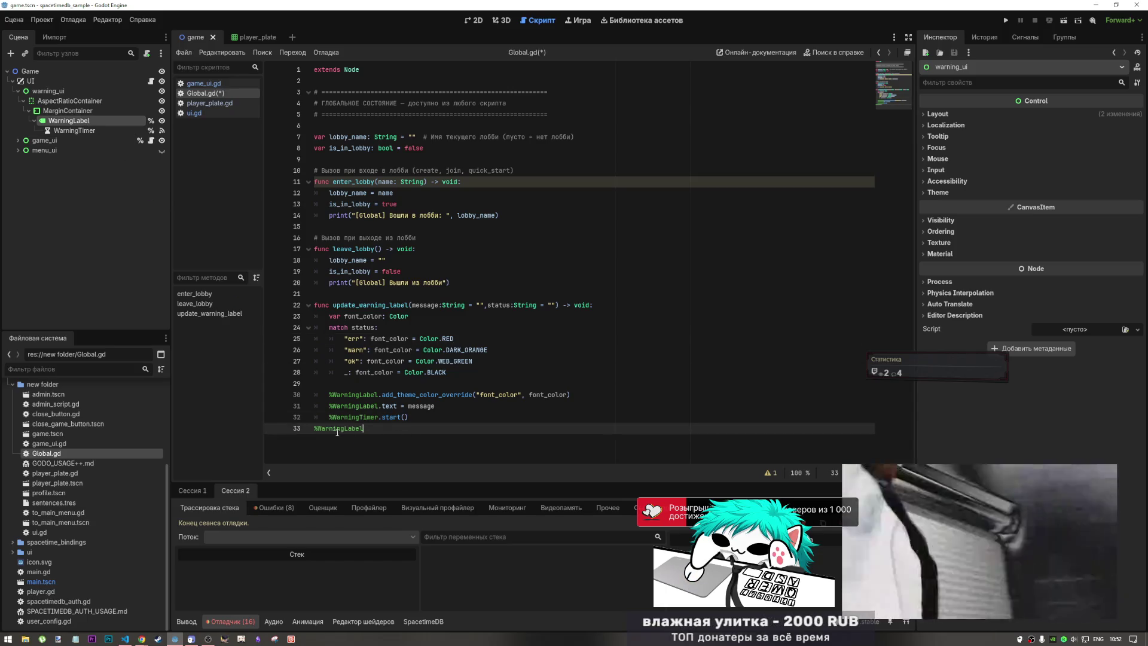
{"action": "key", "text": "ctrl+z"}
{"action": "left_click", "coordinate": [1068, 19]}
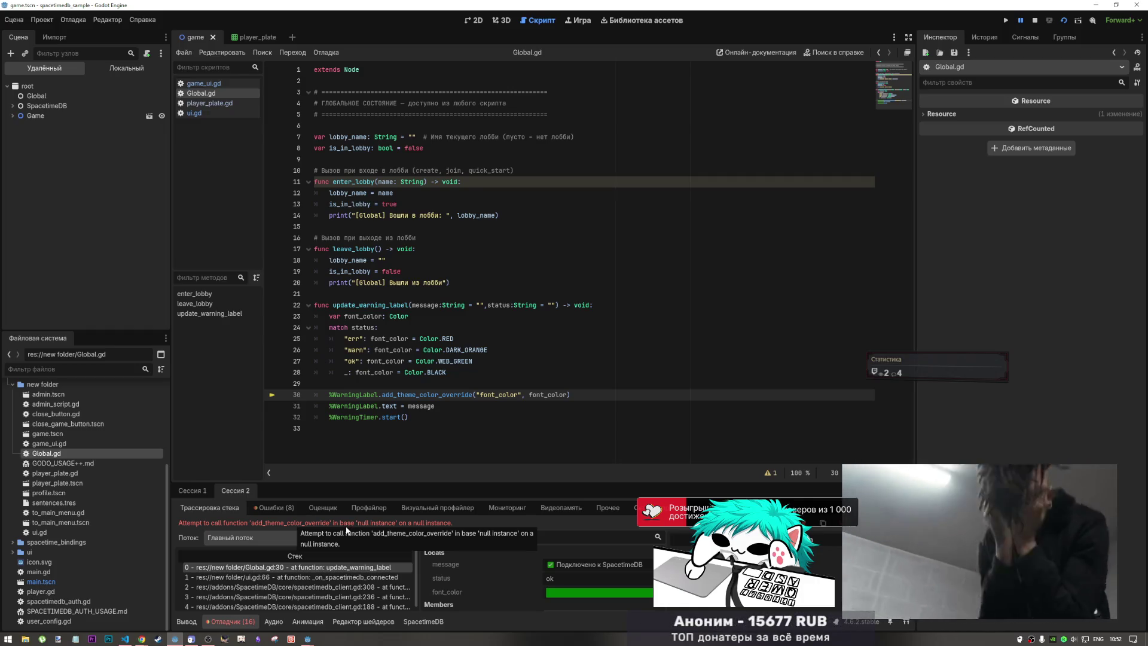
- Review the debugger stack trace, switch to Session 2, and stop the game with F8
{"action": "scroll", "coordinate": [529, 586], "scroll_direction": "down", "scroll_amount": 3}
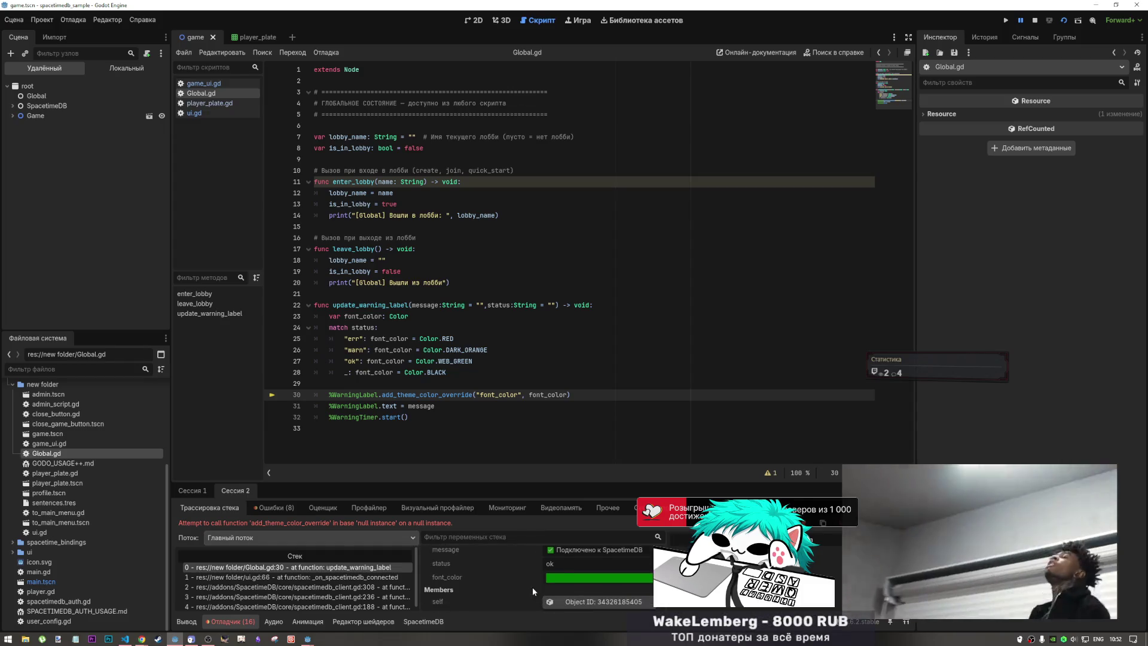
{"action": "scroll", "coordinate": [523, 583], "scroll_direction": "up", "scroll_amount": 3}
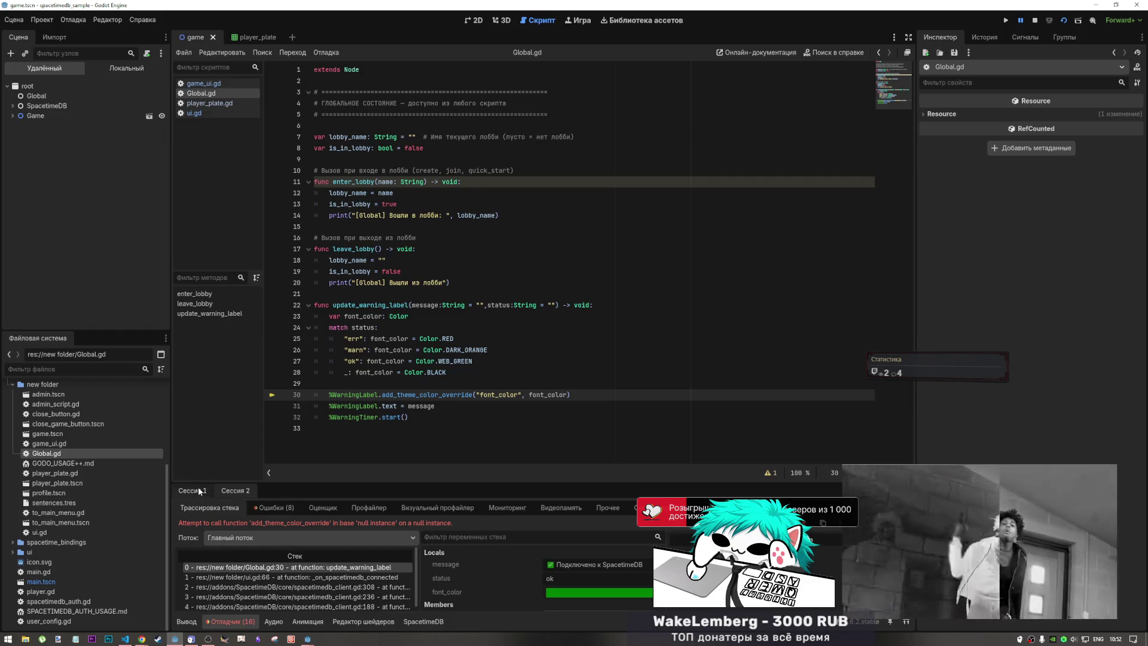
{"action": "left_click", "coordinate": [238, 490]}
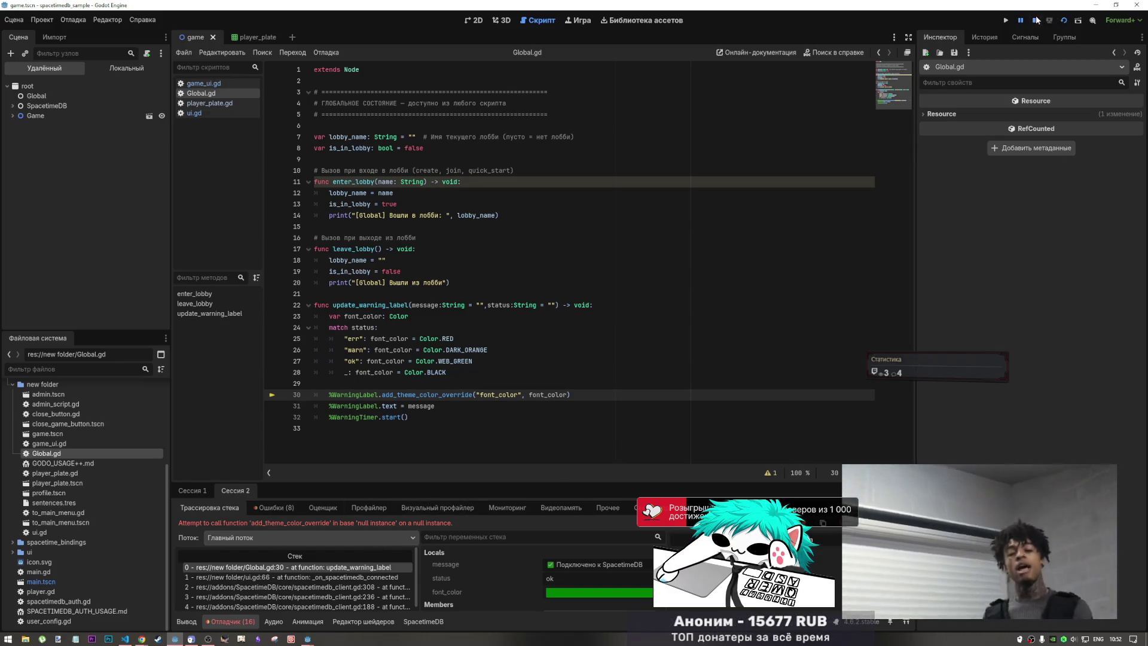
{"action": "key", "text": "F8"}
- Select WarningTimer, then WarningLabel, to inspect their properties, moving the floating video window aside
{"action": "left_click", "coordinate": [72, 131]}
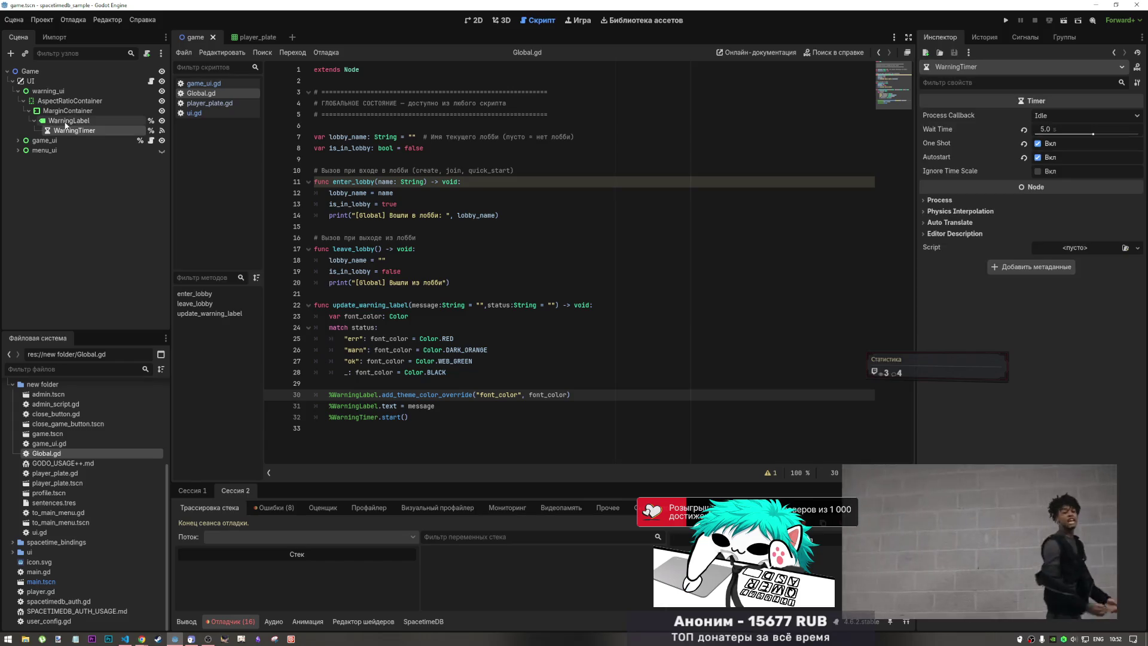
{"action": "left_click", "coordinate": [70, 121]}
{"action": "scroll", "coordinate": [957, 293], "scroll_direction": "down", "scroll_amount": 3}
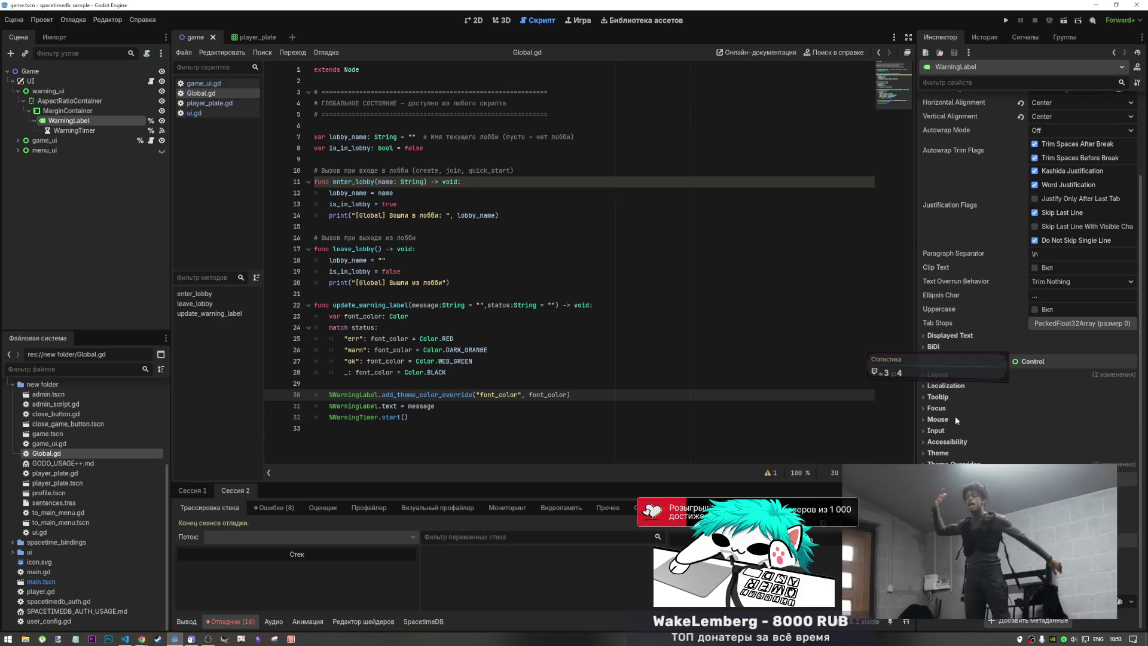
{"action": "mouse_move", "coordinate": [971, 473]}
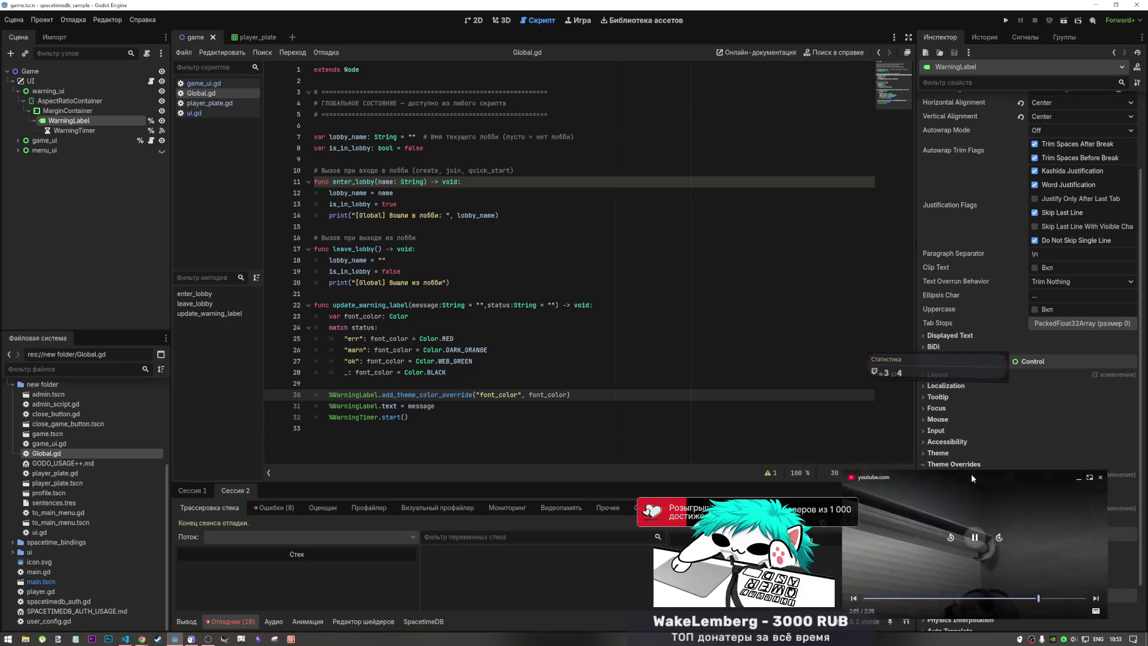
{"action": "mouse_move", "coordinate": [972, 474]}
{"action": "left_mouse_down"}
{"action": "mouse_move", "coordinate": [586, 460]}
{"action": "mouse_move", "coordinate": [525, 496]}
{"action": "mouse_move", "coordinate": [462, 500]}
{"action": "mouse_move", "coordinate": [478, 505]}
{"action": "left_mouse_up"}
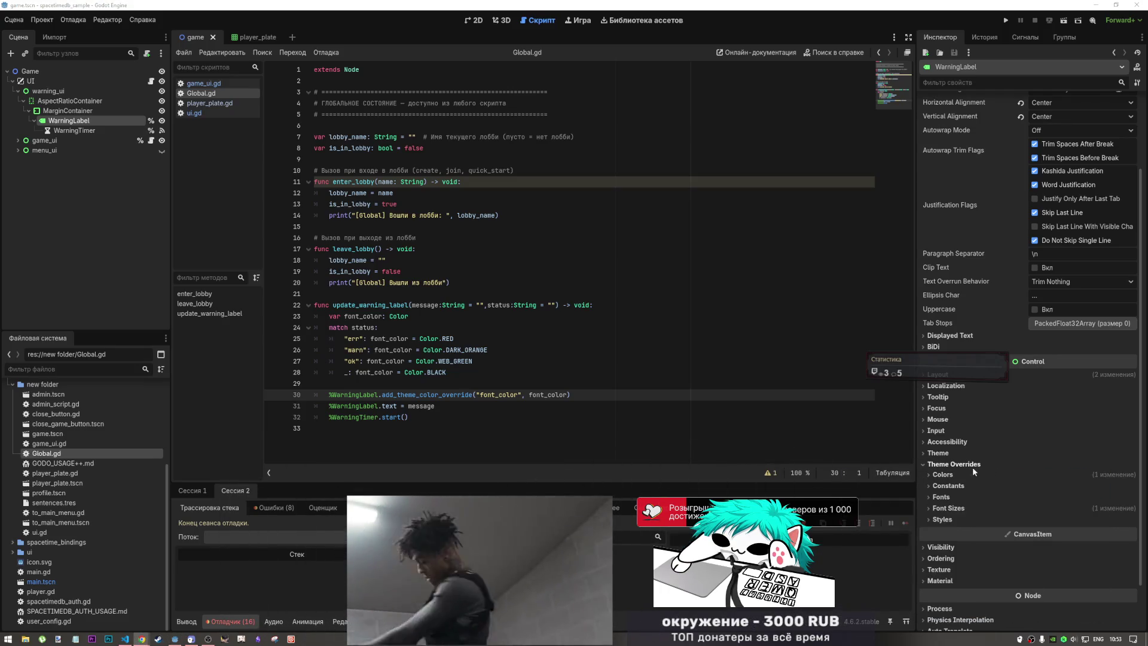
- Expand WarningLabel's Theme Overrides Colors to see the red Font Color, then select add_theme_color_override on line 30
{"action": "left_click", "coordinate": [944, 520]}
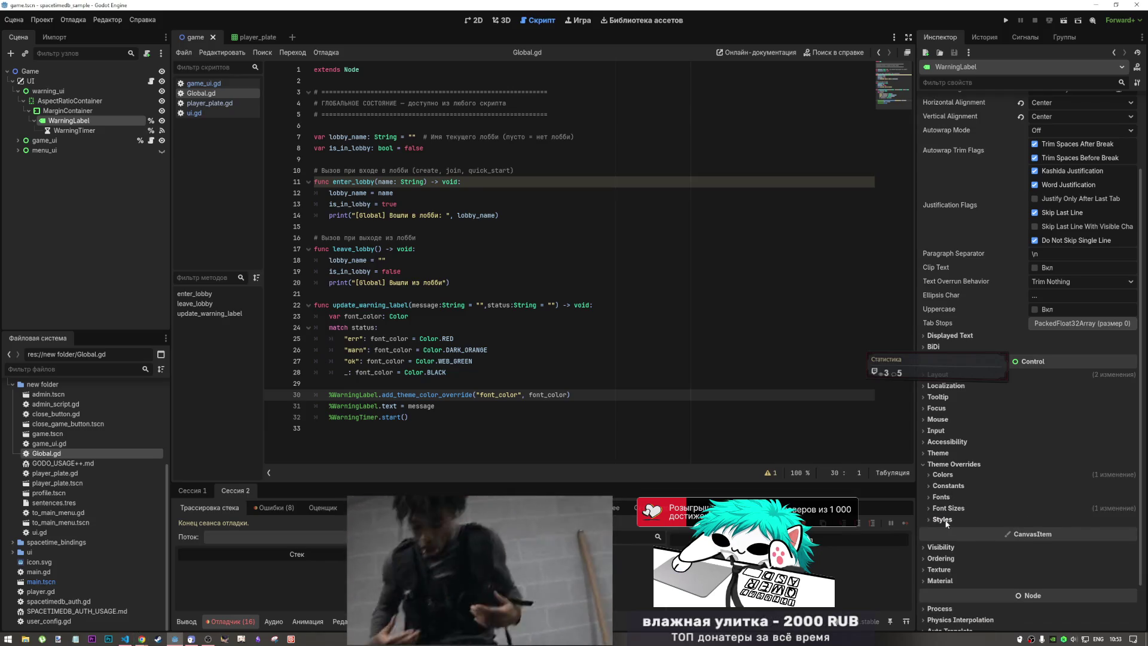
{"action": "left_click", "coordinate": [944, 519]}
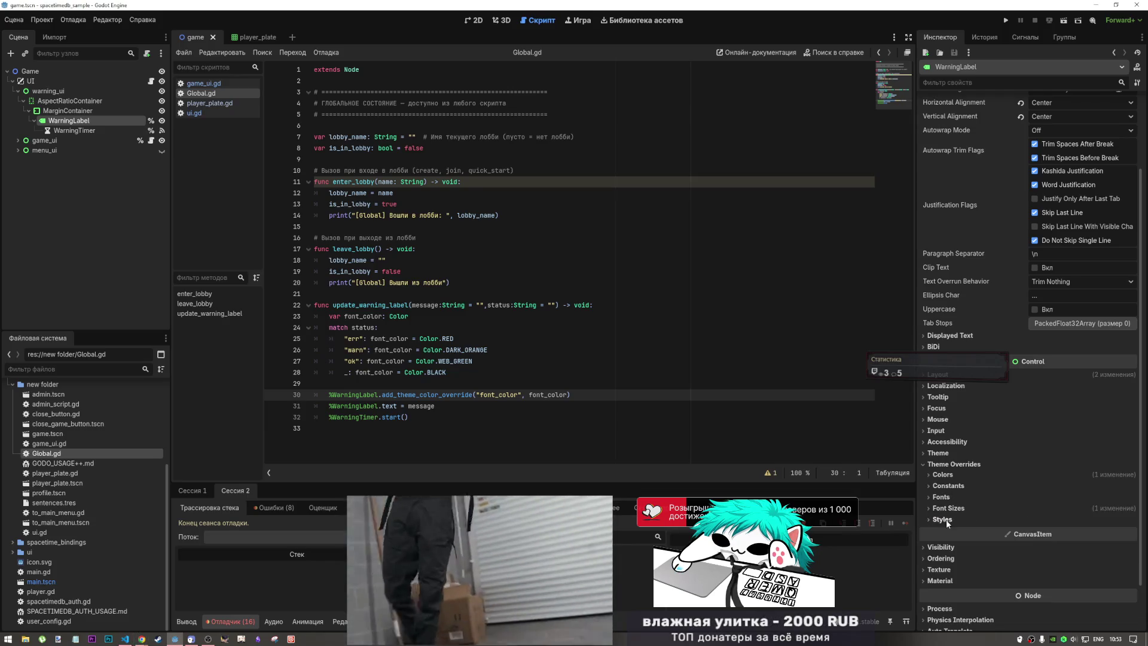
{"action": "left_click", "coordinate": [951, 475]}
{"action": "left_click", "coordinate": [945, 474]}
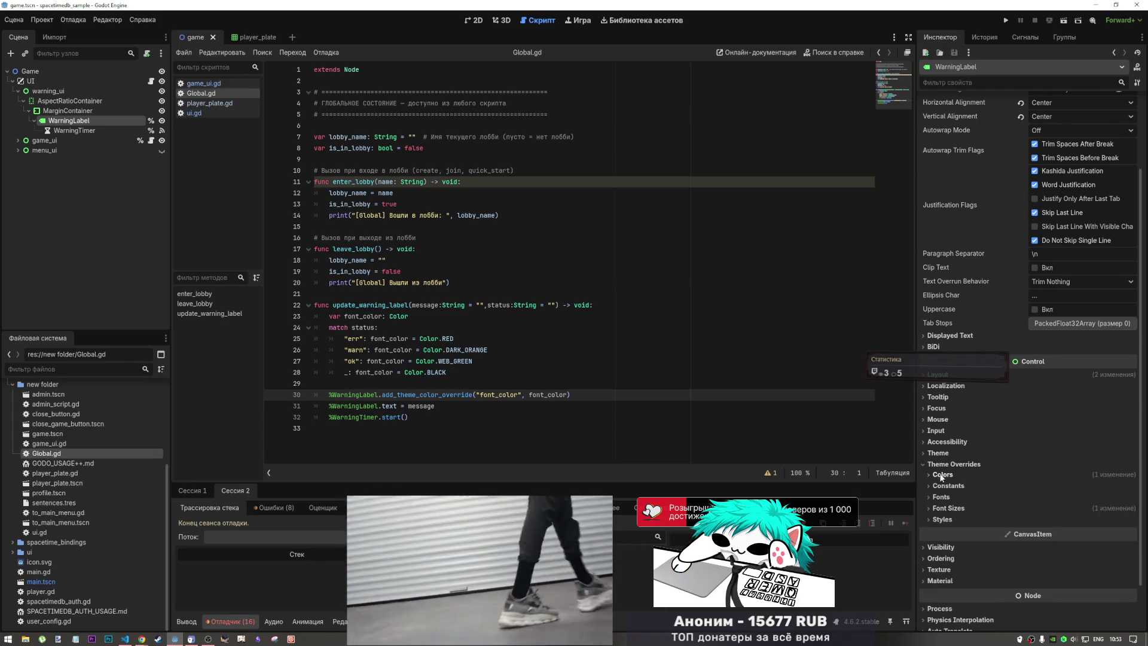
{"action": "left_click", "coordinate": [942, 476]}
{"action": "left_click", "coordinate": [943, 476]}
{"action": "left_click", "coordinate": [944, 476]}
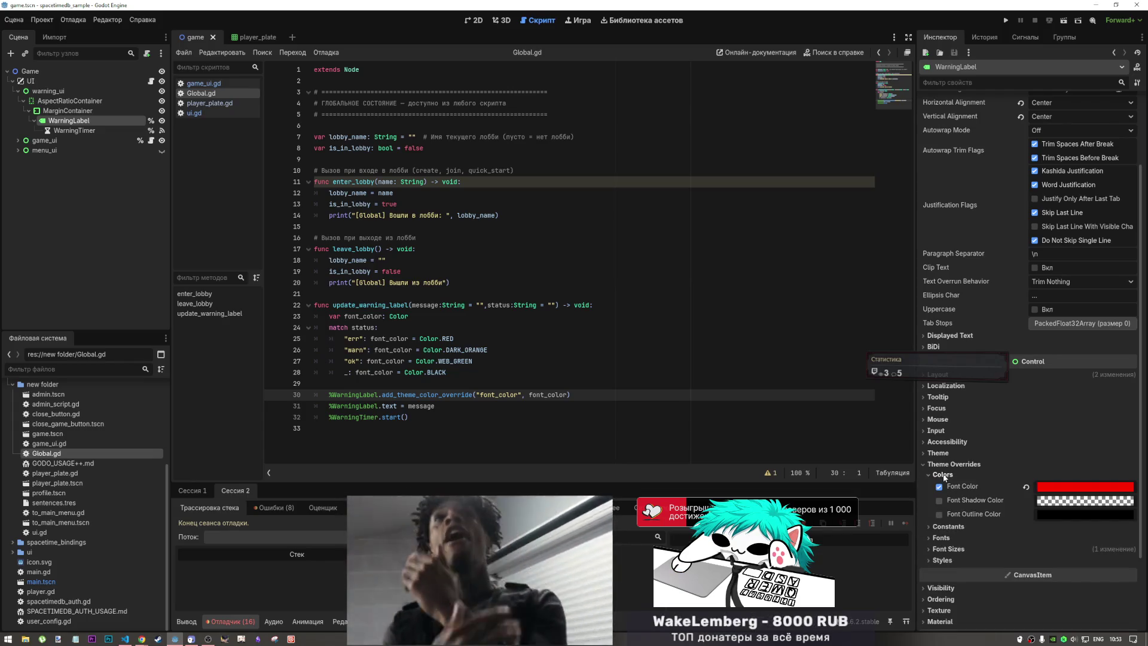
{"action": "left_click", "coordinate": [944, 475]}
{"action": "left_click", "coordinate": [424, 395]}
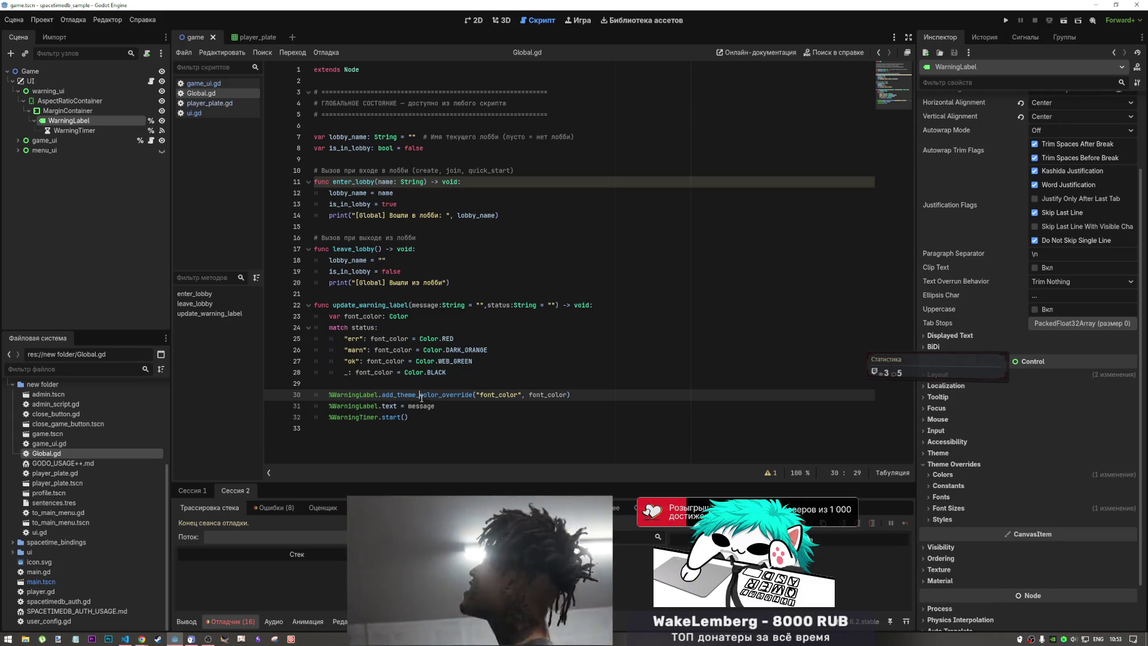
{"action": "double_click", "coordinate": [425, 395]}
{"action": "key", "text": "ctrl+c"}
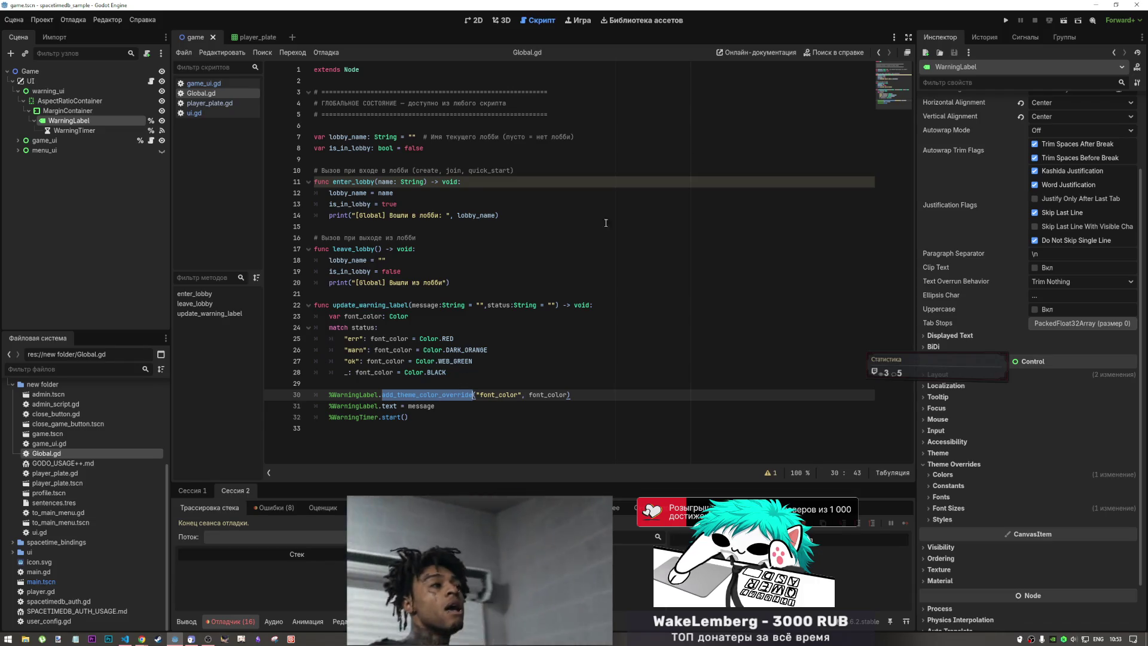
- Search the help for add_theme_color_override, then open the Control class docs at that method
{"action": "left_click", "coordinate": [816, 55]}
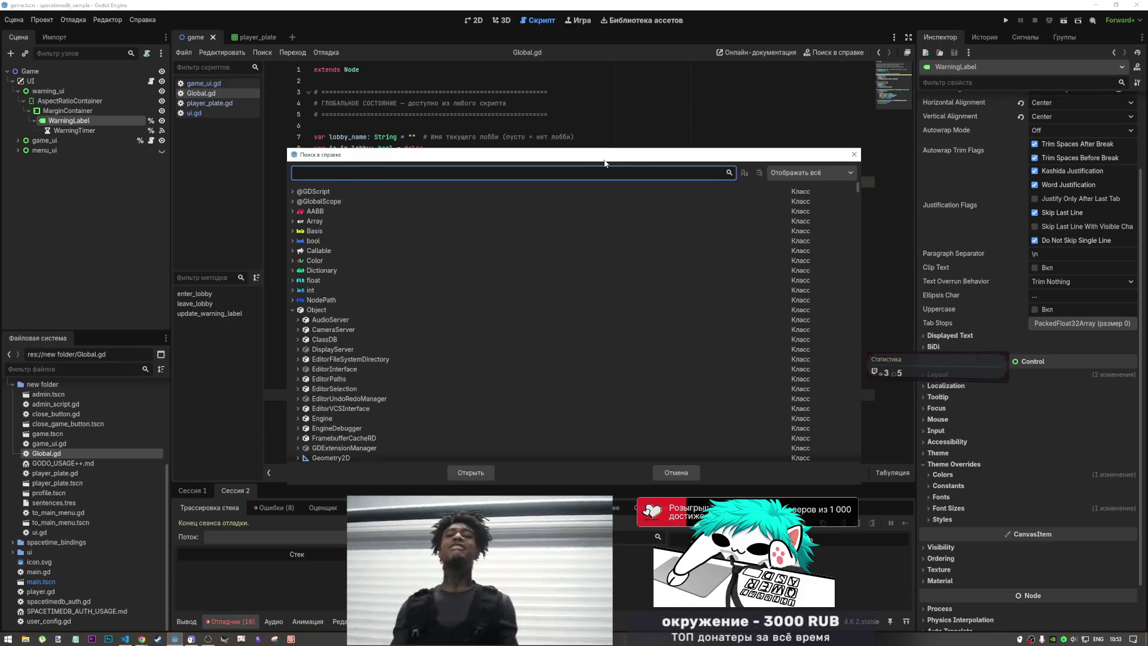
{"action": "key", "text": "ctrl+v"}
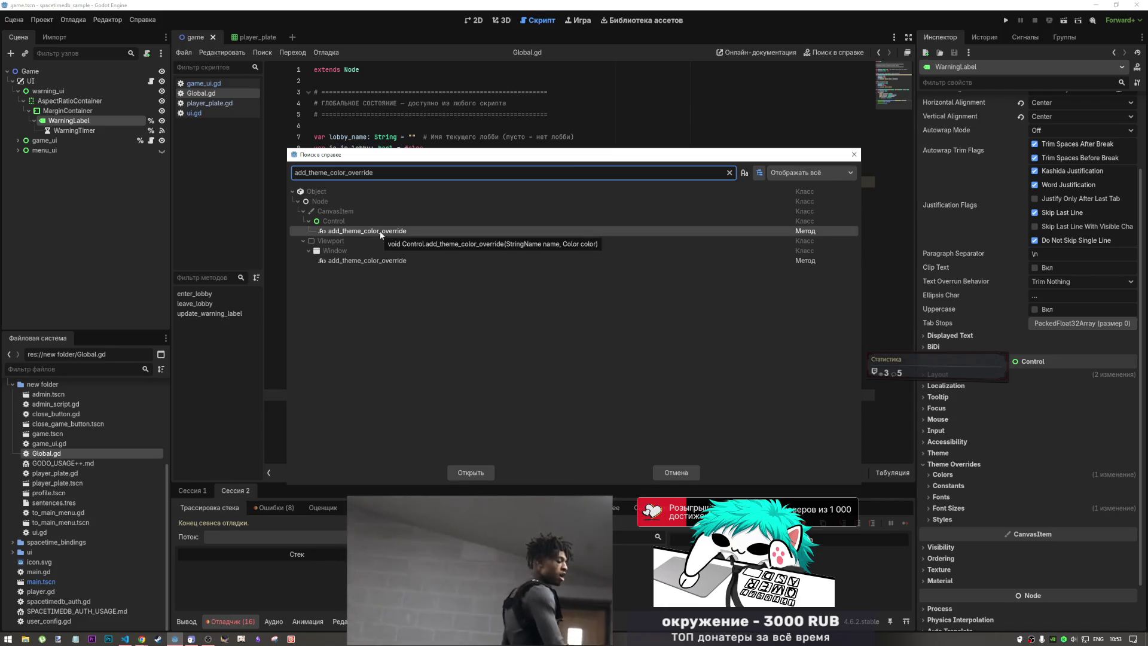
{"action": "key", "text": "Escape"}
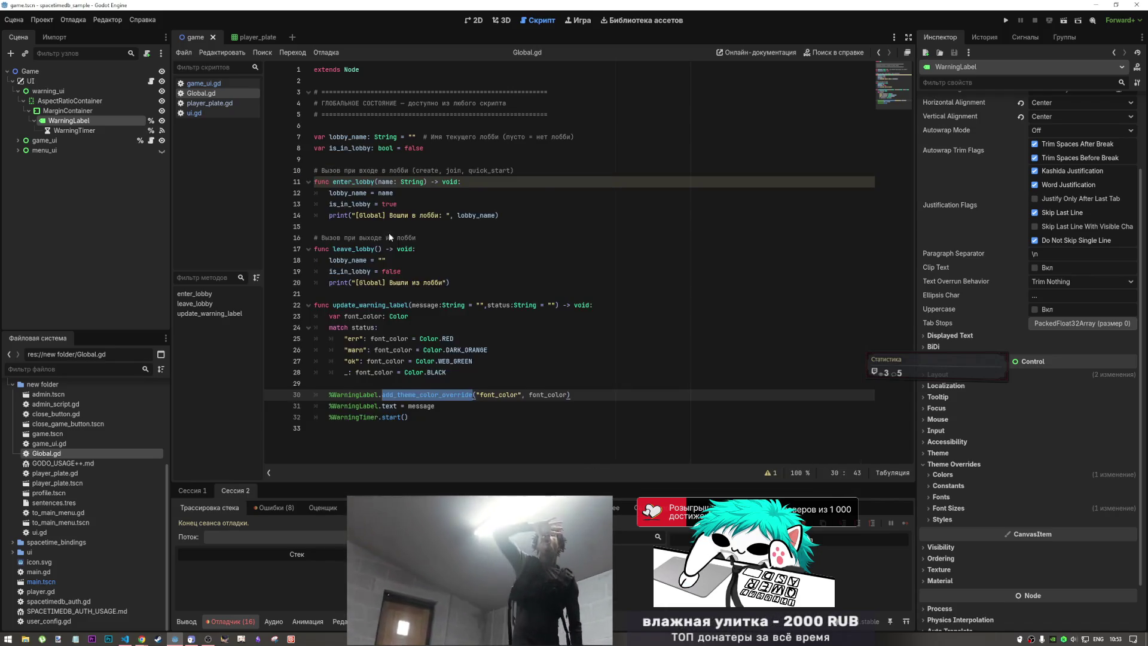
{"action": "key", "text": "alt+F1"}
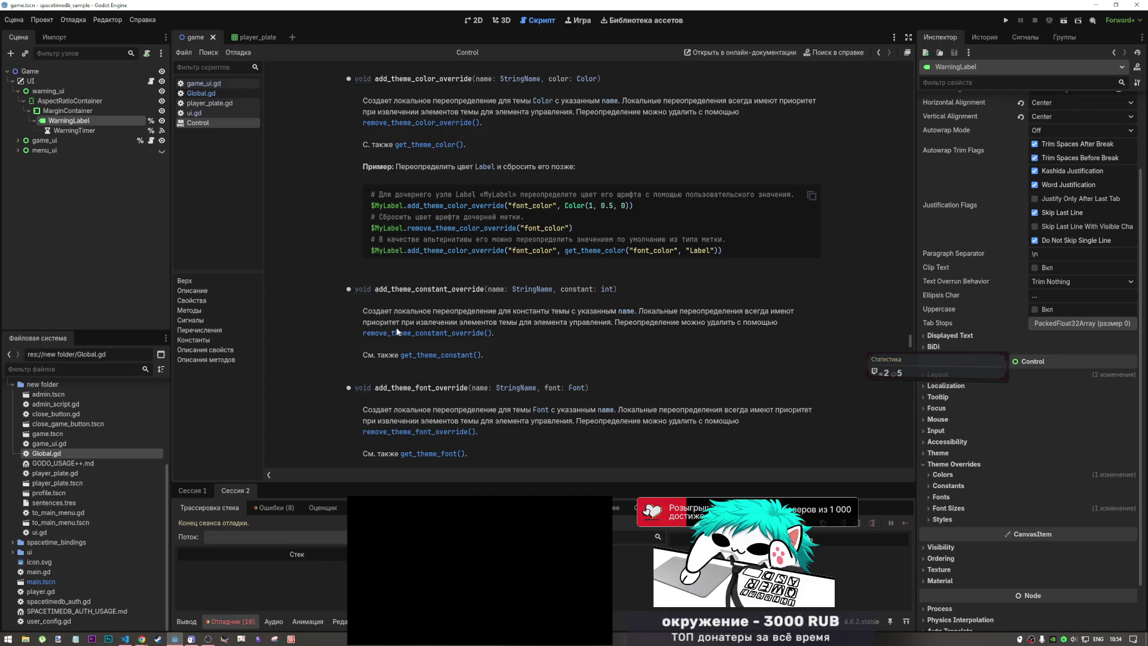
- Restore the full YouTube video page and scroll through its comments
{"action": "mouse_move", "coordinate": [561, 568]}
{"action": "left_click", "coordinate": [584, 509]}
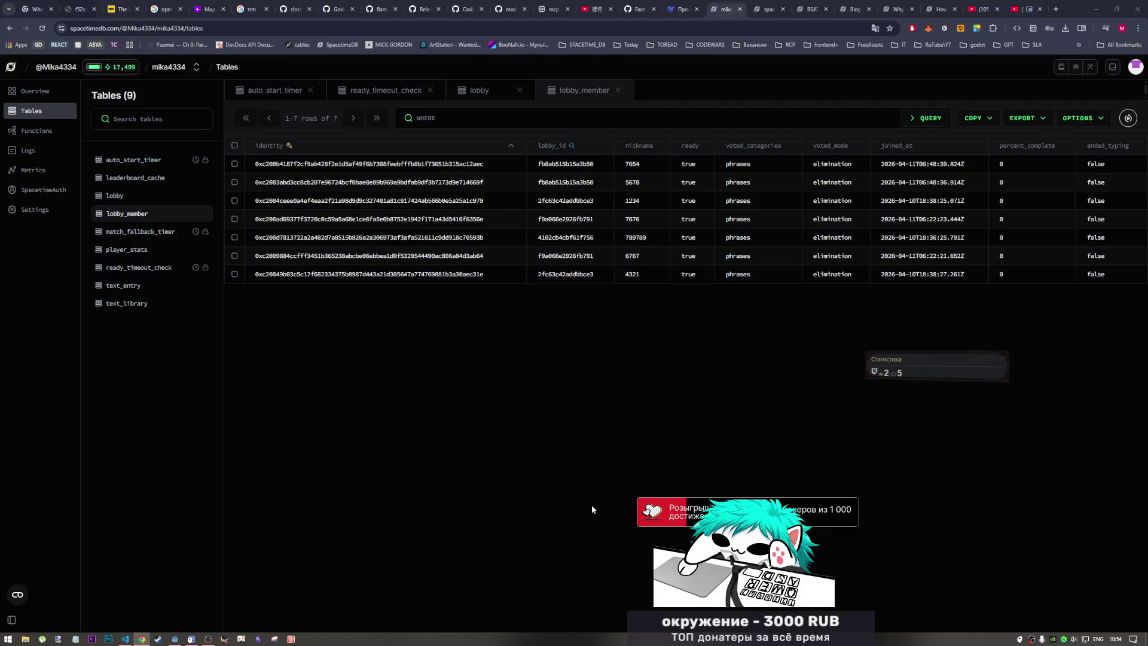
{"action": "scroll", "coordinate": [977, 479], "scroll_direction": "down", "scroll_amount": 5}
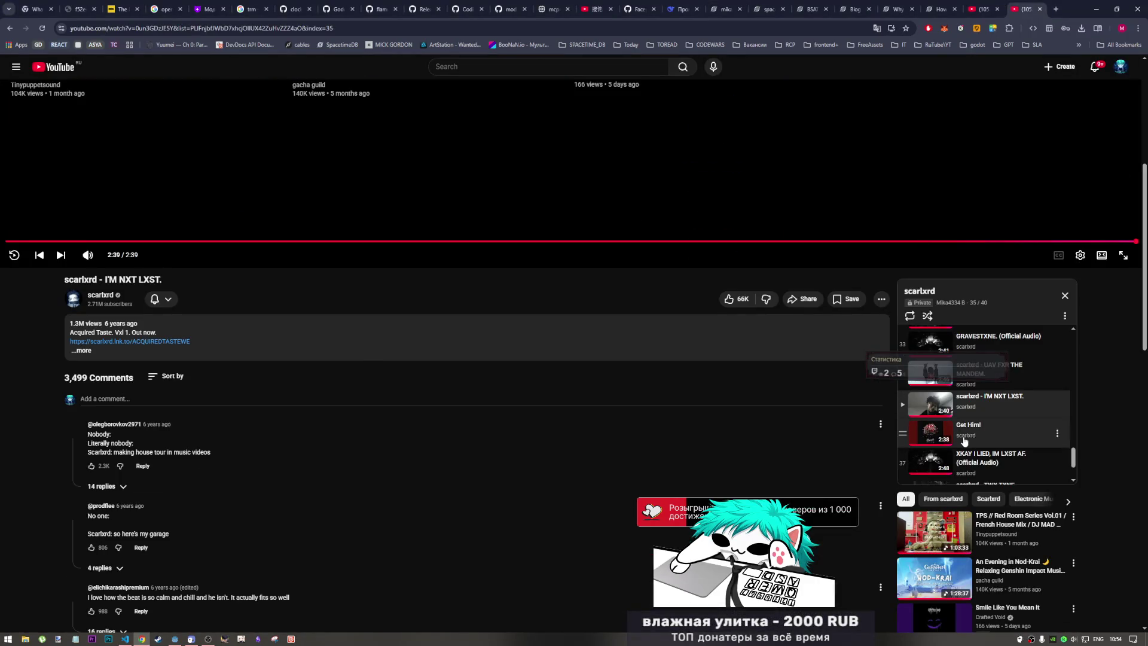
{"action": "scroll", "coordinate": [948, 418], "scroll_direction": "down", "scroll_amount": 2}
{"action": "scroll", "coordinate": [738, 440], "scroll_direction": "up", "scroll_amount": 5}
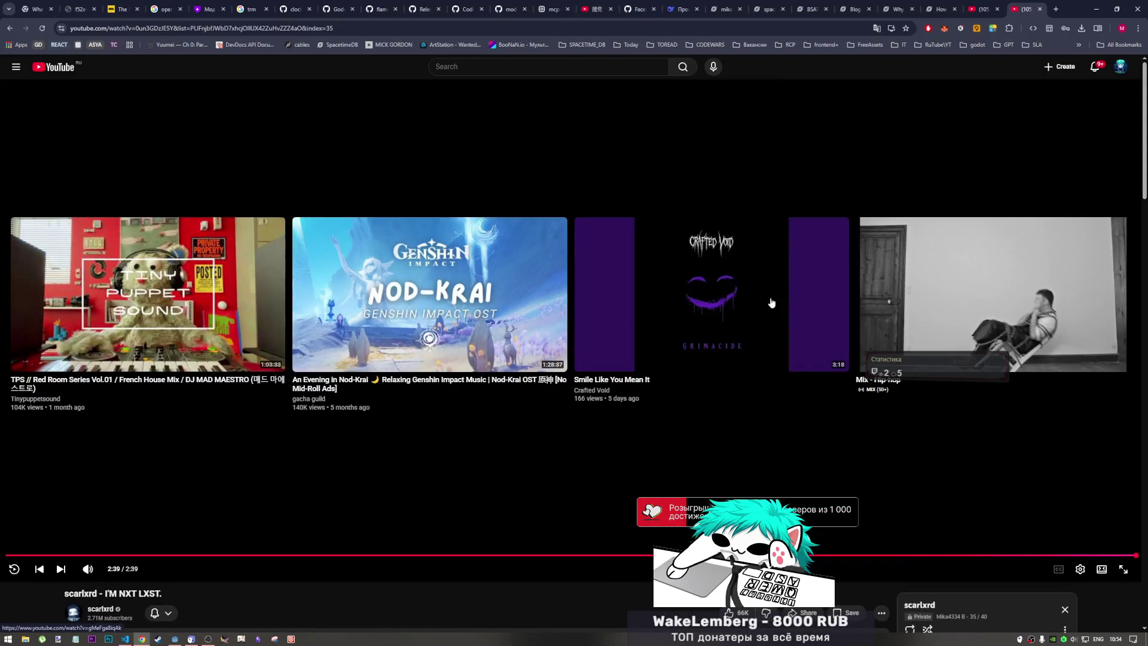
{"action": "left_click", "coordinate": [468, 72]}
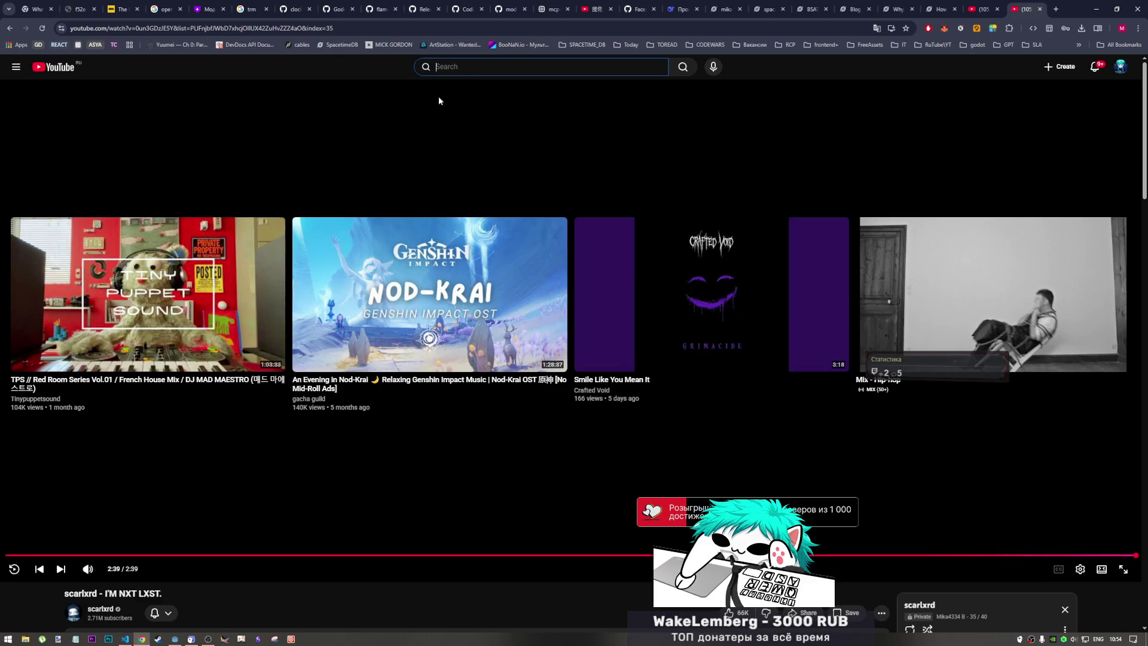
{"action": "scroll", "coordinate": [464, 341], "scroll_direction": "down", "scroll_amount": 8}
{"action": "scroll", "coordinate": [464, 350], "scroll_direction": "down", "scroll_amount": 4}
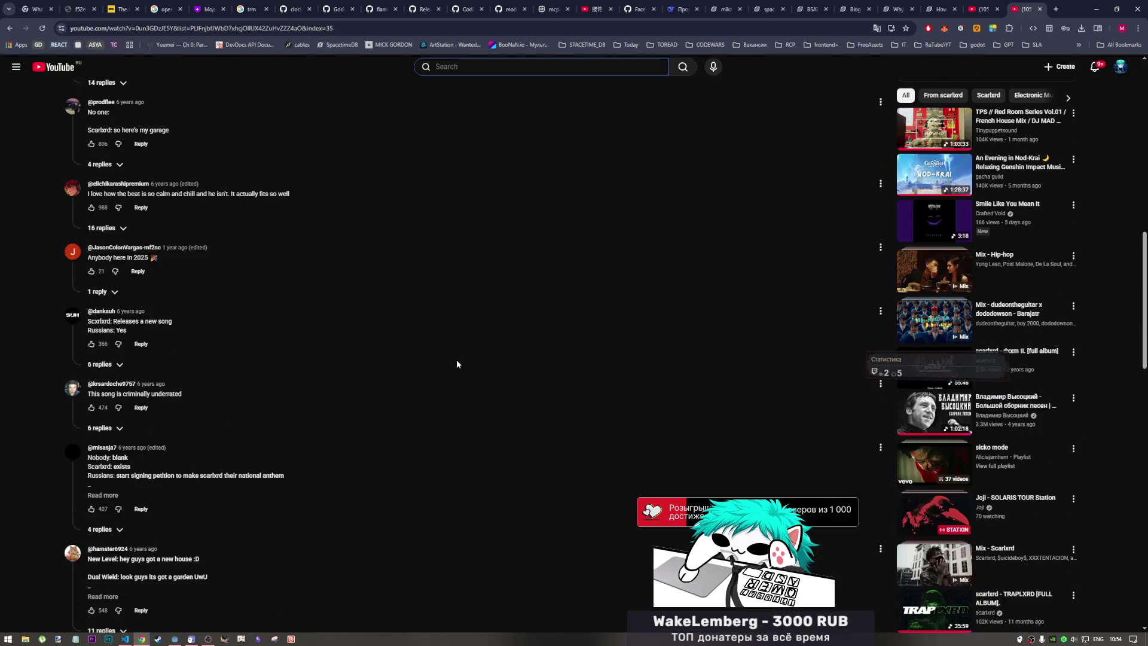
{"action": "scroll", "coordinate": [454, 361], "scroll_direction": "down", "scroll_amount": 8}
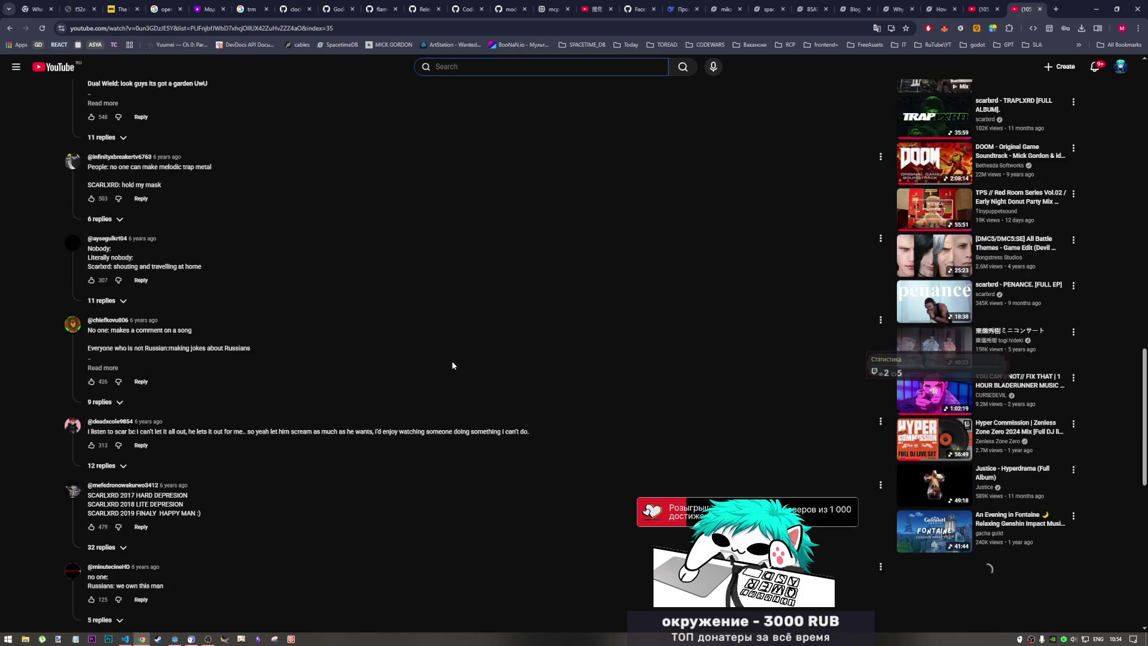
{"action": "scroll", "coordinate": [450, 360], "scroll_direction": "up", "scroll_amount": 2}
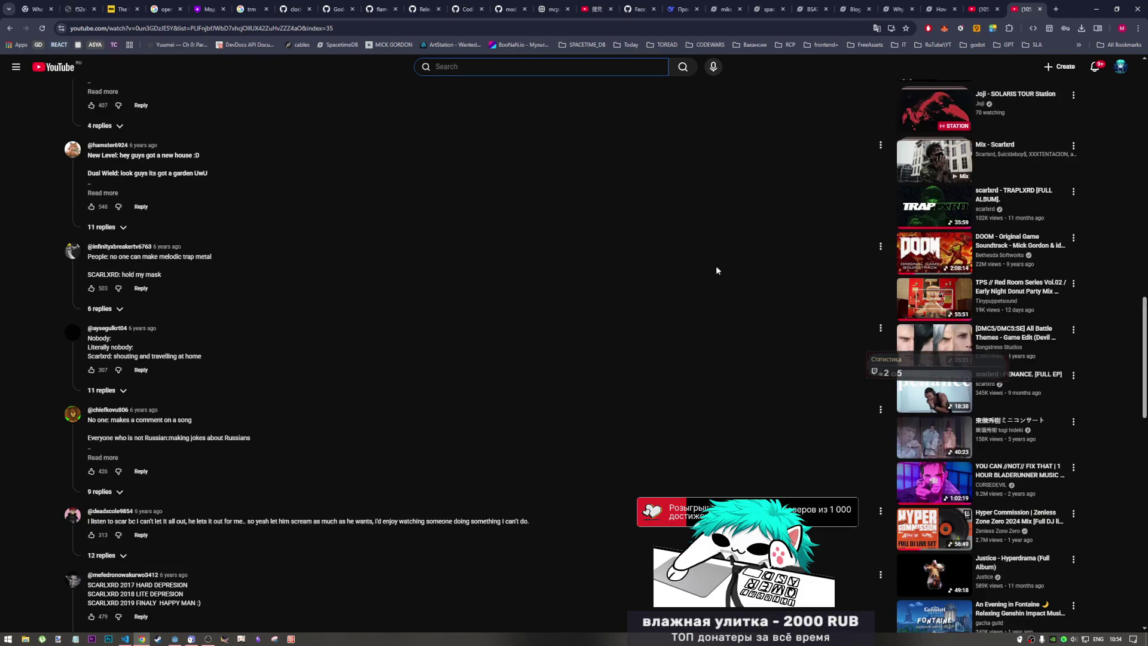
{"action": "scroll", "coordinate": [667, 298], "scroll_direction": "down", "scroll_amount": 6}
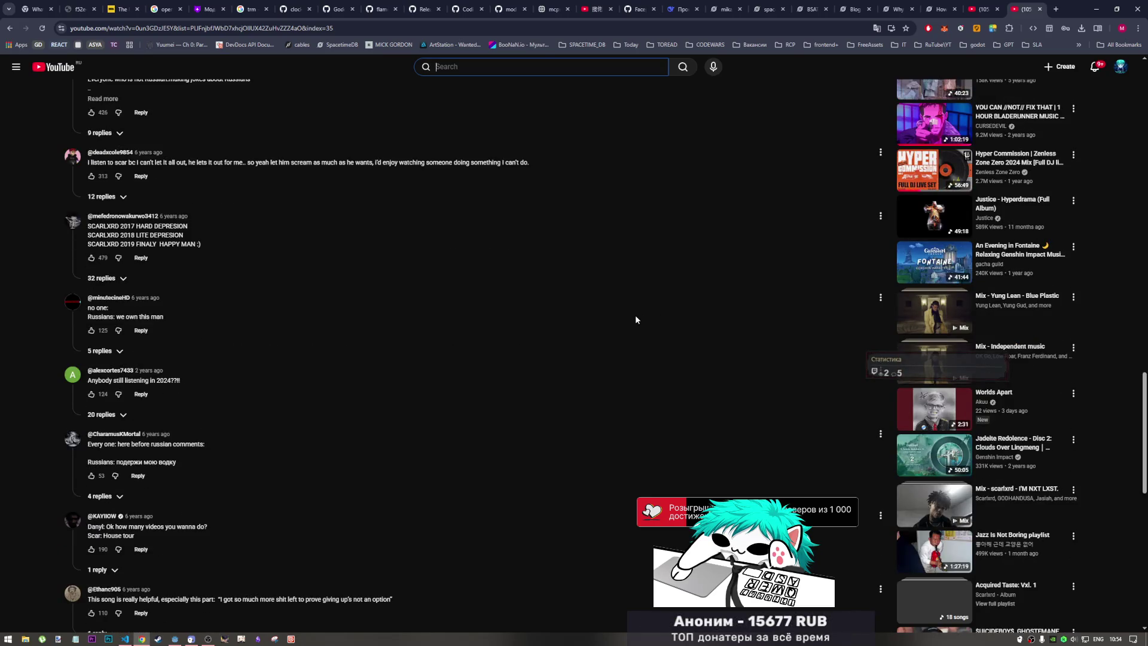
{"action": "scroll", "coordinate": [622, 332], "scroll_direction": "down", "scroll_amount": 7}
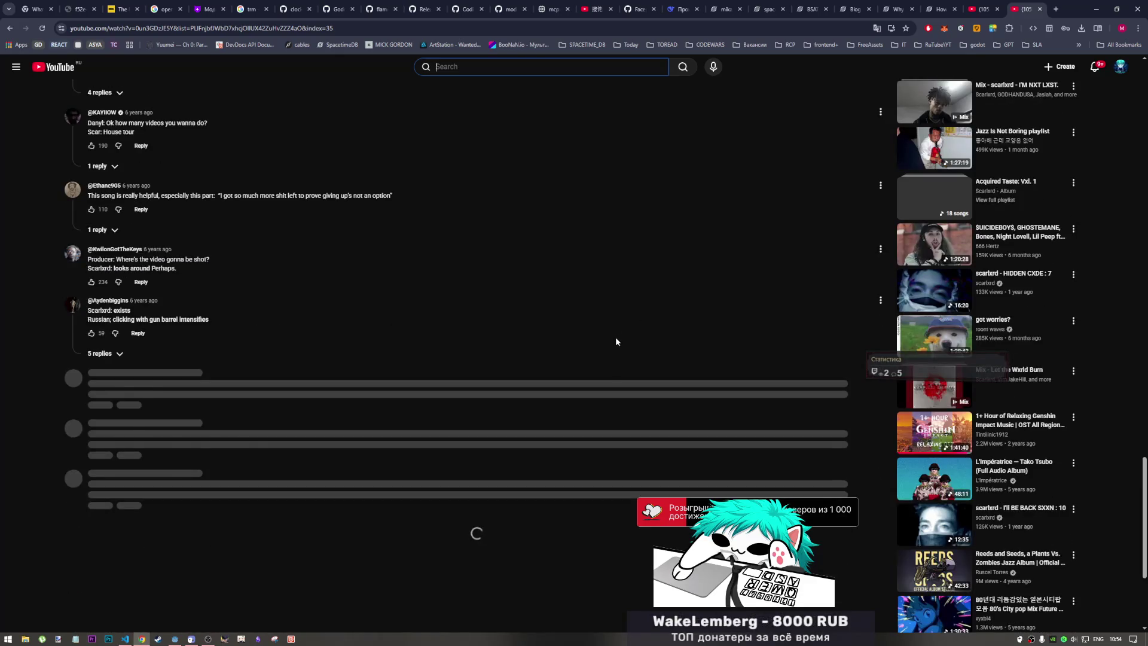
{"action": "scroll", "coordinate": [610, 346], "scroll_direction": "down", "scroll_amount": 3}
{"action": "scroll", "coordinate": [606, 350], "scroll_direction": "down", "scroll_amount": 3}
{"action": "scroll", "coordinate": [604, 353], "scroll_direction": "down", "scroll_amount": 5}
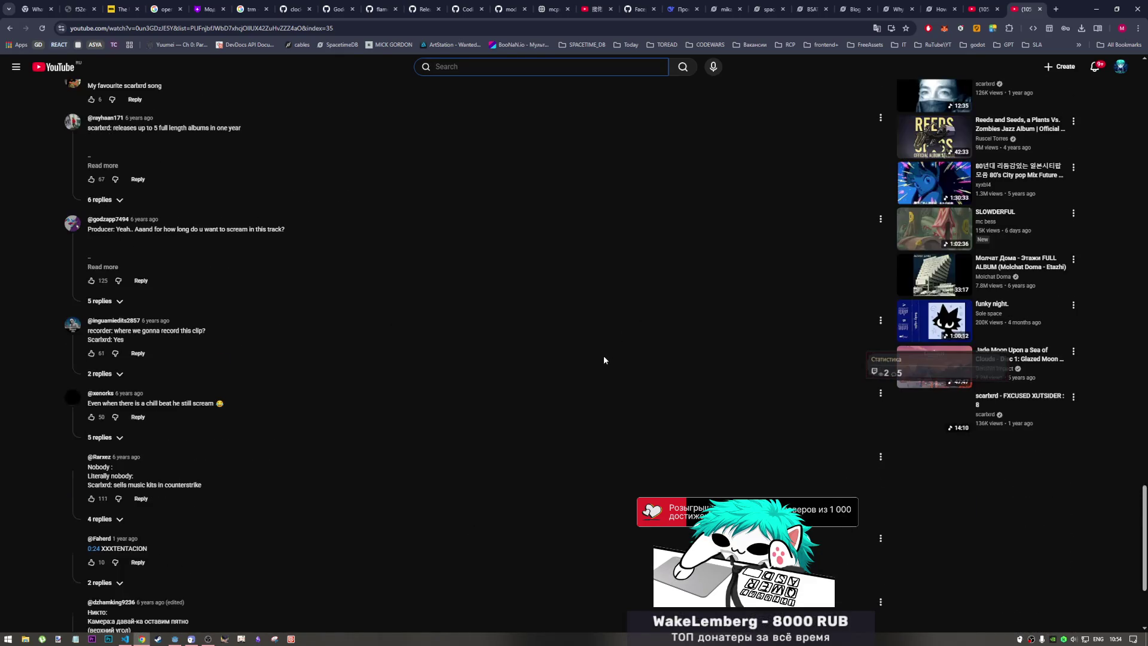
{"action": "scroll", "coordinate": [602, 356], "scroll_direction": "down", "scroll_amount": 4}
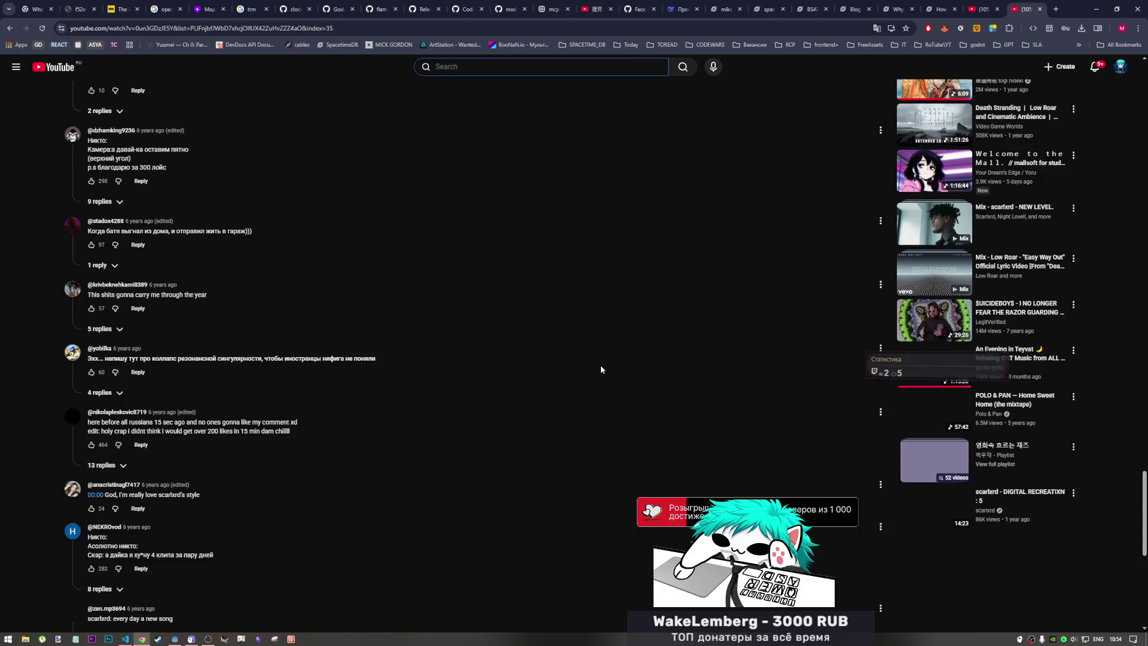
{"action": "scroll", "coordinate": [600, 369], "scroll_direction": "down", "scroll_amount": 3}
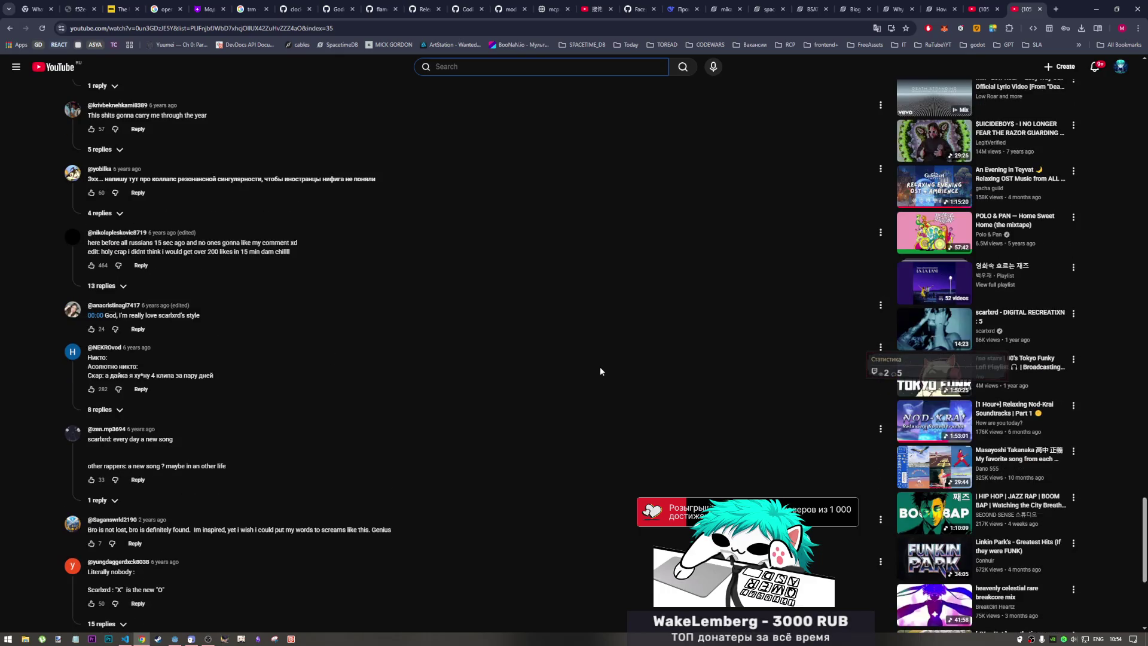
{"action": "scroll", "coordinate": [600, 369], "scroll_direction": "down", "scroll_amount": 8}
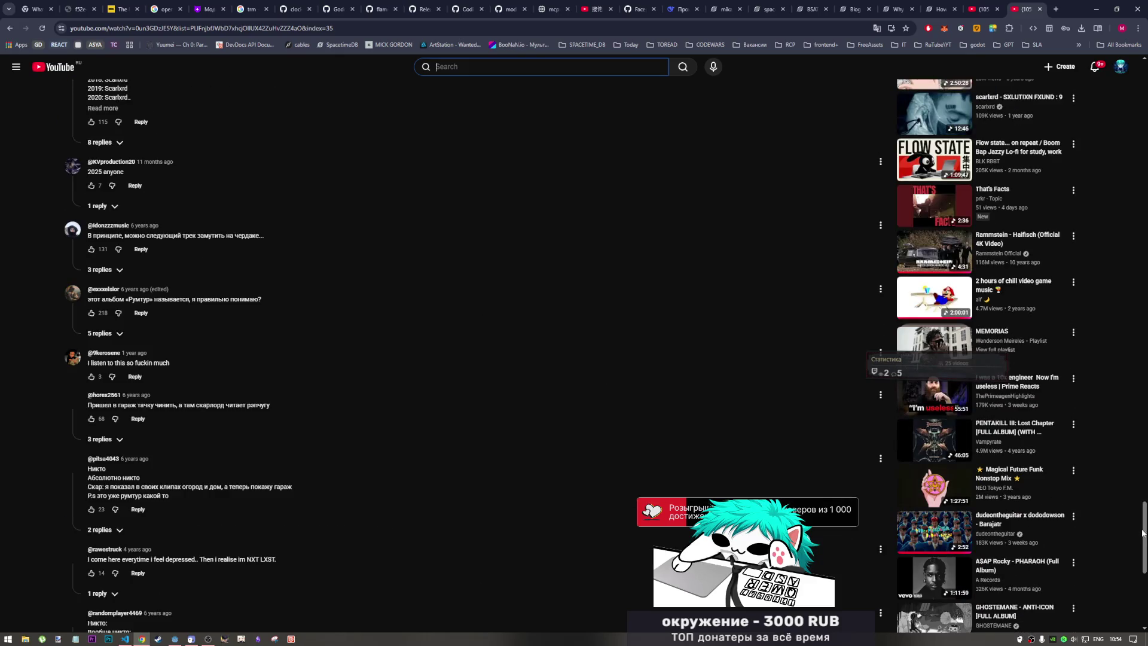
{"action": "scroll", "coordinate": [1142, 545], "scroll_direction": "down", "scroll_amount": 6}
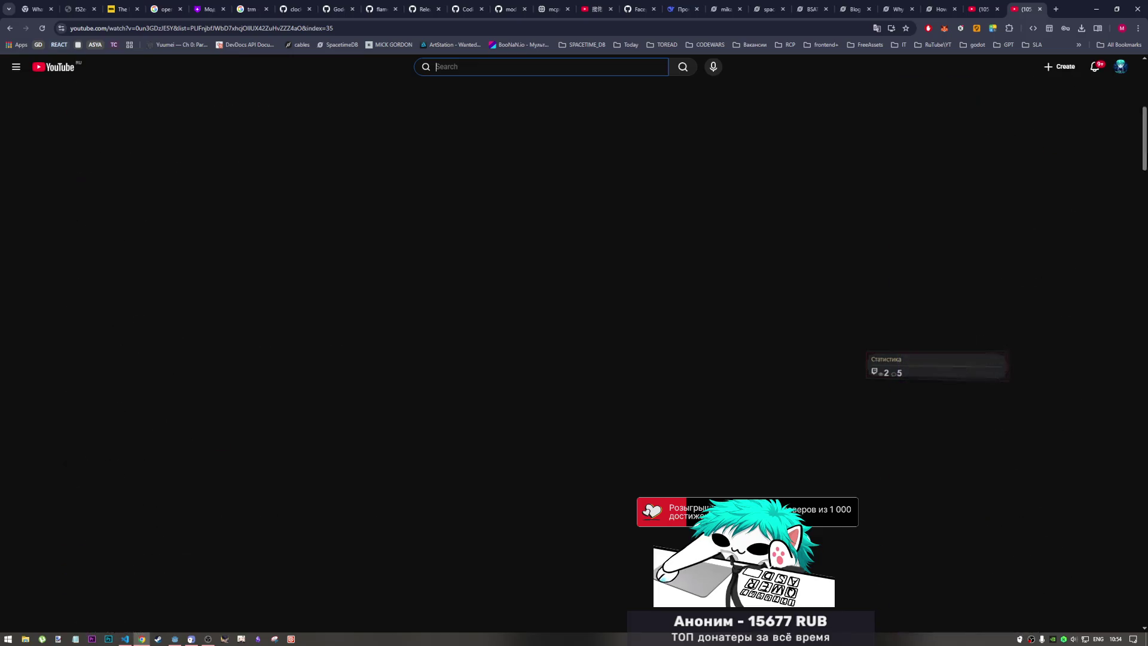
{"action": "key", "text": "Home"}
{"action": "scroll", "coordinate": [892, 281], "scroll_direction": "up", "scroll_amount": 4}
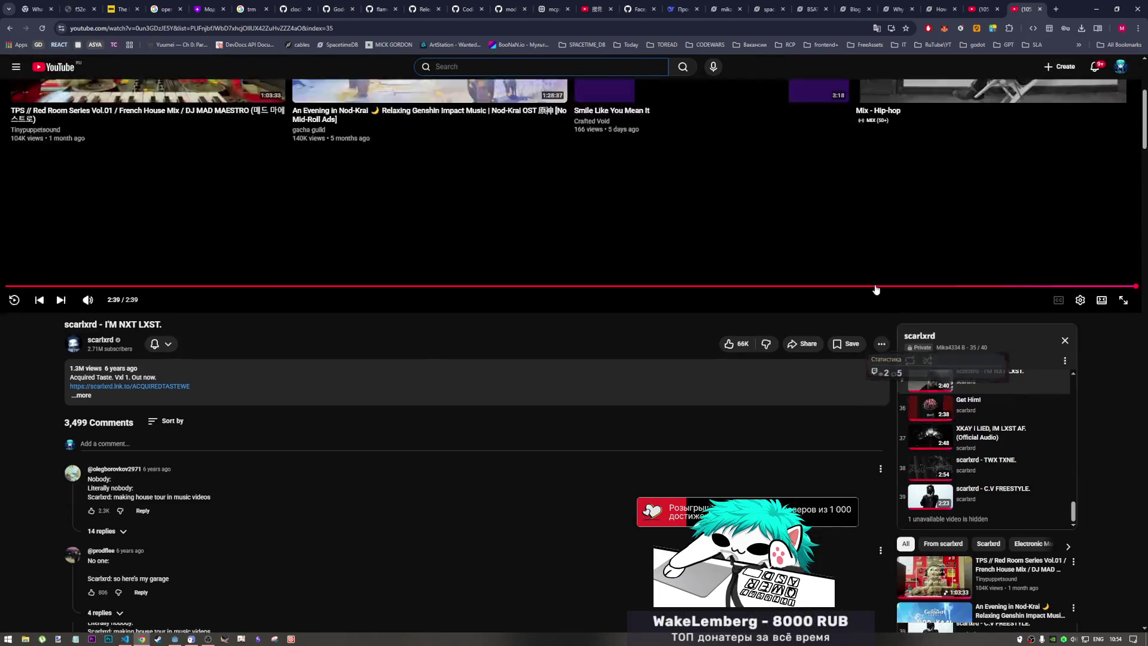
- From YouTube Home's playlists, play the yanglean playlist starting with Yung Lean - Kyoto
{"action": "left_click", "coordinate": [57, 84]}
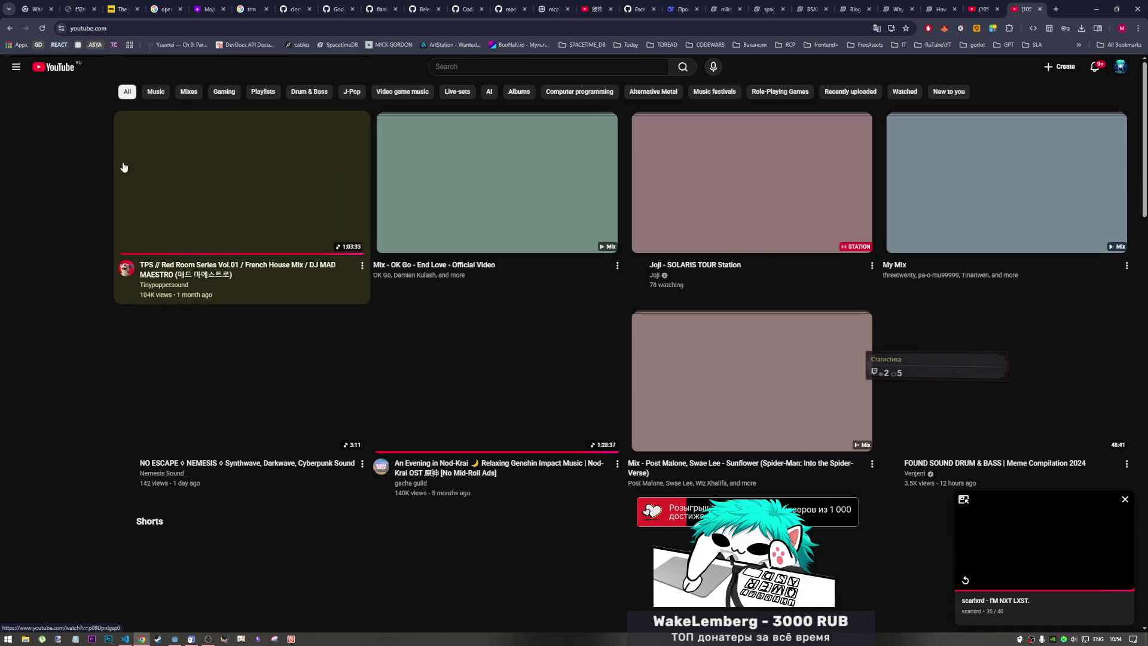
{"action": "scroll", "coordinate": [561, 388], "scroll_direction": "down", "scroll_amount": 3}
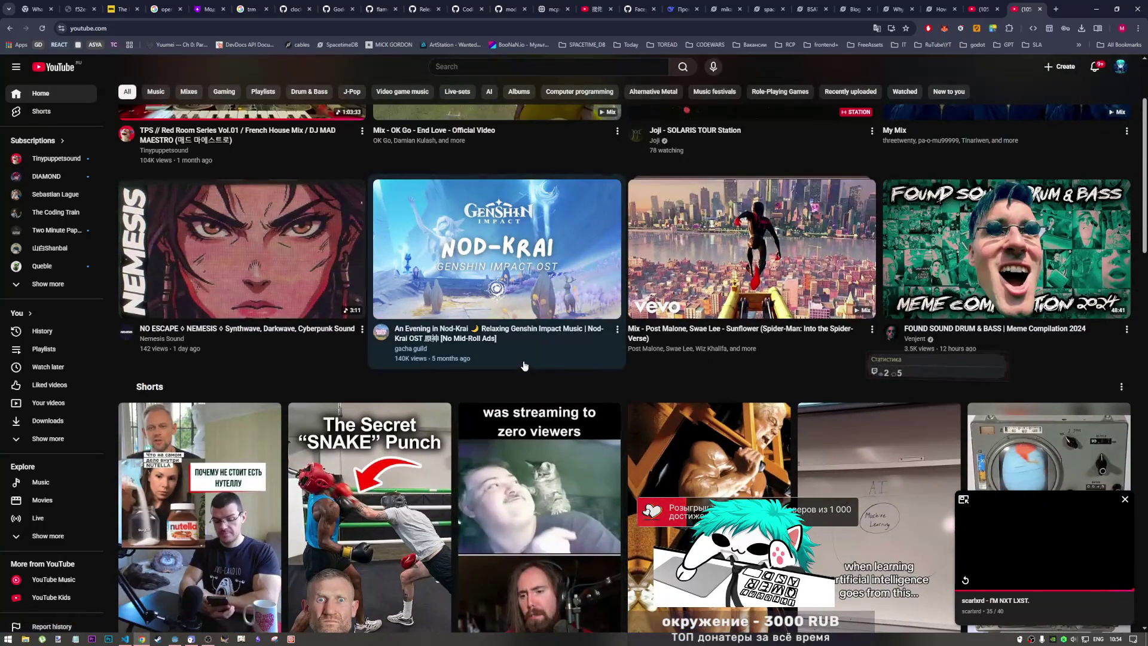
{"action": "scroll", "coordinate": [524, 365], "scroll_direction": "down", "scroll_amount": 3}
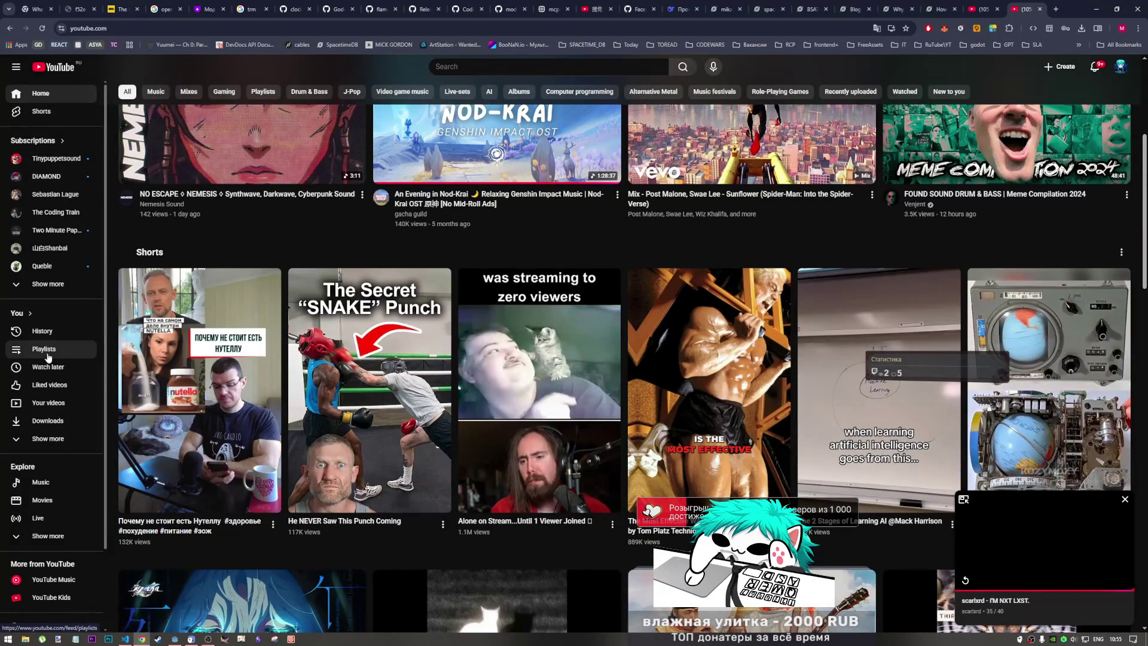
{"action": "left_click", "coordinate": [81, 349]}
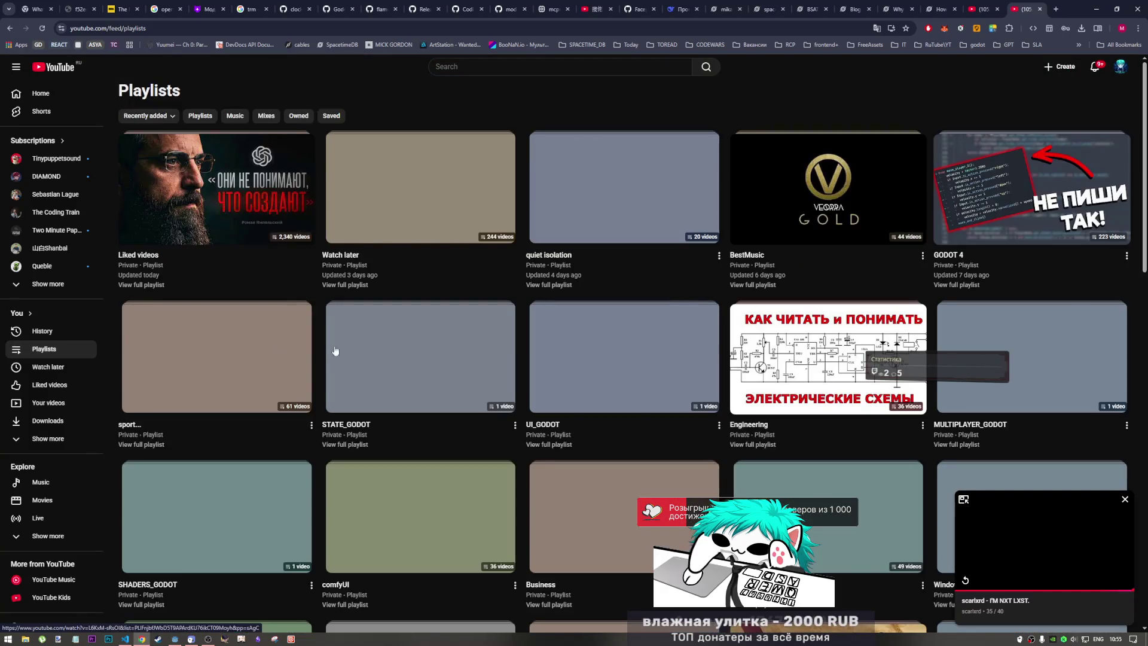
{"action": "scroll", "coordinate": [693, 363], "scroll_direction": "down", "scroll_amount": 3}
{"action": "scroll", "coordinate": [693, 364], "scroll_direction": "down", "scroll_amount": 2}
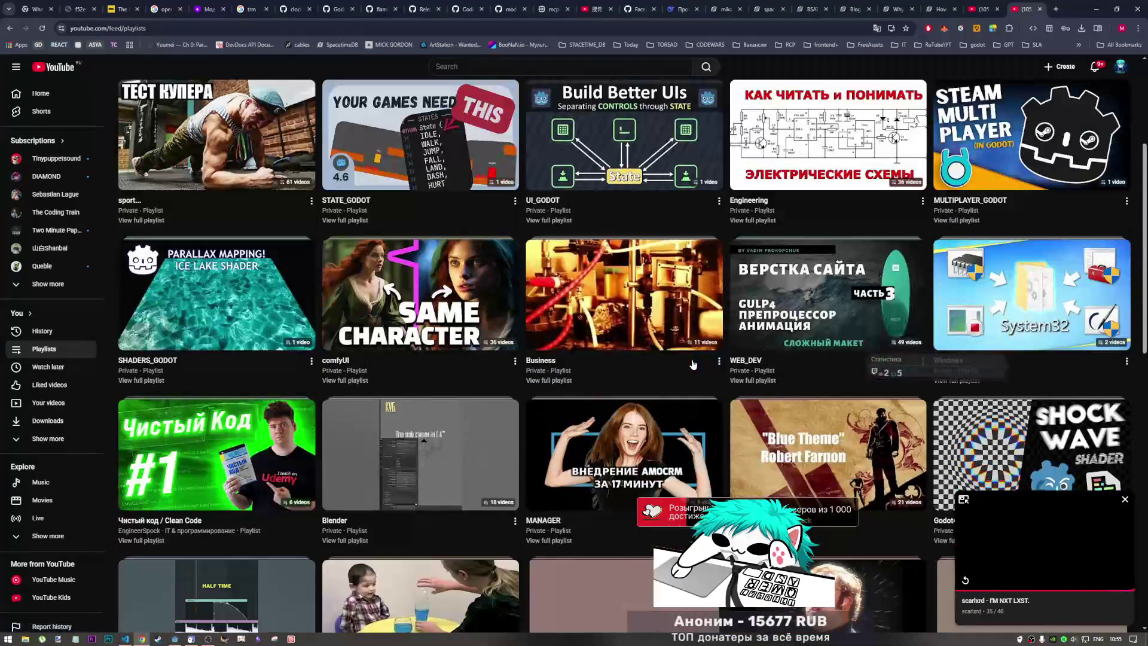
{"action": "scroll", "coordinate": [555, 364], "scroll_direction": "down", "scroll_amount": 6}
{"action": "scroll", "coordinate": [568, 396], "scroll_direction": "down", "scroll_amount": 5}
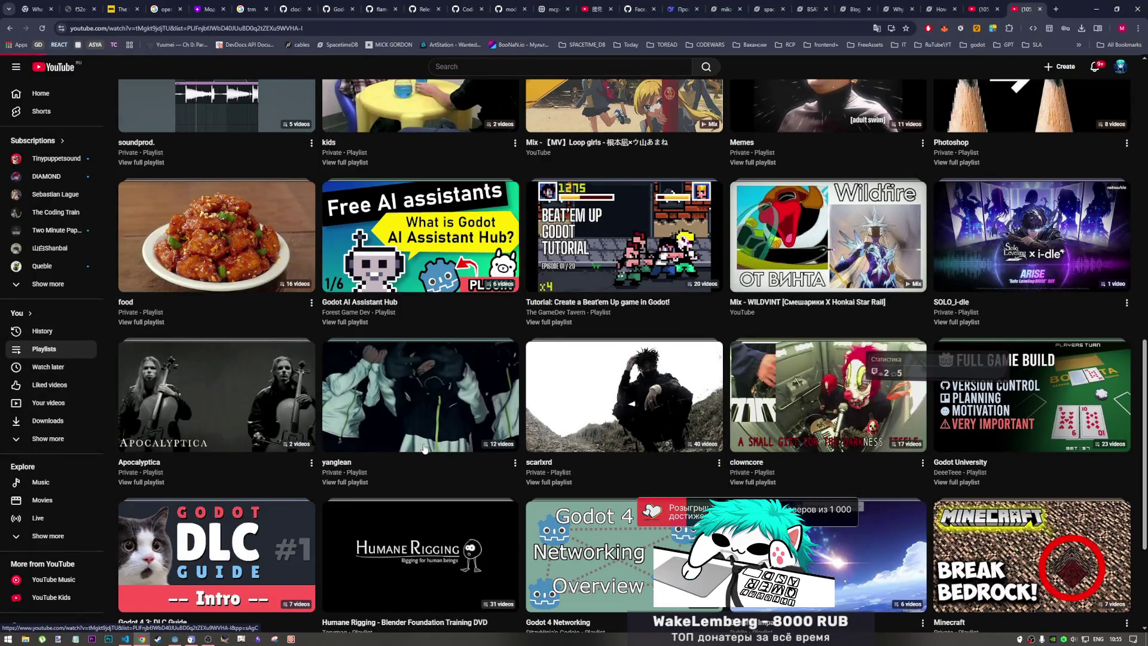
{"action": "left_click", "coordinate": [423, 438]}
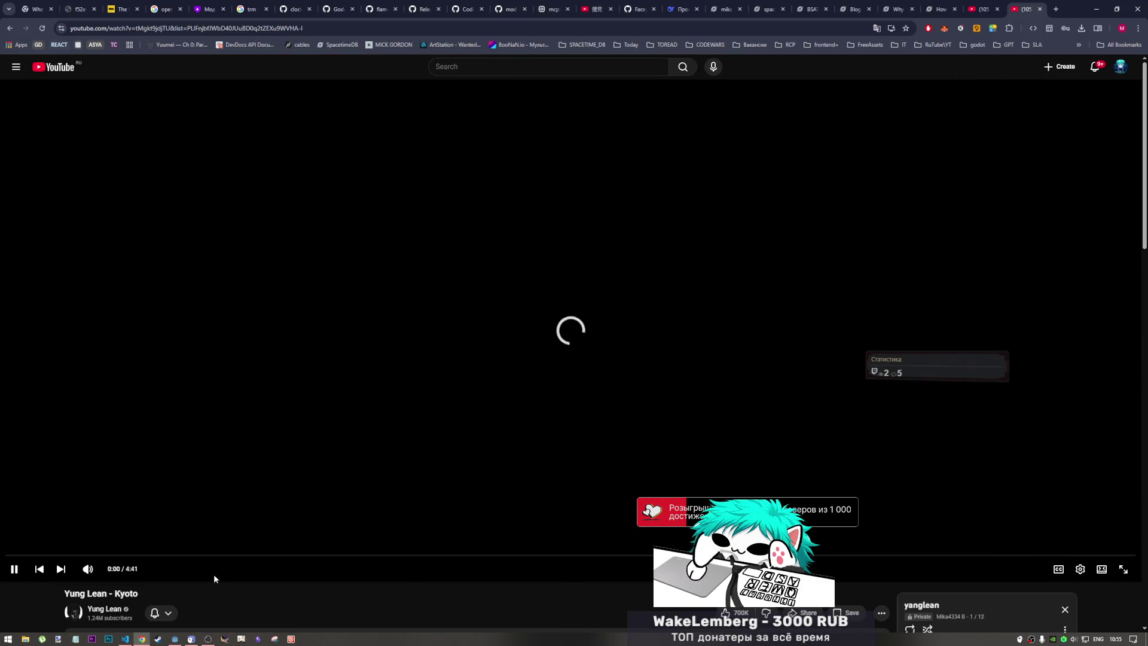
- Scroll the playing playlist page, then switch back to the Godot editor
{"action": "scroll", "coordinate": [603, 458], "scroll_direction": "down", "scroll_amount": 6}
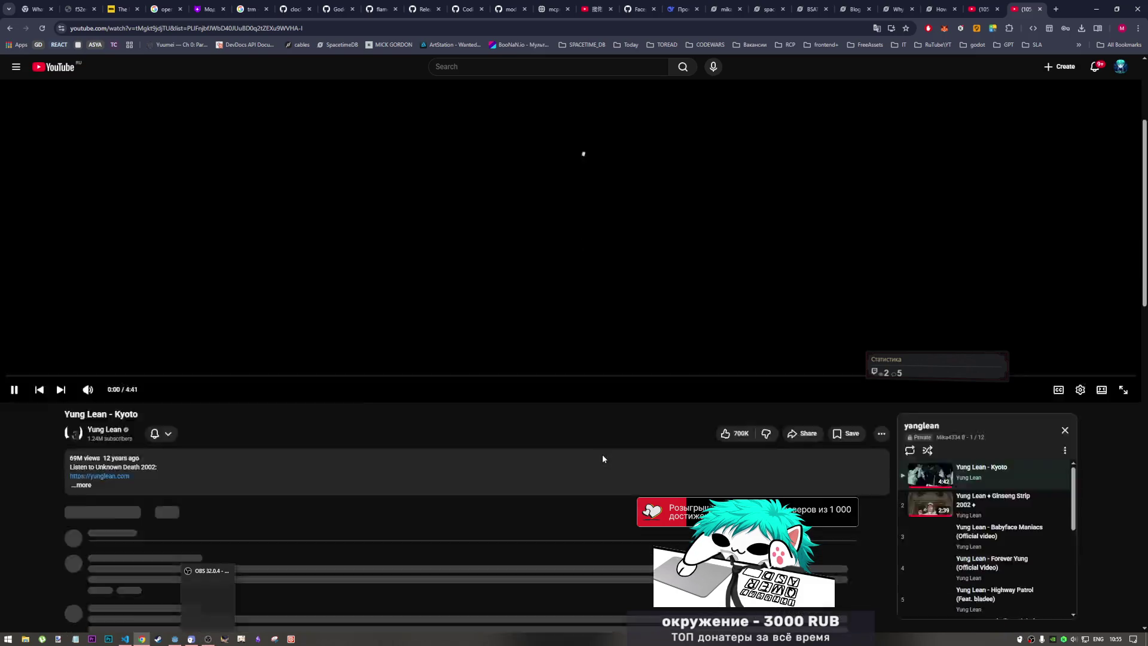
{"action": "scroll", "coordinate": [957, 359], "scroll_direction": "down", "scroll_amount": 5}
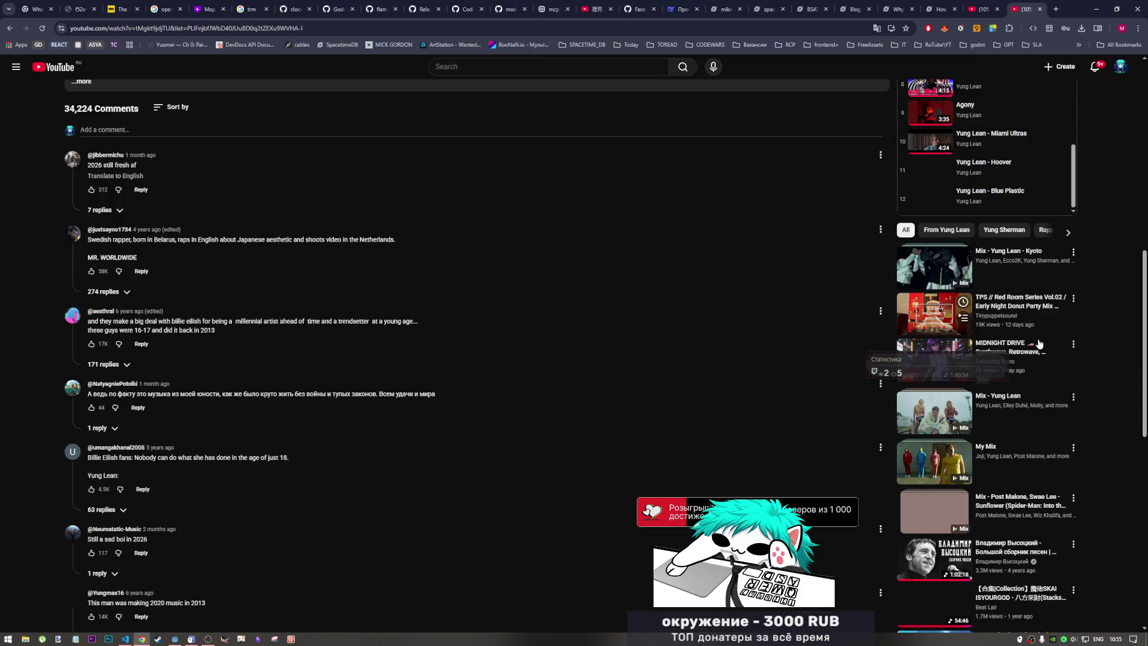
{"action": "scroll", "coordinate": [756, 369], "scroll_direction": "up", "scroll_amount": 4}
{"action": "scroll", "coordinate": [755, 374], "scroll_direction": "down", "scroll_amount": 2}
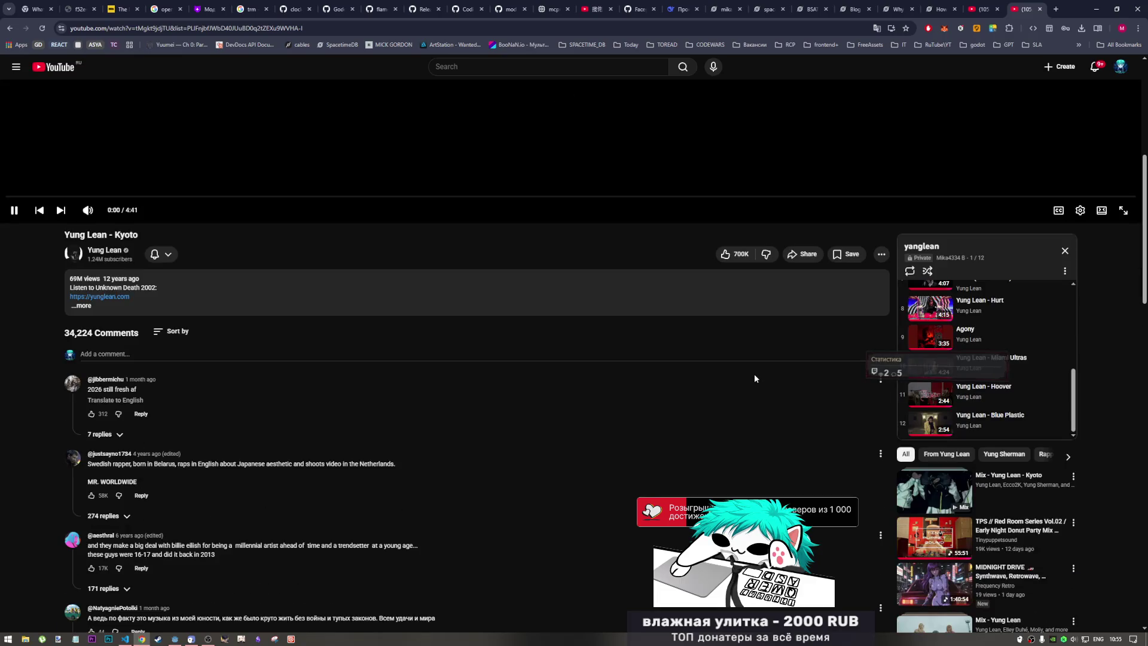
{"action": "scroll", "coordinate": [755, 374], "scroll_direction": "up", "scroll_amount": 5}
{"action": "scroll", "coordinate": [744, 373], "scroll_direction": "down", "scroll_amount": 2}
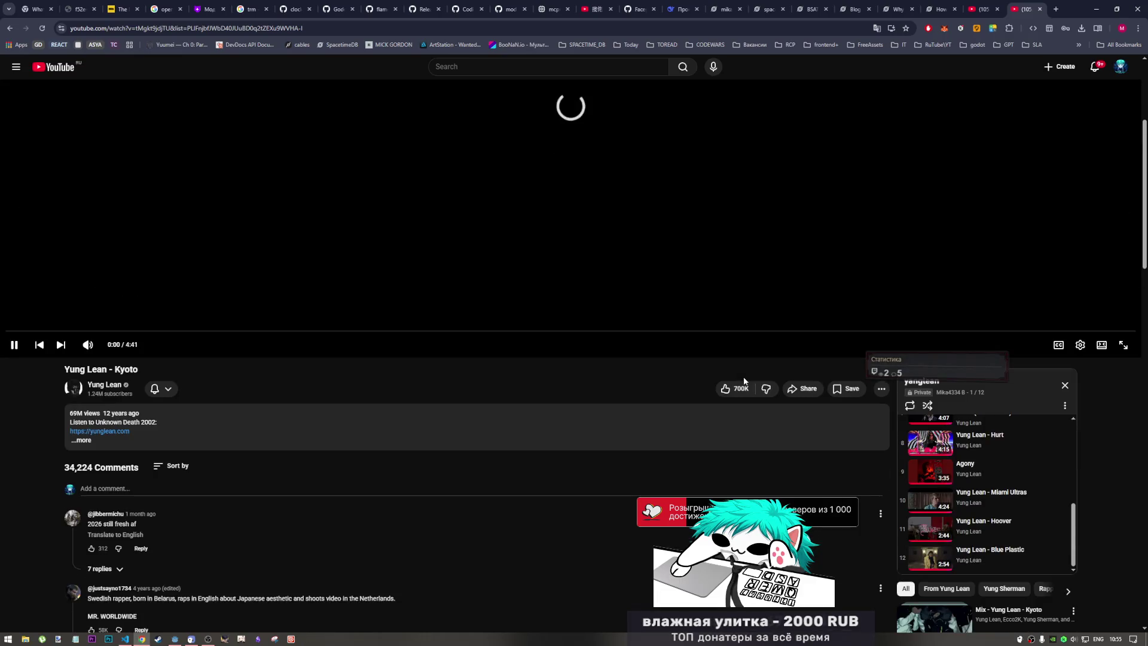
{"action": "scroll", "coordinate": [744, 375], "scroll_direction": "up", "scroll_amount": 4}
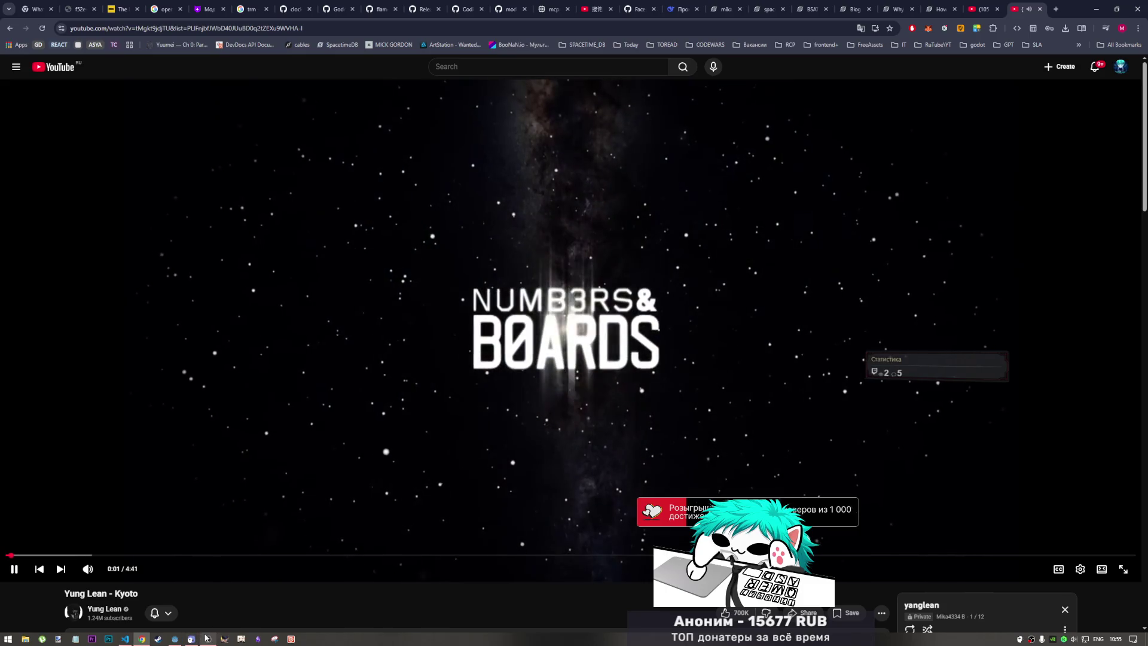
{"action": "mouse_move", "coordinate": [193, 640]}
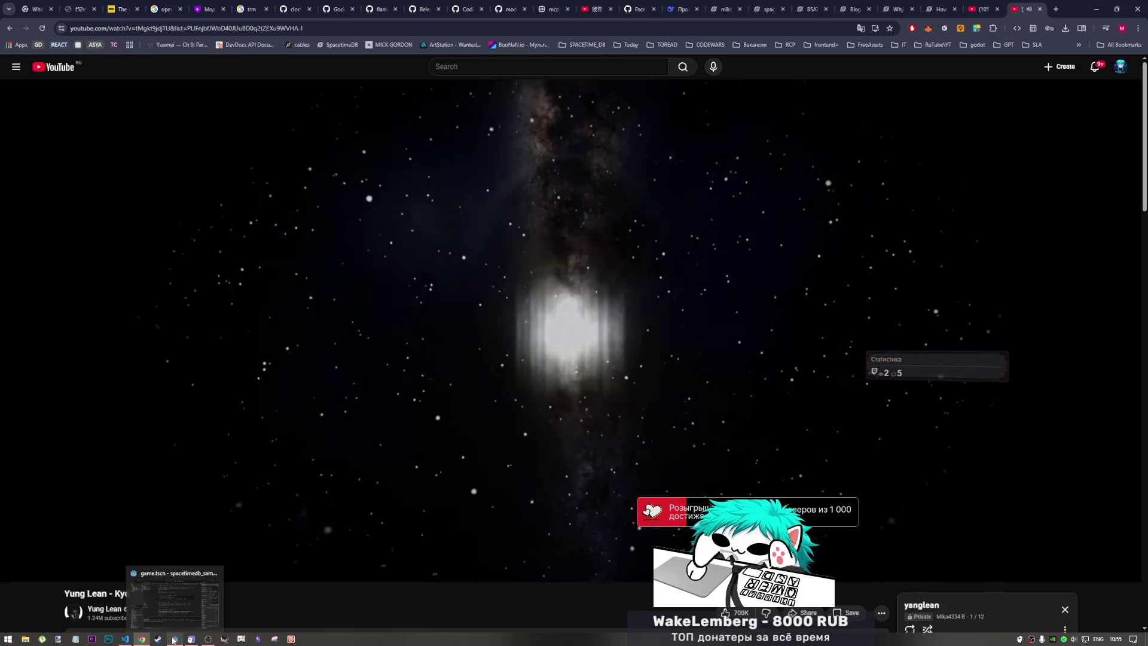
{"action": "left_click", "coordinate": [185, 613]}
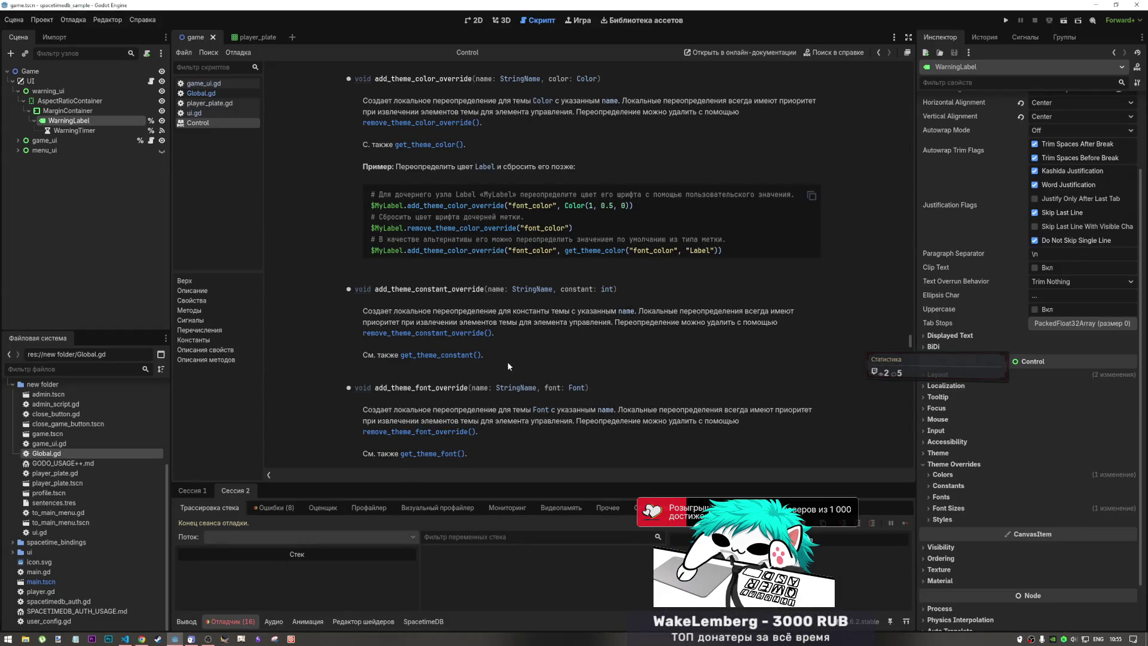
- Relaunch the game after checking the debugger errors, then place the caret above line 30's label code
{"action": "left_click", "coordinate": [268, 510]}
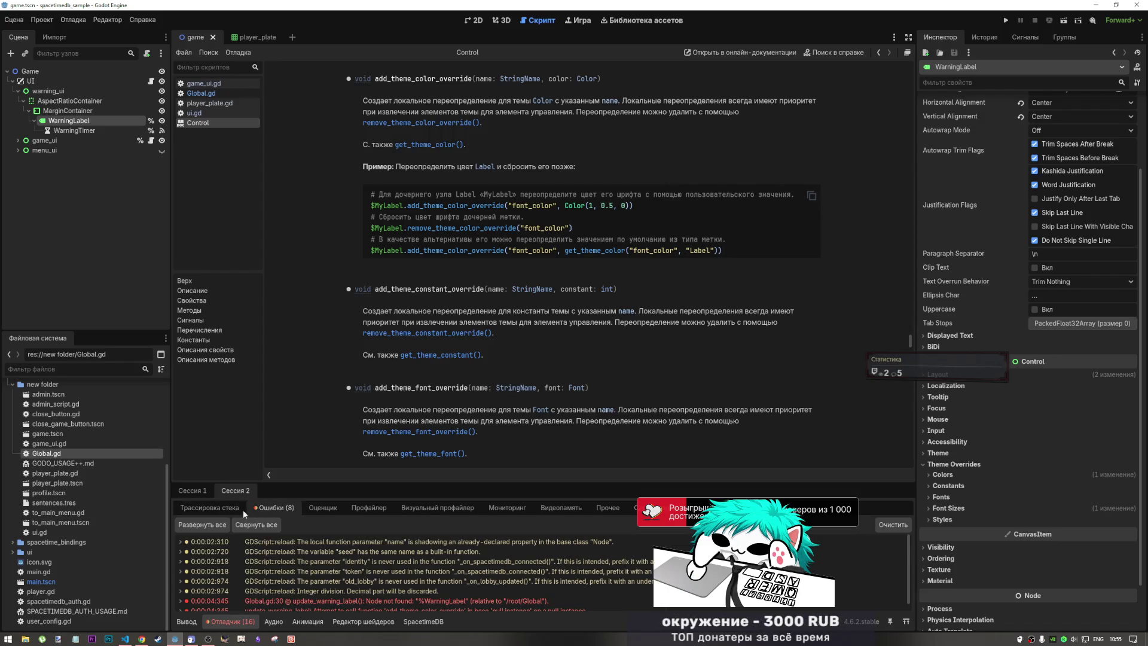
{"action": "left_click", "coordinate": [206, 509]}
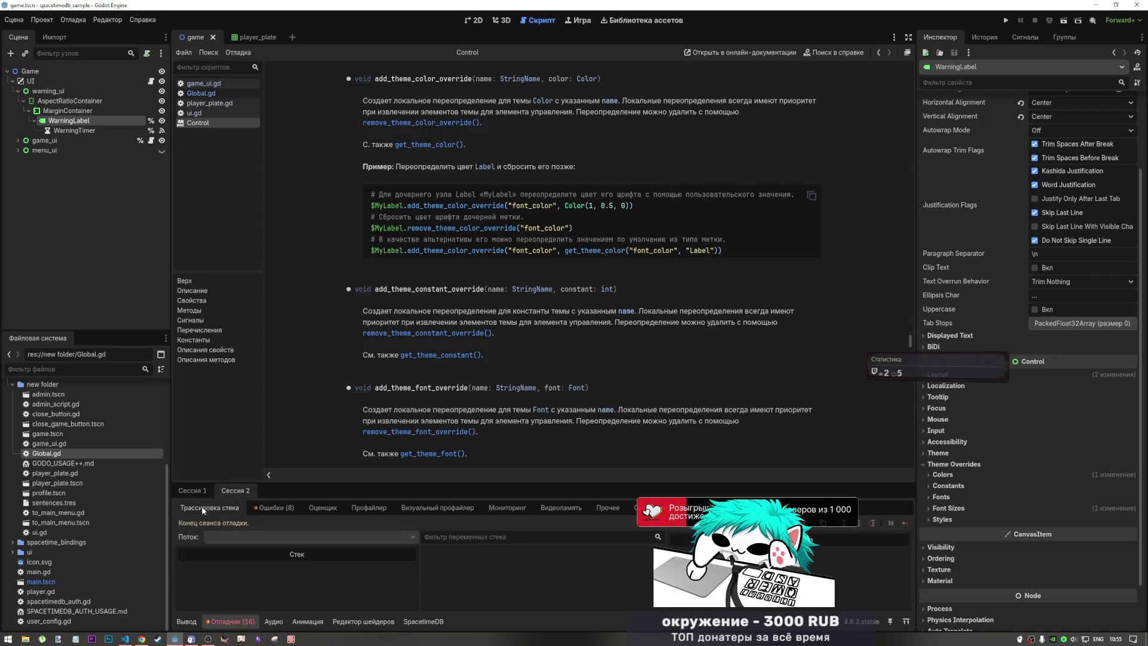
{"action": "left_click", "coordinate": [1064, 22]}
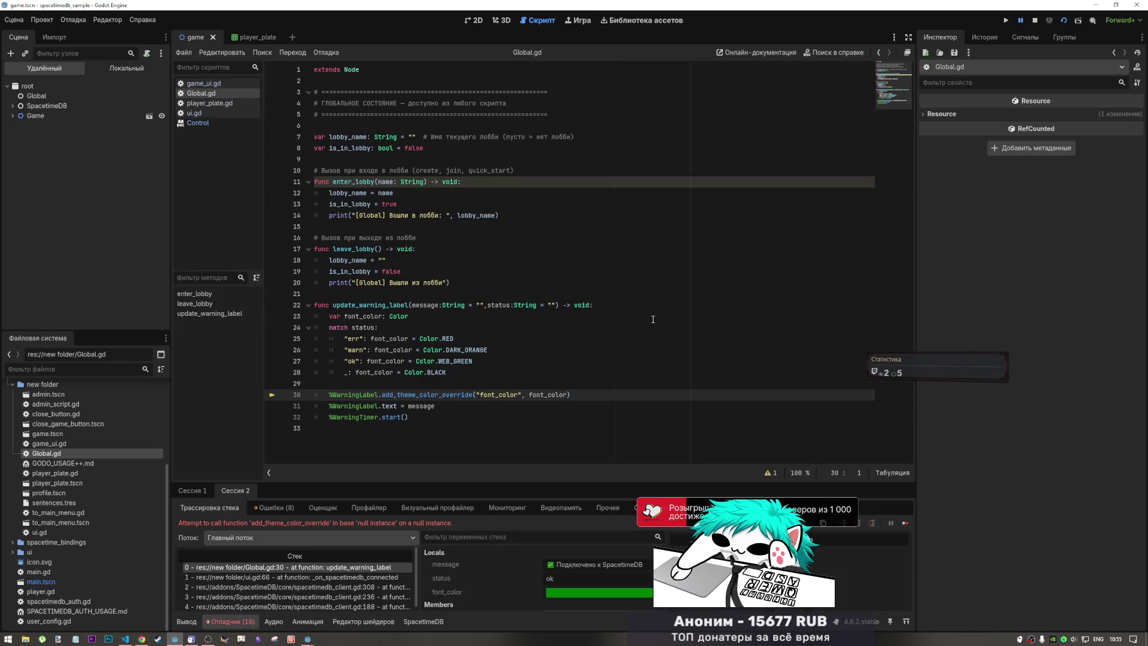
{"action": "left_click", "coordinate": [461, 386]}
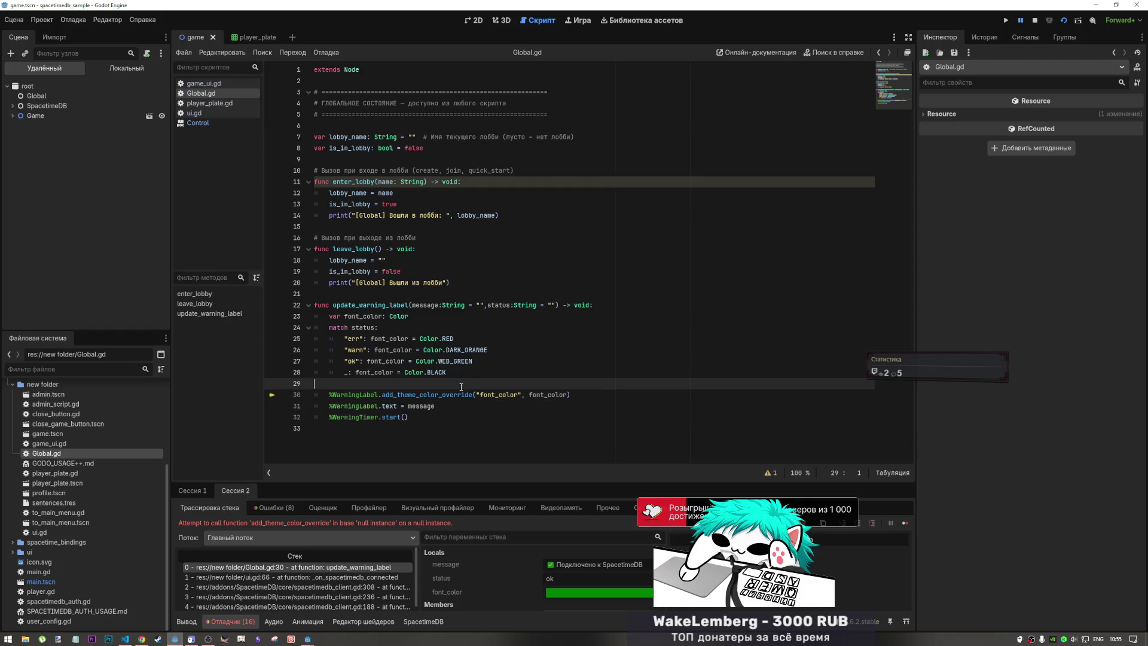
- Add an 'if %WarningLabel:' line above the warning-label code on line 30
{"action": "key", "text": "Return"}
{"action": "type", "text": "if"}
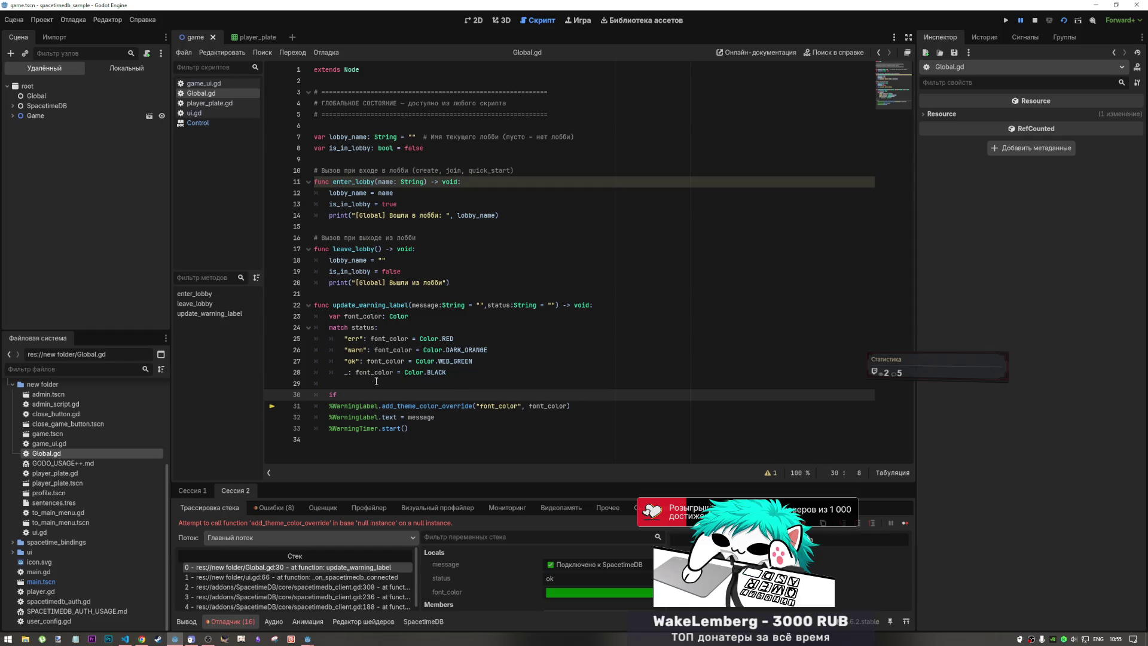
{"action": "double_click", "coordinate": [368, 404]}
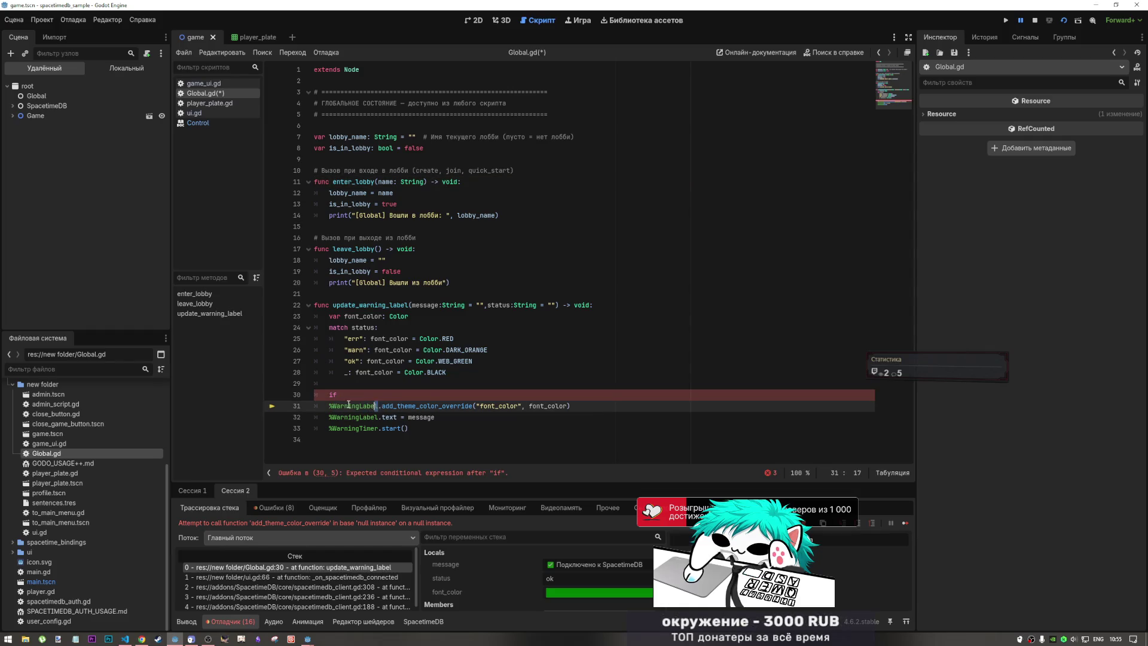
{"action": "left_click", "coordinate": [365, 397]}
{"action": "type", "text": "%WarningLabel"}
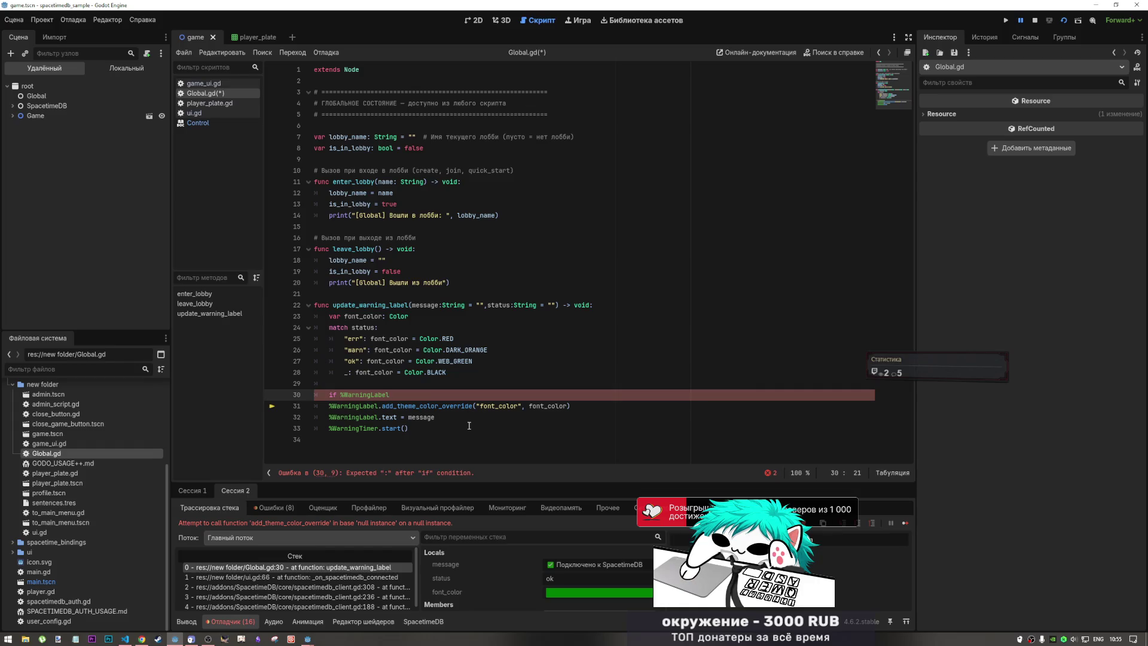
{"action": "key", "text": "BackSpace"}
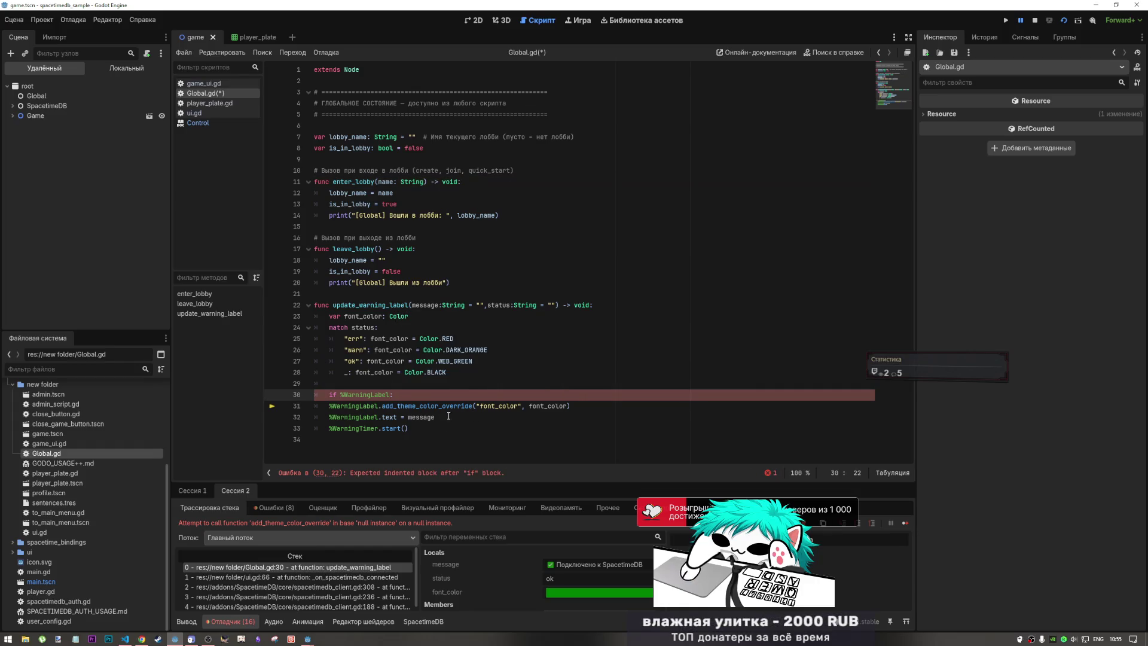
- Indent the three label lines into the if block, save Global.gd, and relaunch the game
{"action": "left_click_drag", "start_coordinate": [364, 406], "coordinate": [409, 428]}
{"action": "key", "text": "Tab"}
{"action": "left_click", "coordinate": [331, 384]}
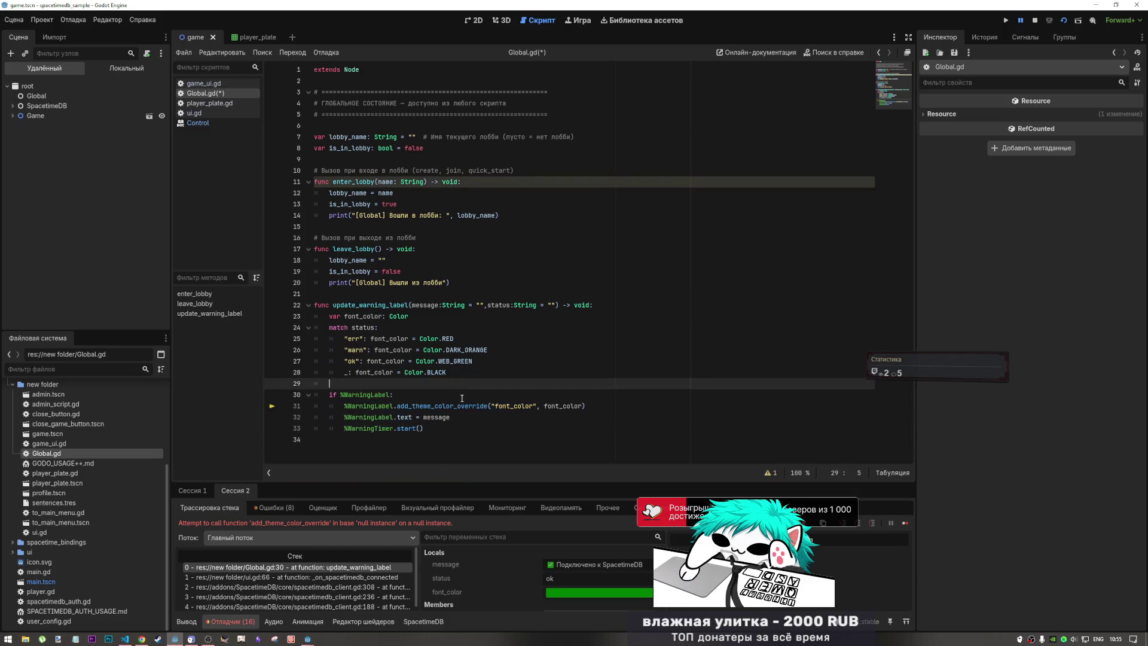
{"action": "key", "text": "ctrl+s"}
{"action": "left_click", "coordinate": [1070, 20]}
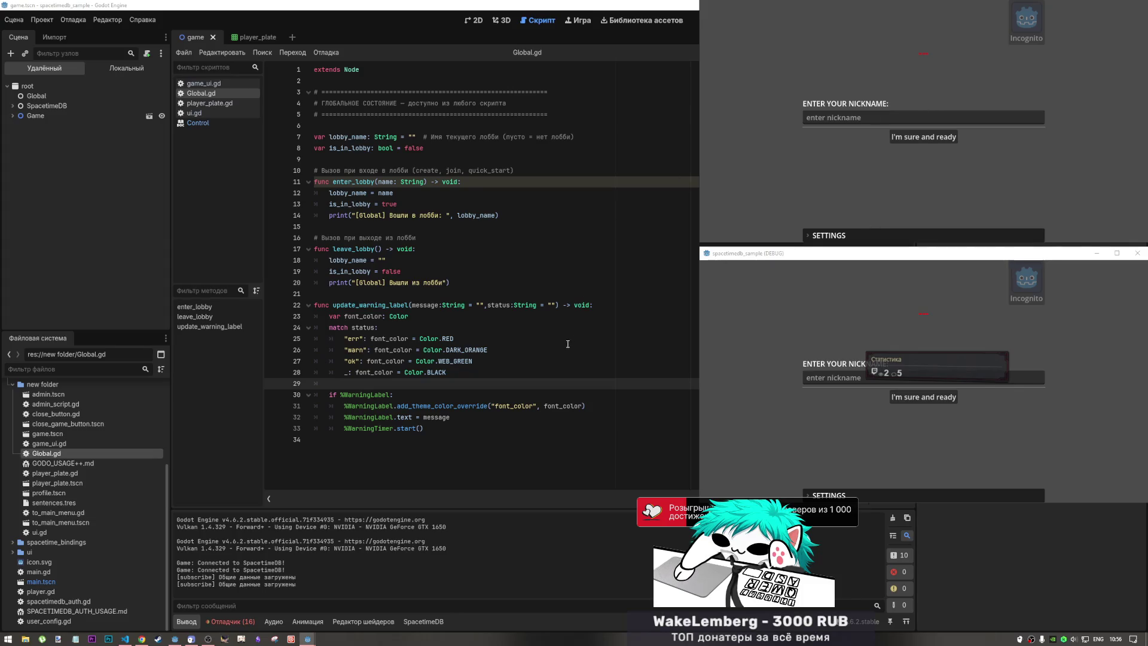
- Open the debugger errors and inspect the Global.gd:30 'Node not found: %WarningLabel' error
{"action": "left_click", "coordinate": [238, 622]}
{"action": "left_click", "coordinate": [275, 507]}
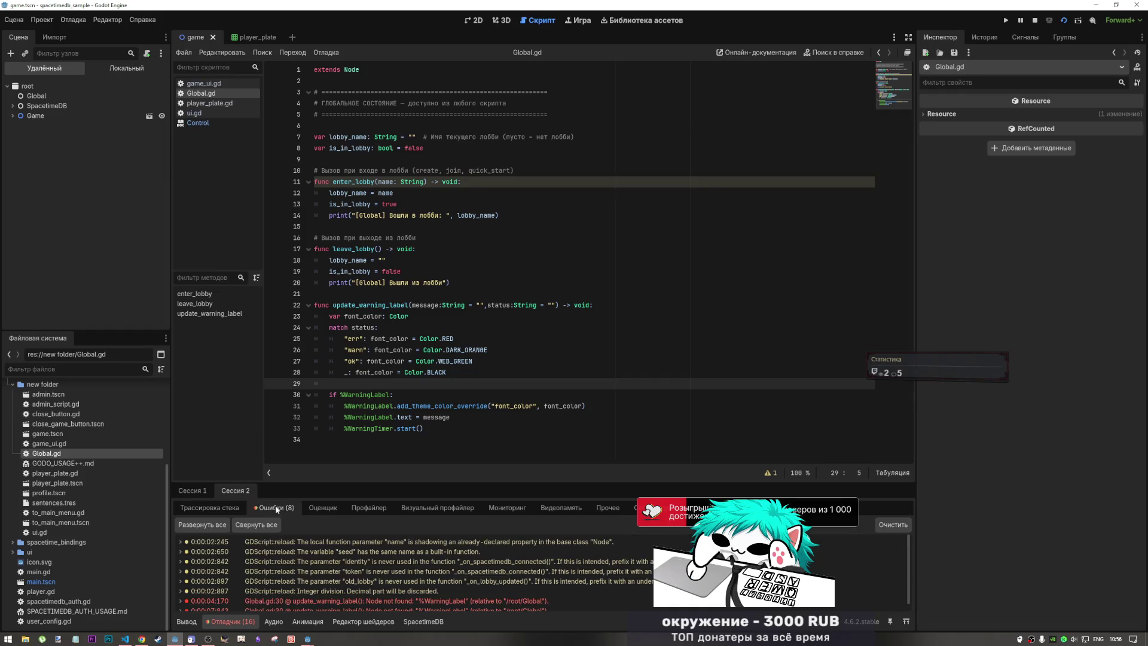
{"action": "scroll", "coordinate": [286, 563], "scroll_direction": "down", "scroll_amount": 1}
{"action": "left_click", "coordinate": [431, 593]}
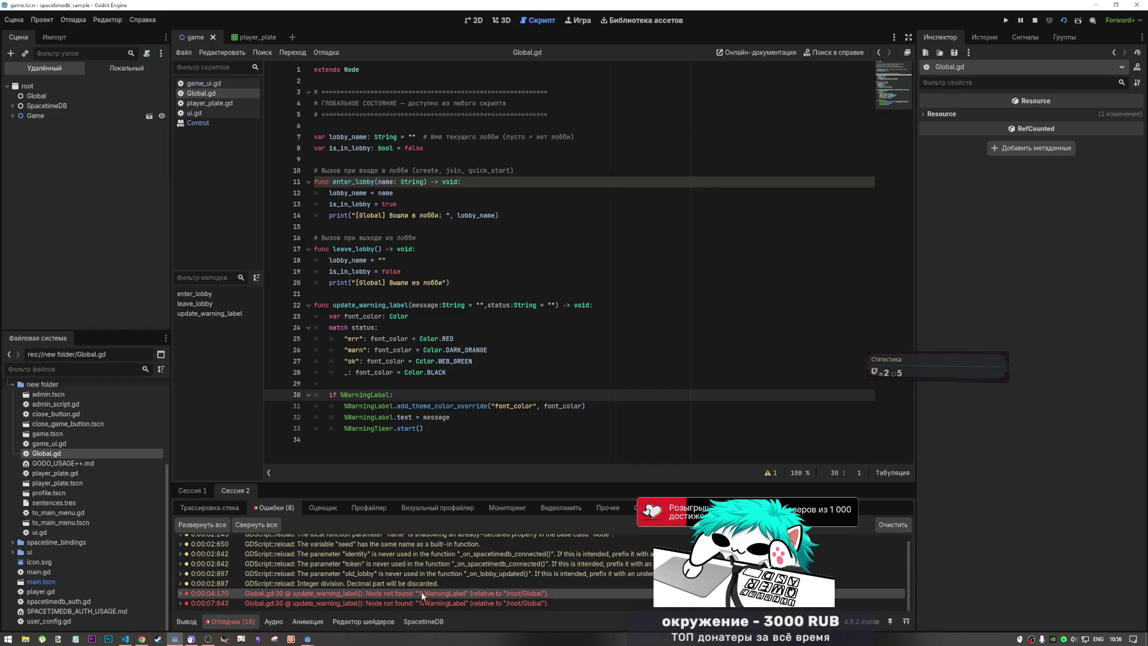
{"action": "mouse_move", "coordinate": [518, 596]}
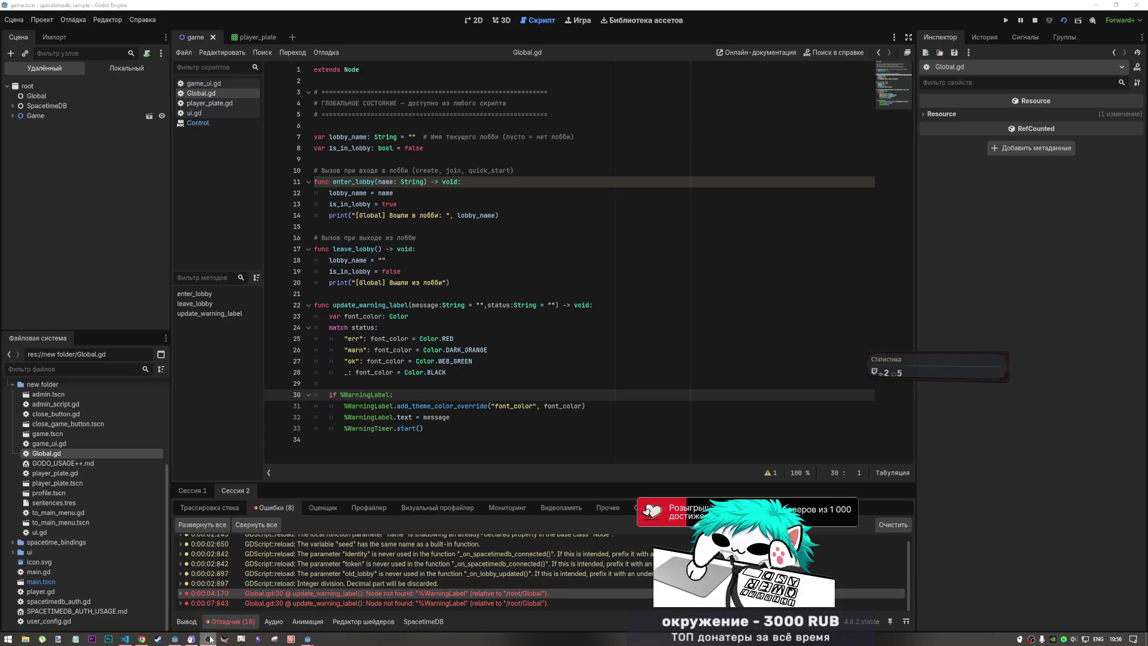
{"action": "left_click", "coordinate": [935, 575]}
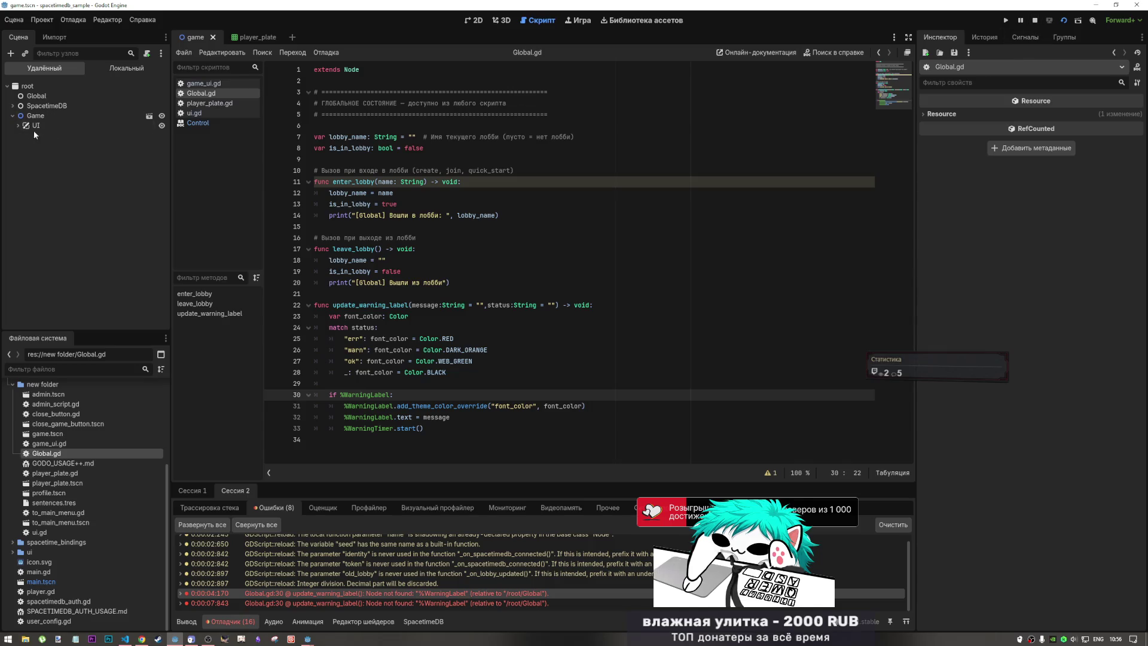
- Expand UI in the Remote tree, drag the warning_ui path into line 30, then delete it
{"action": "double_click", "coordinate": [33, 128]}
{"action": "left_click", "coordinate": [37, 138]}
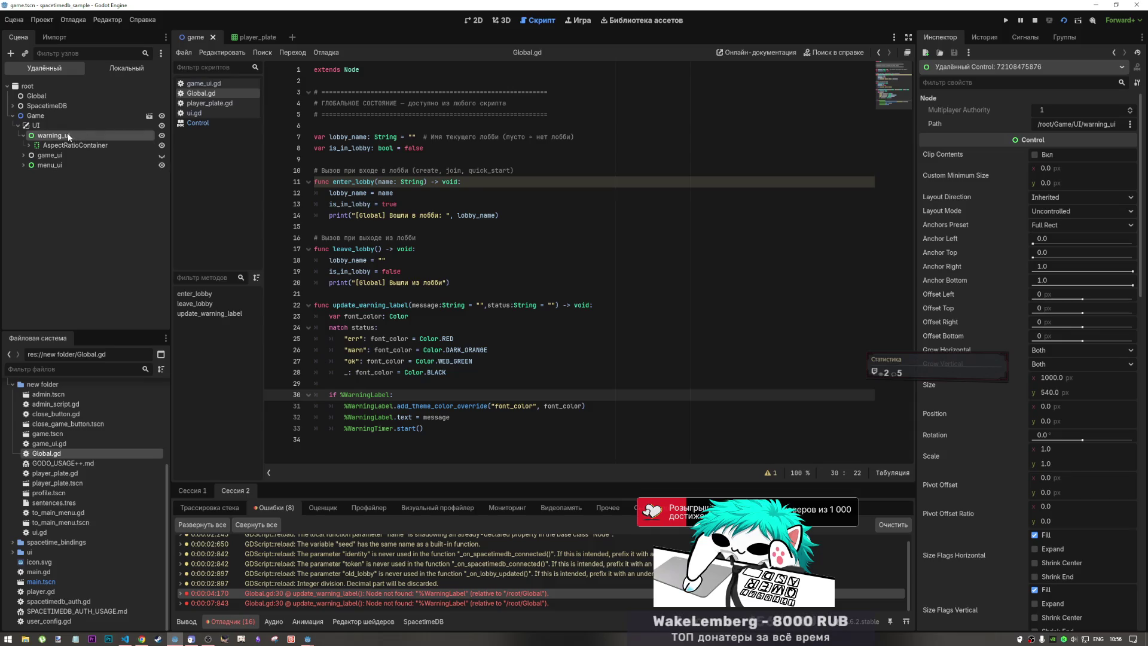
{"action": "mouse_move", "coordinate": [68, 137]}
{"action": "left_mouse_down"}
{"action": "mouse_move", "coordinate": [419, 390]}
{"action": "mouse_move", "coordinate": [417, 405]}
{"action": "left_mouse_up"}
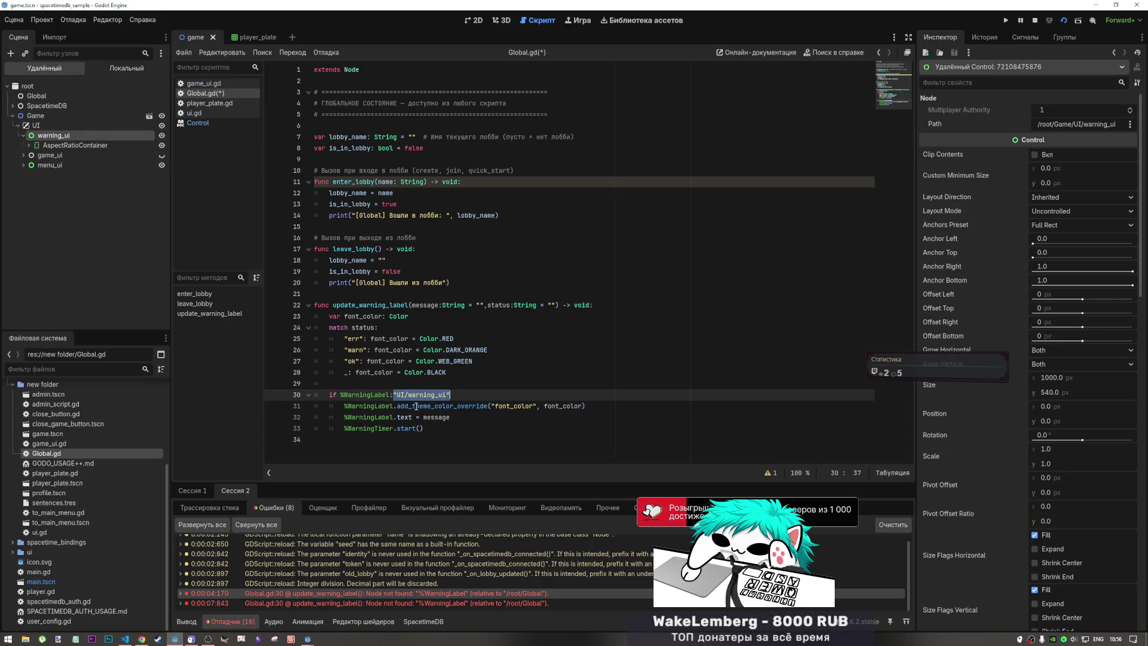
{"action": "key", "text": "Right"}
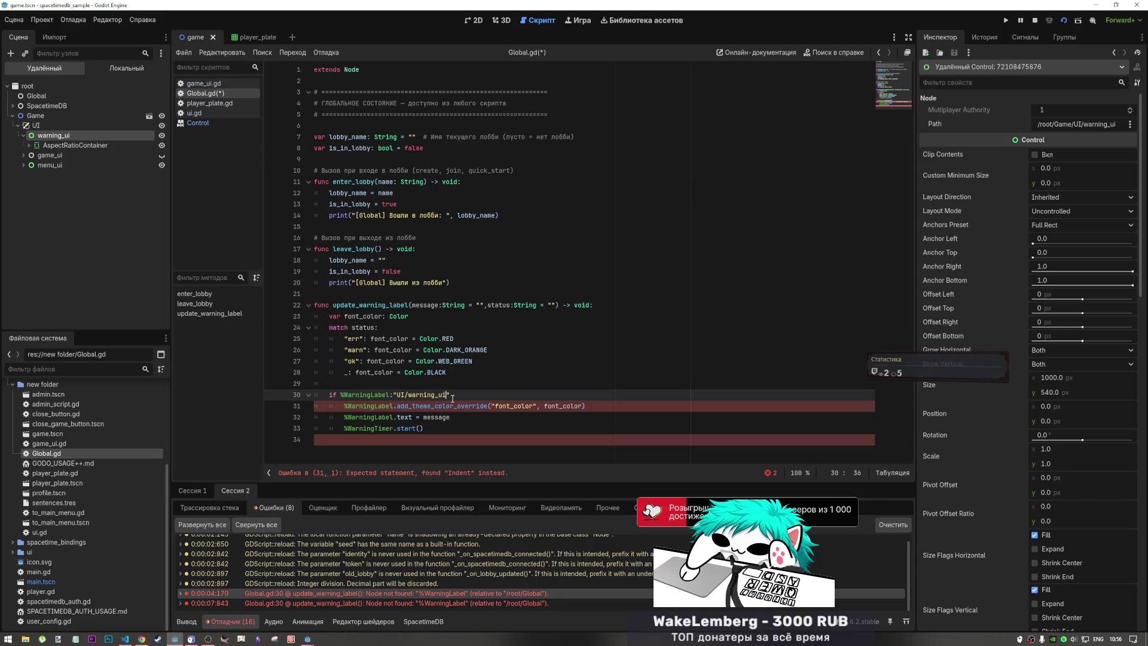
{"action": "left_click_drag", "start_coordinate": [449, 395], "coordinate": [394, 395]}
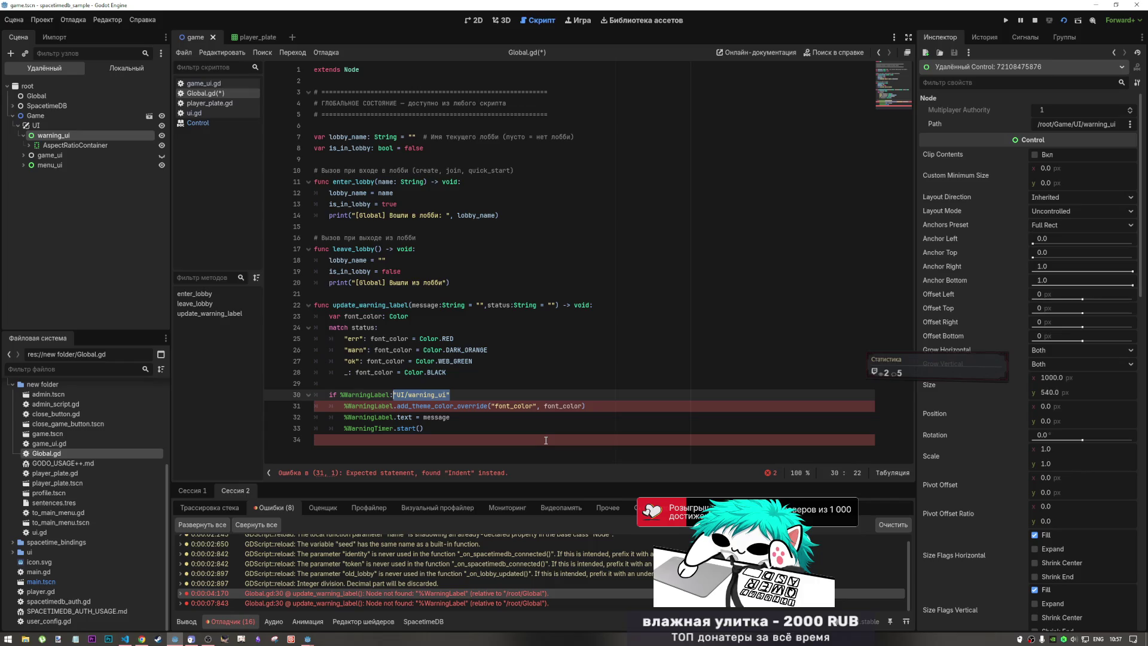
{"action": "key", "text": "BackSpace"}
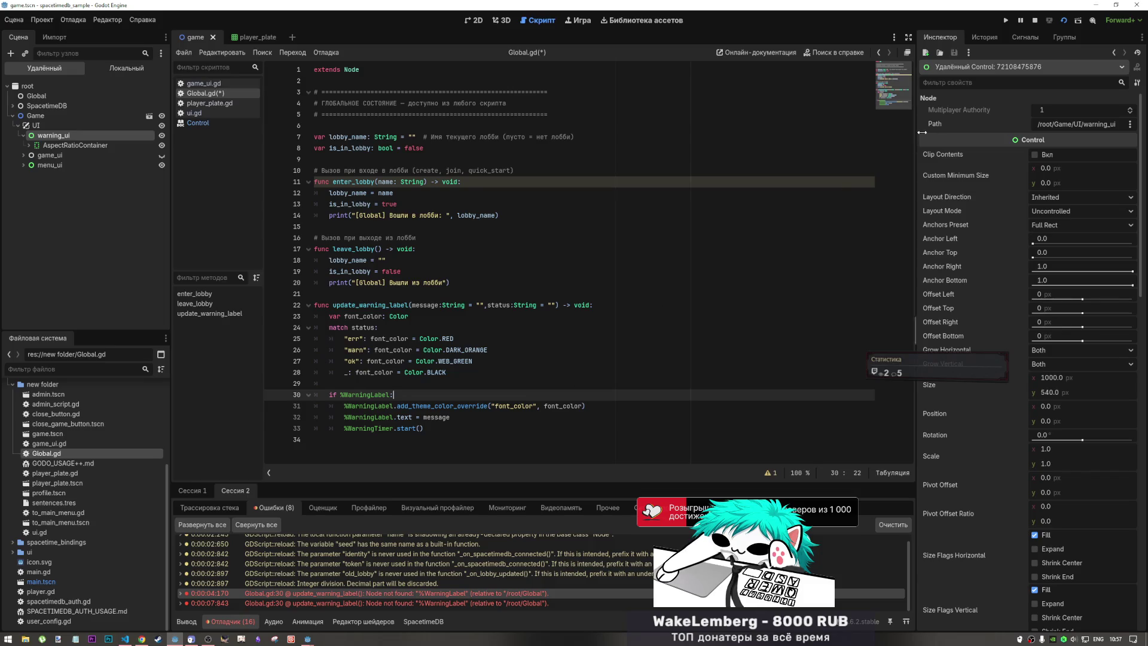
- Stop the running game, then open and dismiss the system volume controls
{"action": "left_click", "coordinate": [1036, 23]}
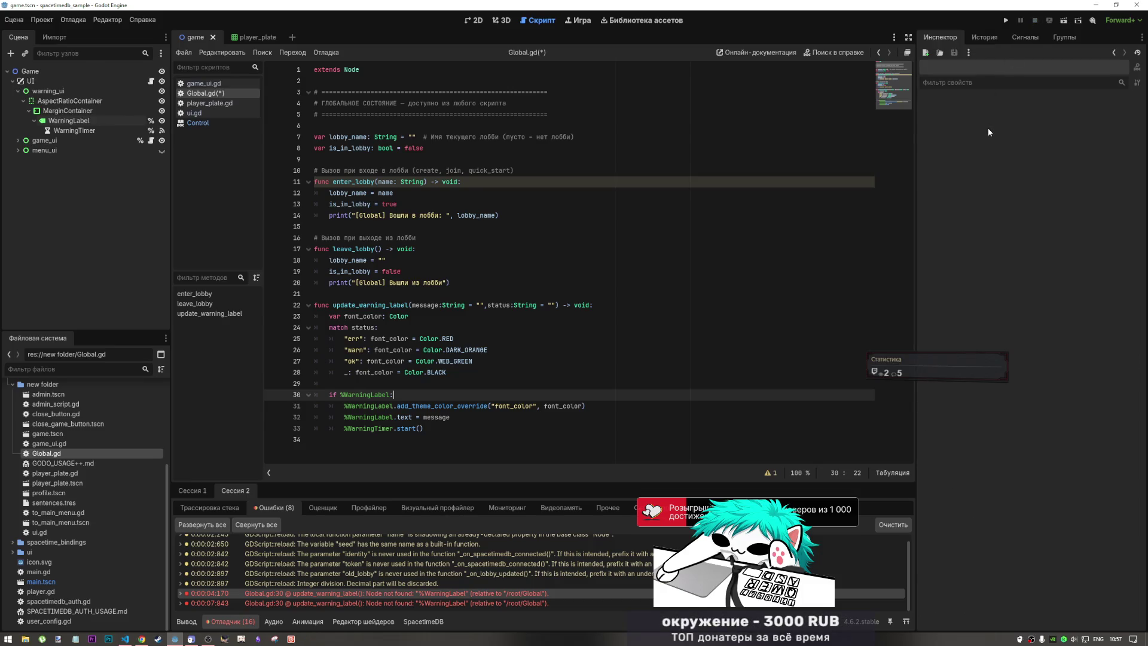
{"action": "left_click", "coordinate": [1075, 639]}
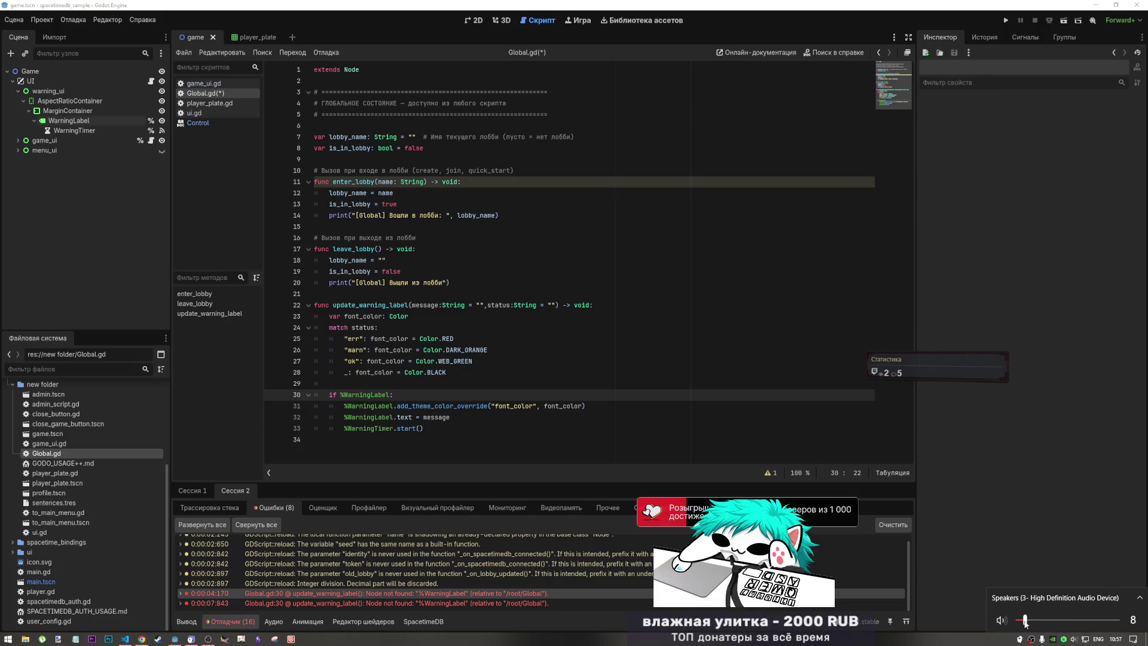
{"action": "left_click", "coordinate": [452, 417]}
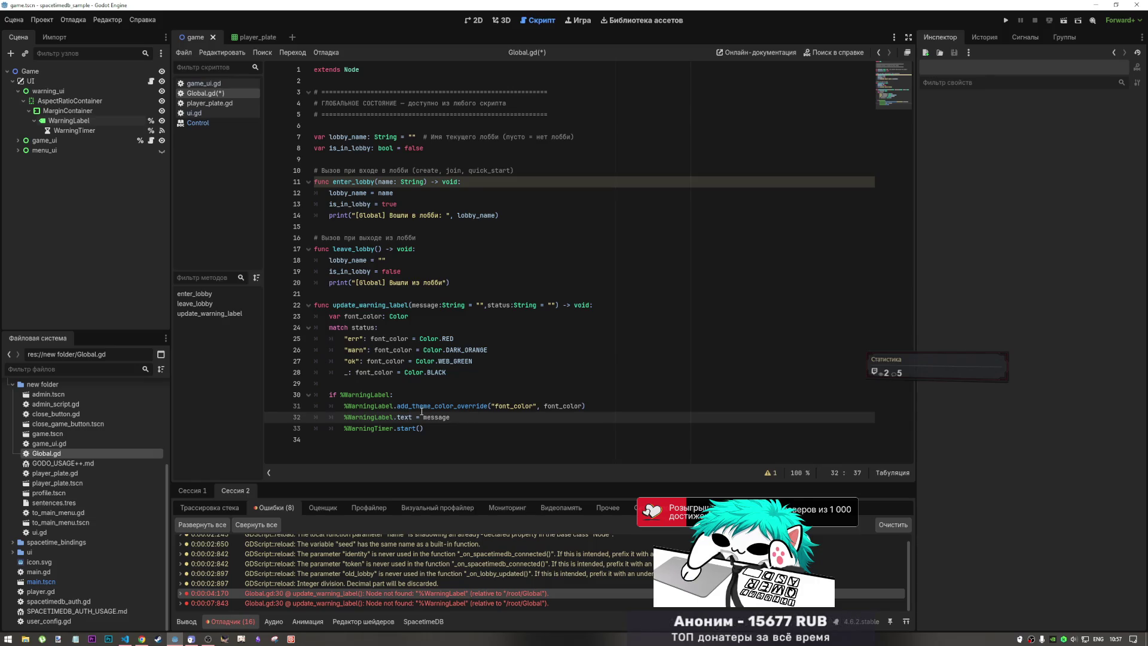
{"action": "key", "text": "alt+Left"}
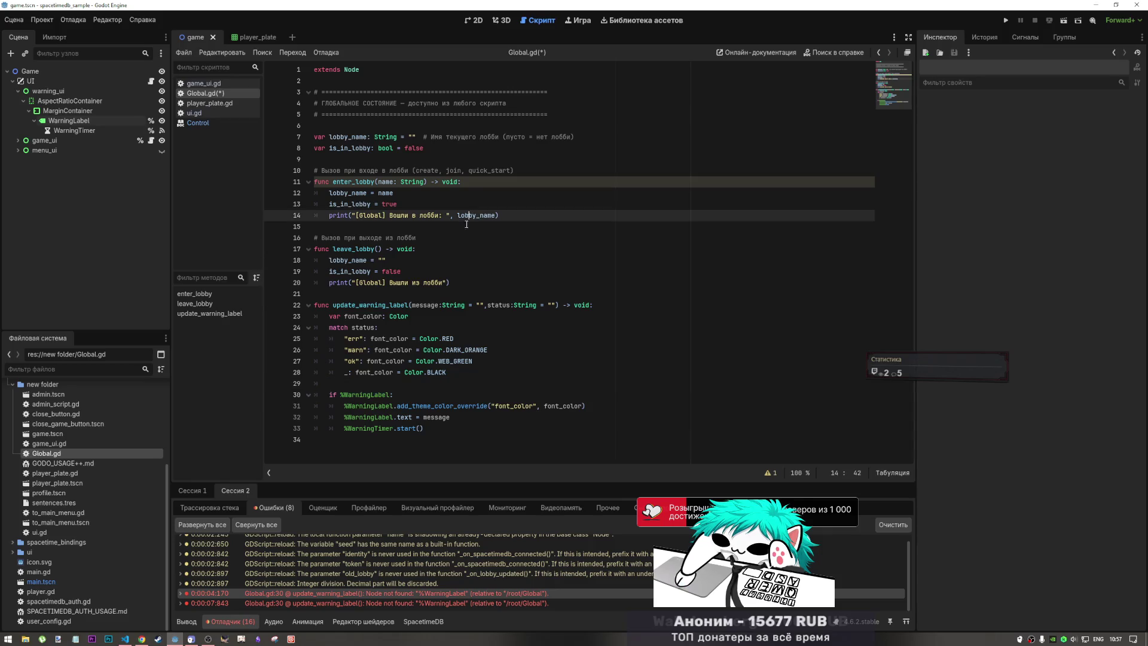
{"action": "key", "text": "alt+Left"}
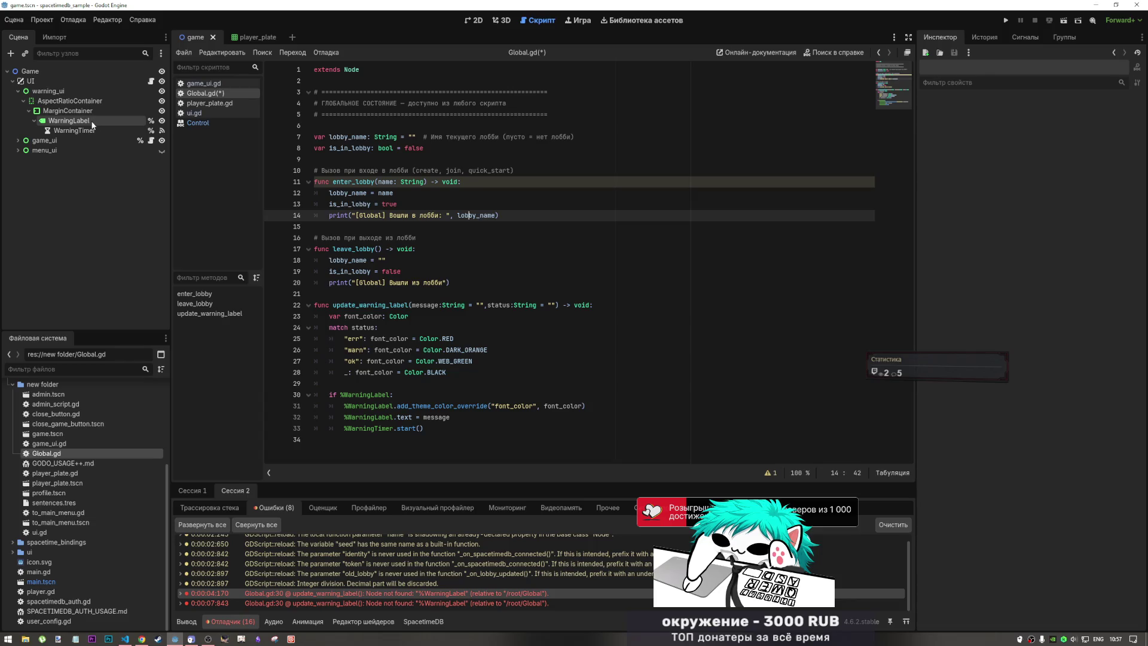
- Drop the WarningLabel reference onto line 9 of Global.gd, undoing the first misplaced drop
{"action": "mouse_move", "coordinate": [88, 120]}
{"action": "left_mouse_down"}
{"action": "mouse_move", "coordinate": [359, 183]}
{"action": "mouse_move", "coordinate": [354, 160]}
{"action": "left_mouse_up"}
{"action": "key", "text": "ctrl+z"}
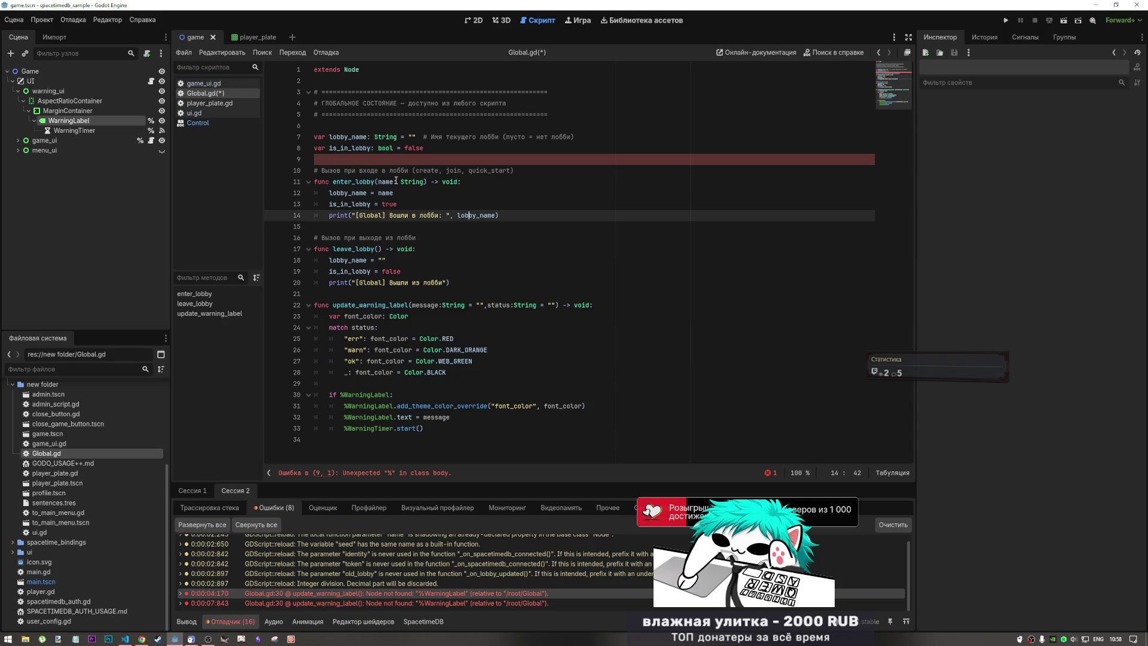
{"action": "left_click", "coordinate": [367, 160]}
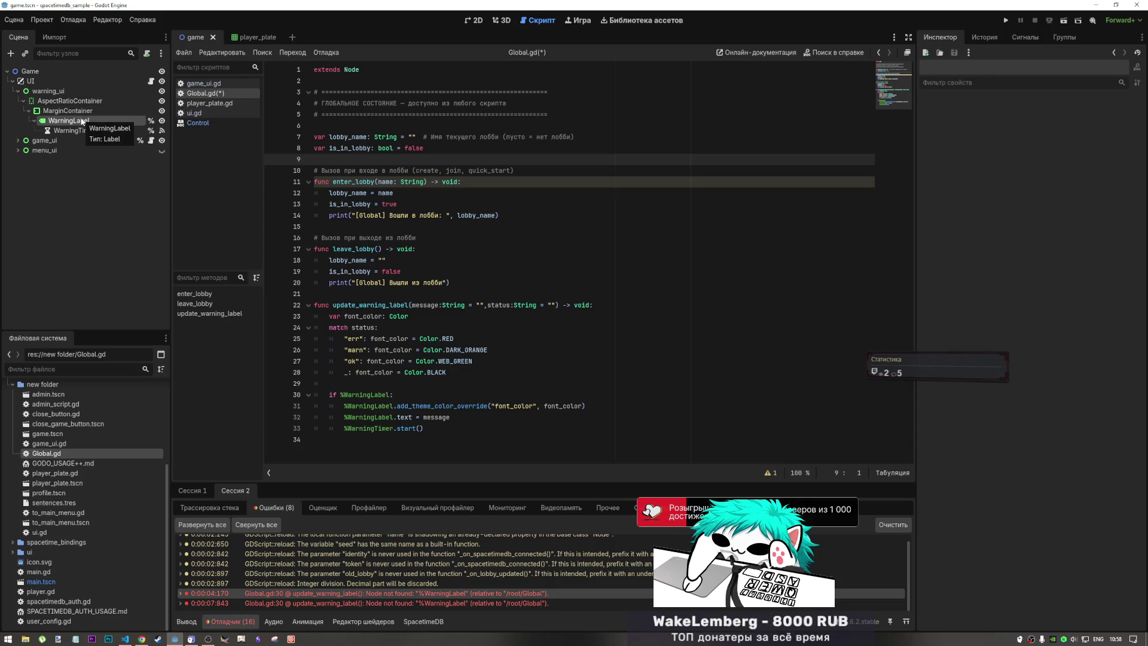
{"action": "left_click_drag", "start_coordinate": [82, 121], "coordinate": [329, 160]}
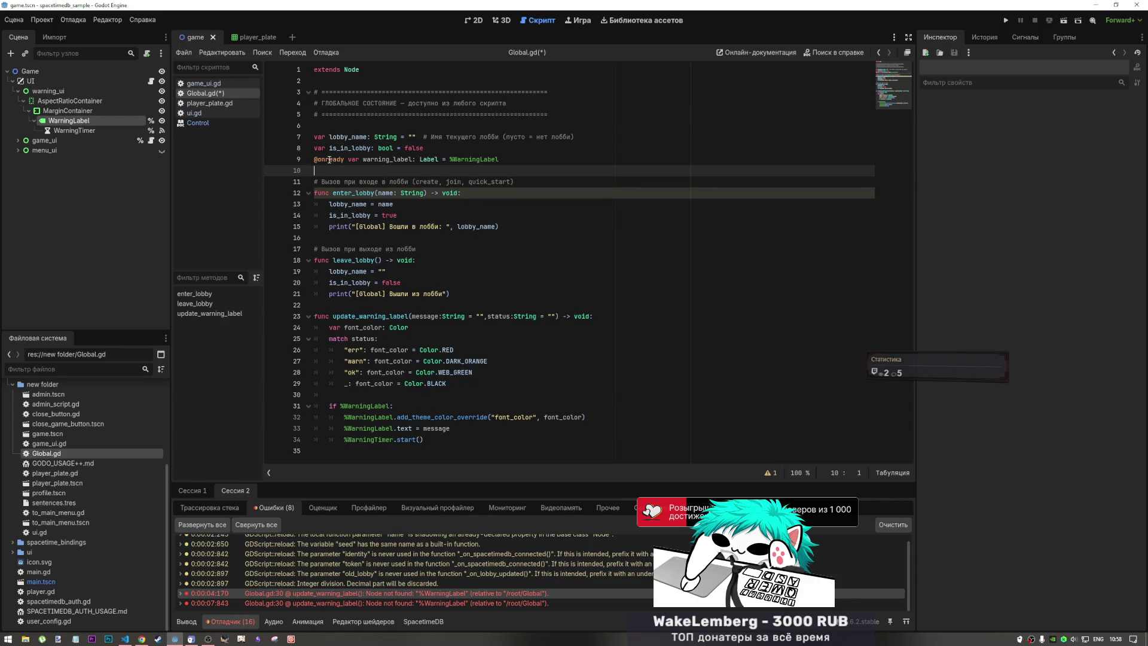
- Remove the if %WarningLabel: check in update_warning_label and un-indent its three label lines
{"action": "double_click", "coordinate": [393, 160]}
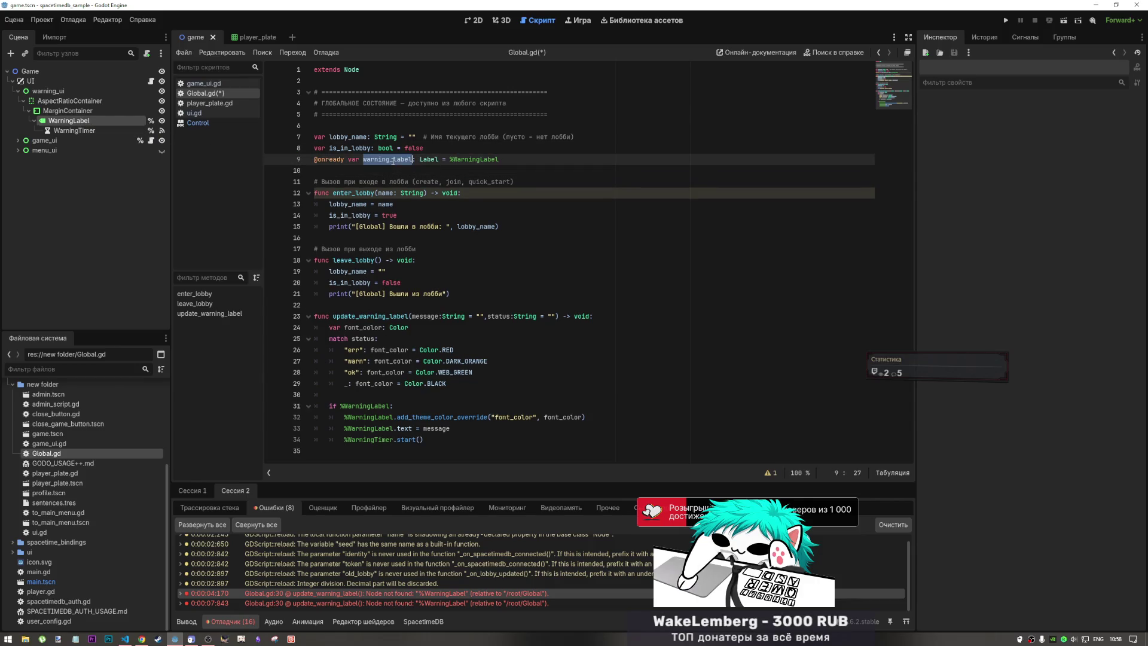
{"action": "left_click", "coordinate": [381, 419]}
{"action": "left_click", "coordinate": [372, 406]}
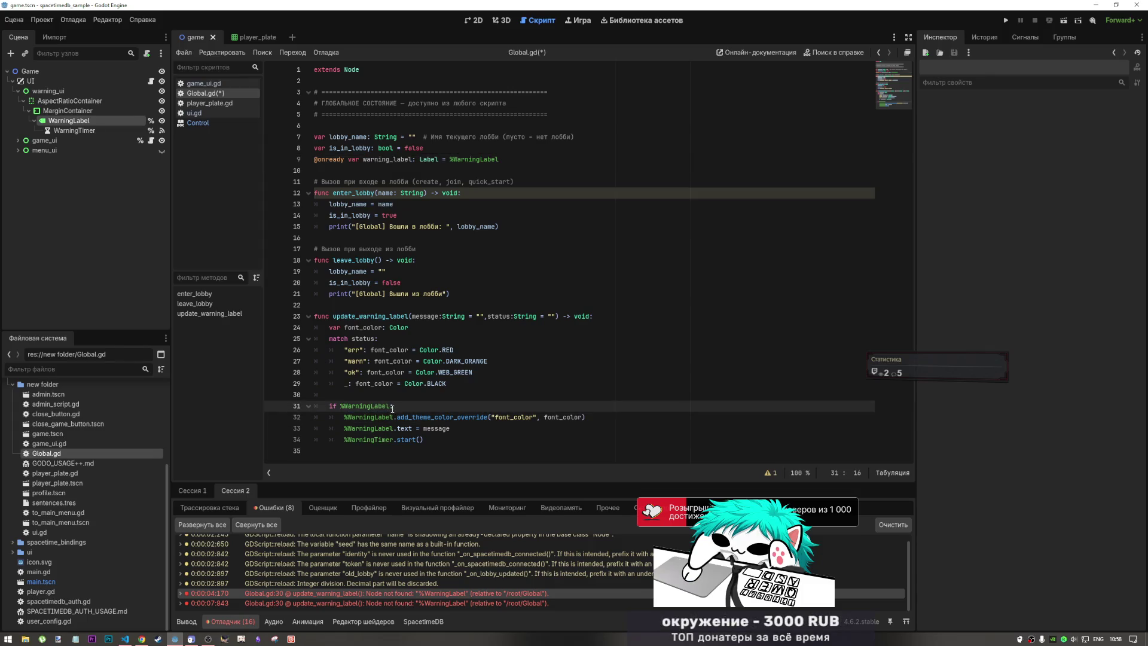
{"action": "key", "text": "ctrl+shift+k"}
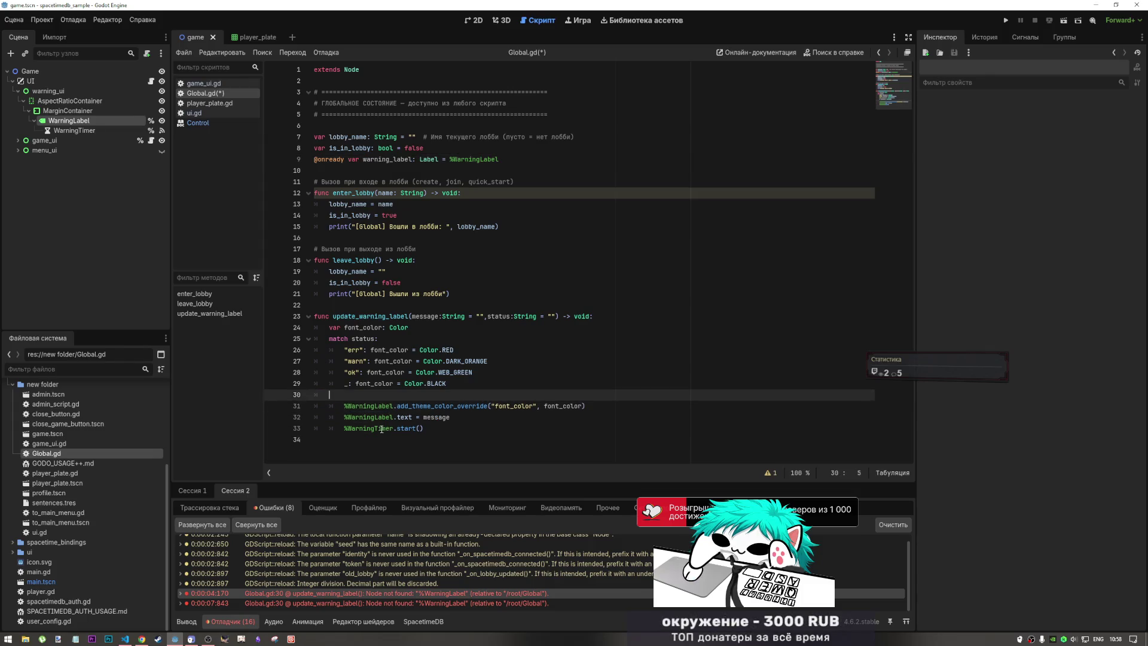
{"action": "left_click_drag", "start_coordinate": [382, 428], "coordinate": [356, 405]}
{"action": "key", "text": "shift+Tab"}
{"action": "left_click", "coordinate": [350, 406]}
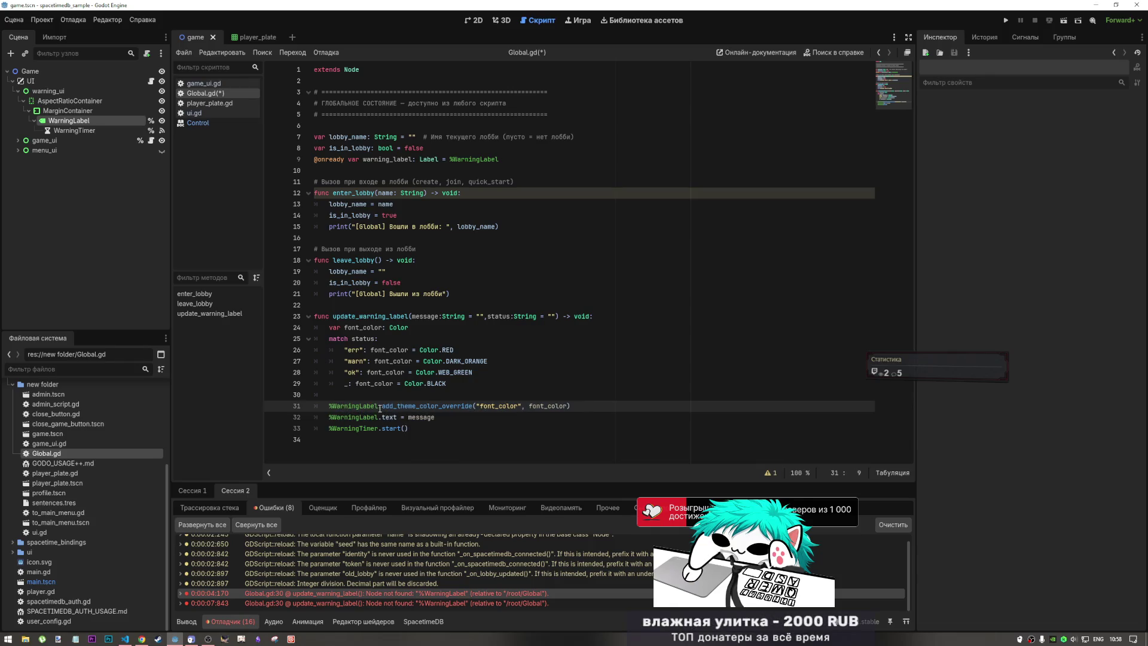
- Try renaming every %WarningLabel occurrence to warning_label at once, then undo it
{"action": "key", "text": "ctrl+d"}
{"action": "key", "text": "ctrl+d"}
{"action": "key", "text": "ctrl+d"}
{"action": "type", "text": "warning_label"}
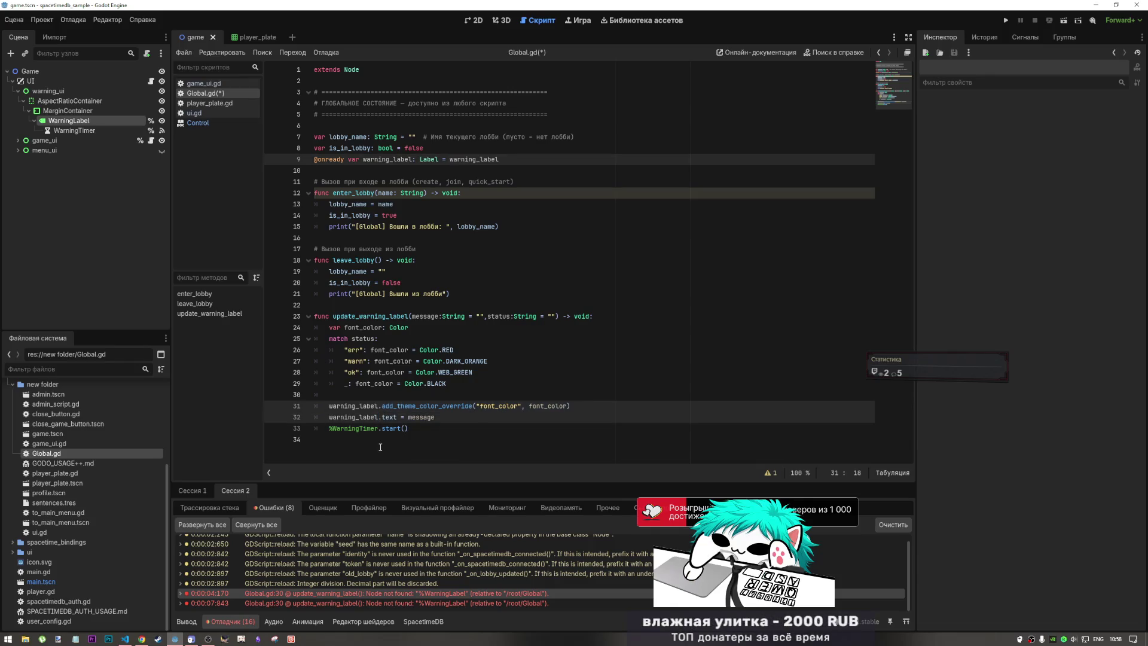
{"action": "key", "text": "ctrl+z"}
{"action": "left_click", "coordinate": [367, 407]}
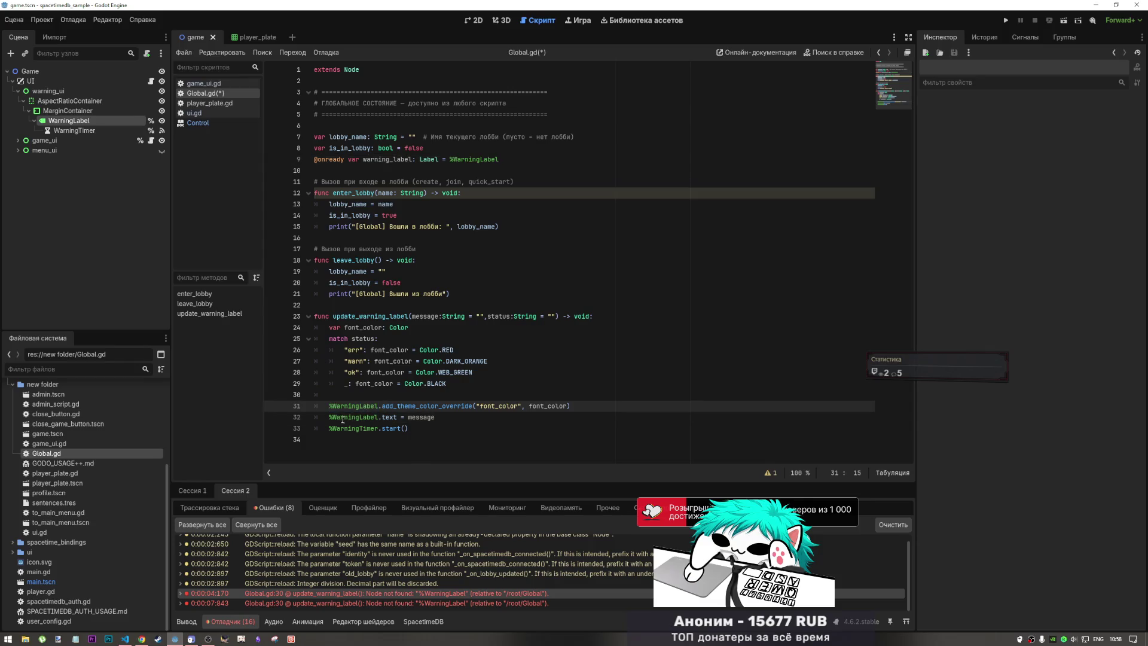
{"action": "left_click_drag", "start_coordinate": [329, 407], "coordinate": [372, 417]}
{"action": "left_click", "coordinate": [376, 418]}
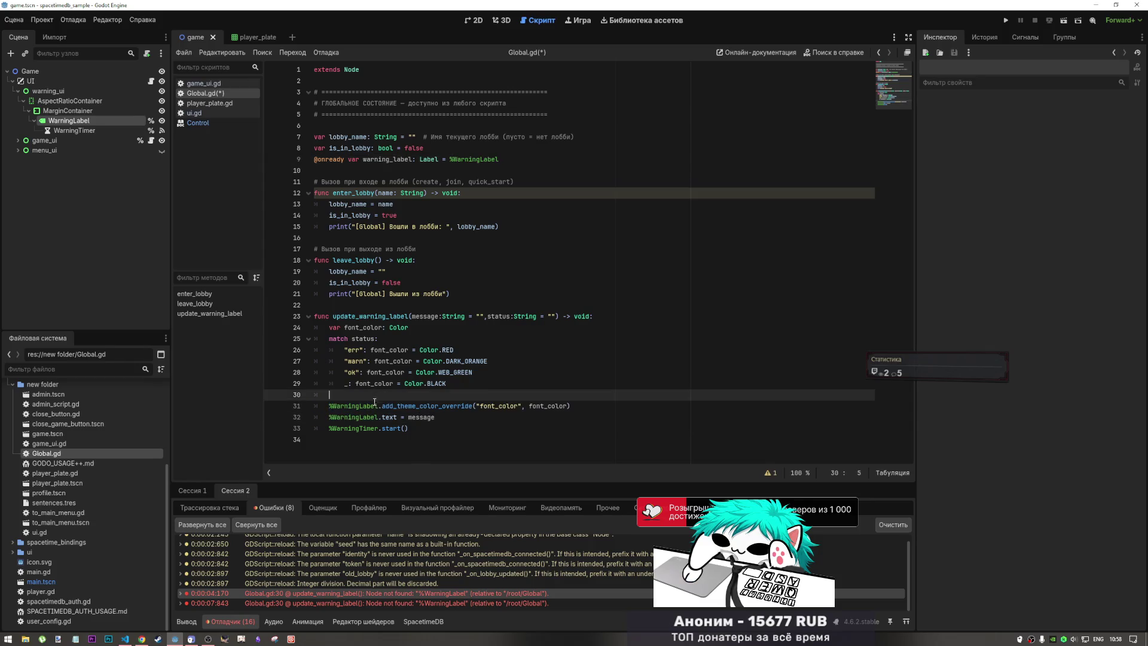
{"action": "left_click", "coordinate": [369, 430]}
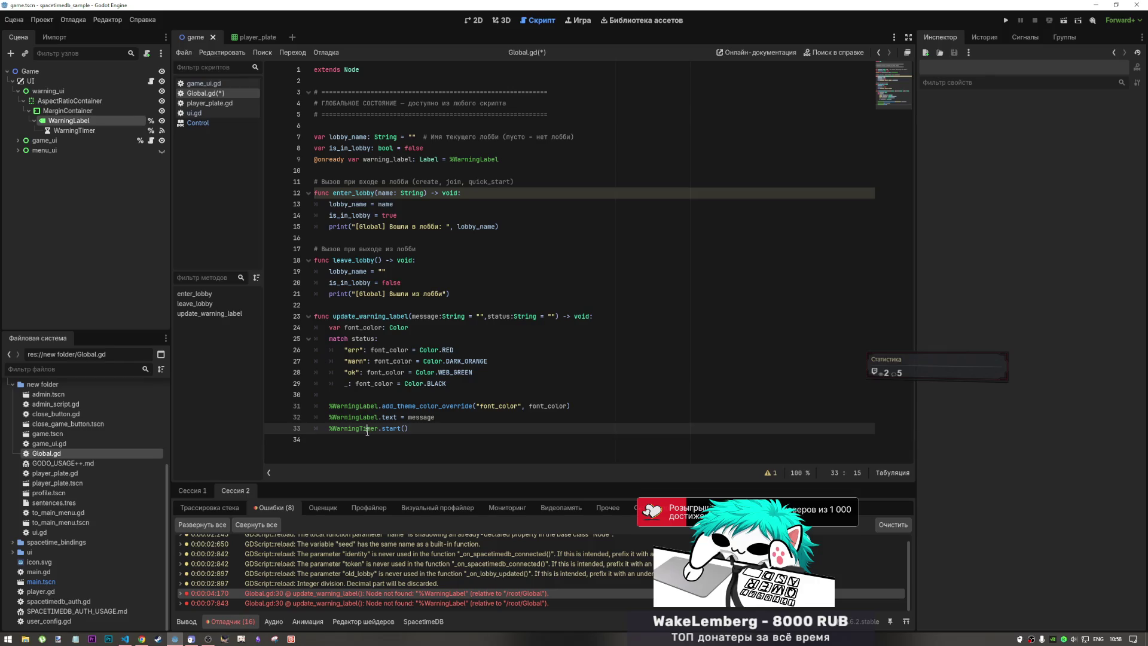
{"action": "left_click", "coordinate": [512, 161]}
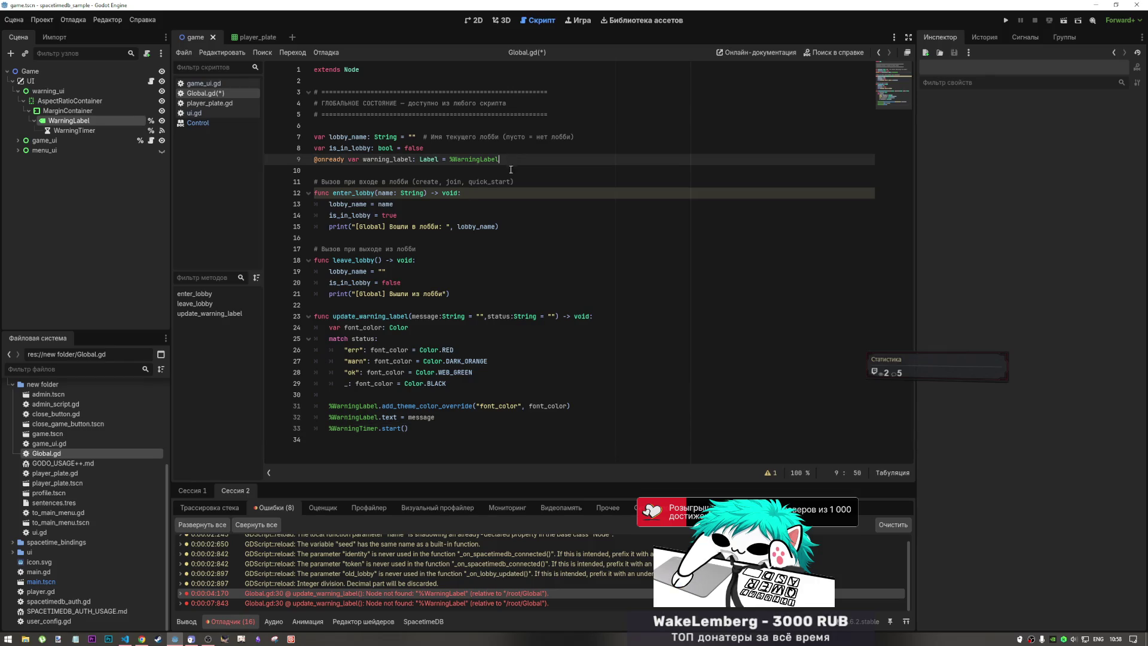
{"action": "key", "text": "Return"}
{"action": "left_click_drag", "start_coordinate": [74, 130], "coordinate": [300, 171]}
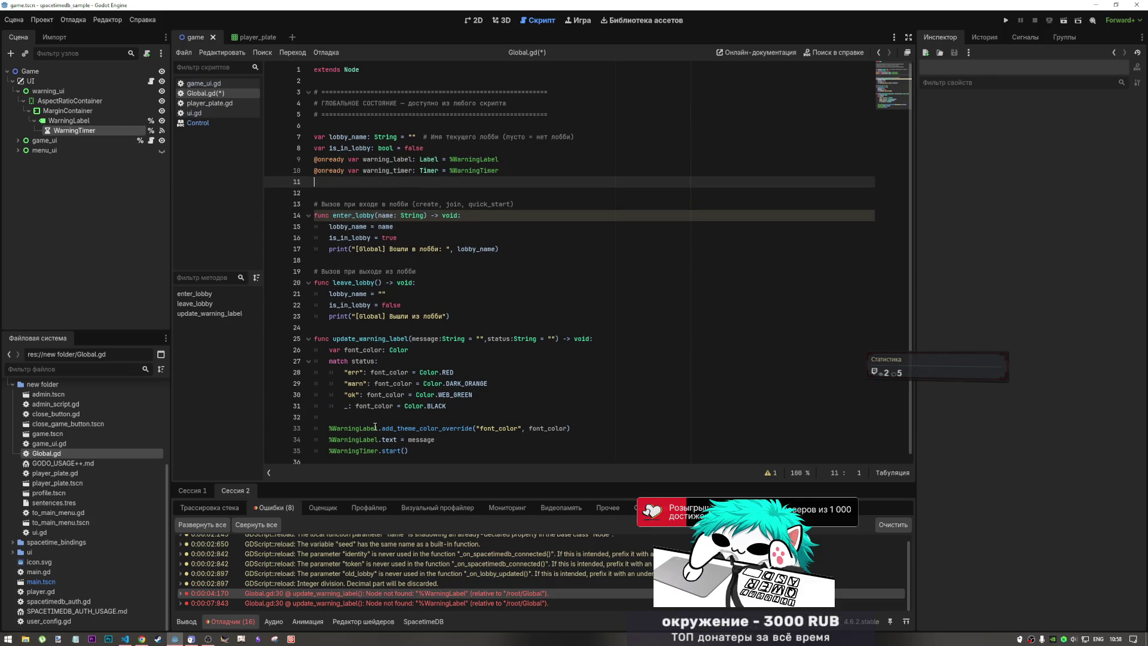
- Replace %WarningLabel on lines 33 and 34 with warning_label
{"action": "left_click", "coordinate": [375, 429]}
{"action": "double_click", "coordinate": [388, 159]}
{"action": "key", "text": "ctrl+c"}
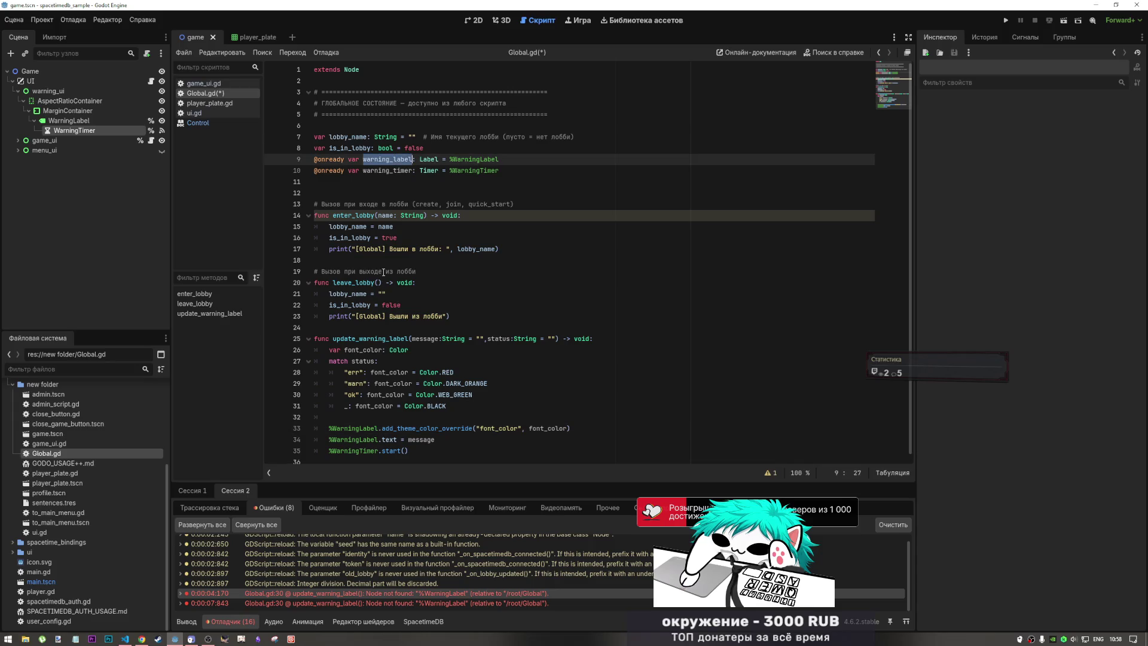
{"action": "double_click", "coordinate": [375, 428]}
{"action": "key", "text": "ctrl+v"}
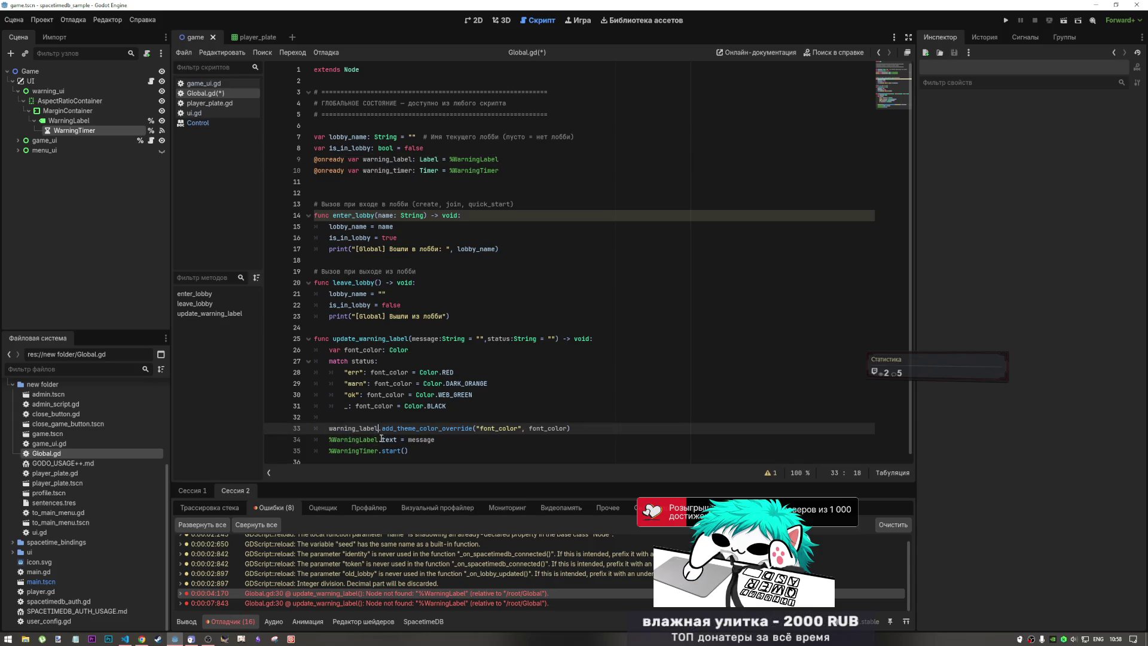
{"action": "key", "text": "Down"}
{"action": "double_click", "coordinate": [349, 439]}
{"action": "key", "text": "ctrl+v"}
- Replace %WarningTimer on line 35 with warning_timer and save Global.gd
{"action": "left_click", "coordinate": [389, 160]}
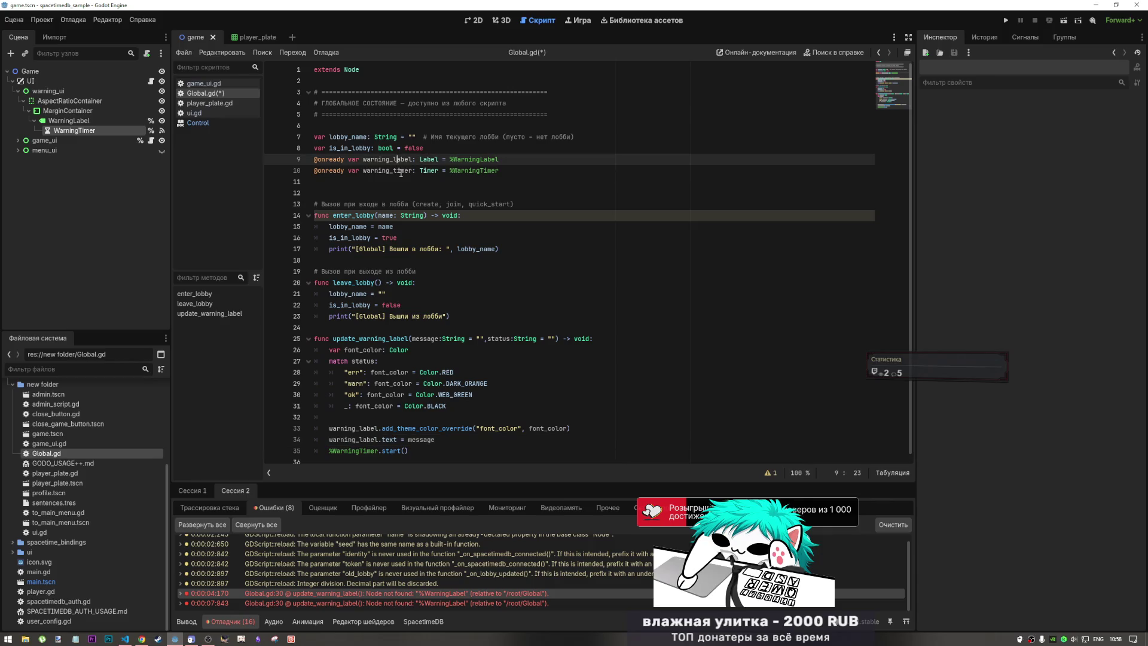
{"action": "double_click", "coordinate": [387, 170]}
{"action": "key", "text": "ctrl+c"}
{"action": "double_click", "coordinate": [376, 451]}
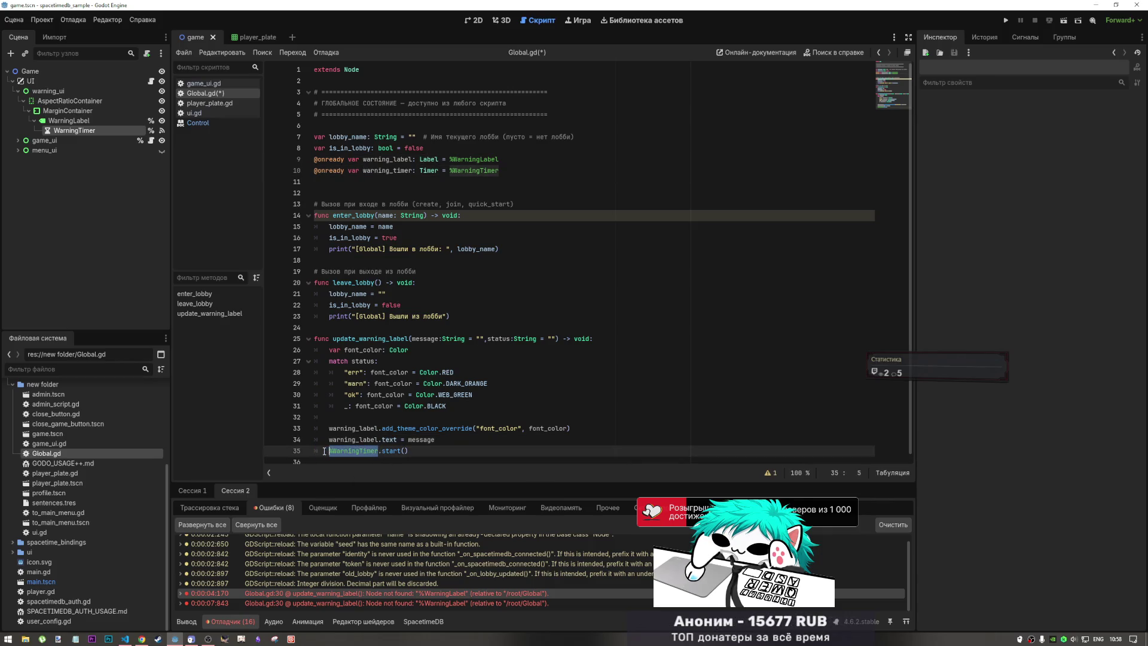
{"action": "key", "text": "ctrl+v"}
{"action": "key", "text": "ctrl+s"}
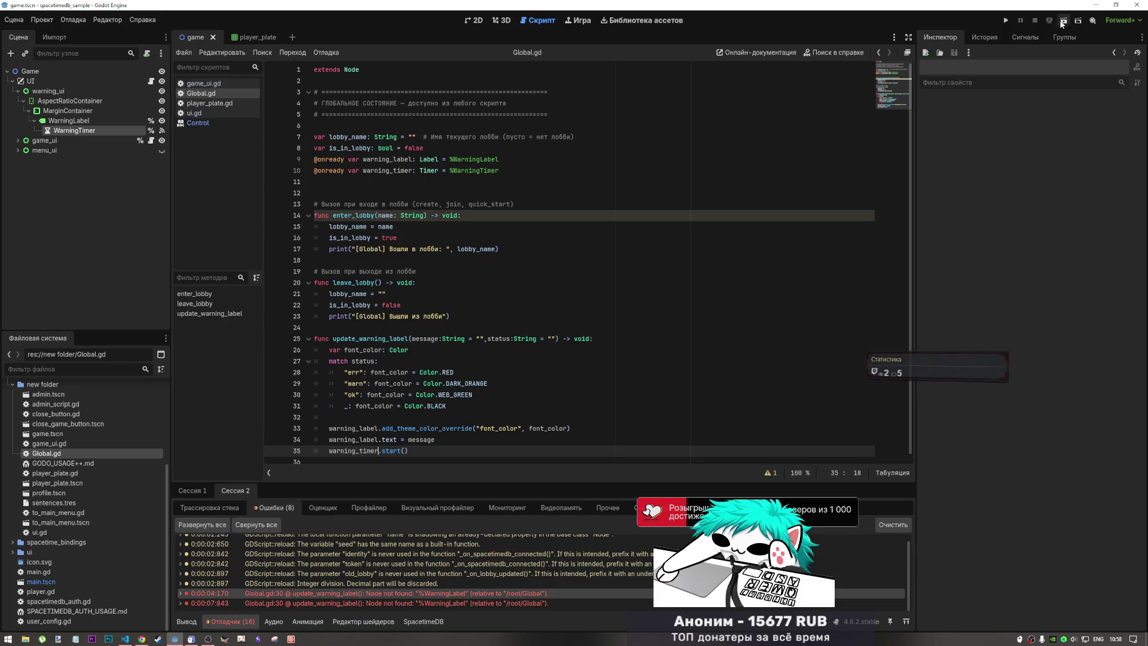
- Run the project, inspect the null warning_label in the debugger, then stop the game
{"action": "left_click", "coordinate": [1063, 23]}
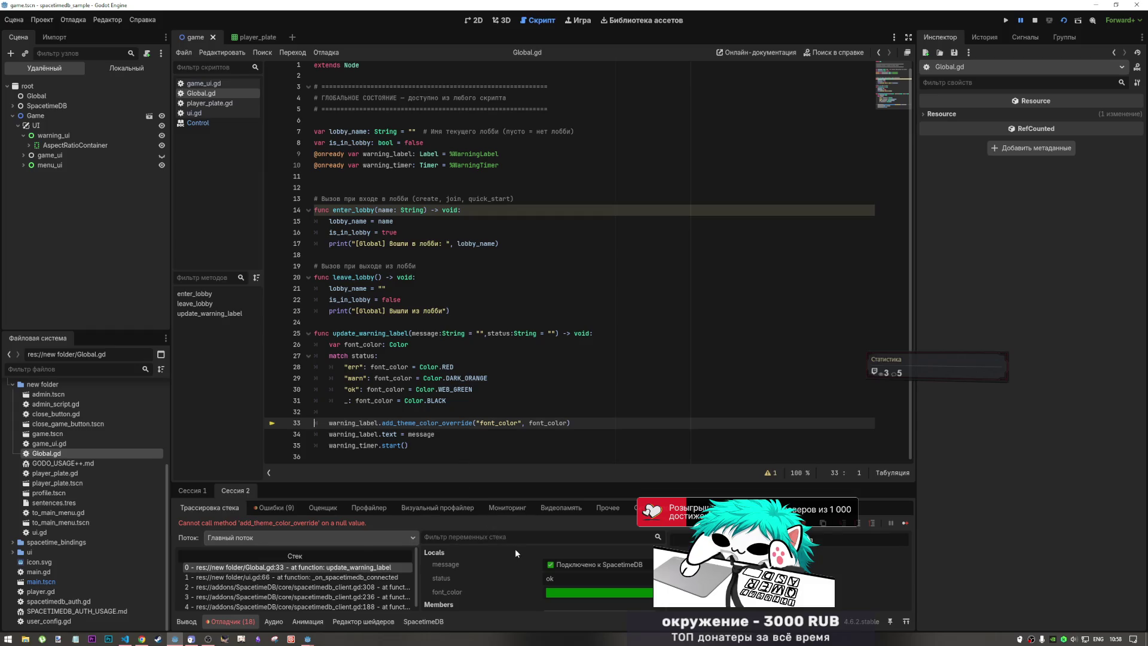
{"action": "scroll", "coordinate": [514, 548], "scroll_direction": "down", "scroll_amount": 2}
{"action": "scroll", "coordinate": [500, 573], "scroll_direction": "down", "scroll_amount": 3}
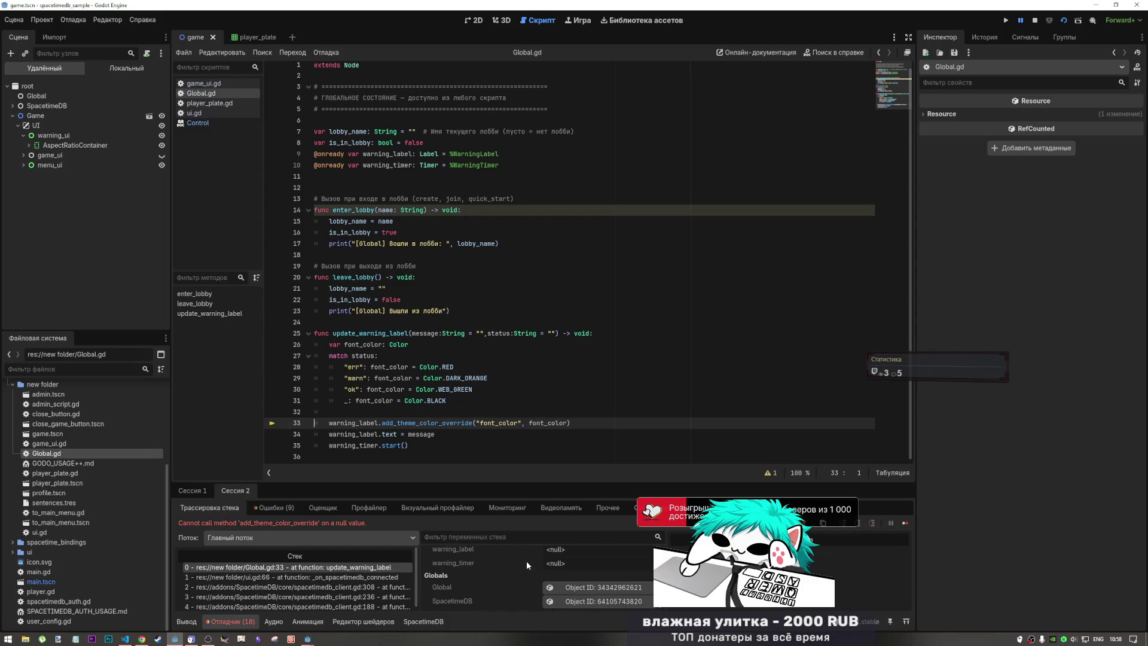
{"action": "left_click", "coordinate": [1032, 22]}
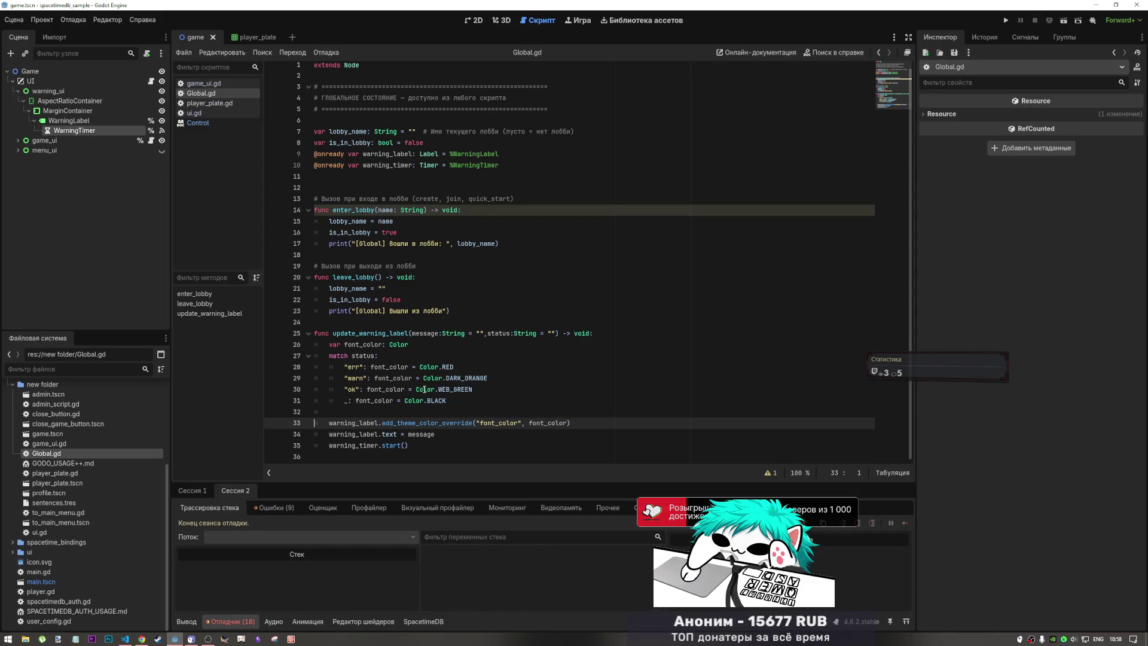
- Undo the warning_timer/warning_label variables and update_warning_label in Global.gd, then save
{"action": "left_click", "coordinate": [404, 378]}
{"action": "key", "text": "ctrl+z"}
{"action": "key", "text": "ctrl+z"}
{"action": "key", "text": "ctrl+z"}
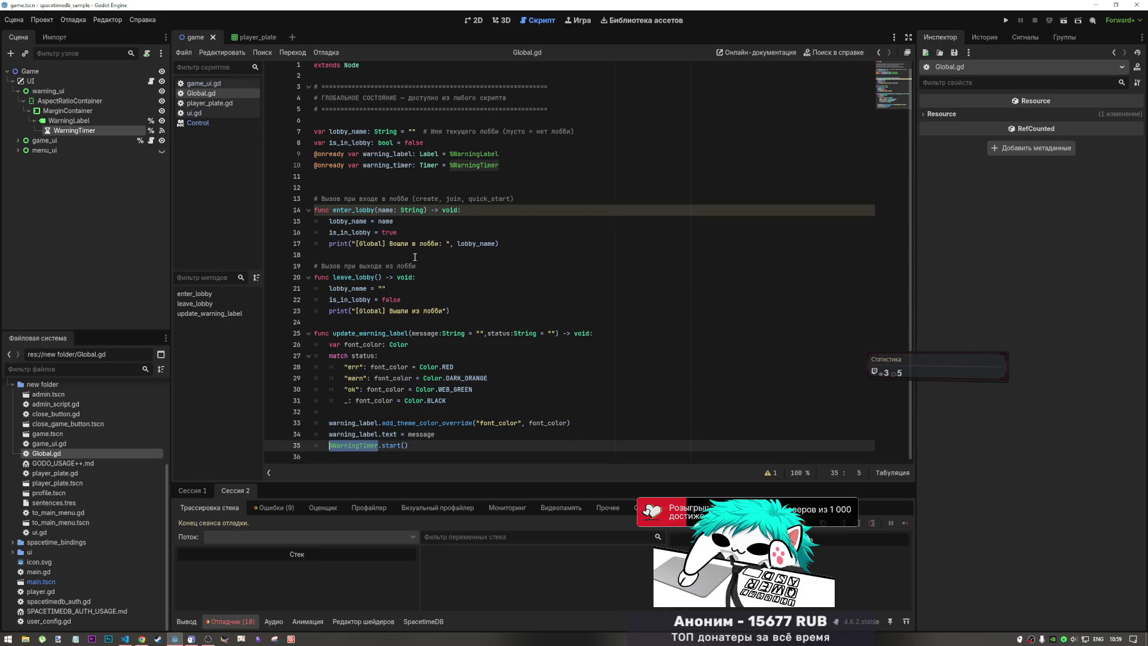
{"action": "key", "text": "ctrl+z"}
{"action": "key", "text": "ctrl+z"}
{"action": "key", "text": "ctrl+z"}
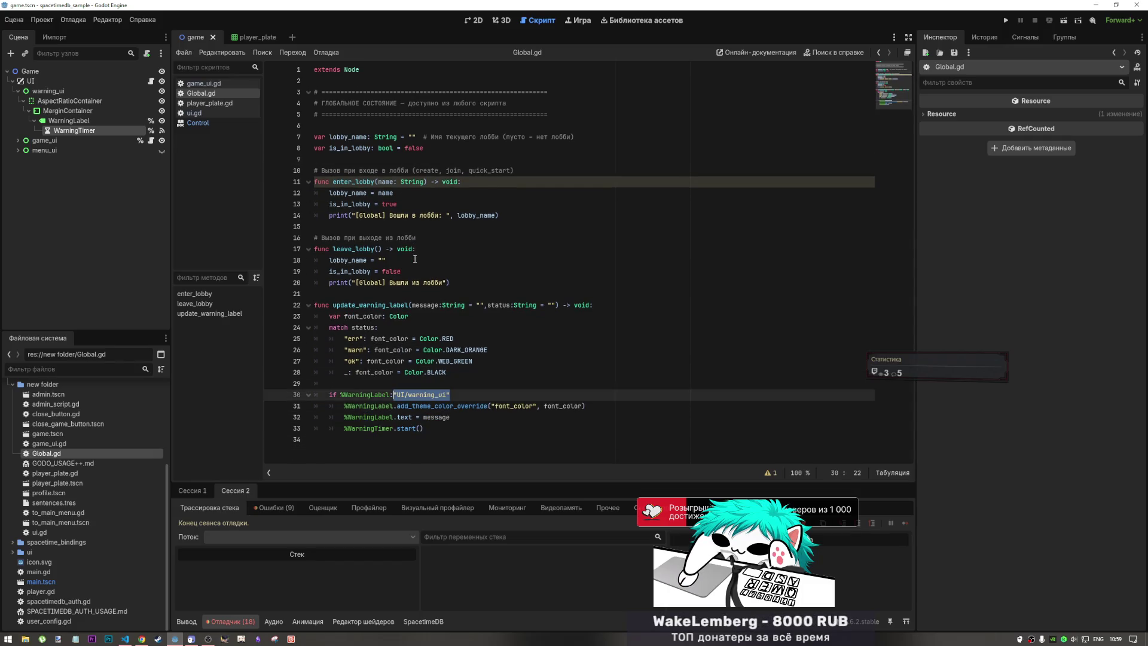
{"action": "key", "text": "ctrl+z"}
{"action": "key", "text": "ctrl+z"}
{"action": "key", "text": "ctrl+z"}
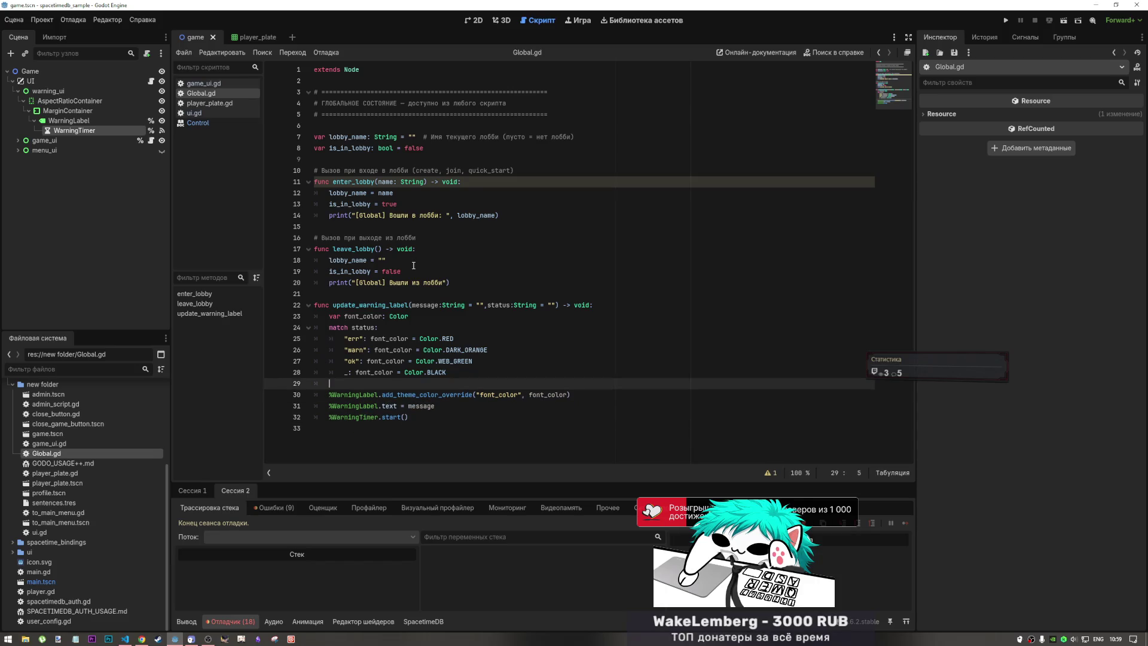
{"action": "key", "text": "ctrl+z"}
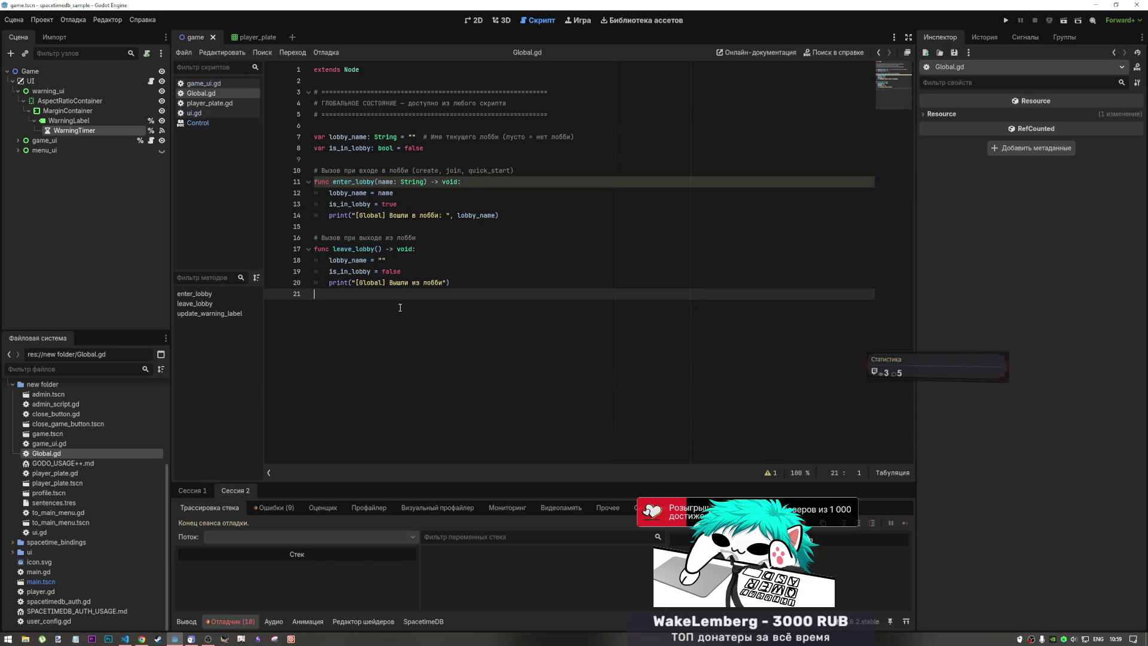
{"action": "key", "text": "ctrl+s"}
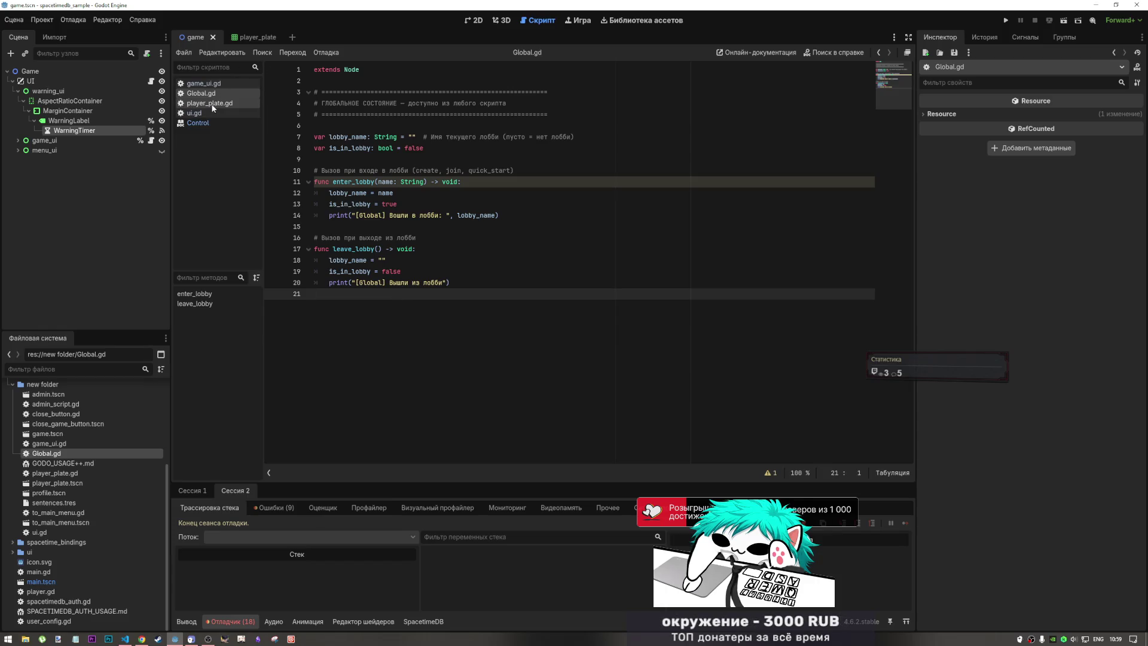
- Switch to ui.gd in the script list and close the Control help page
{"action": "left_click", "coordinate": [209, 103]}
{"action": "left_click", "coordinate": [208, 113]}
{"action": "left_click", "coordinate": [213, 95]}
{"action": "left_click", "coordinate": [213, 119]}
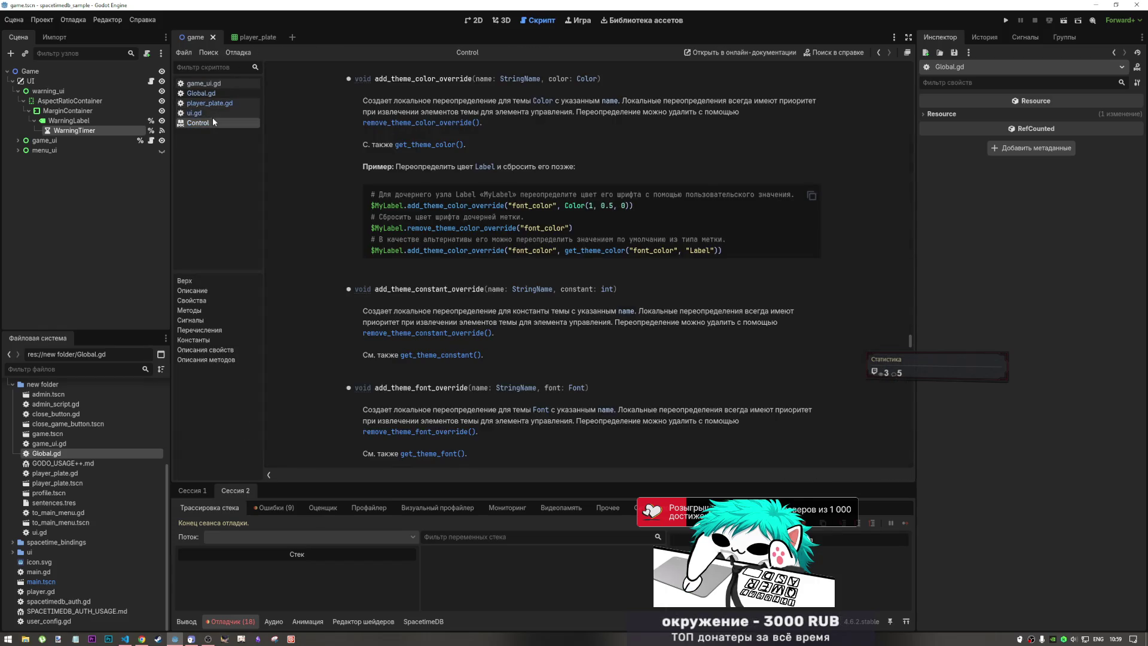
{"action": "left_click", "coordinate": [216, 112]}
{"action": "middle_click", "coordinate": [216, 123]}
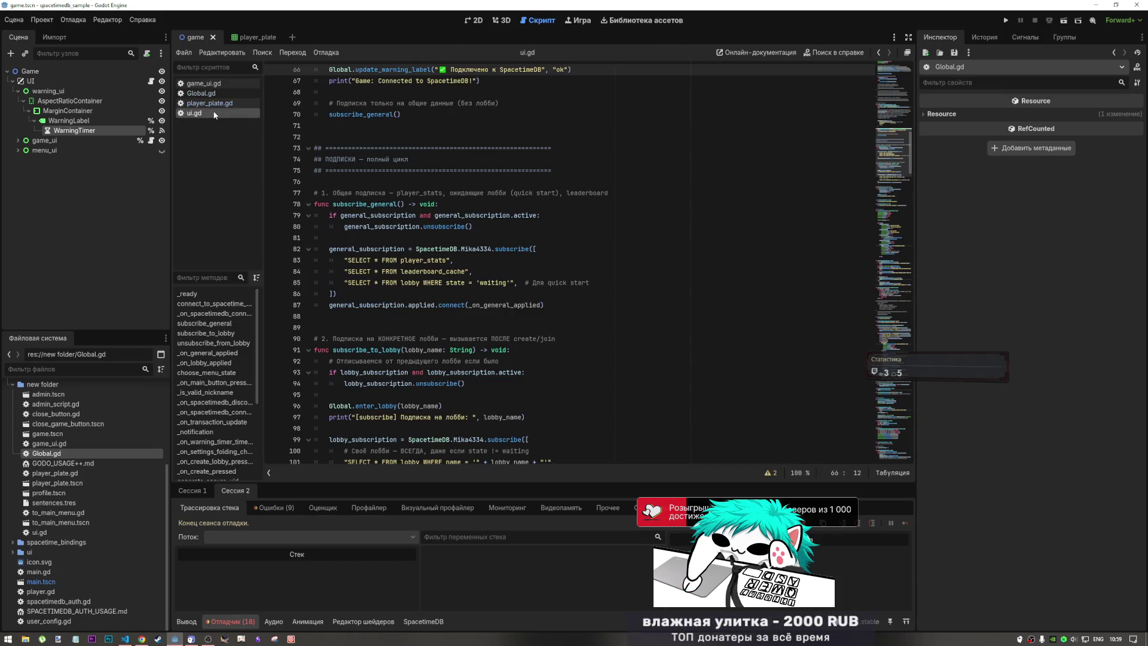
- Undo the Global. prefixes in ui.gd until its update_warning_label function and body return
{"action": "left_click", "coordinate": [510, 215]}
{"action": "key", "text": "ctrl+z"}
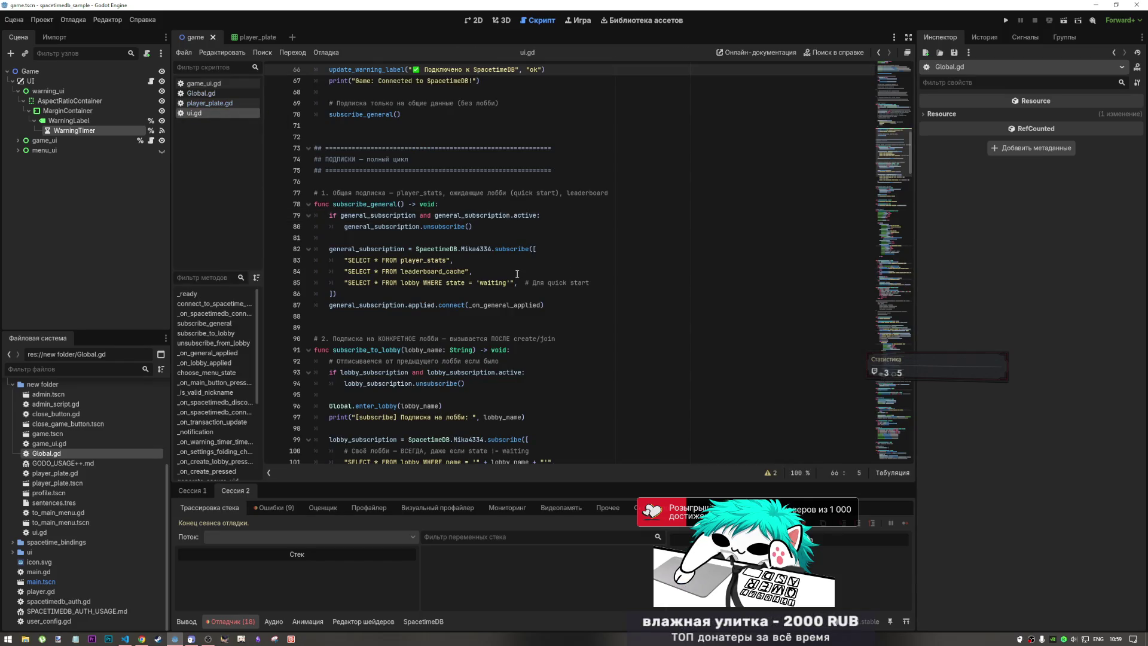
{"action": "key", "text": "ctrl+z"}
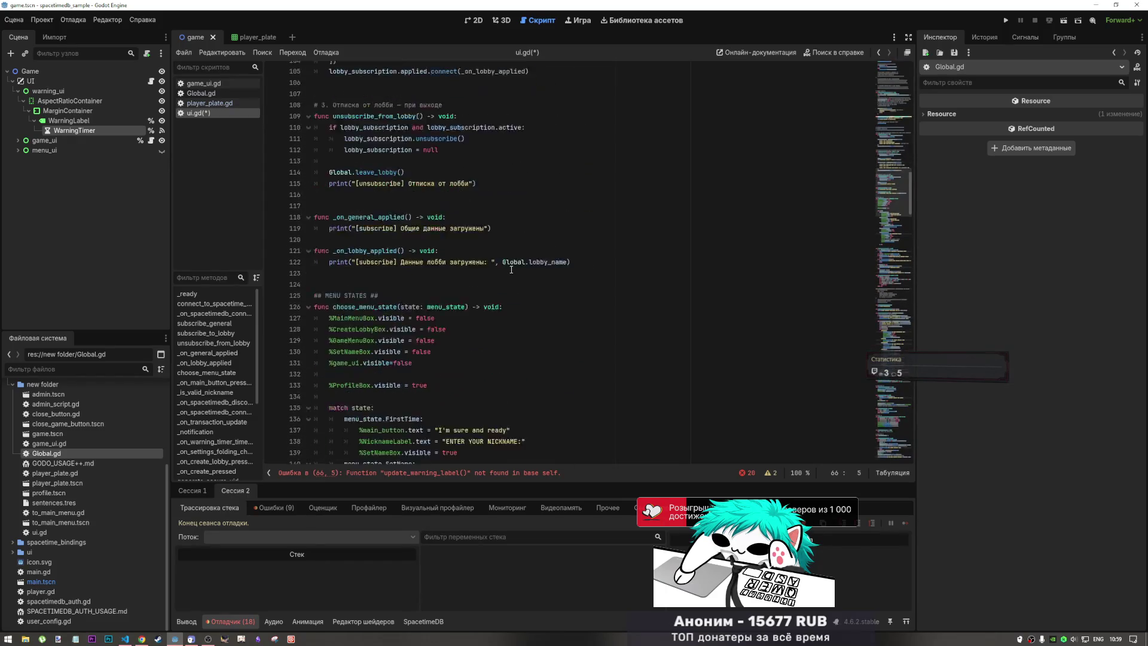
{"action": "key", "text": "ctrl+z"}
{"action": "key", "text": "ctrl+z"}
{"action": "key", "text": "ctrl+z"}
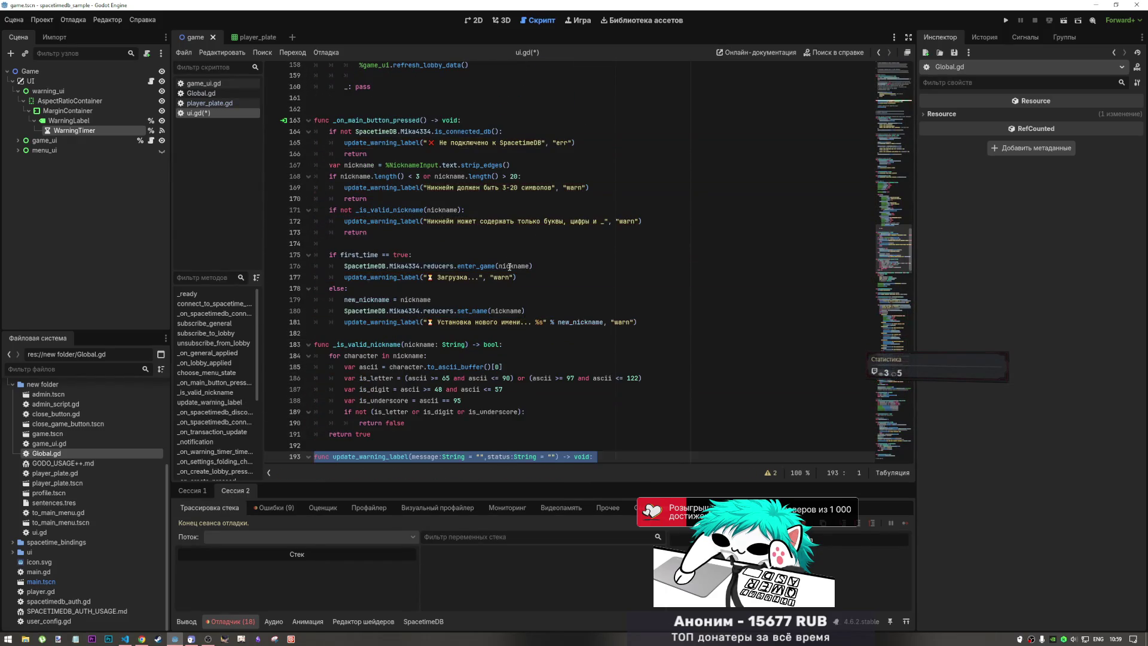
{"action": "key", "text": "ctrl+z"}
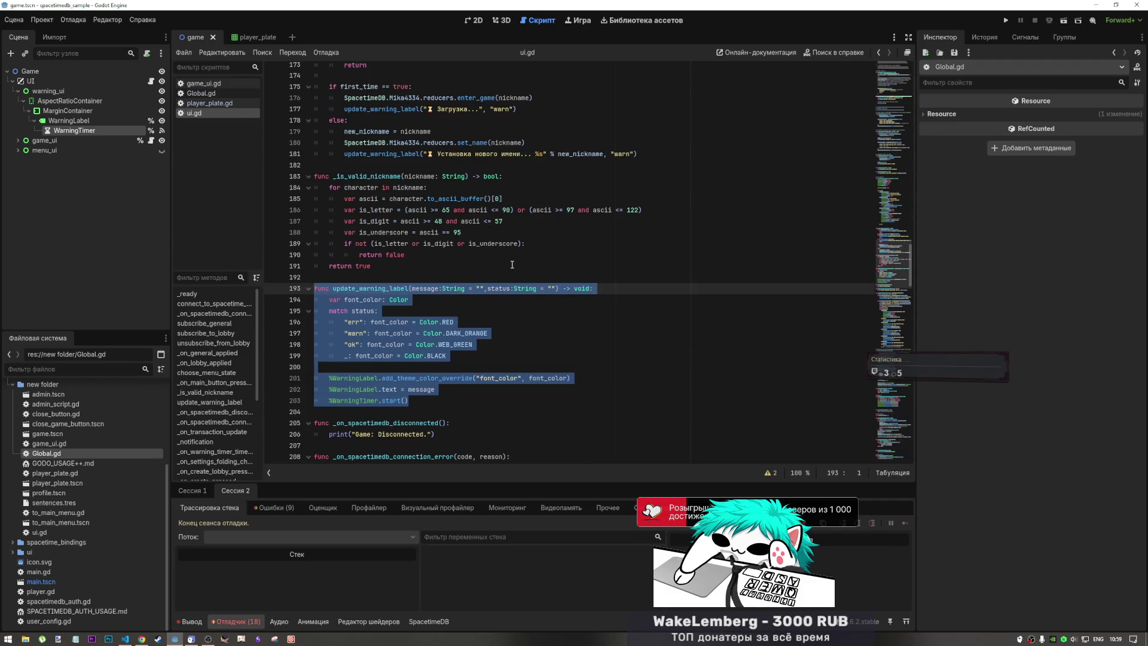
{"action": "left_click", "coordinate": [204, 83]}
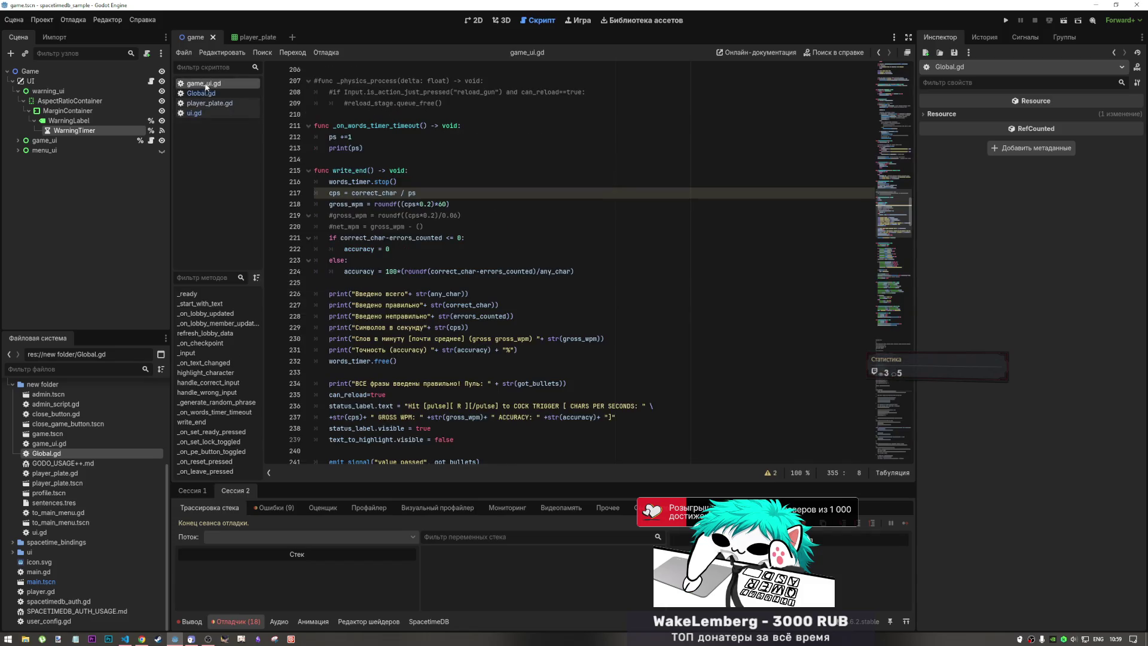
{"action": "scroll", "coordinate": [412, 234], "scroll_direction": "down", "scroll_amount": 10}
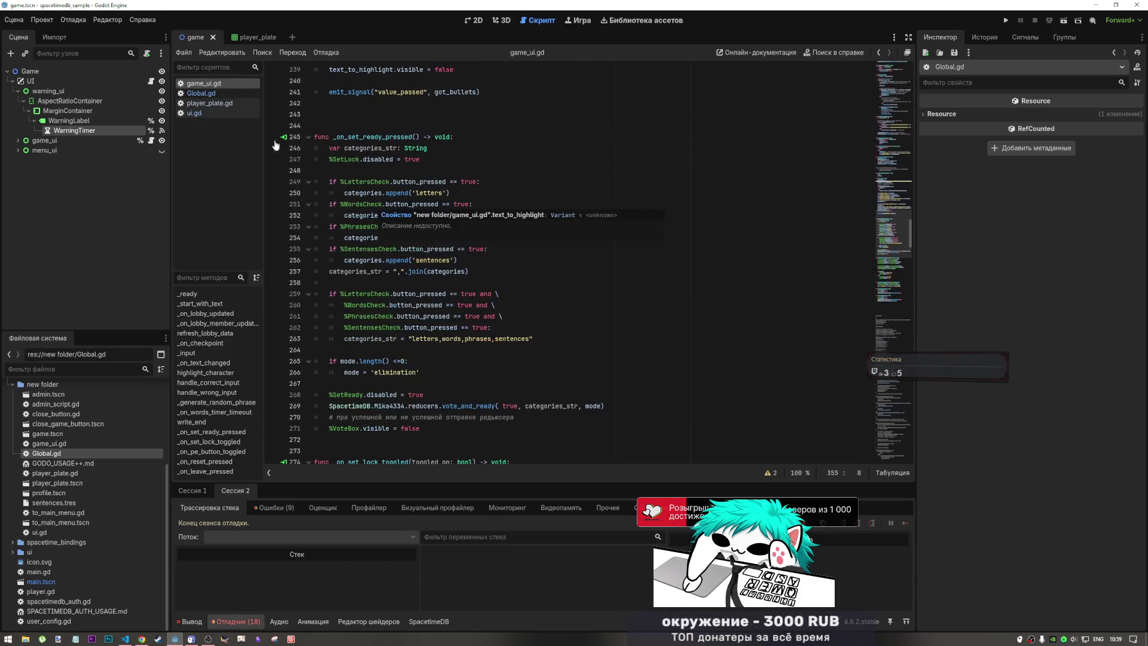
{"action": "scroll", "coordinate": [454, 232], "scroll_direction": "down", "scroll_amount": 14}
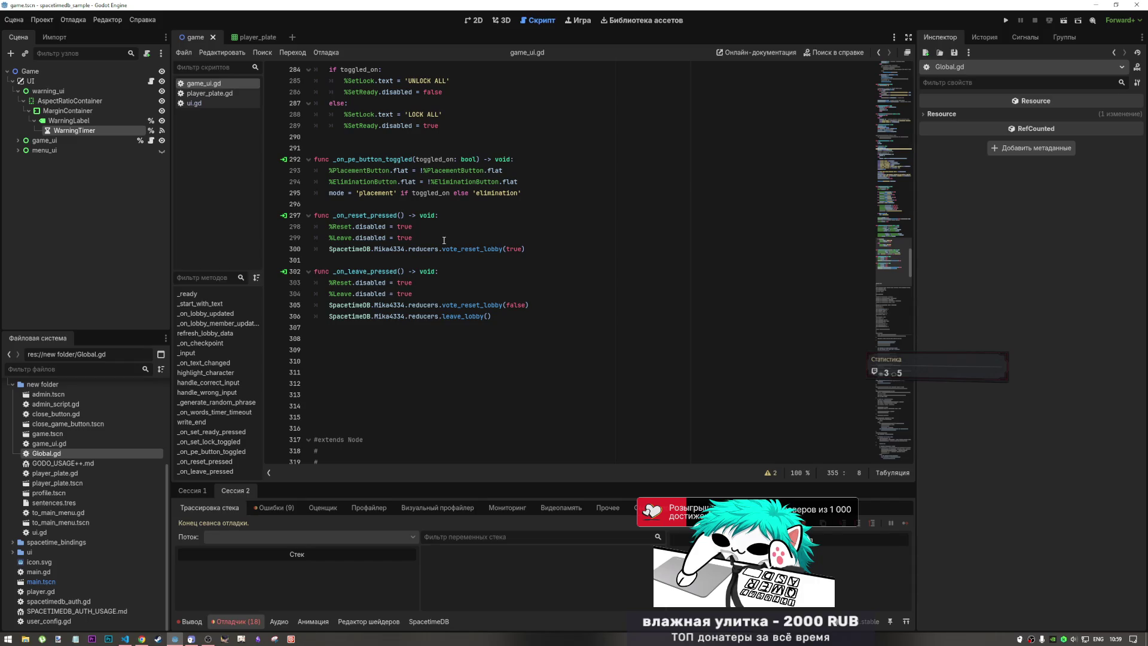
{"action": "scroll", "coordinate": [885, 206], "scroll_direction": "down", "scroll_amount": 6}
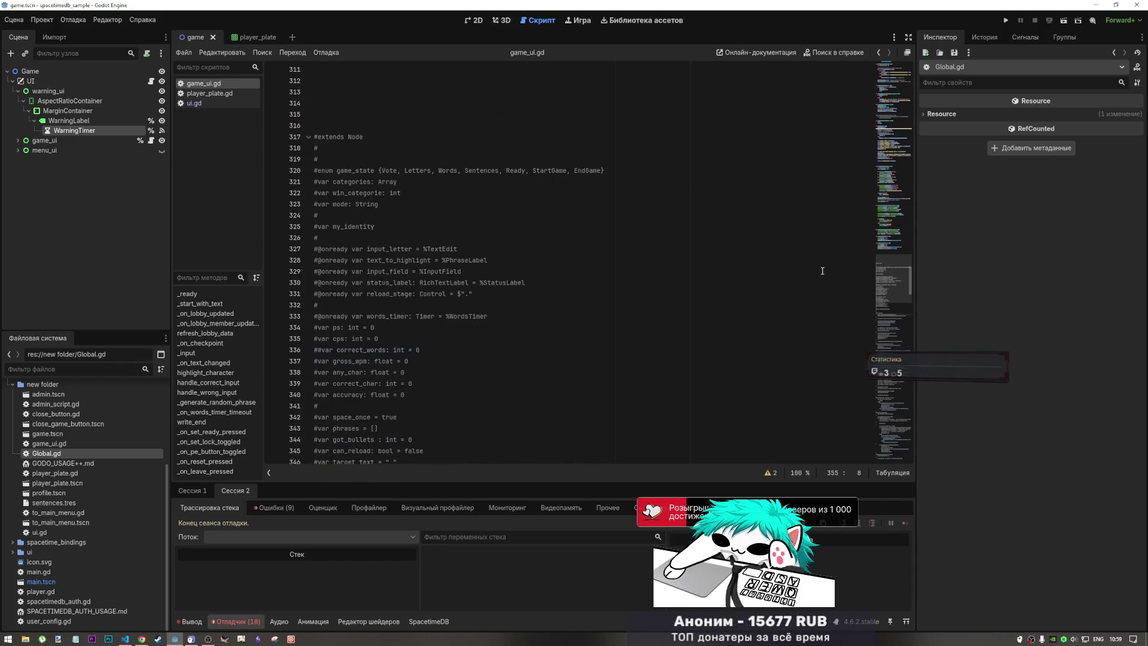
{"action": "scroll", "coordinate": [885, 205], "scroll_direction": "up", "scroll_amount": 20}
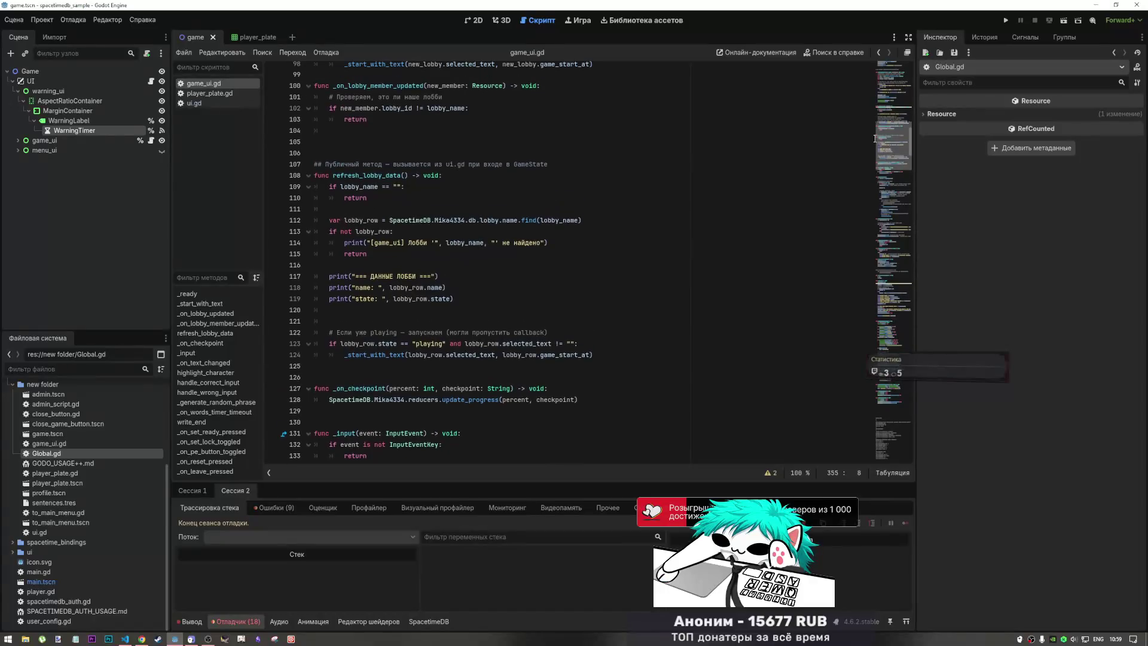
{"action": "scroll", "coordinate": [524, 175], "scroll_direction": "up", "scroll_amount": 4}
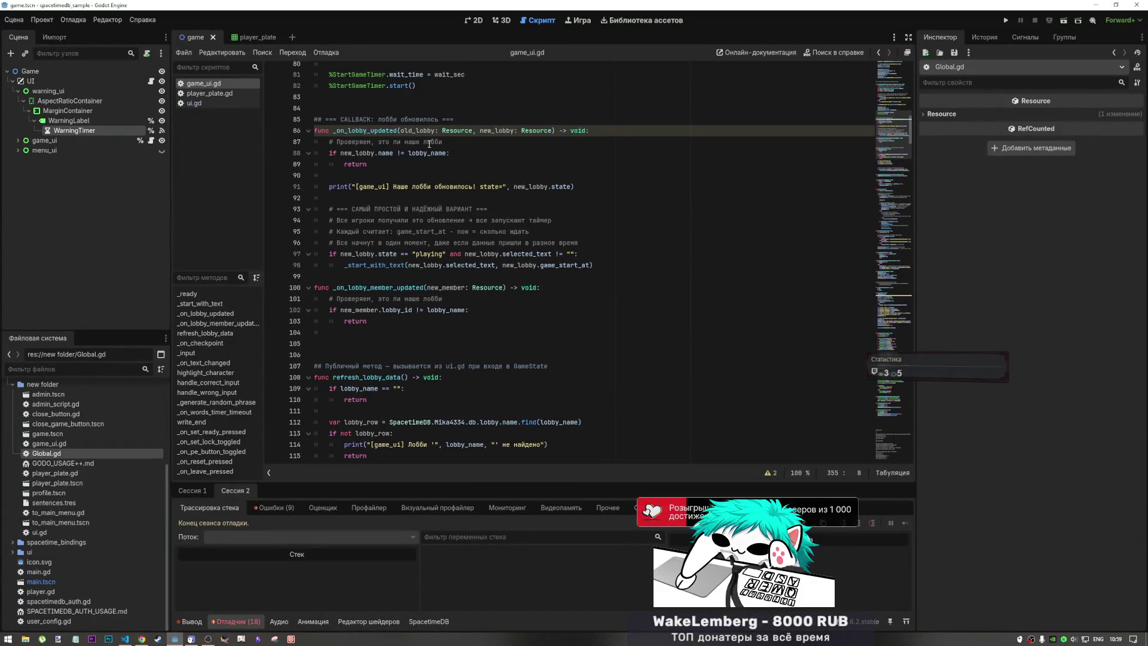
{"action": "scroll", "coordinate": [424, 152], "scroll_direction": "up", "scroll_amount": 3}
{"action": "scroll", "coordinate": [418, 160], "scroll_direction": "up", "scroll_amount": 20}
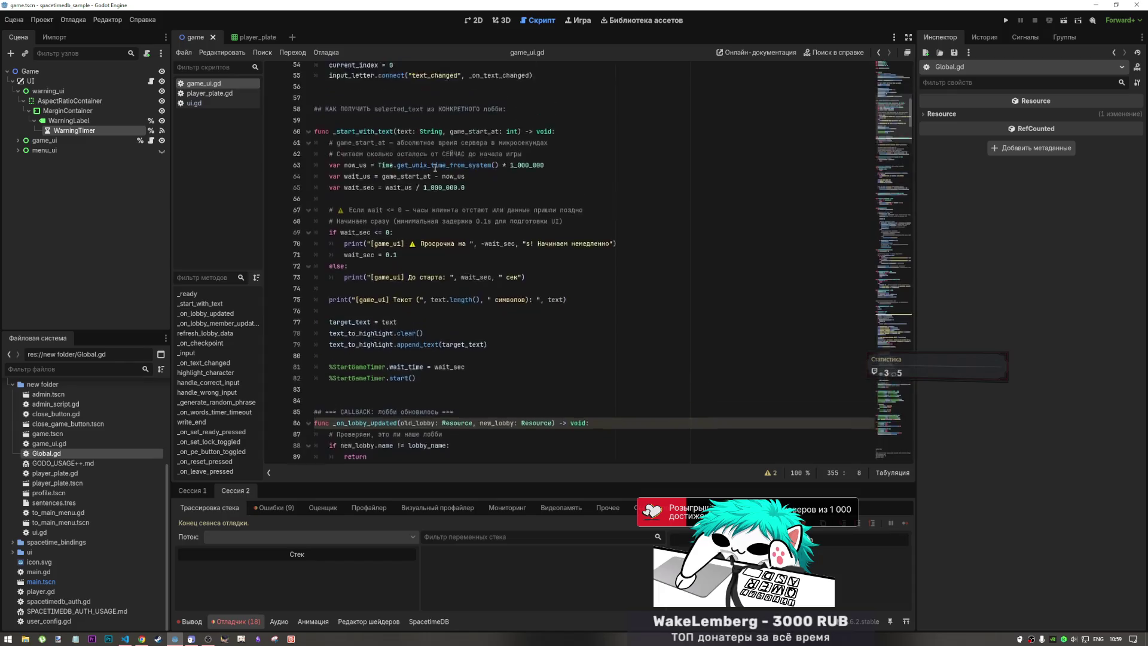
{"action": "scroll", "coordinate": [485, 174], "scroll_direction": "down", "scroll_amount": 8}
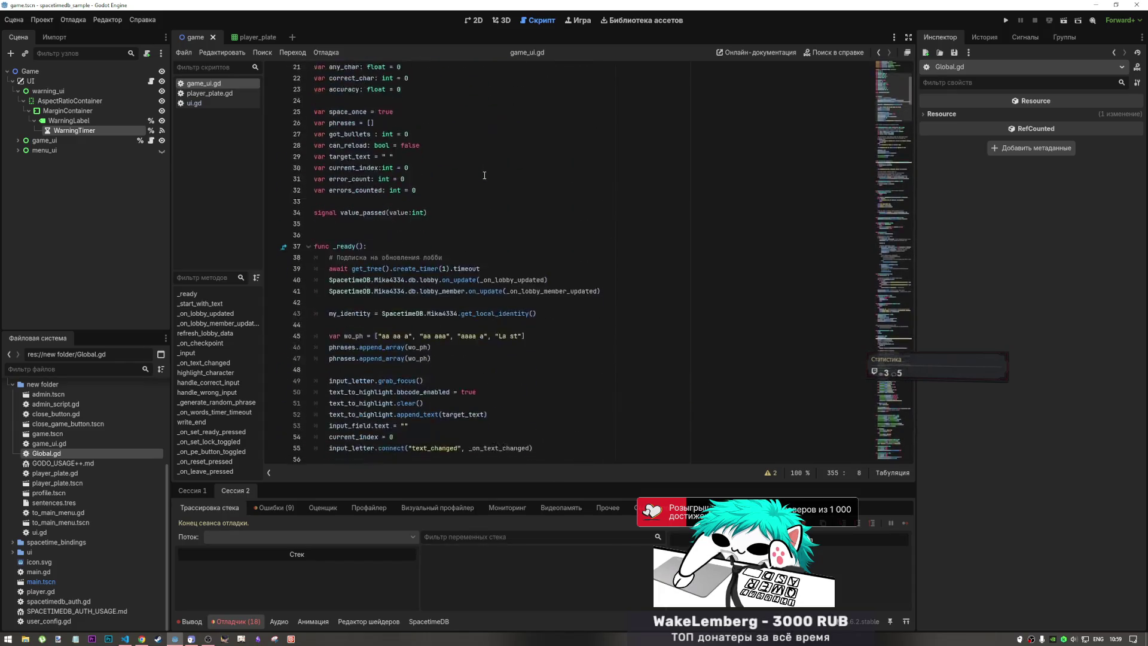
{"action": "double_click", "coordinate": [558, 165]}
{"action": "left_click", "coordinate": [559, 165], "text": "ctrl"}
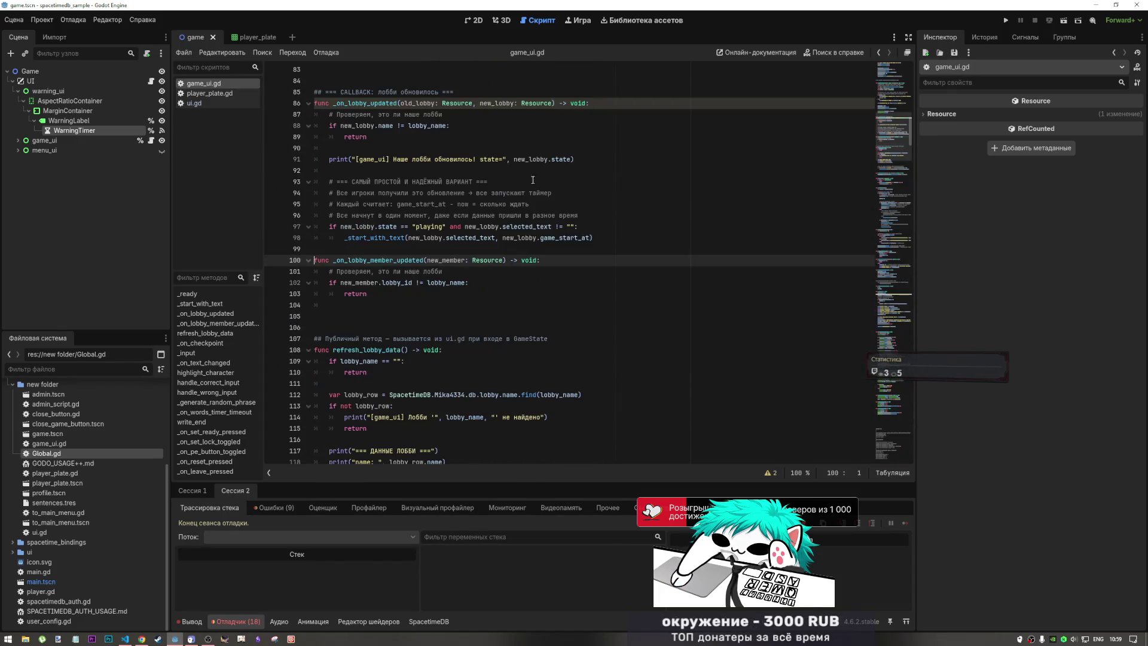
{"action": "left_click", "coordinate": [366, 294]}
{"action": "left_click", "coordinate": [363, 308]}
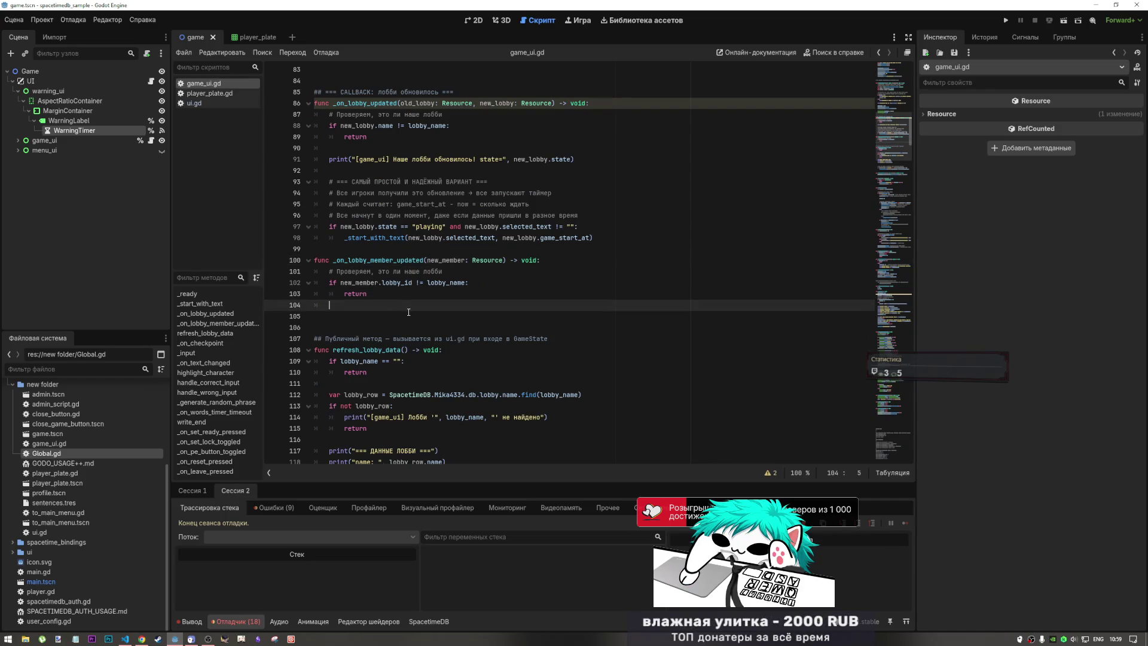
{"action": "type", "text": "UI"}
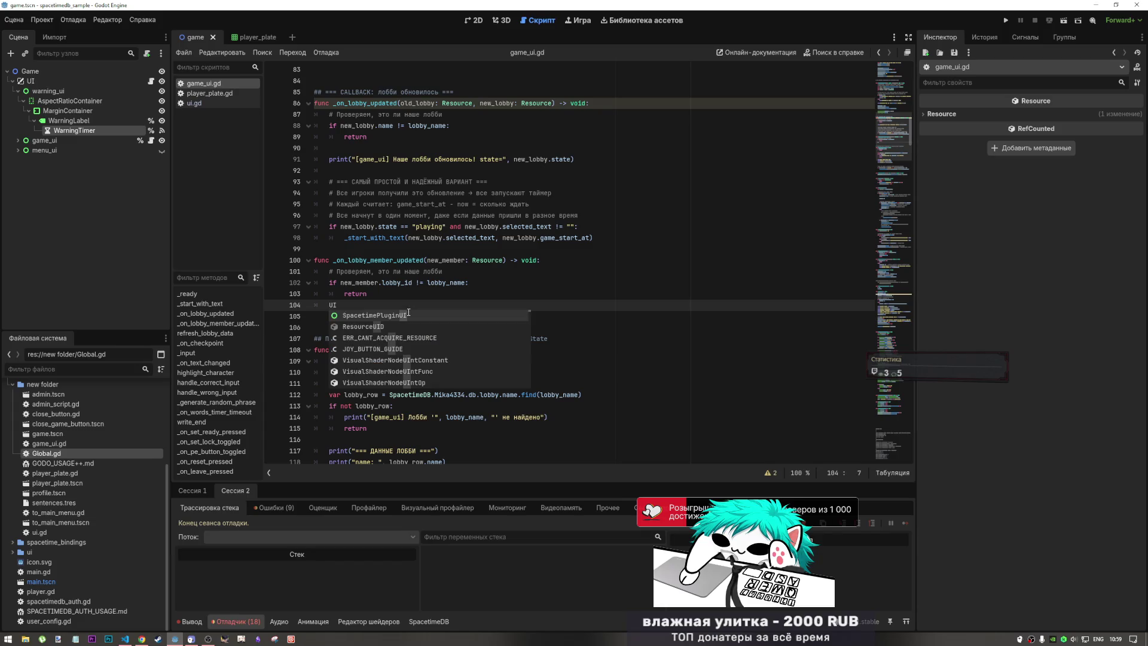
{"action": "key", "text": "BackSpace"}
{"action": "key", "text": "BackSpace"}
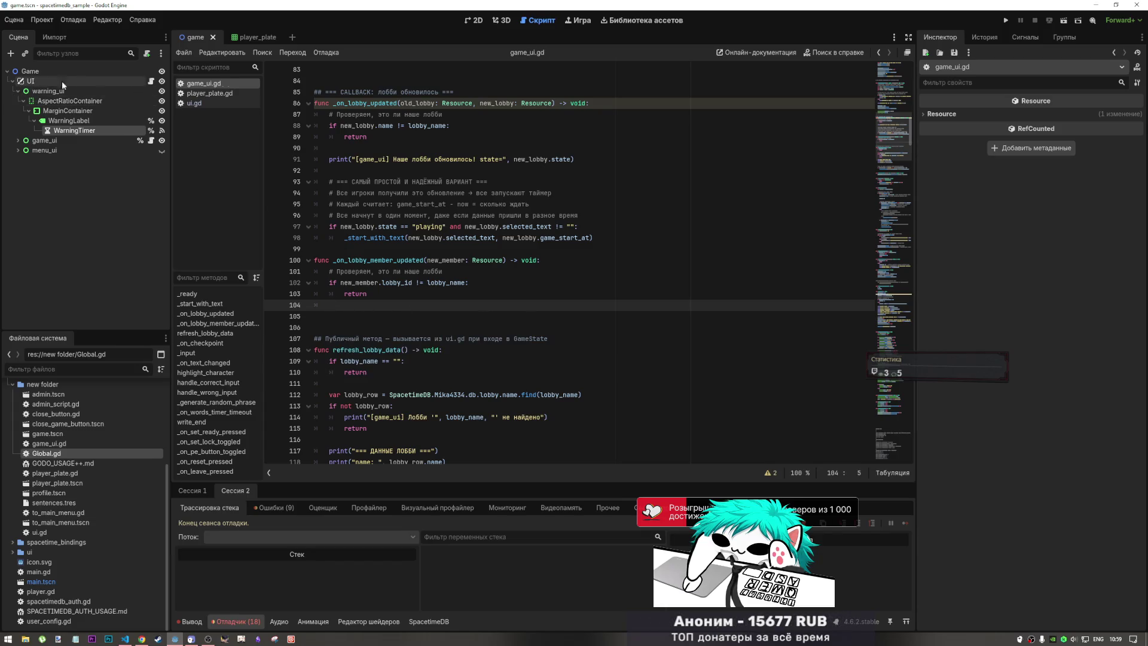
{"action": "left_click", "coordinate": [896, 111]}
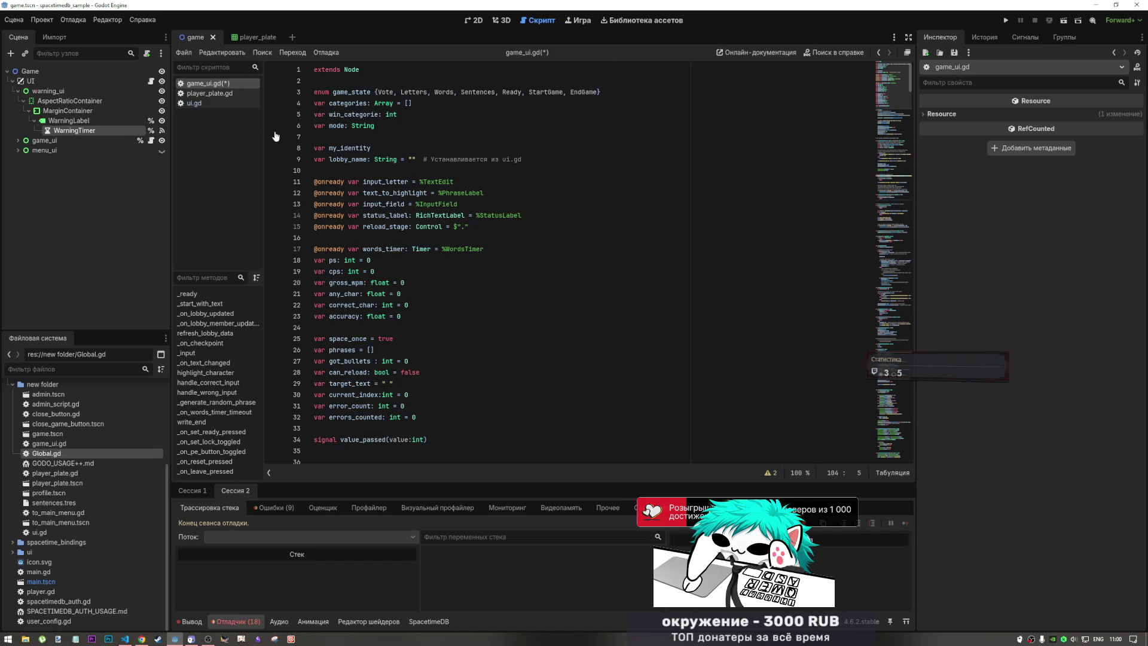
{"action": "scroll", "coordinate": [417, 347], "scroll_direction": "down", "scroll_amount": 9}
{"action": "scroll", "coordinate": [417, 346], "scroll_direction": "down", "scroll_amount": 19}
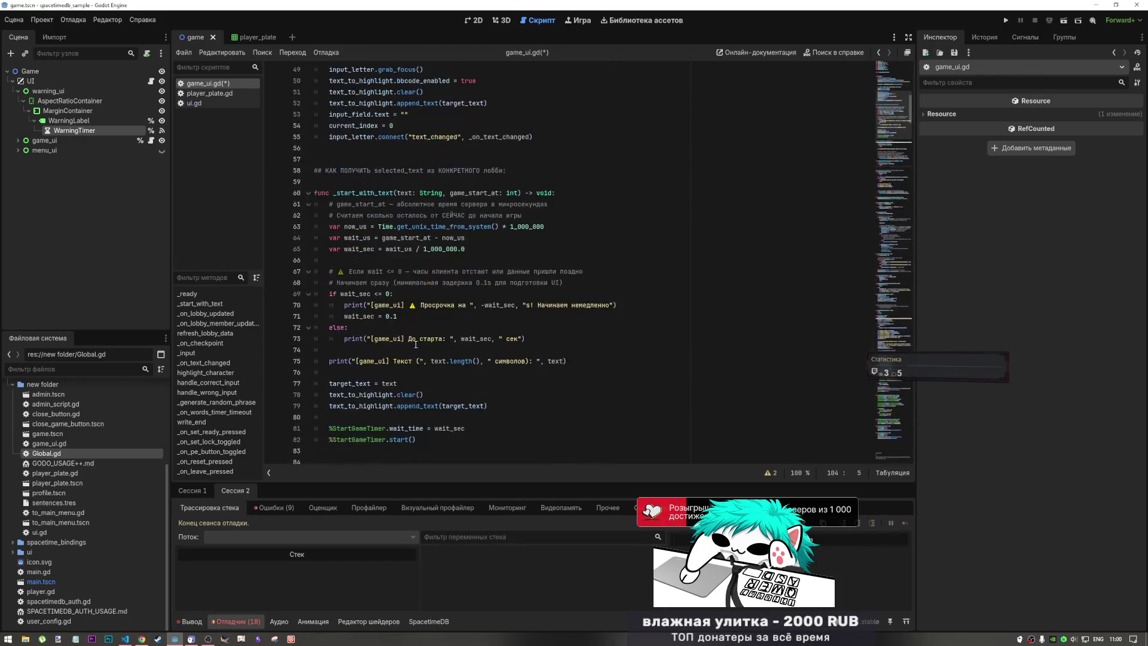
{"action": "mouse_move", "coordinate": [69, 120]}
{"action": "left_mouse_down"}
{"action": "mouse_move", "coordinate": [179, 197]}
{"action": "mouse_move", "coordinate": [353, 269]}
{"action": "mouse_move", "coordinate": [353, 282]}
{"action": "left_mouse_up"}
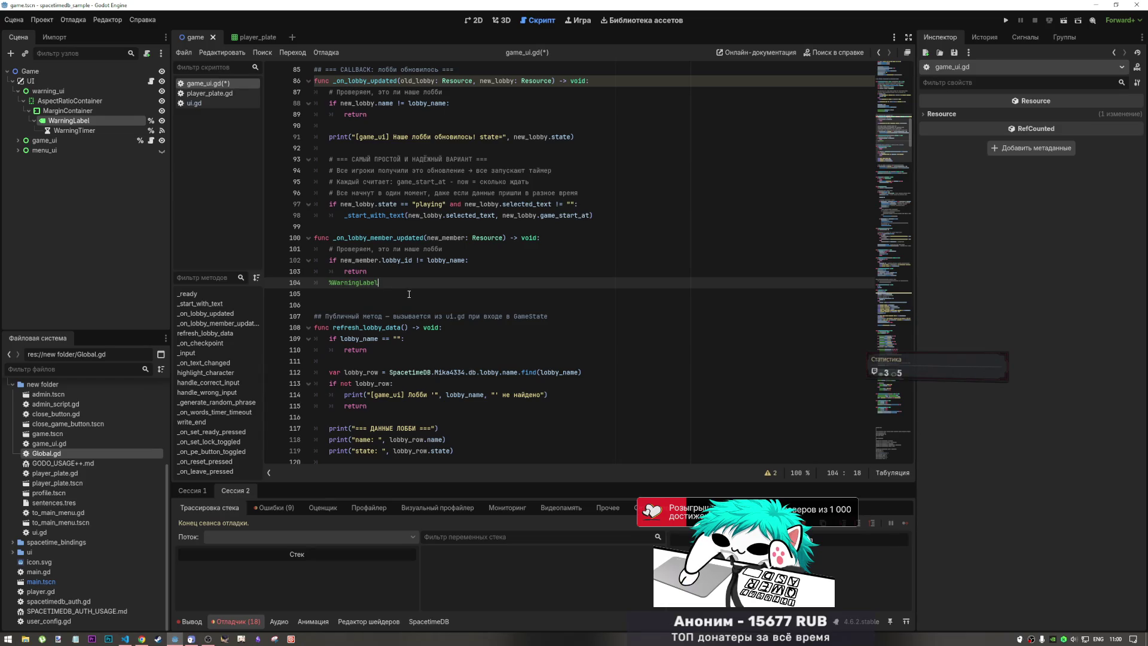
{"action": "key", "text": "ctrl+z"}
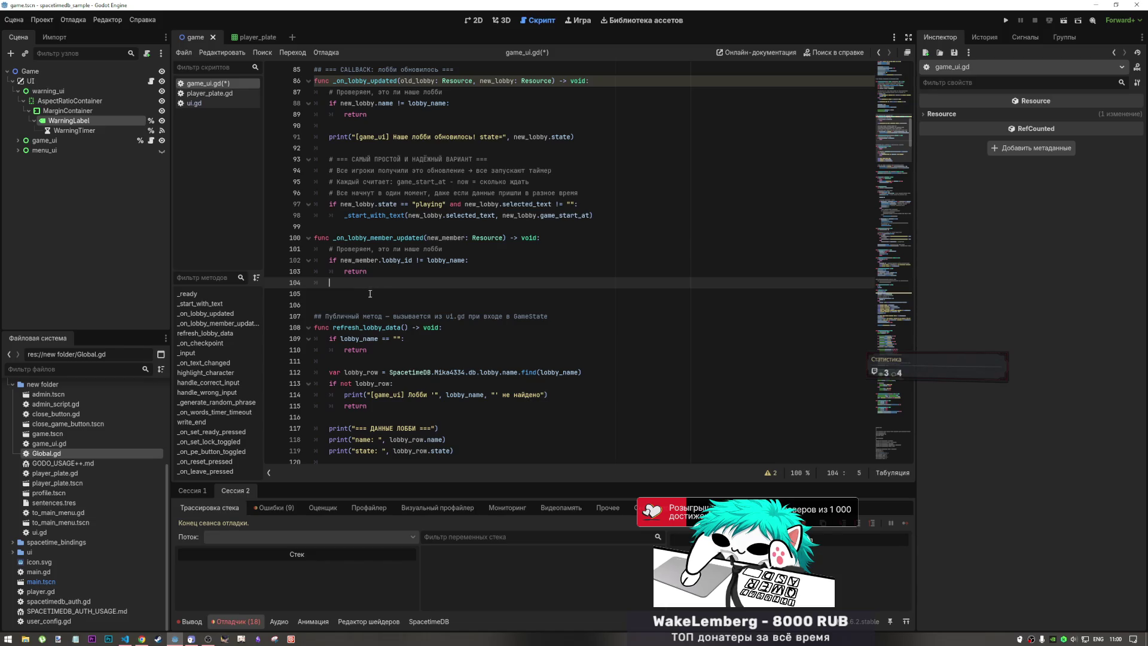
{"action": "left_click_drag", "start_coordinate": [30, 81], "coordinate": [341, 285]}
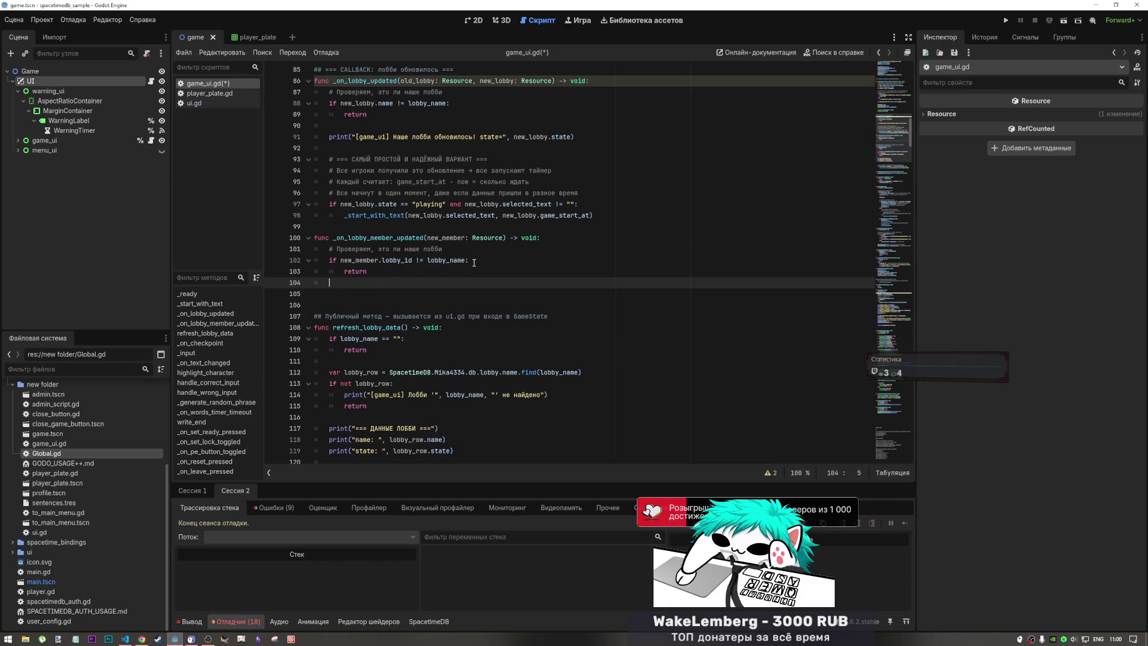
{"action": "scroll", "coordinate": [475, 262], "scroll_direction": "up", "scroll_amount": 20}
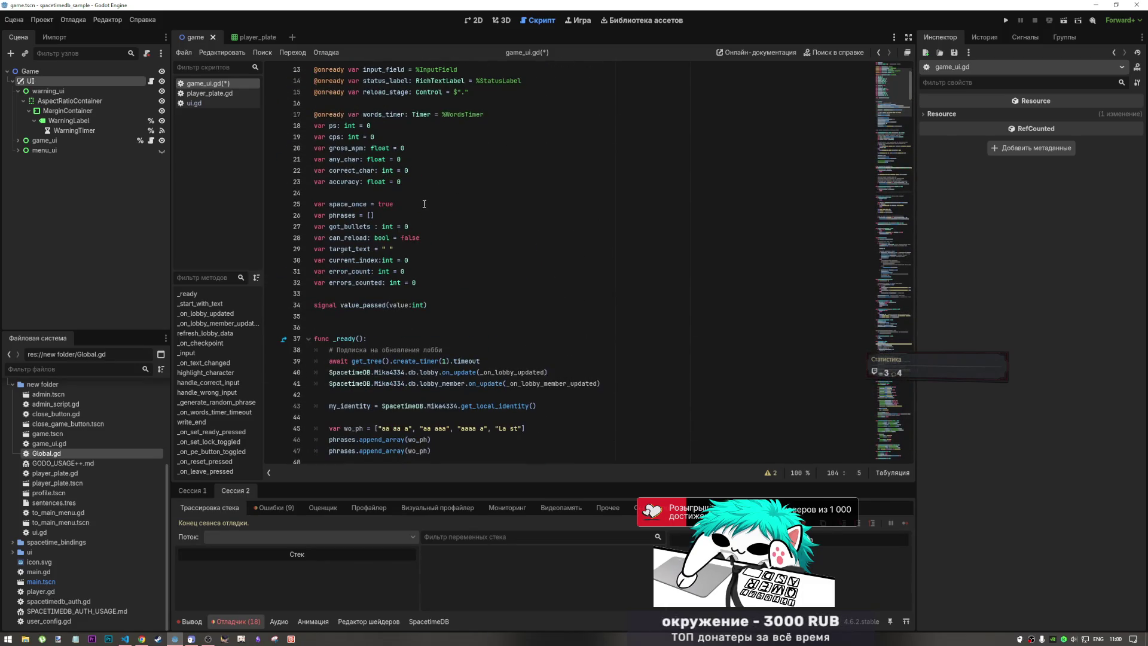
{"action": "scroll", "coordinate": [424, 204], "scroll_direction": "up", "scroll_amount": 4}
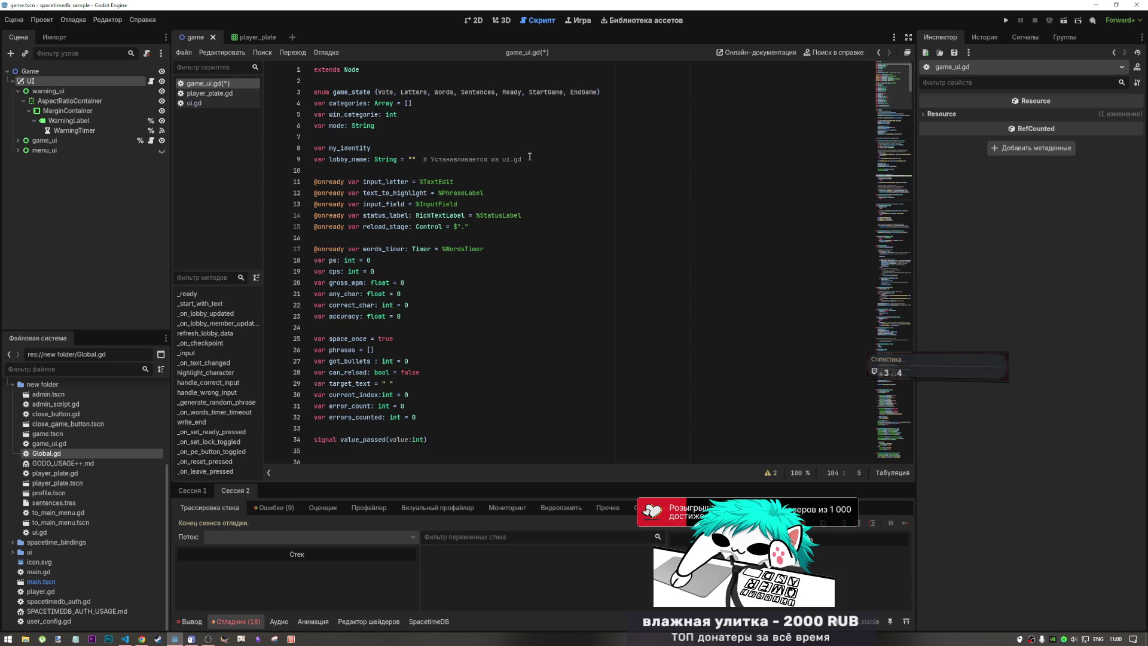
{"action": "left_click", "coordinate": [448, 136]}
{"action": "left_click", "coordinate": [389, 81]}
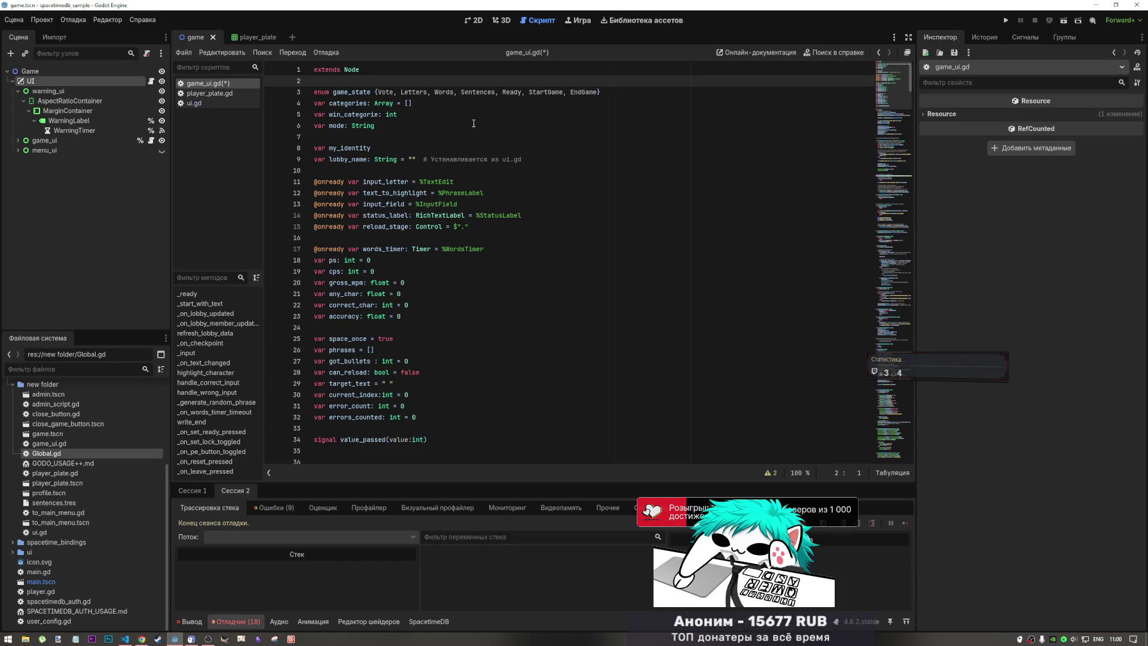
{"action": "key", "text": "Return"}
{"action": "key", "text": "Return"}
{"action": "key", "text": "Up"}
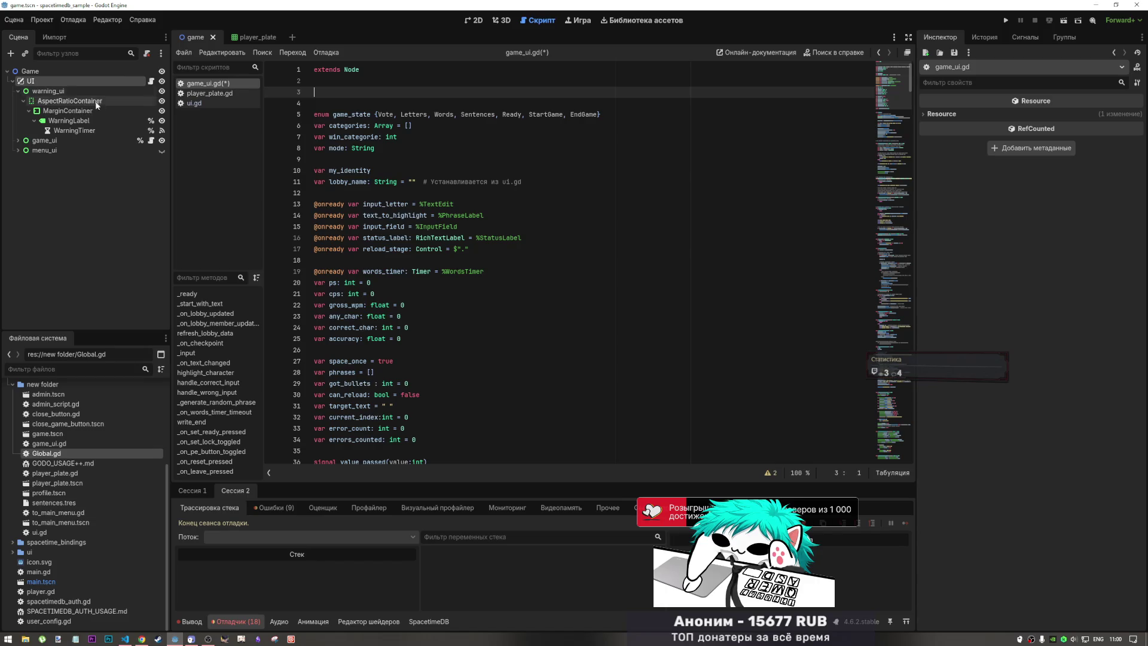
{"action": "left_click_drag", "start_coordinate": [30, 80], "coordinate": [329, 95]}
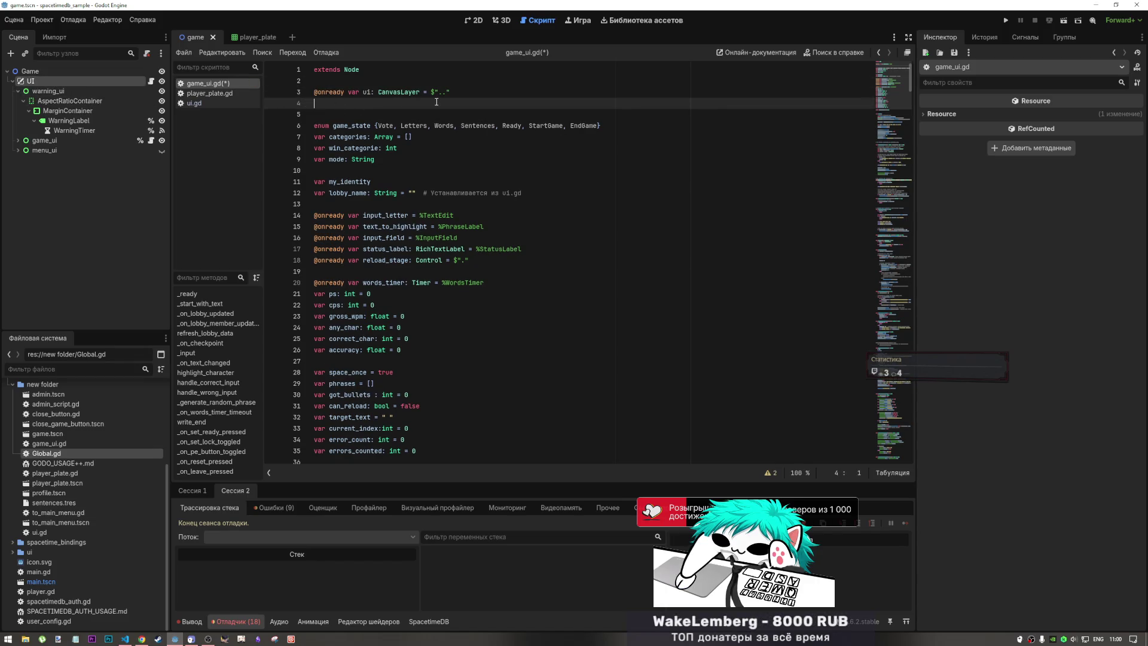
{"action": "left_click", "coordinate": [397, 112]}
{"action": "key", "text": "BackSpace"}
{"action": "left_click", "coordinate": [367, 93]}
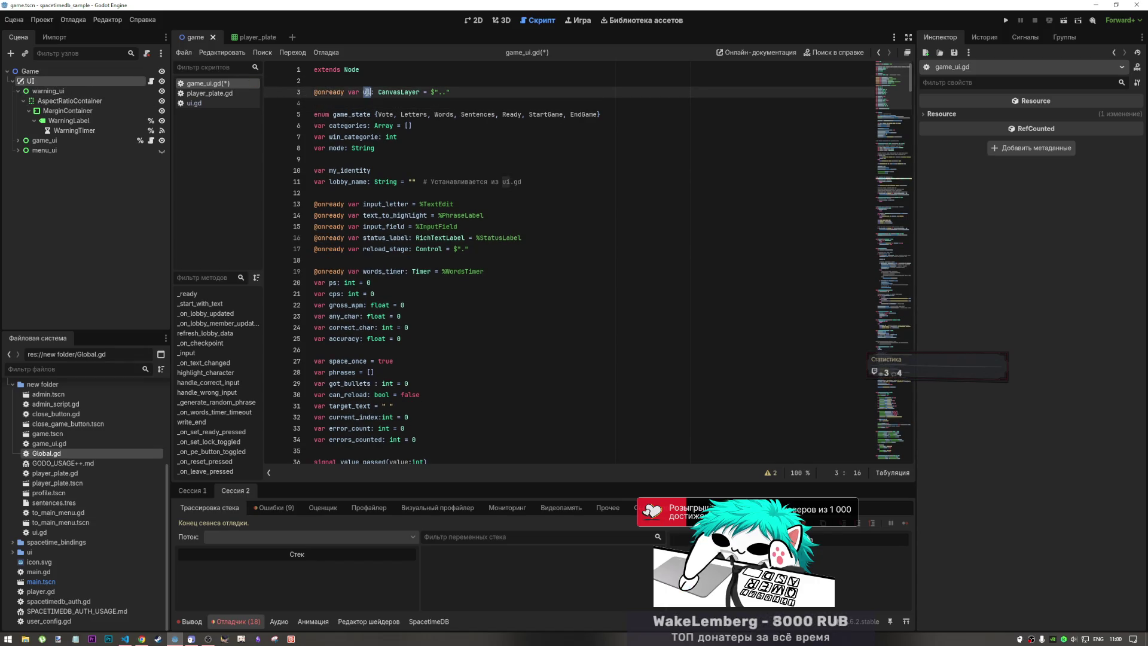
{"action": "scroll", "coordinate": [401, 249], "scroll_direction": "down", "scroll_amount": 20}
- Type ui.update_warning_label( on line 106, confirming the function name in ui.gd
{"action": "scroll", "coordinate": [401, 249], "scroll_direction": "down", "scroll_amount": 4}
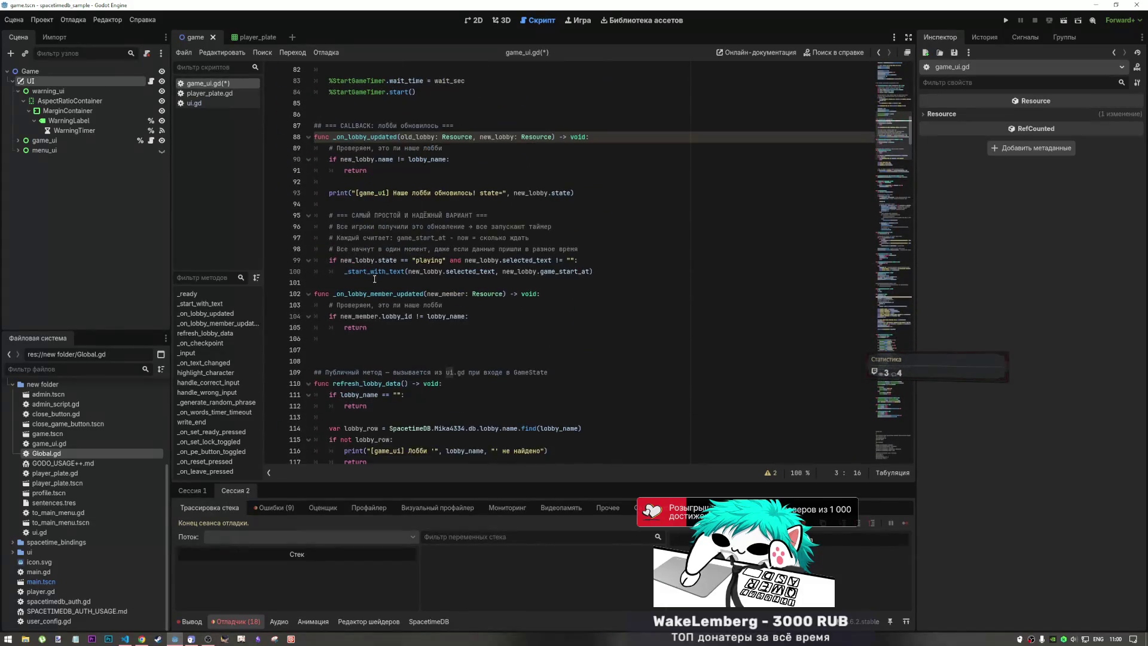
{"action": "scroll", "coordinate": [350, 217], "scroll_direction": "down", "scroll_amount": 2}
{"action": "left_click", "coordinate": [422, 272]}
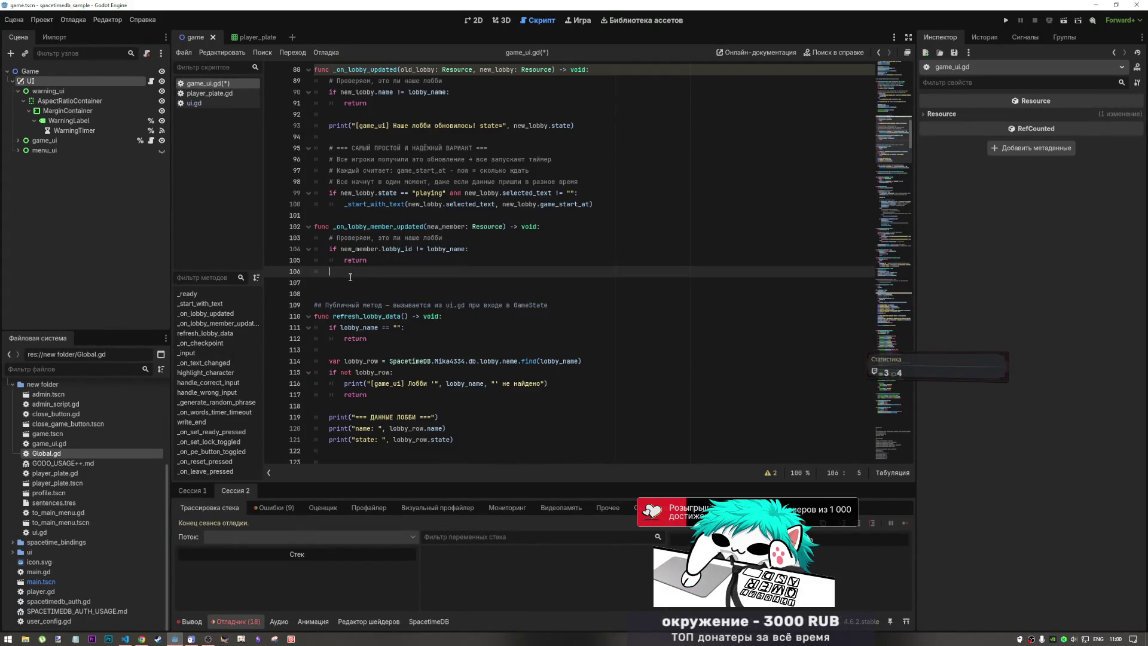
{"action": "type", "text": "ui."}
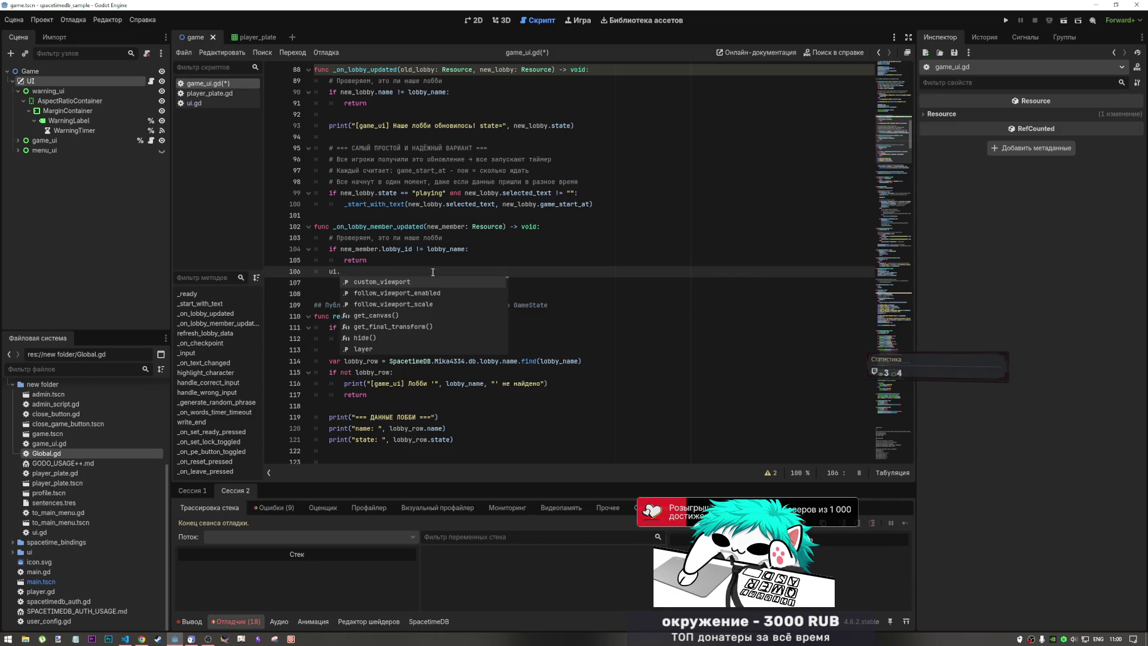
{"action": "type", "text": "wa"}
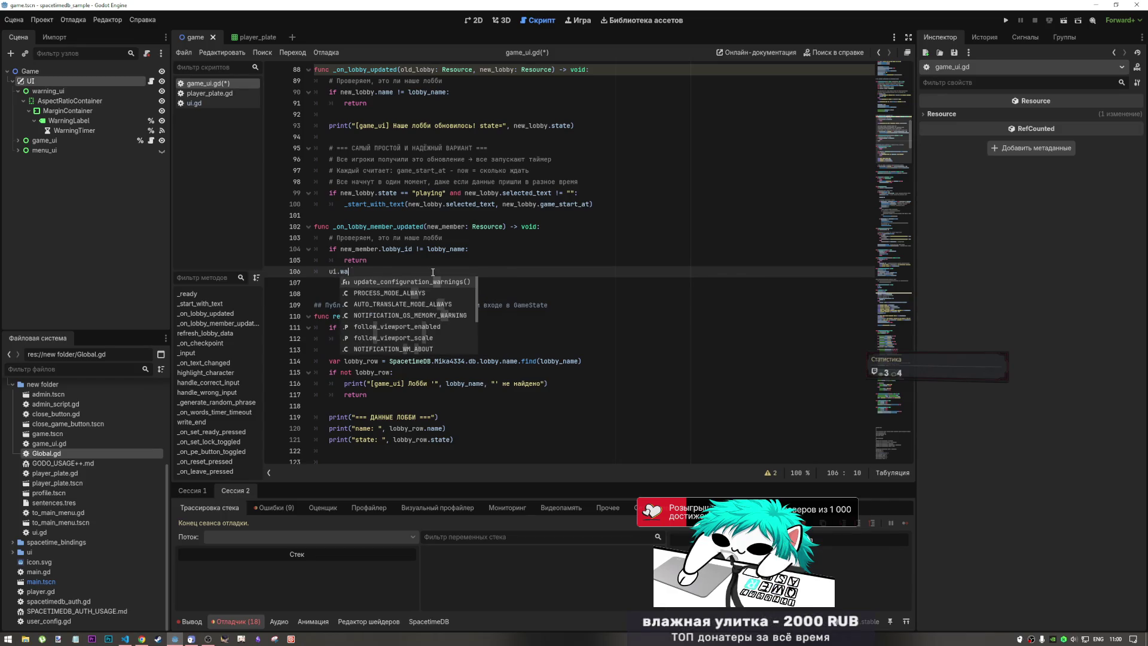
{"action": "type", "text": "r"}
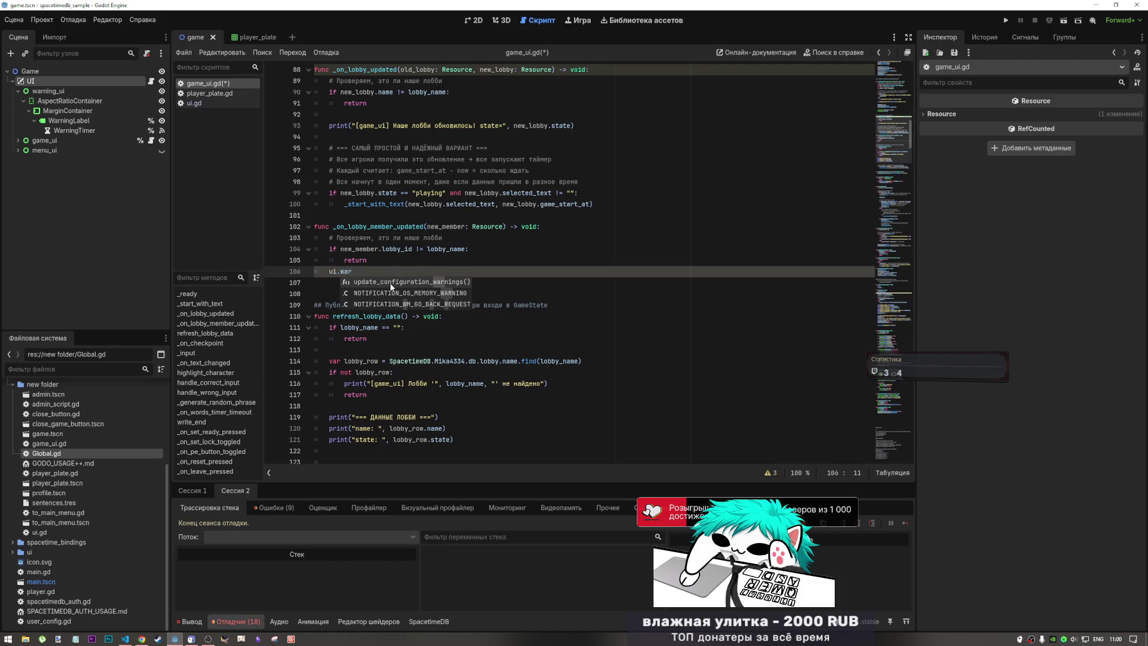
{"action": "key", "text": "BackSpace"}
{"action": "key", "text": "BackSpace"}
{"action": "key", "text": "BackSpace"}
{"action": "type", "text": "up"}
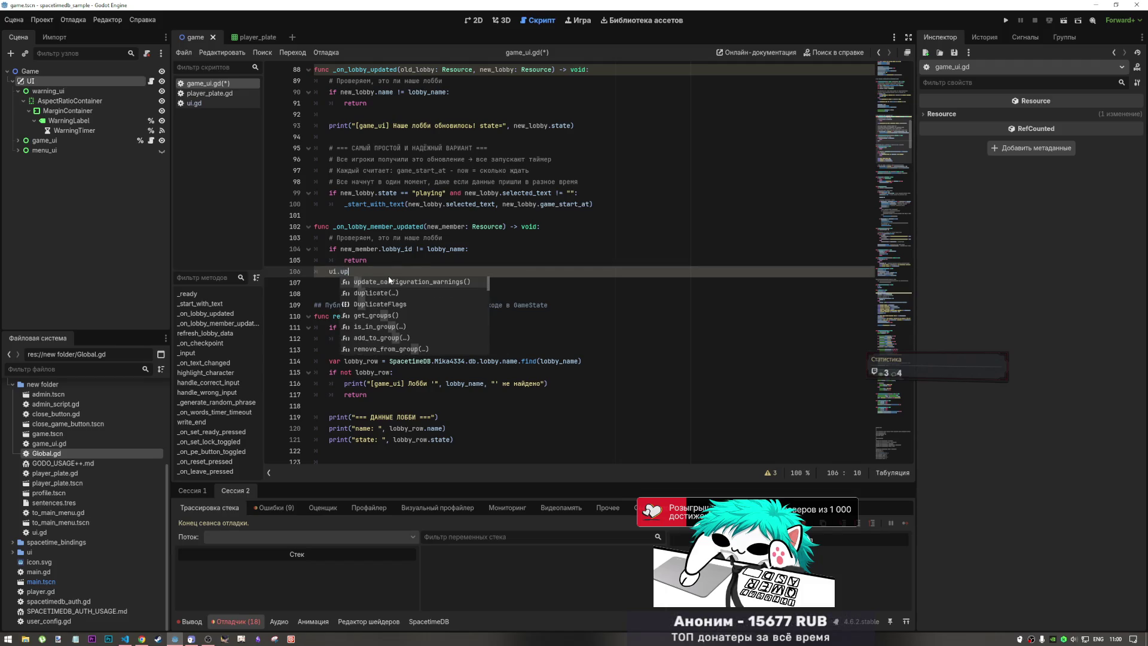
{"action": "type", "text": "da"}
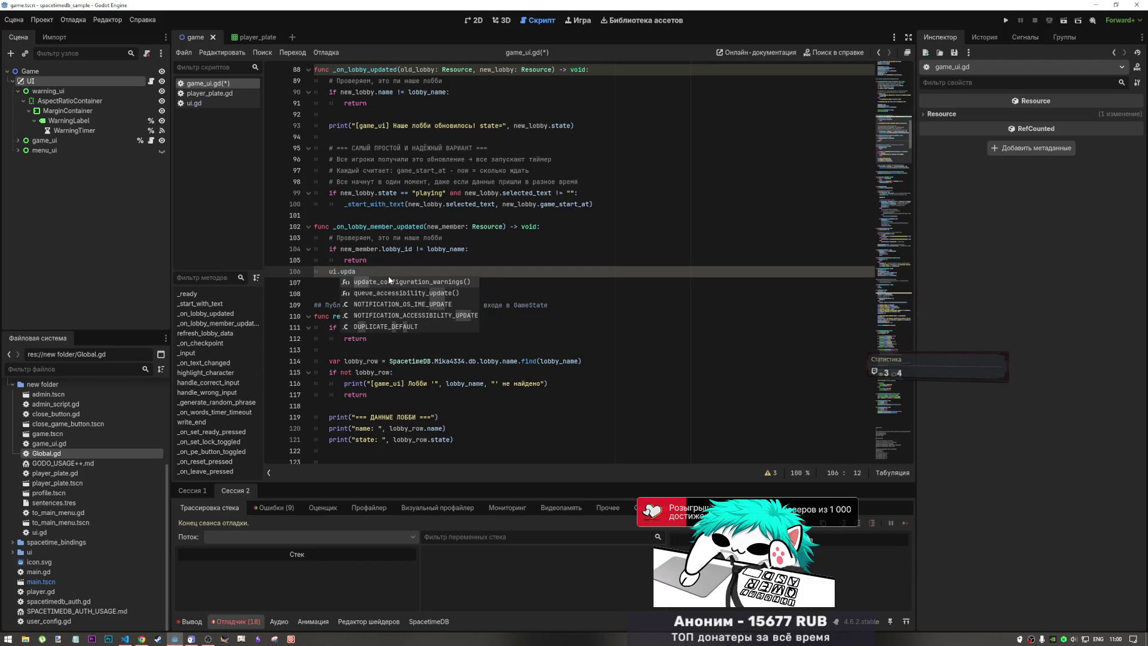
{"action": "left_click", "coordinate": [214, 101]}
{"action": "left_click_drag", "start_coordinate": [407, 294], "coordinate": [333, 294]}
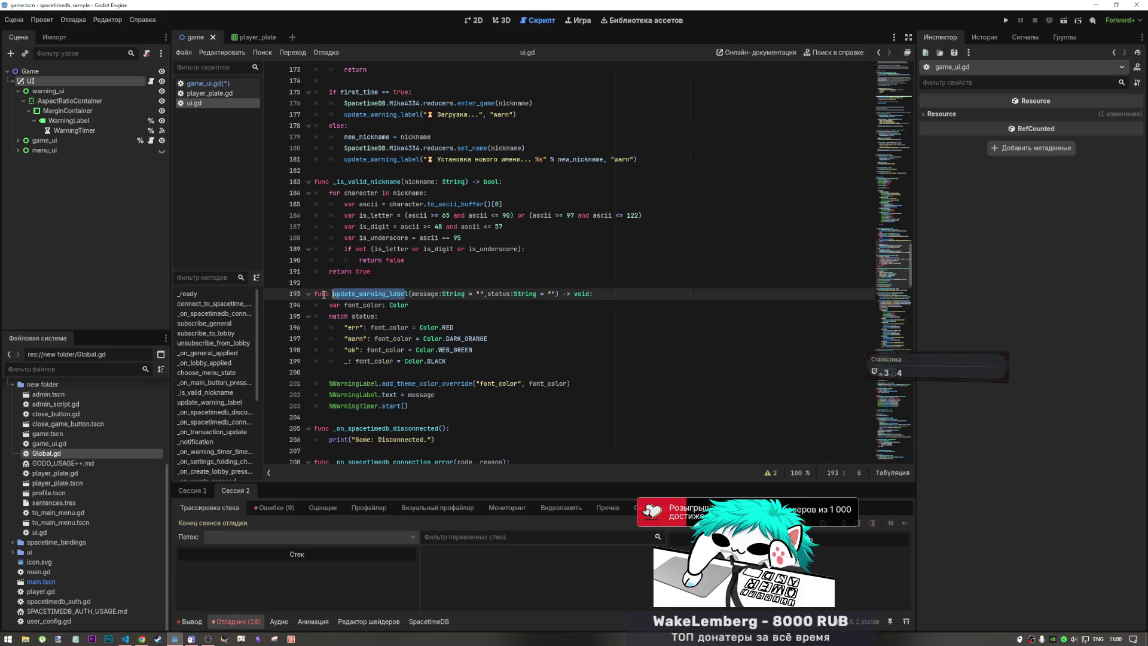
{"action": "left_click", "coordinate": [205, 84]}
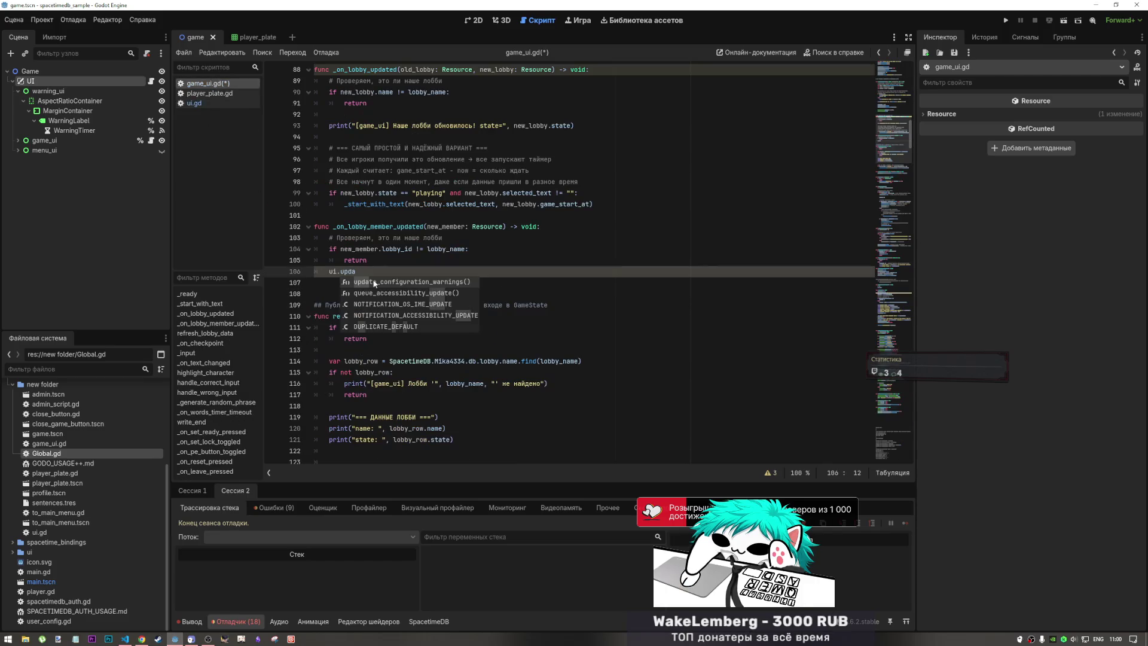
{"action": "type", "text": "te_warning_labe"}
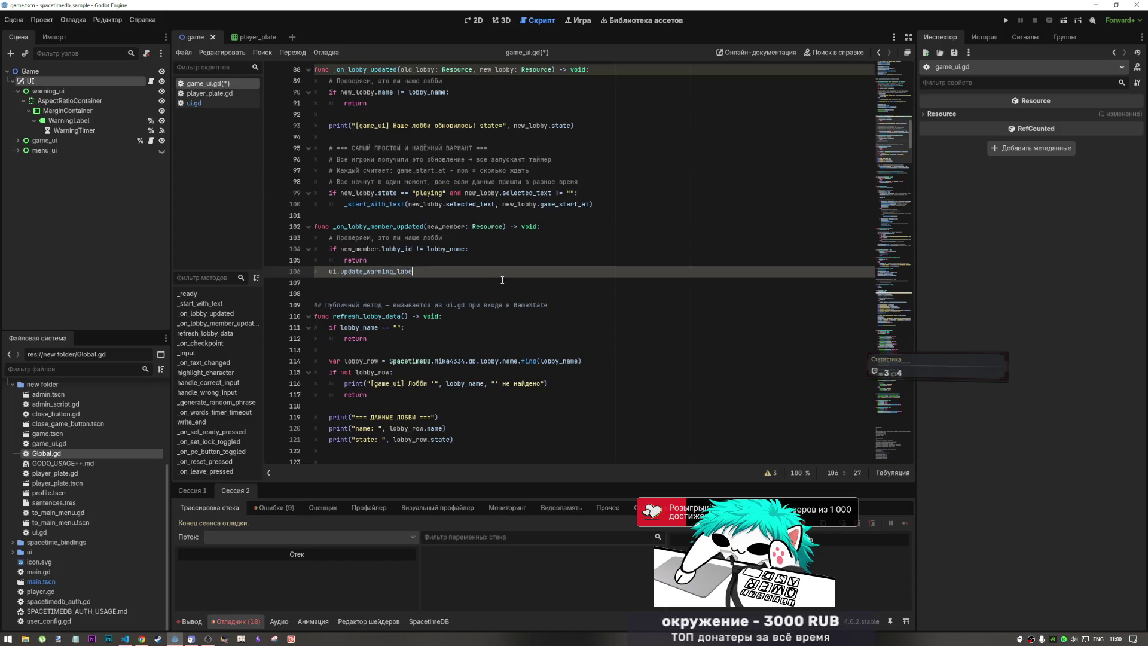
{"action": "type", "text": "l("}
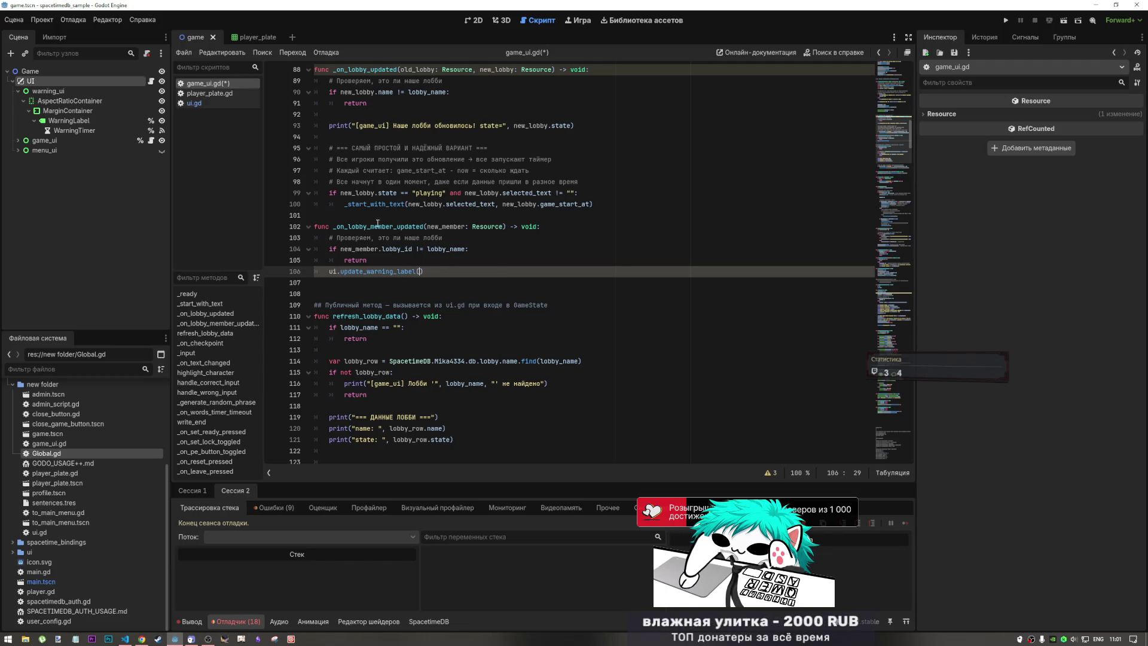
- Check update_warning_label's parameters in ui.gd and where new_member is used in the handler
{"action": "left_click", "coordinate": [200, 103]}
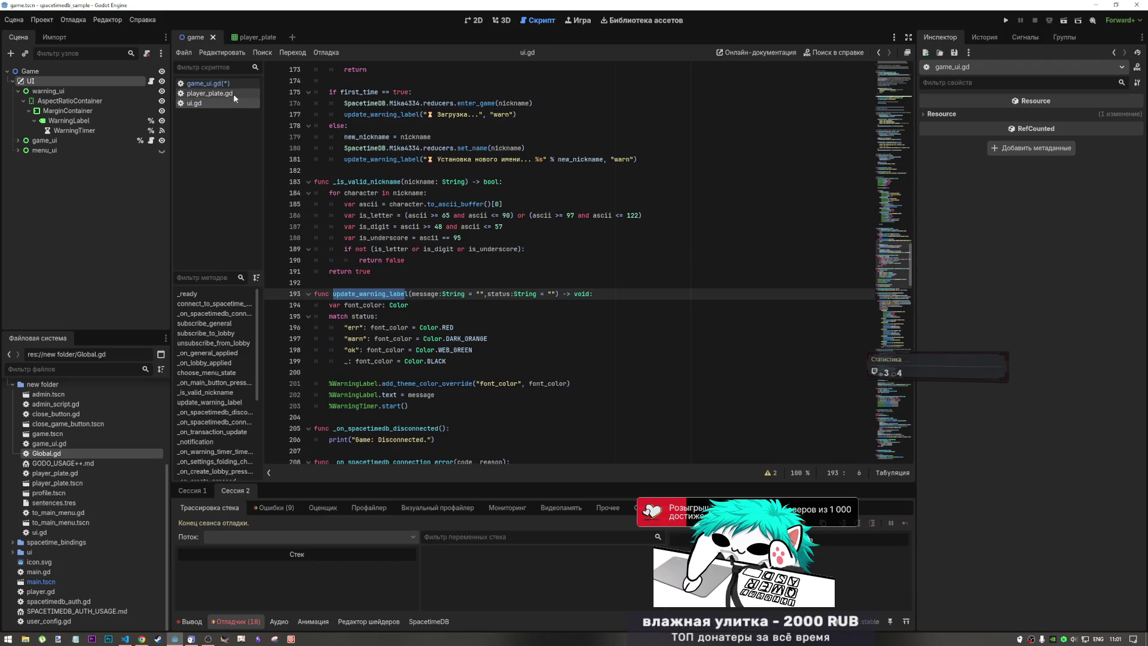
{"action": "left_click", "coordinate": [216, 83]}
{"action": "left_click", "coordinate": [424, 271]}
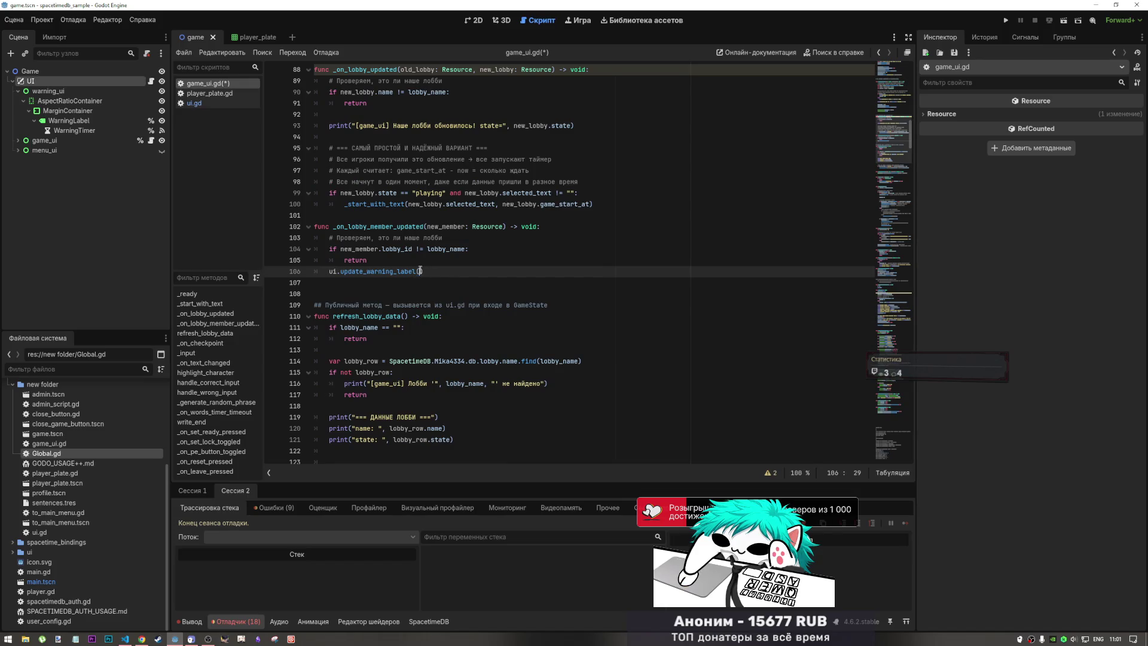
{"action": "left_click", "coordinate": [427, 181]}
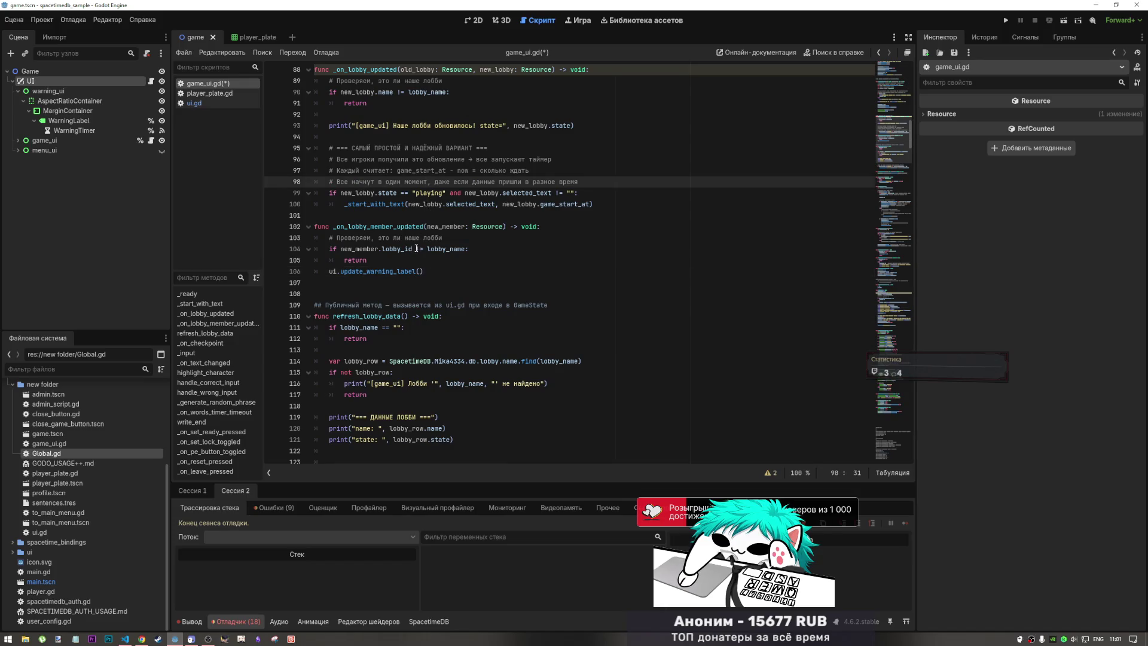
{"action": "left_click", "coordinate": [417, 248]}
{"action": "double_click", "coordinate": [445, 226]}
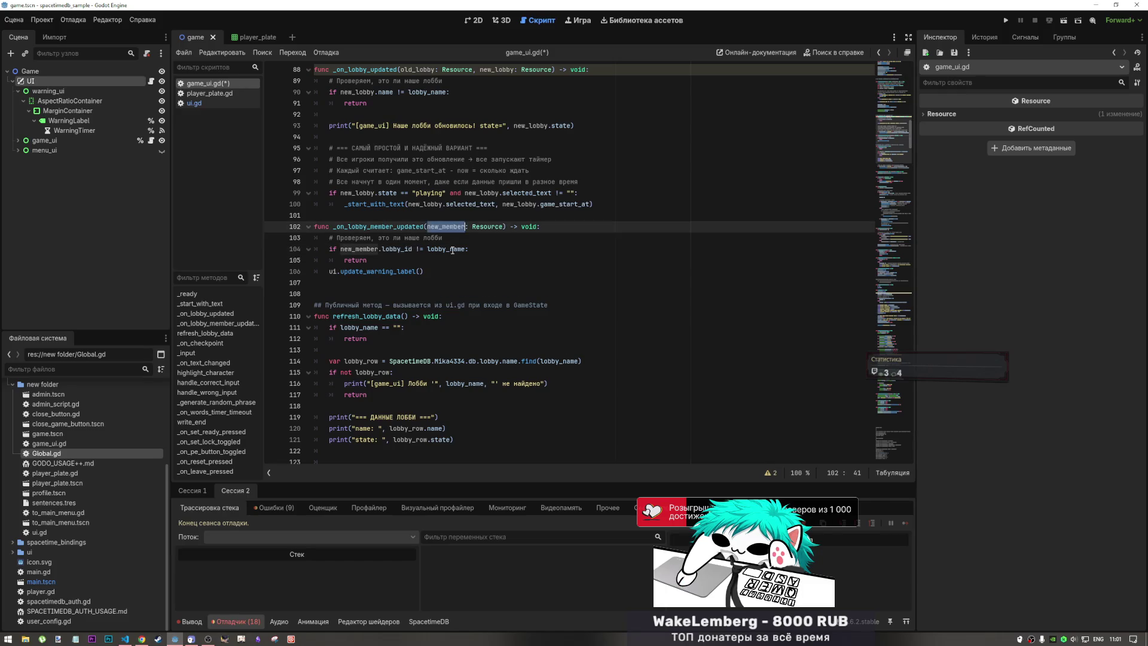
{"action": "left_click", "coordinate": [420, 271]}
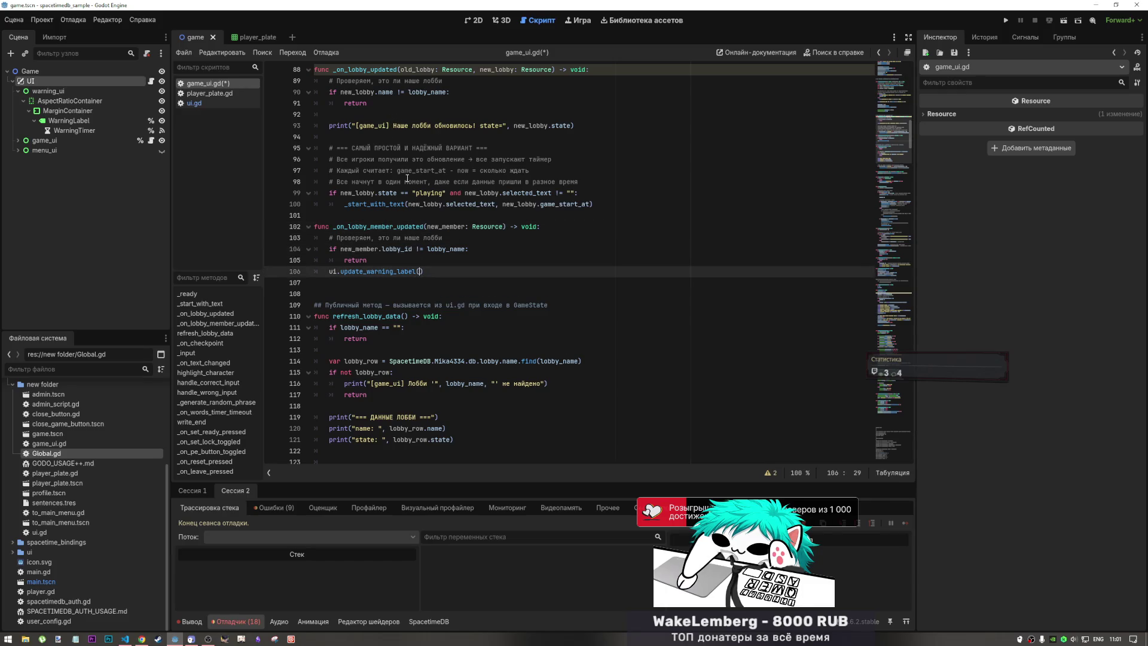
- Fill the call with a "[game_ui]" message string and 'ok' status, then save game_ui.gd
{"action": "left_click_drag", "start_coordinate": [393, 126], "coordinate": [355, 126]}
{"action": "key", "text": "ctrl+c"}
{"action": "left_click", "coordinate": [422, 271]}
{"action": "key", "text": "ctrl+v"}
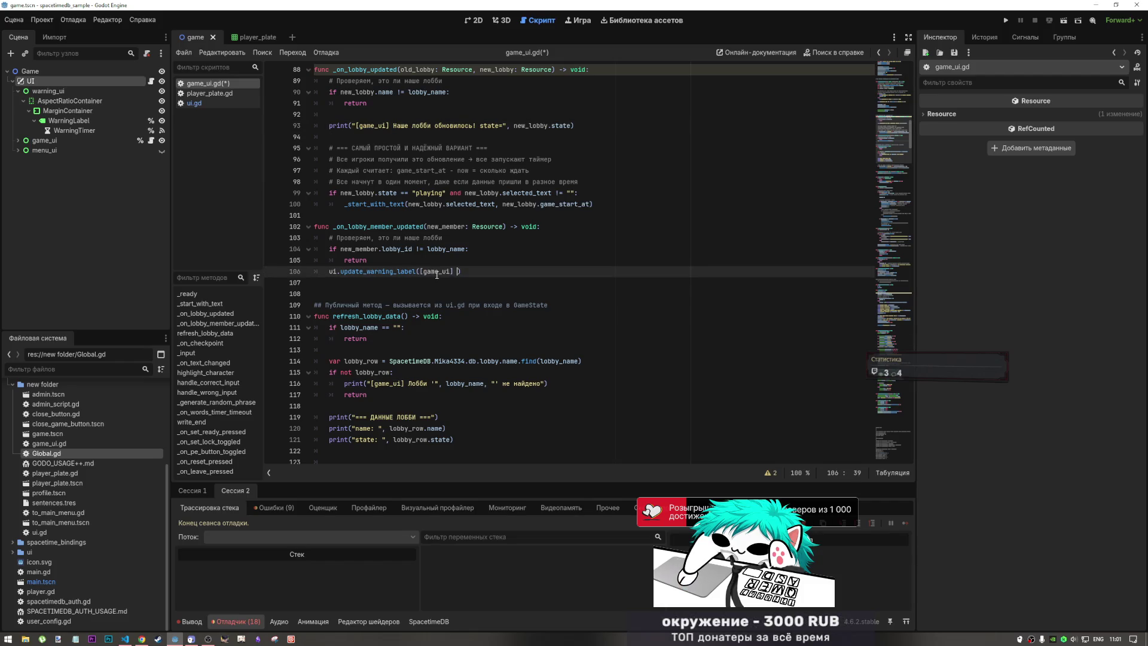
{"action": "key", "text": "ctrl+z"}
{"action": "type", "text": "\""}
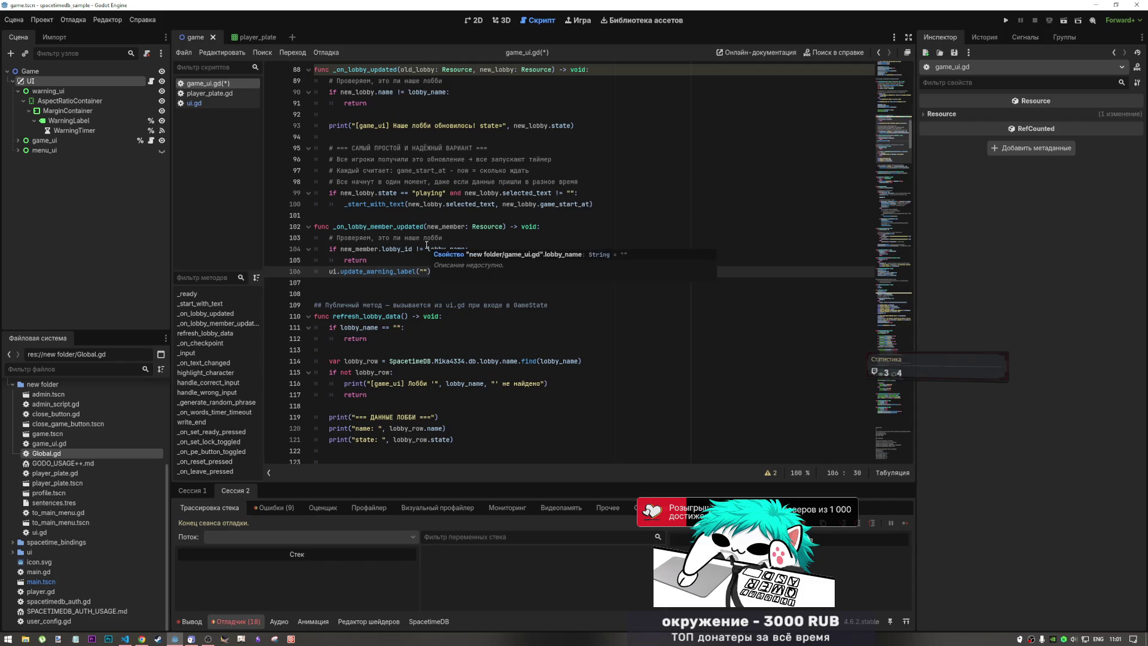
{"action": "key", "text": "ctrl+v"}
{"action": "type", "text": "\""}
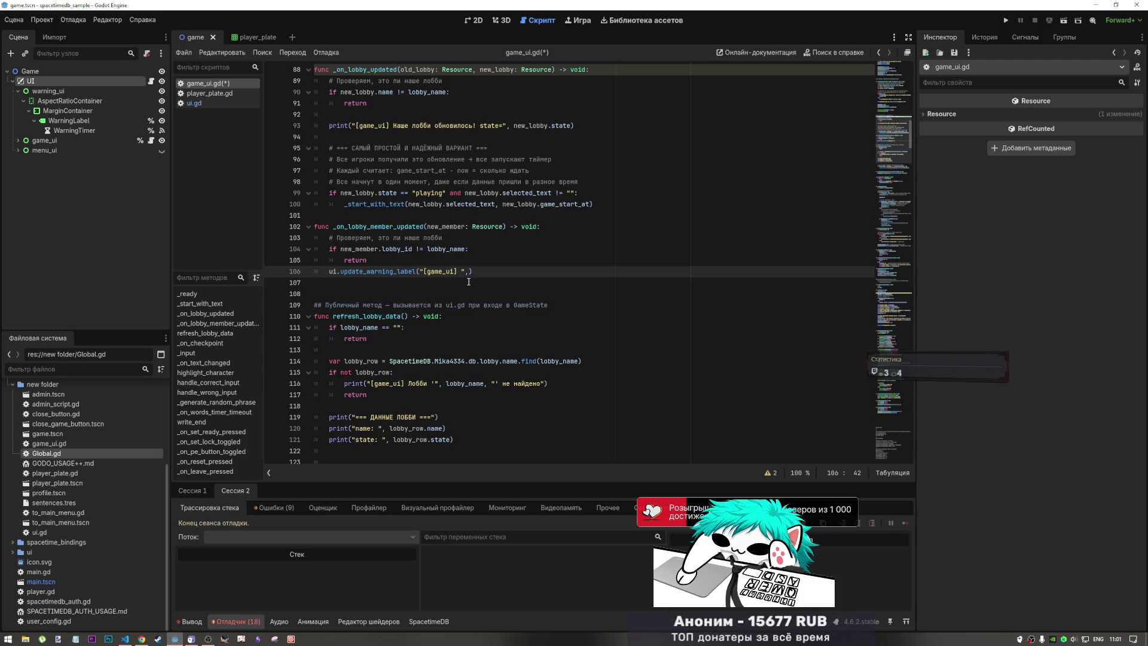
{"action": "key", "text": "BackSpace"}
{"action": "key", "text": "BackSpace"}
{"action": "type", "text": "'ok"}
{"action": "key", "text": "ctrl+s"}
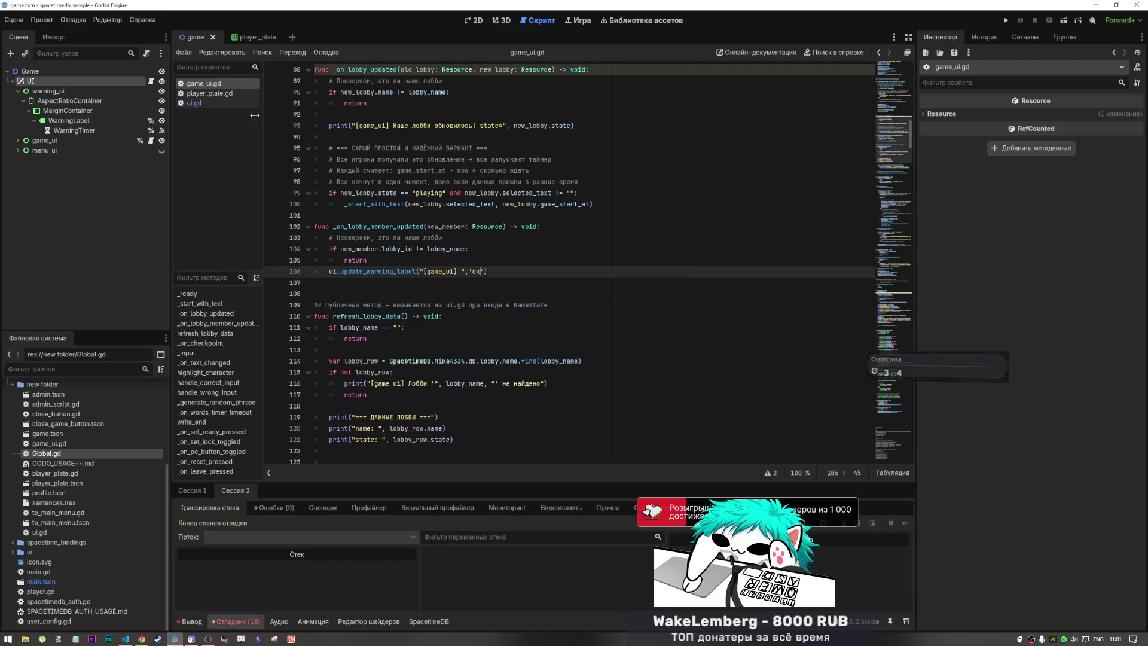
- Paste the loading warning call from ui.gd line 177 into game_ui.gd line 107 as reference
{"action": "left_click", "coordinate": [220, 103]}
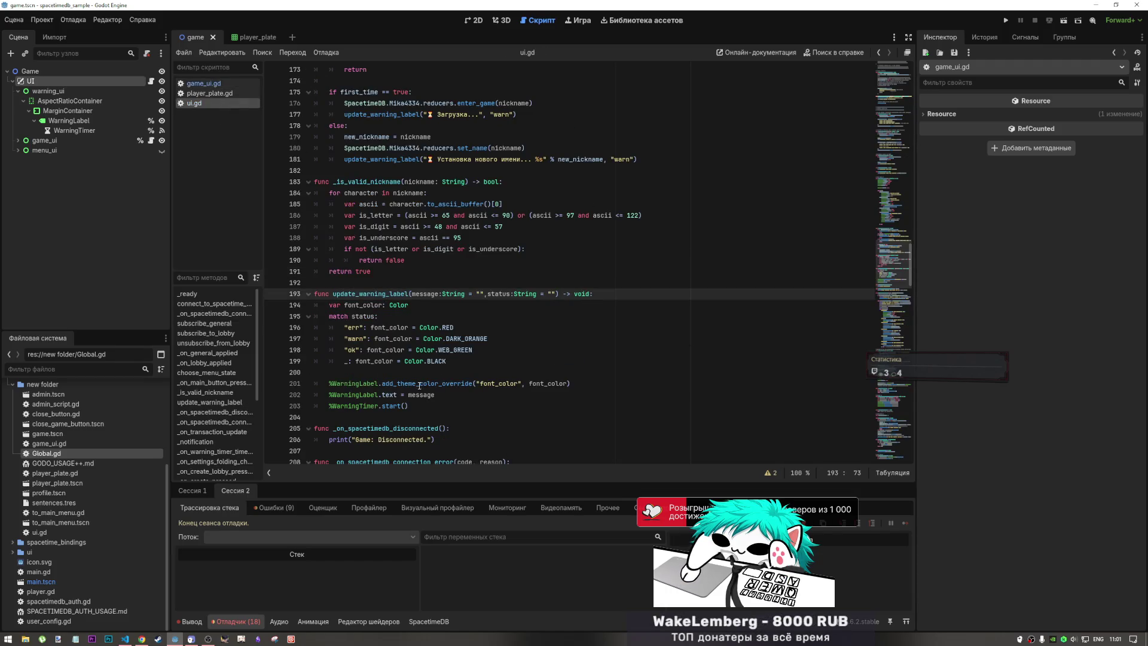
{"action": "scroll", "coordinate": [522, 297], "scroll_direction": "up", "scroll_amount": 5}
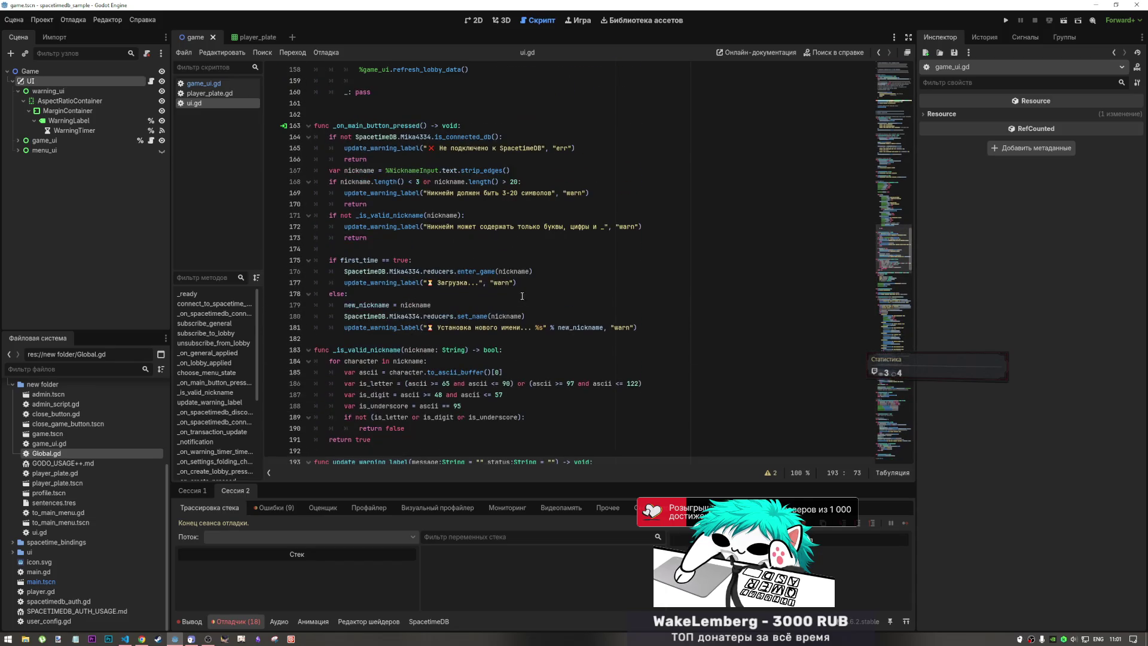
{"action": "left_click_drag", "start_coordinate": [515, 282], "coordinate": [344, 282]}
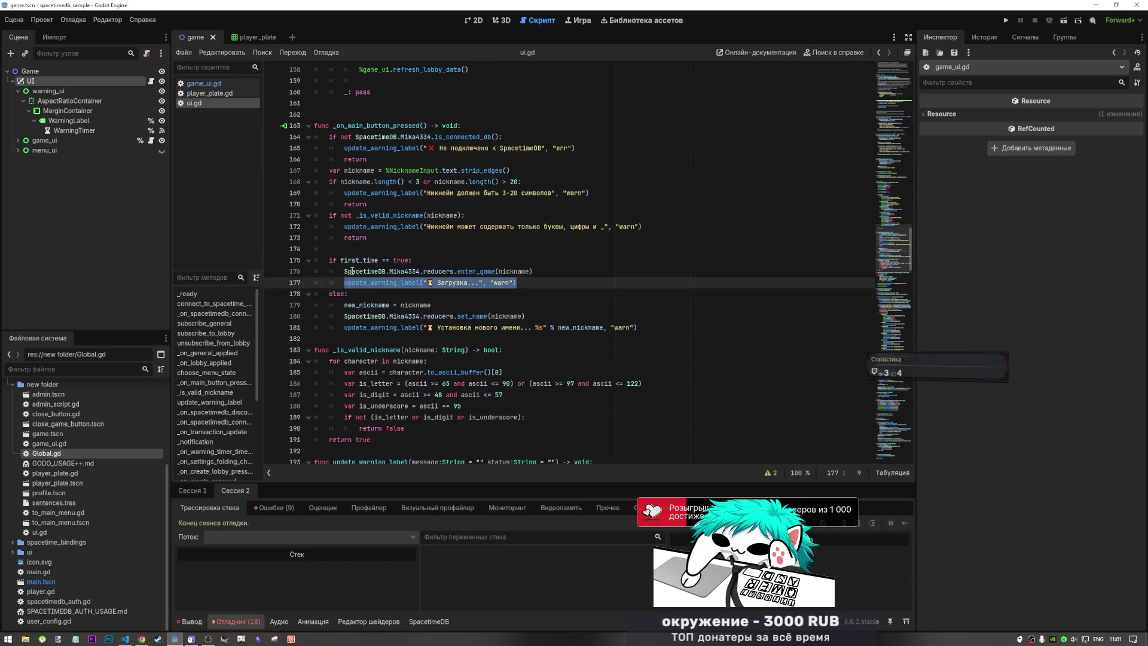
{"action": "left_click", "coordinate": [201, 83]}
{"action": "left_click", "coordinate": [514, 278]}
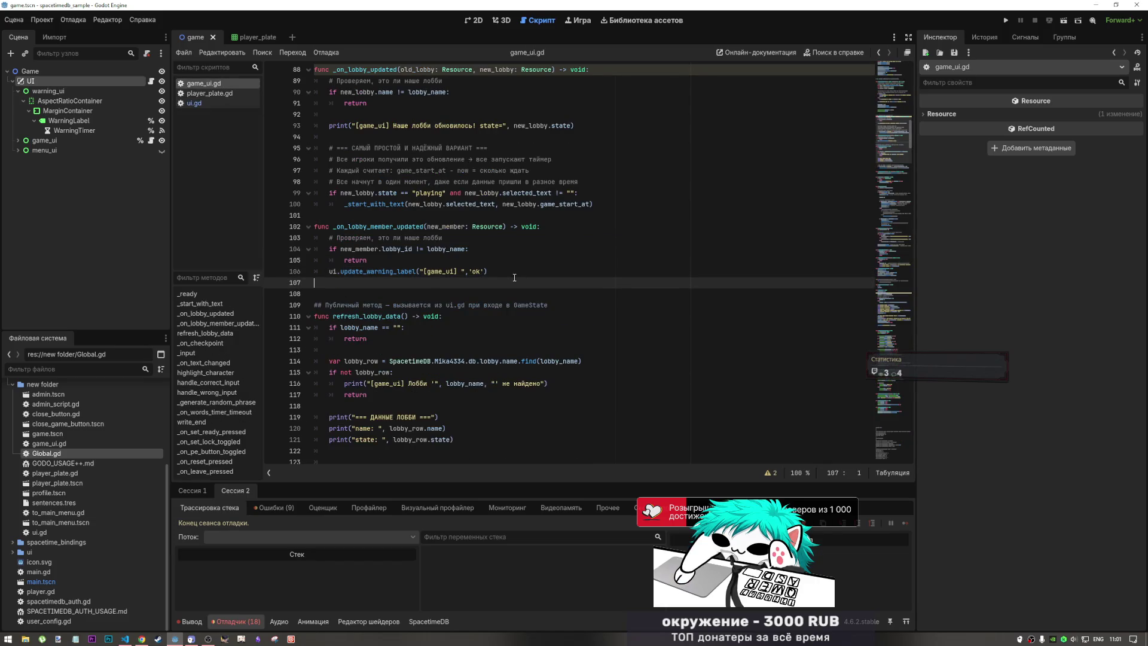
{"action": "key", "text": "ctrl+v"}
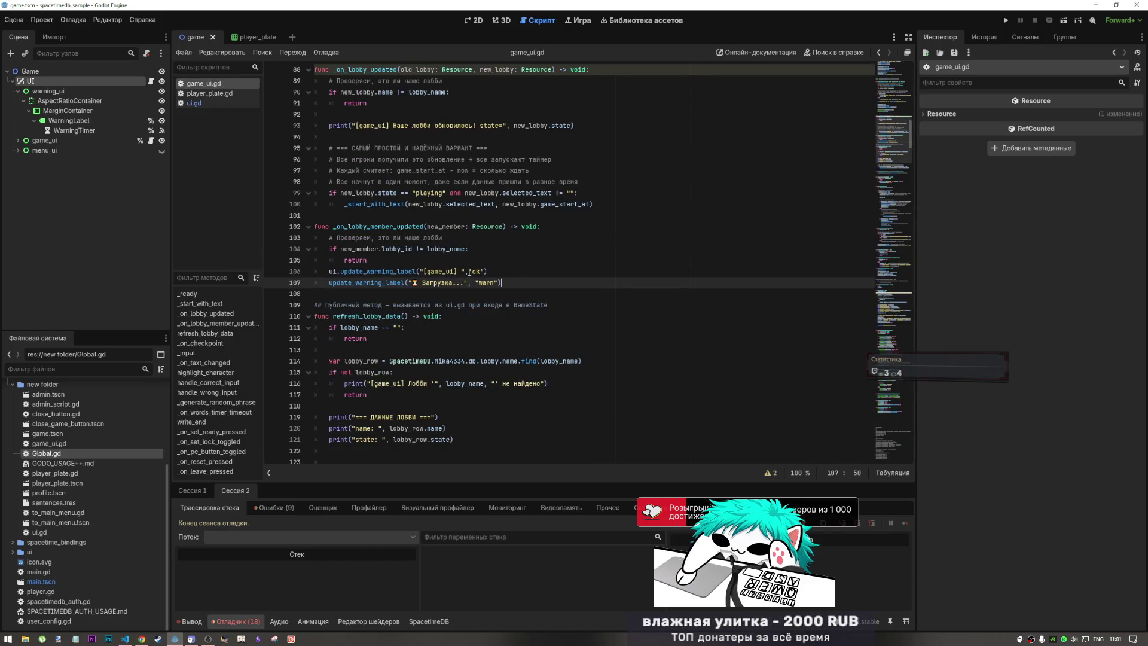
- Switch the ok status to double quotes, close the call, and delete the reference line 107
{"action": "left_click", "coordinate": [490, 283]}
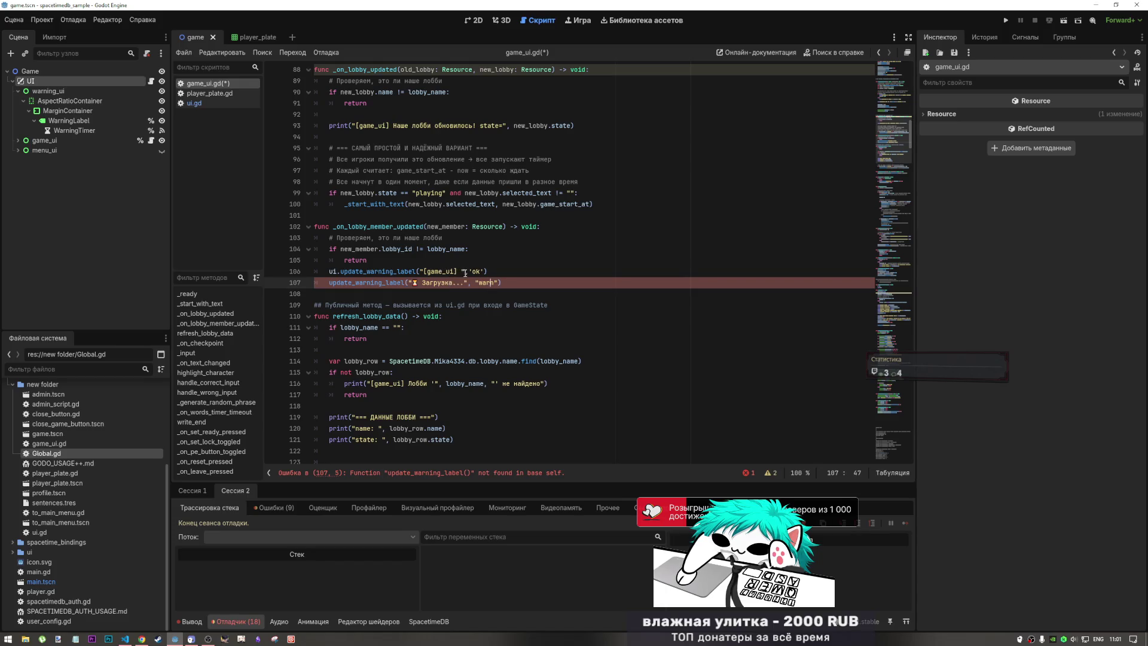
{"action": "left_click", "coordinate": [473, 271]}
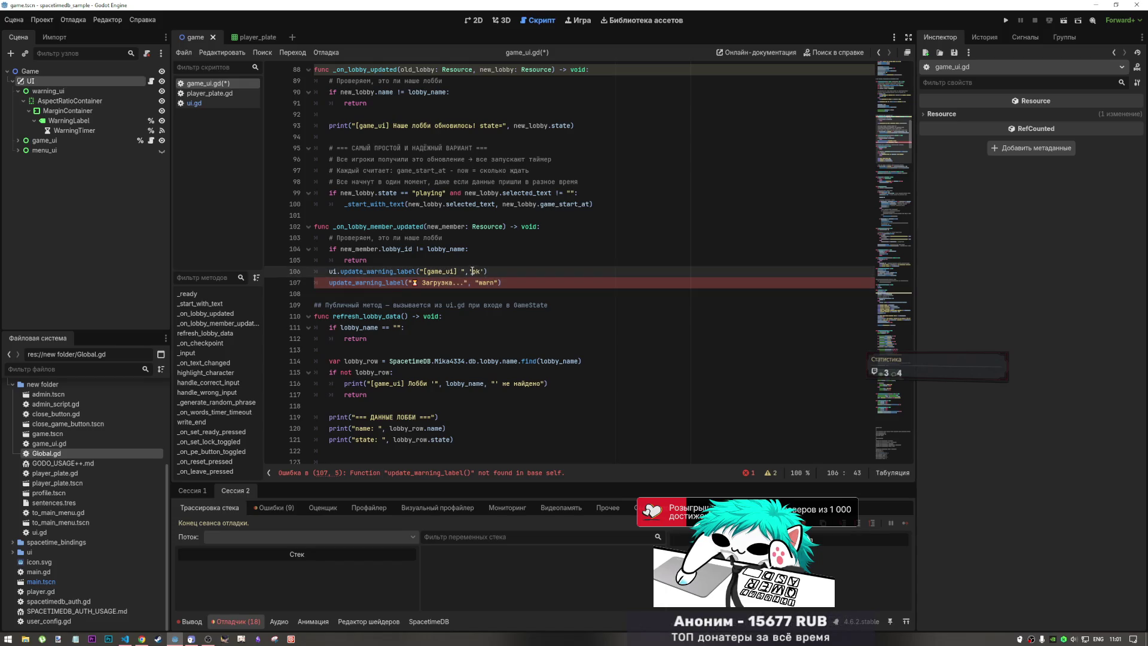
{"action": "key", "text": "BackSpace"}
{"action": "type", "text": "\""}
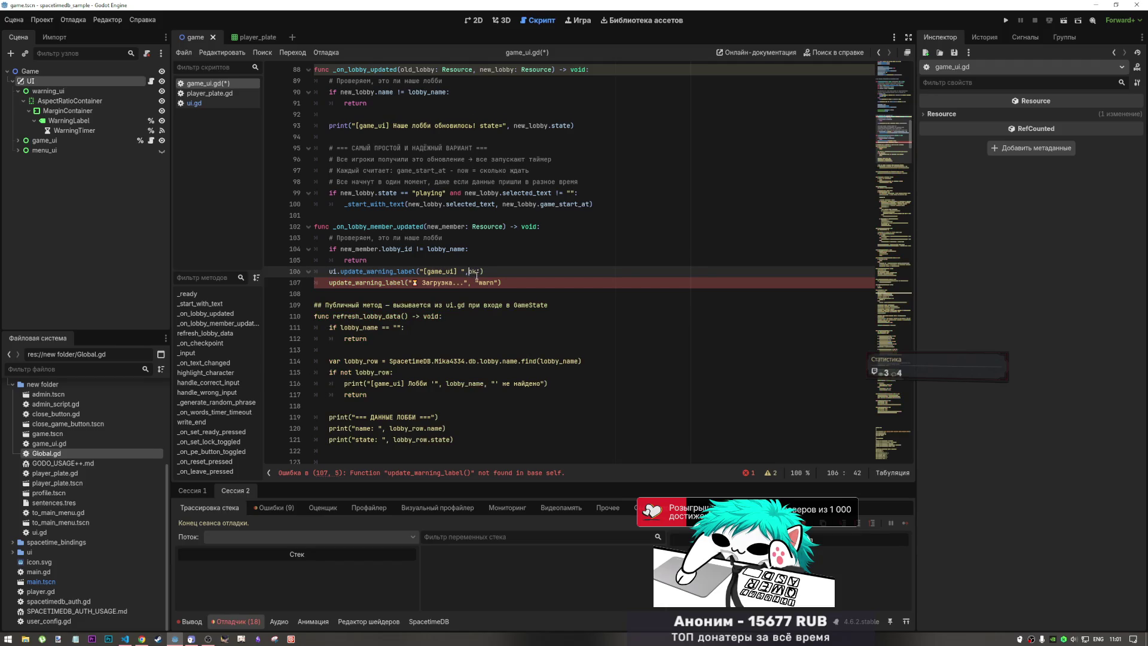
{"action": "left_click", "coordinate": [485, 271]}
{"action": "type", "text": "\")"}
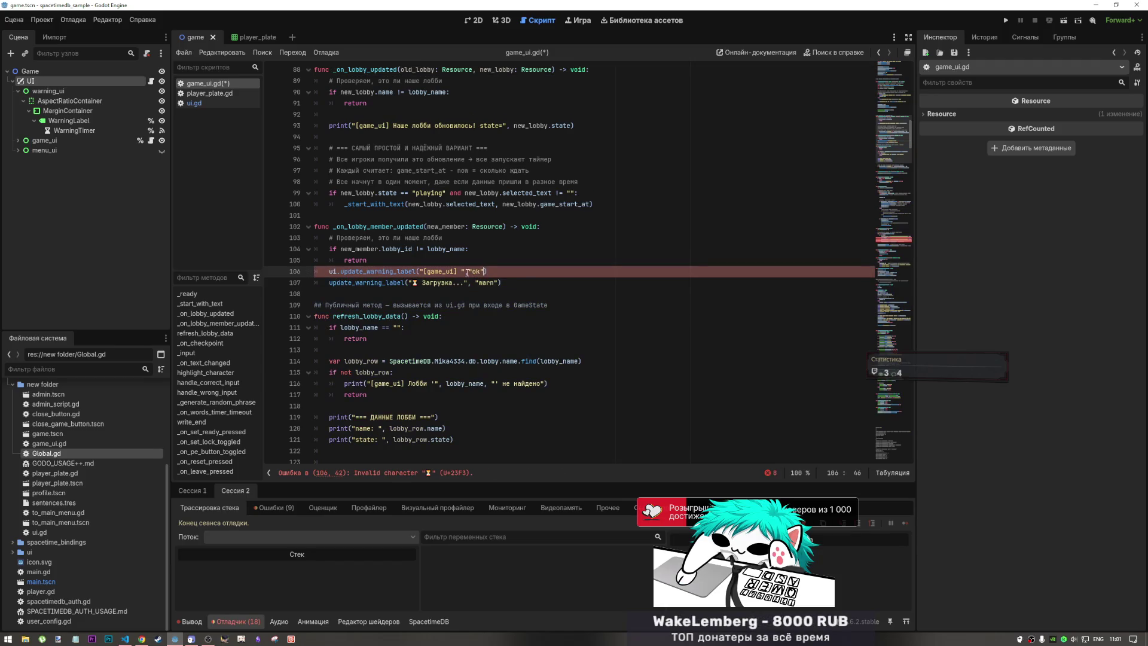
{"action": "left_click_drag", "start_coordinate": [501, 283], "coordinate": [314, 283]}
{"action": "key", "text": "BackSpace"}
- Complete the message as "[game_ui] Присоединился игрок: %s" formatted with new_member.pla…
{"action": "left_click", "coordinate": [461, 271]}
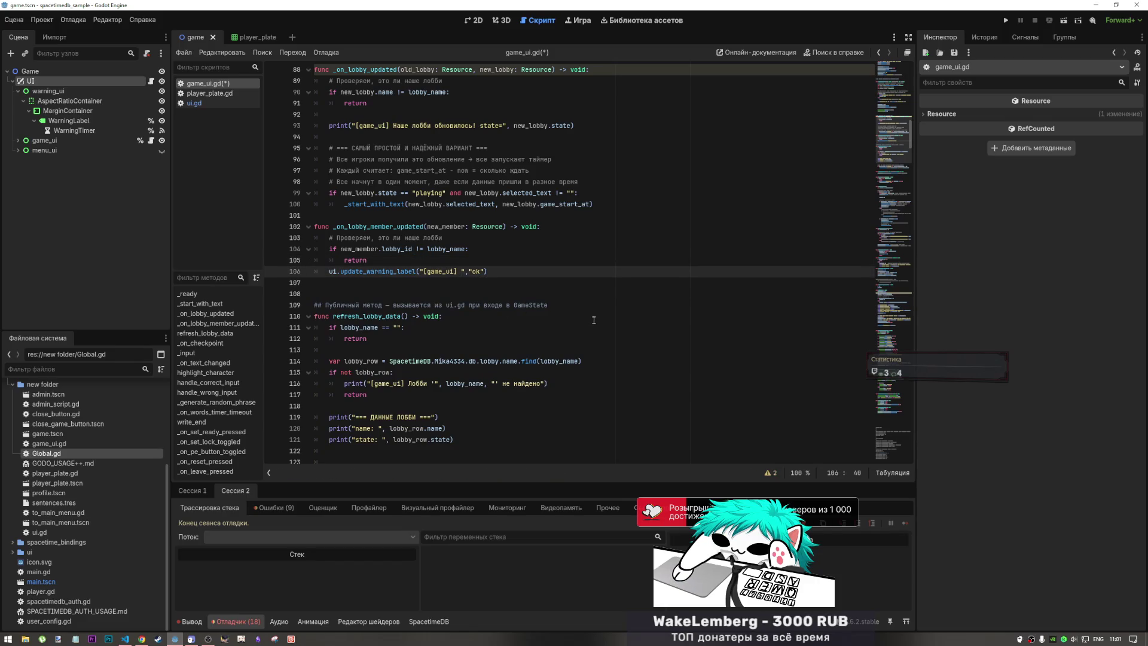
{"action": "key", "text": "BackSpace"}
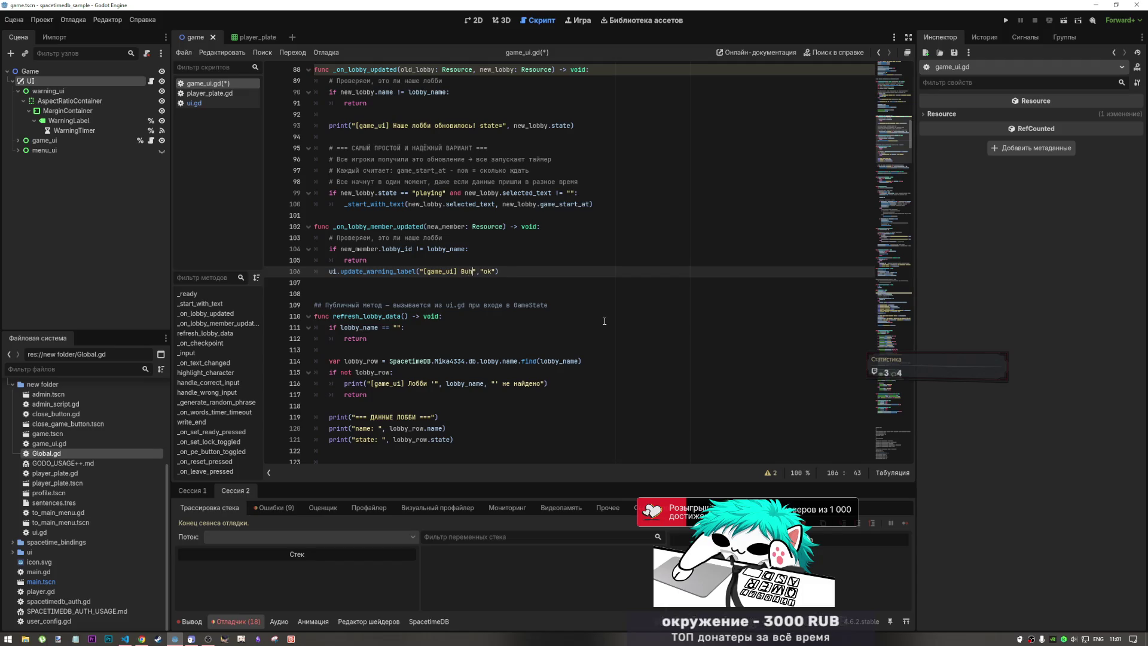
{"action": "type", "text": "Присоедини"}
{"action": "type", "text": "лся игрок "}
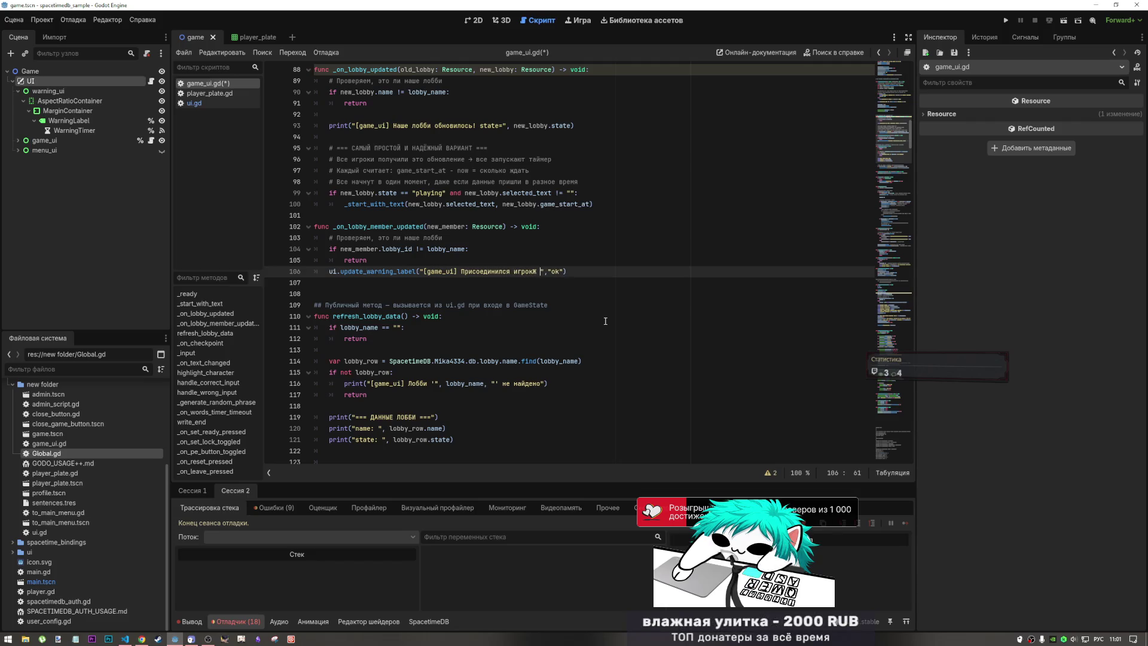
{"action": "type", "text": ":"}
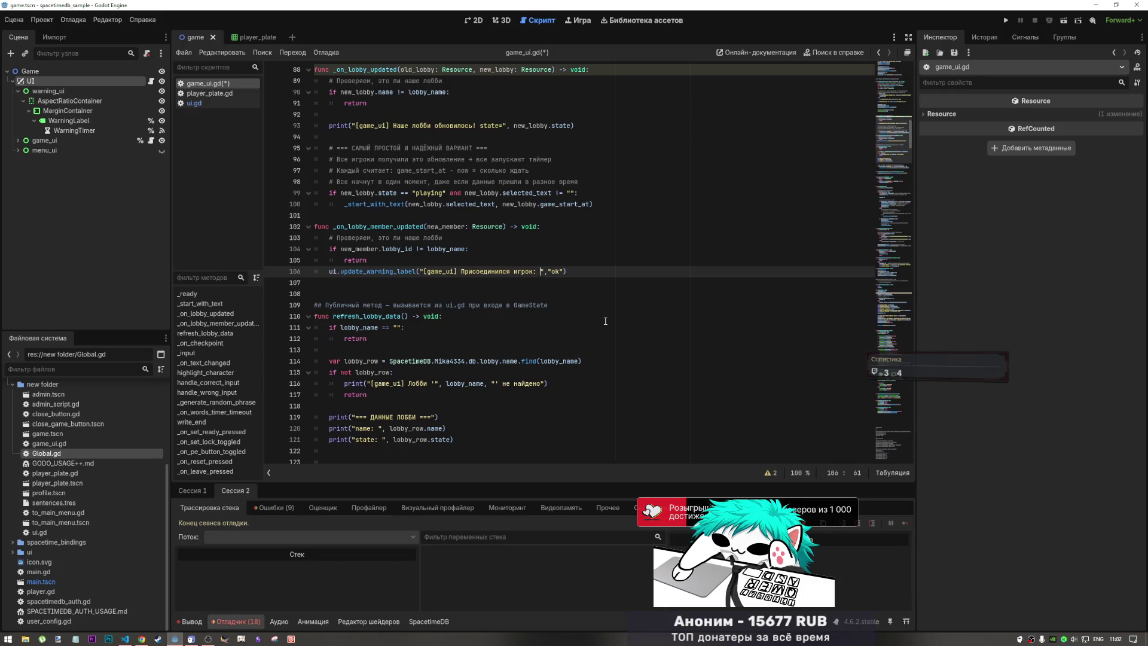
{"action": "type", "text": " %s"}
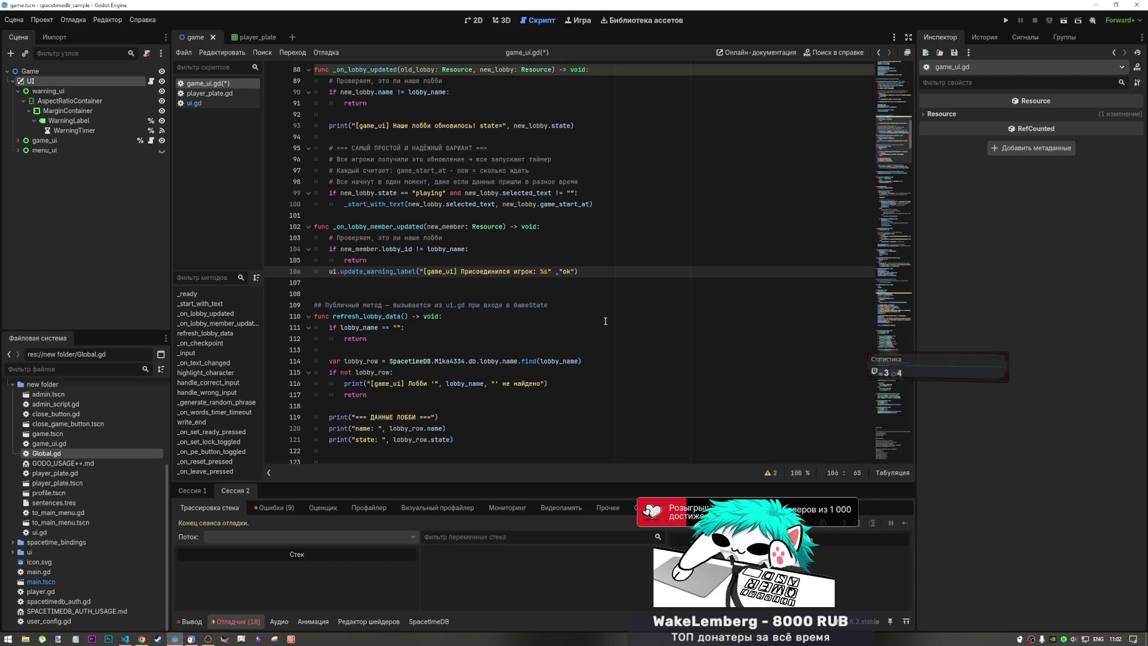
{"action": "type", "text": "%s"}
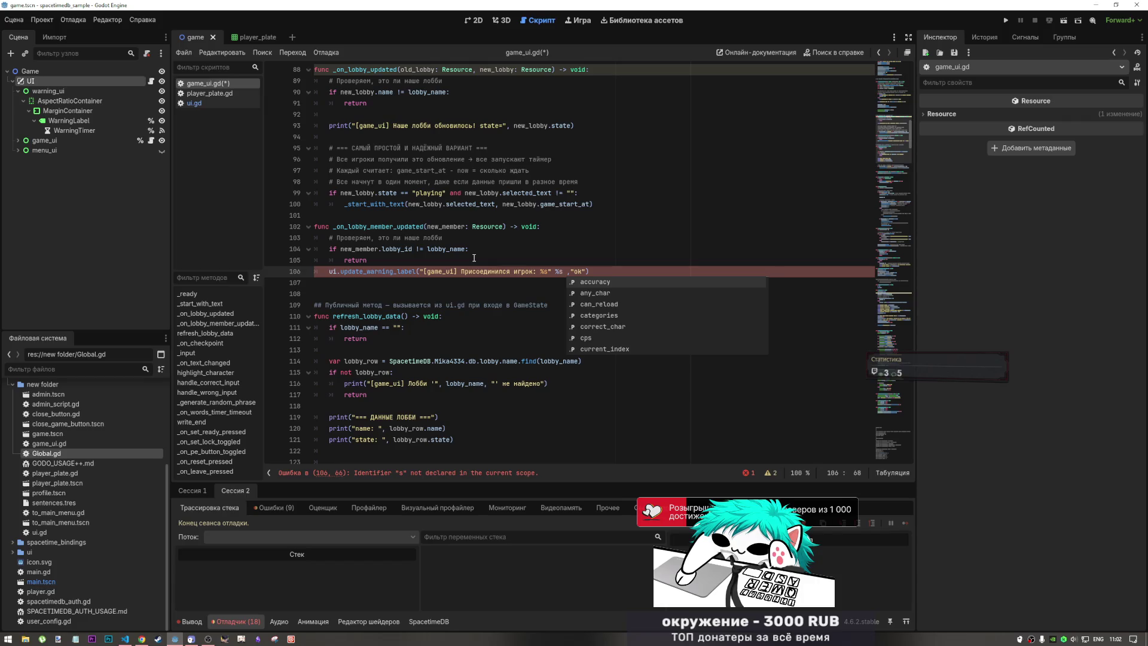
{"action": "left_click", "coordinate": [412, 249]}
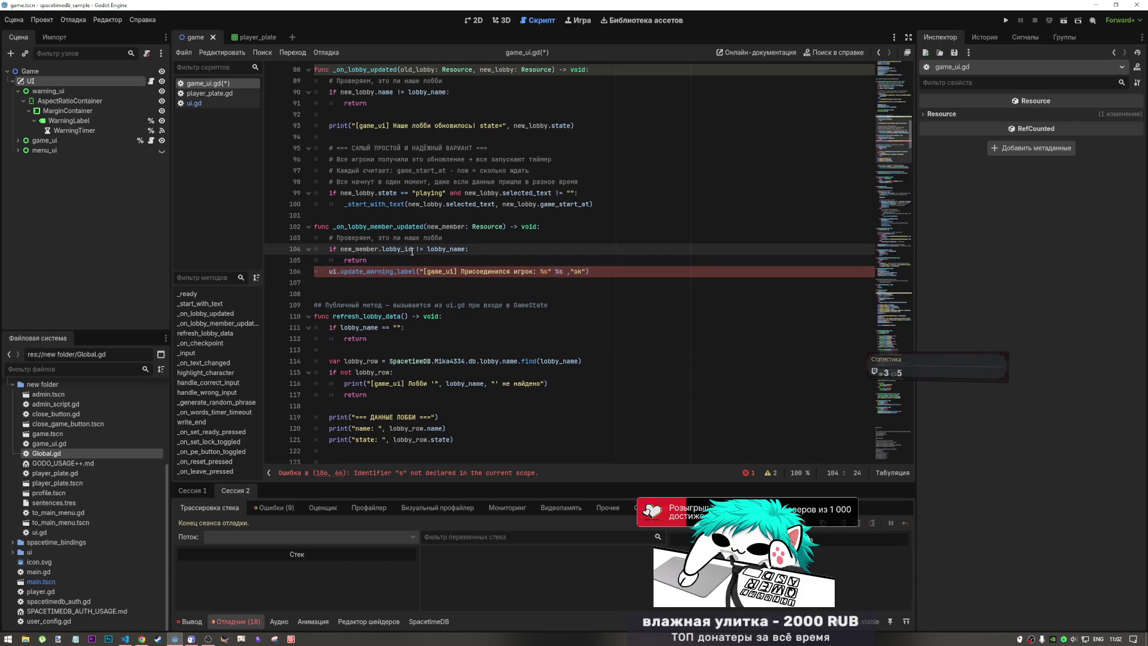
{"action": "left_click_drag", "start_coordinate": [413, 248], "coordinate": [344, 250]}
{"action": "key", "text": "ctrl+c"}
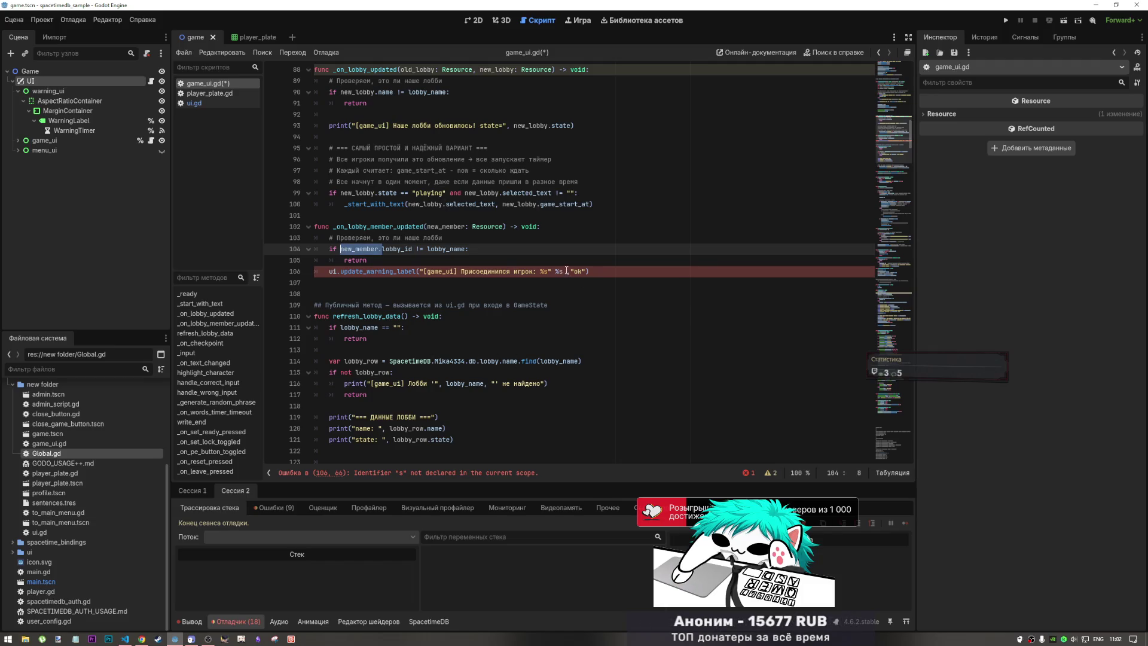
{"action": "left_click", "coordinate": [565, 272]}
{"action": "key", "text": "ctrl+v"}
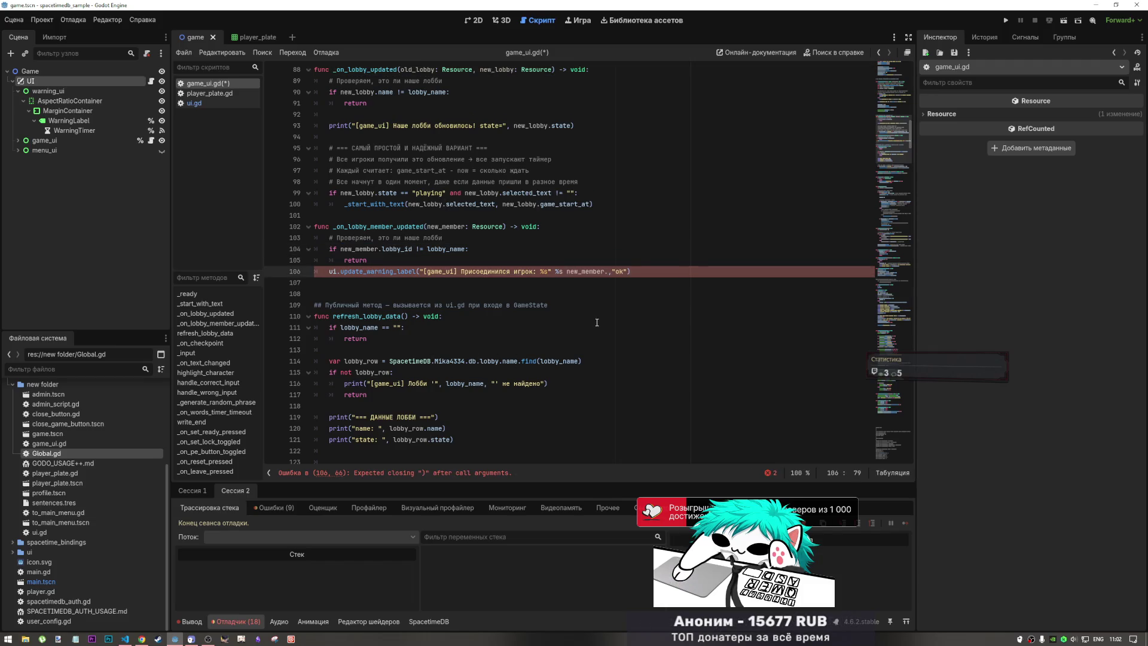
{"action": "type", "text": "pla"}
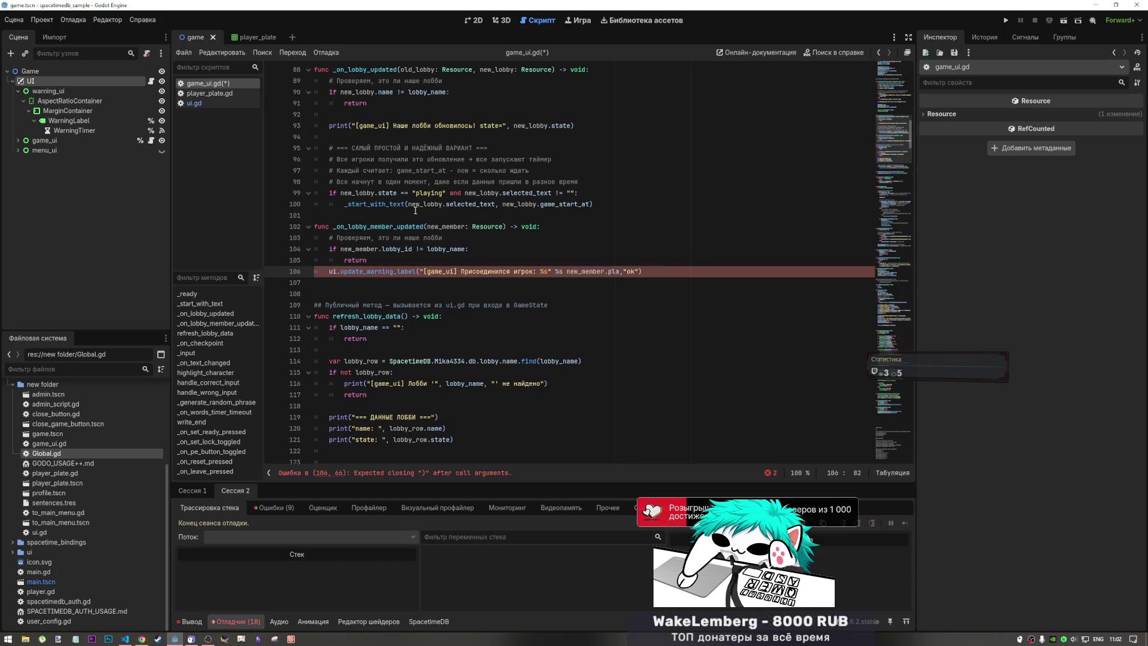
- Check the lobby_member table's nickname column in the SpacetimeDB dashboard, then return to Godot
{"action": "left_click", "coordinate": [141, 639]}
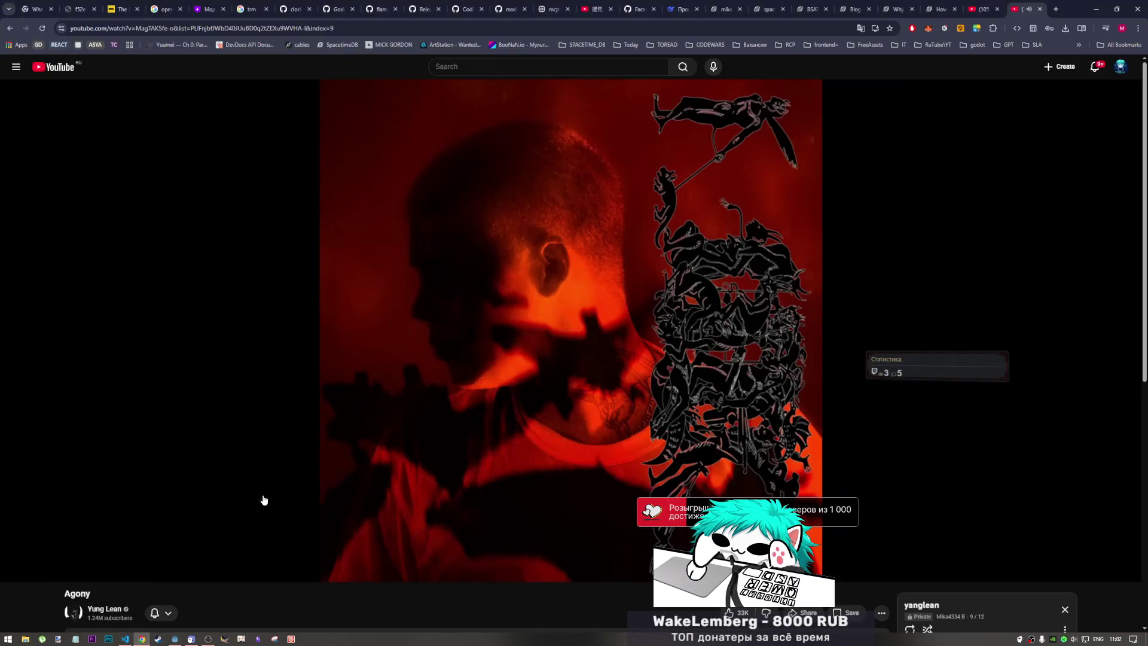
{"action": "left_click", "coordinate": [722, 9]}
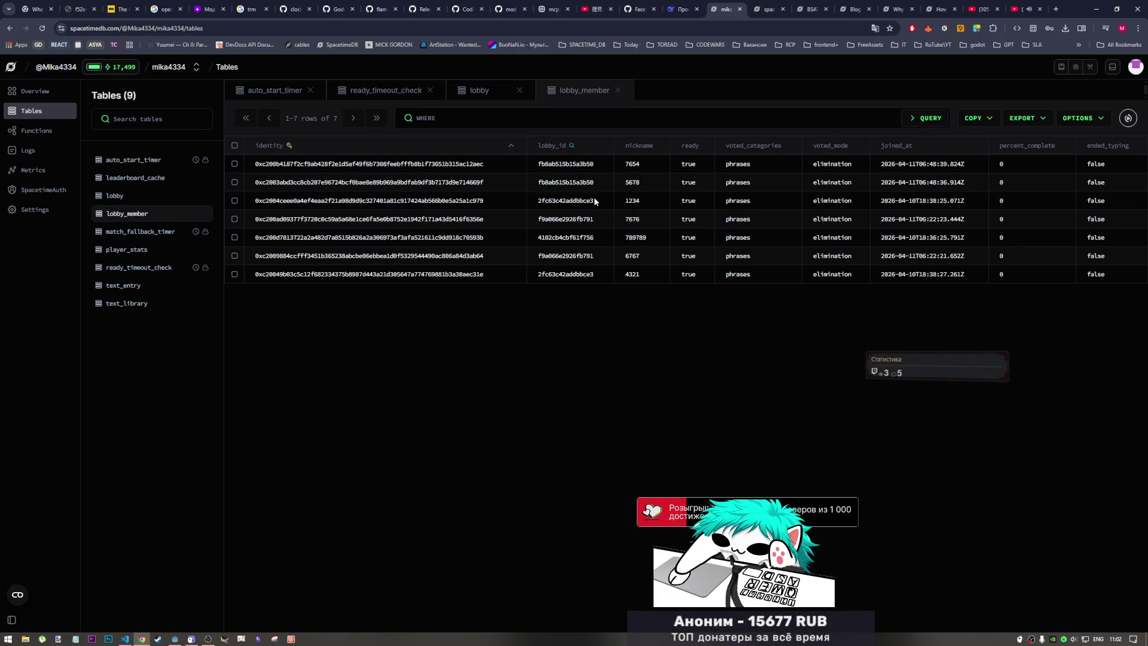
{"action": "key", "text": "alt+Tab"}
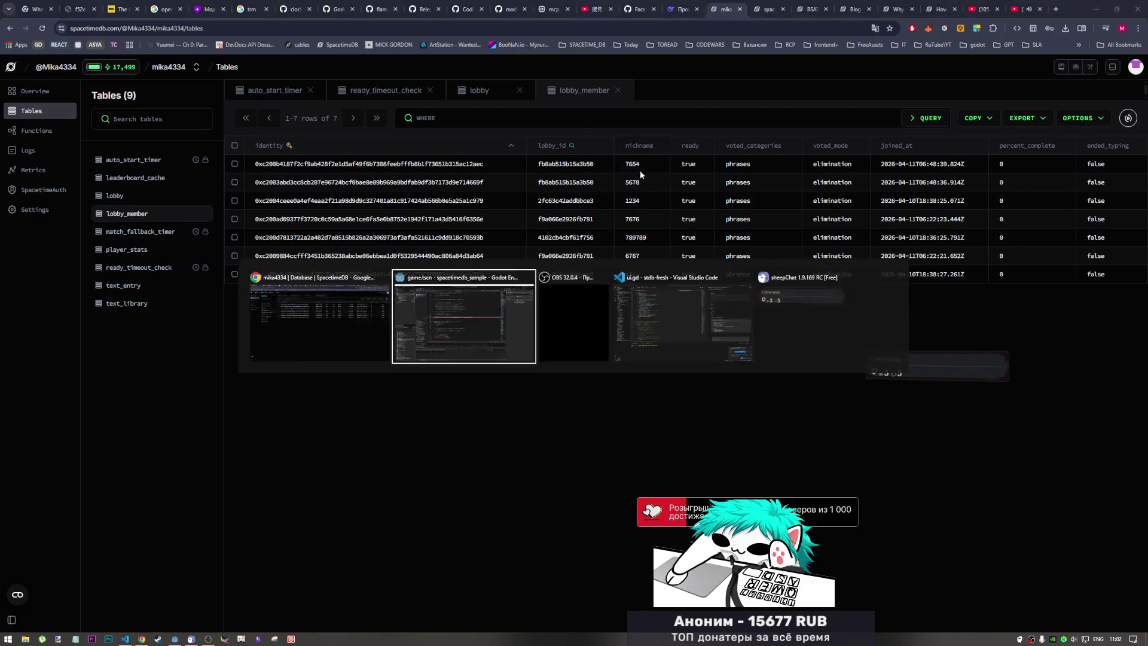
- Complete the format argument as new_member.nickname, fix the % operator, and save game_ui.gd
{"action": "double_click", "coordinate": [614, 272]}
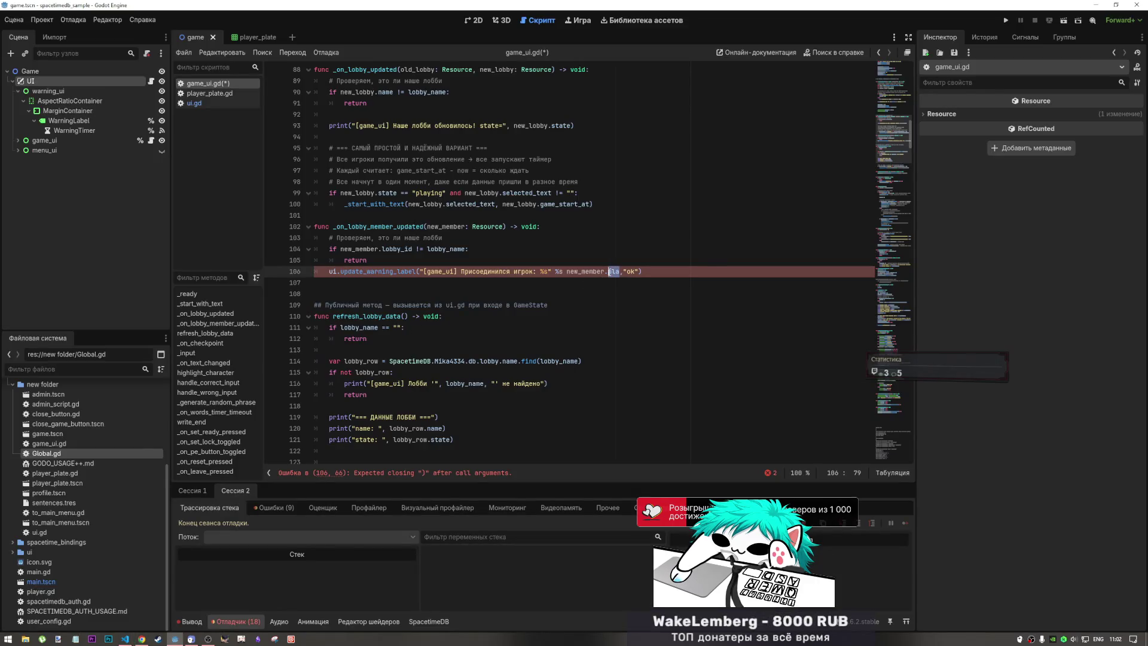
{"action": "type", "text": "nic"}
{"action": "type", "text": "kname"}
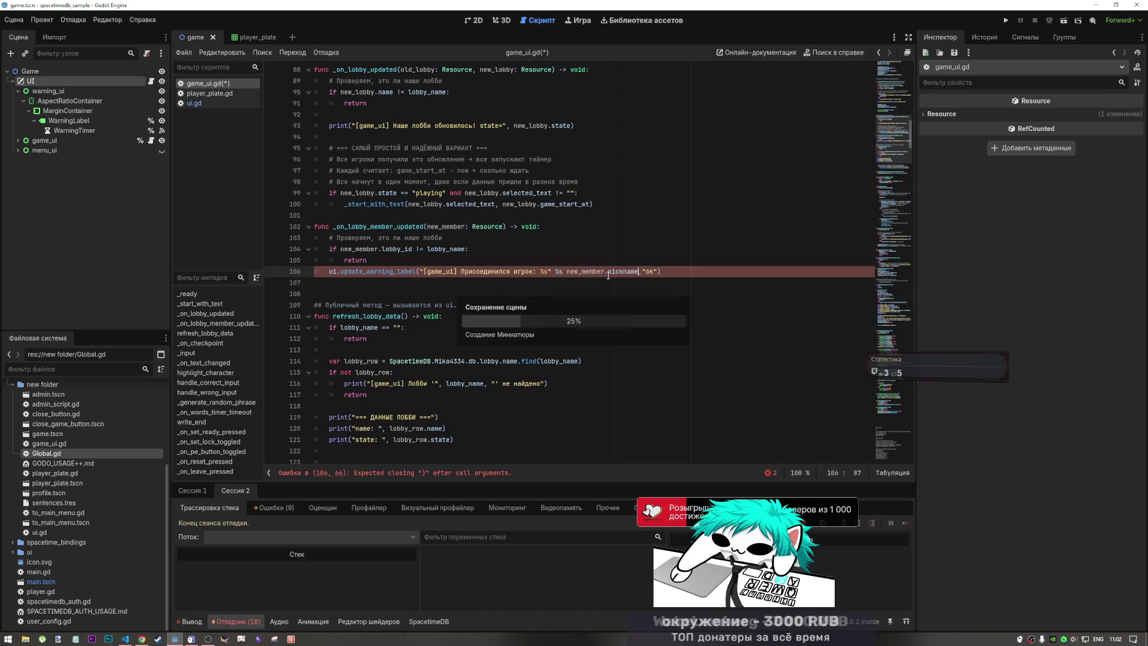
{"action": "key", "text": "ctrl+s"}
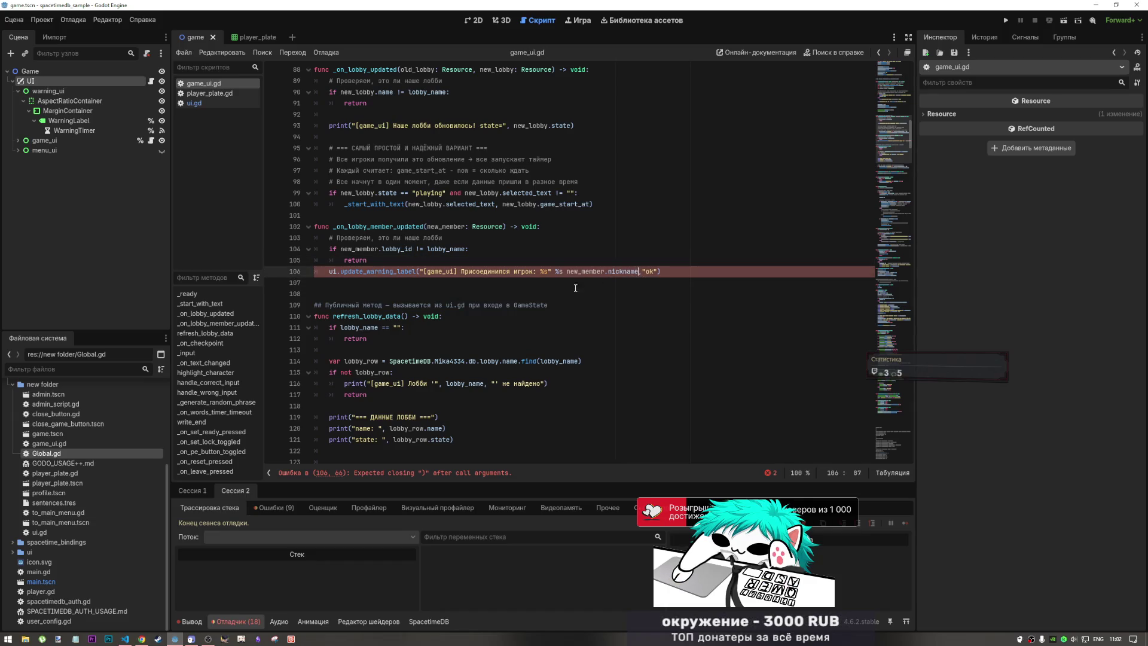
{"action": "double_click", "coordinate": [359, 249]}
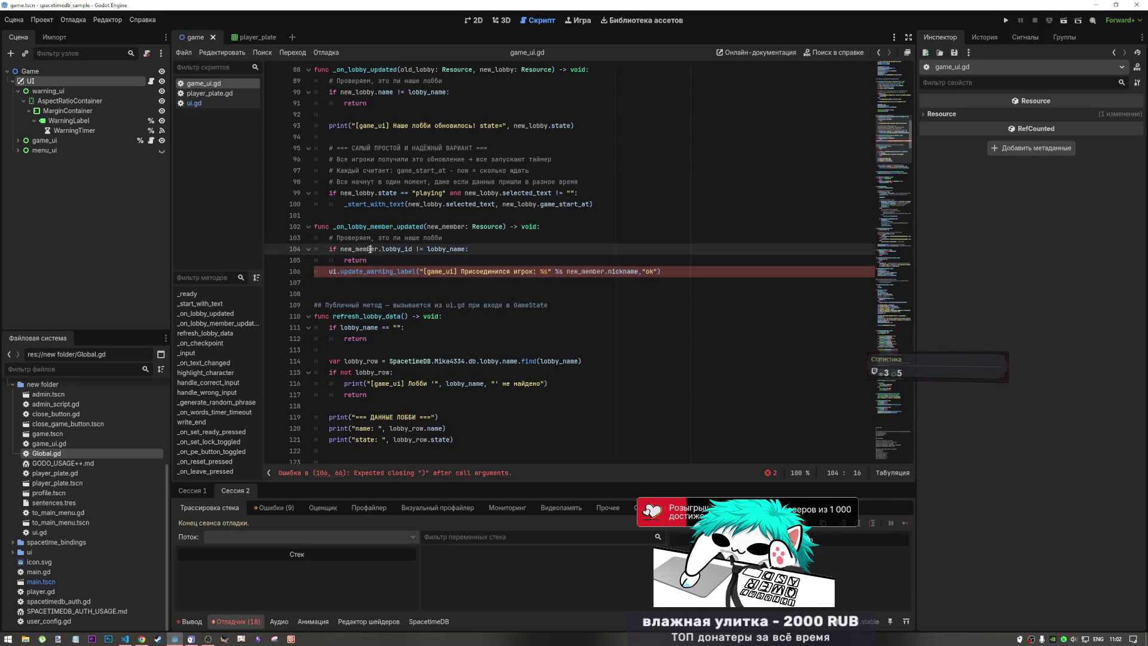
{"action": "left_click", "coordinate": [617, 272]}
{"action": "key", "text": "Left"}
{"action": "key", "text": "Left"}
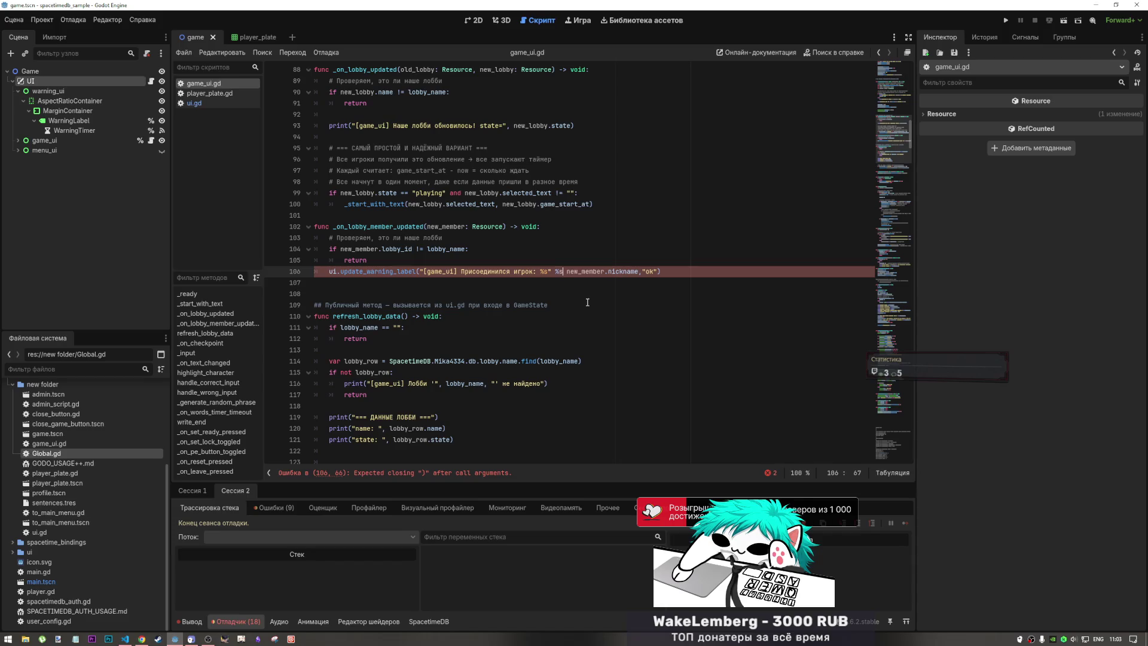
{"action": "key", "text": "BackSpace"}
{"action": "key", "text": "ctrl+s"}
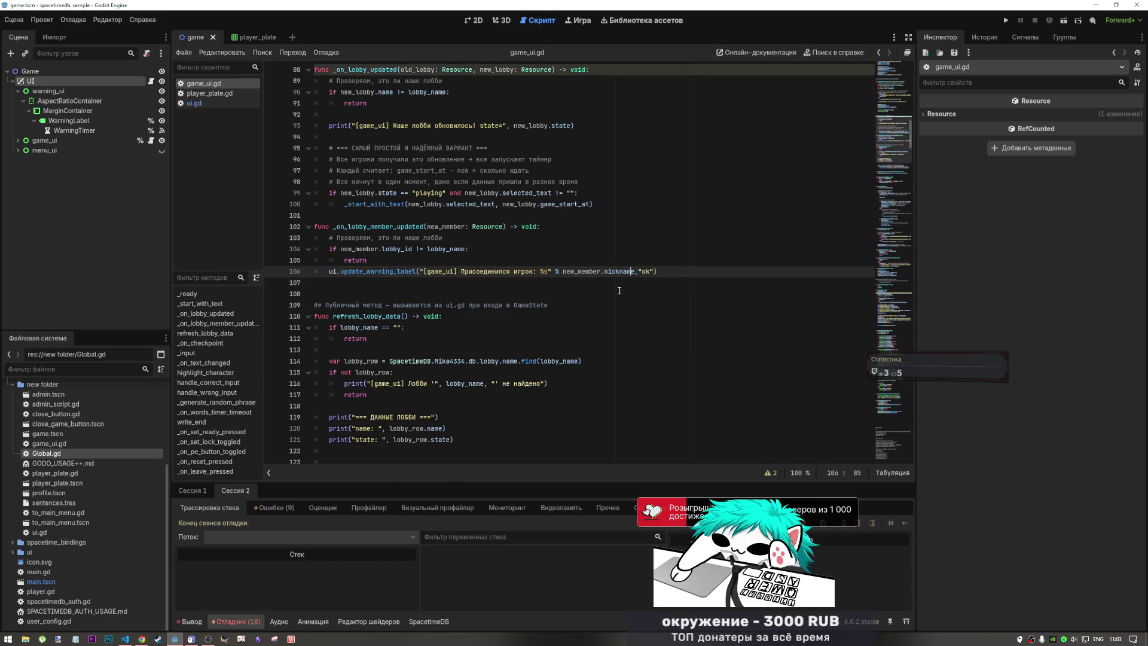
- Check new_member's fields via autocomplete and view the 'Identifier not found: SpacetimeDB' errors in Output
{"action": "key", "text": "Left"}
{"action": "key", "text": "Left"}
{"action": "key", "text": "Left"}
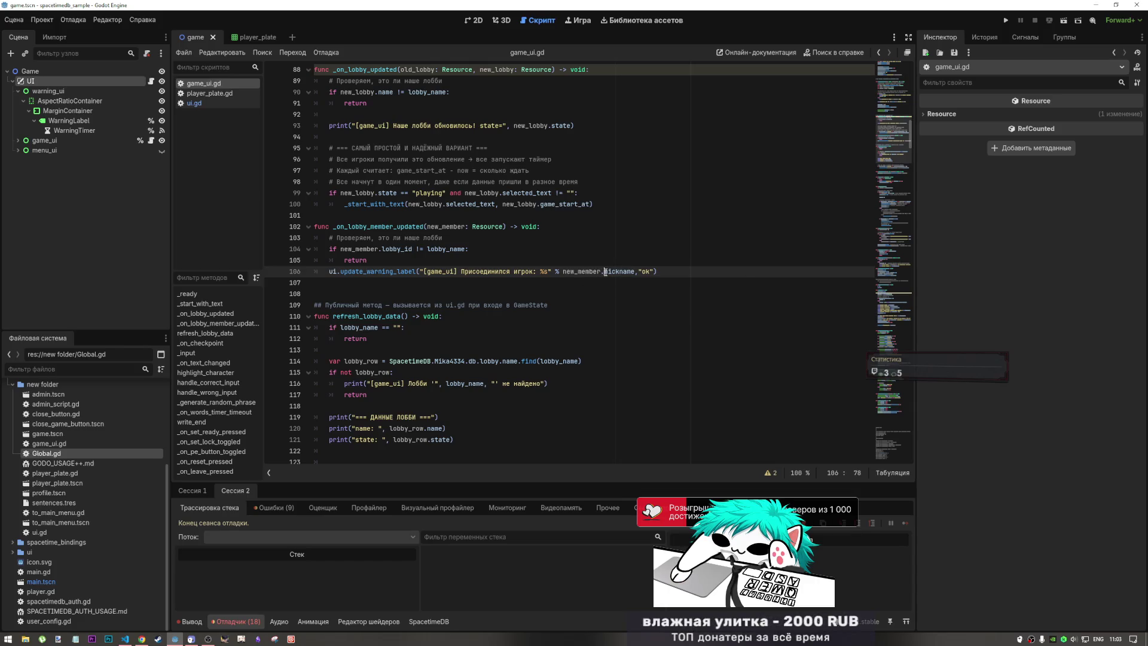
{"action": "key", "text": "ctrl+space"}
{"action": "key", "text": "Right"}
{"action": "key", "text": "Right"}
{"action": "key", "text": "Right"}
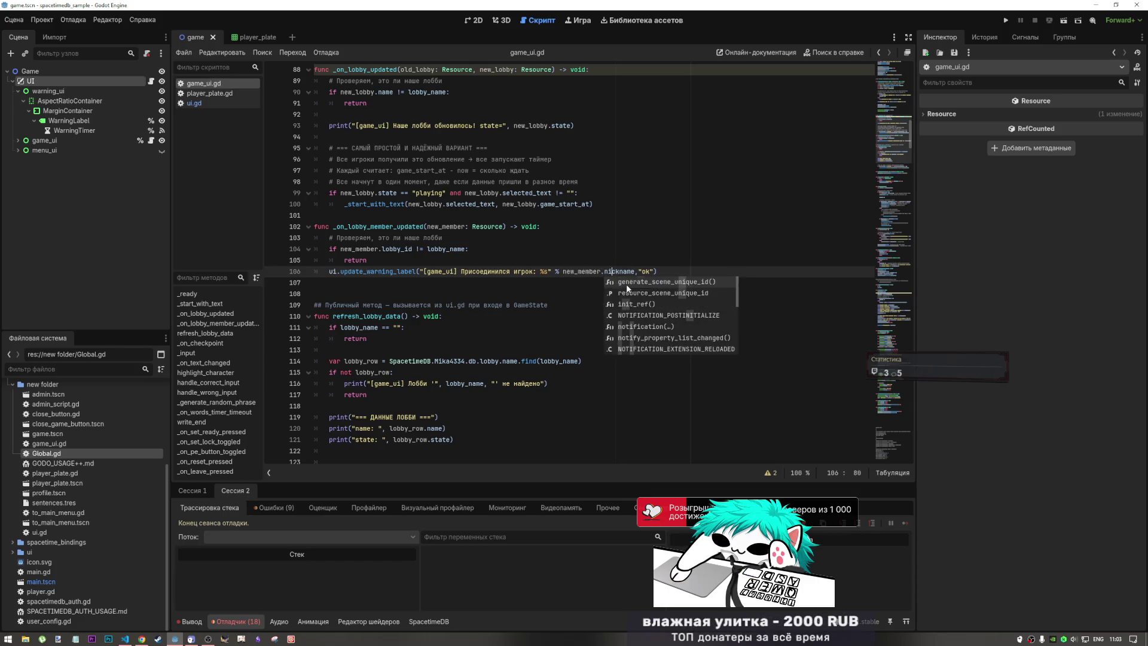
{"action": "left_click", "coordinate": [385, 249]}
{"action": "key", "text": "ctrl+space"}
{"action": "key", "text": "Right"}
{"action": "key", "text": "Right"}
{"action": "key", "text": "Right"}
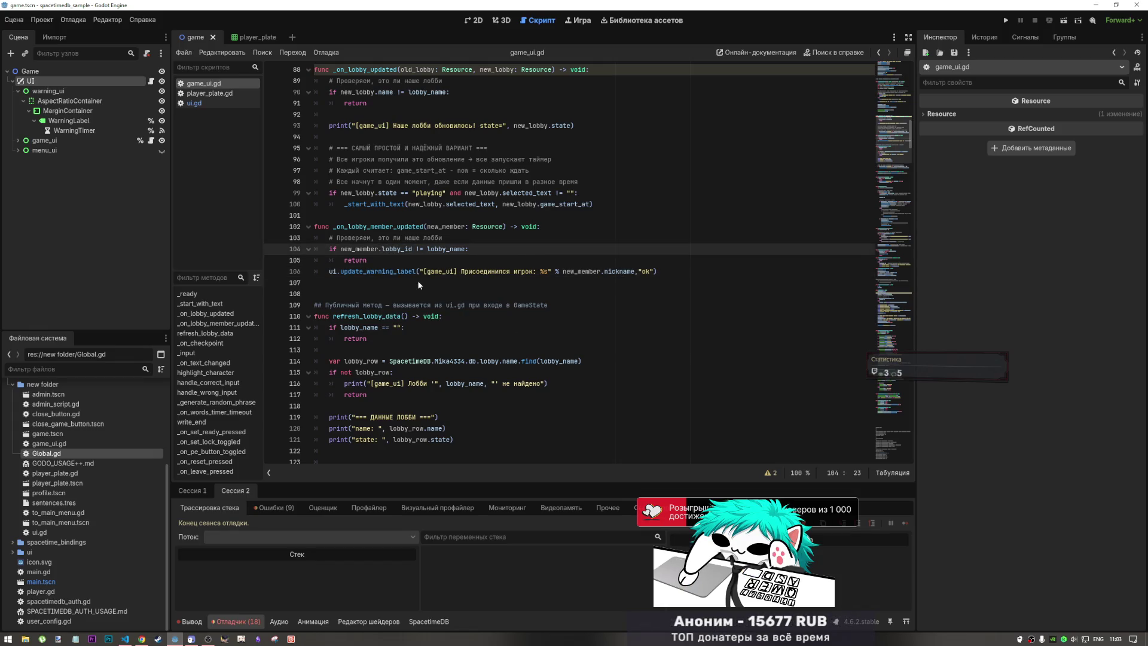
{"action": "left_click", "coordinate": [413, 237]}
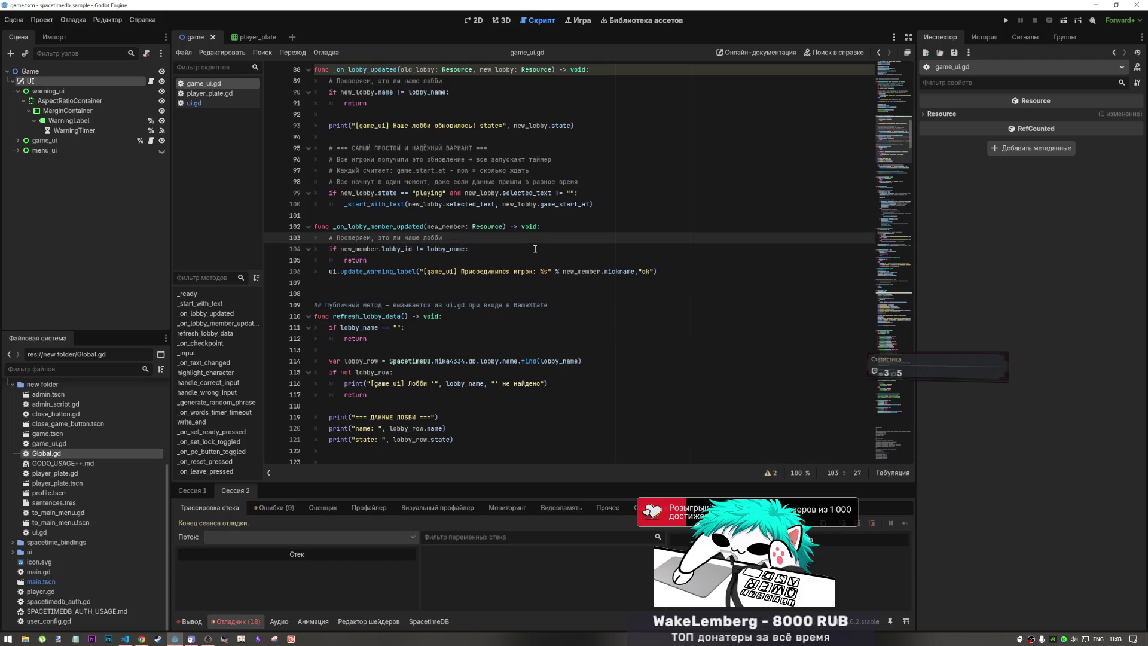
{"action": "left_click", "coordinate": [193, 621]}
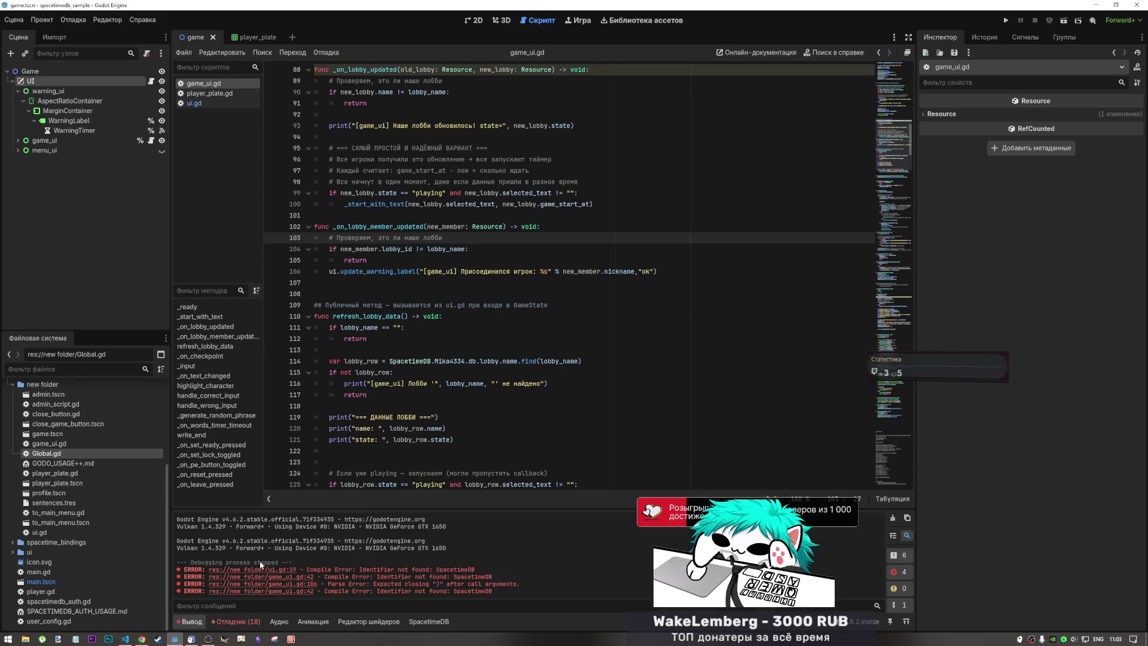
- Add a new line 107 after the ui.update_warning_label call in _on_lobby_member_updated
{"action": "left_click", "coordinate": [509, 249]}
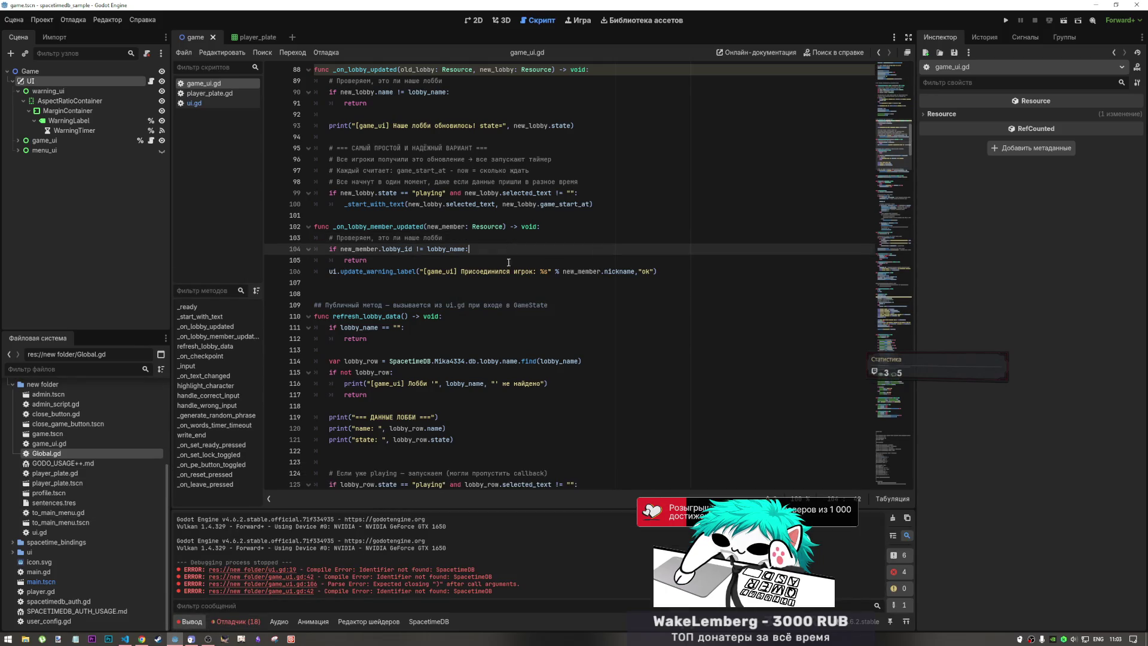
{"action": "left_click", "coordinate": [548, 271]}
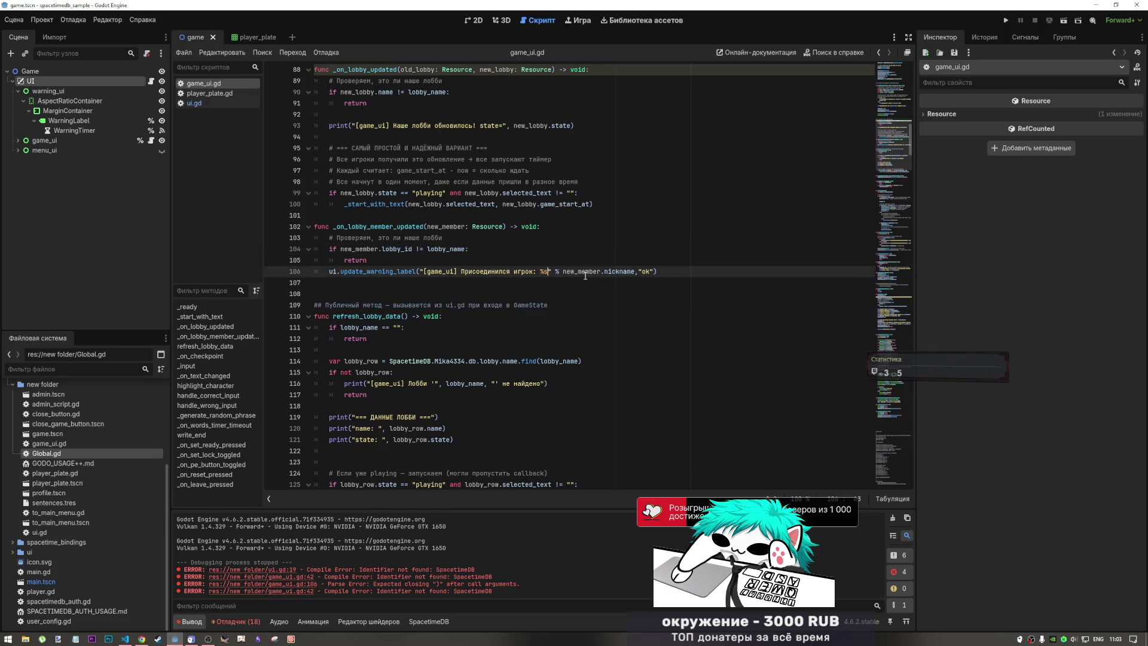
{"action": "left_click", "coordinate": [653, 261]}
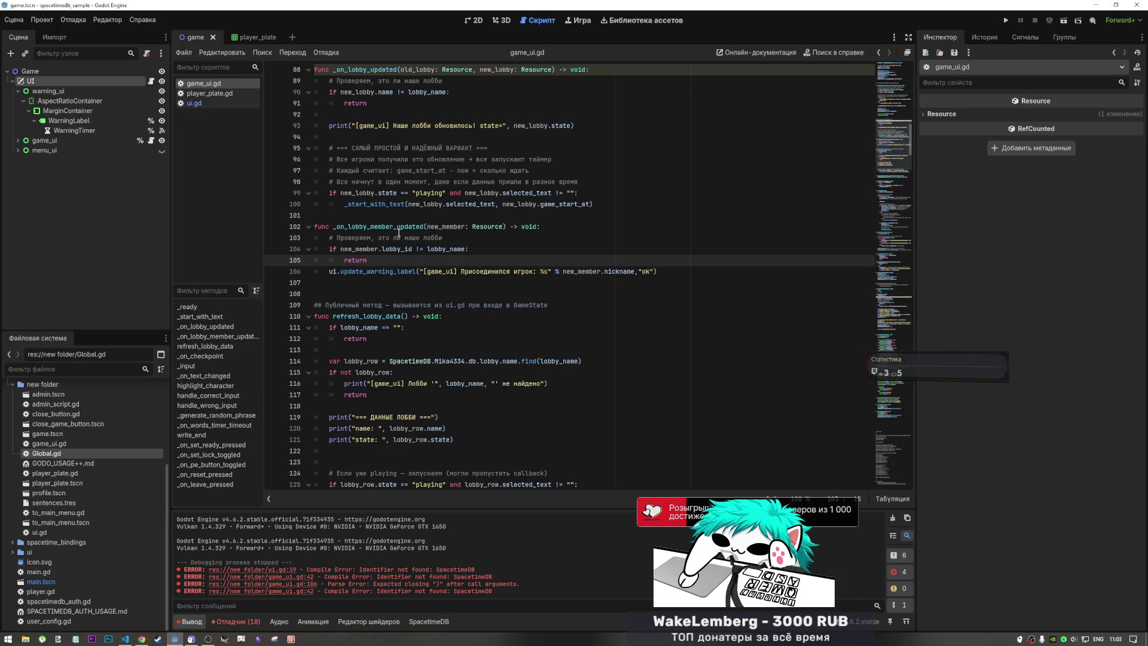
{"action": "left_click", "coordinate": [682, 273]}
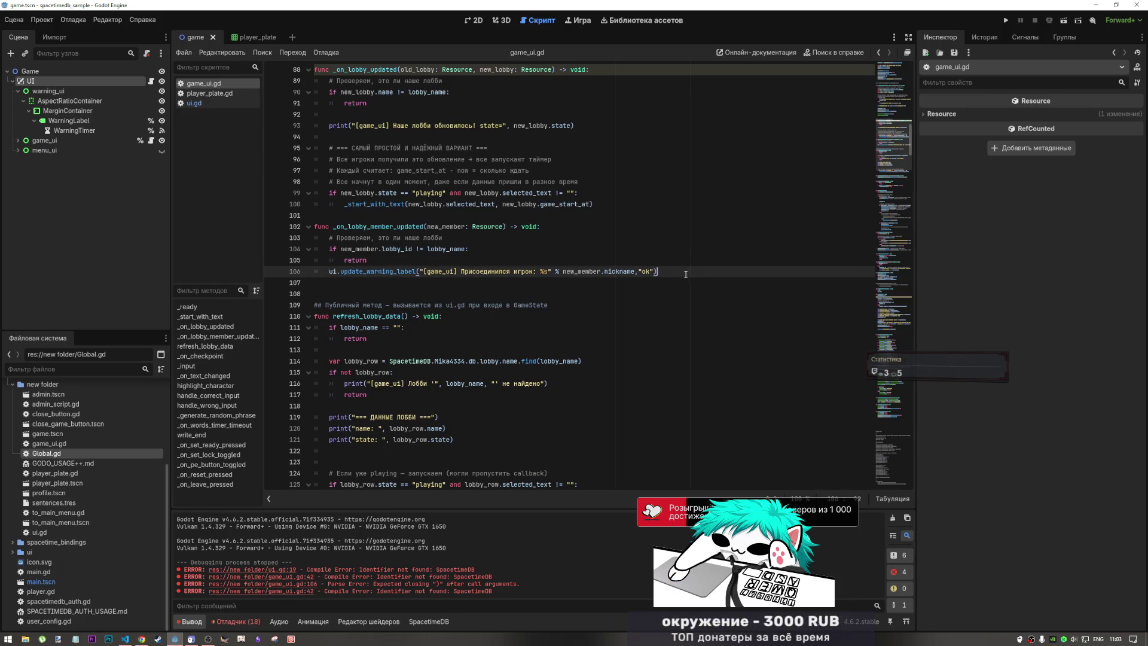
{"action": "key", "text": "Return"}
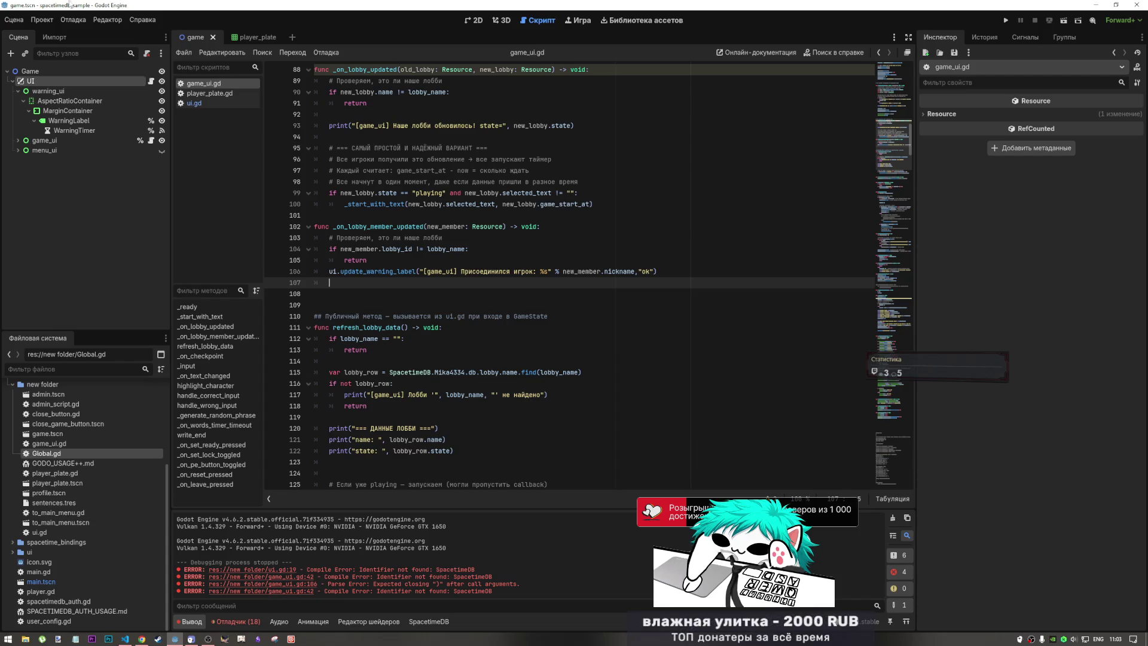
- Autocomplete add_child() on line 107, then rename LobbyBox's VBoxContainer node to PlayersContainer
{"action": "type", "text": "add"}
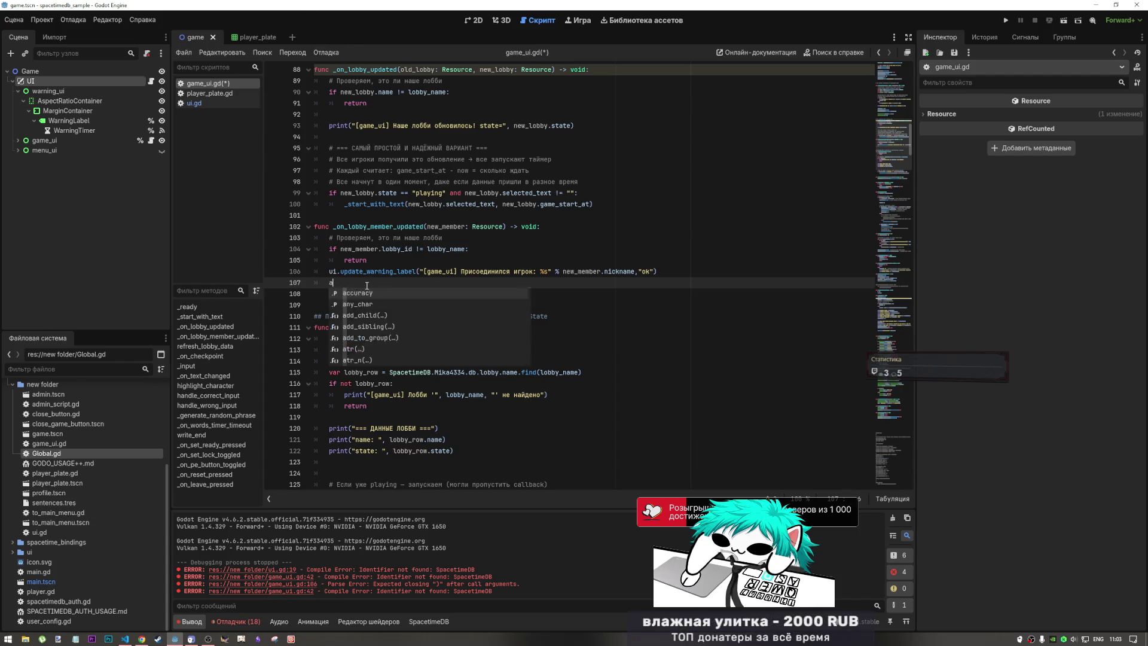
{"action": "left_click", "coordinate": [369, 292]}
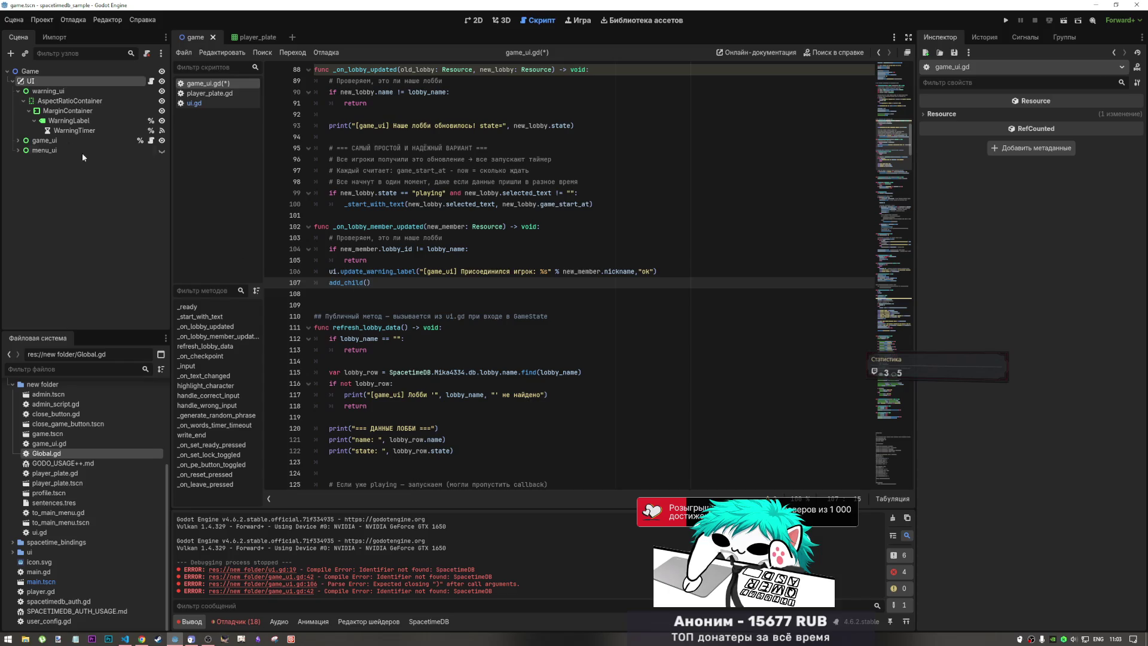
{"action": "left_click", "coordinate": [18, 91]}
{"action": "left_click", "coordinate": [18, 101]}
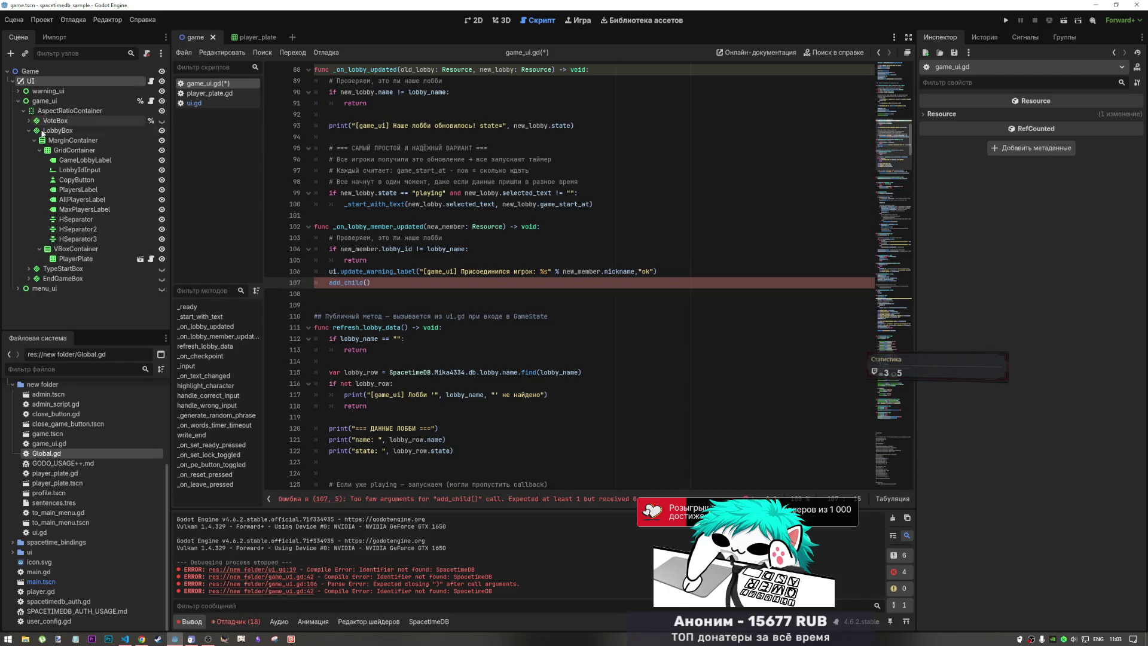
{"action": "left_click", "coordinate": [29, 131]}
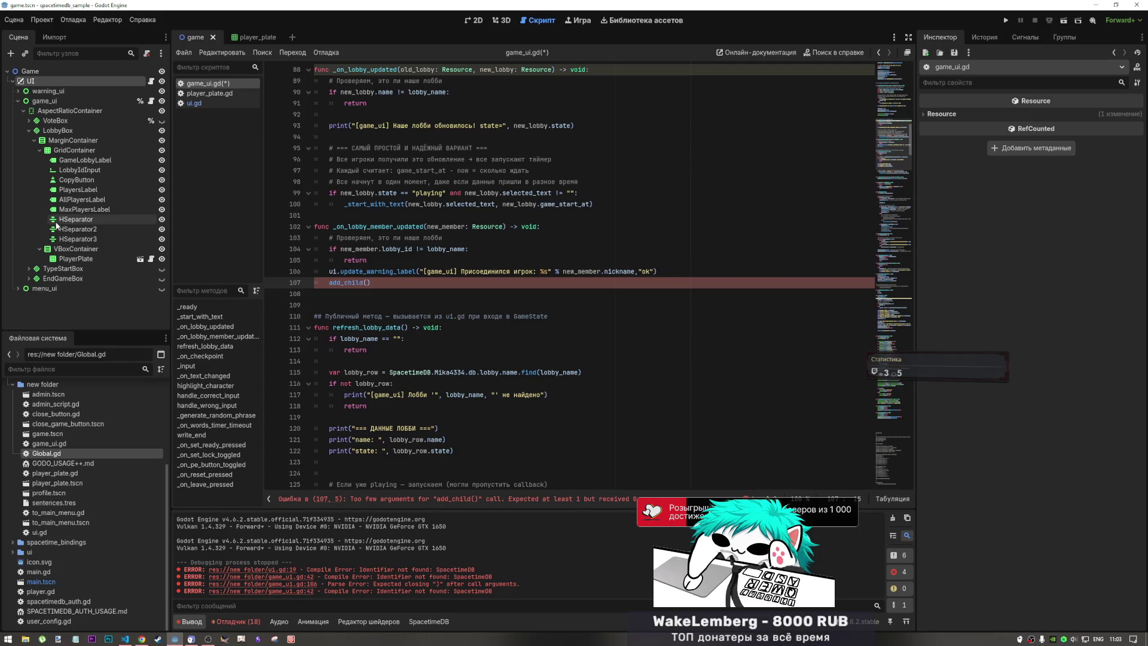
{"action": "left_click", "coordinate": [76, 249]}
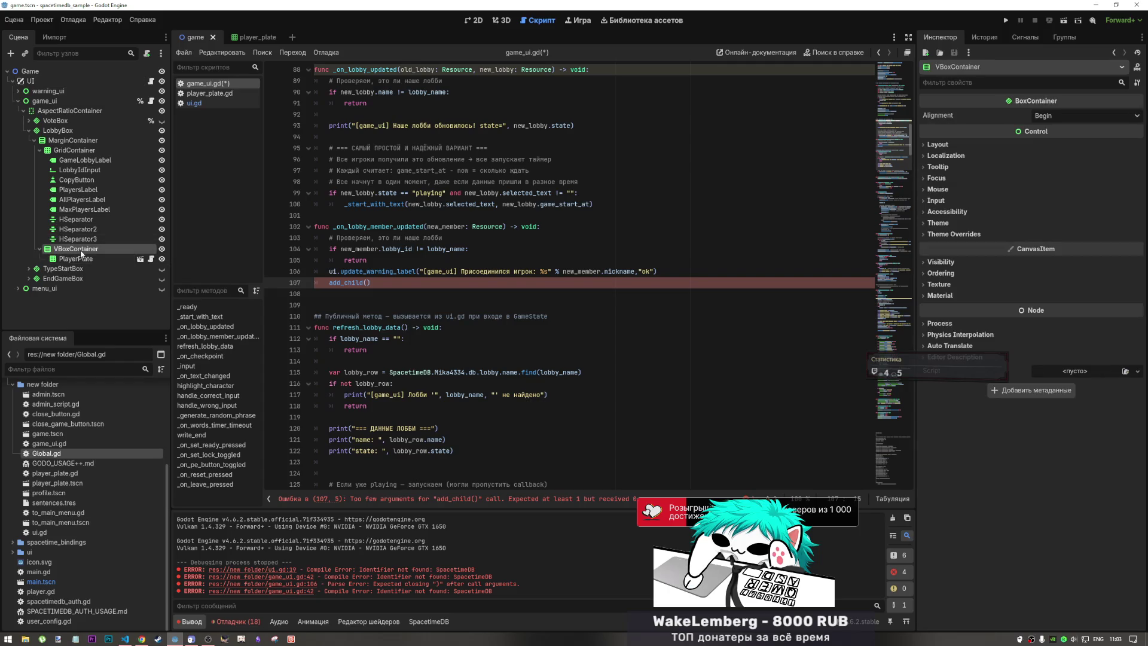
{"action": "right_click", "coordinate": [80, 249]}
{"action": "right_click", "coordinate": [71, 249]}
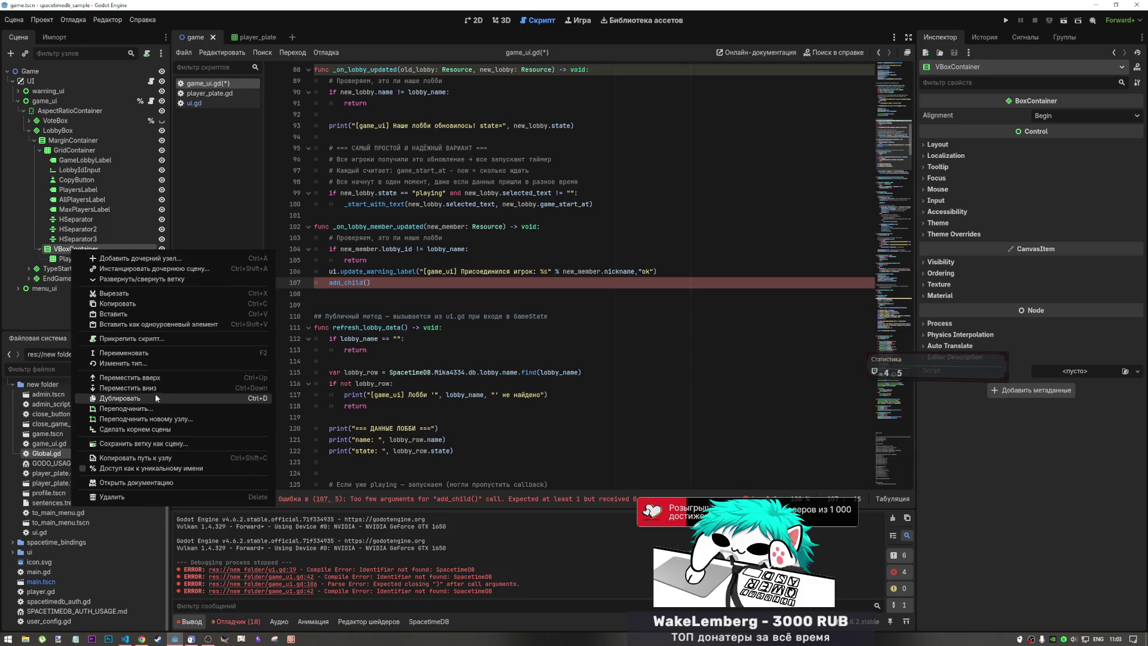
{"action": "left_click", "coordinate": [143, 353]}
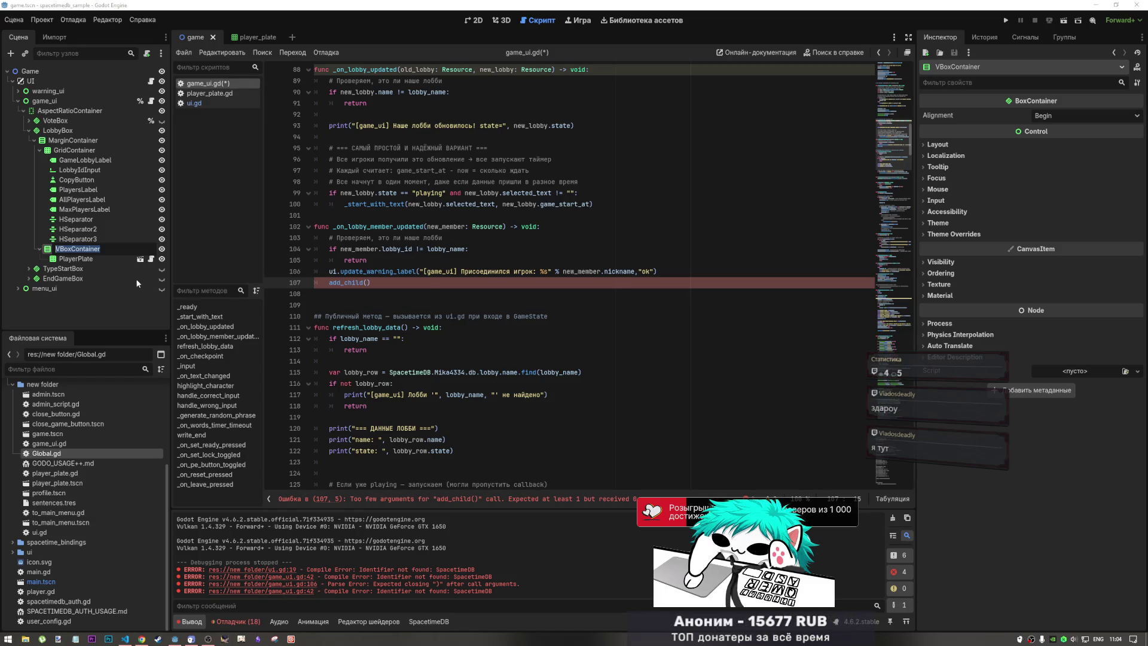
{"action": "type", "text": "A"}
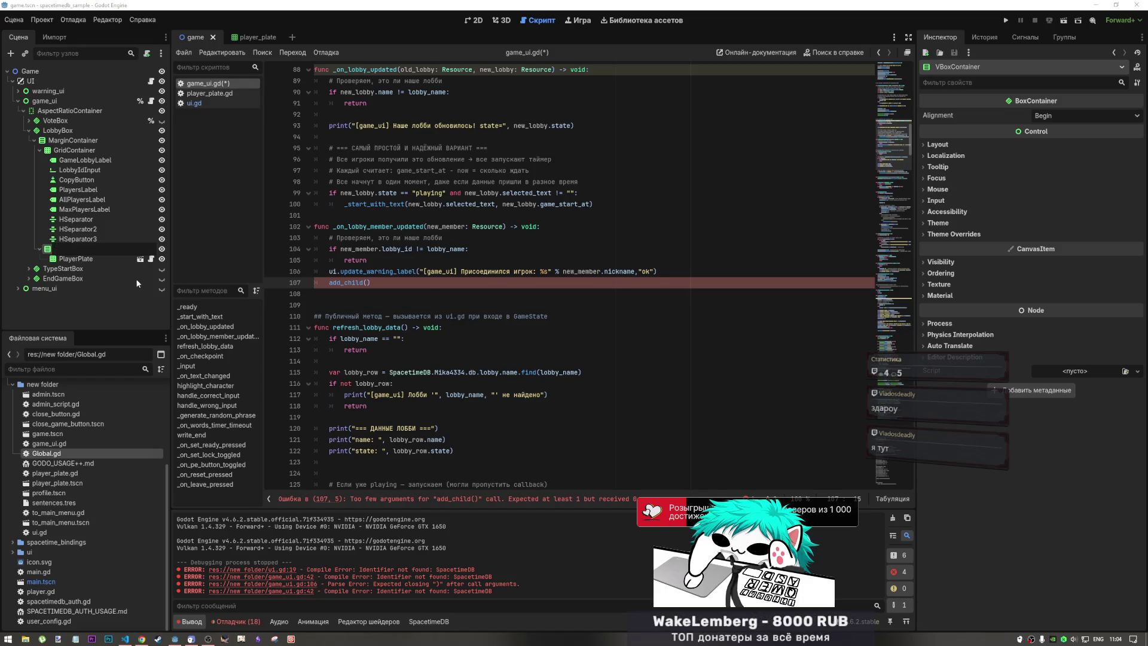
{"action": "type", "text": "Player"}
{"action": "type", "text": "s"}
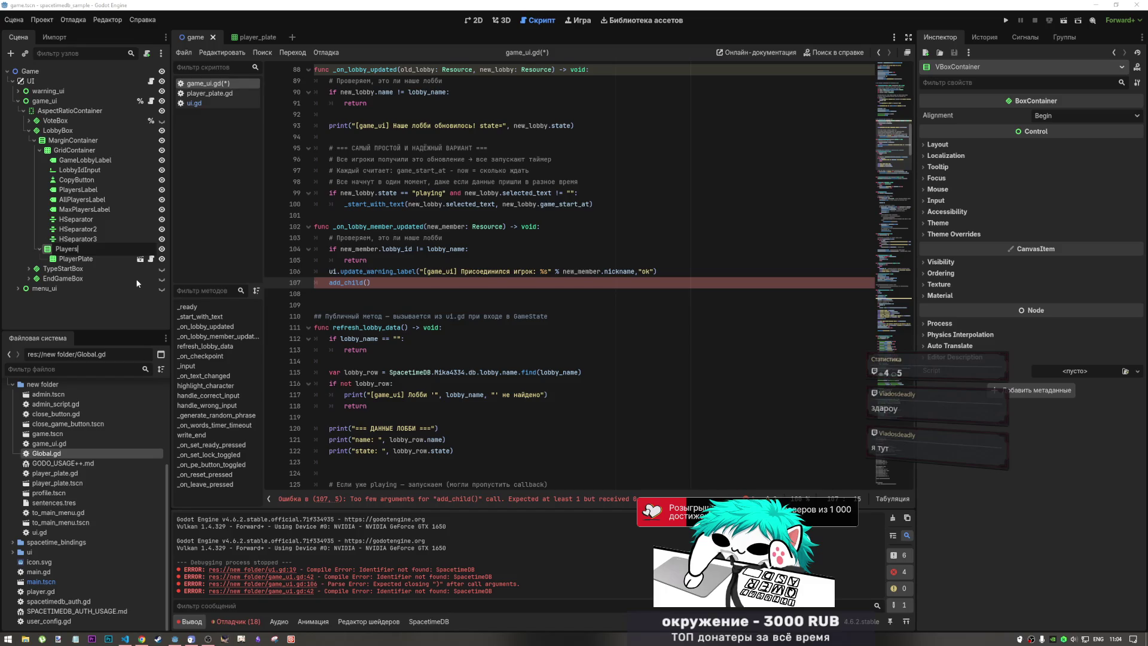
{"action": "type", "text": "ontainer"}
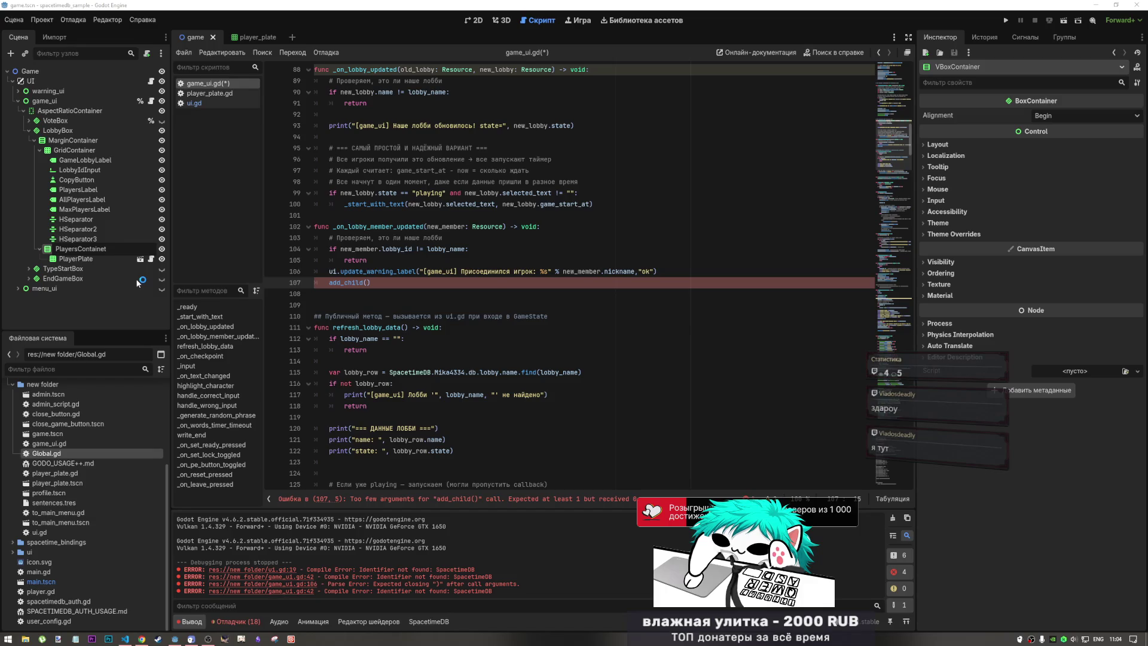
{"action": "key", "text": "Return"}
- Make PlayersContainer a unique name so line 107 reads %PlayersContainer.add_child()
{"action": "right_click", "coordinate": [99, 254]}
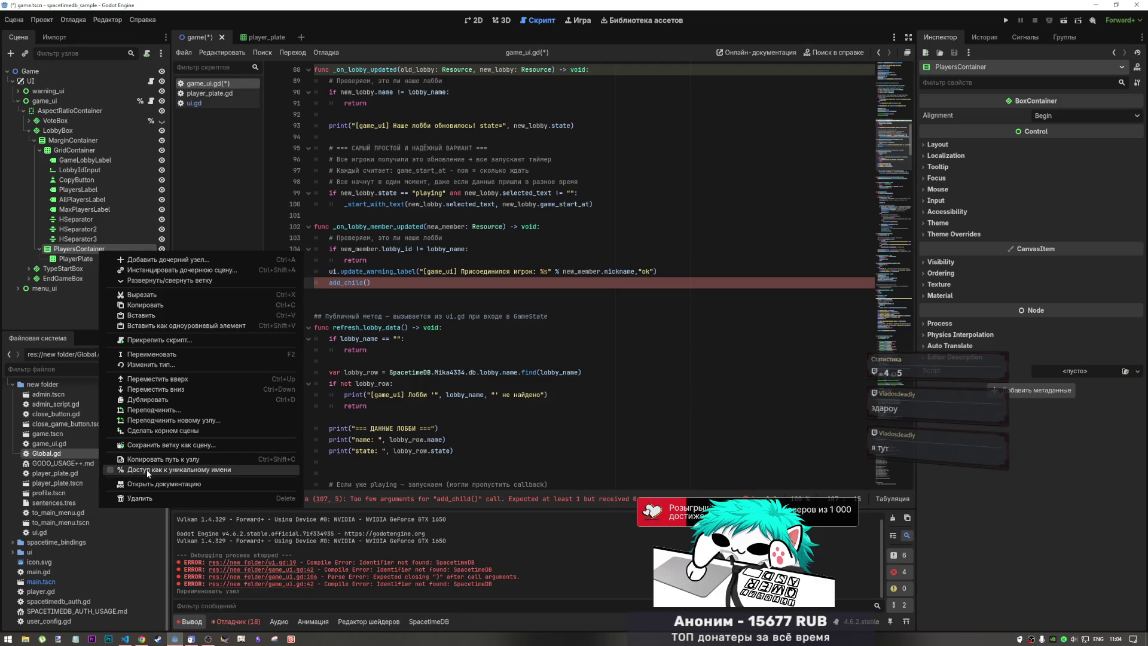
{"action": "left_click", "coordinate": [167, 470]}
{"action": "mouse_move", "coordinate": [100, 251]}
{"action": "left_mouse_down"}
{"action": "mouse_move", "coordinate": [368, 284]}
{"action": "mouse_move", "coordinate": [332, 288]}
{"action": "left_mouse_up"}
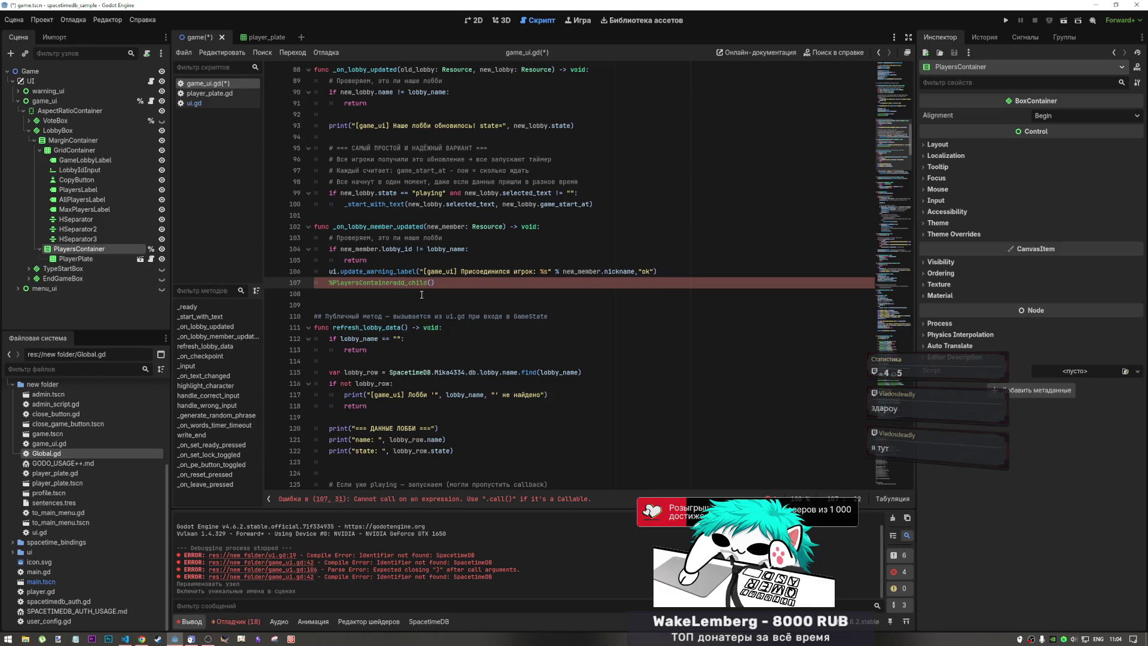
{"action": "type", "text": "."}
{"action": "left_click", "coordinate": [447, 283]}
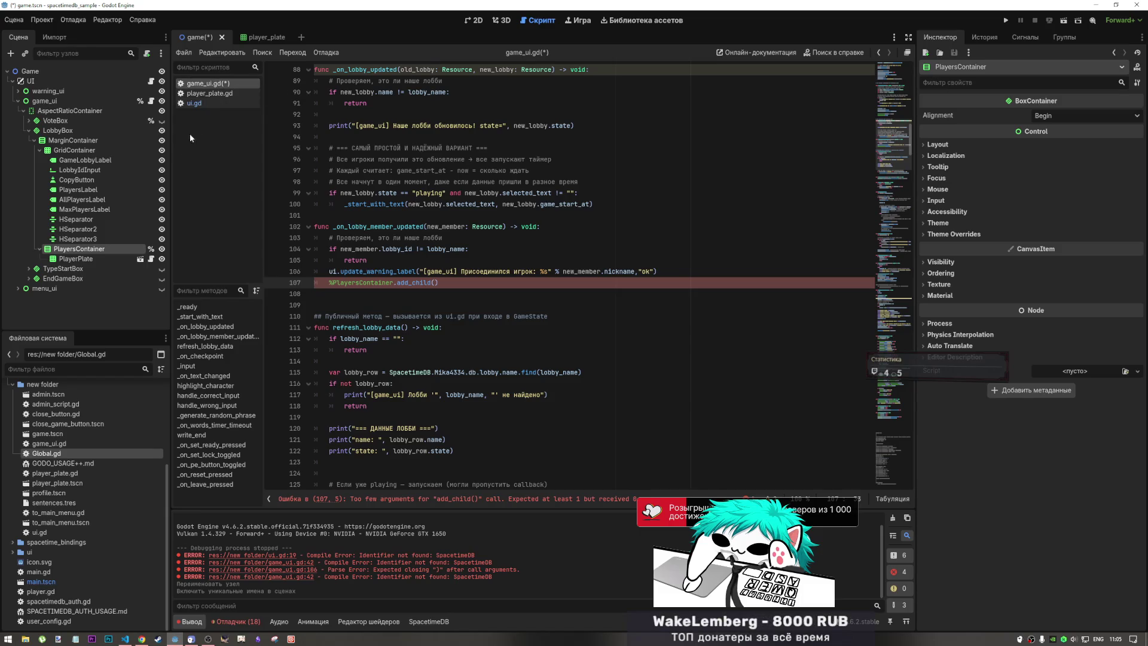
- Switch to the player_plate scene, show it in 2D, and open player_plate.gd
{"action": "left_click", "coordinate": [254, 37]}
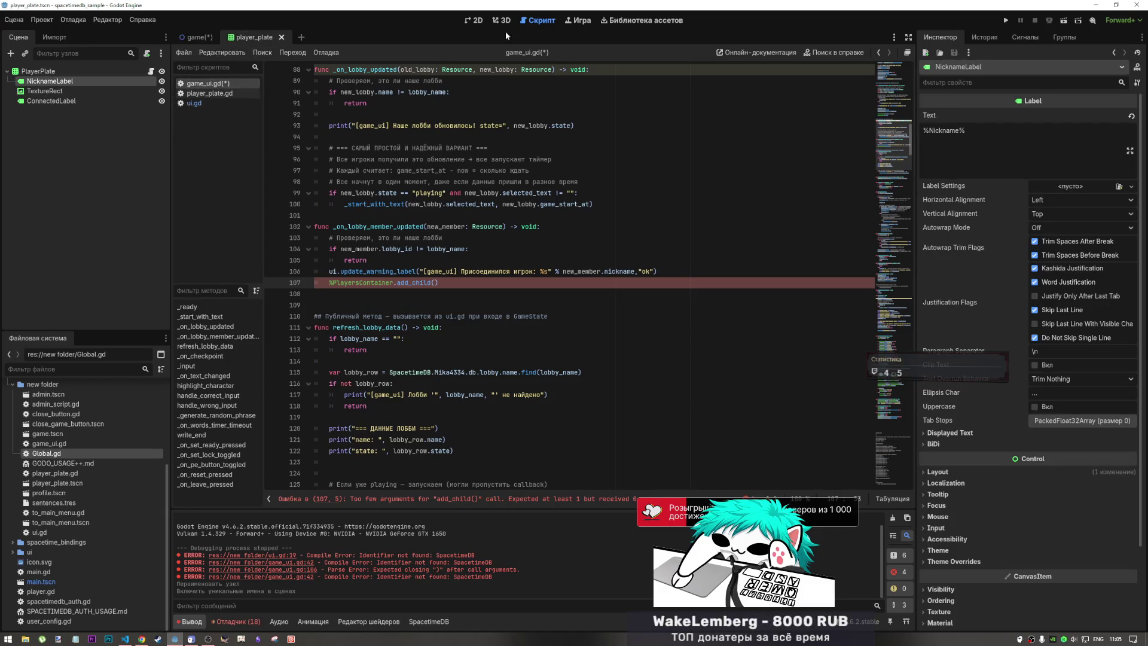
{"action": "left_click", "coordinate": [476, 20]}
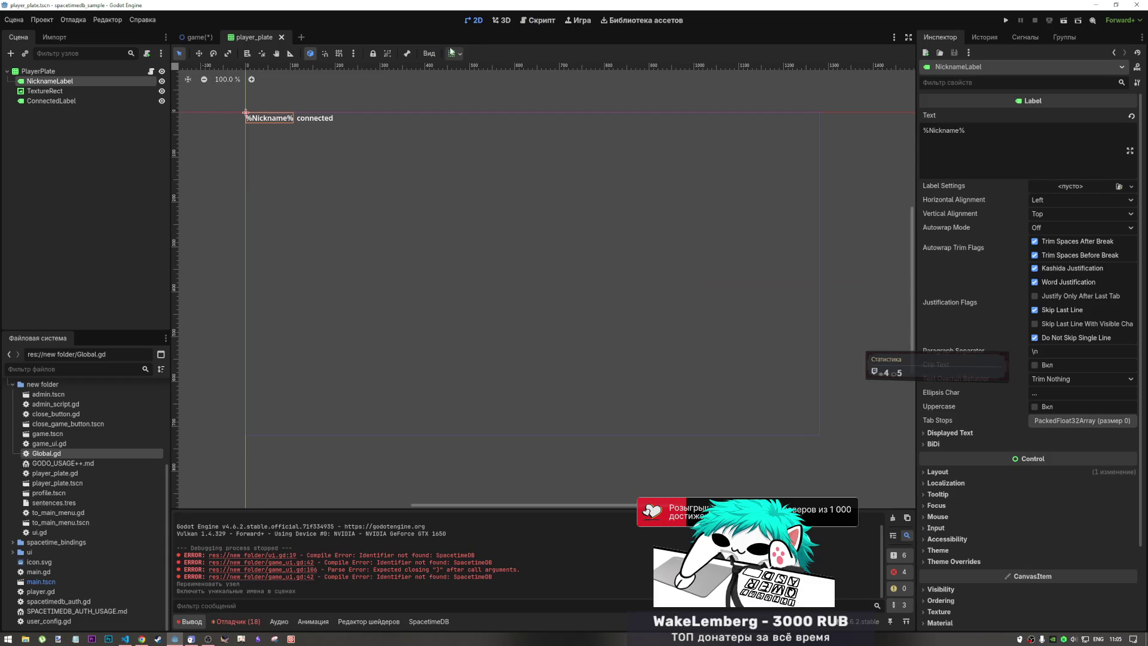
{"action": "left_click", "coordinate": [538, 20]}
{"action": "left_click", "coordinate": [505, 20]}
{"action": "left_click", "coordinate": [474, 20]}
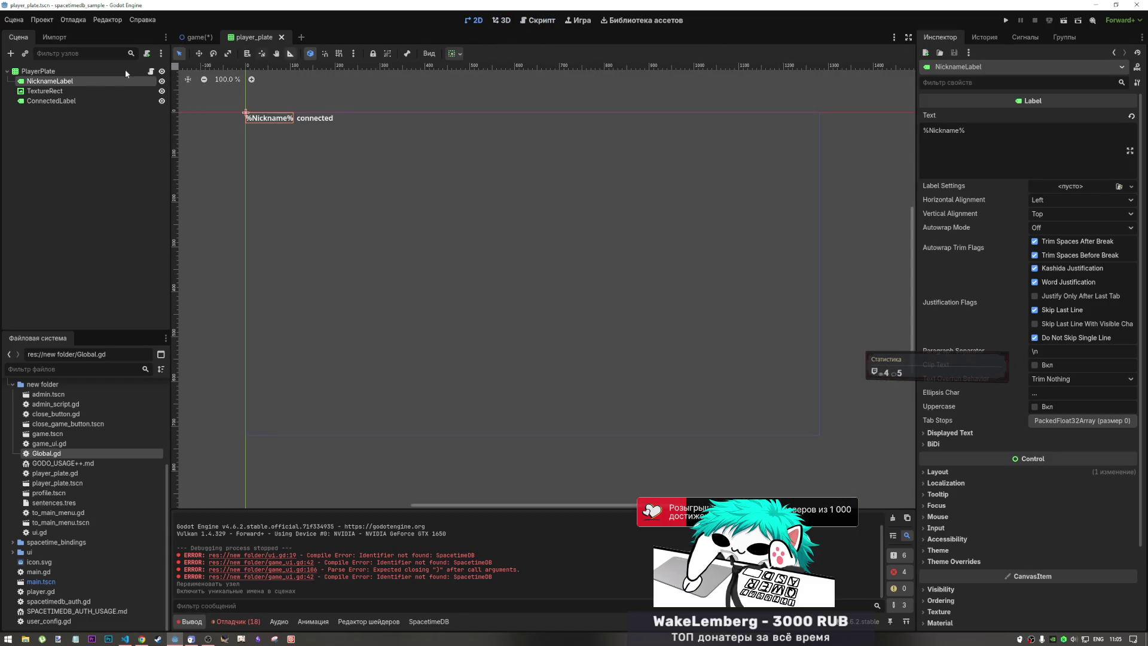
{"action": "left_click", "coordinate": [149, 70]}
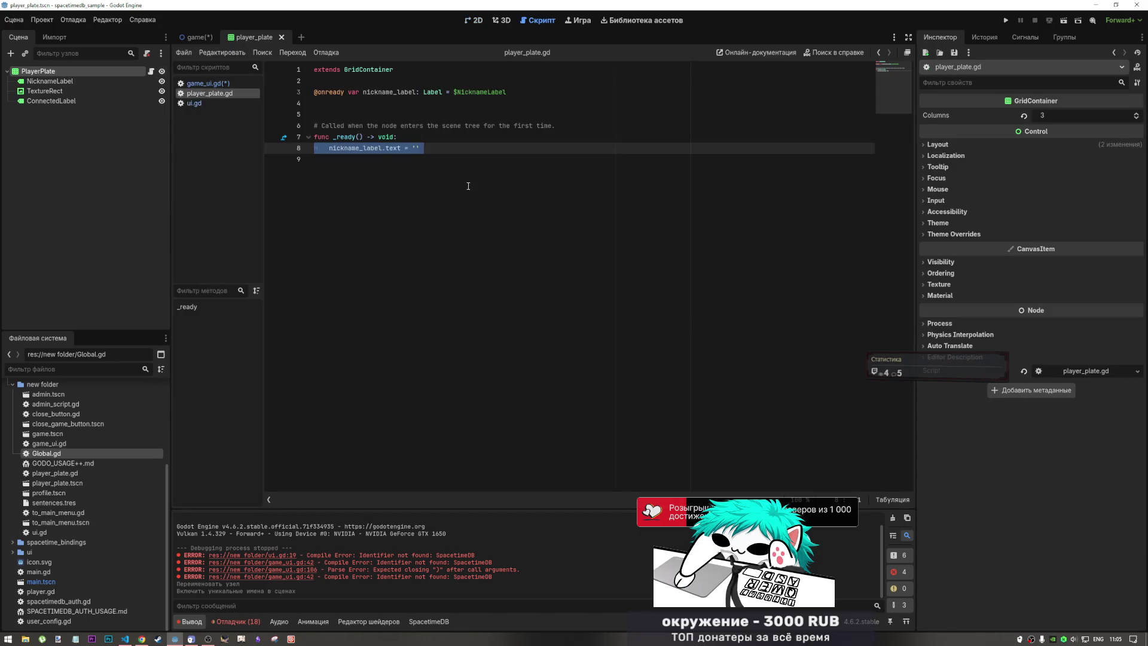
{"action": "left_click", "coordinate": [435, 149]}
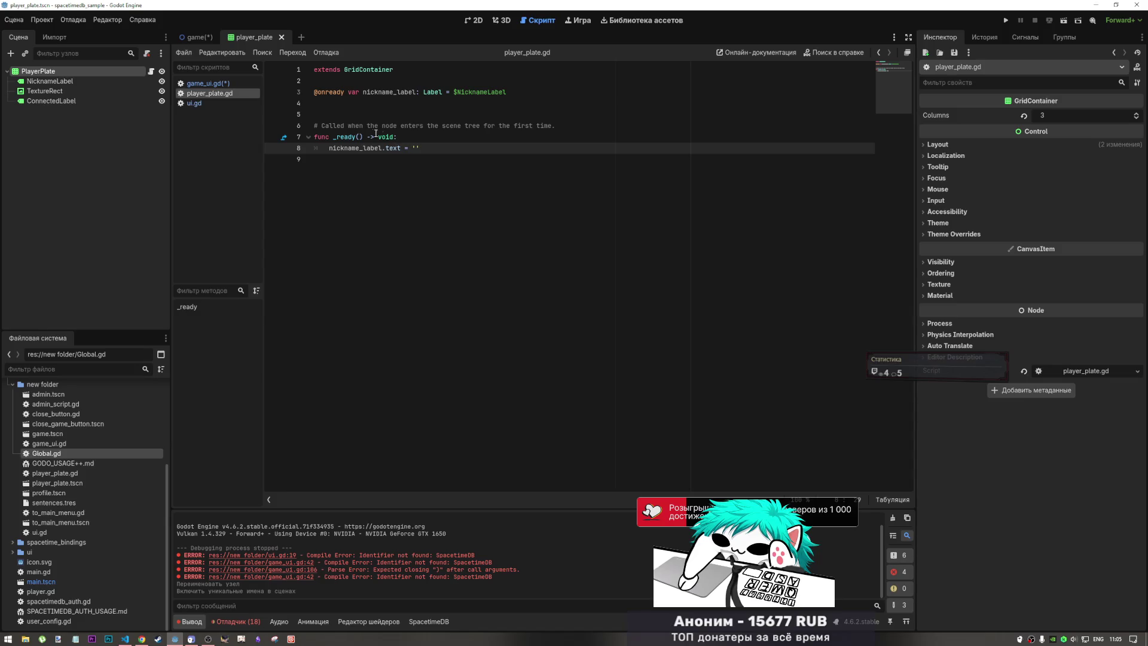
{"action": "left_click_drag", "start_coordinate": [555, 125], "coordinate": [311, 114]}
{"action": "key", "text": "BackSpace"}
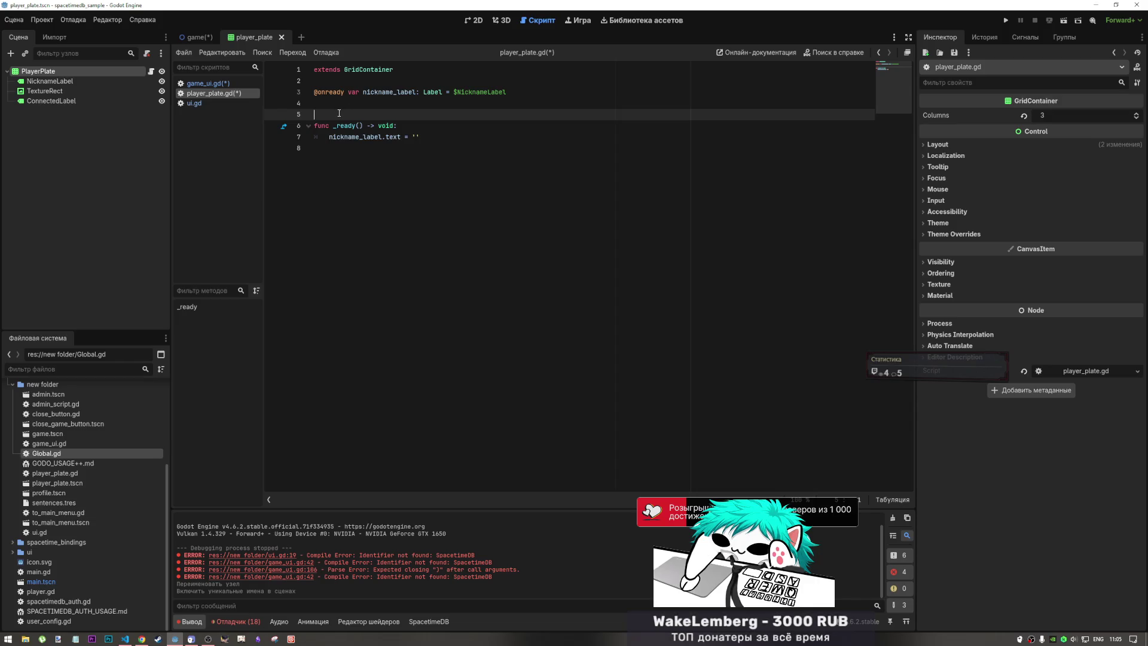
{"action": "key", "text": "BackSpace"}
{"action": "key", "text": "BackSpace"}
{"action": "key", "text": "BackSpace"}
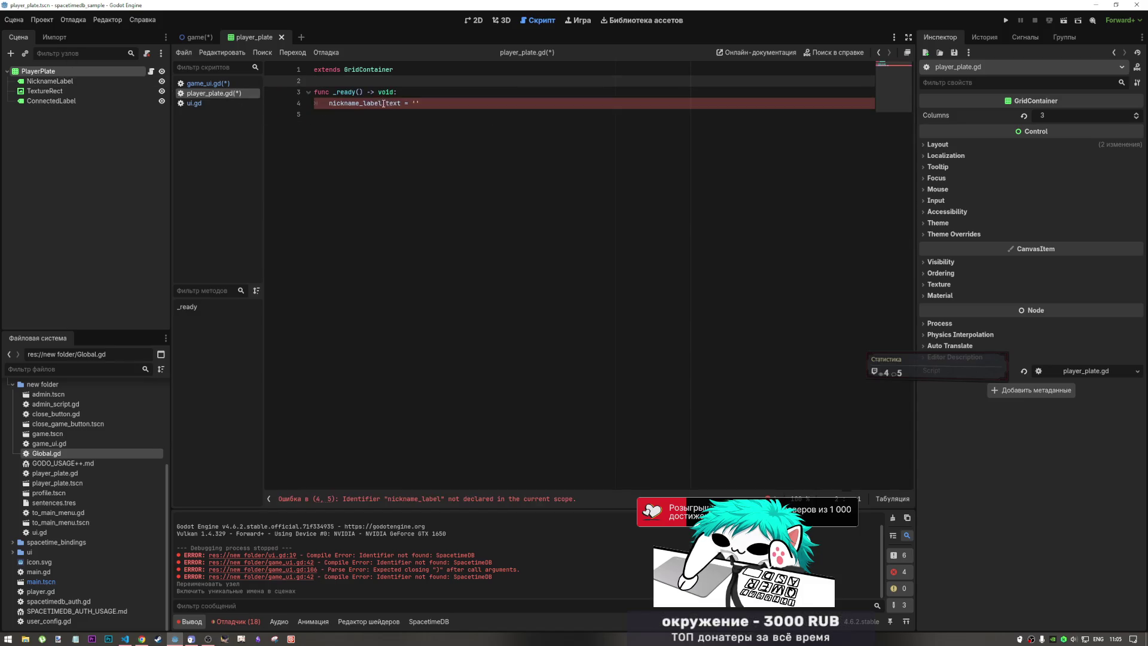
- Replace nickname_label with $NicknameLabel on line 4 and remove the empty quotes after text =
{"action": "double_click", "coordinate": [330, 103]}
{"action": "key", "text": "BackSpace"}
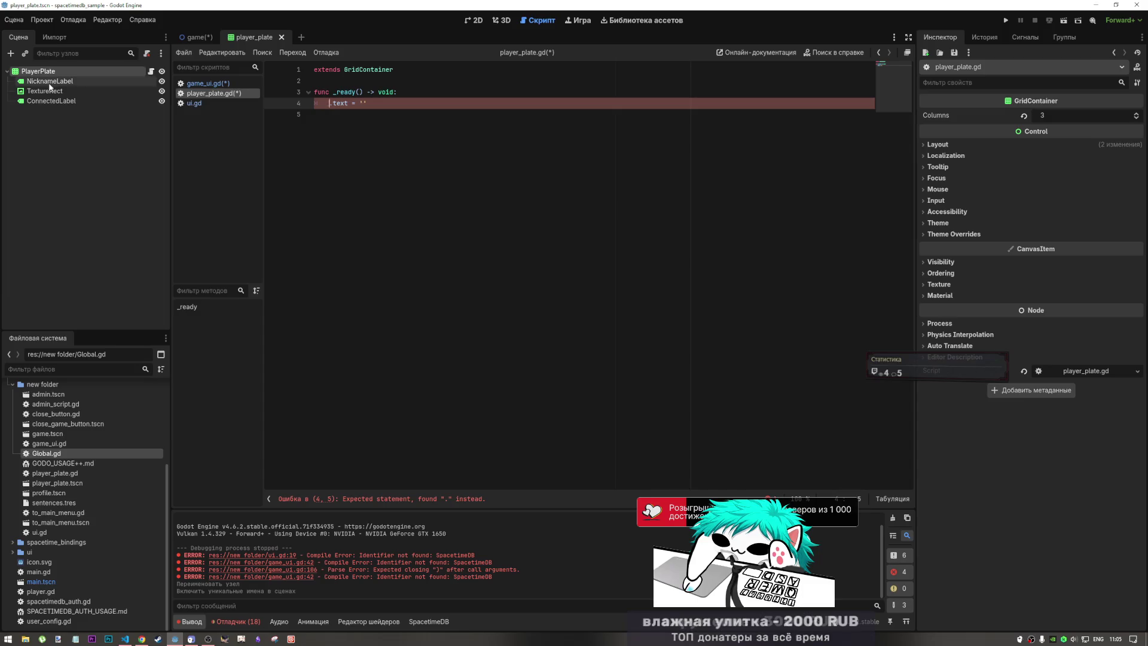
{"action": "mouse_move", "coordinate": [48, 80]}
{"action": "left_mouse_down"}
{"action": "mouse_move", "coordinate": [320, 115]}
{"action": "mouse_move", "coordinate": [329, 106]}
{"action": "left_mouse_up"}
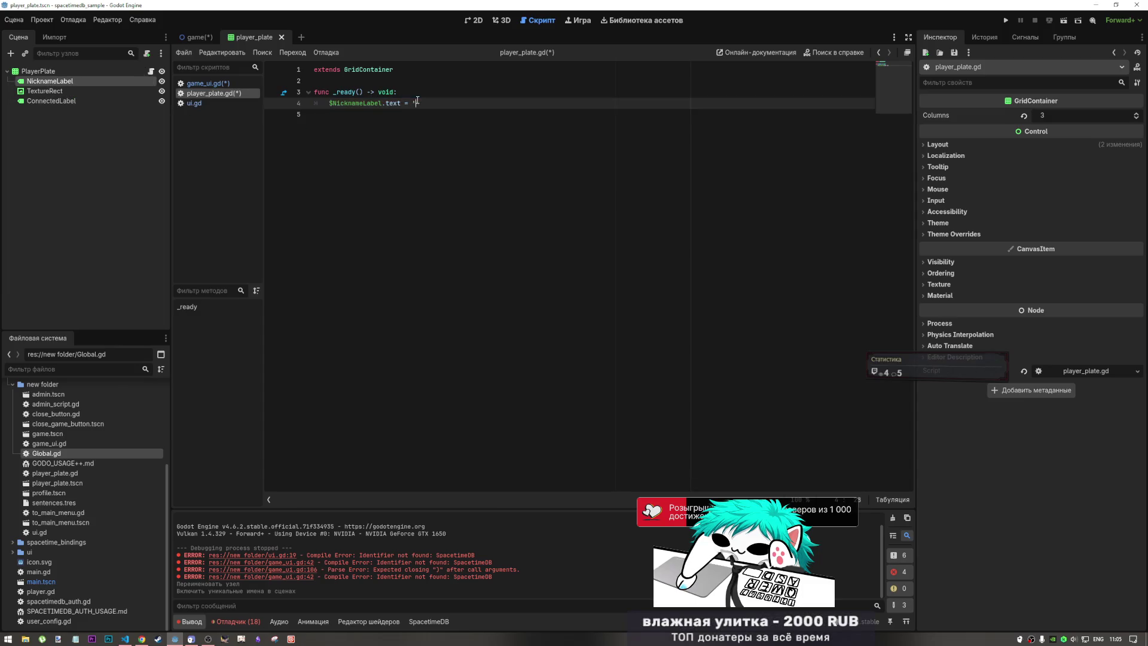
{"action": "key", "text": "BackSpace"}
{"action": "key", "text": "BackSpace"}
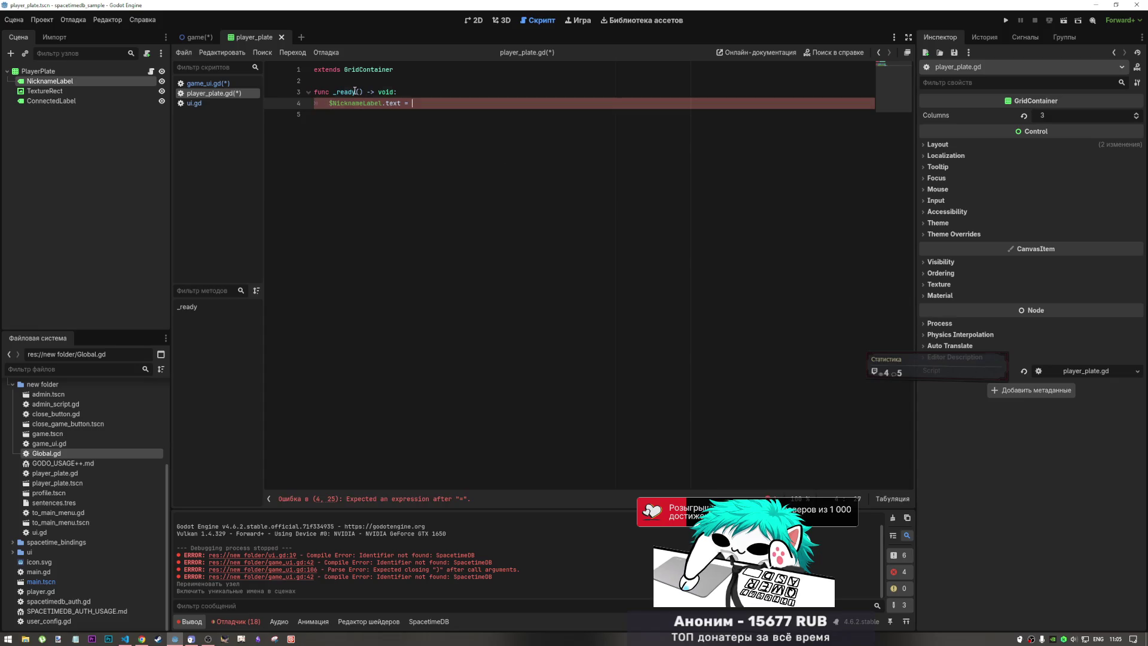
{"action": "left_click_drag", "start_coordinate": [356, 92], "coordinate": [335, 92]}
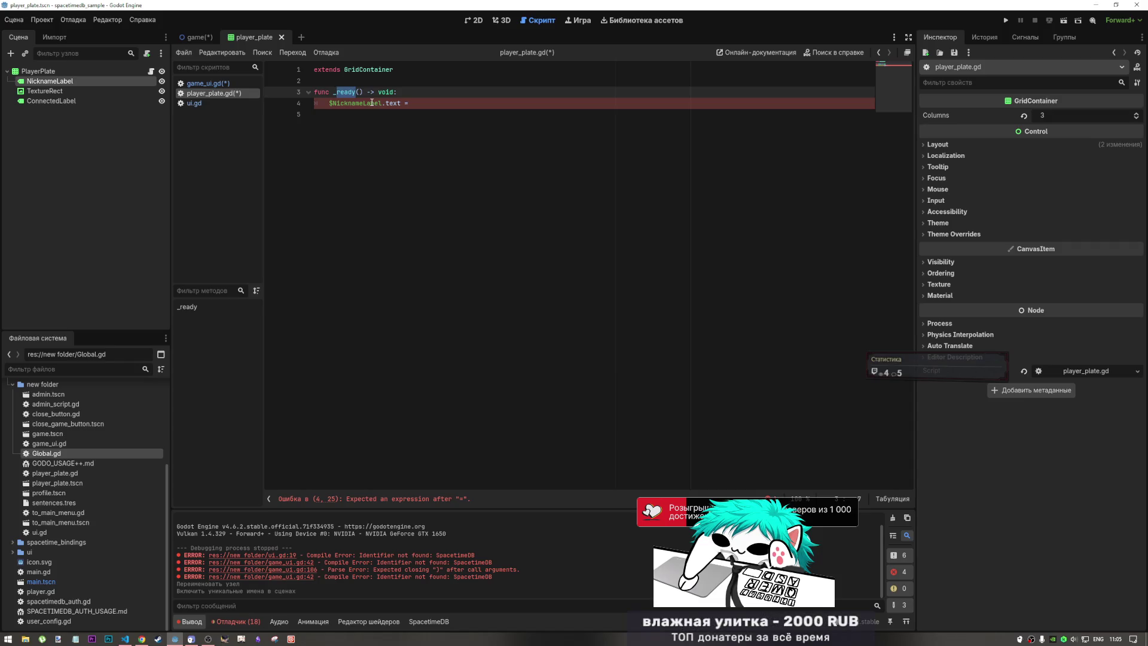
- Rename the _ready function to set_nickname and view the PlayerPlate scene layout in 2D
{"action": "type", "text": "chan"}
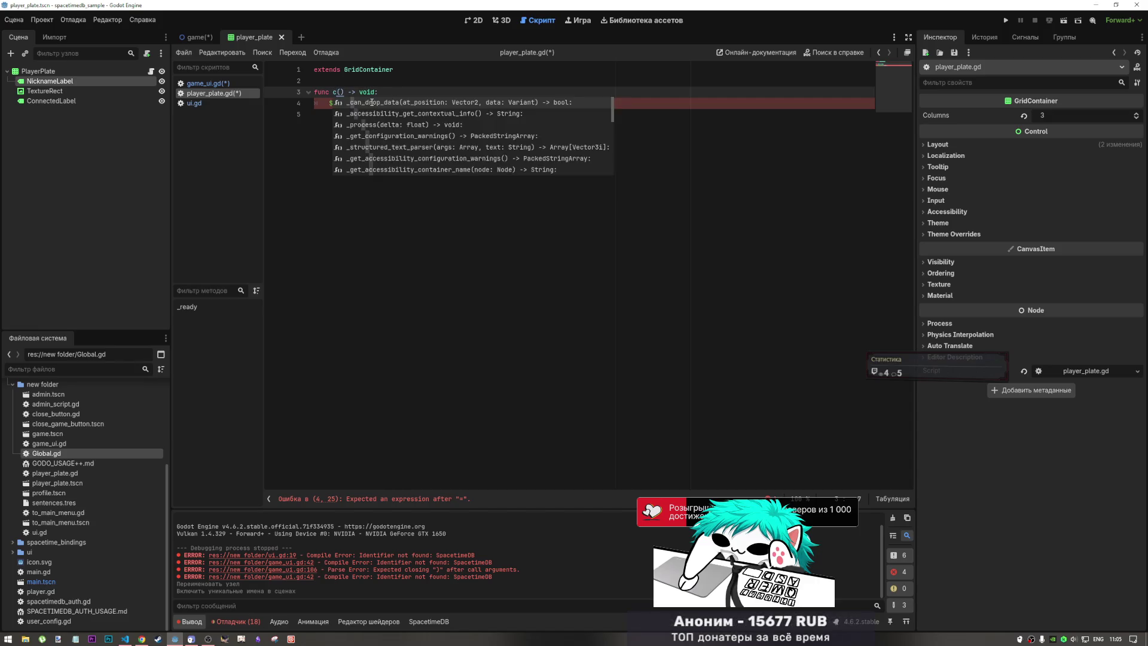
{"action": "type", "text": "ge"}
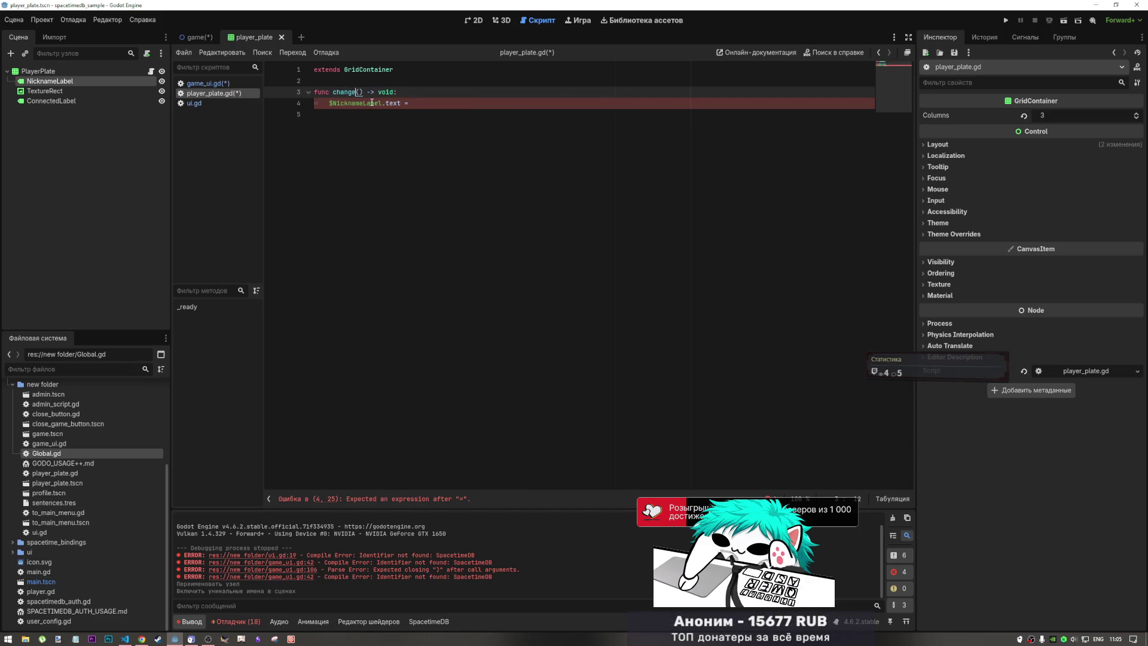
{"action": "key", "text": "BackSpace"}
{"action": "key", "text": "BackSpace"}
{"action": "key", "text": "BackSpace"}
{"action": "type", "text": "se"}
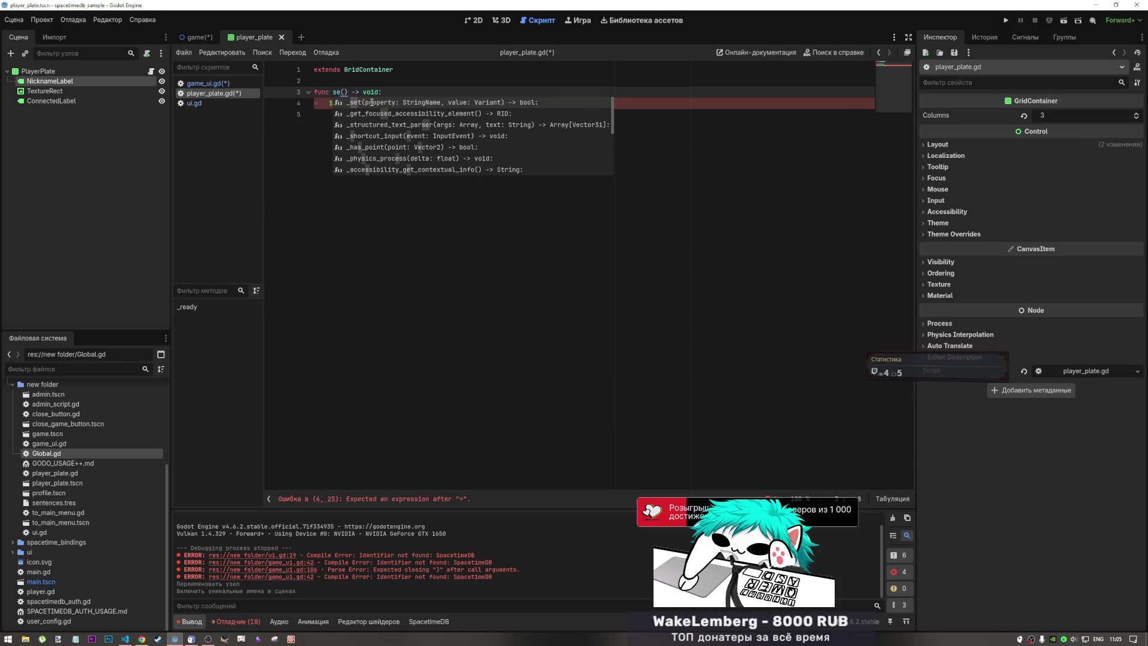
{"action": "type", "text": "t_nick"}
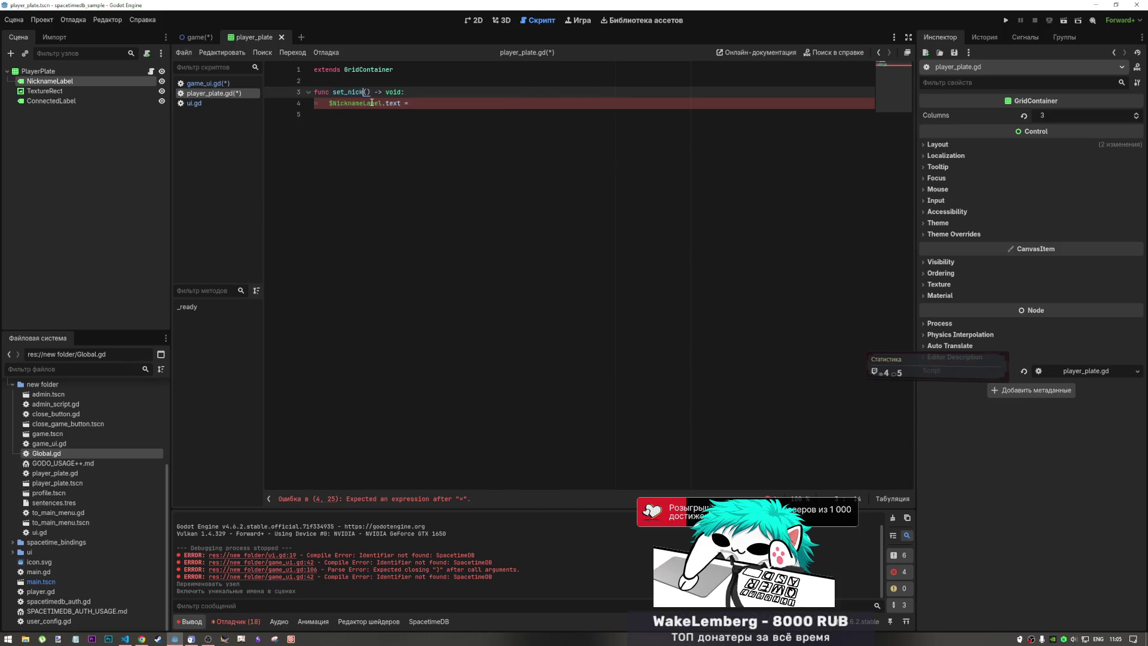
{"action": "type", "text": "name"}
{"action": "left_click_drag", "start_coordinate": [386, 92], "coordinate": [333, 92]}
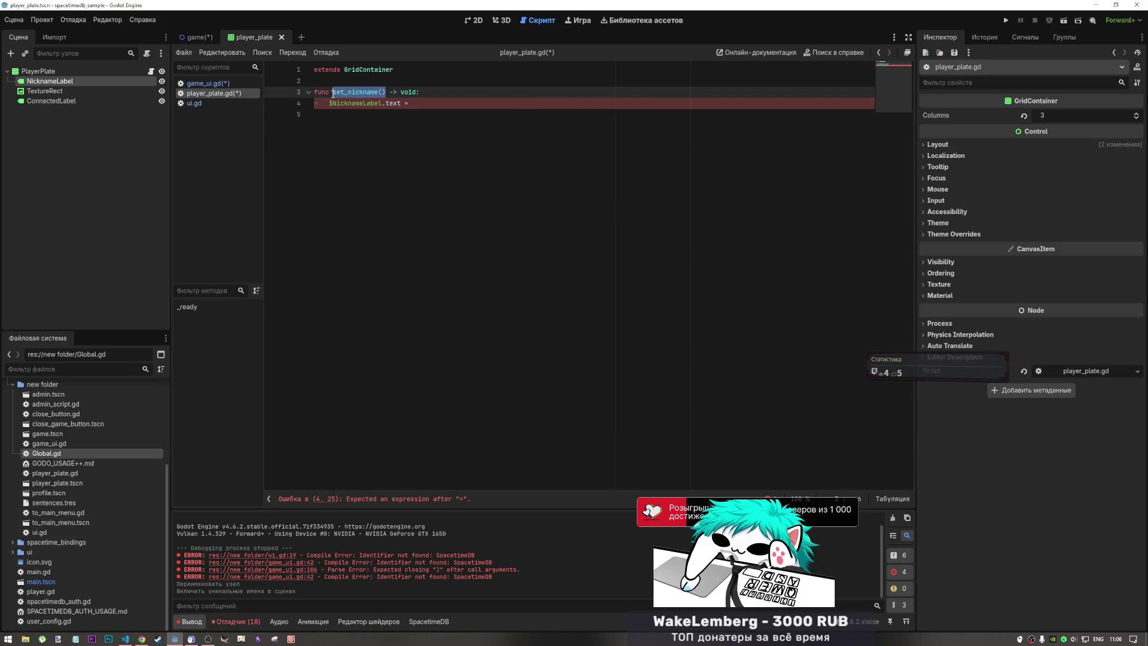
{"action": "left_click", "coordinate": [428, 104]}
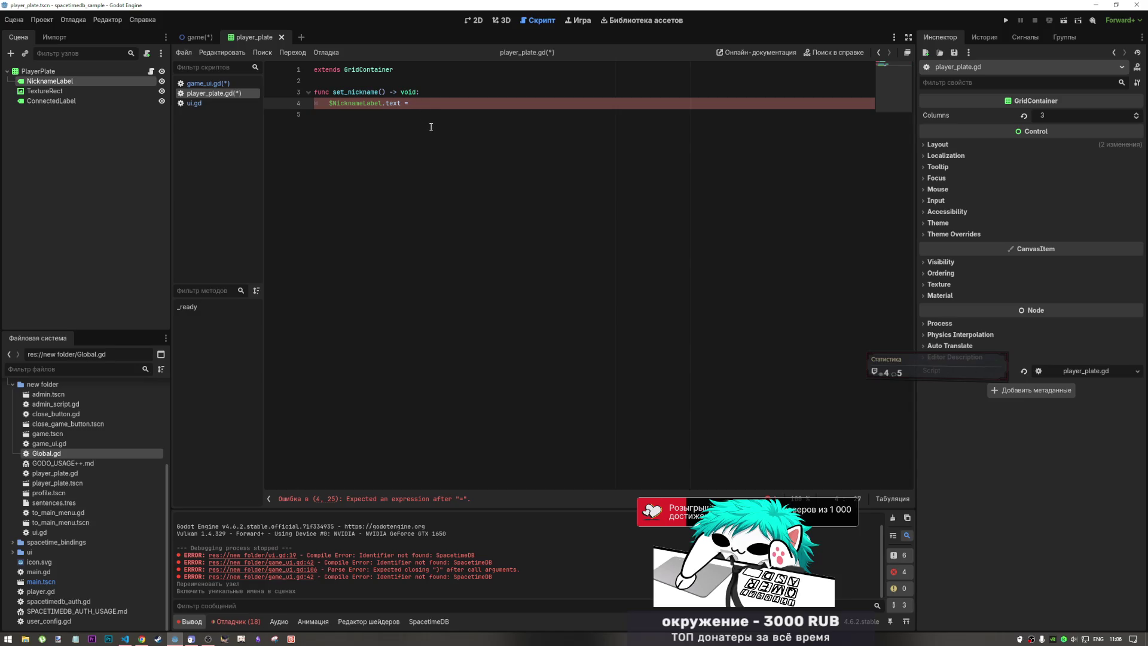
{"action": "left_click", "coordinate": [501, 19]}
- Glance at the player plate and game scene layouts, then return to player_plate.gd
{"action": "left_click", "coordinate": [473, 19]}
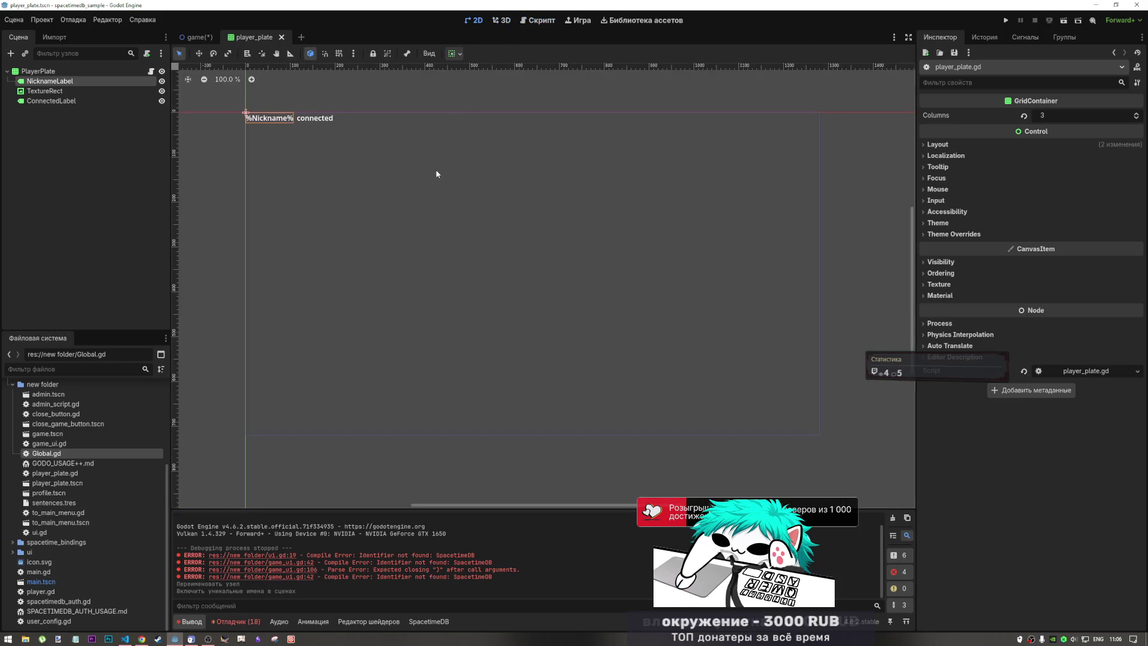
{"action": "left_click", "coordinate": [534, 19]}
{"action": "left_click", "coordinate": [197, 37]}
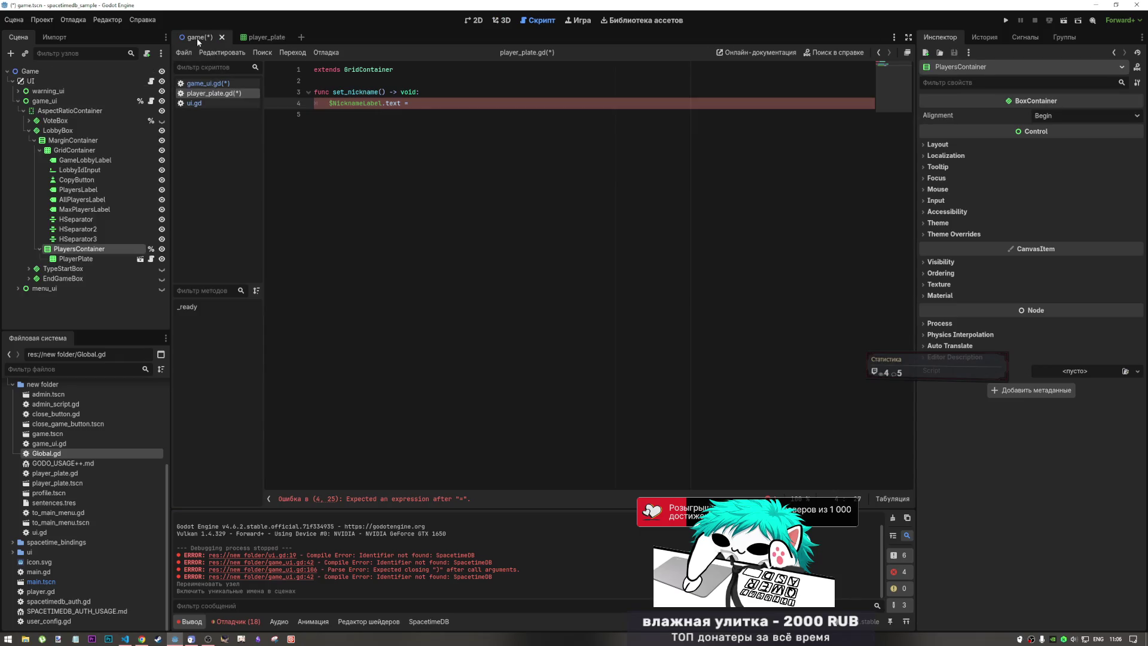
{"action": "left_click", "coordinate": [473, 20]}
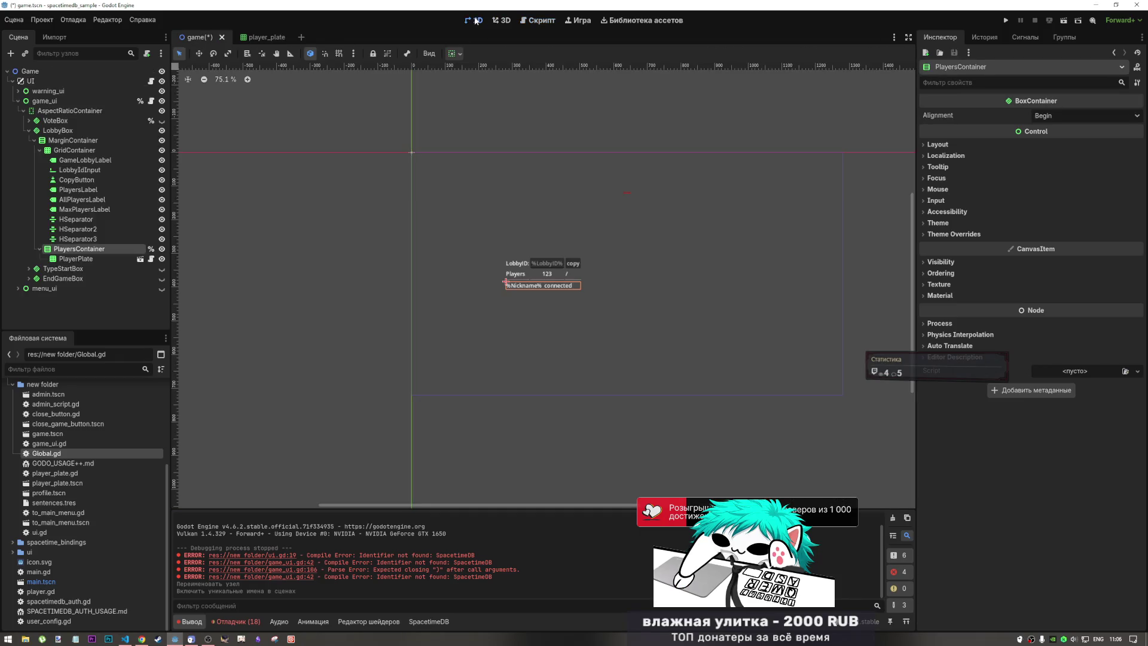
{"action": "left_click", "coordinate": [538, 20]}
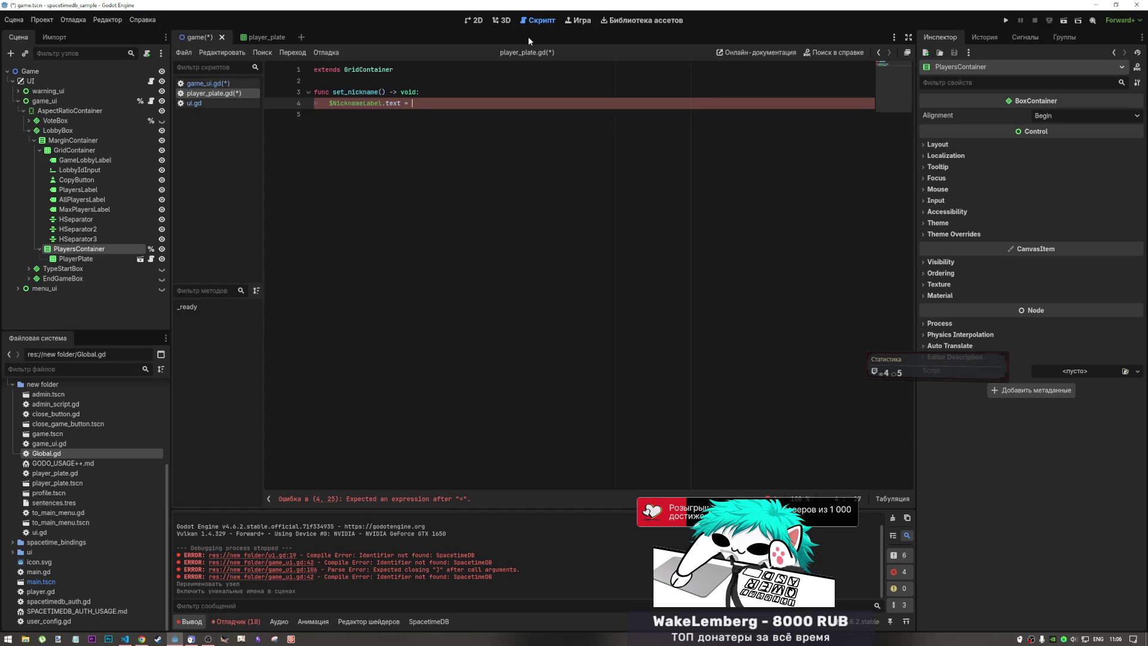
- Give set_nickname a nick: String parameter, assign nick to $NicknameLabel.text, and save
{"action": "left_click", "coordinate": [381, 92]}
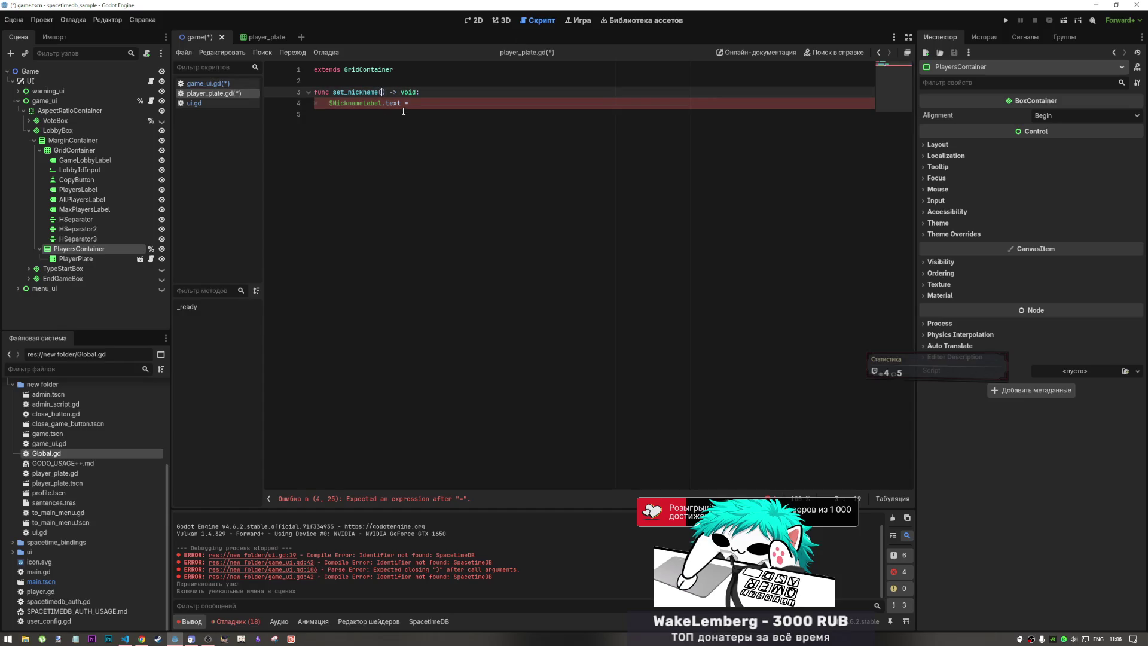
{"action": "type", "text": "nick"}
{"action": "type", "text": ":strin"}
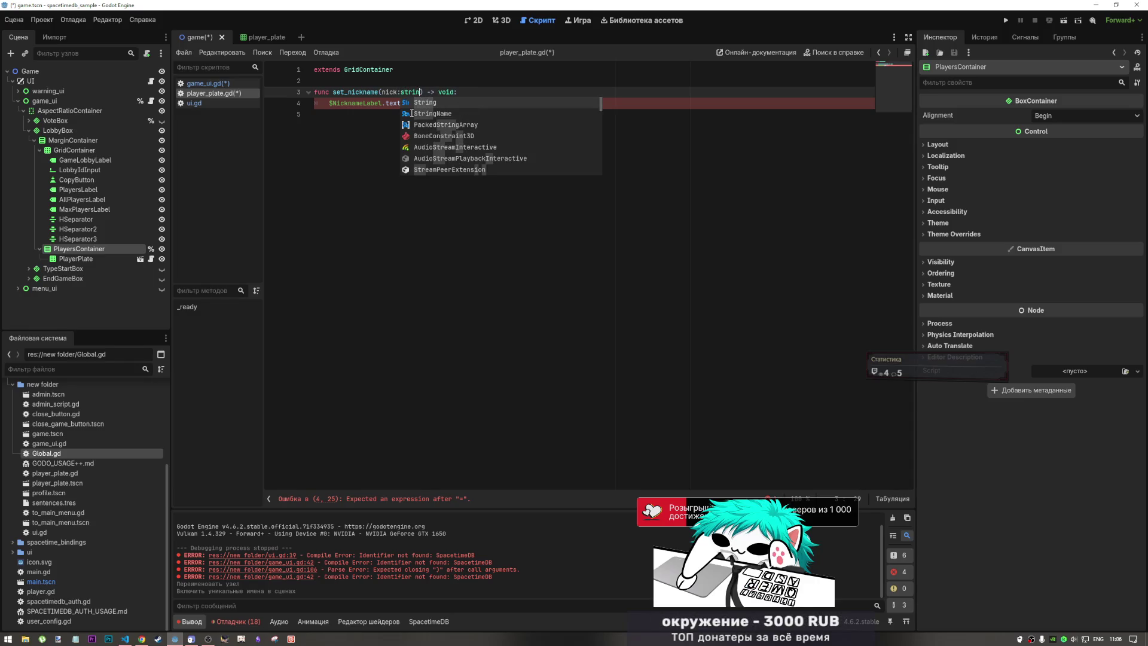
{"action": "key", "text": "Return"}
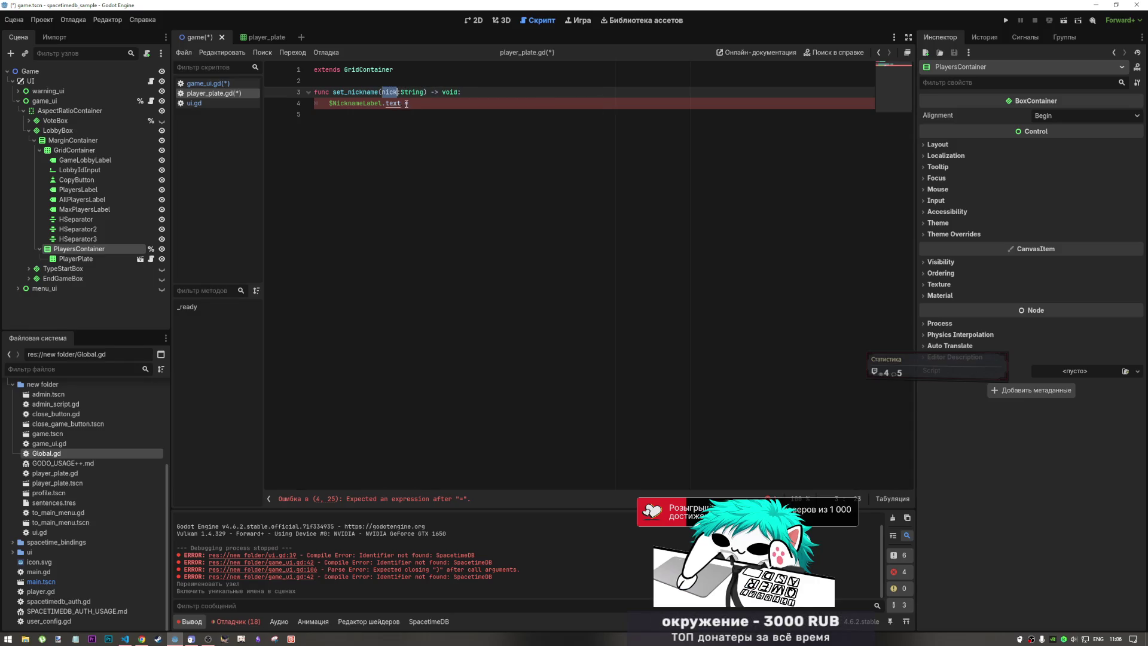
{"action": "type", "text": " nick"}
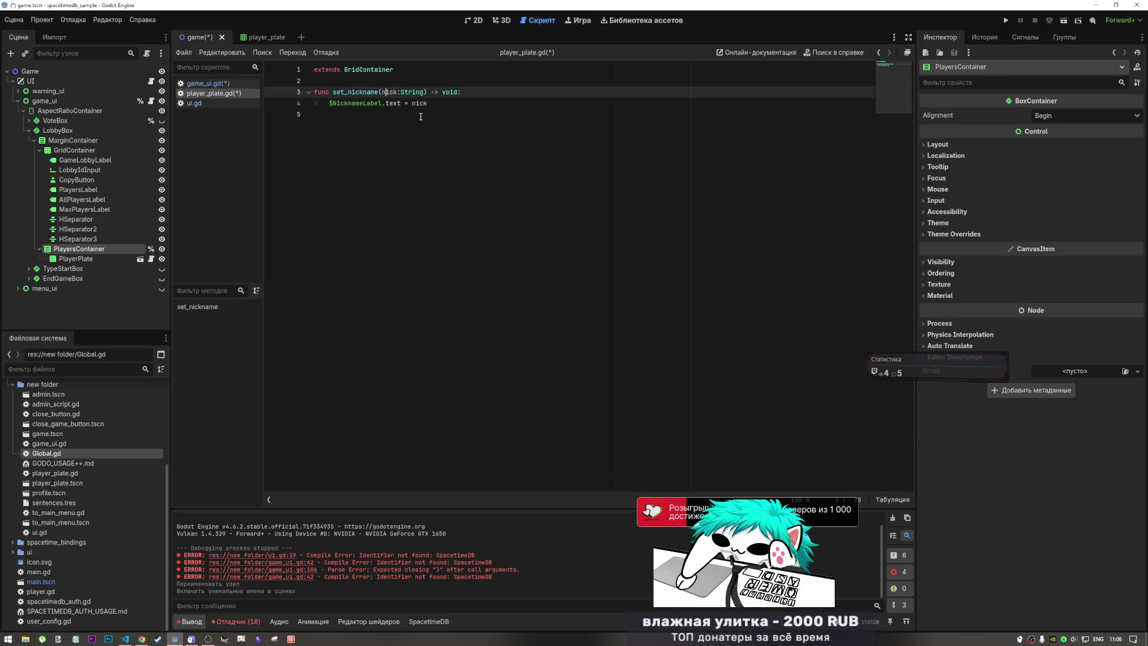
{"action": "key", "text": "ctrl+s"}
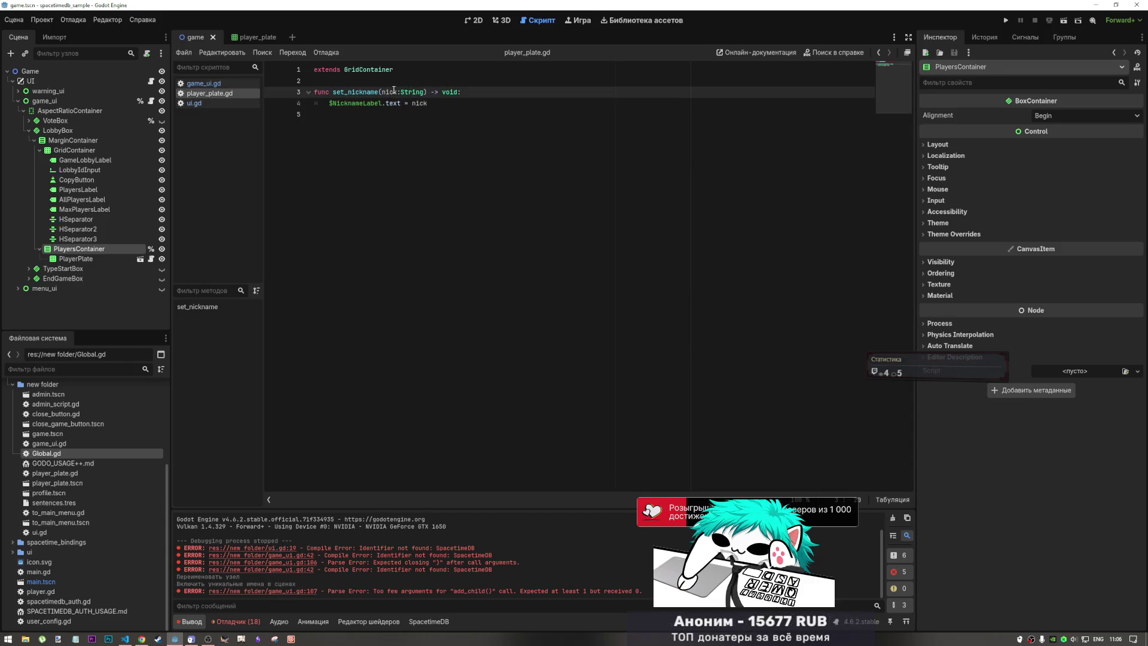
{"action": "left_click_drag", "start_coordinate": [383, 92], "coordinate": [329, 92]}
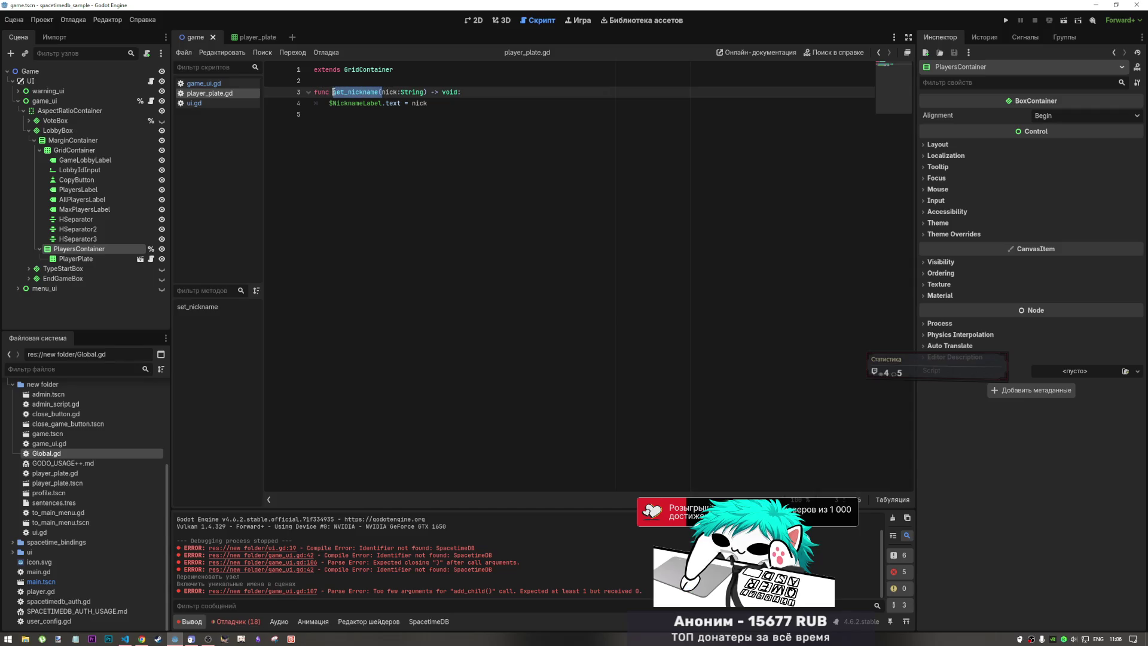
- Switch back to the game scene and open game_ui.gd in the script editor
{"action": "left_click", "coordinate": [241, 40]}
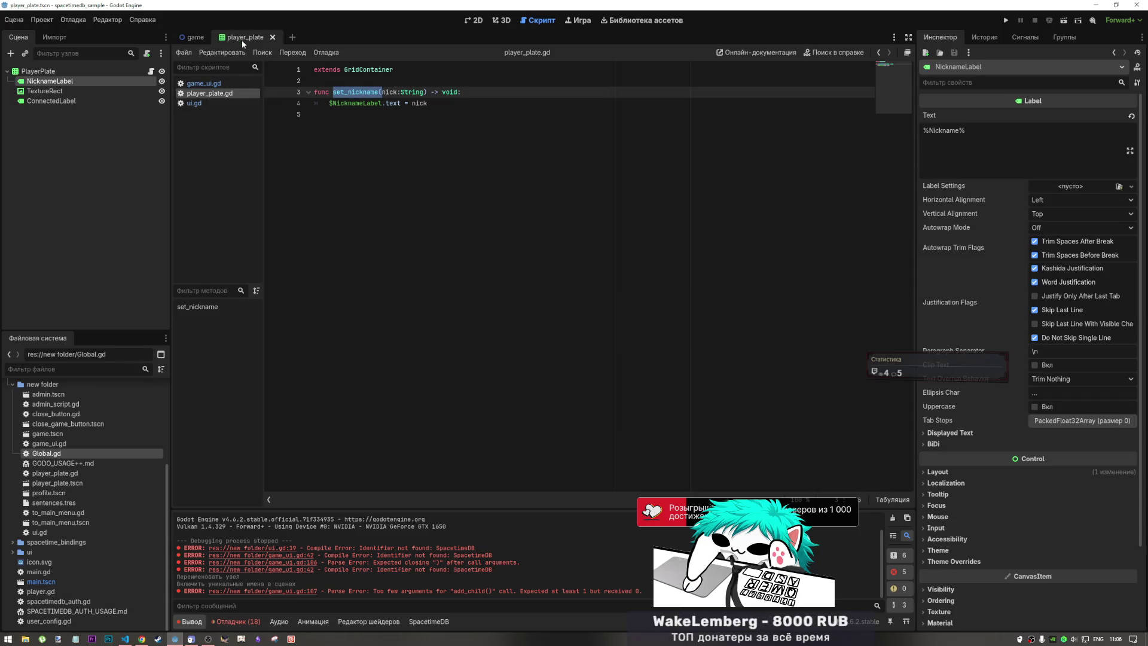
{"action": "left_click", "coordinate": [175, 36]}
{"action": "left_click", "coordinate": [478, 22]}
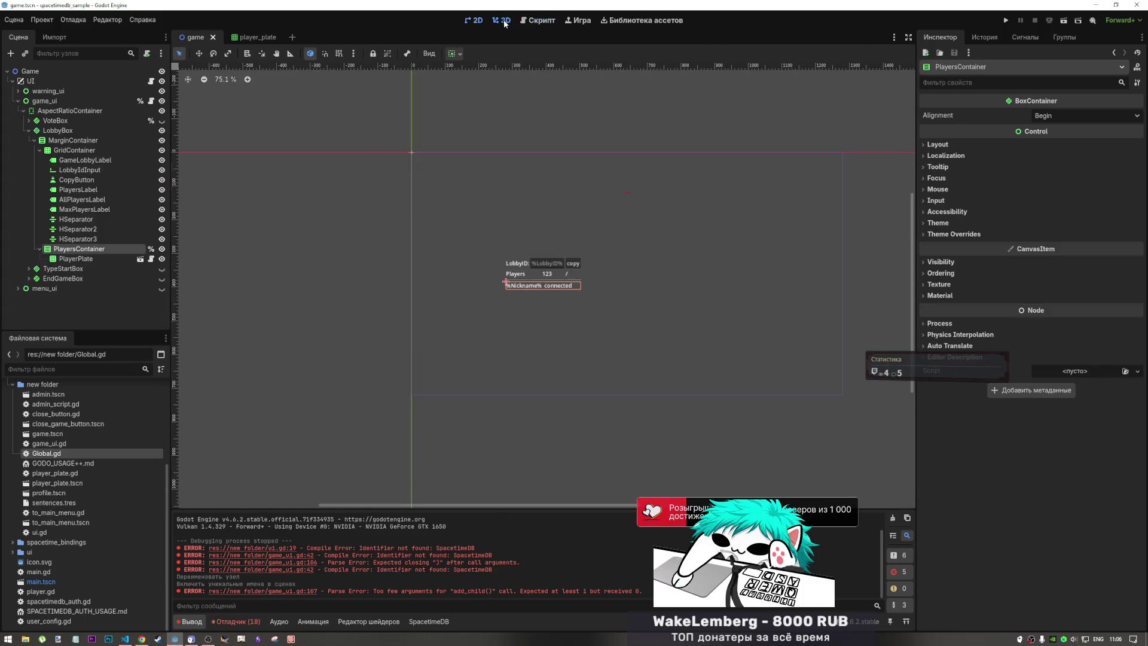
{"action": "left_click", "coordinate": [501, 21]}
{"action": "left_click", "coordinate": [477, 20]}
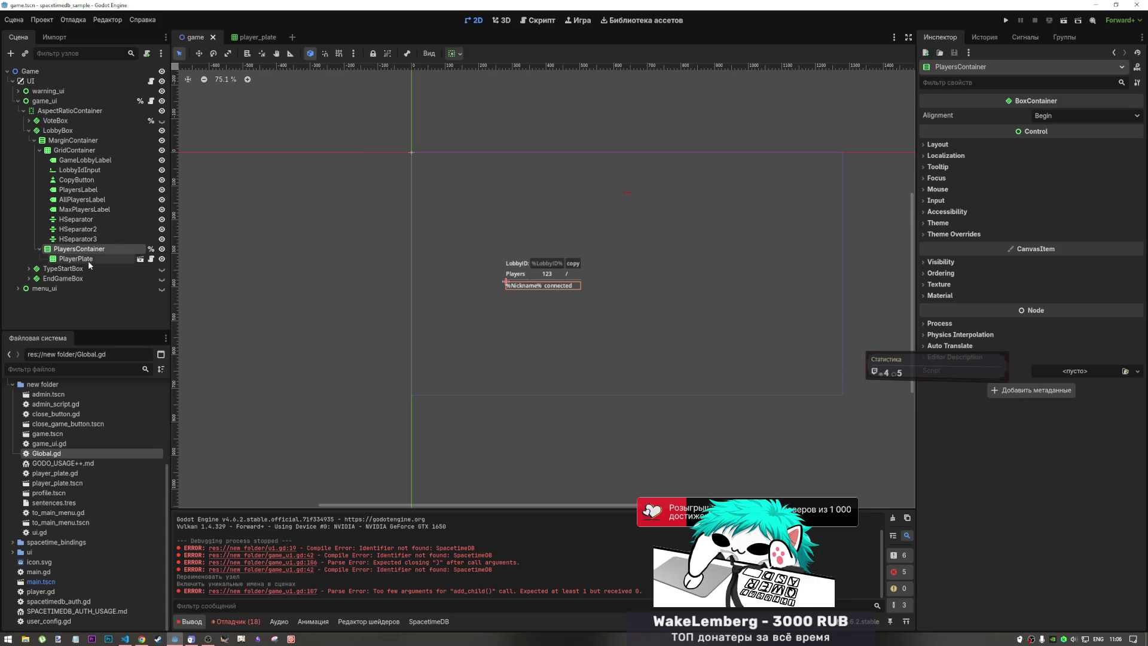
{"action": "left_click", "coordinate": [538, 21]}
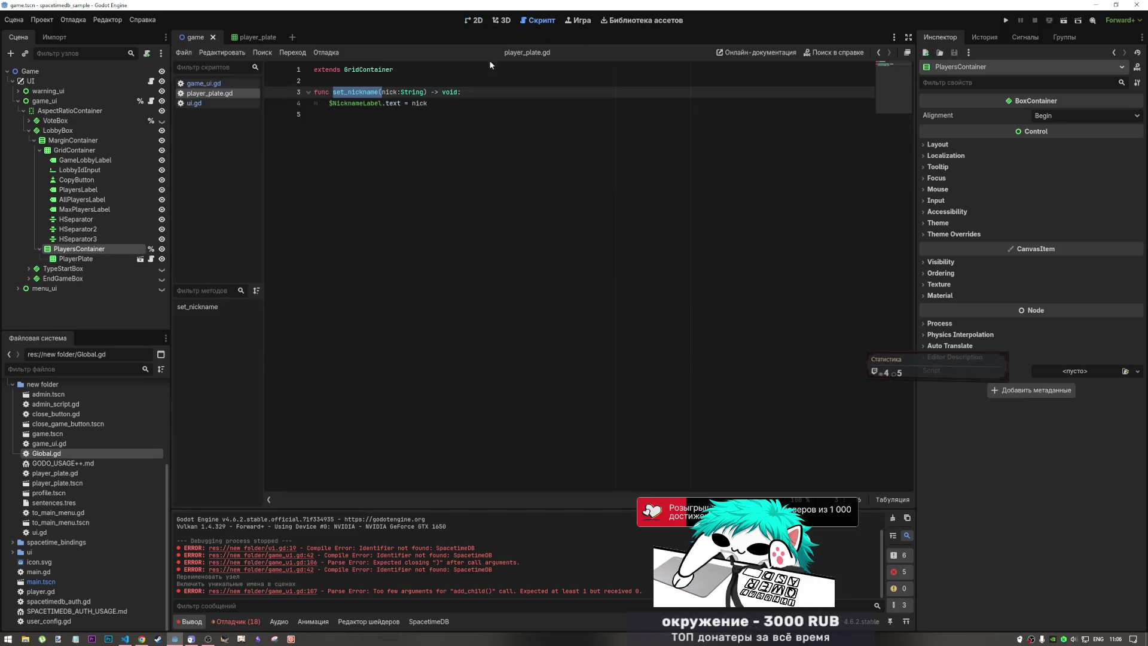
{"action": "left_click", "coordinate": [203, 84]}
- Move a set_nickname() call out of add_child() onto line 108 below it
{"action": "left_click", "coordinate": [437, 286]}
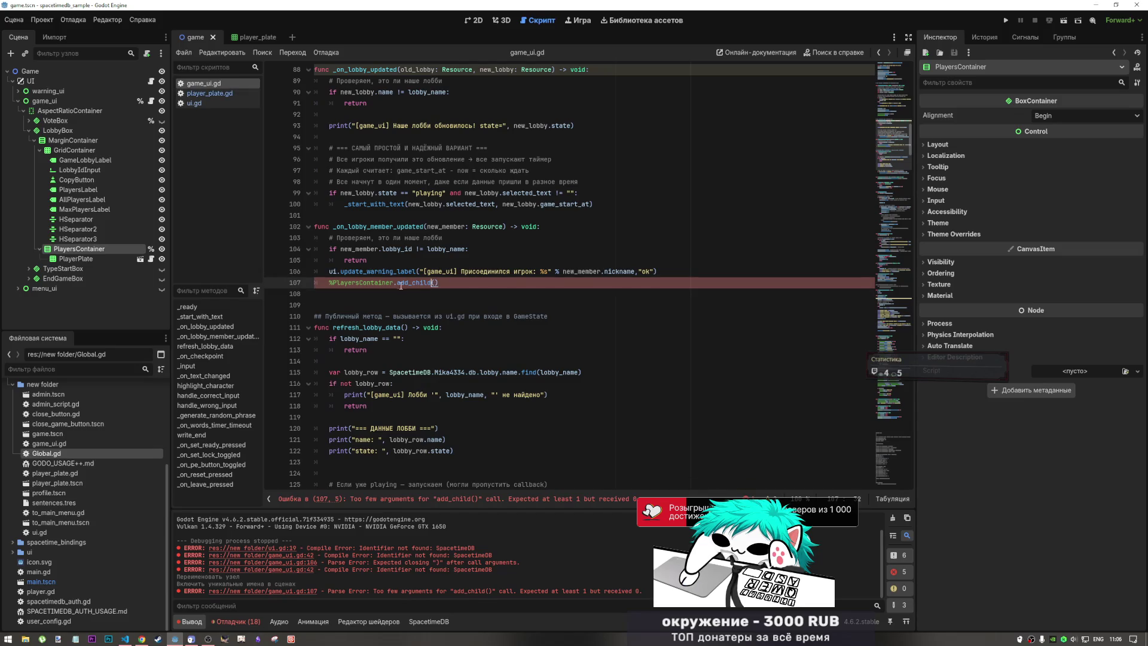
{"action": "left_click", "coordinate": [394, 282]}
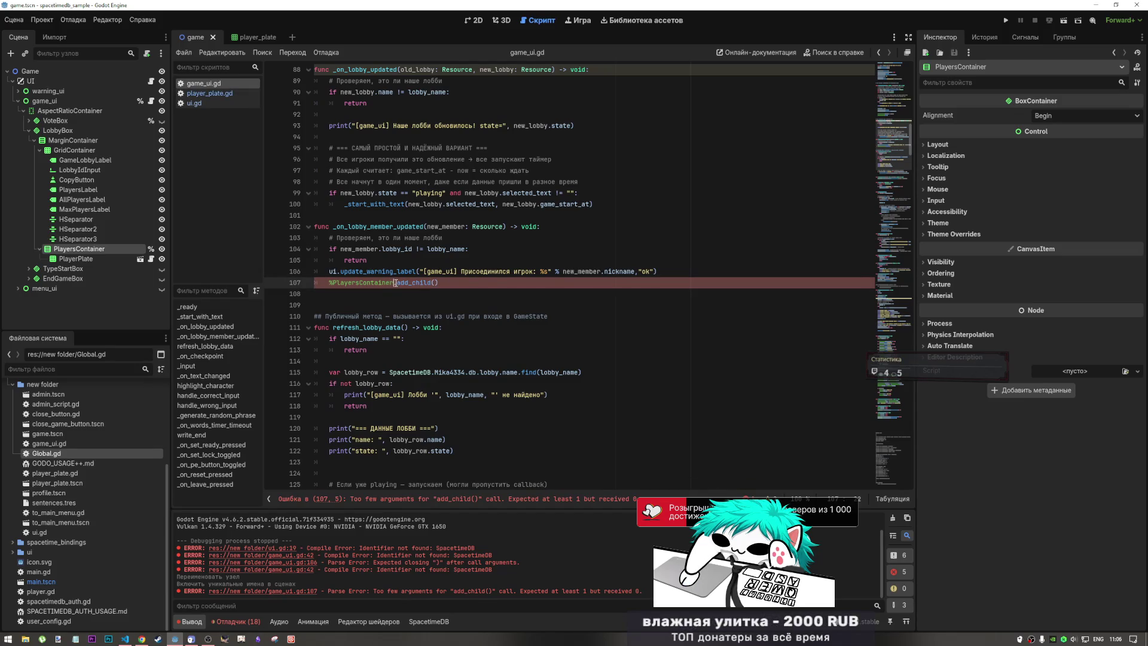
{"action": "type", "text": "set_nickname("}
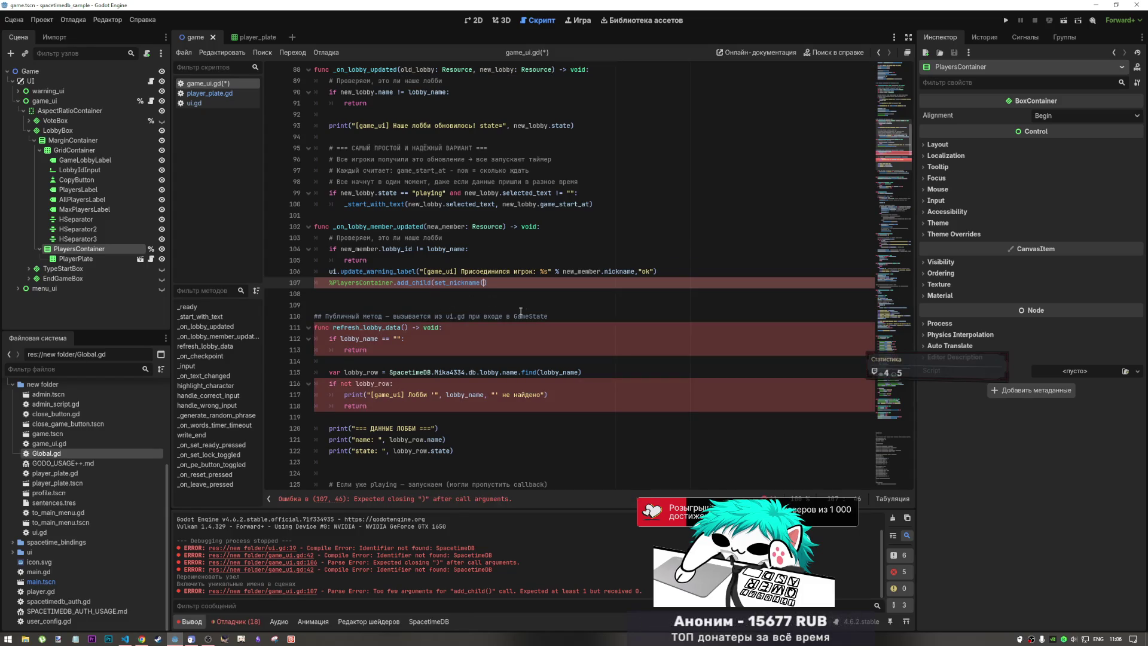
{"action": "type", "text": ")"}
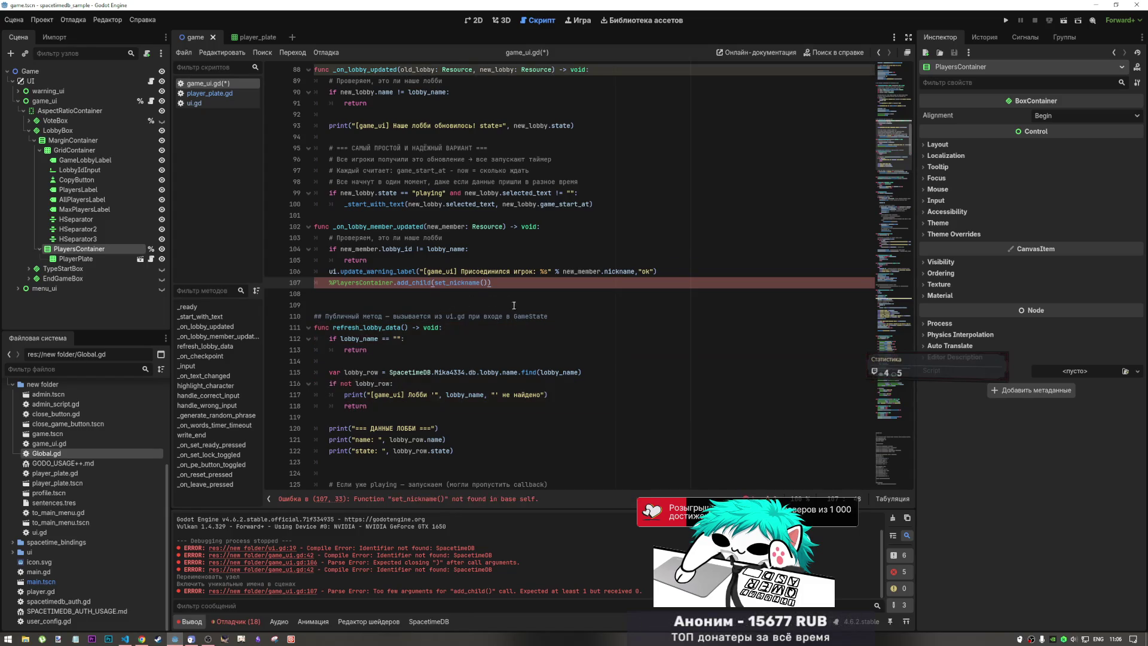
{"action": "left_click_drag", "start_coordinate": [490, 282], "coordinate": [436, 283]}
{"action": "key", "text": "ctrl+c"}
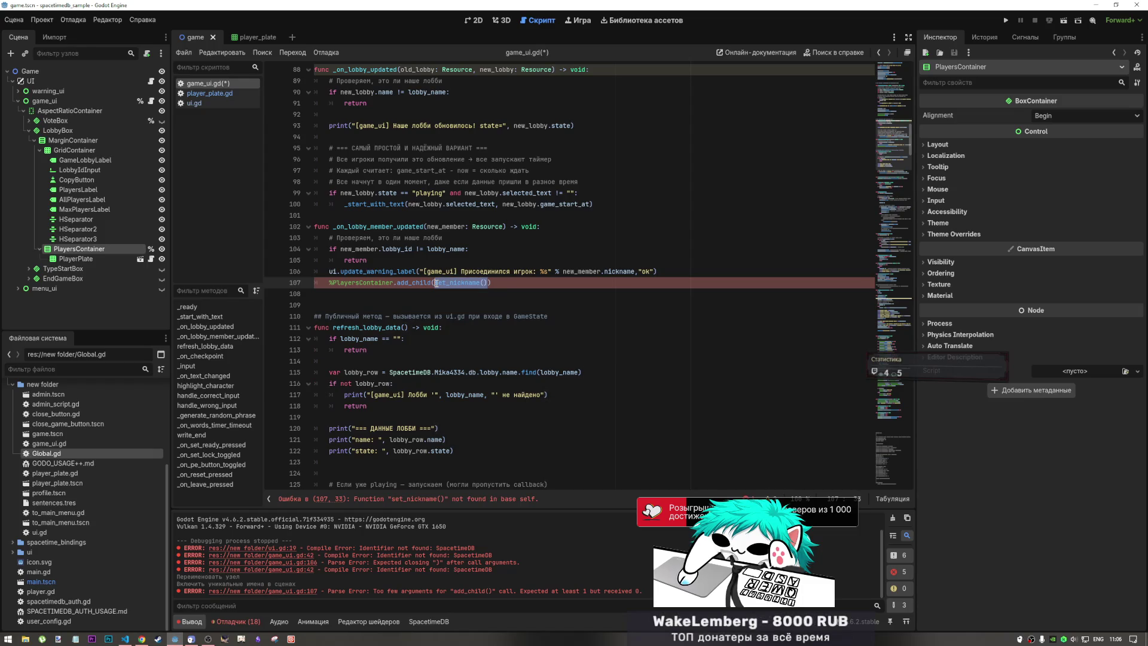
{"action": "key", "text": "BackSpace"}
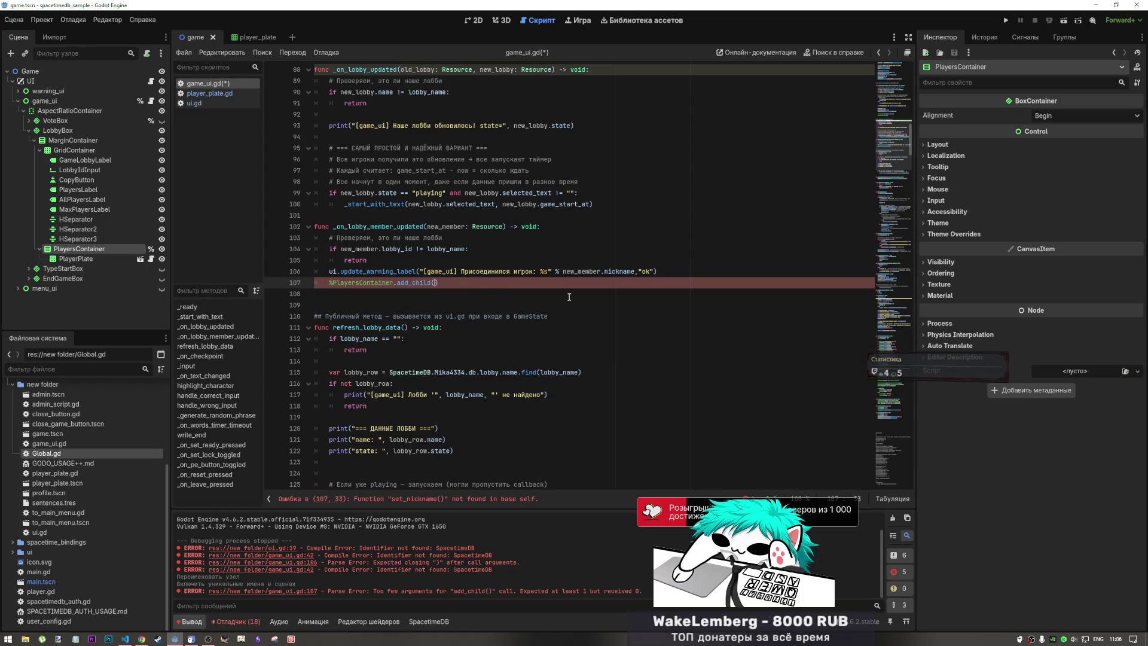
{"action": "left_click", "coordinate": [519, 289]}
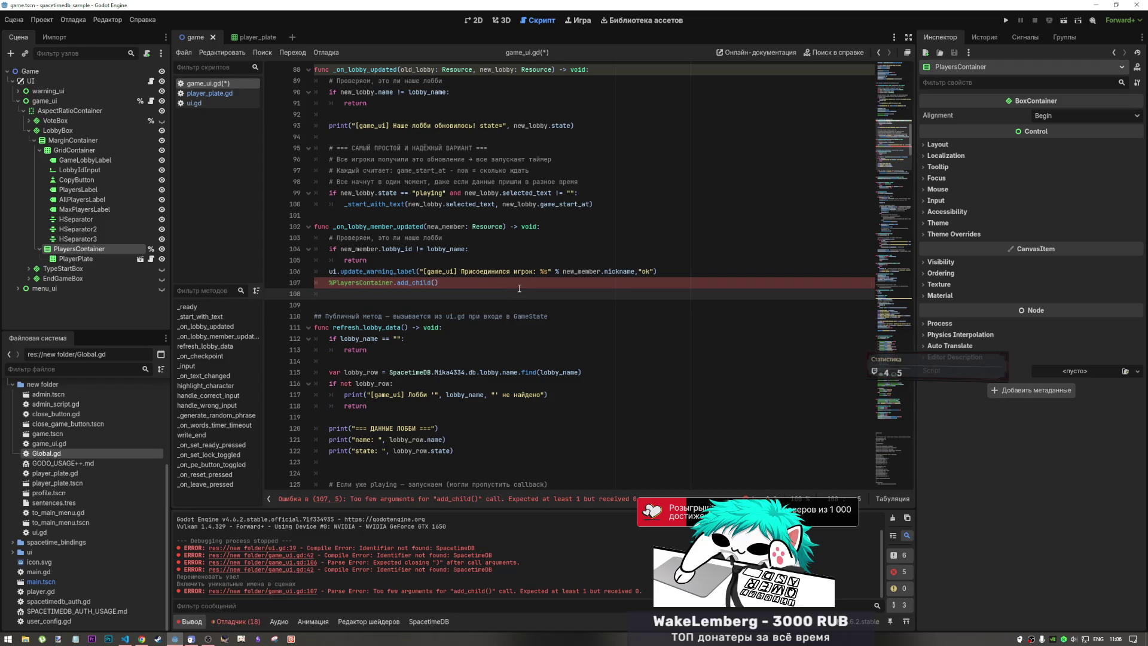
{"action": "key", "text": "ctrl+v"}
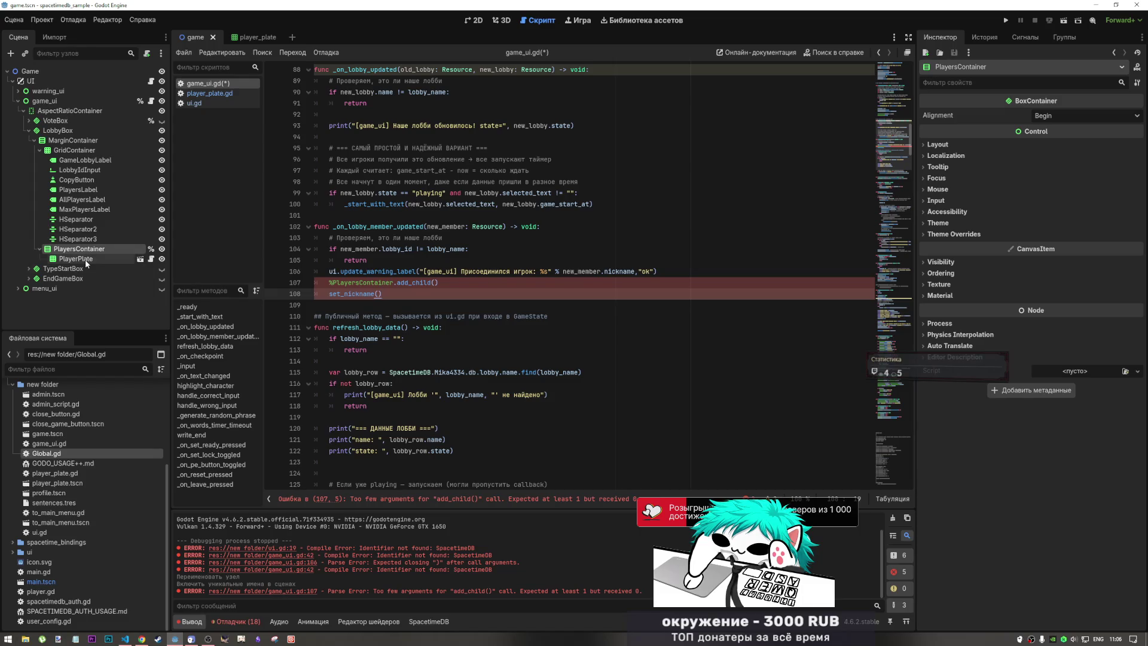
{"action": "key", "text": "ctrl+z"}
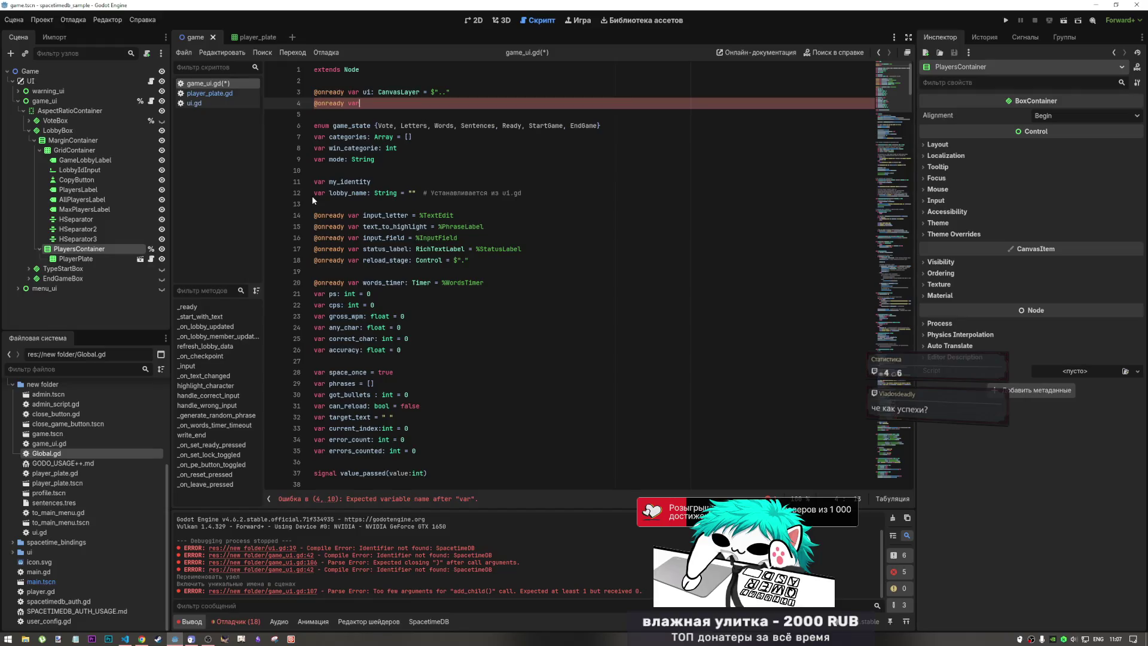
{"action": "key", "text": "BackSpace"}
{"action": "key", "text": "BackSpace"}
{"action": "key", "text": "BackSpace"}
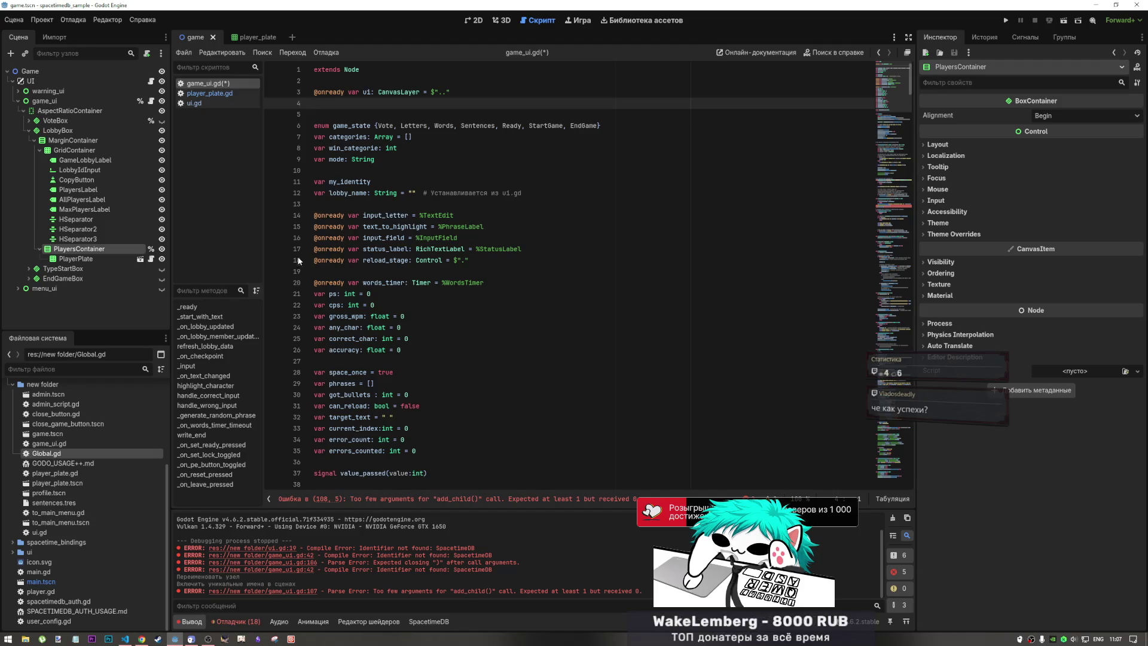
{"action": "left_click", "coordinate": [350, 384]}
{"action": "left_click", "coordinate": [358, 394]}
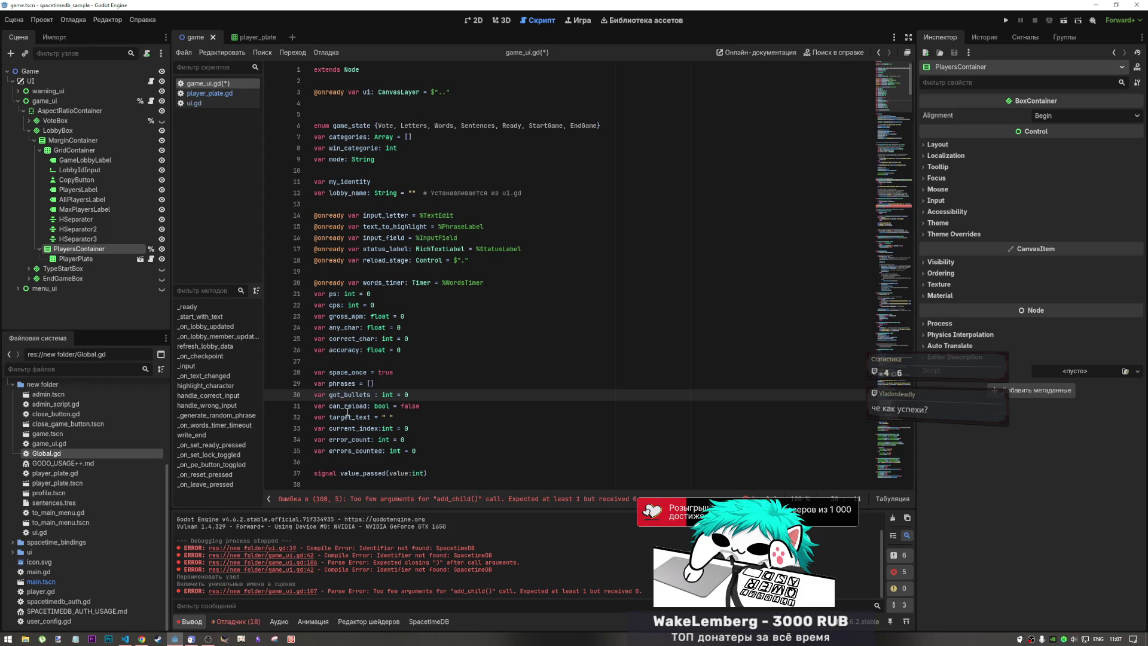
{"action": "left_click", "coordinate": [348, 440]}
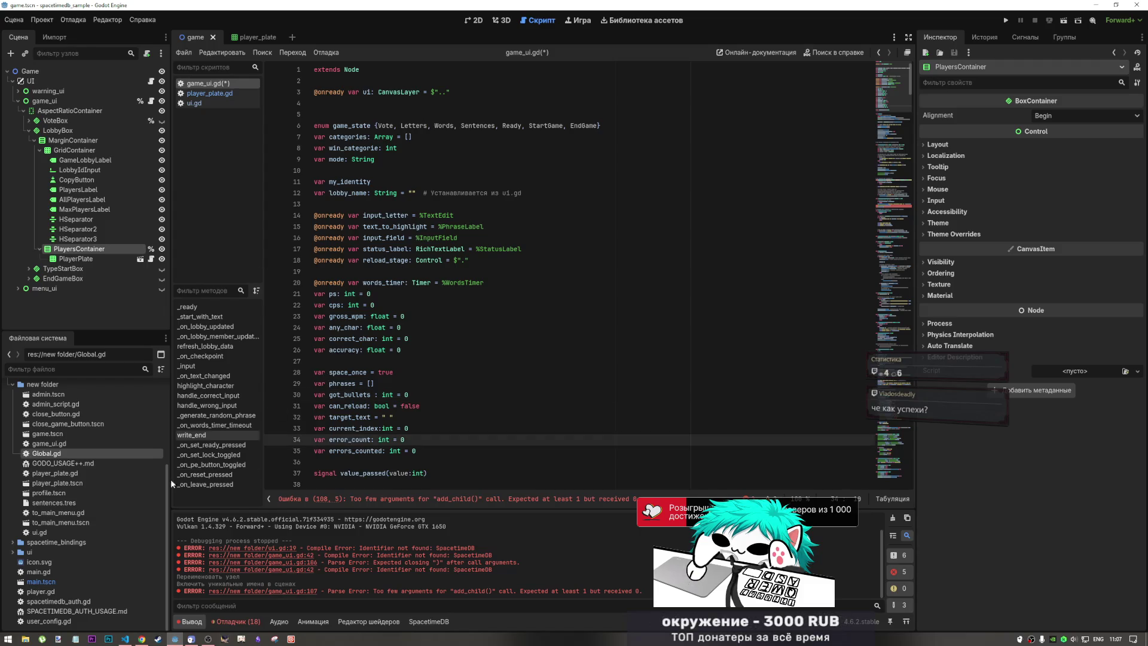
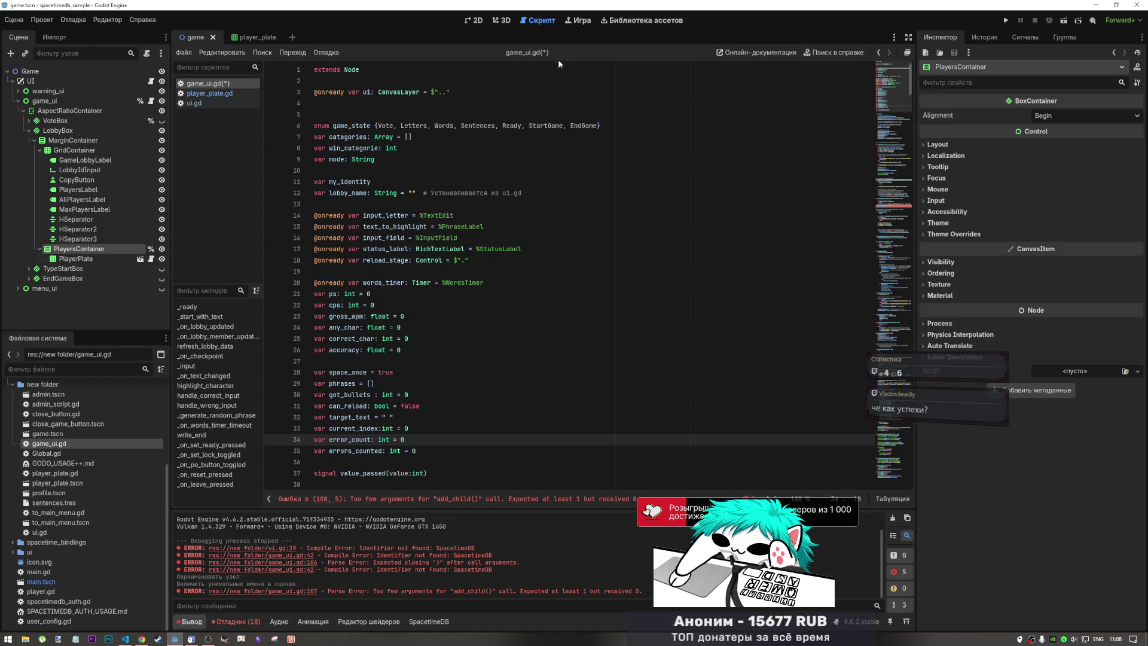
- Switch from ui.gd back to game_ui.gd and drag player_plate.tscn into the script near line 4
{"action": "left_click", "coordinate": [204, 103]}
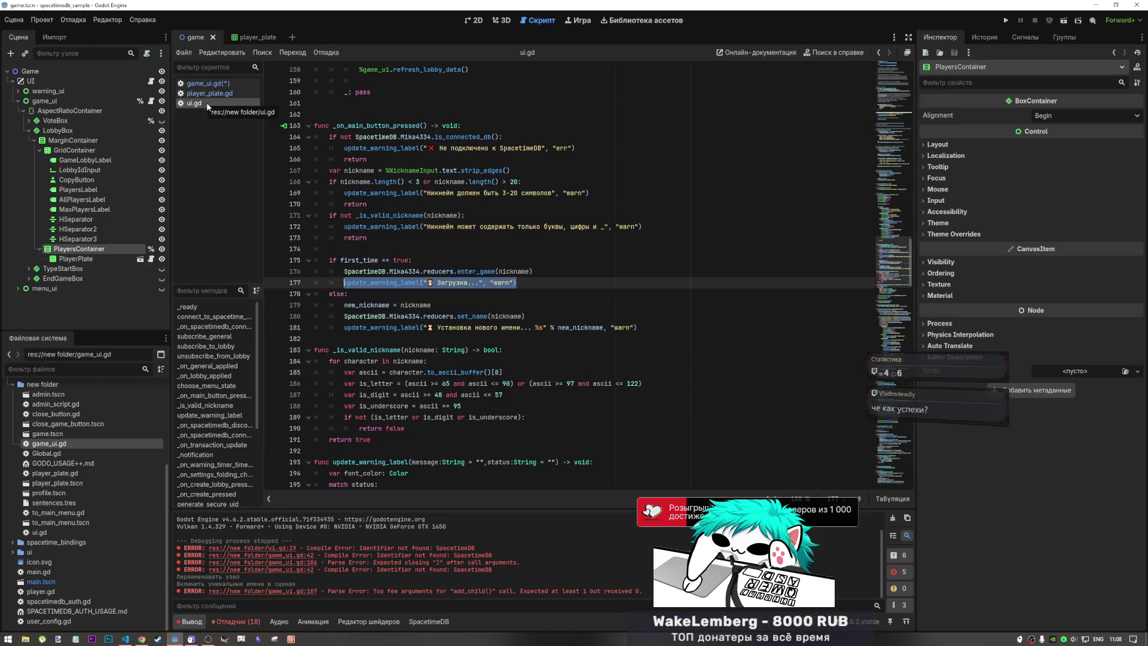
{"action": "left_click", "coordinate": [209, 83]}
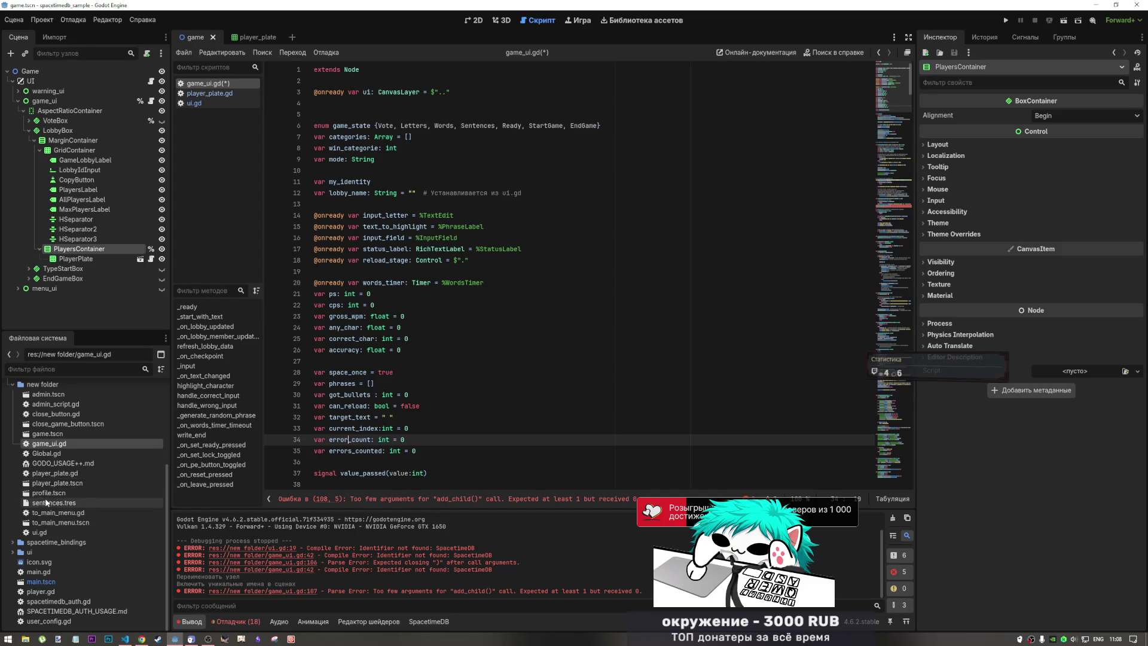
{"action": "mouse_move", "coordinate": [53, 483]}
{"action": "left_mouse_down"}
{"action": "mouse_move", "coordinate": [84, 472]}
{"action": "mouse_move", "coordinate": [317, 95]}
{"action": "mouse_move", "coordinate": [318, 108]}
{"action": "left_mouse_up"}
- Drop player_plate.tscn at line 4 as const PLAYER_PLATE = preload(...), then scroll down to _on_lobby_member_updated
{"action": "left_click", "coordinate": [411, 121]}
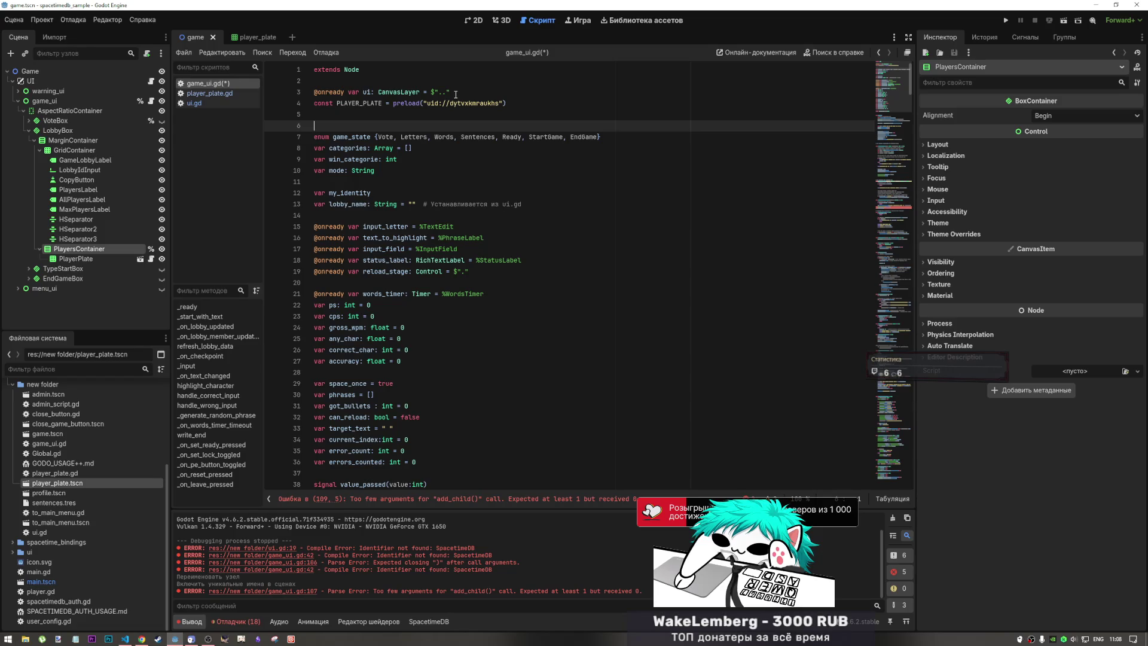
{"action": "left_click", "coordinate": [509, 105]}
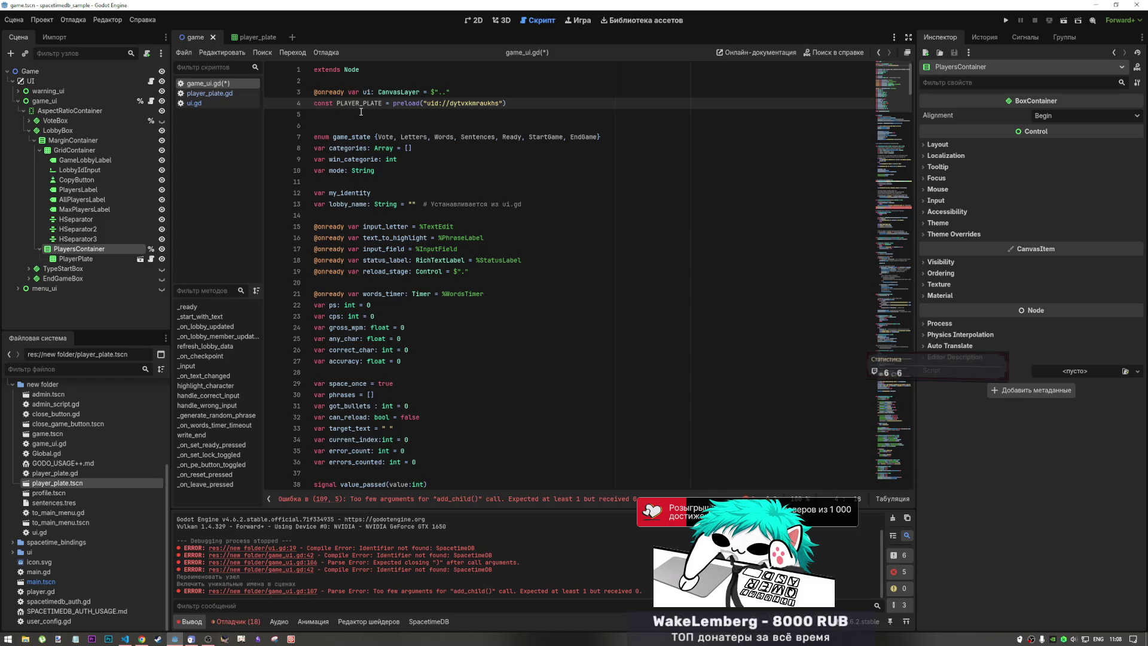
{"action": "scroll", "coordinate": [463, 222], "scroll_direction": "down", "scroll_amount": 7}
{"action": "scroll", "coordinate": [462, 221], "scroll_direction": "down", "scroll_amount": 20}
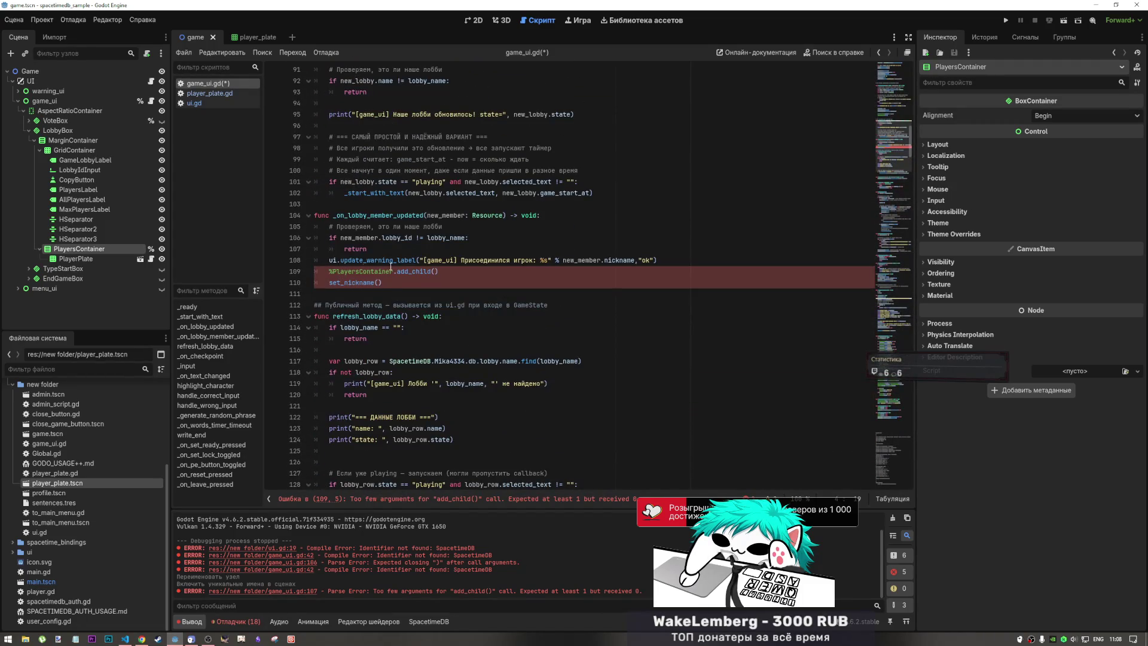
- Put PLAYER_PLATE.instantiate() inside add_child and start a PLAYER_PLATE. call on line 110
{"action": "left_click", "coordinate": [435, 272]}
{"action": "type", "text": "PLAYER_PLATE."}
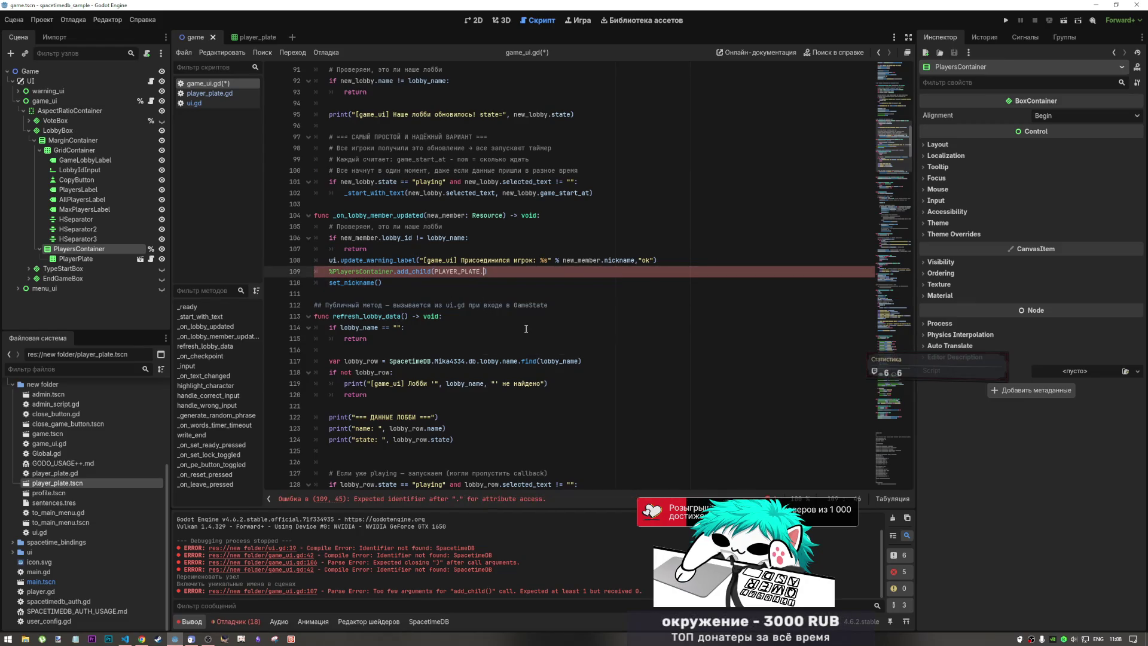
{"action": "type", "text": "inst"}
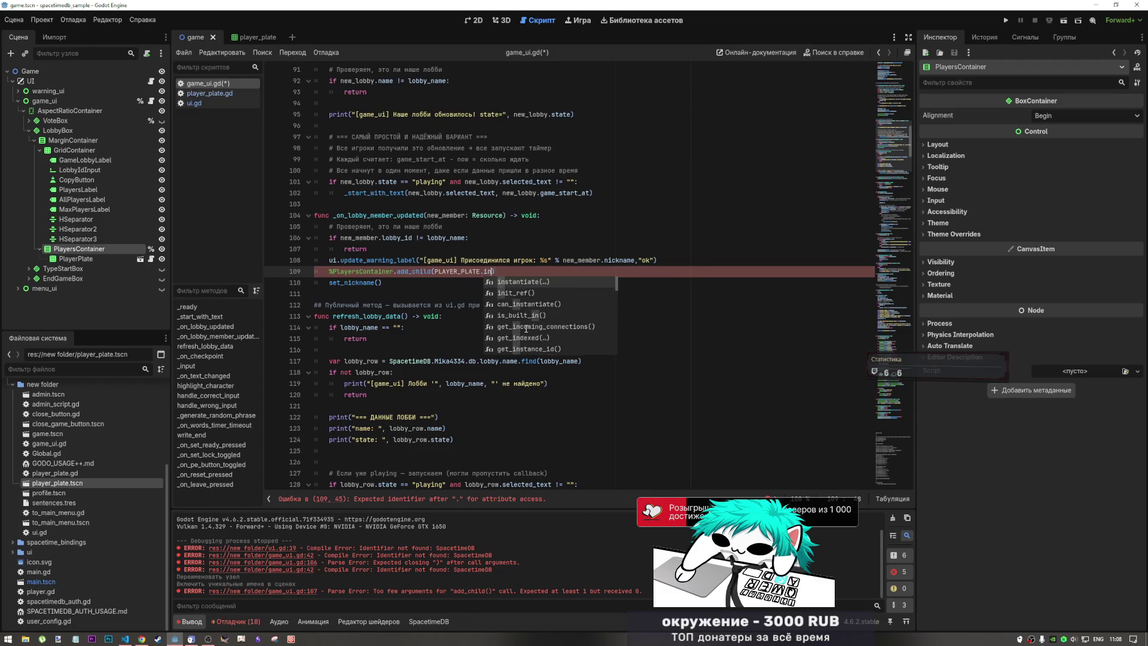
{"action": "key", "text": "Return"}
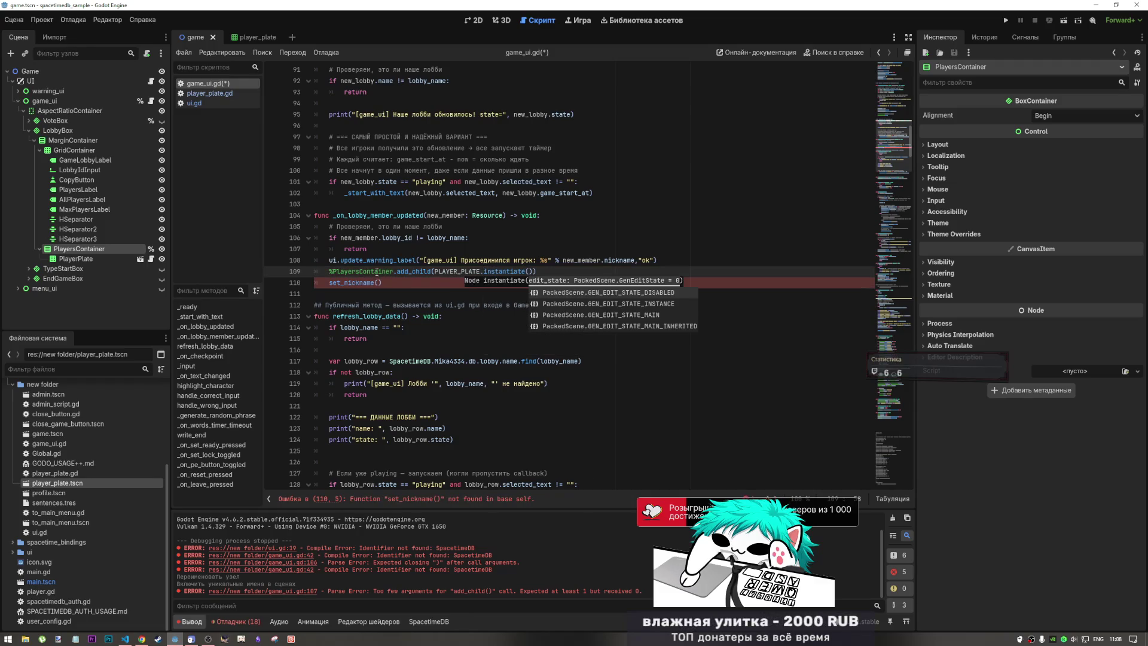
{"action": "left_click", "coordinate": [481, 271]}
{"action": "left_click", "coordinate": [329, 282]}
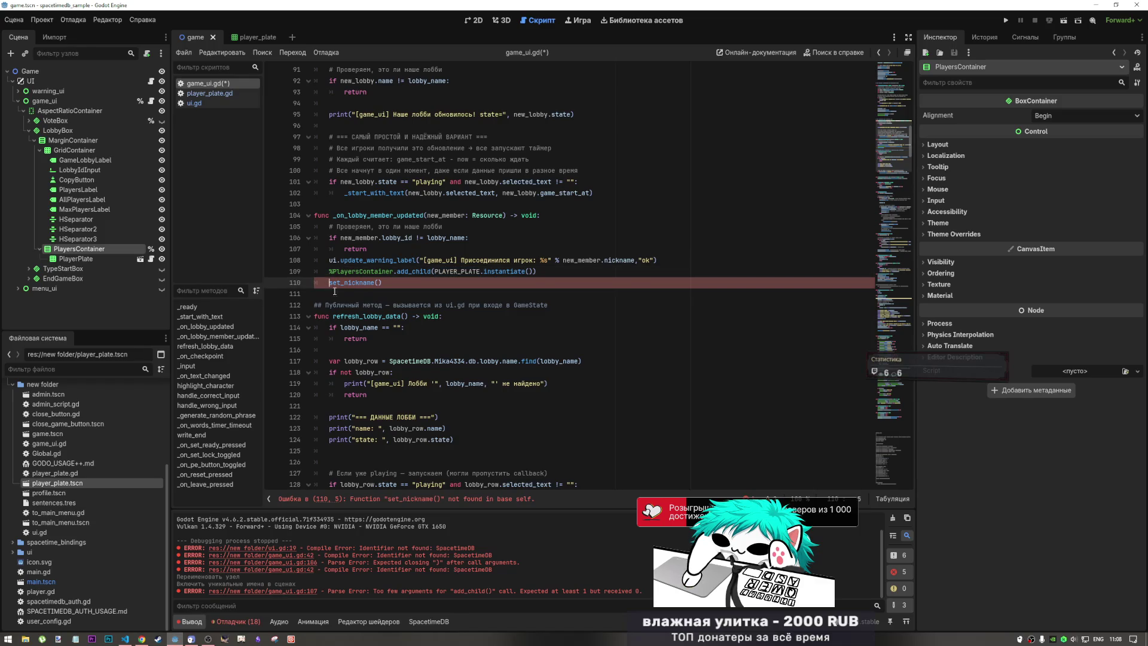
{"action": "type", "text": "PLAYER_PLATE."}
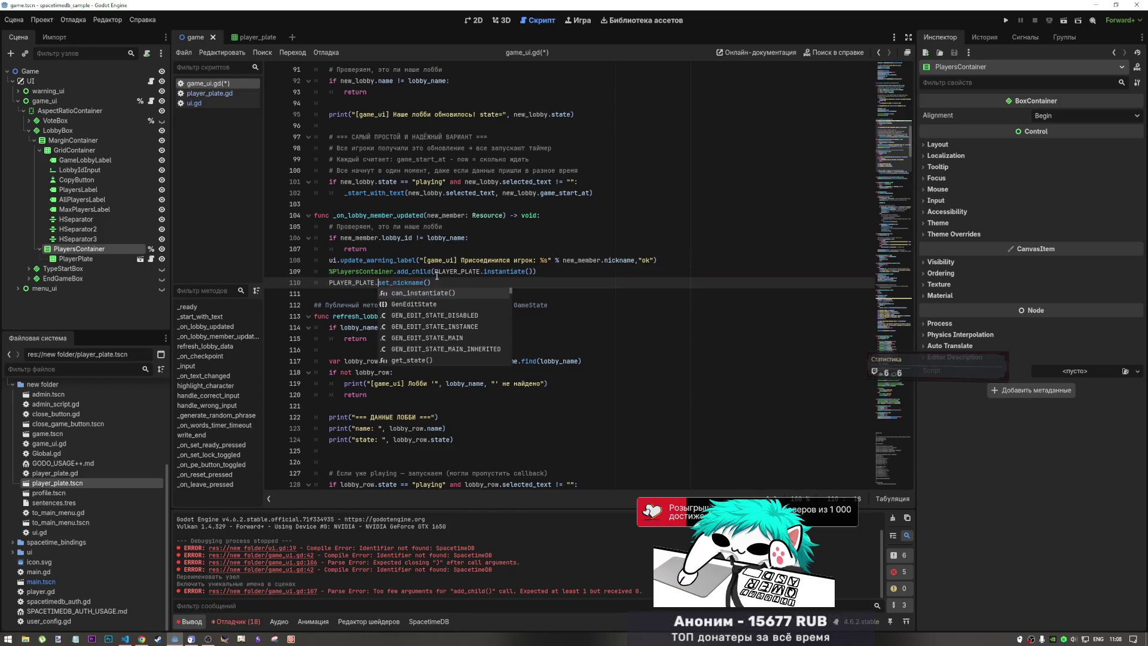
{"action": "key", "text": "Escape"}
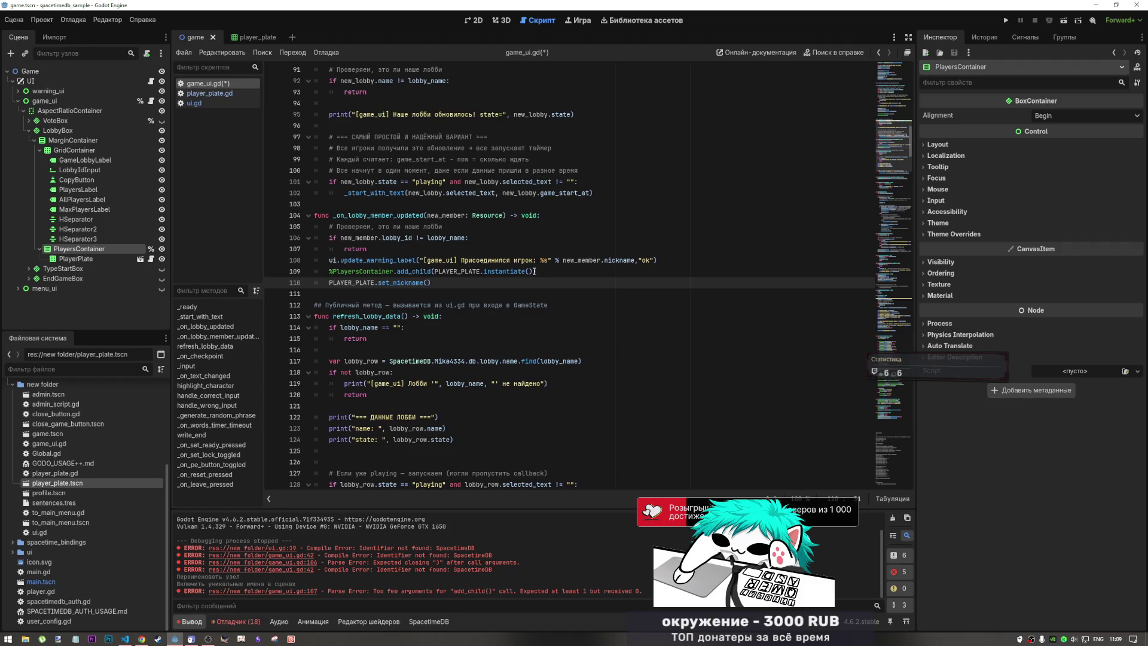
- Move PLAYER_PLATE.instantiate() out of add_child onto its own line 109
{"action": "left_click_drag", "start_coordinate": [536, 271], "coordinate": [435, 271]}
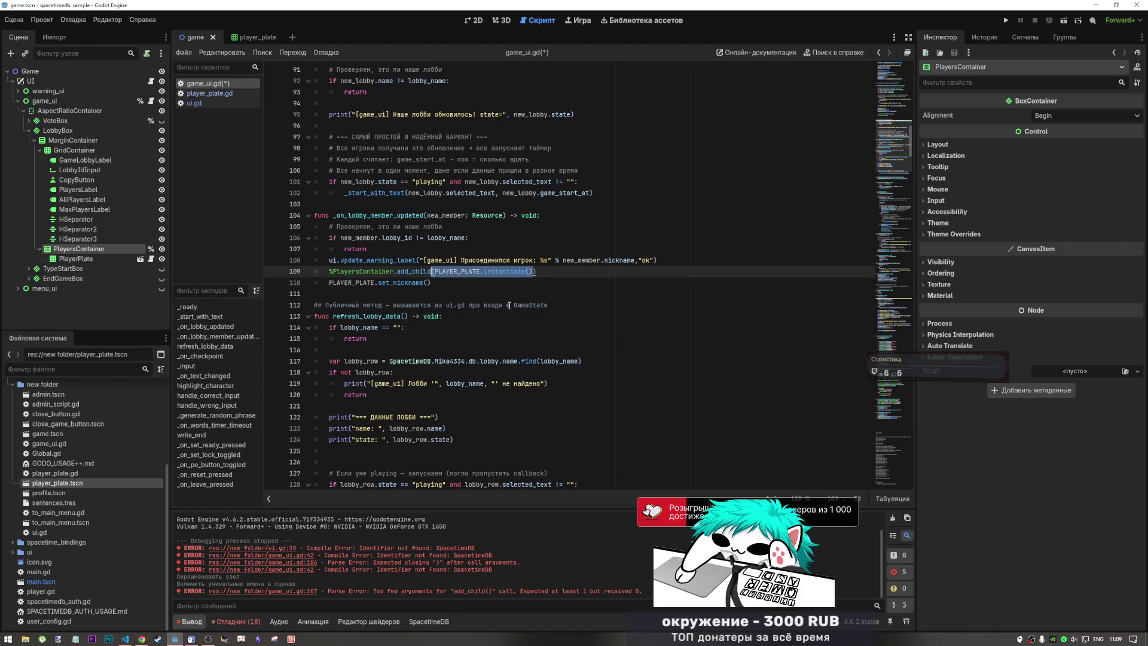
{"action": "key", "text": "ctrl+x"}
{"action": "left_click", "coordinate": [684, 259]}
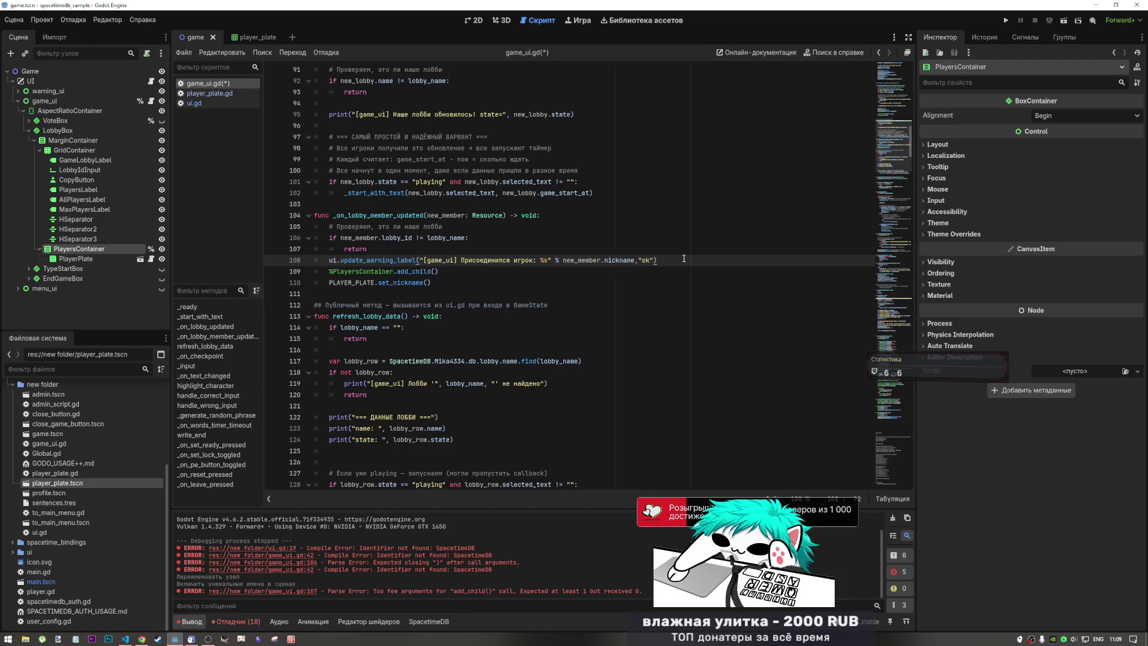
{"action": "key", "text": "Return"}
{"action": "key", "text": "ctrl+v"}
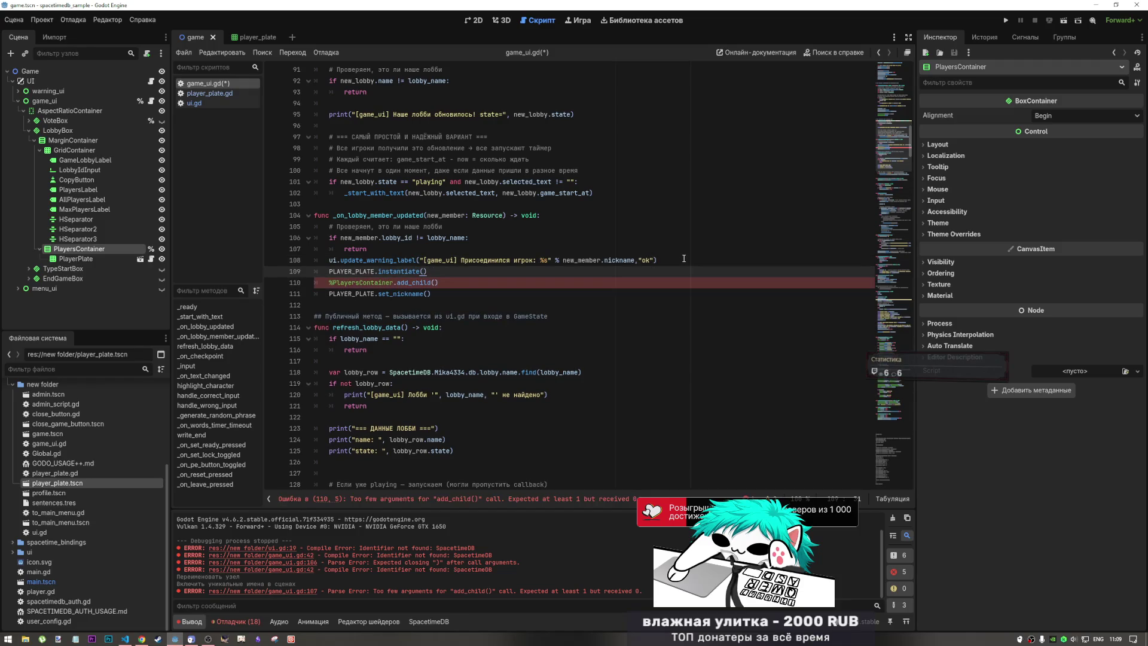
- Store the instance as var player_plate and pass player_plate to add_child
{"action": "left_click", "coordinate": [329, 271]}
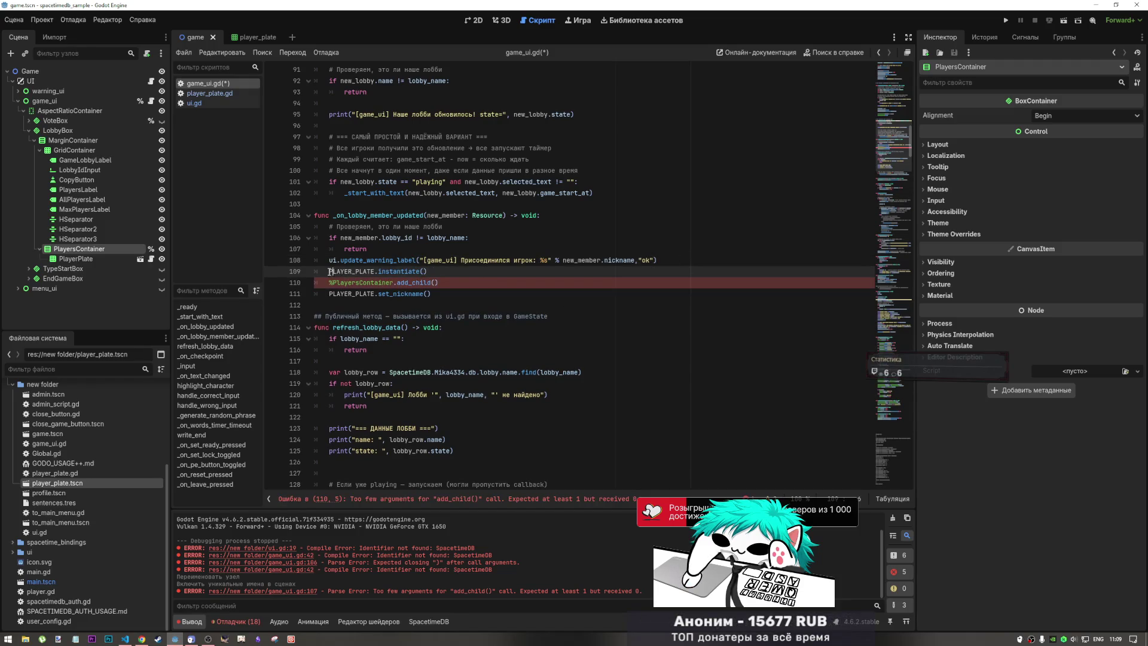
{"action": "type", "text": "var "}
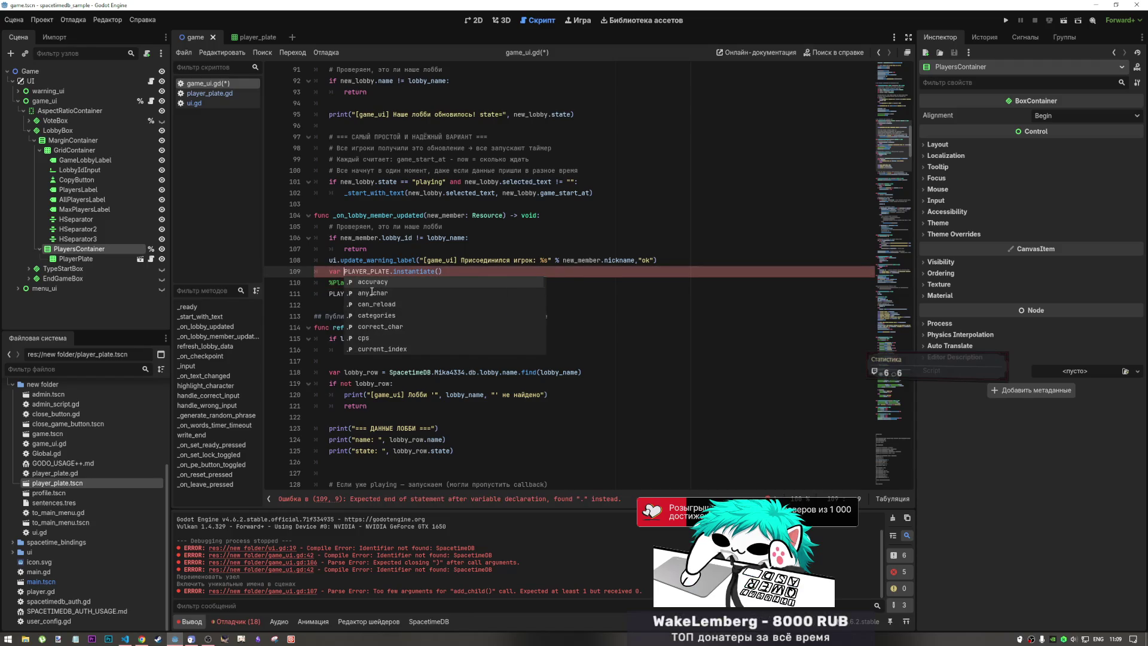
{"action": "type", "text": "player"}
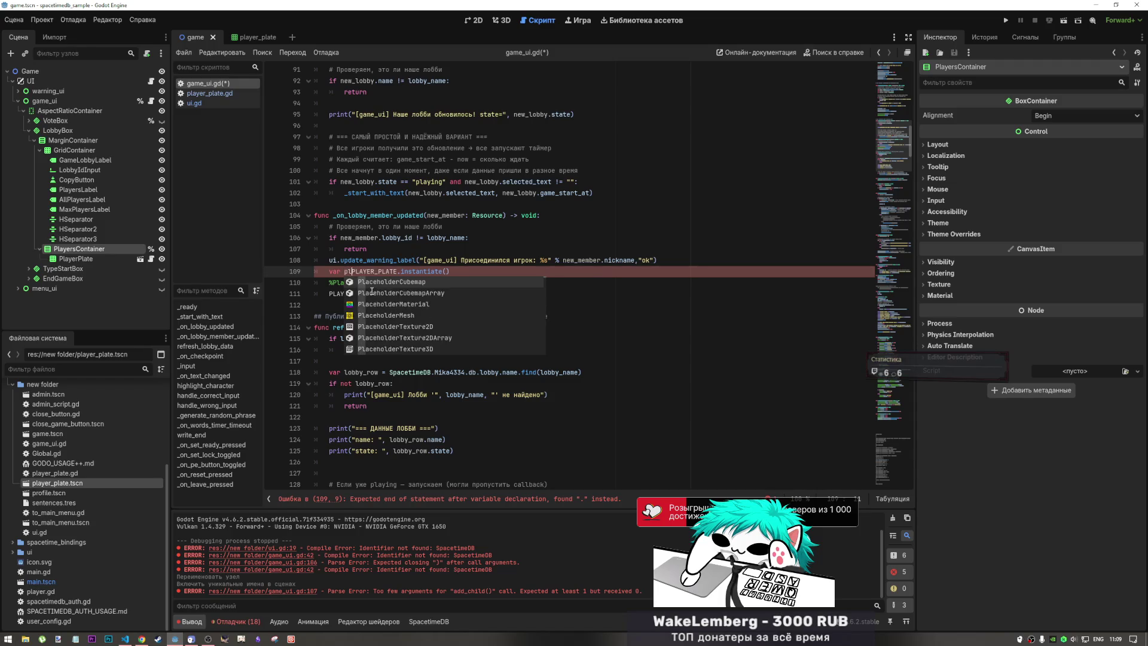
{"action": "type", "text": "_plate "}
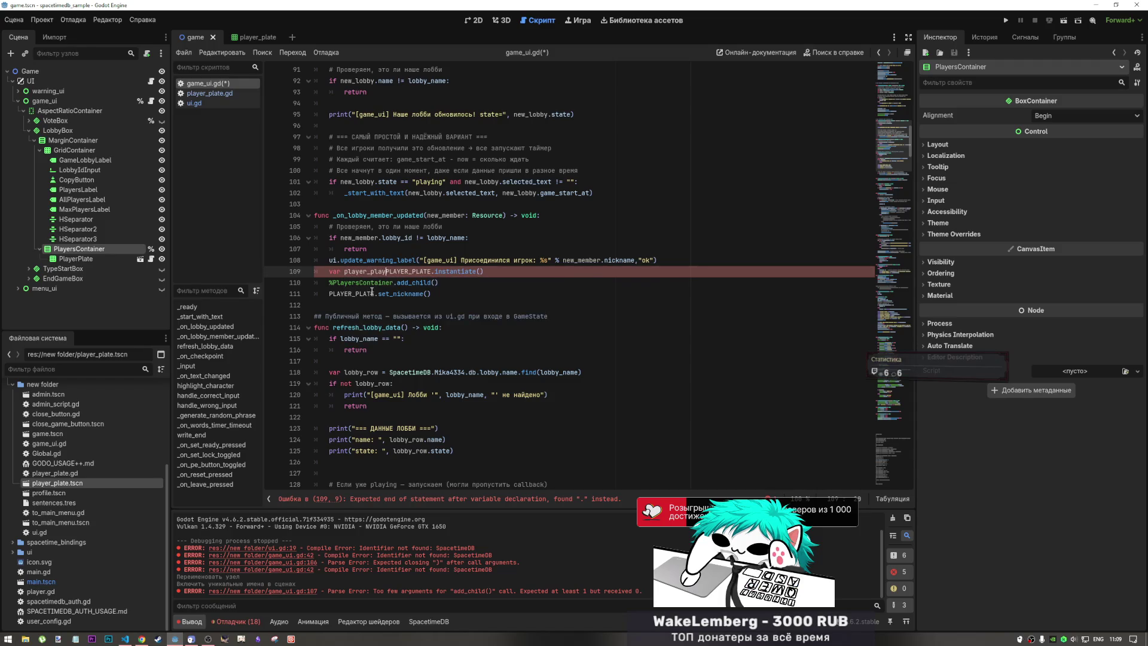
{"action": "type", "text": "="}
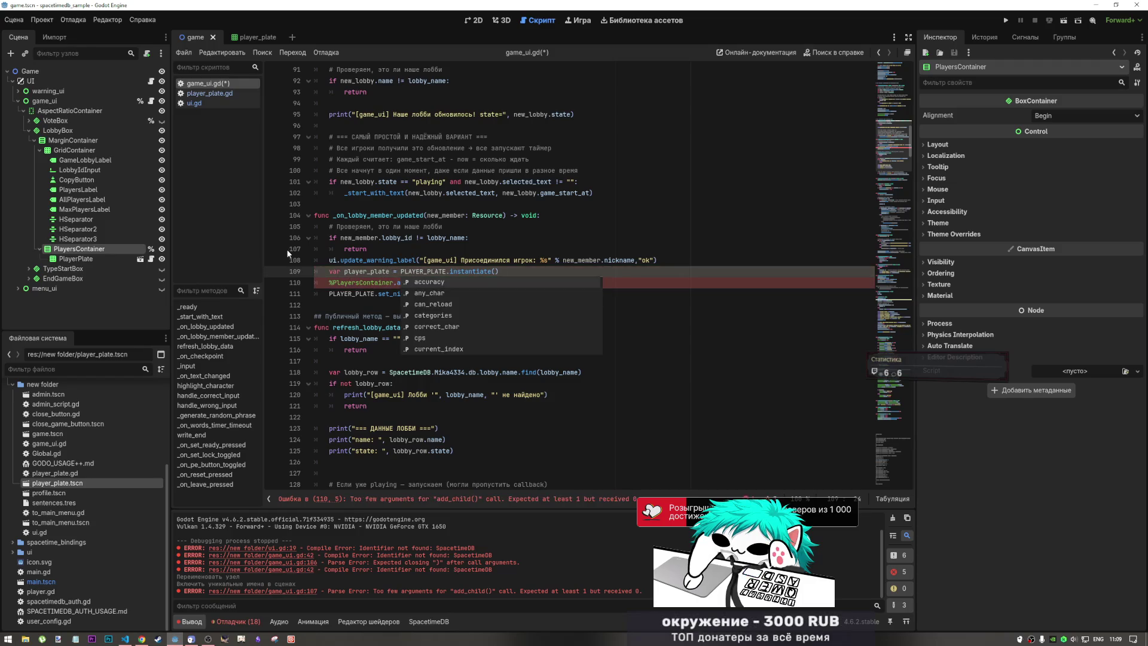
{"action": "key", "text": "Right"}
{"action": "key", "text": "Right"}
{"action": "key", "text": "Right"}
{"action": "left_click", "coordinate": [435, 282]}
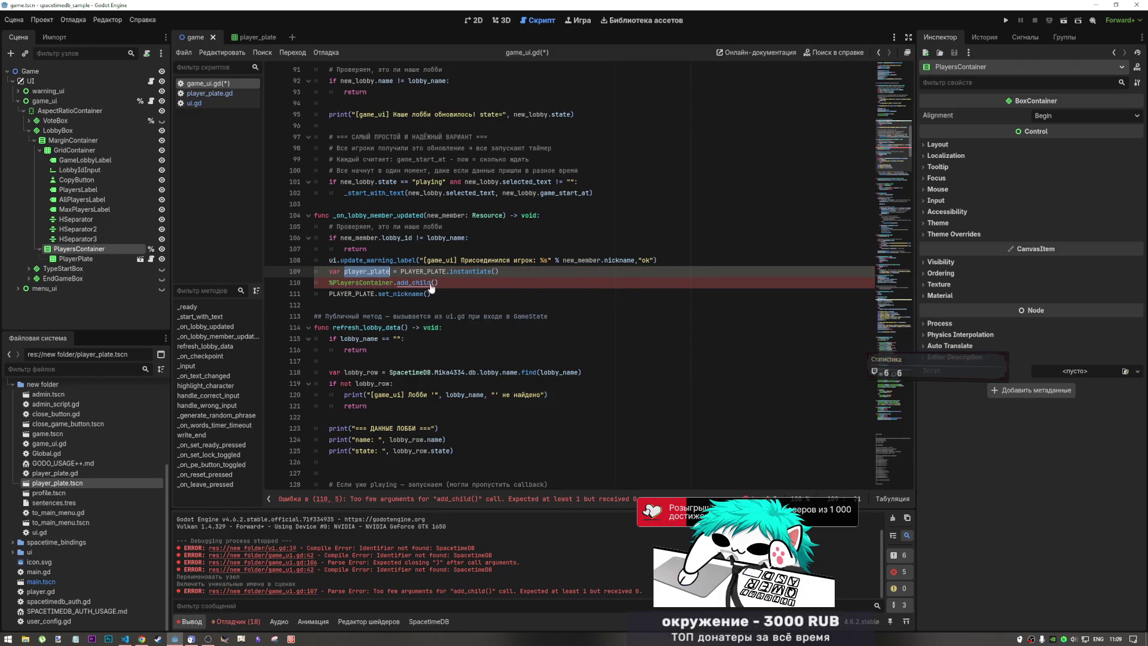
{"action": "type", "text": "player_plate"}
- Change the set_nickname target from PLAYER_PLATE to player_plate
{"action": "left_click", "coordinate": [430, 295]}
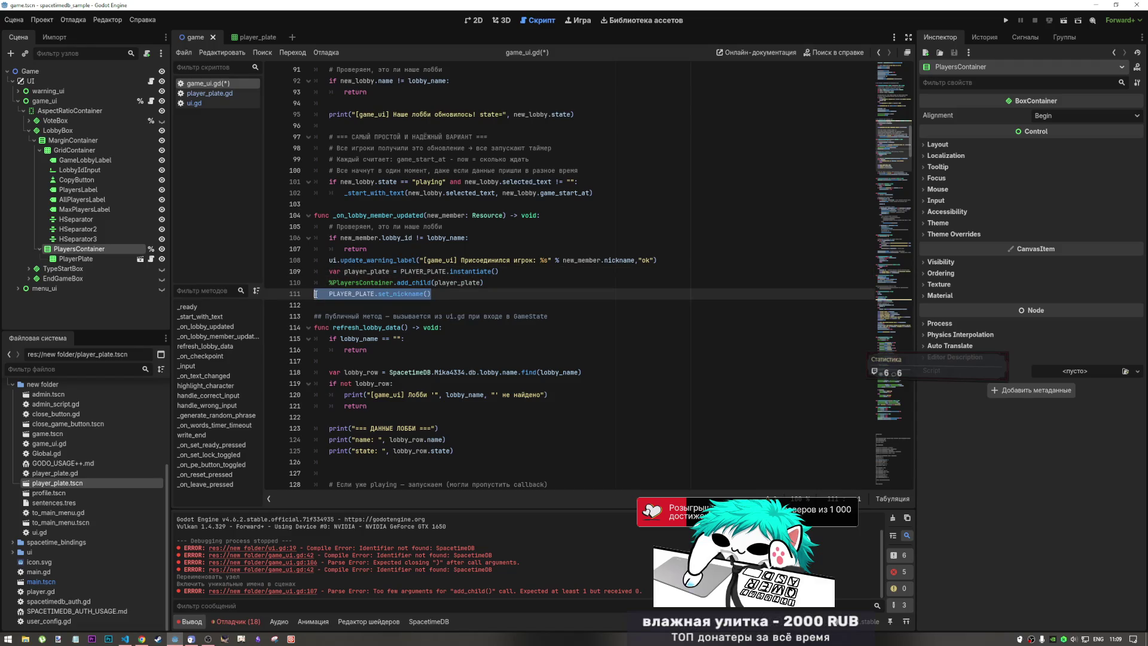
{"action": "left_click_drag", "start_coordinate": [430, 294], "coordinate": [316, 294]}
{"action": "left_click", "coordinate": [375, 294]}
{"action": "double_click", "coordinate": [375, 295]}
{"action": "type", "text": "player_plate"}
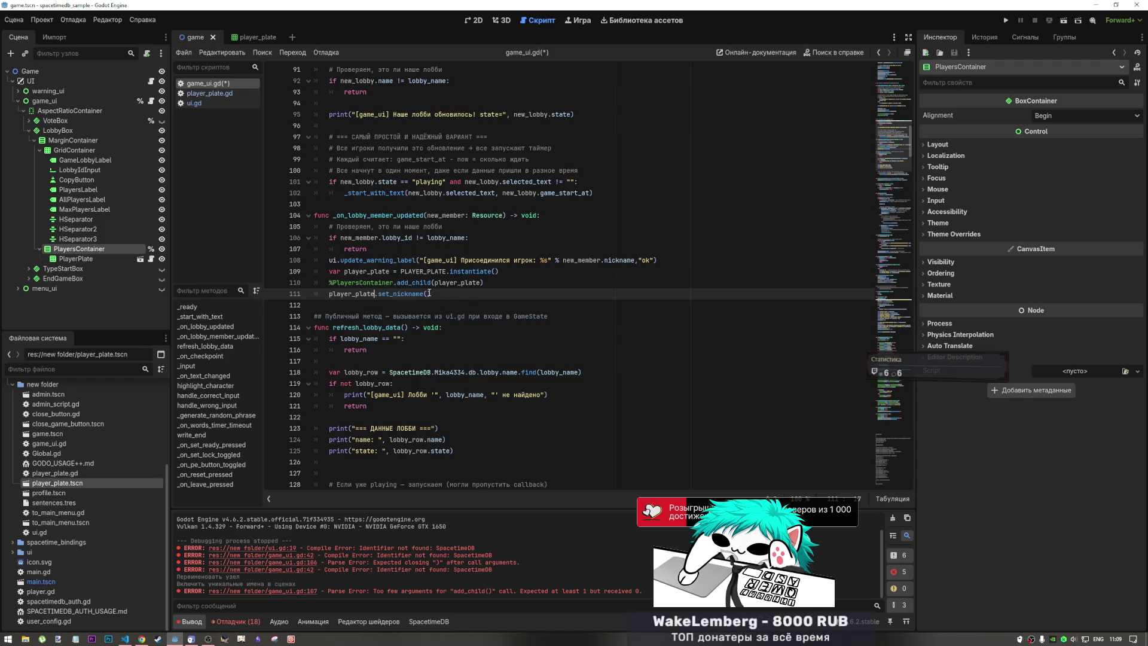
{"action": "key", "text": "End"}
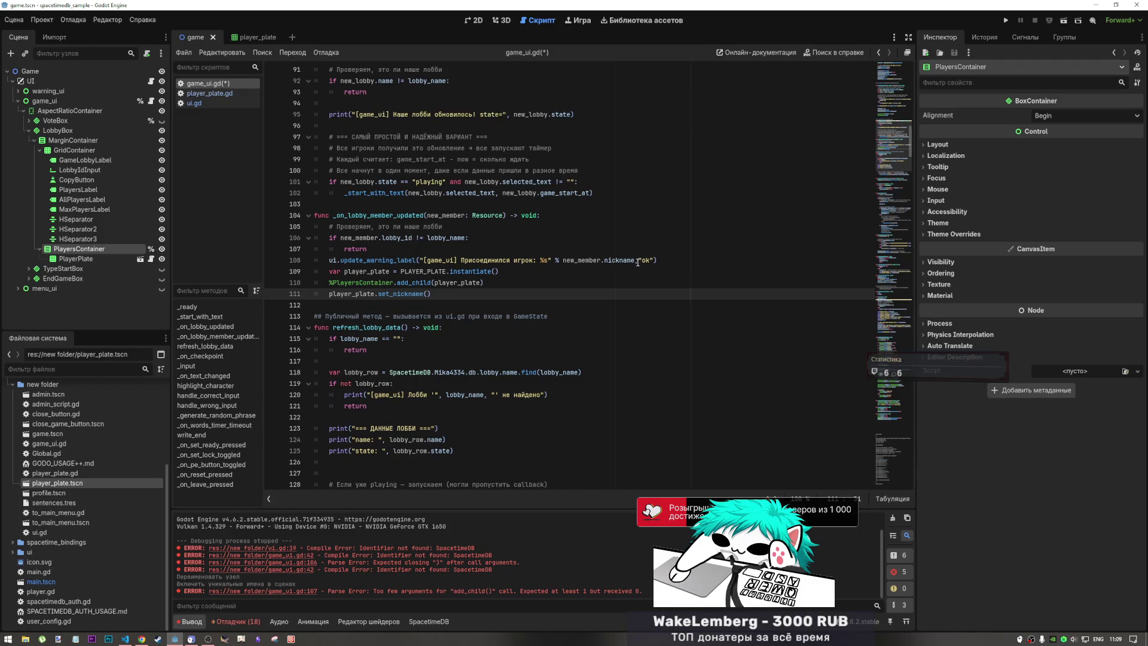
- Pass new_member.nickname to set_nickname and save game_ui.gd
{"action": "left_click_drag", "start_coordinate": [635, 261], "coordinate": [563, 261]}
{"action": "key", "text": "ctrl+c"}
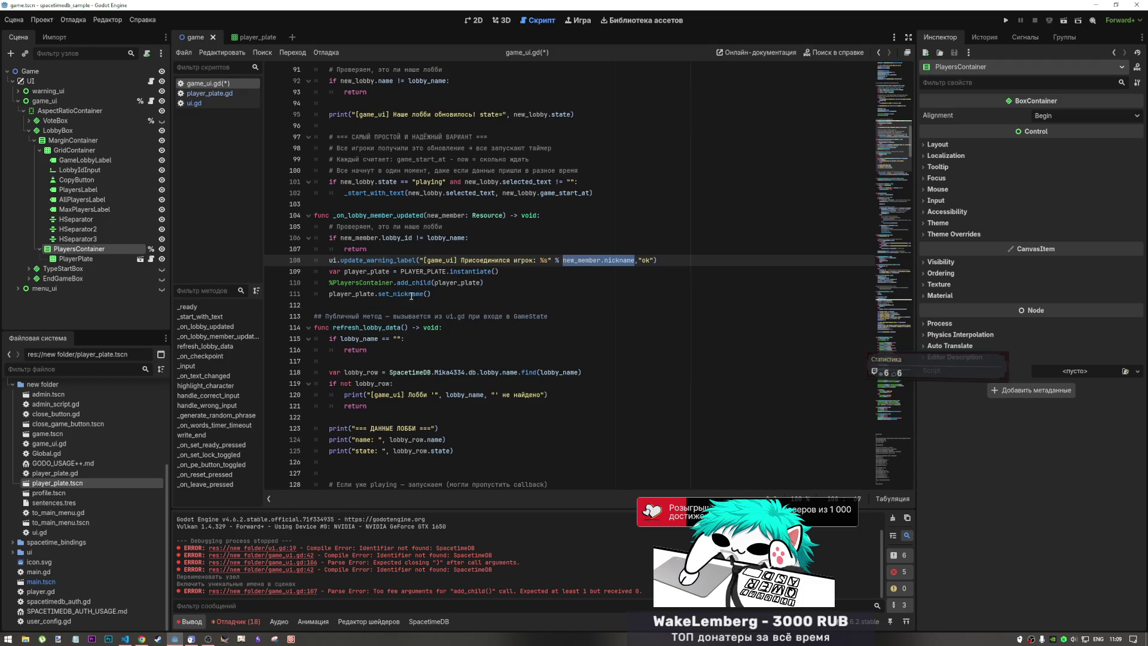
{"action": "left_click", "coordinate": [428, 293]}
{"action": "key", "text": "ctrl+v"}
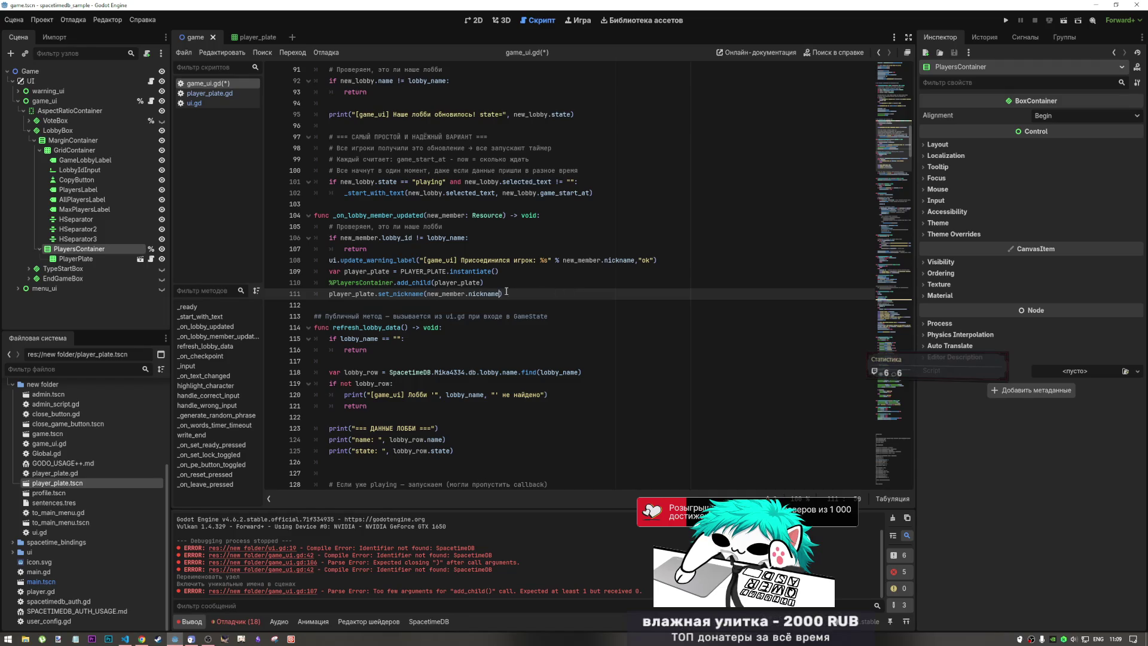
{"action": "left_click", "coordinate": [426, 294]}
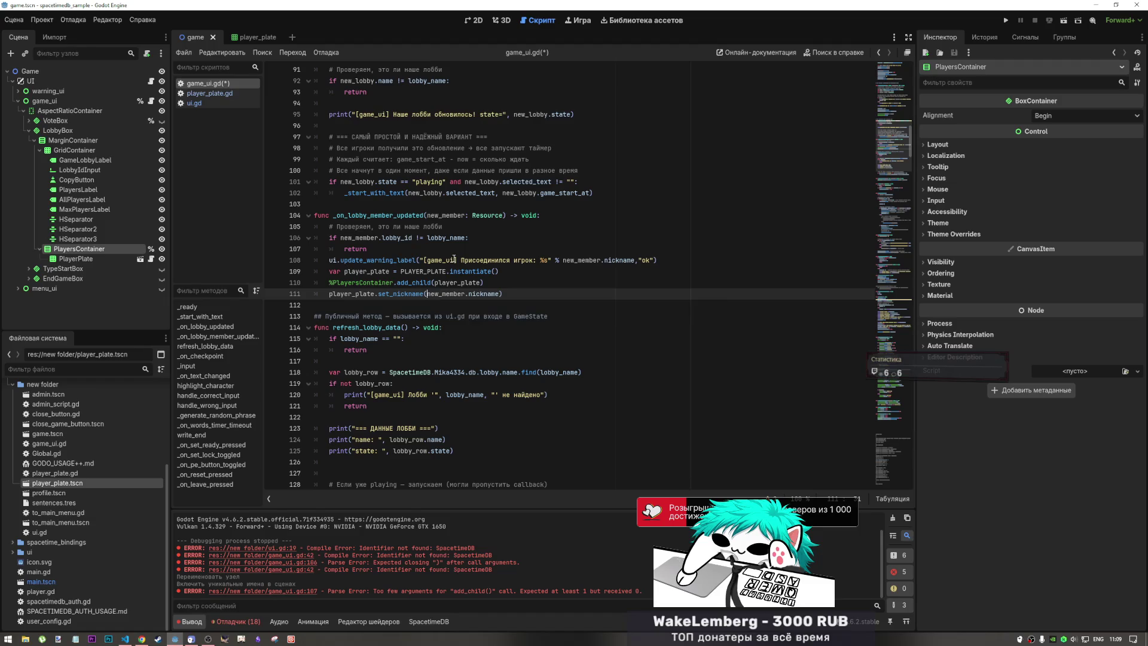
{"action": "key", "text": "Up"}
{"action": "key", "text": "Up"}
{"action": "key", "text": "End"}
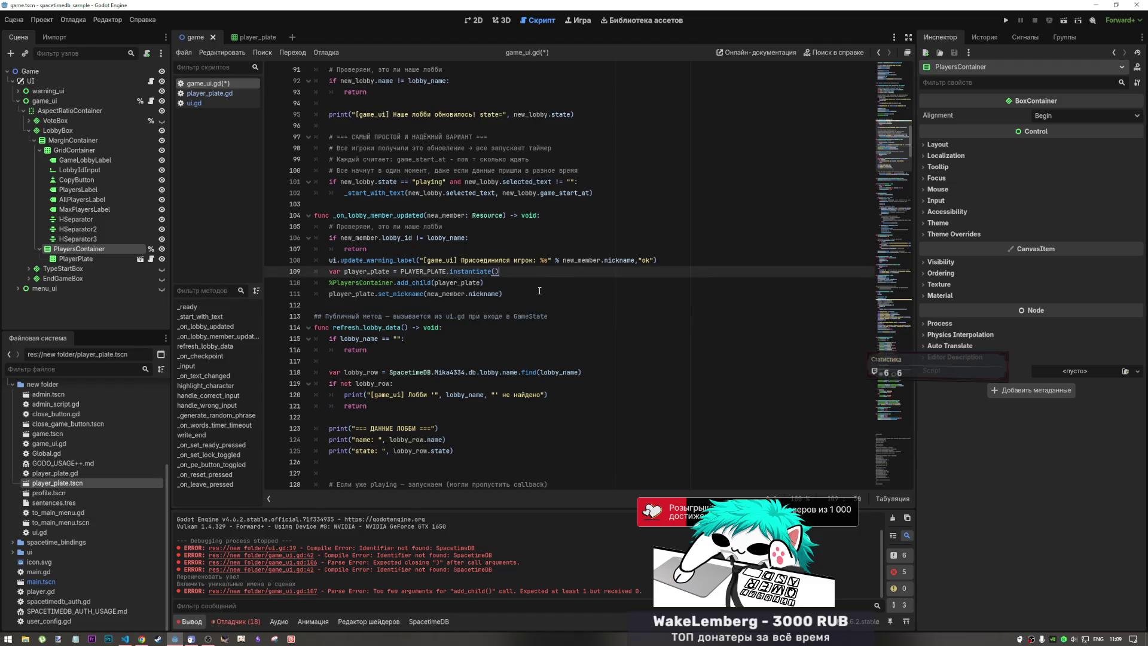
{"action": "key", "text": "ctrl+s"}
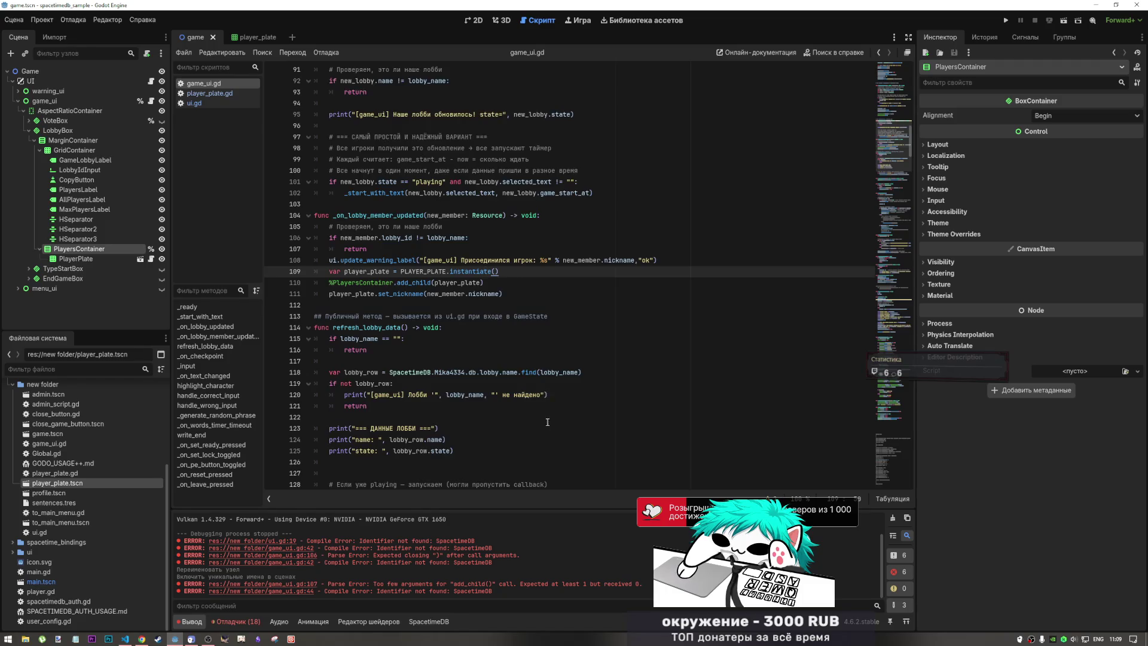
{"action": "scroll", "coordinate": [531, 413], "scroll_direction": "down", "scroll_amount": 8}
{"action": "scroll", "coordinate": [532, 412], "scroll_direction": "up", "scroll_amount": 9}
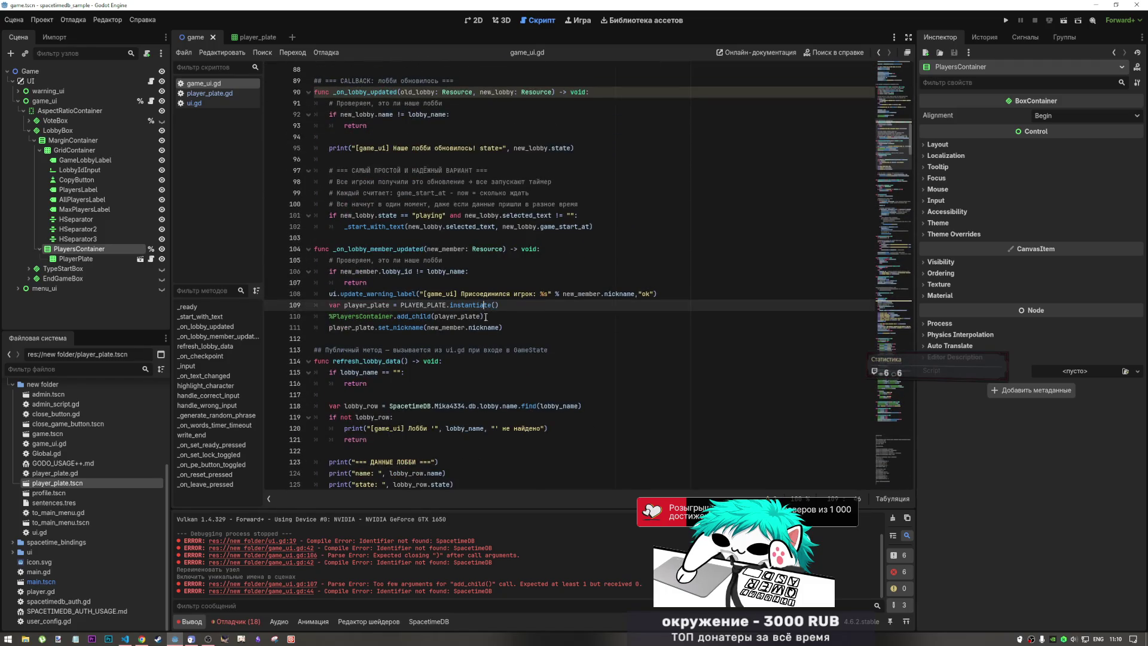
{"action": "key", "text": "Down"}
{"action": "key", "text": "Down"}
{"action": "key", "text": "End"}
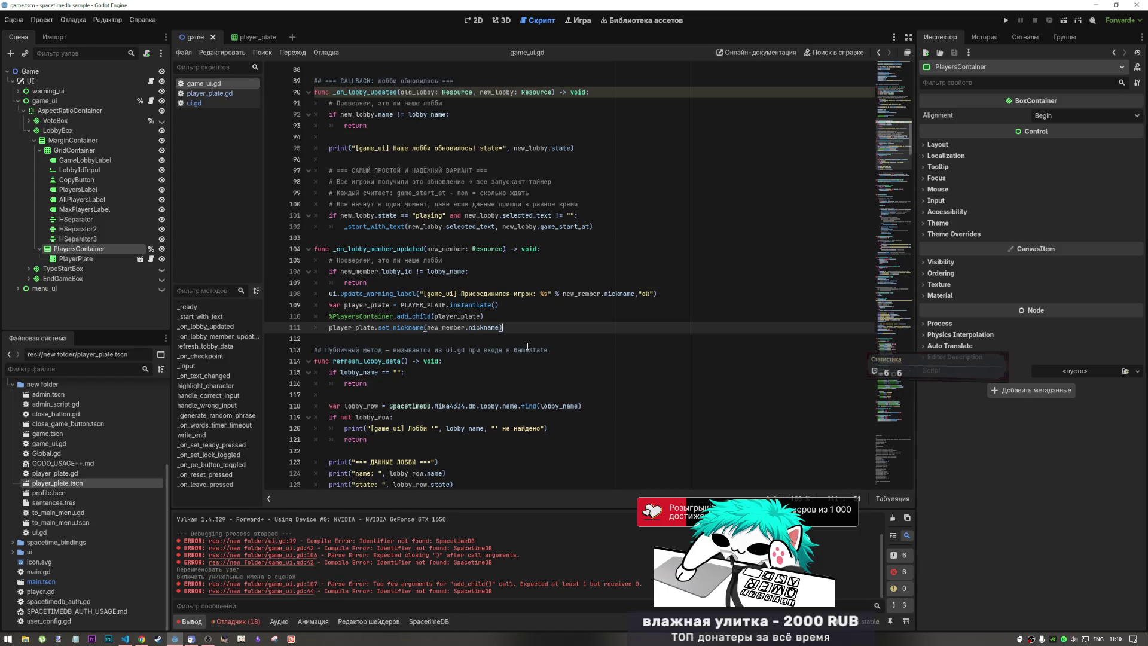
{"action": "scroll", "coordinate": [527, 347], "scroll_direction": "up", "scroll_amount": 12}
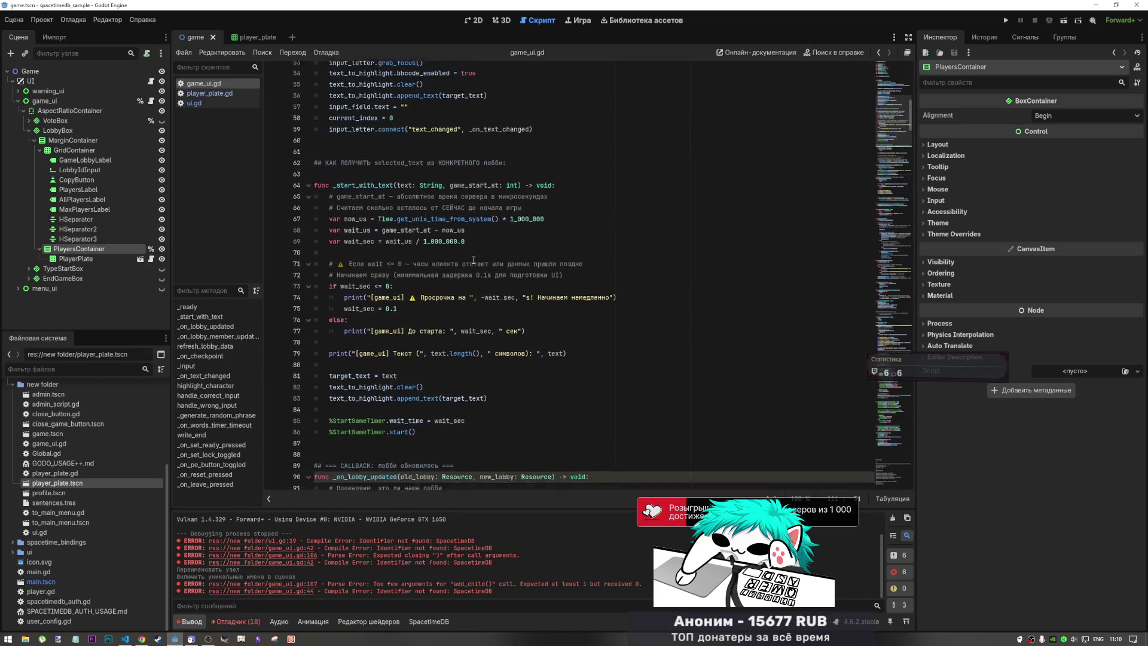
{"action": "scroll", "coordinate": [474, 260], "scroll_direction": "down", "scroll_amount": 11}
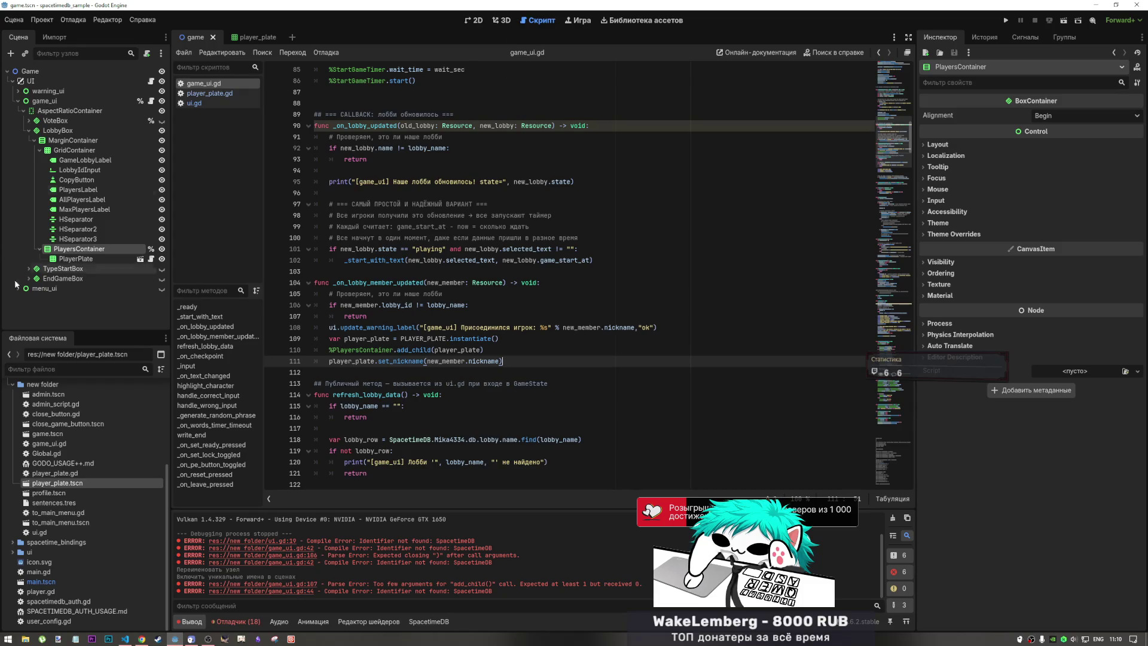
{"action": "left_click", "coordinate": [474, 19]}
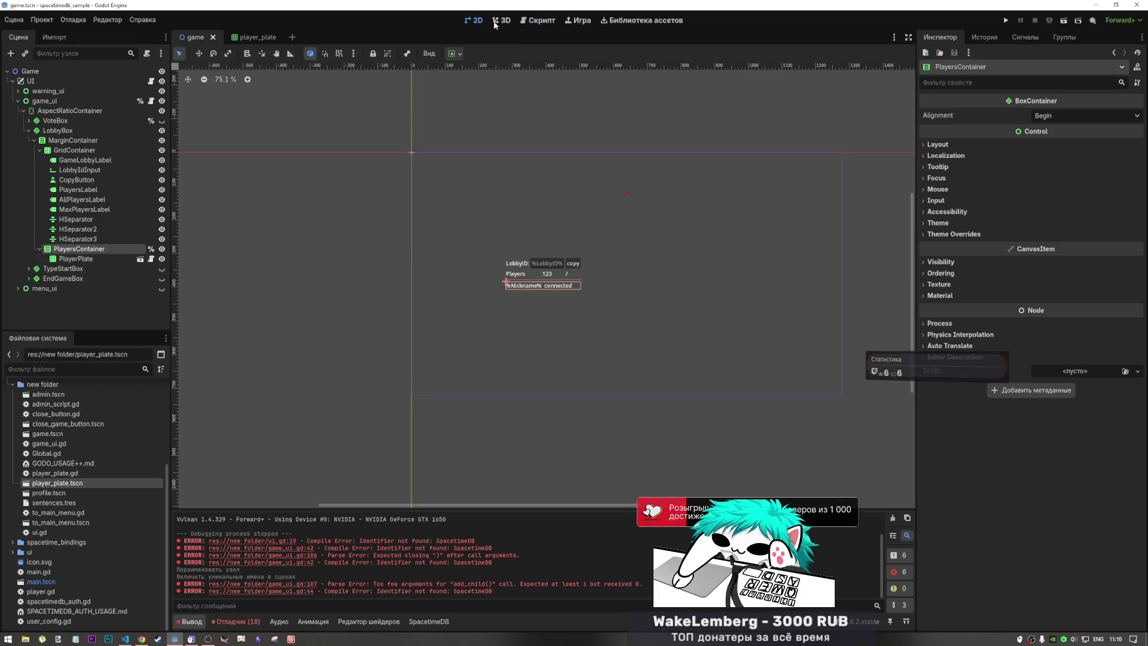
{"action": "left_click", "coordinate": [535, 21]}
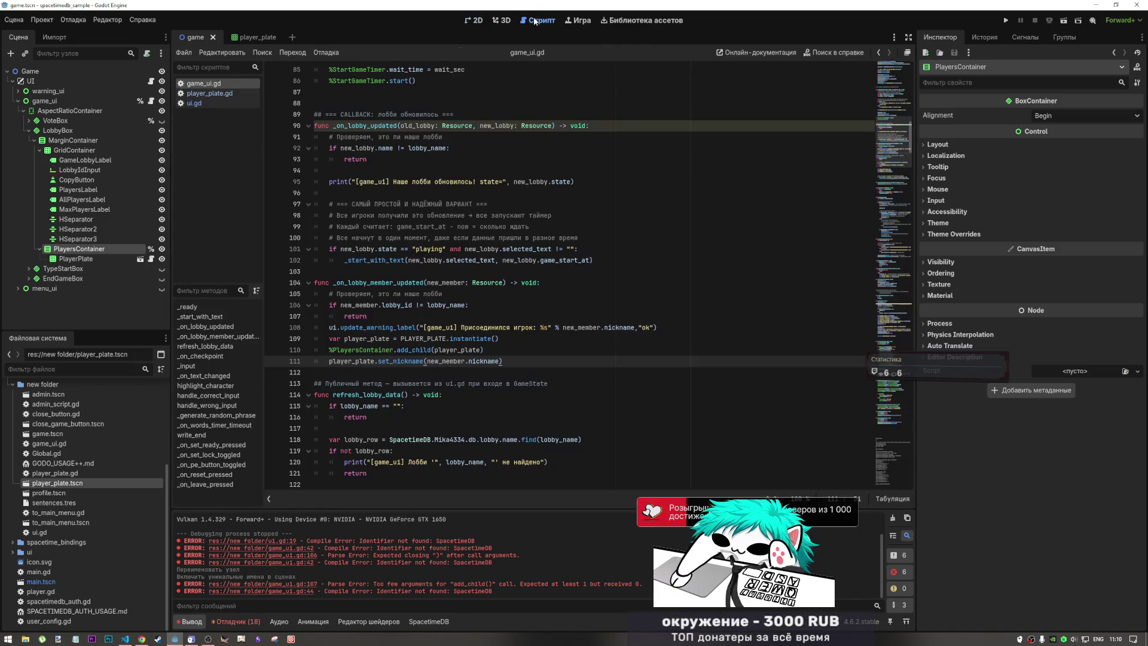
- Declare var players_counter : int = 0 on line 5 and save the script
{"action": "left_click_drag", "start_coordinate": [913, 146], "coordinate": [903, 67]}
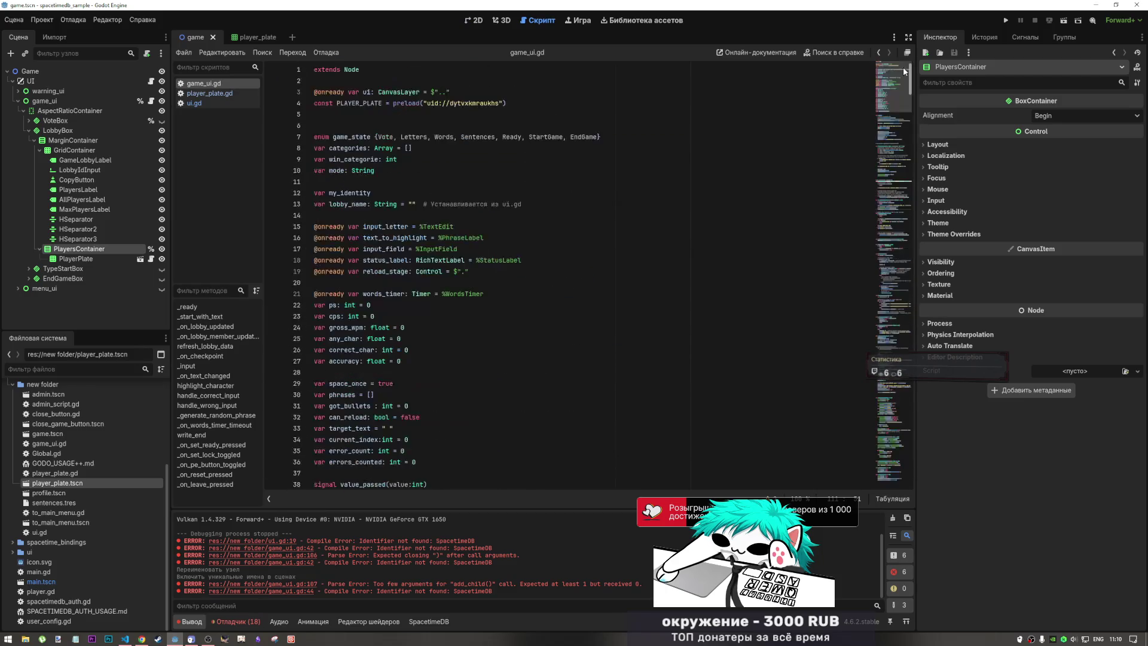
{"action": "left_click", "coordinate": [390, 112]}
{"action": "type", "text": "va"}
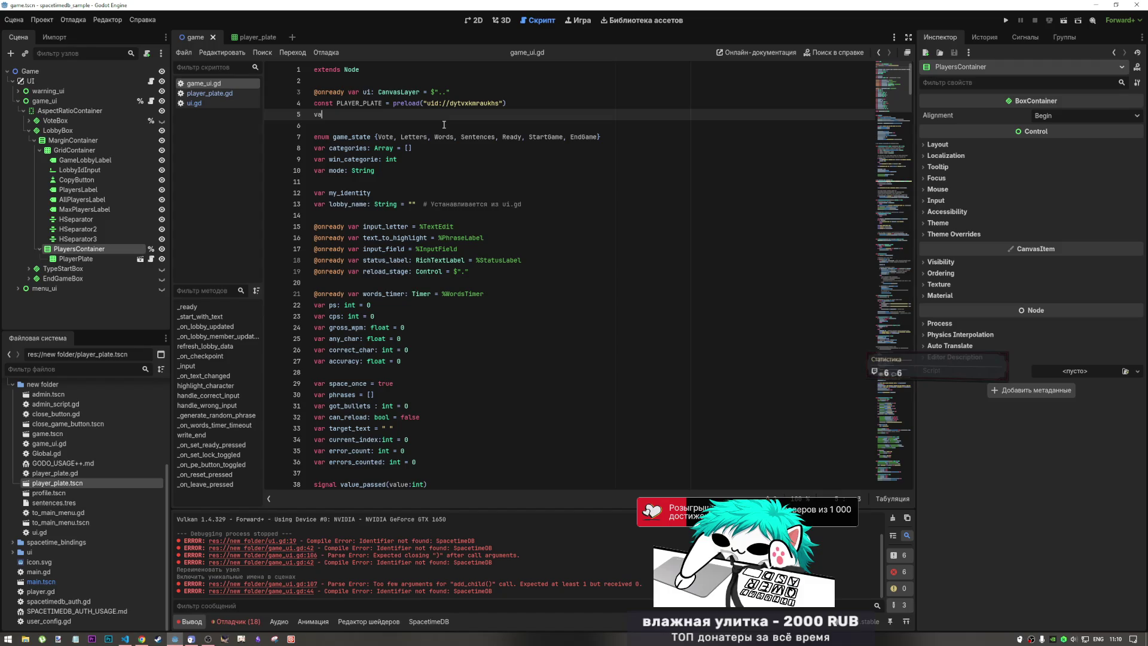
{"action": "type", "text": "r player"}
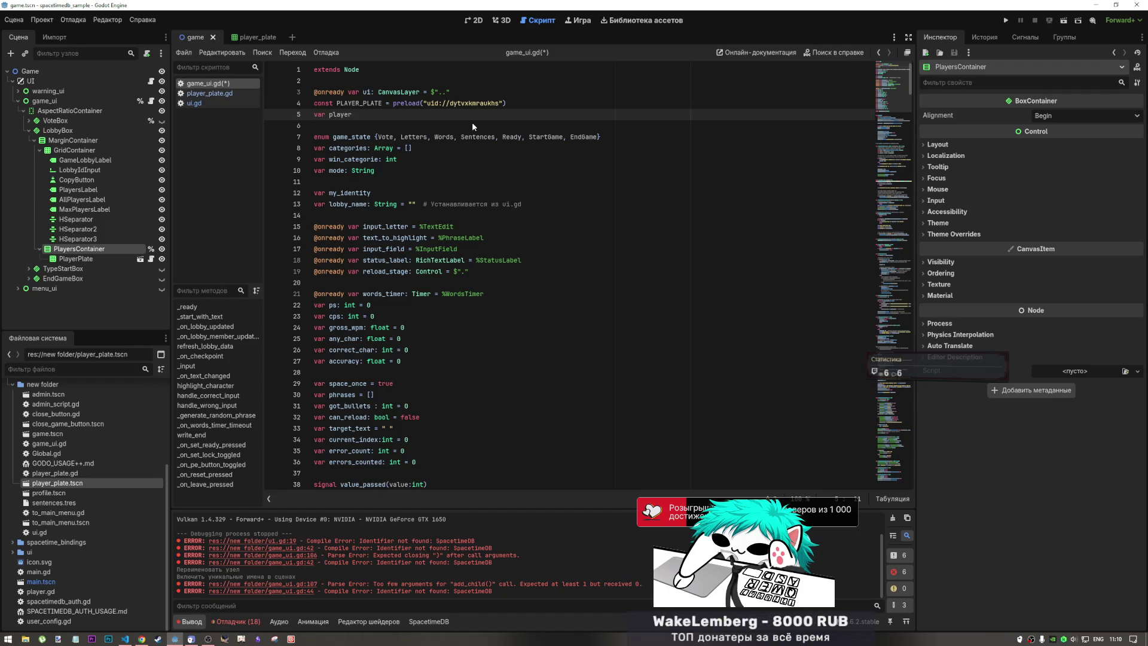
{"action": "type", "text": "s_"}
{"action": "type", "text": "counter -"}
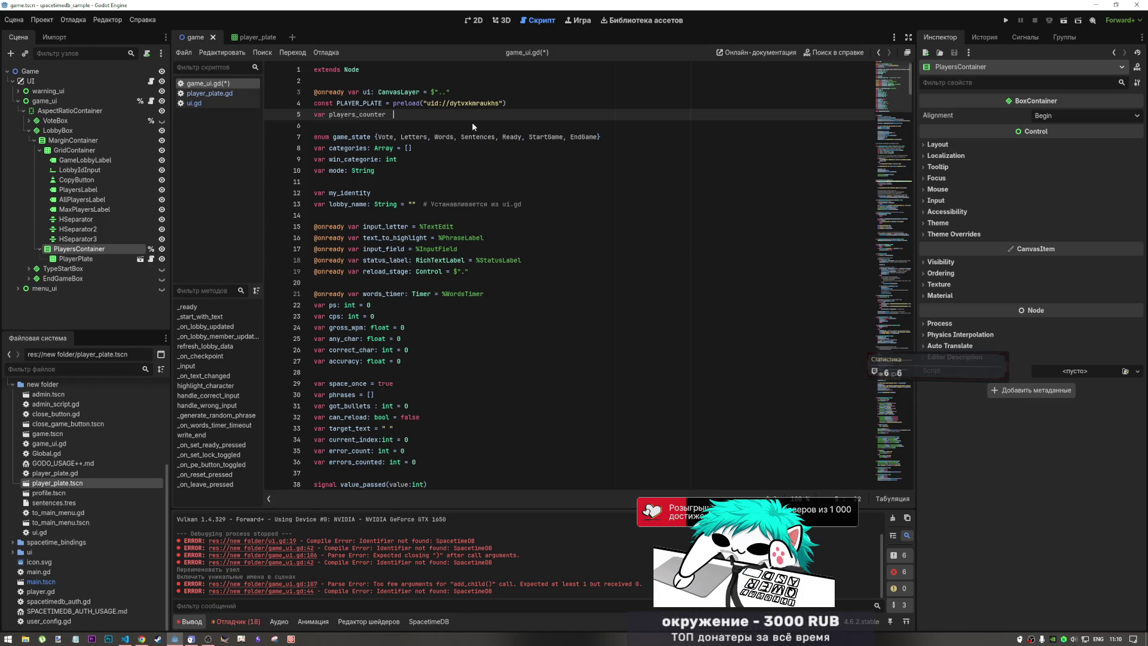
{"action": "type", "text": ":"}
{"action": "key", "text": "Escape"}
{"action": "type", "text": "int = "}
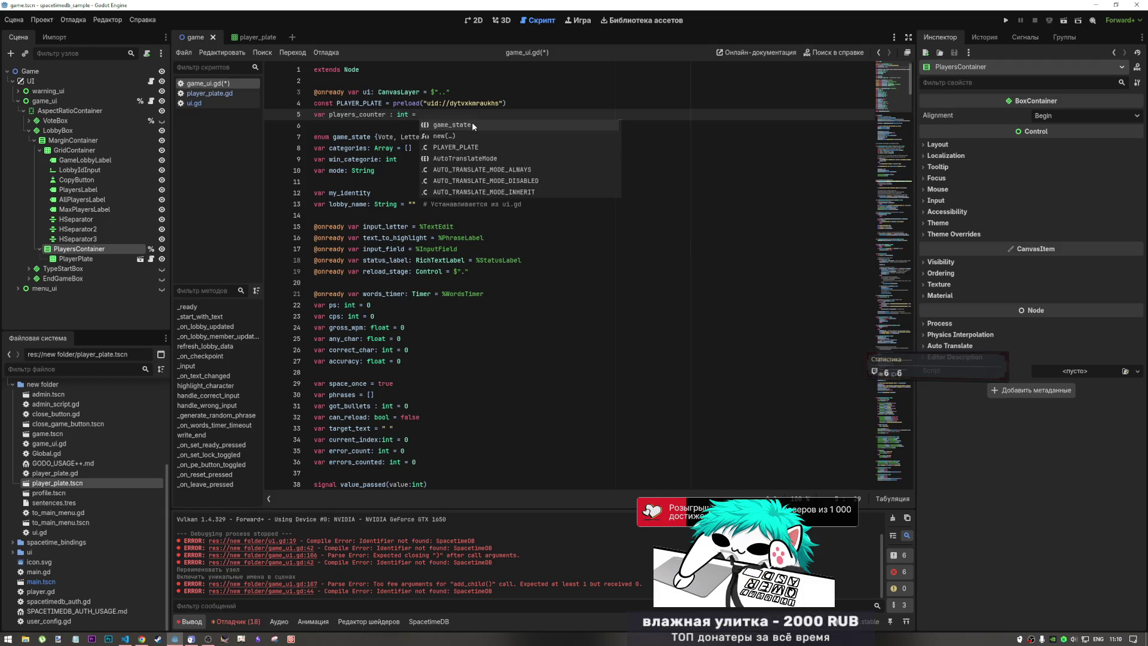
{"action": "type", "text": "0"}
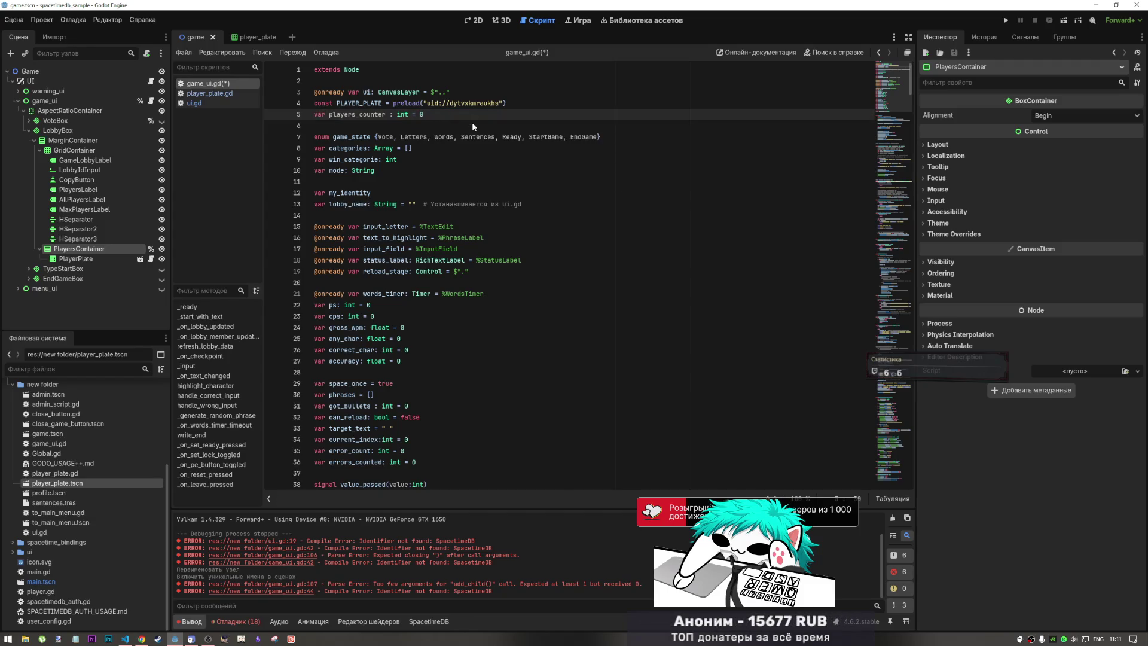
{"action": "key", "text": "ctrl+s"}
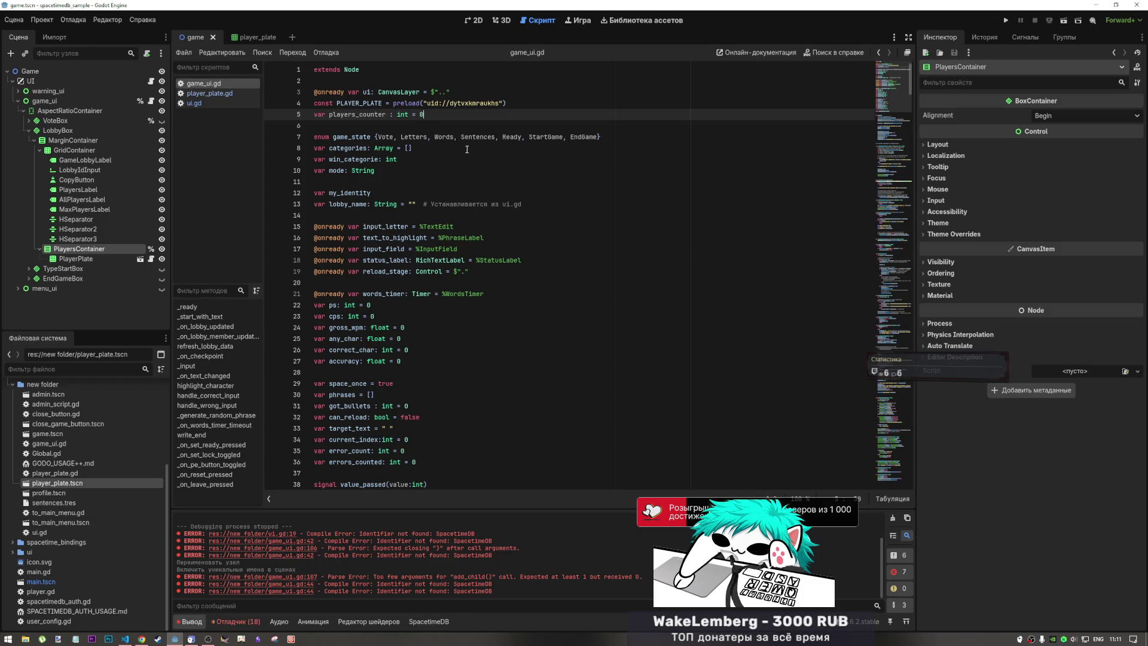
- Scroll through the script and jump to the _on_lobby_member_updated function
{"action": "scroll", "coordinate": [476, 152], "scroll_direction": "down", "scroll_amount": 13}
{"action": "scroll", "coordinate": [463, 209], "scroll_direction": "down", "scroll_amount": 12}
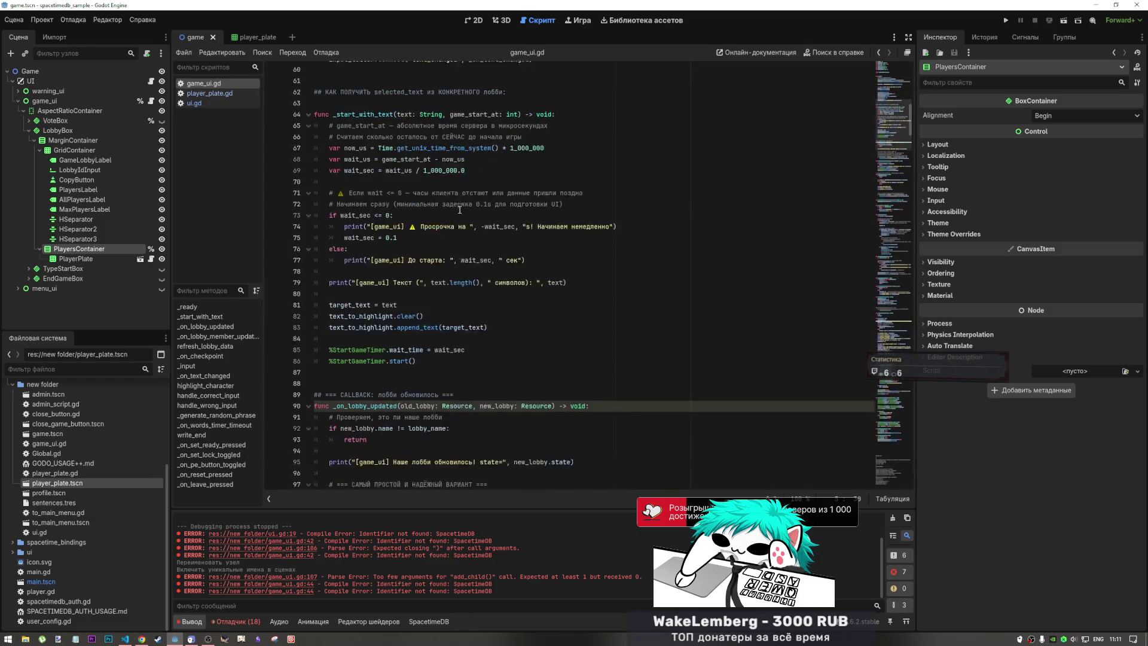
{"action": "scroll", "coordinate": [450, 211], "scroll_direction": "down", "scroll_amount": 8}
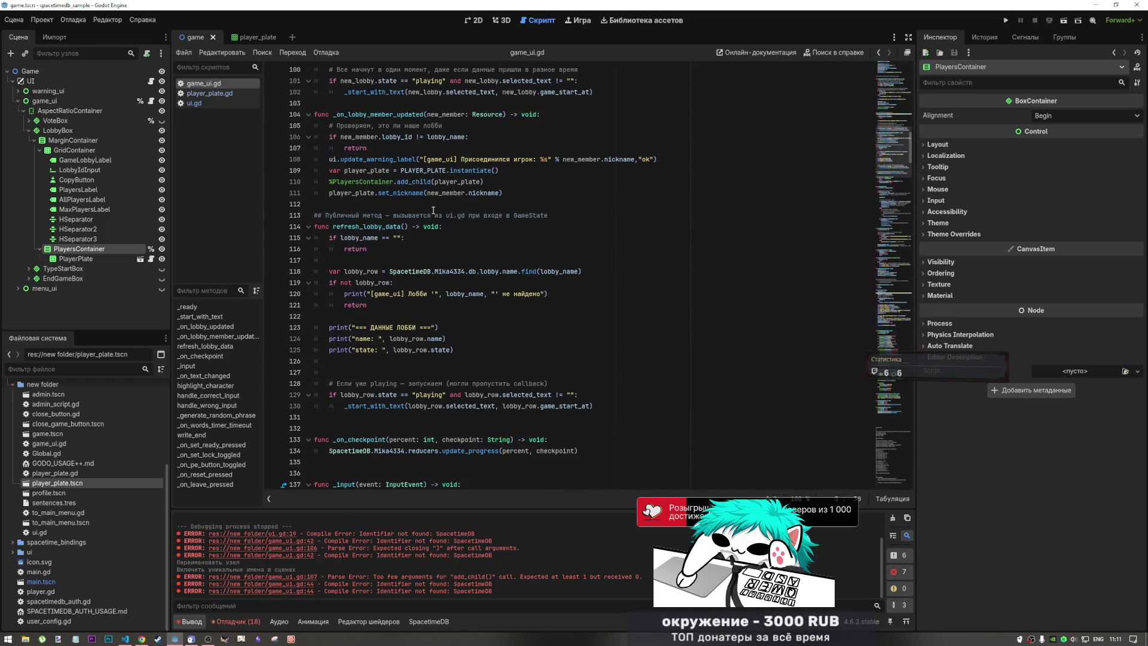
{"action": "scroll", "coordinate": [433, 210], "scroll_direction": "up", "scroll_amount": 2}
{"action": "scroll", "coordinate": [440, 303], "scroll_direction": "down", "scroll_amount": 1}
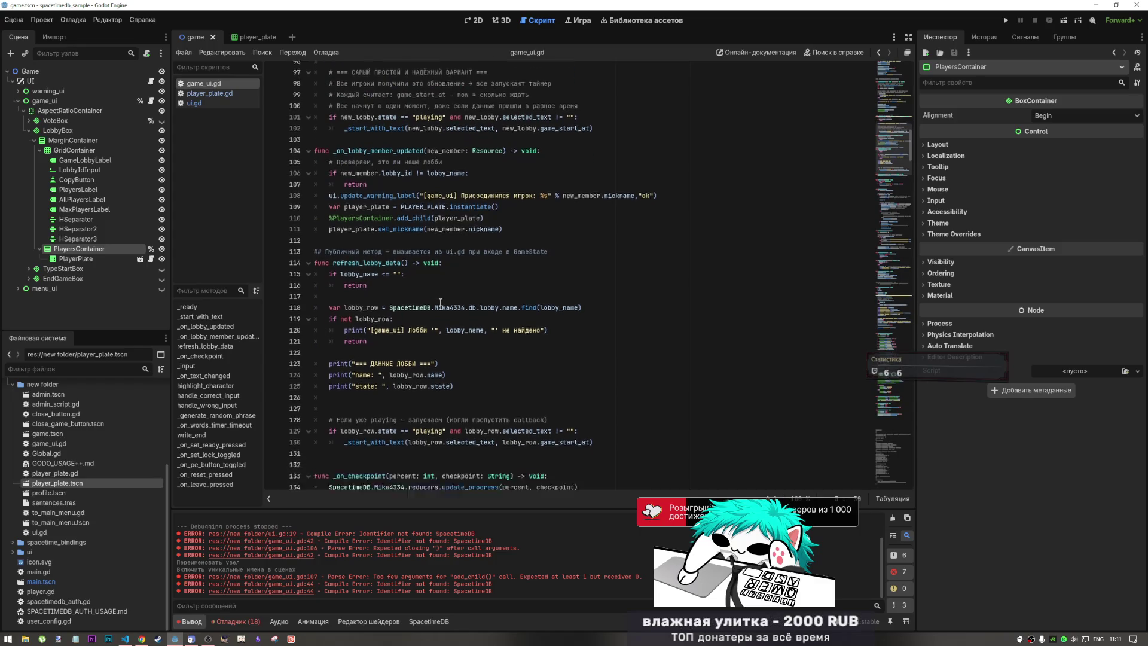
{"action": "scroll", "coordinate": [440, 303], "scroll_direction": "down", "scroll_amount": 7}
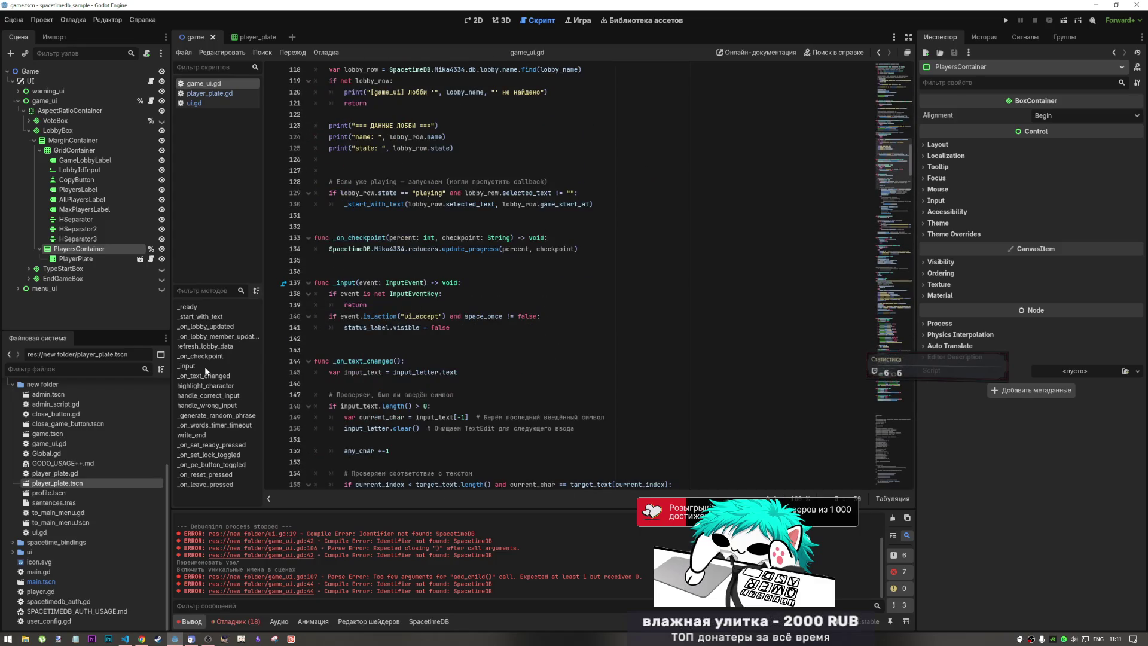
{"action": "left_click", "coordinate": [215, 336]}
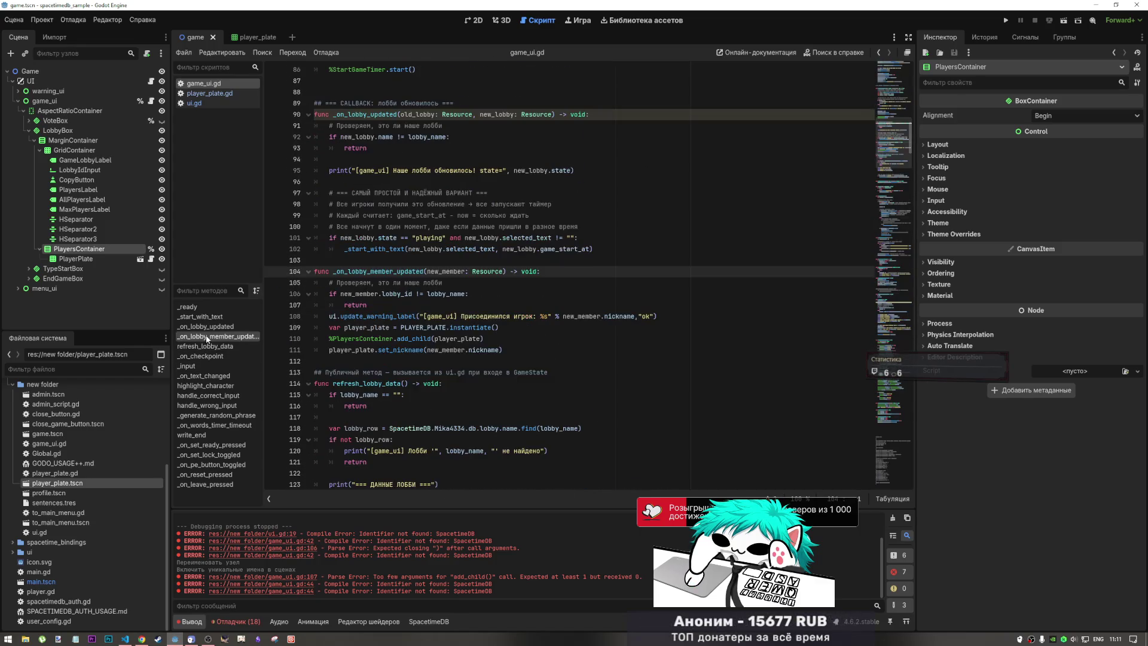
- Add players_counter+=1 on a new line 112 below the set_nickname call
{"action": "left_click", "coordinate": [433, 361]}
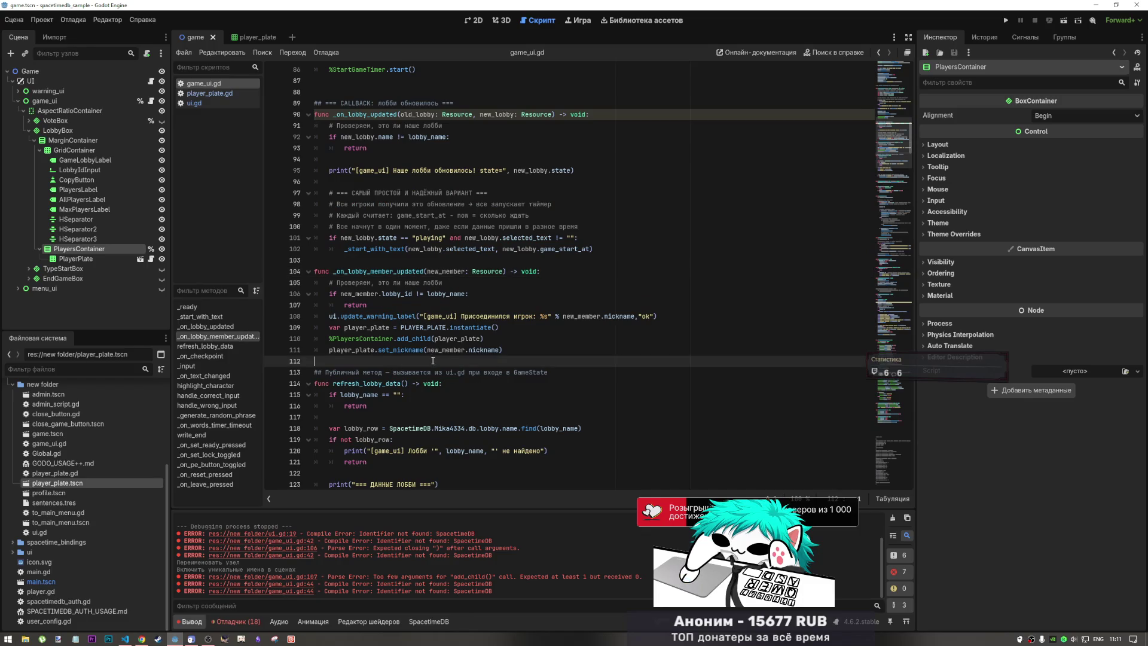
{"action": "key", "text": "Left"}
{"action": "key", "text": "Return"}
{"action": "key", "text": "ctrl+v"}
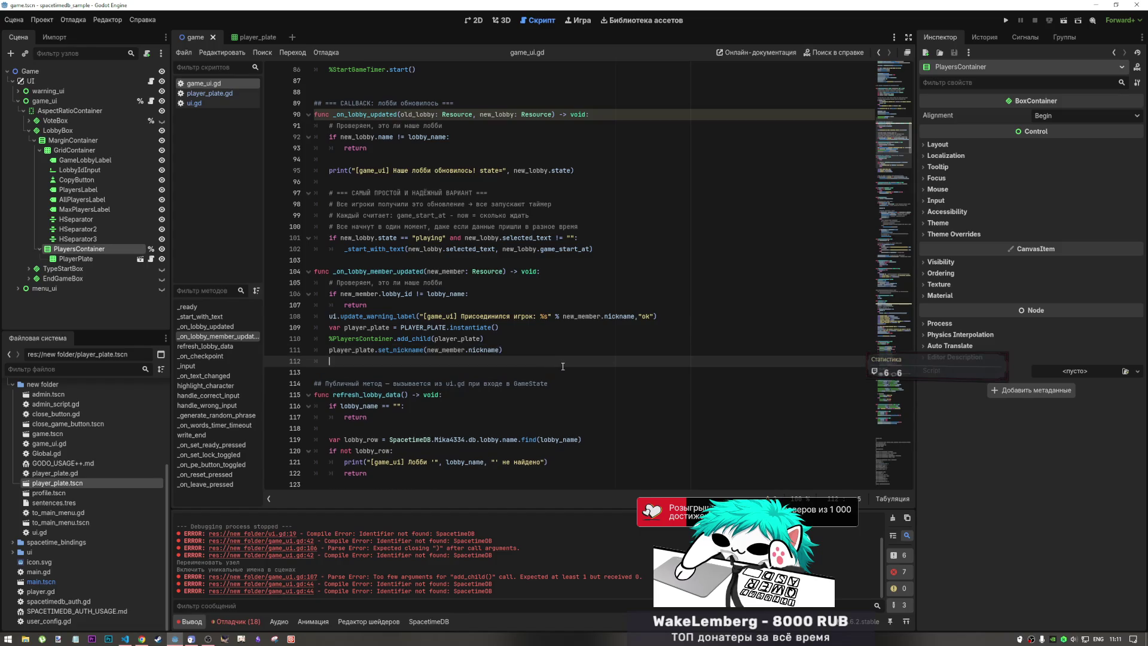
{"action": "key", "text": "ctrl+z"}
{"action": "type", "text": "players_counter"}
{"action": "key", "text": "Return"}
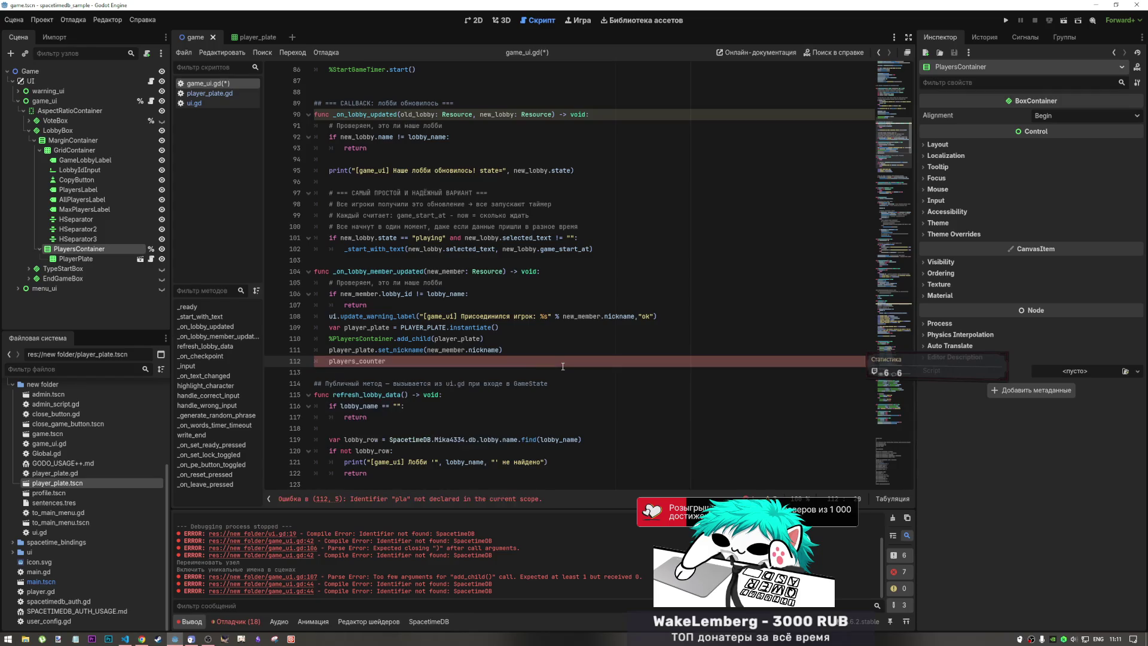
{"action": "key", "text": "BackSpace"}
{"action": "type", "text": "+="}
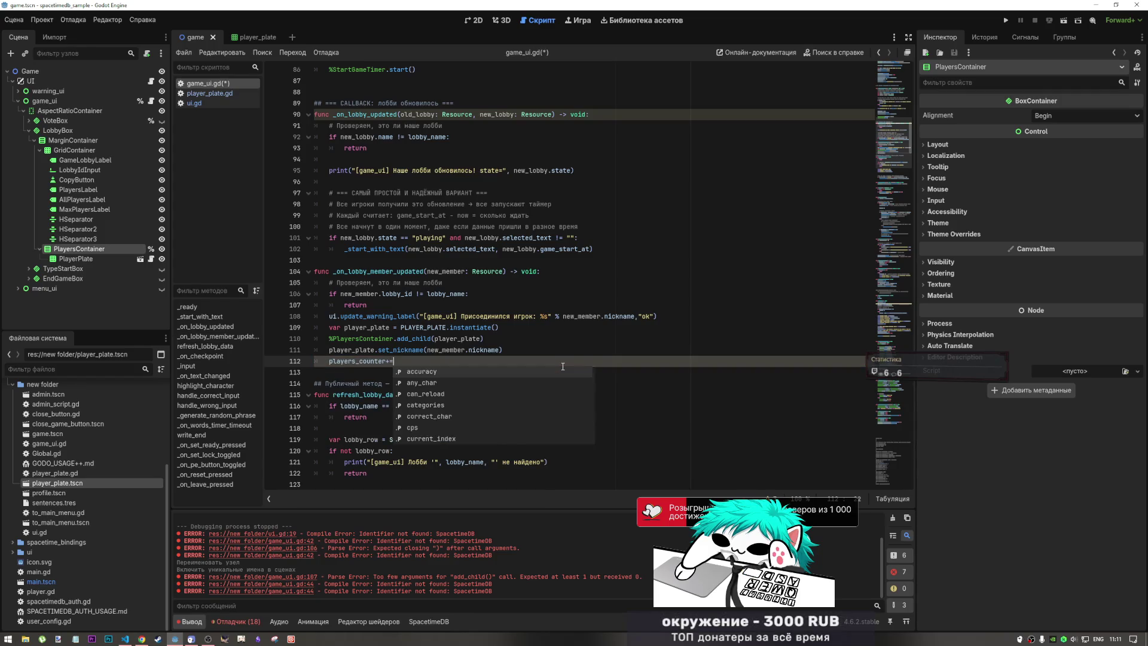
{"action": "type", "text": "1"}
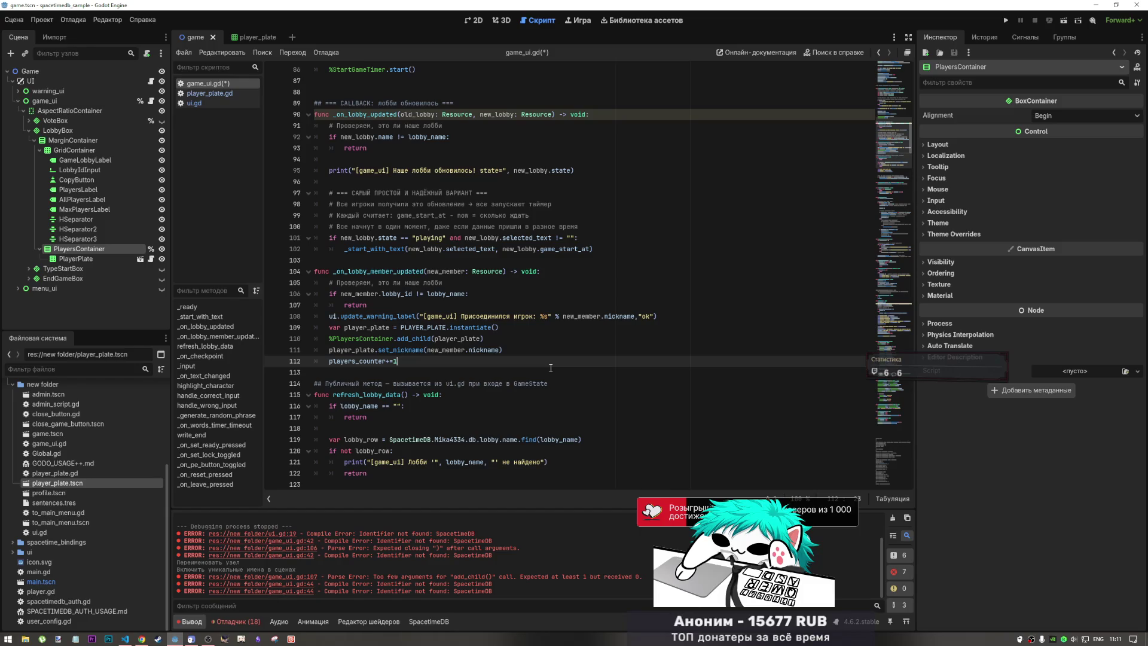
- Scroll up to _ready and place the caret at the end of the member update subscription on line 45
{"action": "left_click", "coordinate": [895, 105]}
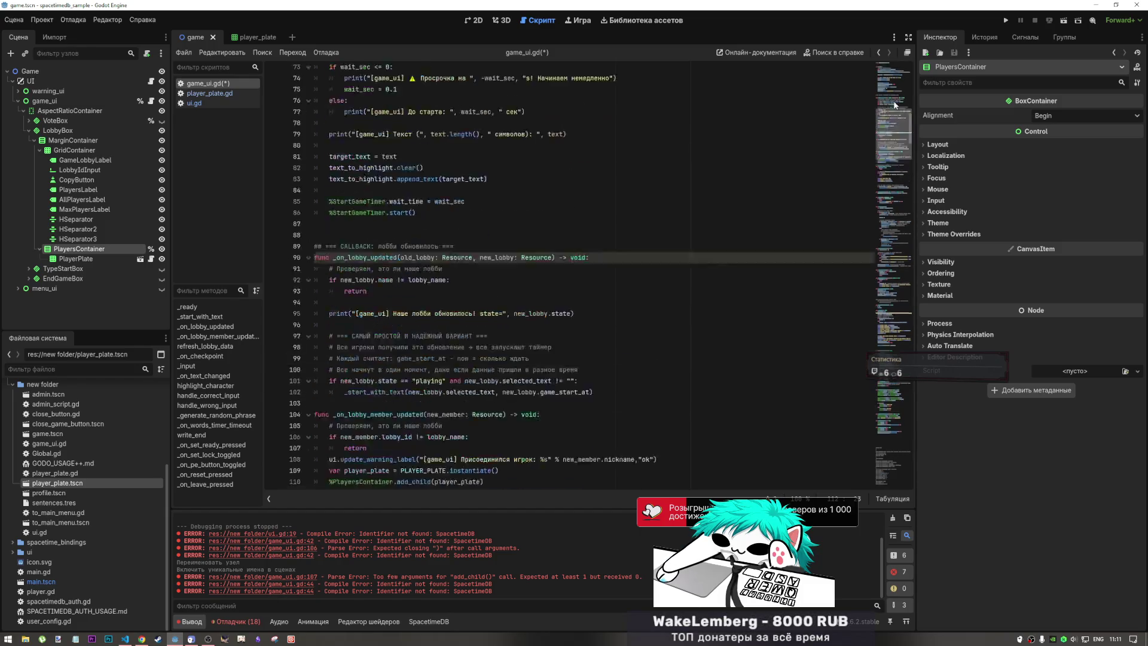
{"action": "mouse_move", "coordinate": [895, 105]}
{"action": "left_mouse_down"}
{"action": "mouse_move", "coordinate": [895, 78]}
{"action": "mouse_move", "coordinate": [894, 122]}
{"action": "left_mouse_up"}
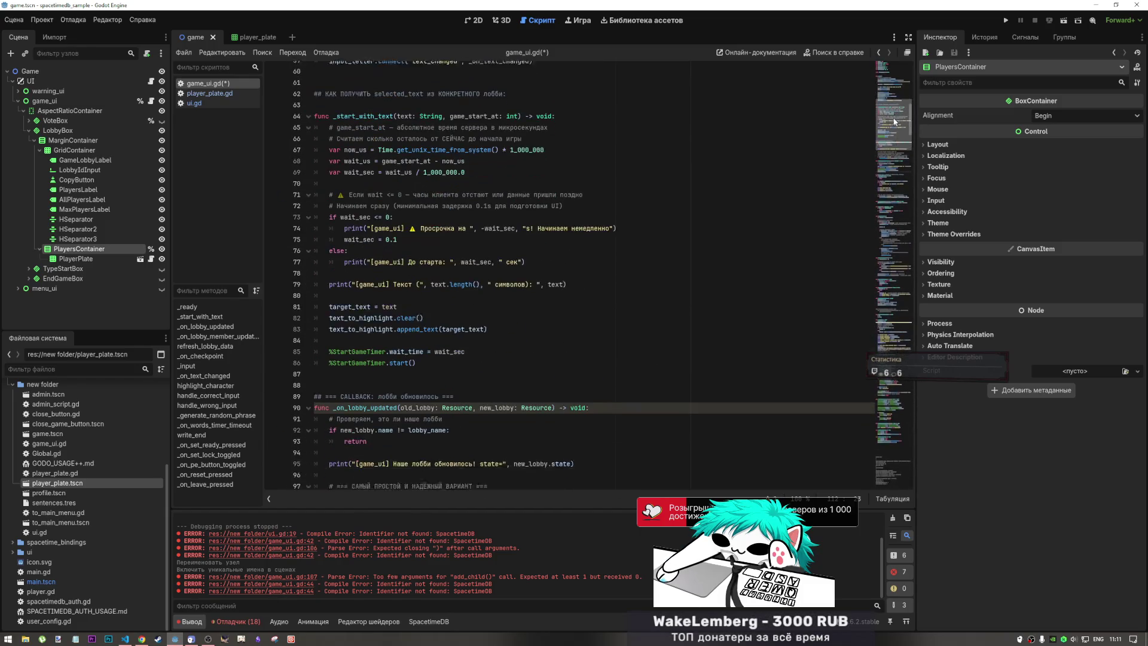
{"action": "scroll", "coordinate": [623, 241], "scroll_direction": "up", "scroll_amount": 13}
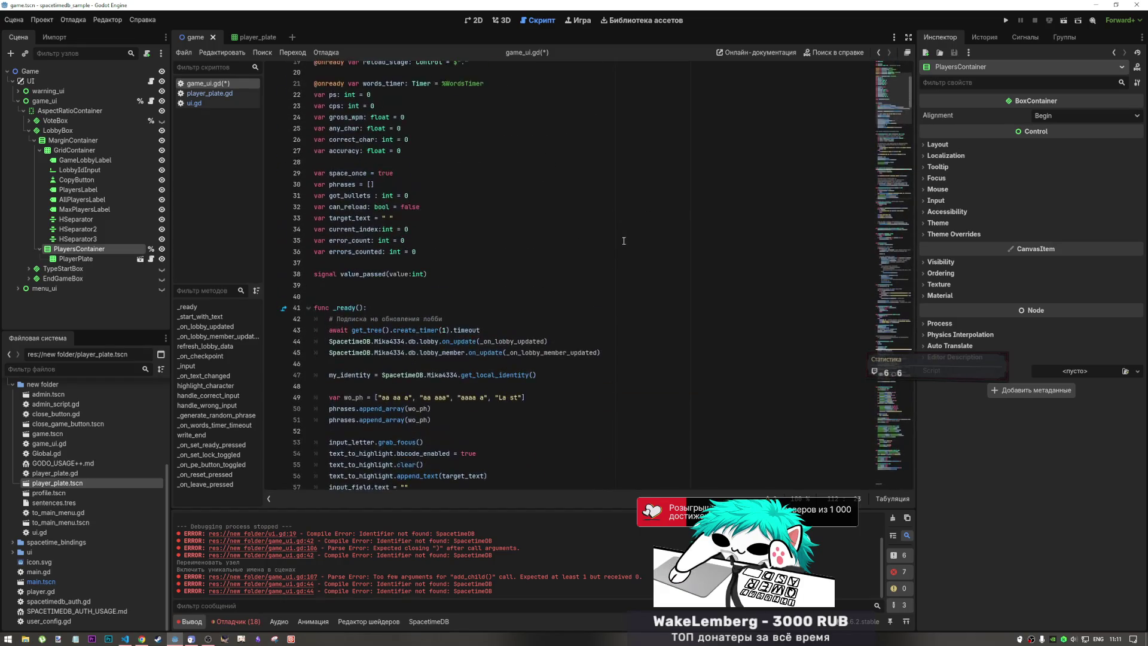
{"action": "scroll", "coordinate": [624, 241], "scroll_direction": "up", "scroll_amount": 4}
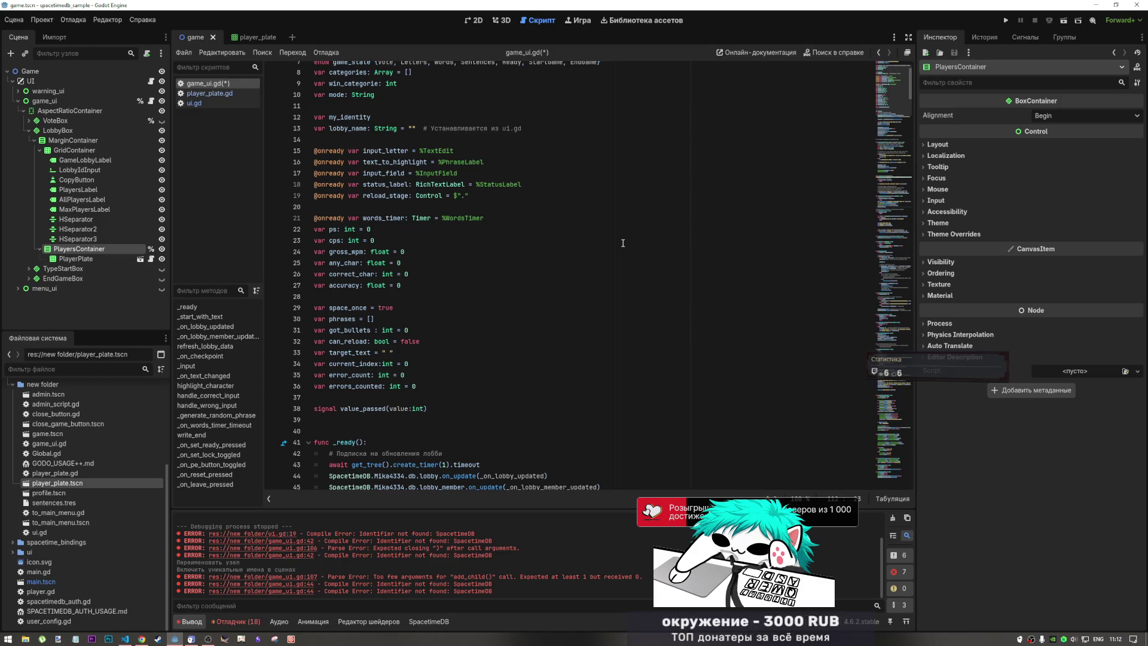
{"action": "scroll", "coordinate": [508, 298], "scroll_direction": "down", "scroll_amount": 15}
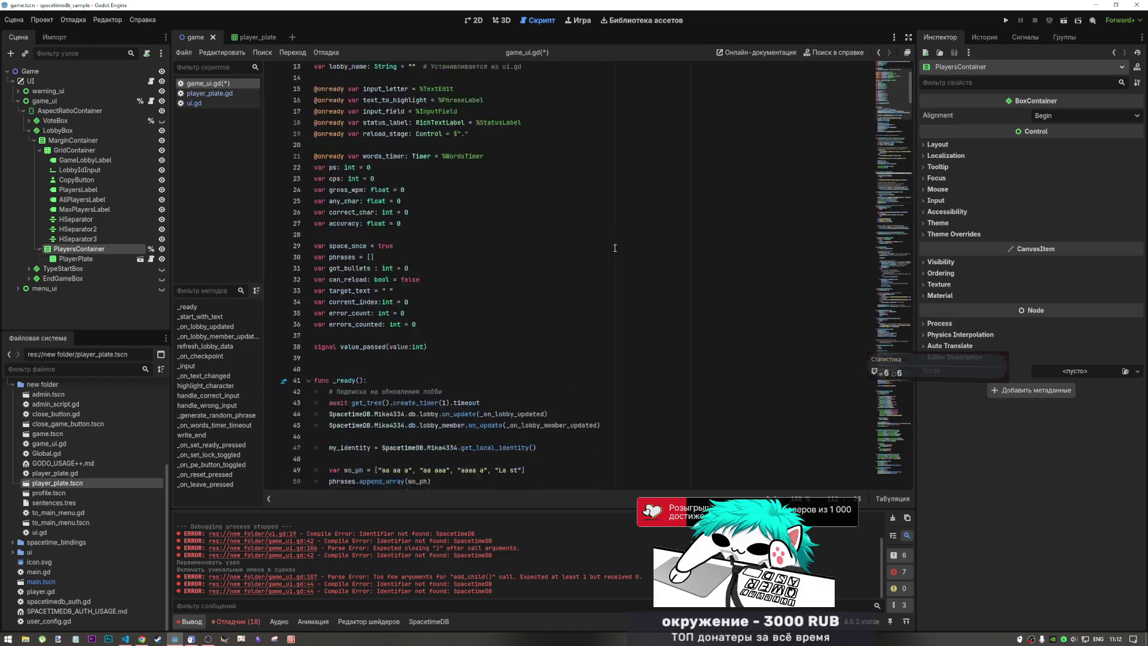
{"action": "scroll", "coordinate": [508, 298], "scroll_direction": "down", "scroll_amount": 10}
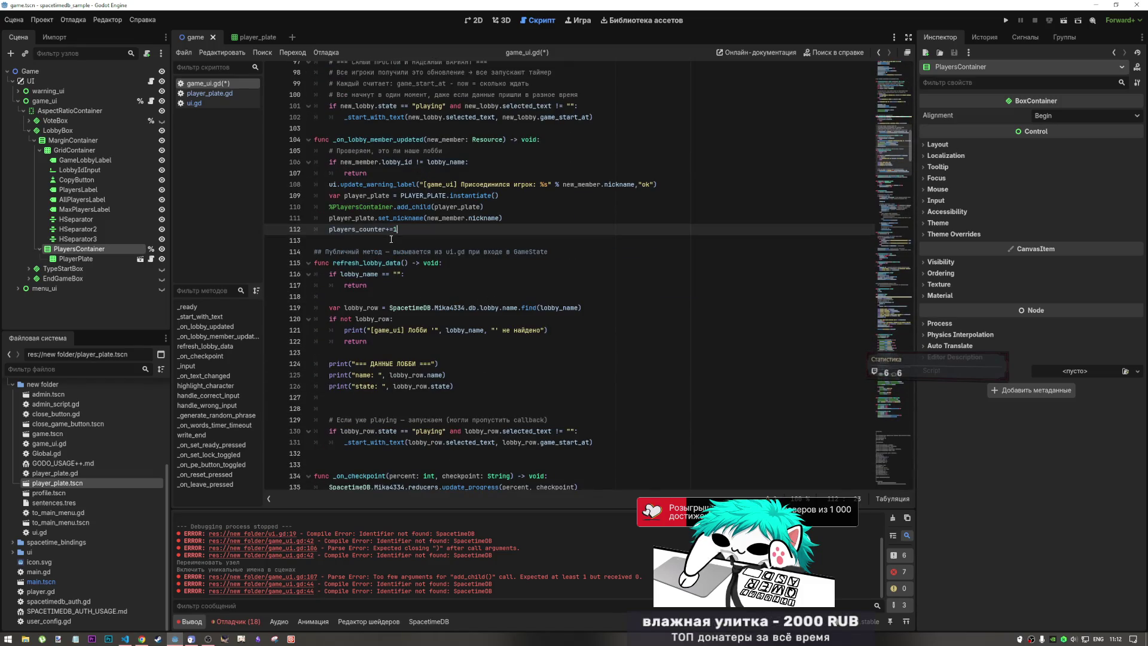
{"action": "left_click", "coordinate": [406, 244]}
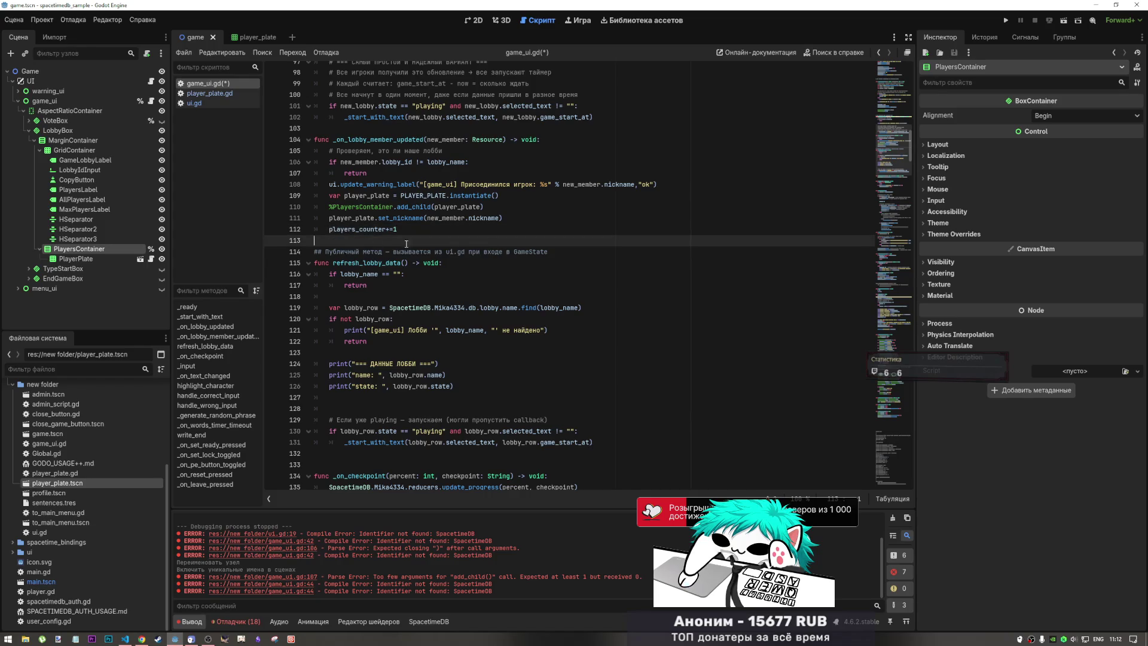
{"action": "scroll", "coordinate": [406, 244], "scroll_direction": "up", "scroll_amount": 17}
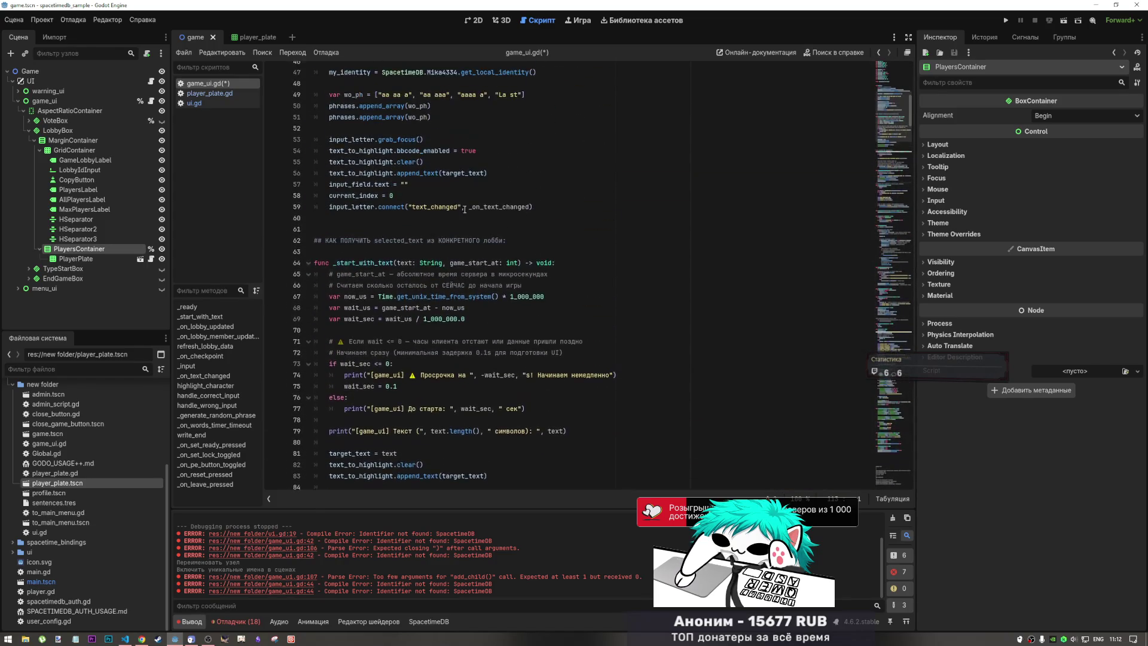
{"action": "scroll", "coordinate": [464, 209], "scroll_direction": "up", "scroll_amount": 5}
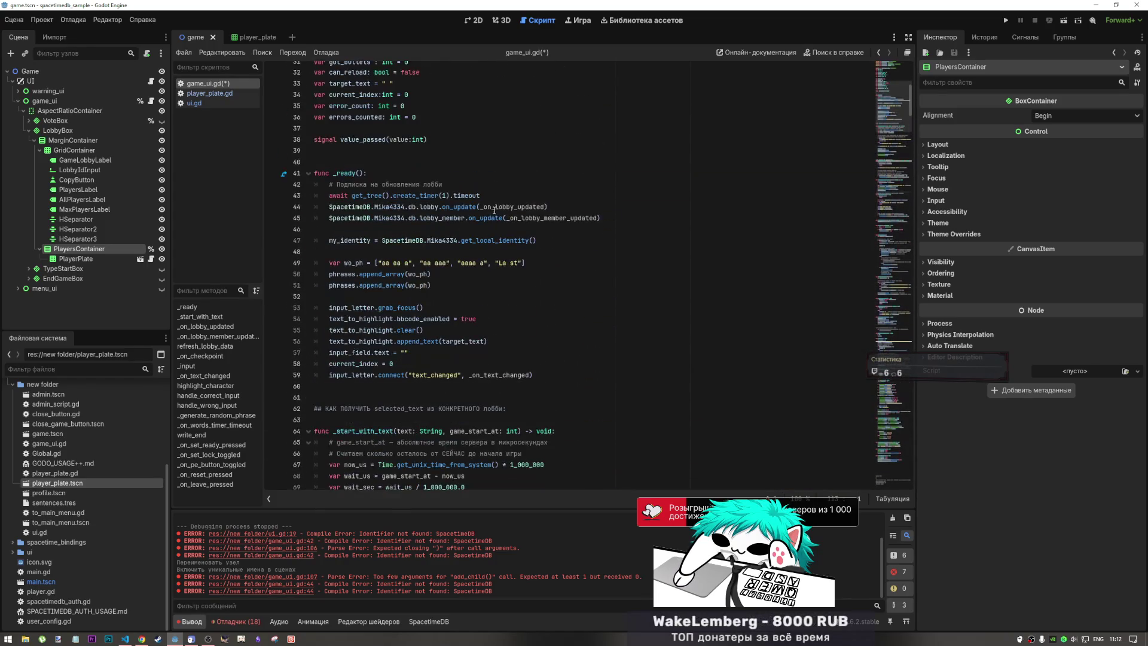
{"action": "left_click", "coordinate": [604, 219]}
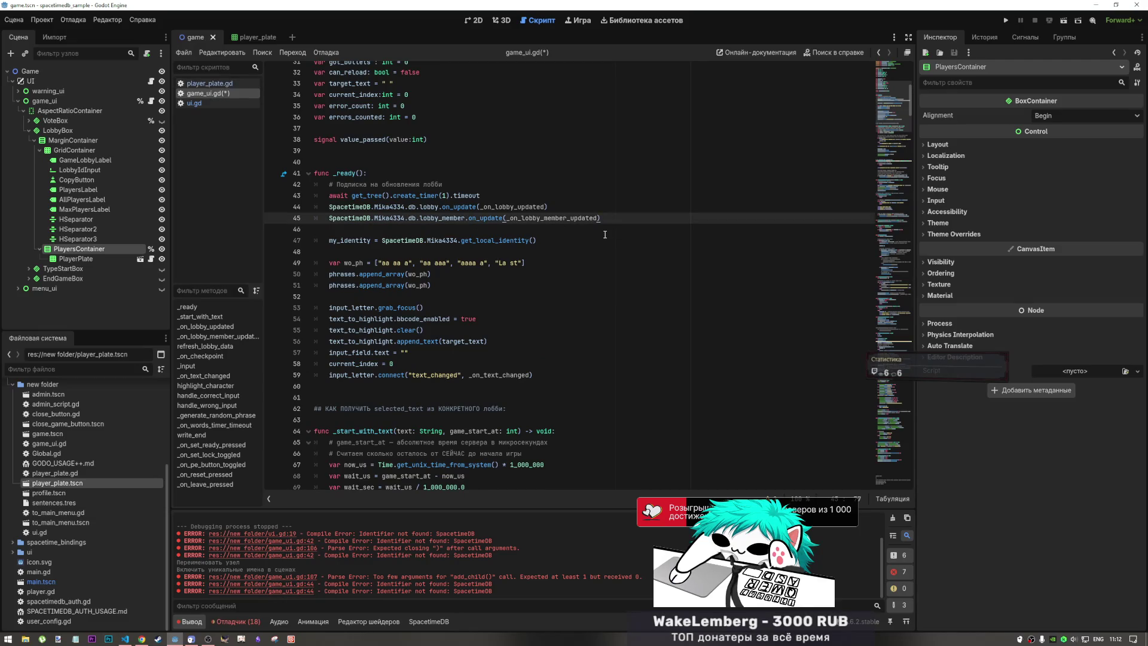
- Duplicate line 45 into an on_delete subscription calling _on_lobby_member_delete
{"action": "key", "text": "ctrl+shift+d"}
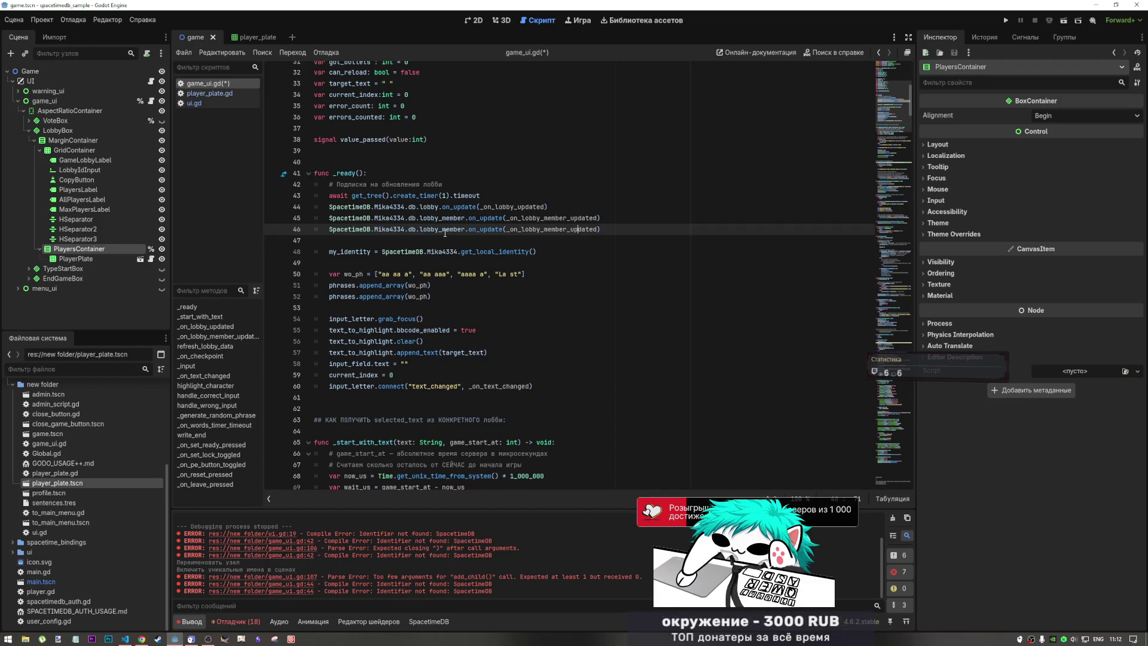
{"action": "key", "text": "BackSpace"}
{"action": "key", "text": "BackSpace"}
{"action": "key", "text": "BackSpace"}
{"action": "type", "text": "d"}
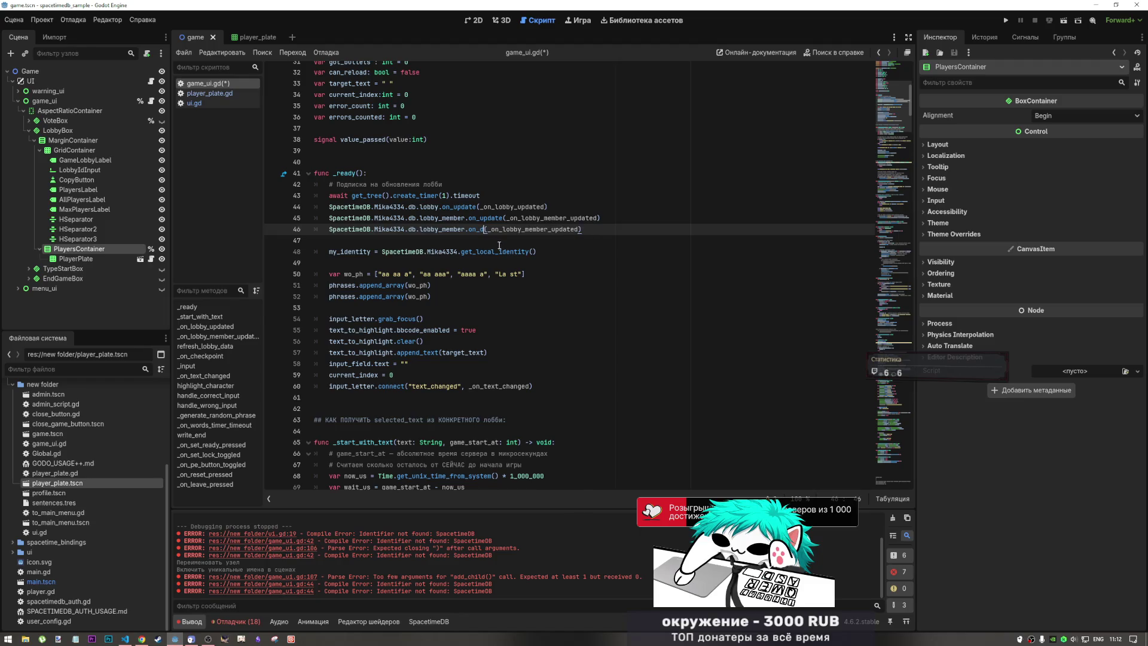
{"action": "key", "text": "Return"}
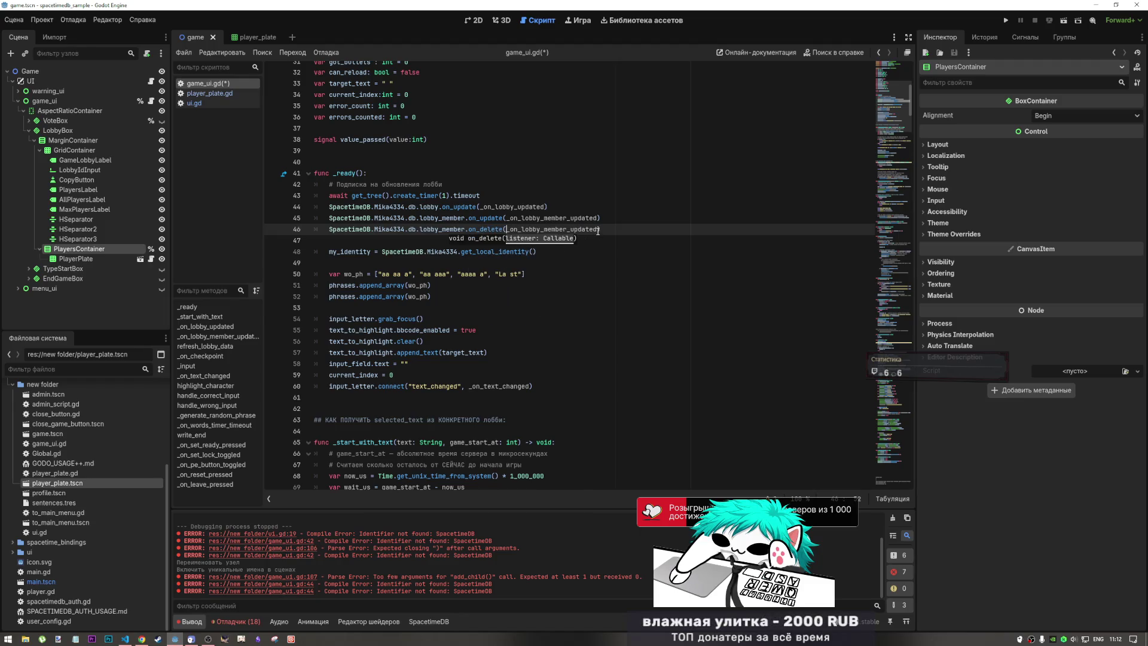
{"action": "left_click_drag", "start_coordinate": [598, 230], "coordinate": [572, 231]}
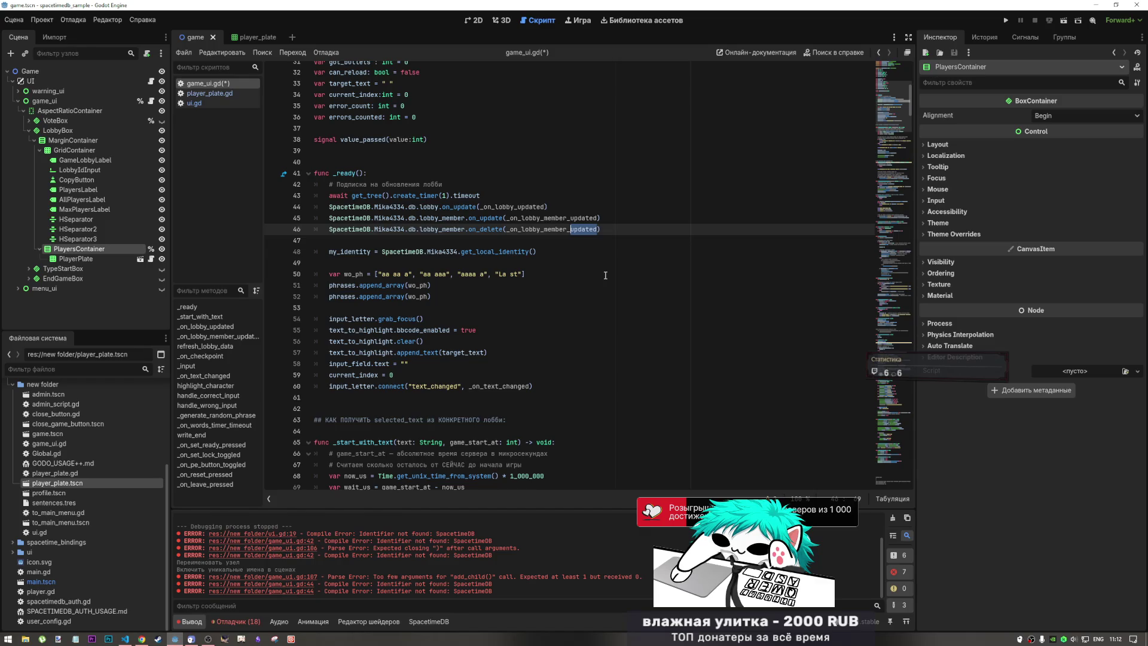
{"action": "type", "text": "delete"}
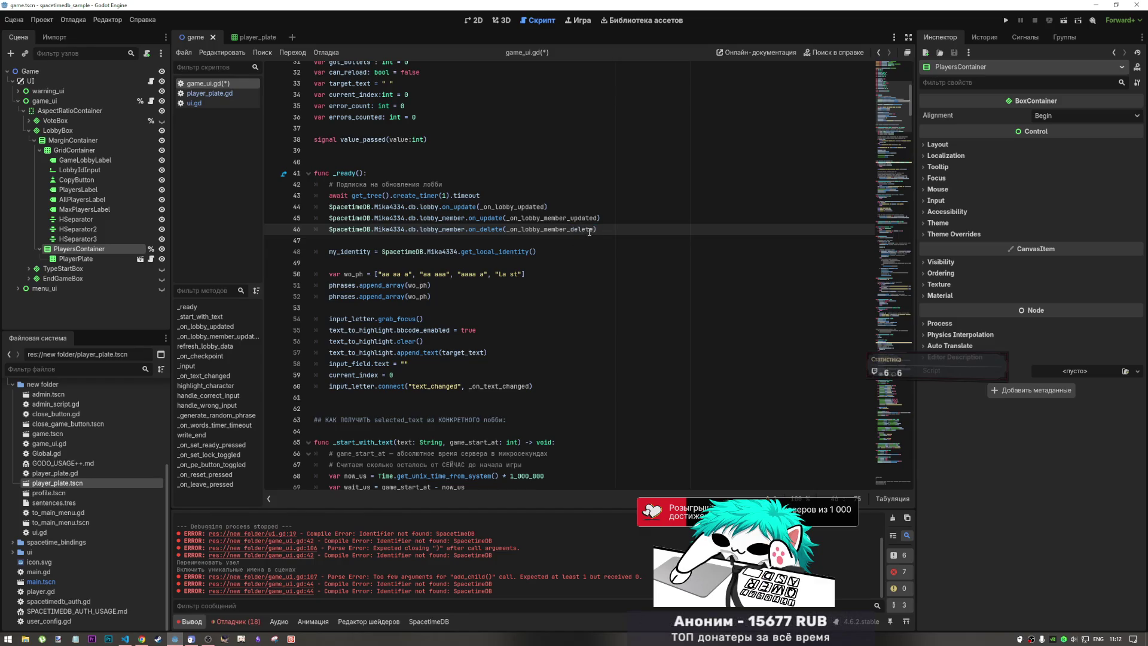
- Start a func _on_lobby_member_delete line below the join handler
{"action": "scroll", "coordinate": [497, 290], "scroll_direction": "down", "scroll_amount": 8}
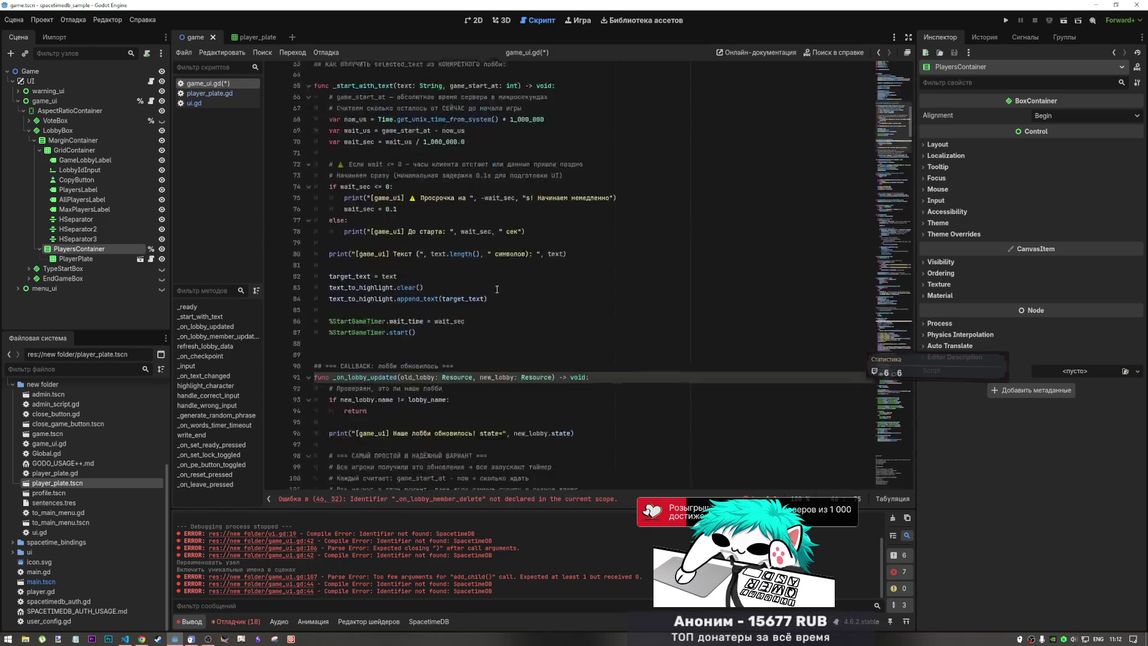
{"action": "scroll", "coordinate": [479, 290], "scroll_direction": "down", "scroll_amount": 8}
{"action": "left_click", "coordinate": [385, 252]}
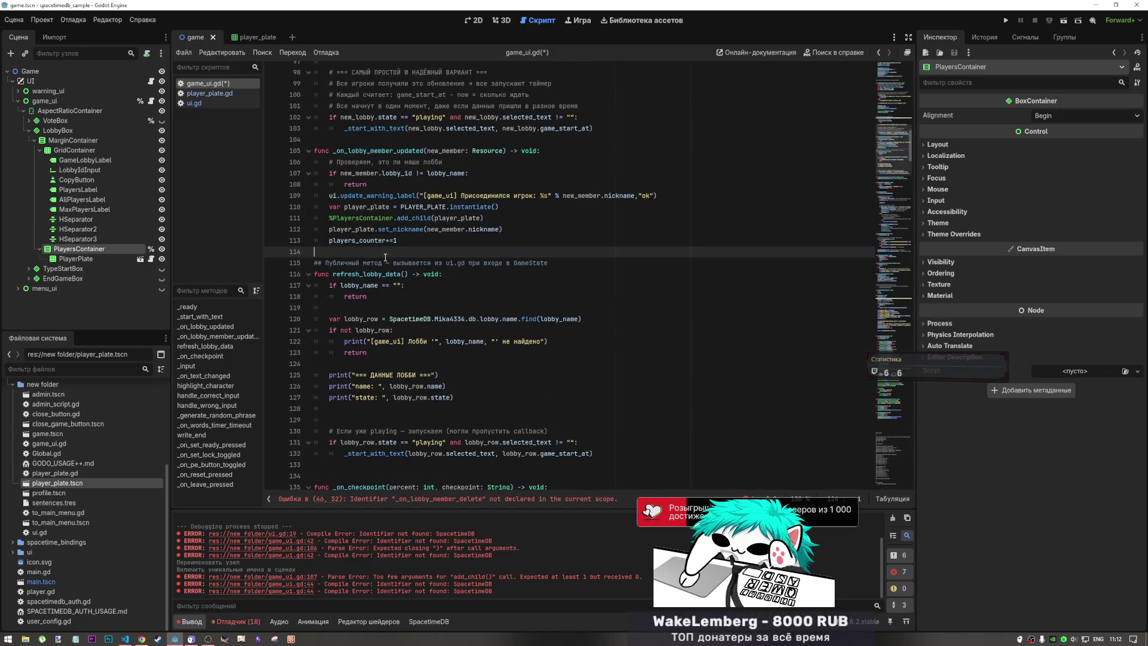
{"action": "key", "text": "Return"}
{"action": "key", "text": "Return"}
{"action": "key", "text": "Up"}
{"action": "type", "text": "_on_lobby_member_delete"}
{"action": "key", "text": "ctrl+BackSpace"}
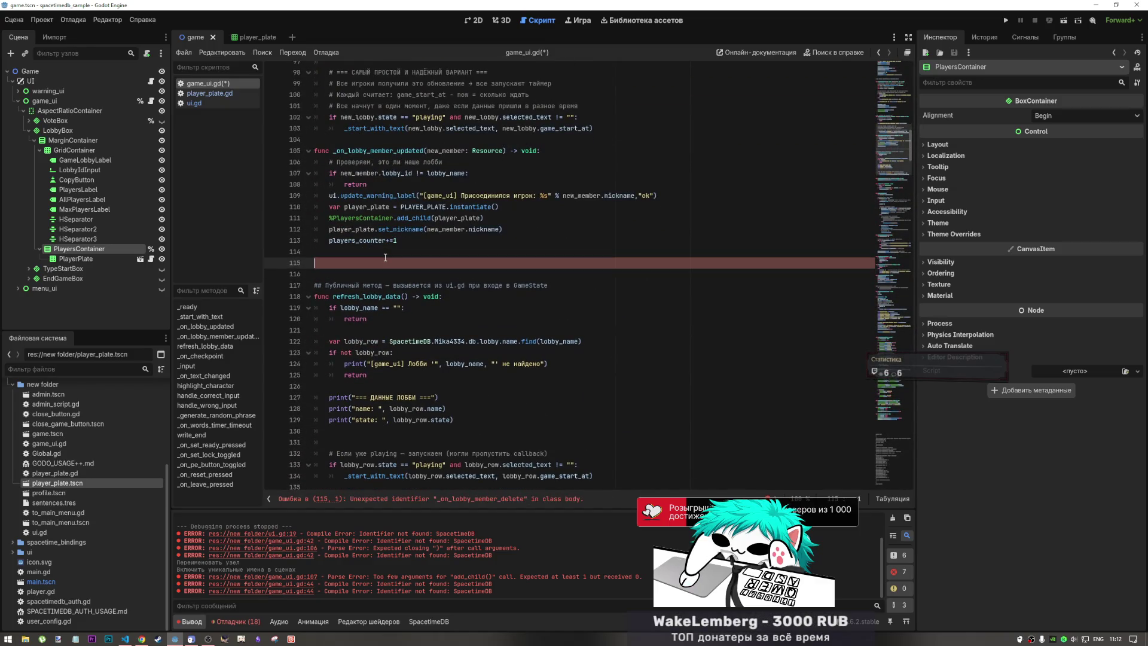
{"action": "type", "text": "func"}
{"action": "type", "text": "_on_lobby_member_delete"}
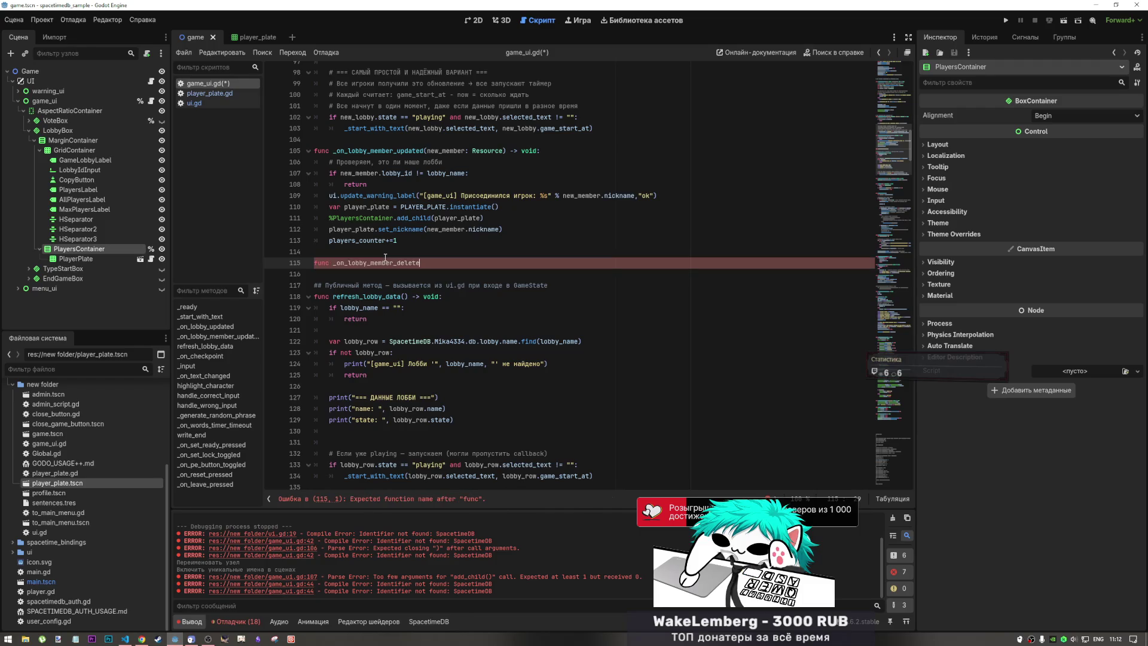
- Copy the join handler's signature tail so it reads _on_lobby_member_delete() -> void: with no parameters
{"action": "left_click_drag", "start_coordinate": [545, 150], "coordinate": [424, 151]}
{"action": "key", "text": "ctrl+c"}
{"action": "left_click", "coordinate": [442, 262]}
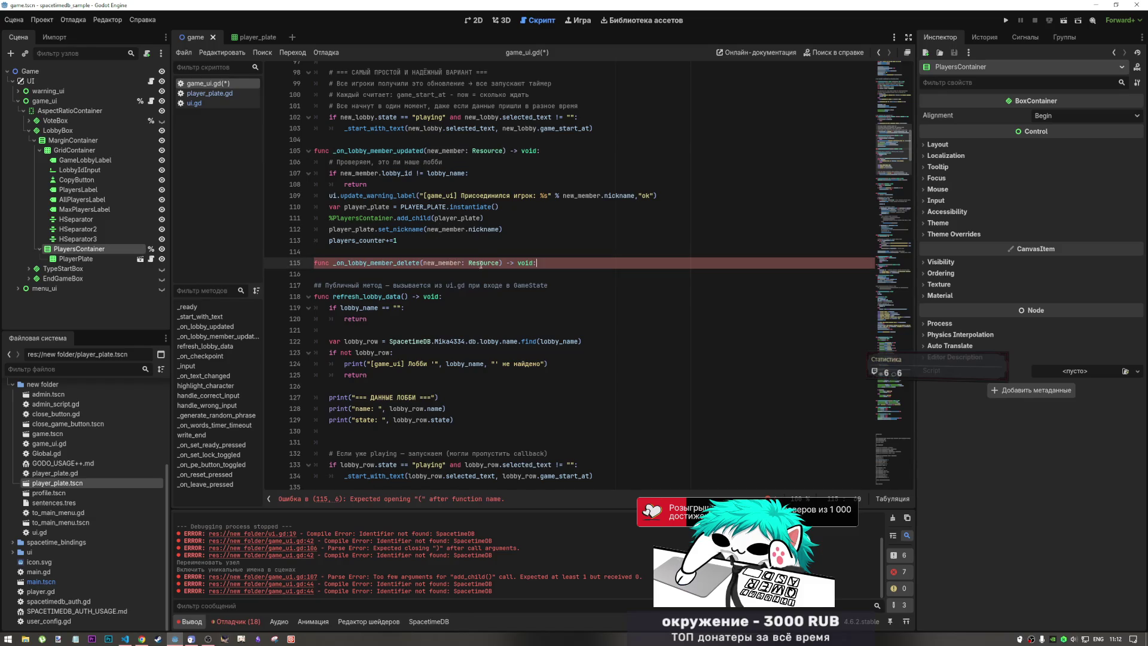
{"action": "key", "text": "ctrl+v"}
{"action": "left_click_drag", "start_coordinate": [446, 265], "coordinate": [425, 264]}
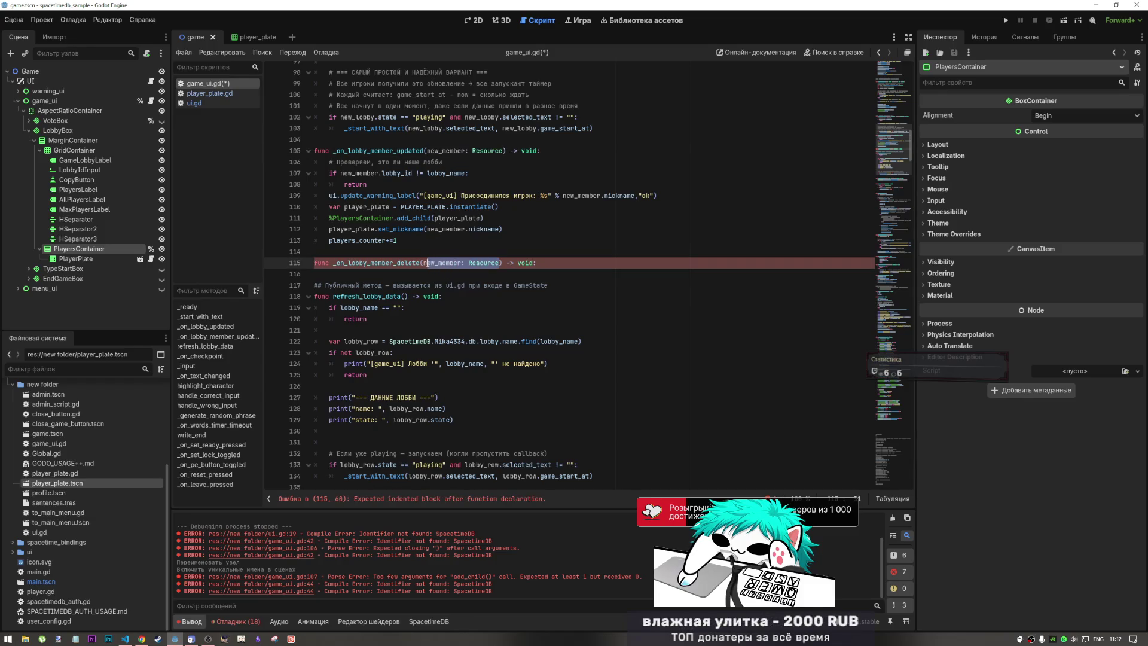
{"action": "key", "text": "BackSpace"}
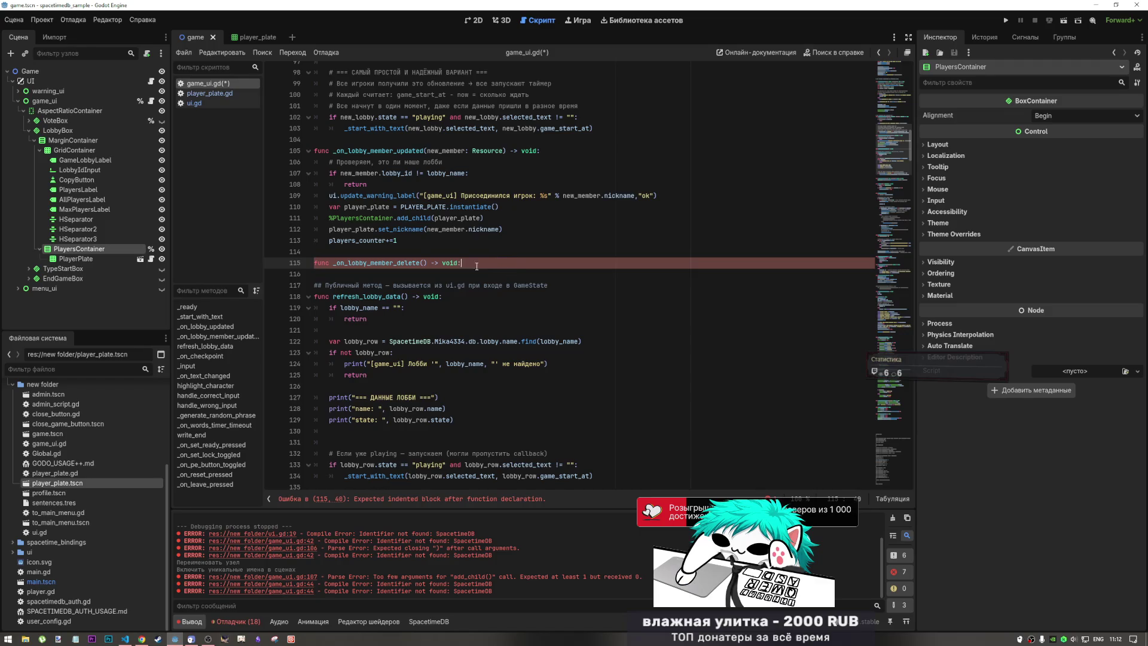
- Check the on_update subscription's arguments, then return to the delete handler's parentheses
{"action": "scroll", "coordinate": [478, 264], "scroll_direction": "up", "scroll_amount": 15}
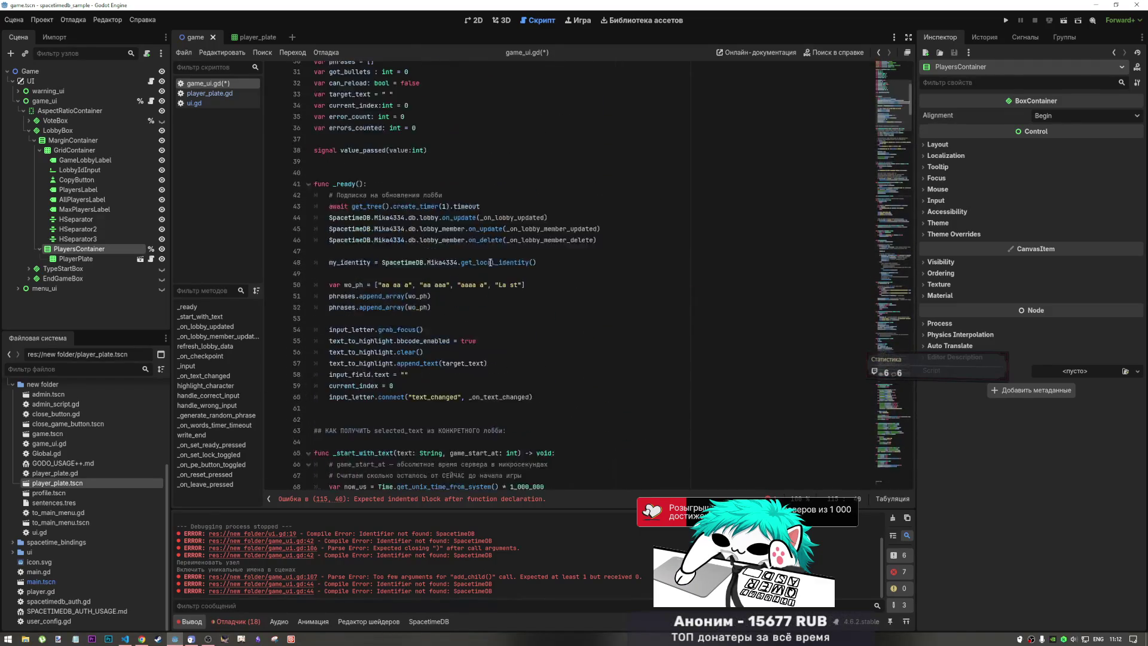
{"action": "scroll", "coordinate": [487, 200], "scroll_direction": "down", "scroll_amount": 2}
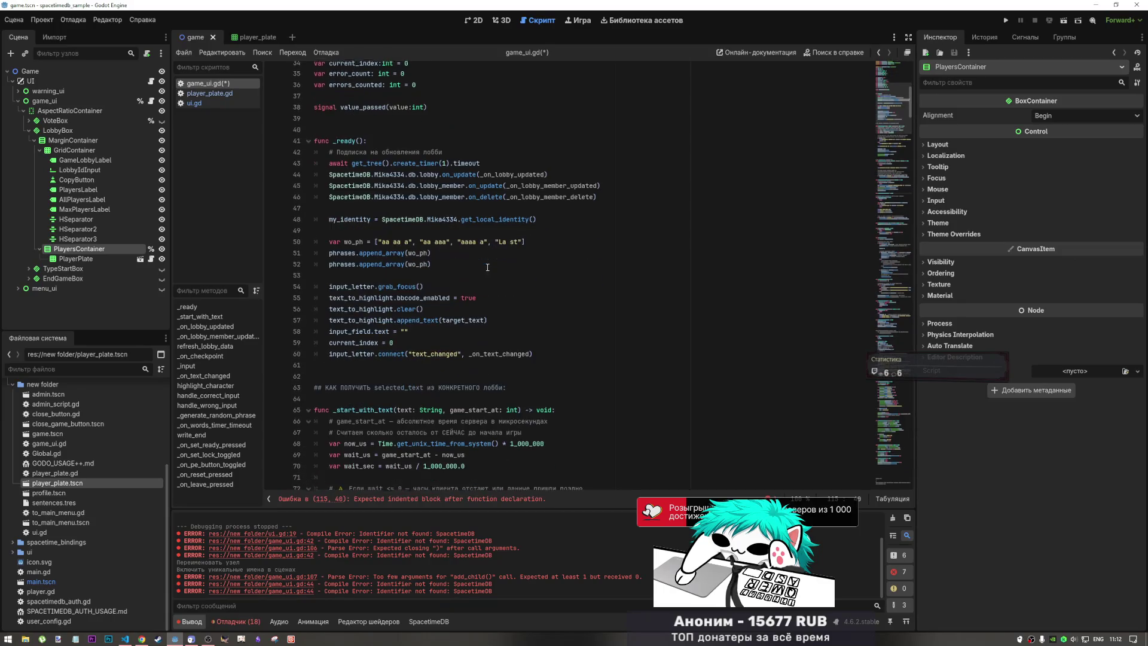
{"action": "left_click", "coordinate": [487, 197]}
{"action": "left_click", "coordinate": [507, 185]}
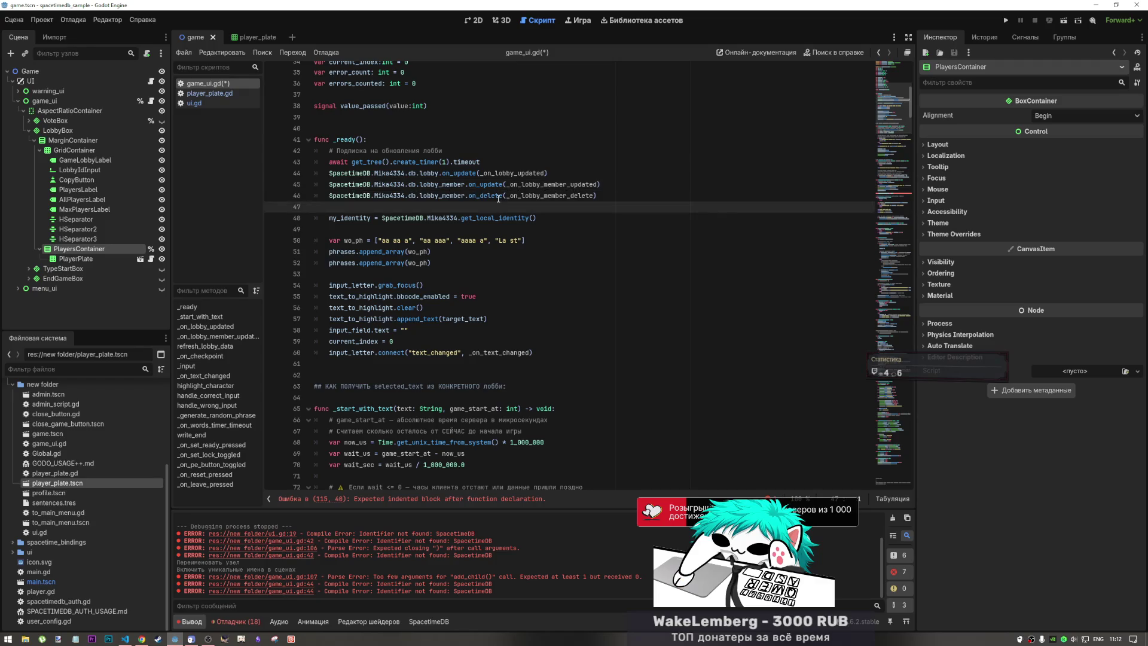
{"action": "scroll", "coordinate": [498, 239], "scroll_direction": "down", "scroll_amount": 10}
{"action": "scroll", "coordinate": [497, 325], "scroll_direction": "down", "scroll_amount": 3}
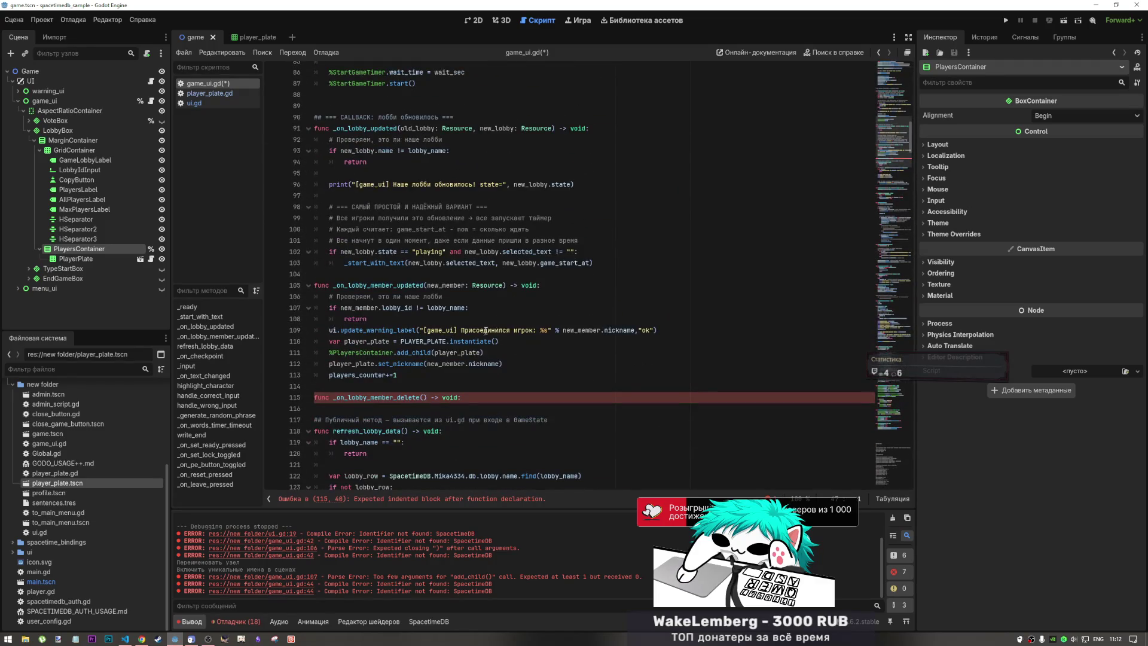
{"action": "left_click", "coordinate": [423, 399]}
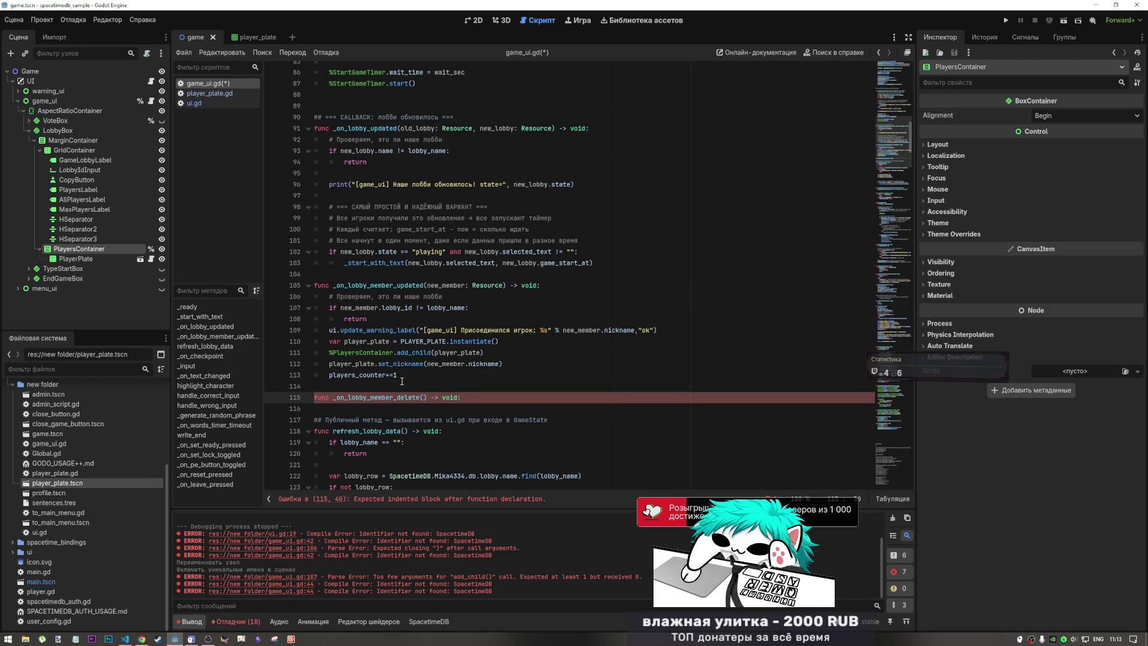
{"action": "scroll", "coordinate": [439, 391], "scroll_direction": "up", "scroll_amount": 15}
- Rename the players_counter variable to members_counter
{"action": "scroll", "coordinate": [892, 119], "scroll_direction": "up", "scroll_amount": 5}
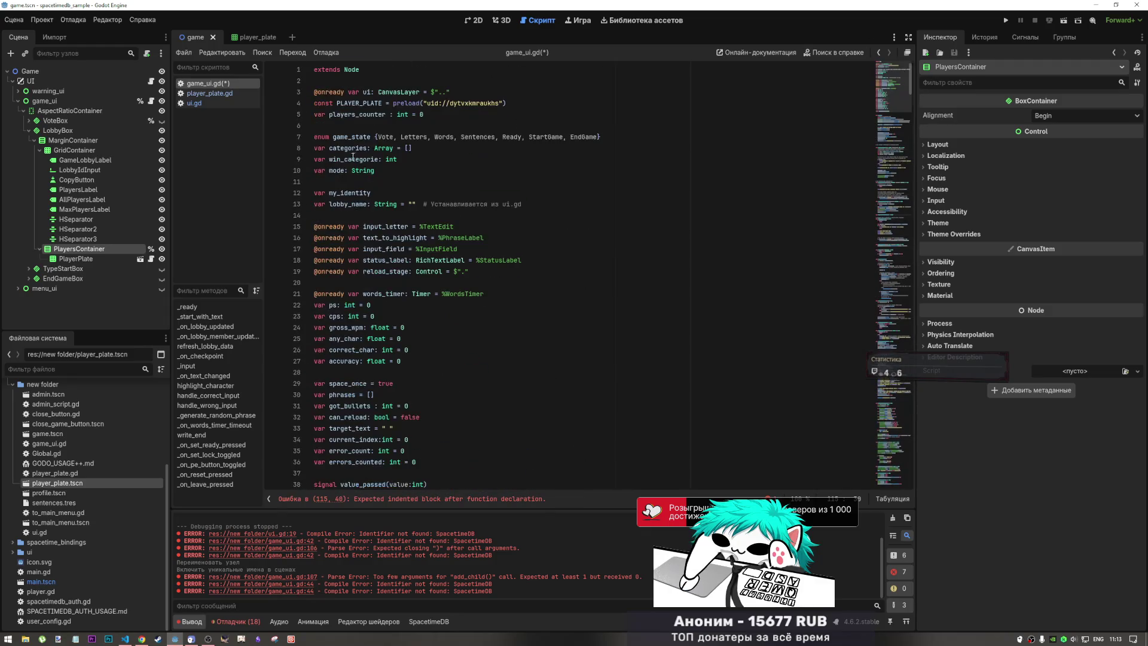
{"action": "left_click", "coordinate": [356, 105]}
{"action": "left_click", "coordinate": [355, 114]}
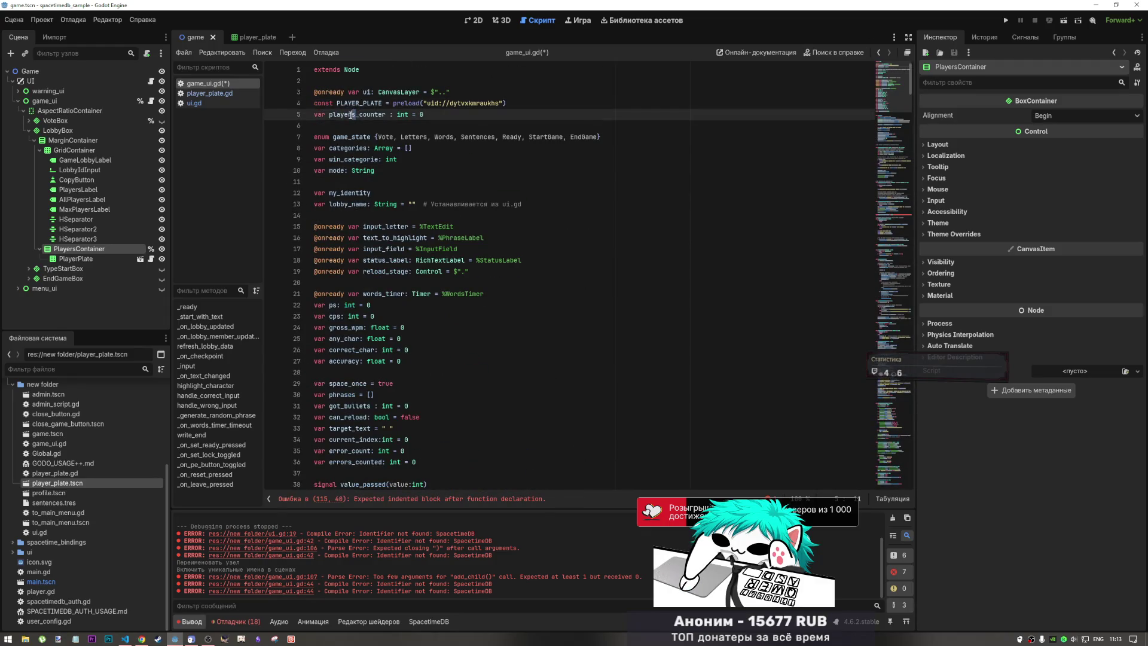
{"action": "double_click", "coordinate": [357, 115]}
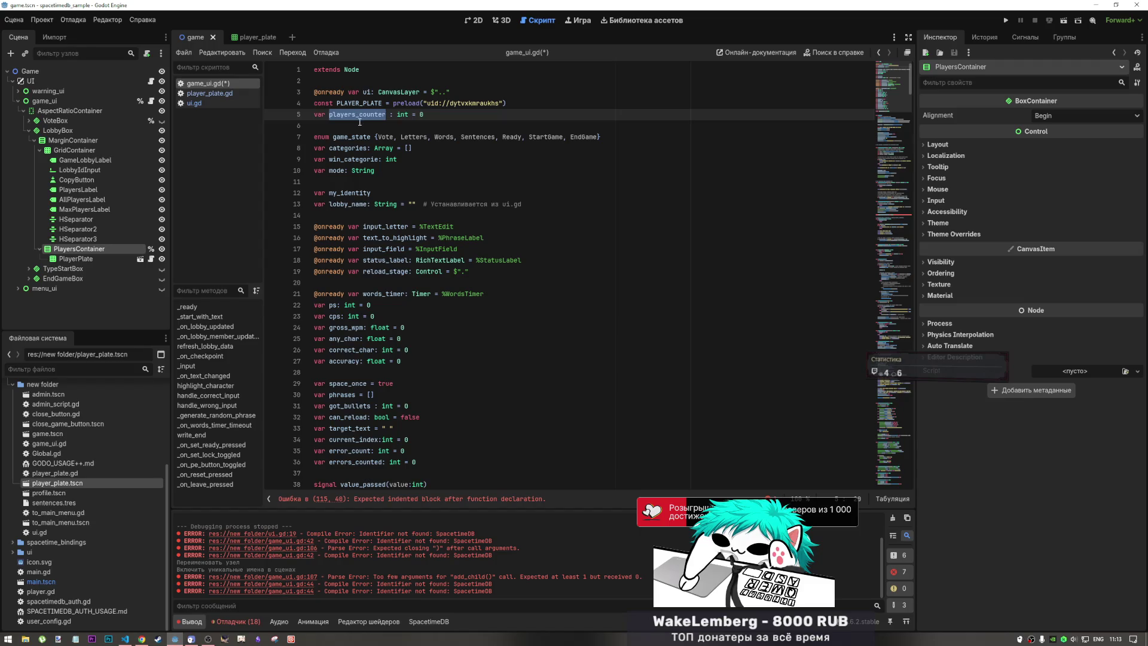
{"action": "scroll", "coordinate": [383, 165], "scroll_direction": "down", "scroll_amount": 15}
{"action": "scroll", "coordinate": [383, 165], "scroll_direction": "up", "scroll_amount": 13}
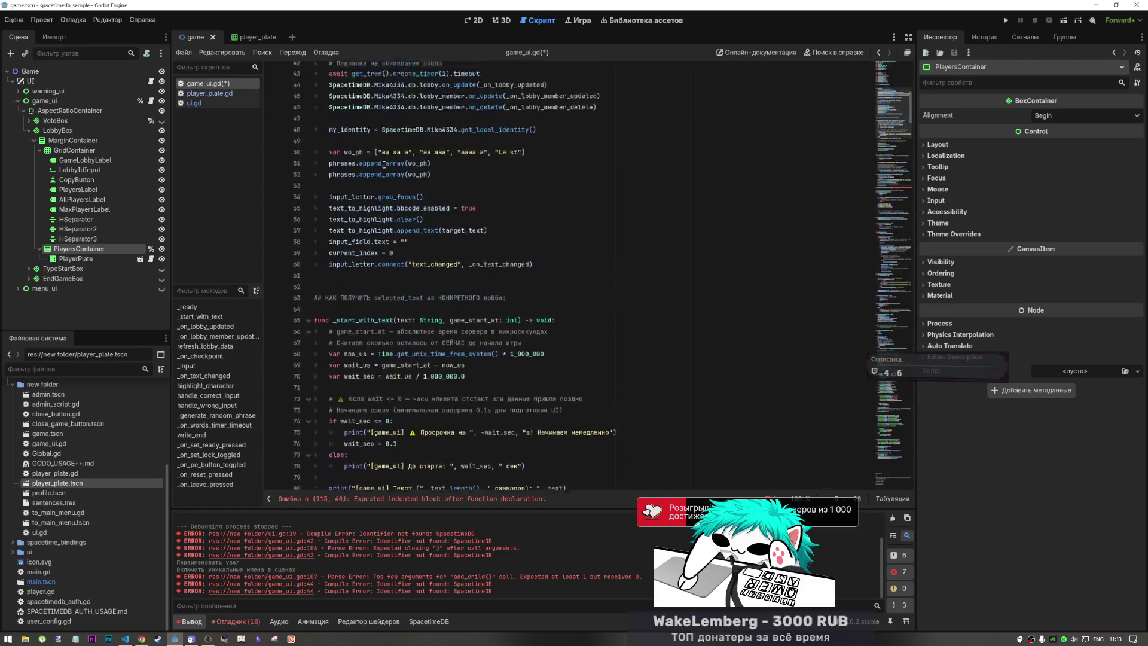
{"action": "scroll", "coordinate": [906, 96], "scroll_direction": "up", "scroll_amount": 3}
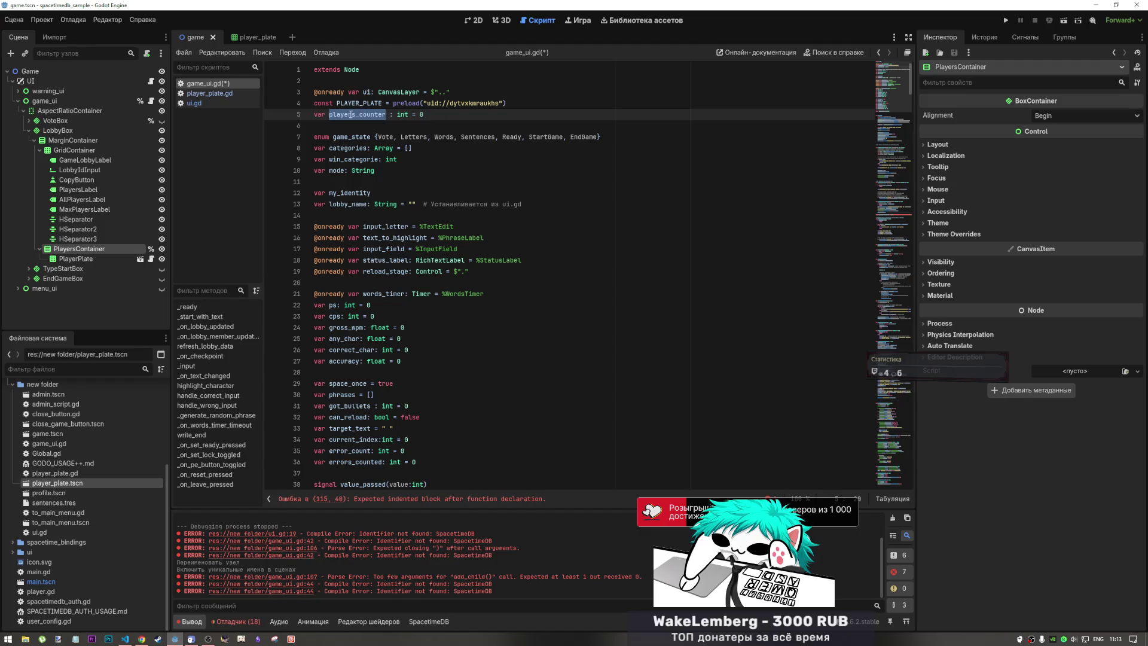
{"action": "key", "text": "Right"}
{"action": "key", "text": "Right"}
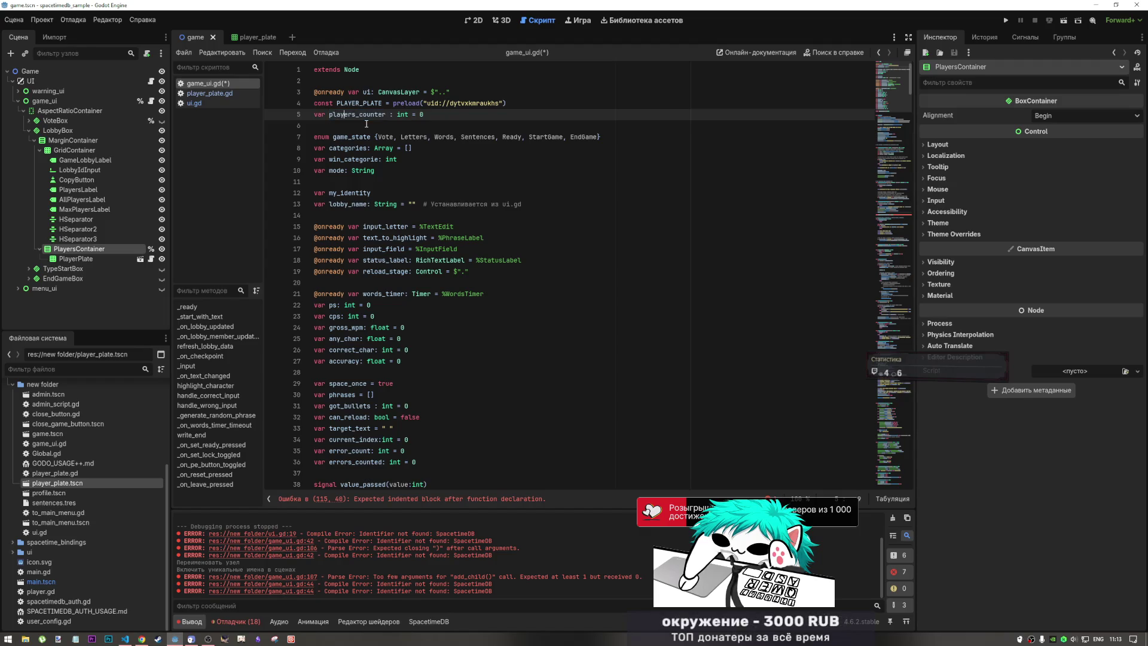
{"action": "key", "text": "BackSpace"}
{"action": "key", "text": "BackSpace"}
{"action": "key", "text": "BackSpace"}
{"action": "type", "text": "membe"}
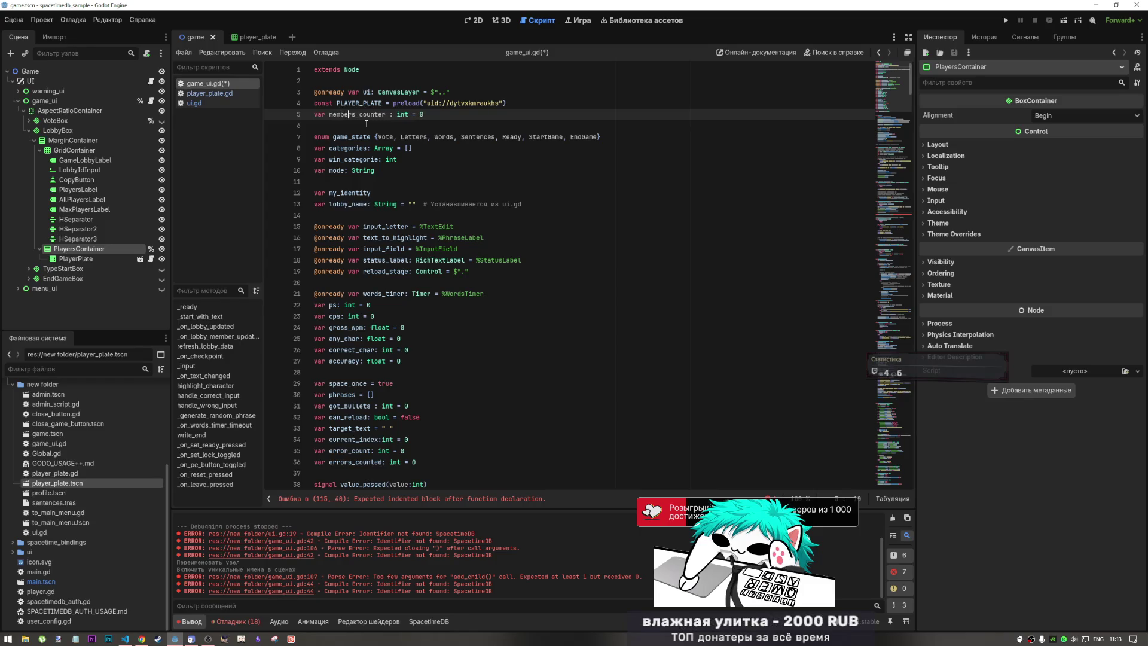
- Paste members_counter into the body of _on_lobby_member_delete
{"action": "scroll", "coordinate": [883, 214], "scroll_direction": "down", "scroll_amount": 3}
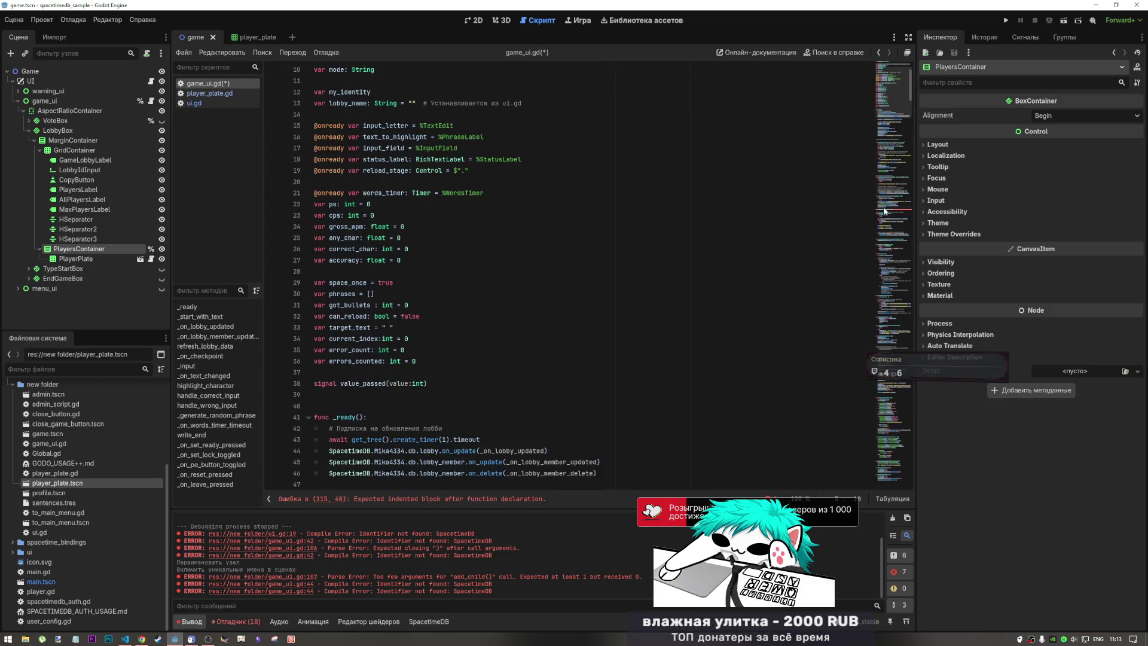
{"action": "left_click", "coordinate": [884, 211]}
{"action": "left_click", "coordinate": [413, 306]}
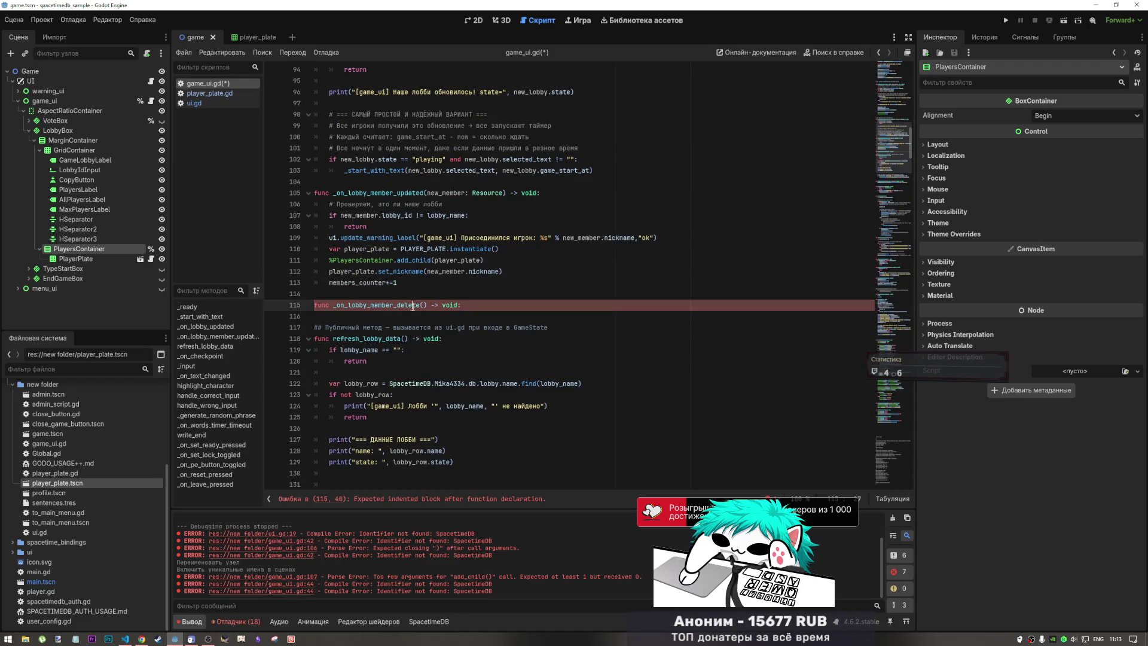
{"action": "double_click", "coordinate": [359, 282]}
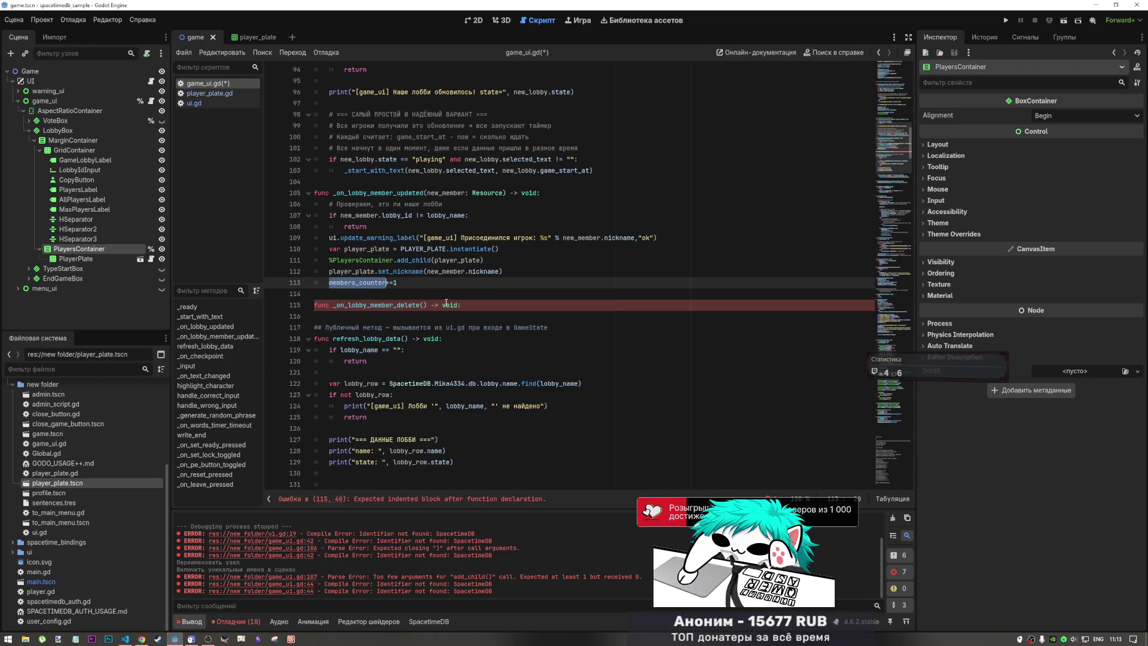
{"action": "key", "text": "ctrl+c"}
{"action": "left_click", "coordinate": [464, 305]}
{"action": "key", "text": "Return"}
{"action": "key", "text": "ctrl+v"}
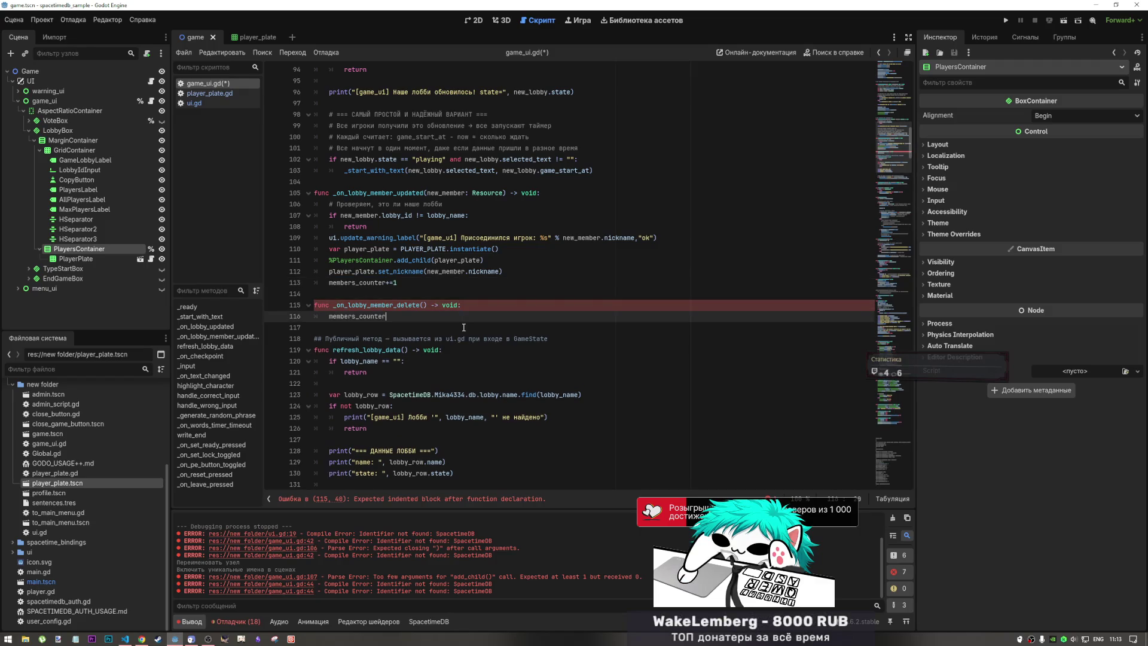
- Turn that line into members_counter-=1
{"action": "left_click_drag", "start_coordinate": [397, 282], "coordinate": [386, 282]}
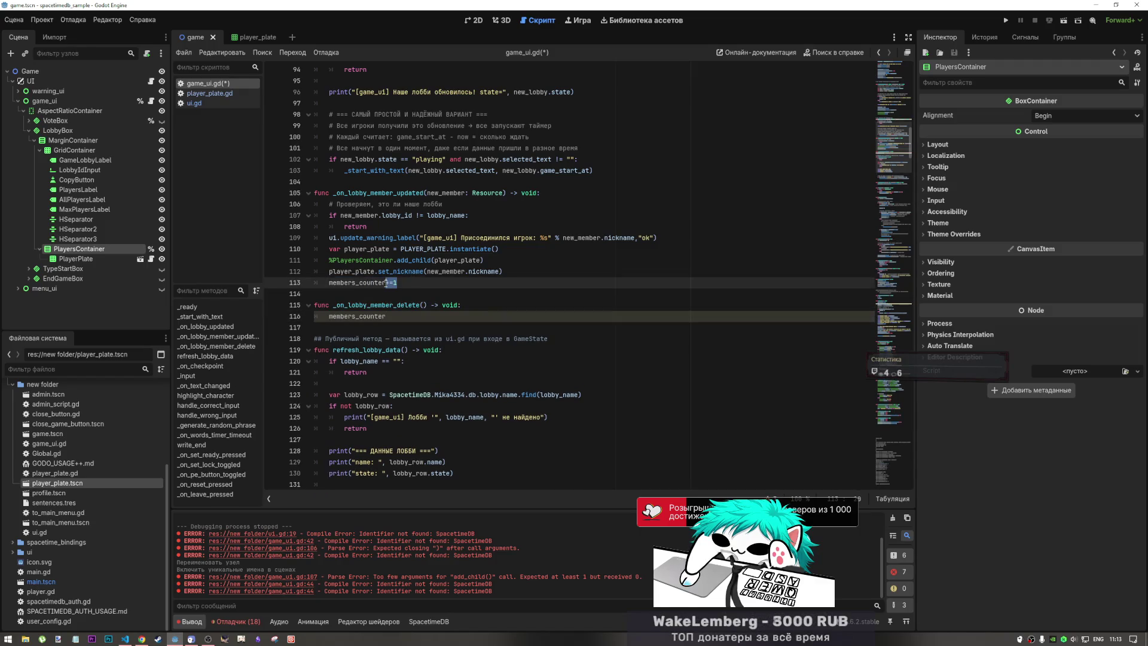
{"action": "left_click", "coordinate": [393, 311]}
{"action": "key", "text": "ctrl+v"}
{"action": "key", "text": "Left"}
{"action": "key", "text": "Left"}
{"action": "key", "text": "BackSpace"}
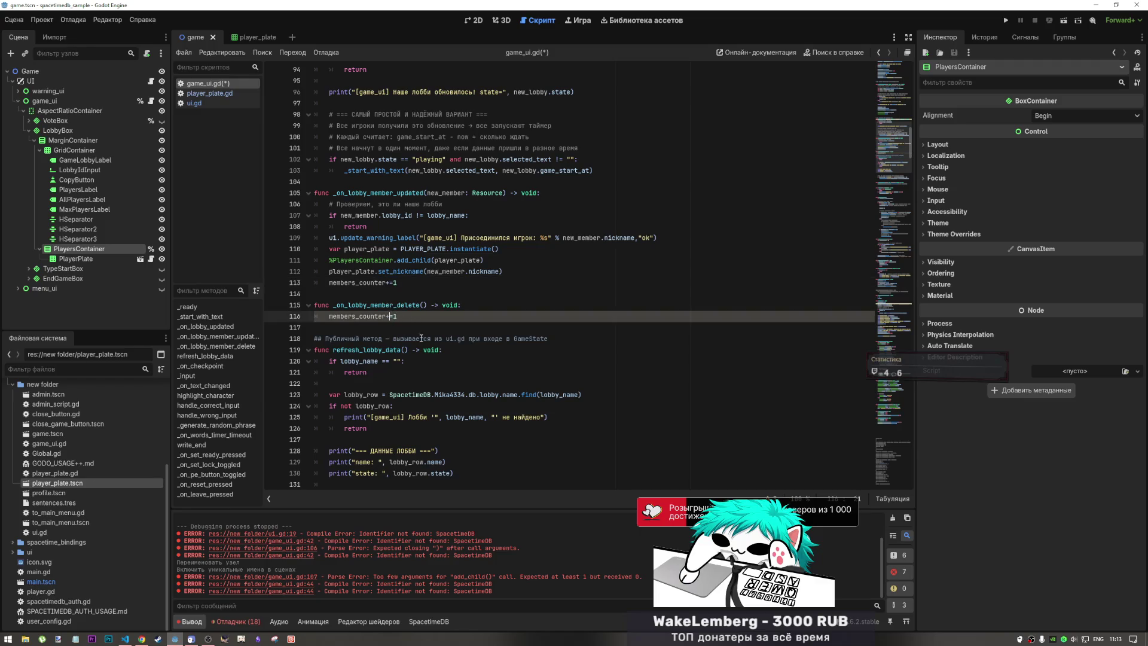
{"action": "type", "text": "-"}
- Copy new_member.nickname into a new first line of the delete handler
{"action": "left_click", "coordinate": [489, 305]}
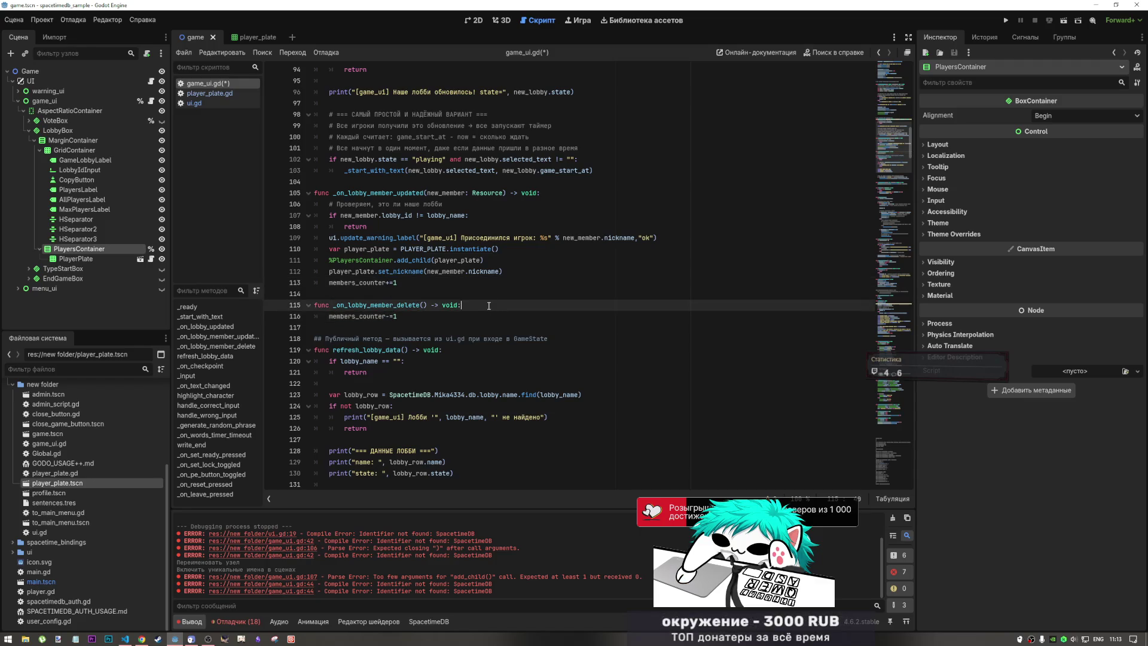
{"action": "key", "text": "Return"}
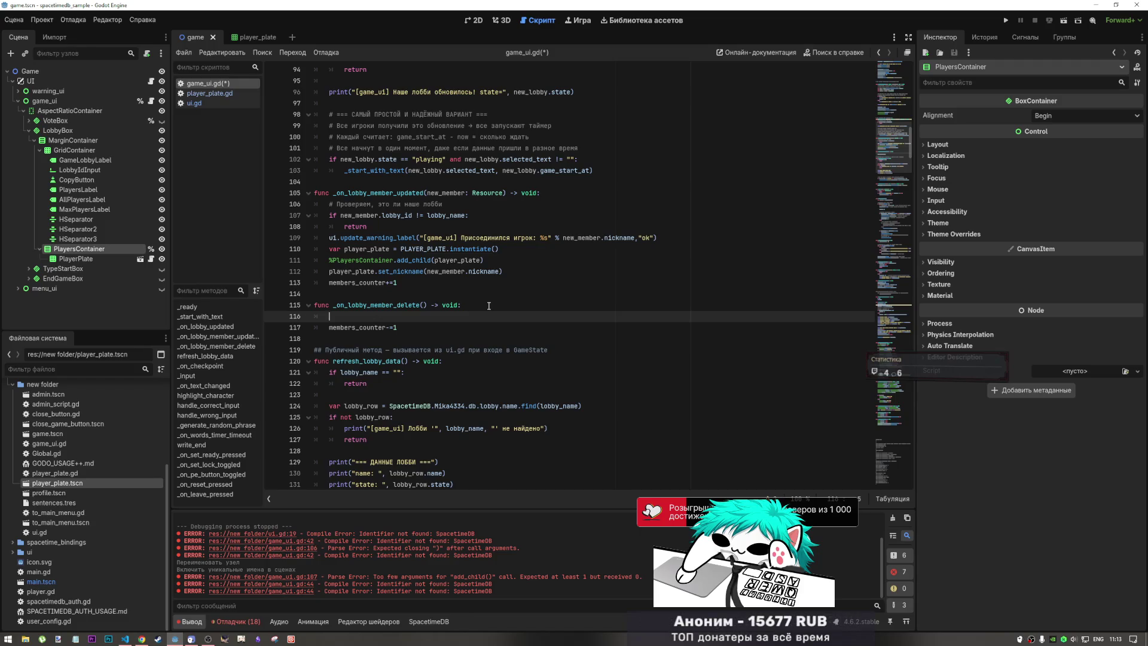
{"action": "left_click", "coordinate": [423, 305]}
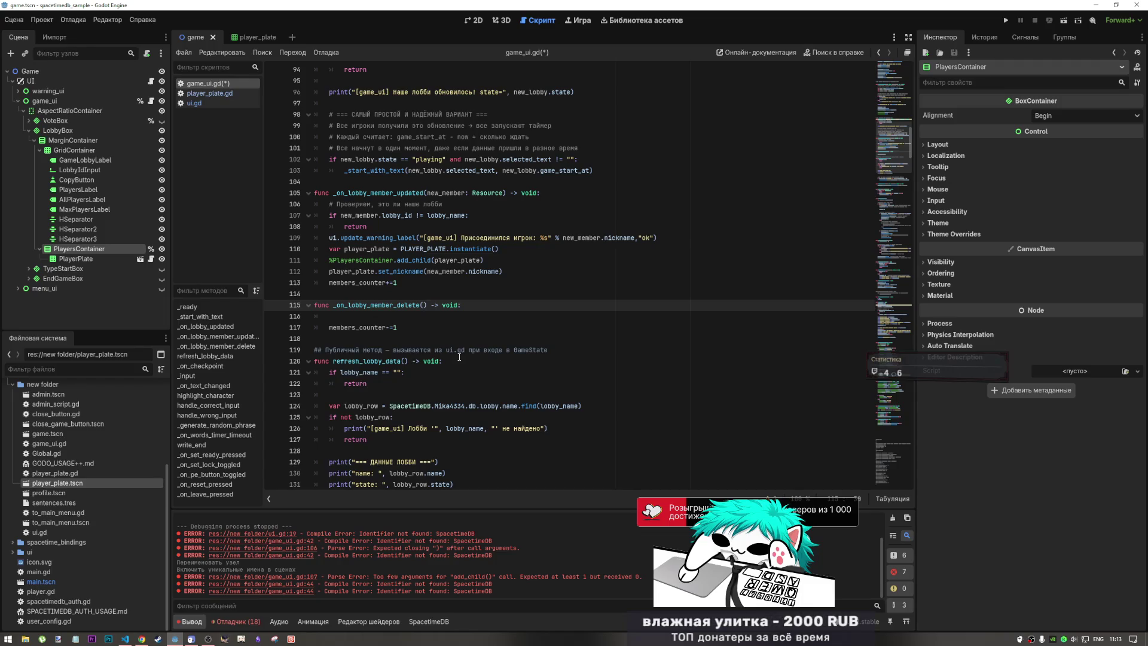
{"action": "left_click_drag", "start_coordinate": [556, 238], "coordinate": [635, 237]}
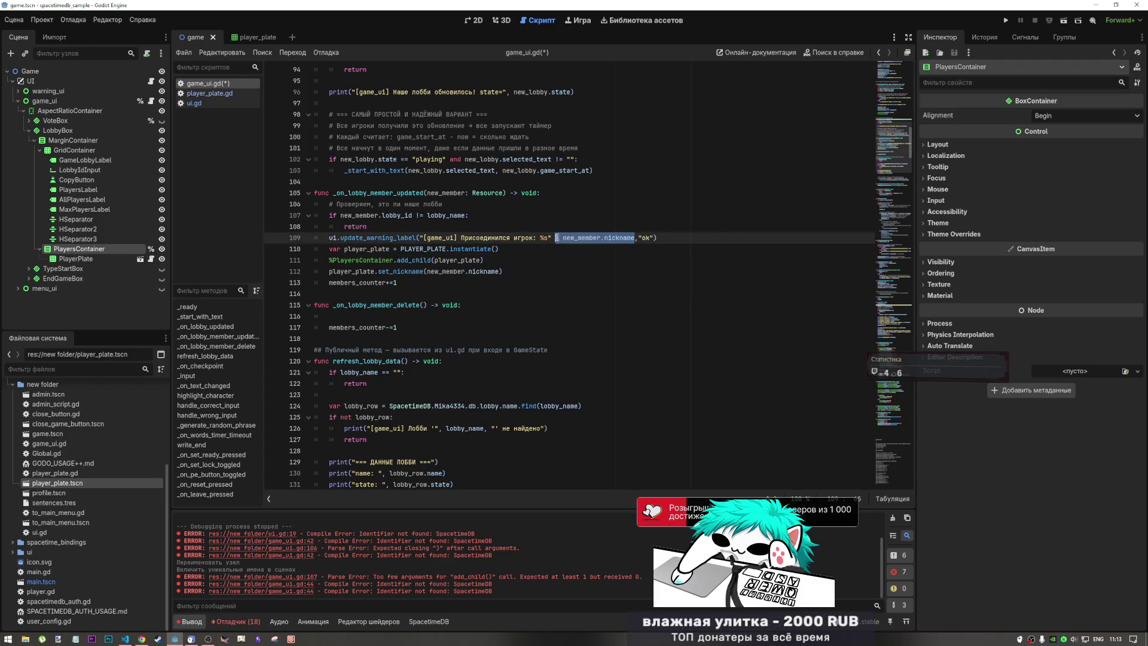
{"action": "key", "text": "ctrl+c"}
{"action": "left_click", "coordinate": [421, 316]}
{"action": "key", "text": "ctrl+v"}
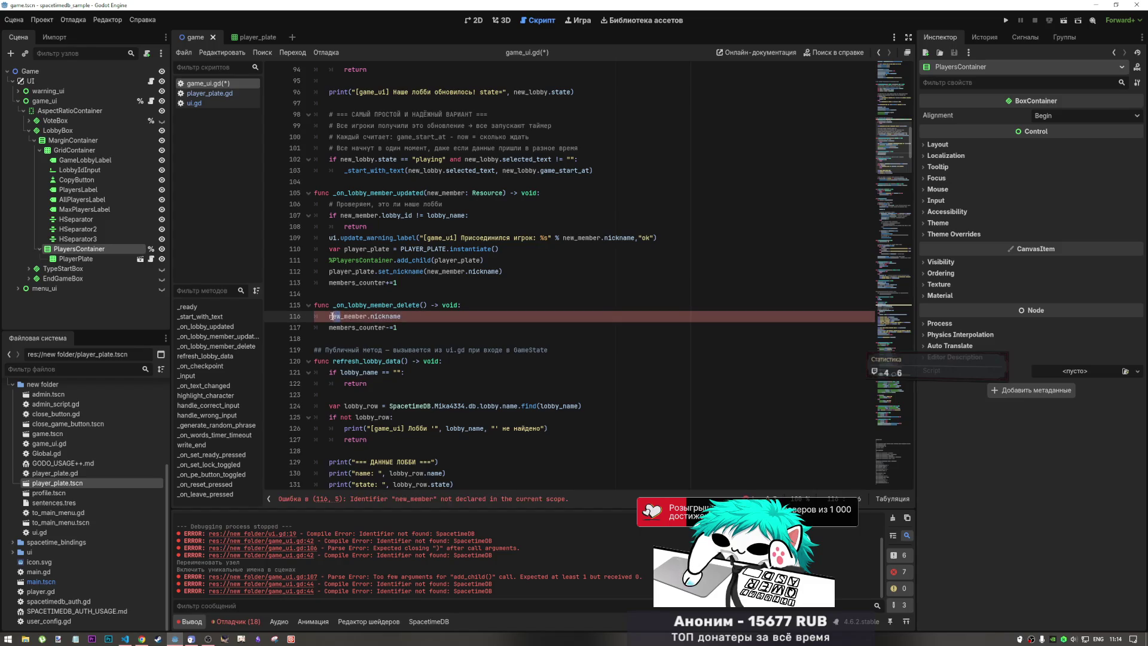
- Change it to deleted_member.nickname and give the handler a deleted_member parameter
{"action": "type", "text": "deleted"}
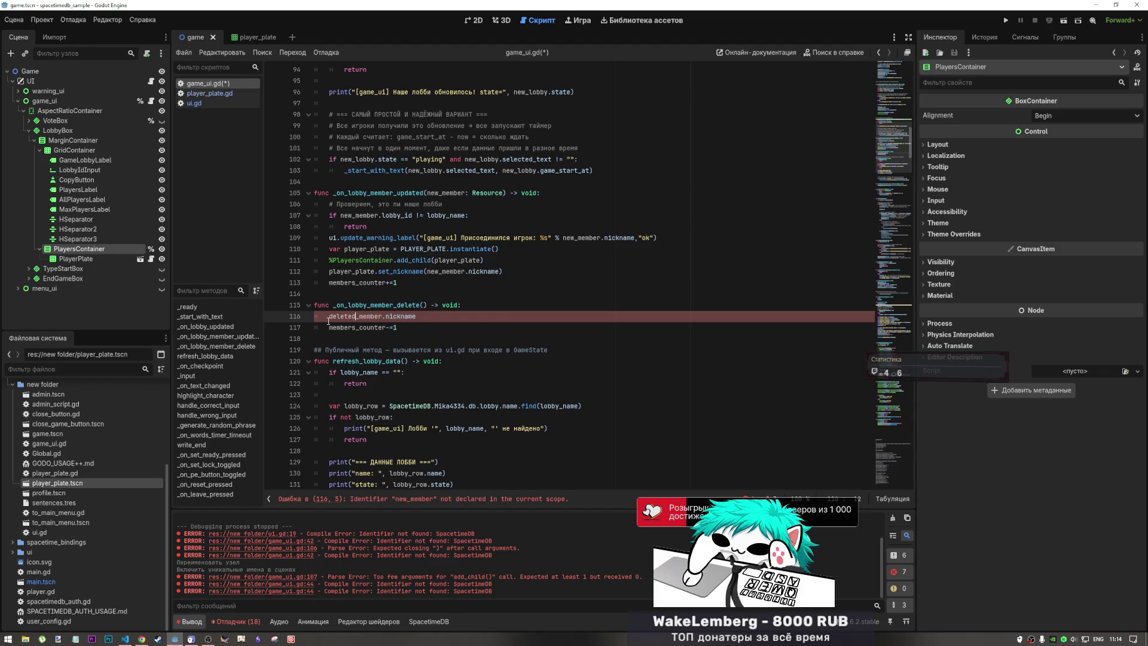
{"action": "key", "text": "End"}
{"action": "key", "text": "shift+Home"}
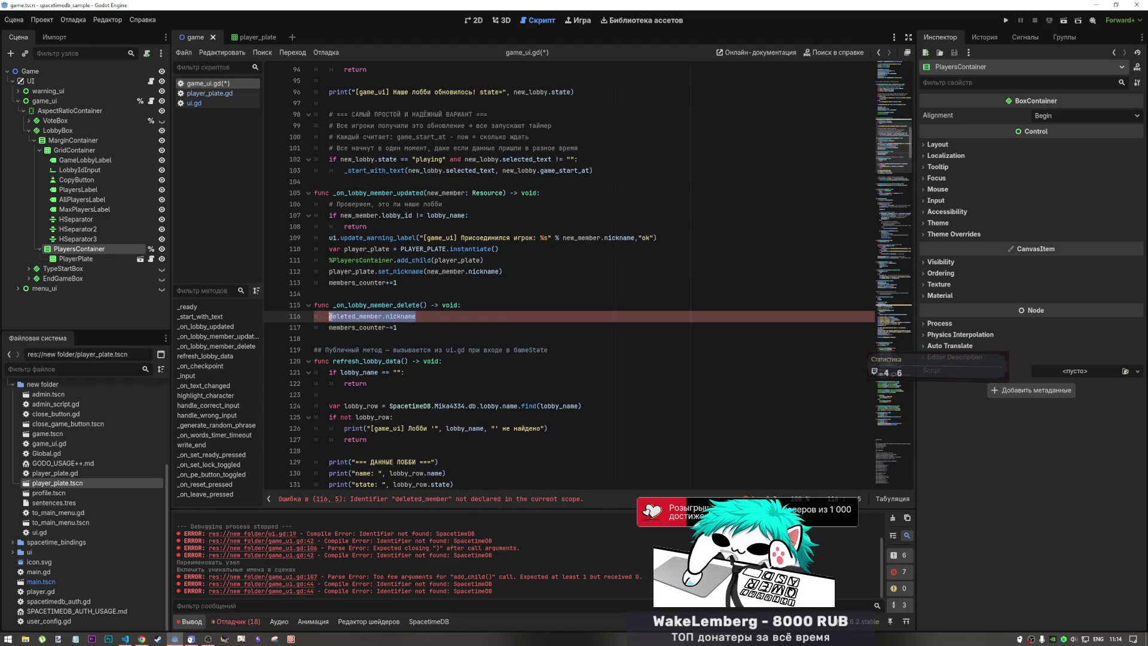
{"action": "left_click", "coordinate": [424, 305]}
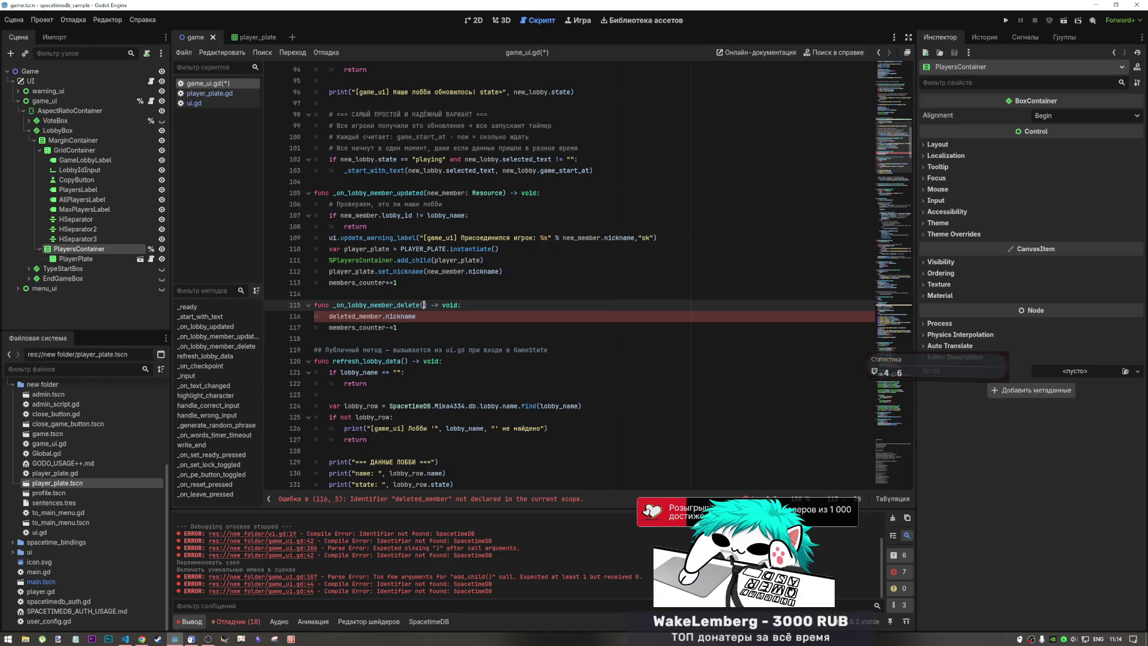
{"action": "type", "text": "deleted_member"}
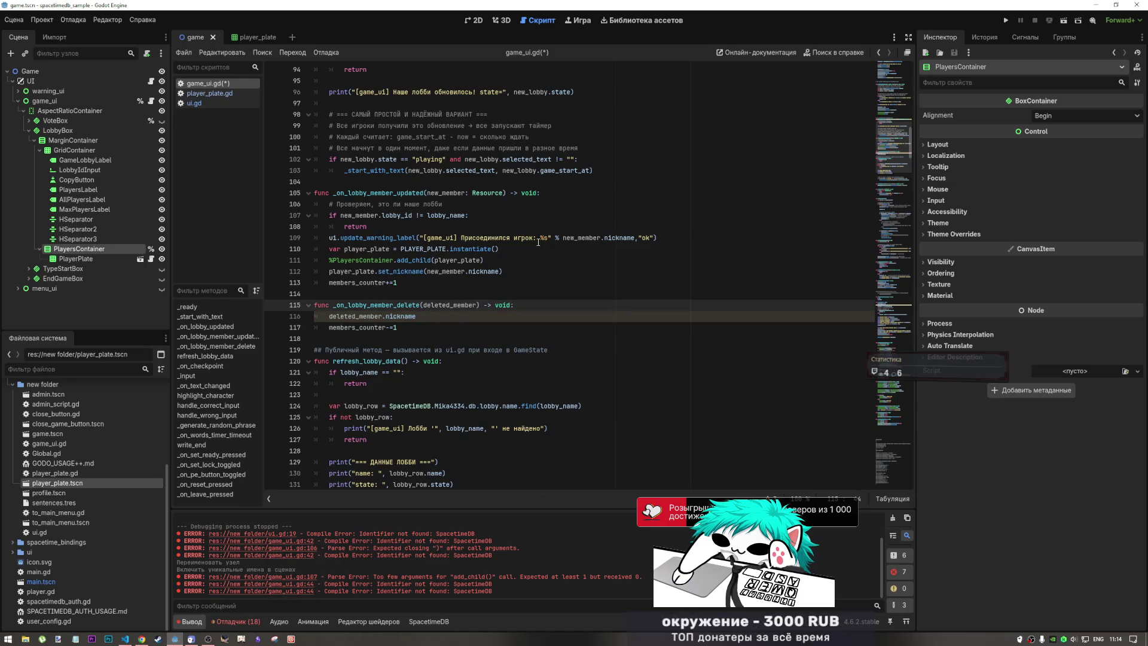
- Copy line 109's ui.update_warning_label call into the delete handler below the nickname line
{"action": "left_click_drag", "start_coordinate": [657, 239], "coordinate": [323, 241]}
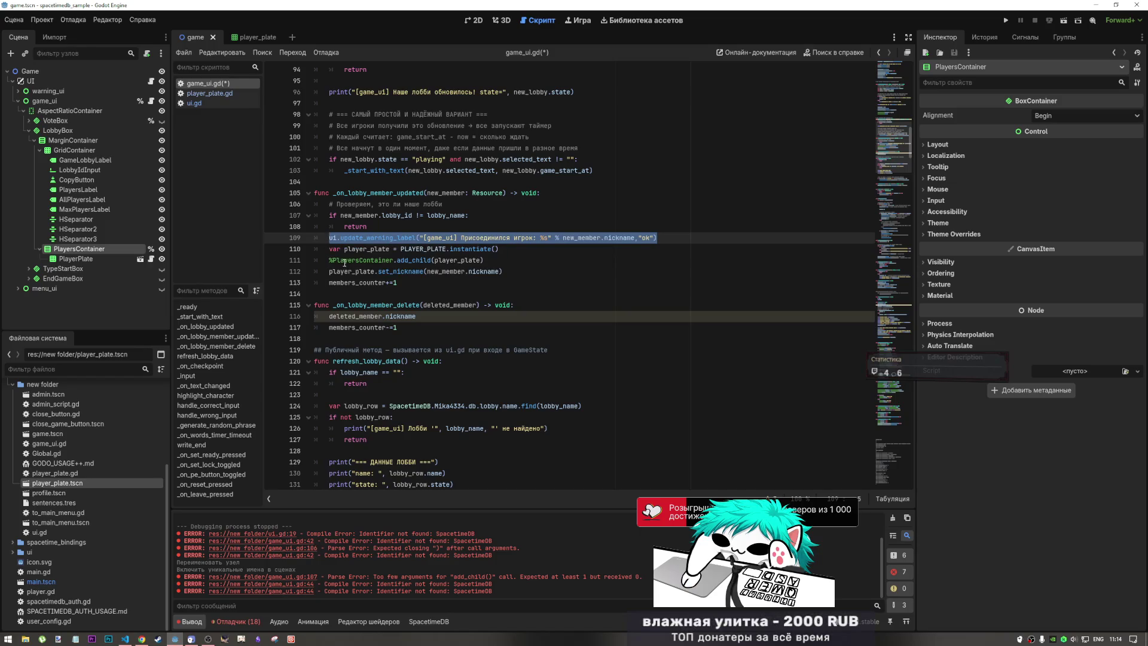
{"action": "left_click", "coordinate": [491, 317]}
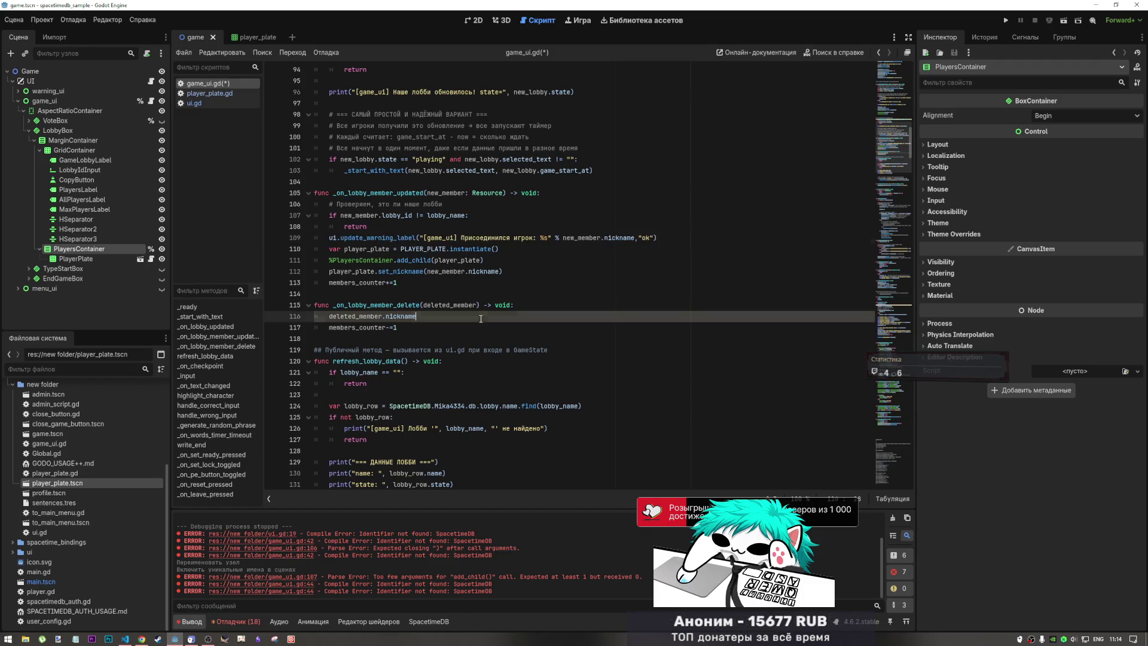
{"action": "key", "text": "Return"}
{"action": "key", "text": "ctrl+v"}
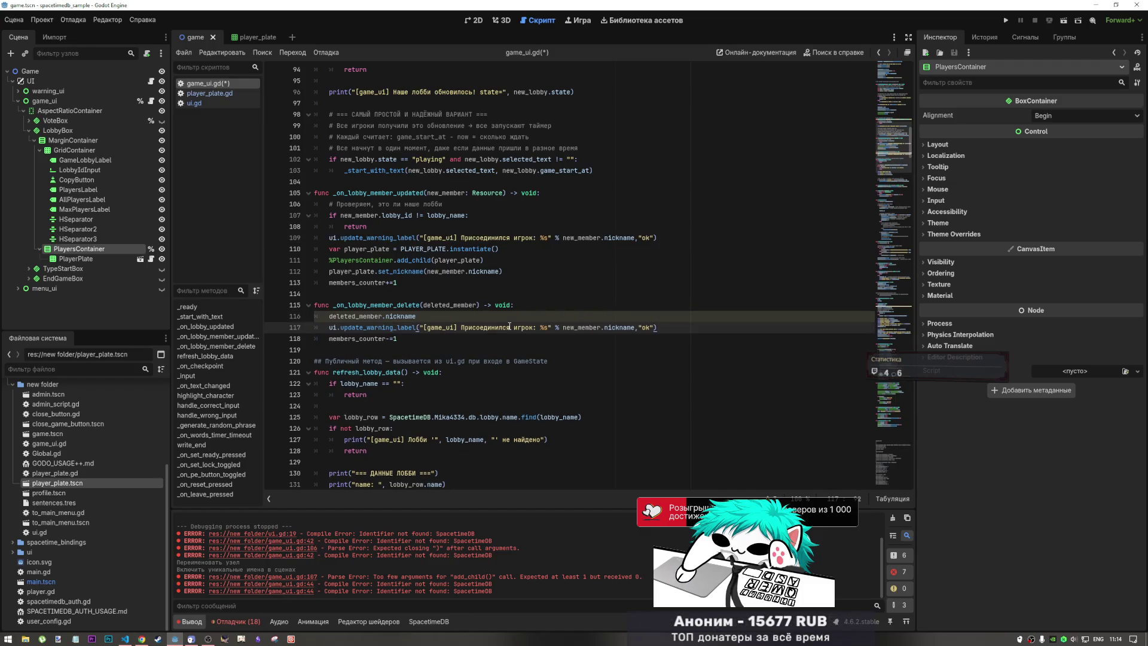
- Replace new_member with deleted_member in the pasted warning-label call
{"action": "left_click", "coordinate": [371, 316]}
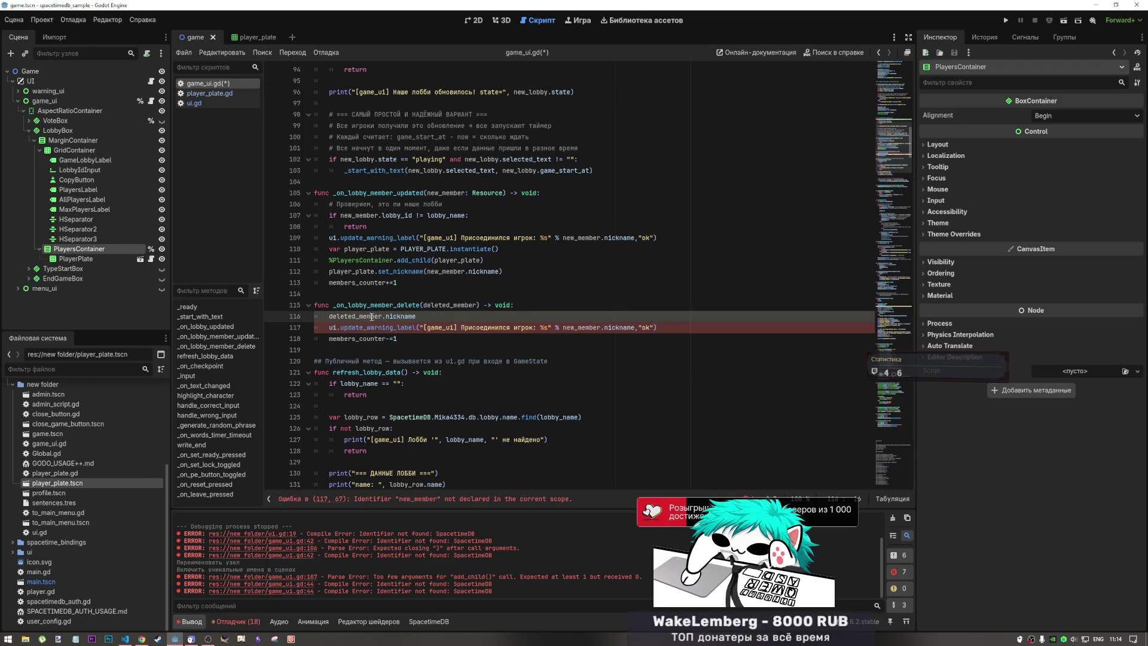
{"action": "double_click", "coordinate": [372, 317]}
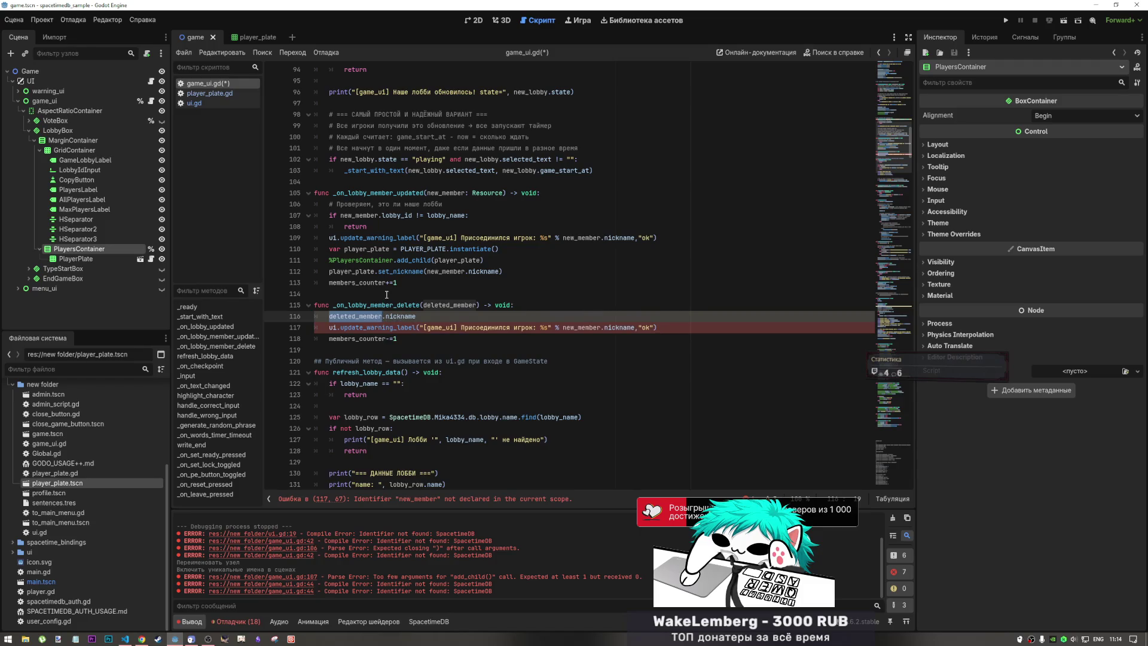
{"action": "key", "text": "ctrl+c"}
{"action": "double_click", "coordinate": [582, 327]}
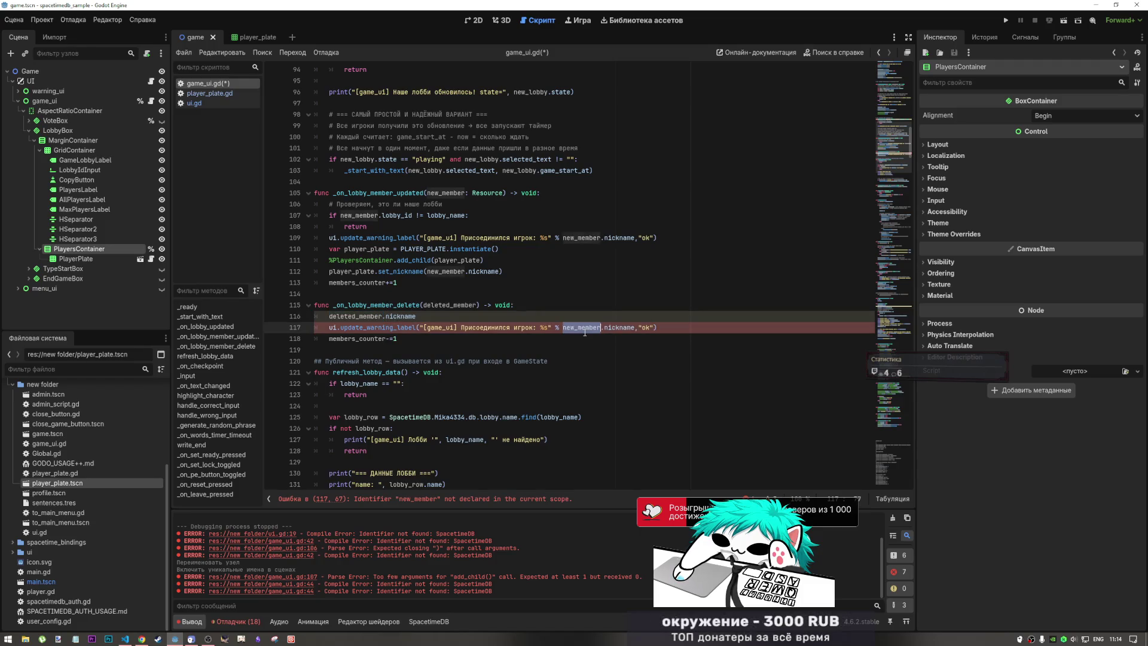
{"action": "key", "text": "ctrl+v"}
- Delete the leftover bare deleted_member.nickname line from the handler
{"action": "left_click", "coordinate": [403, 339]}
{"action": "key", "text": "Up"}
{"action": "key", "text": "Up"}
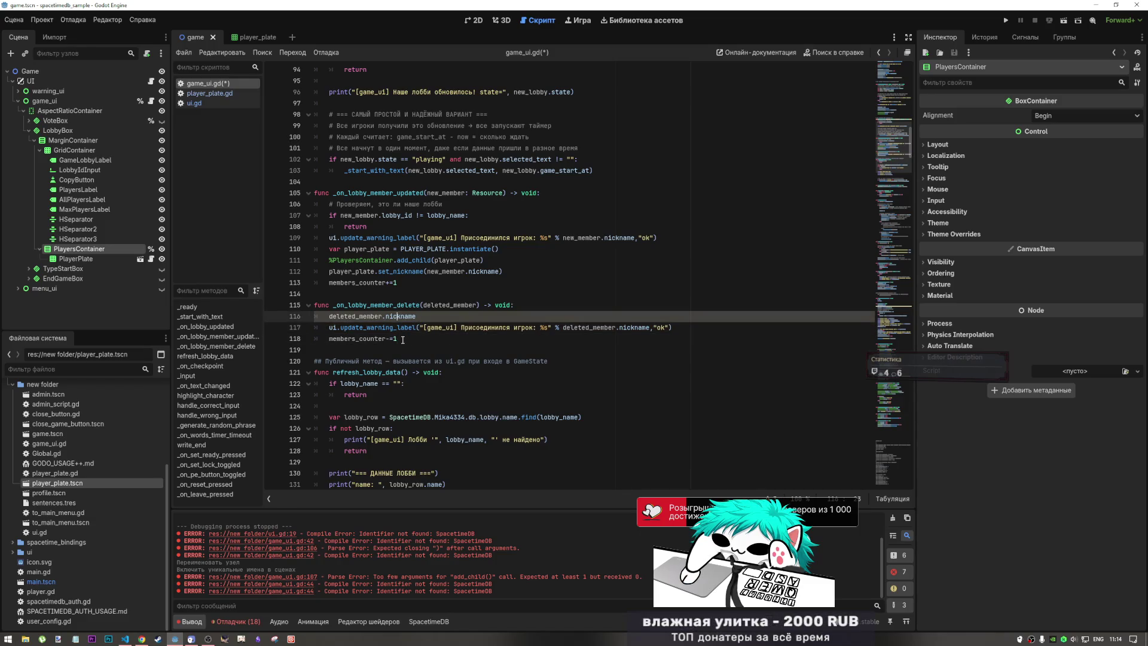
{"action": "left_click_drag", "start_coordinate": [476, 306], "coordinate": [432, 306]}
{"action": "left_click", "coordinate": [431, 310]}
{"action": "key", "text": "shift+Up"}
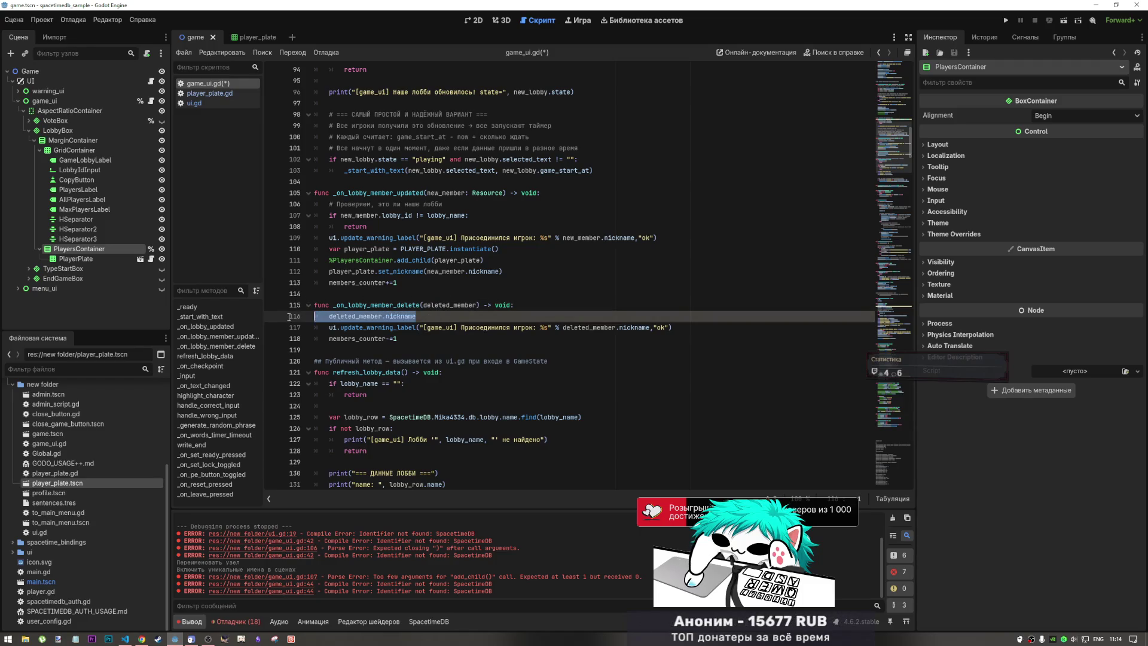
{"action": "key", "text": "BackSpace"}
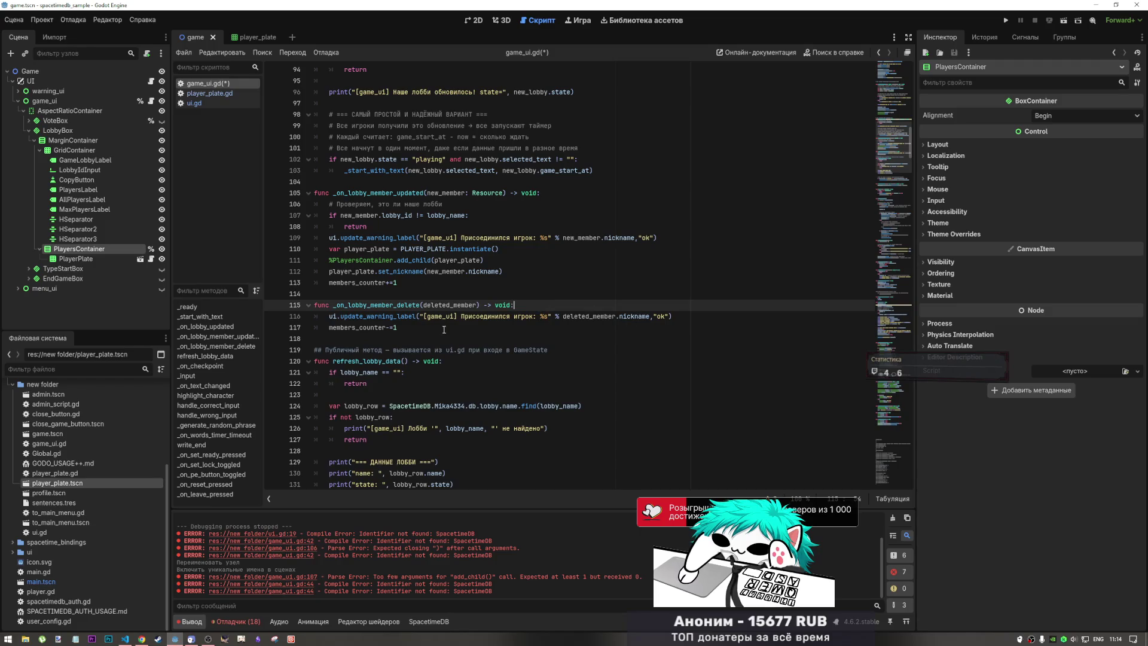
- Save game_ui.gd, switch to the 2D view and come back to the script
{"action": "key", "text": "ctrl+s"}
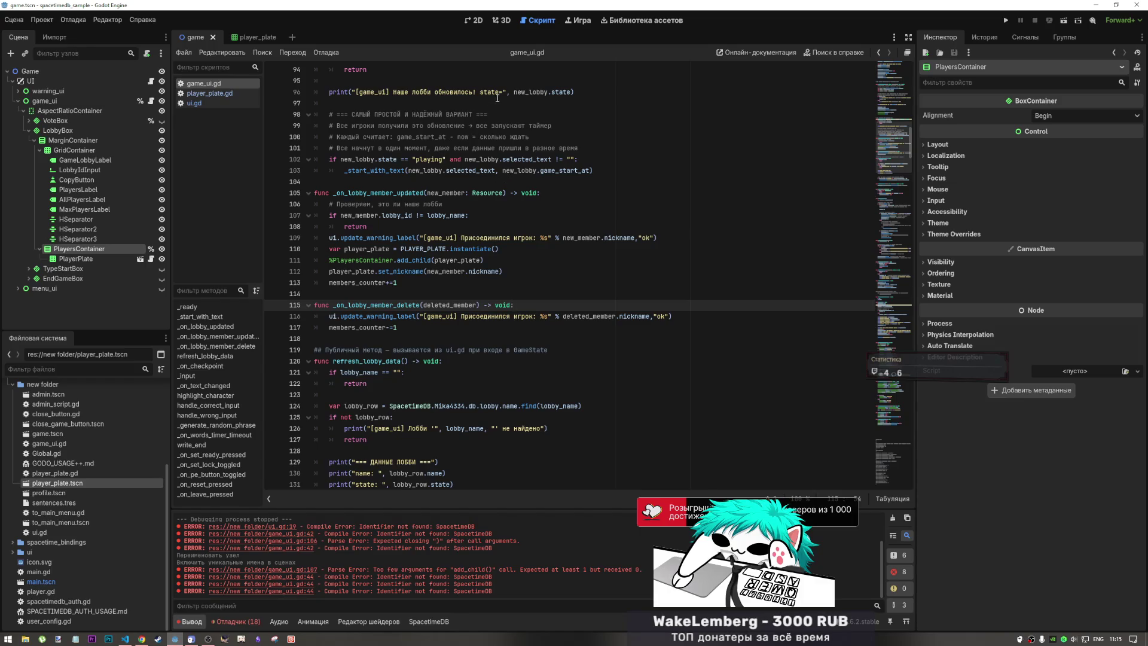
{"action": "left_click", "coordinate": [501, 21]}
{"action": "left_click", "coordinate": [474, 20]}
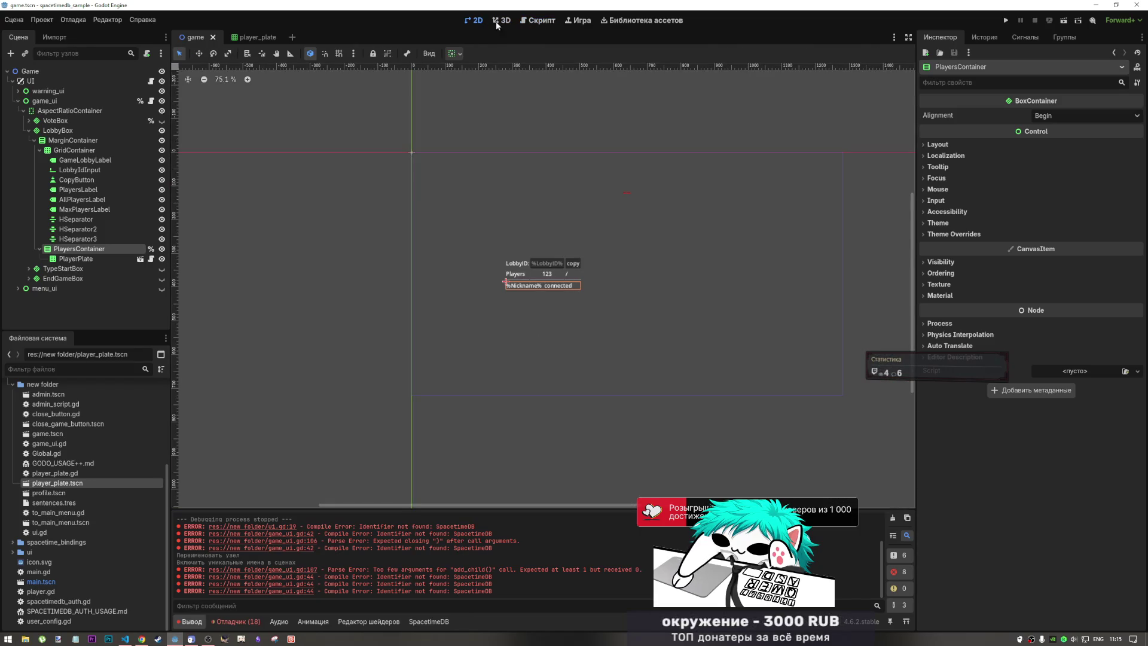
{"action": "left_click", "coordinate": [527, 23]}
- Insert an empty line after 'void:' at the top of _on_lobby_member_delete's body
{"action": "left_click", "coordinate": [578, 316]}
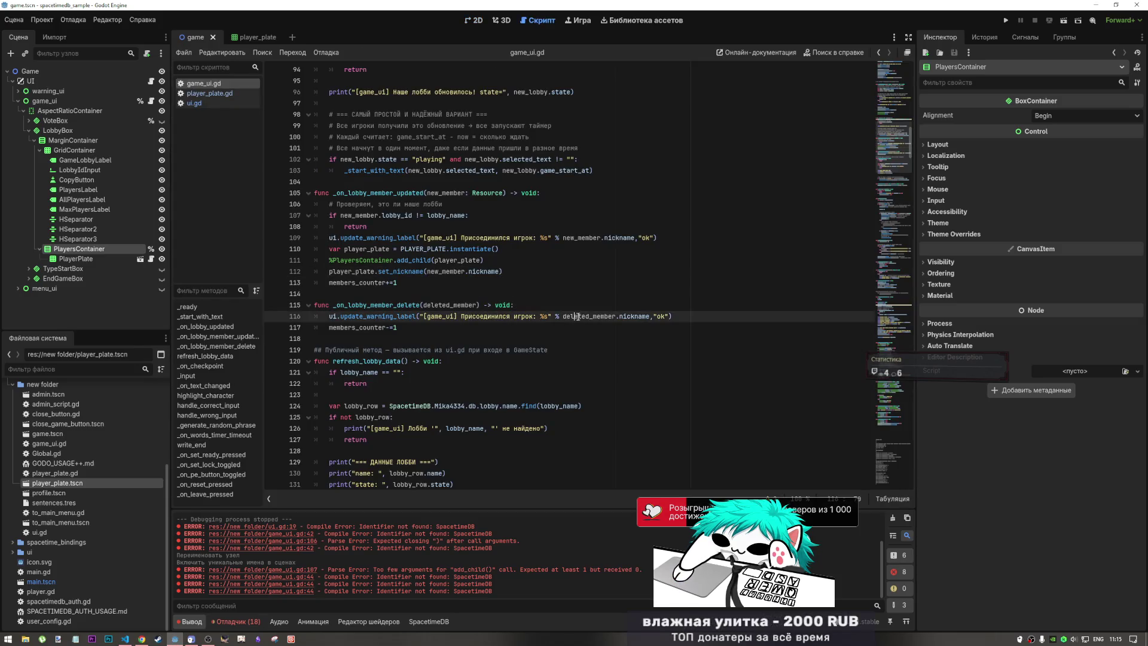
{"action": "left_click", "coordinate": [440, 306]}
{"action": "double_click", "coordinate": [458, 306]}
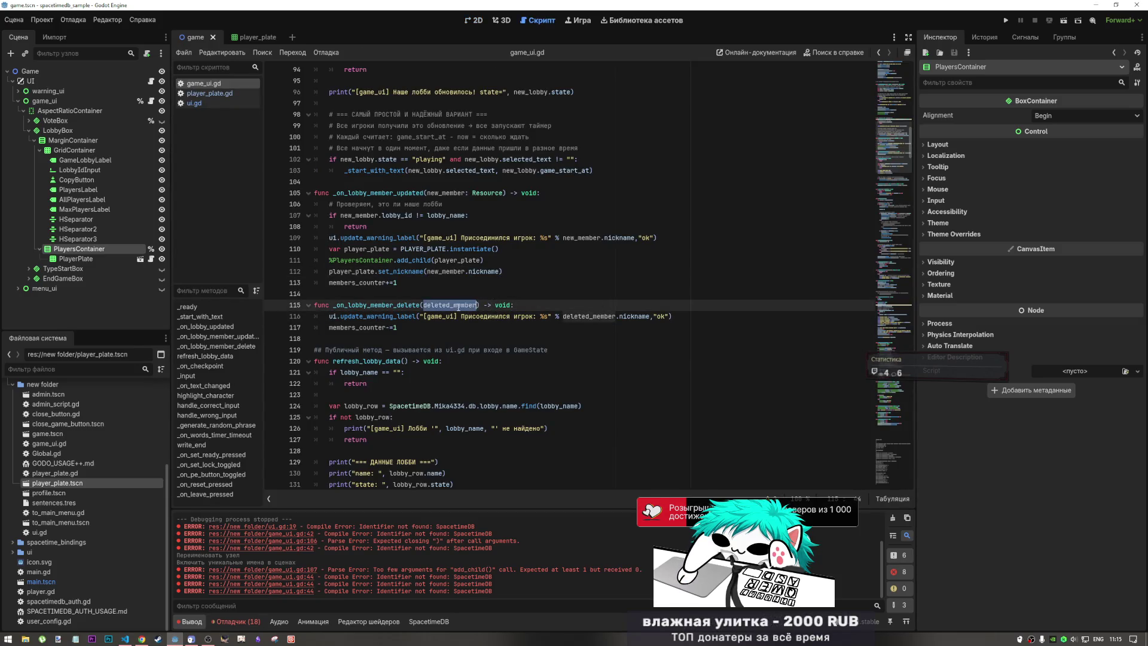
{"action": "left_click", "coordinate": [555, 306]}
{"action": "key", "text": "Return"}
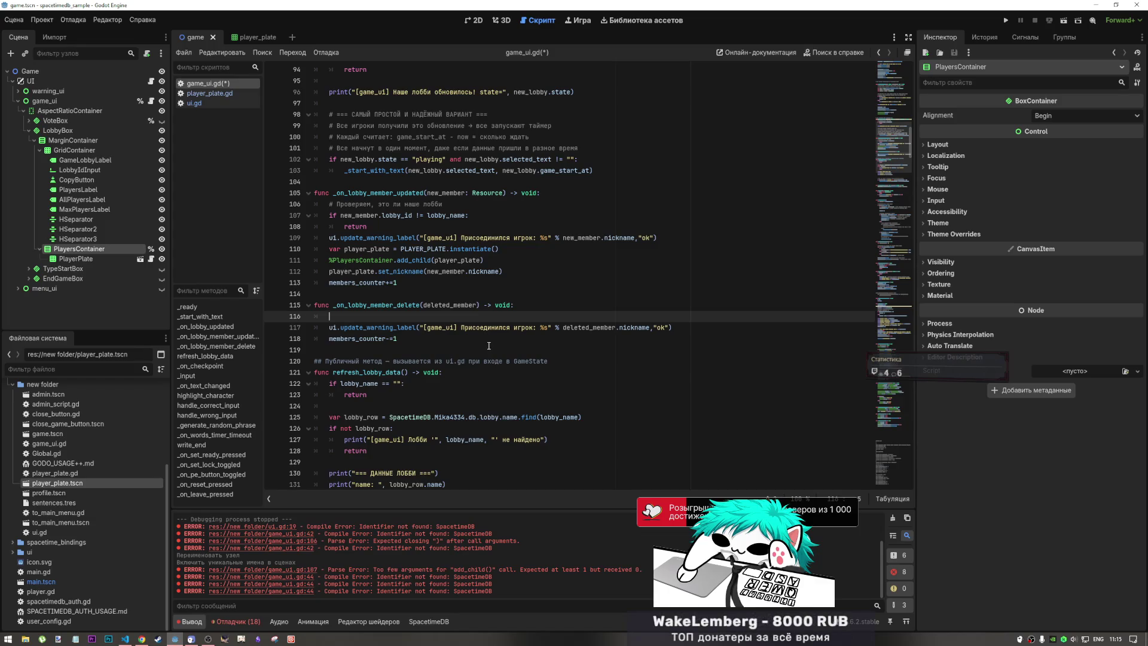
- Write 'for member in' with %PlayersContainer dragged in from the Scene dock
{"action": "type", "text": "for"}
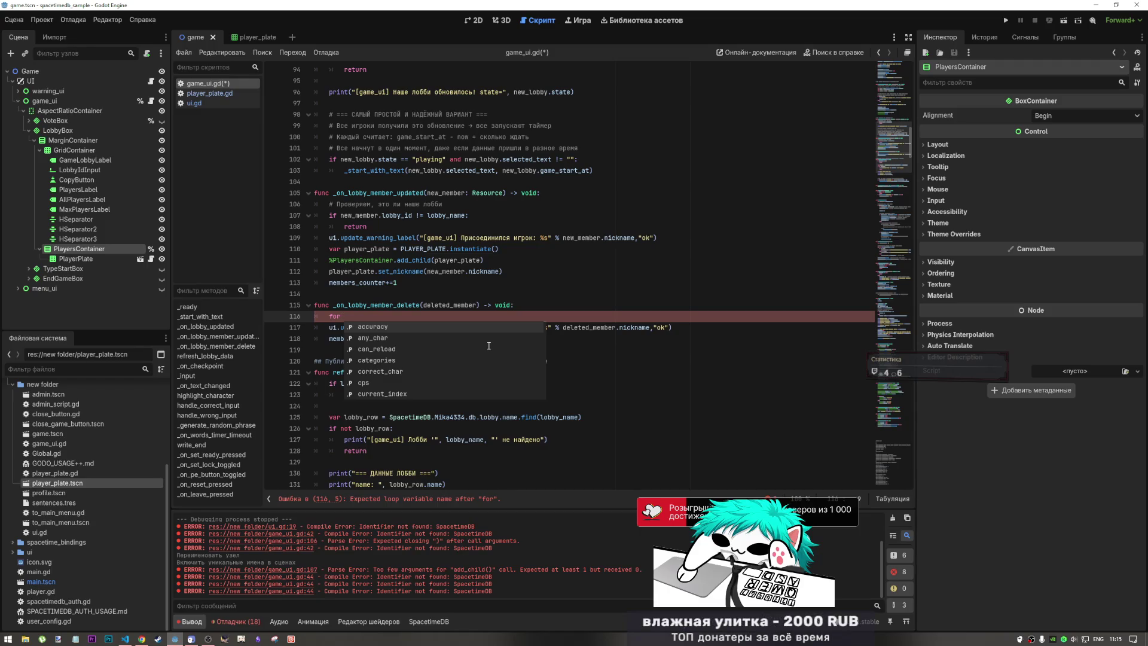
{"action": "type", "text": "member i"}
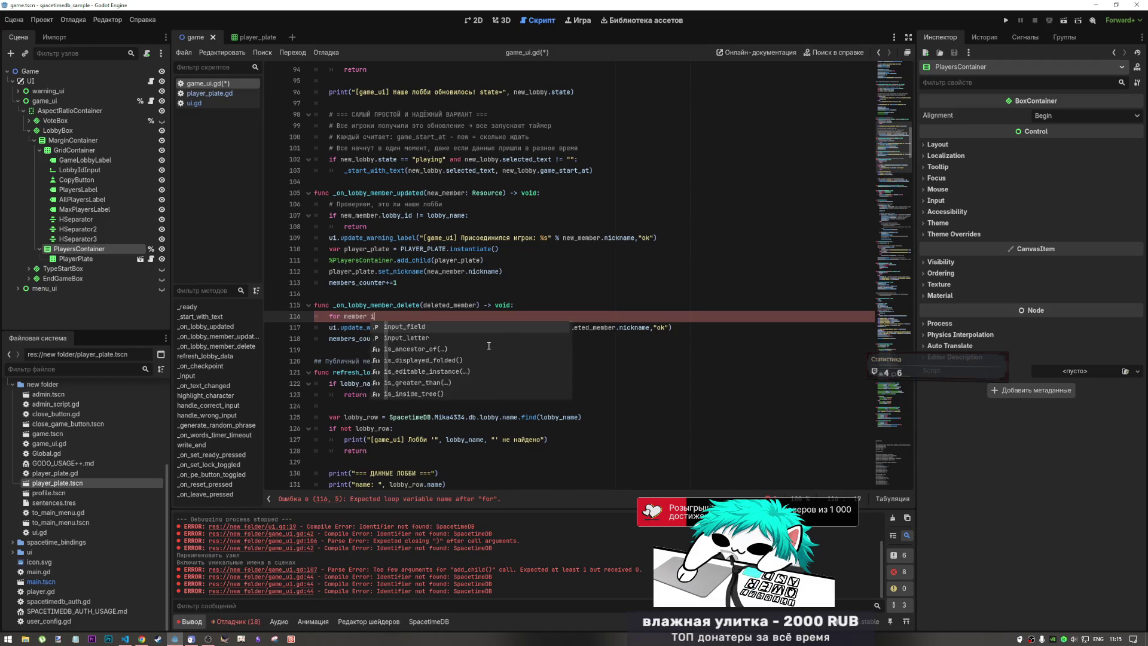
{"action": "type", "text": "n"}
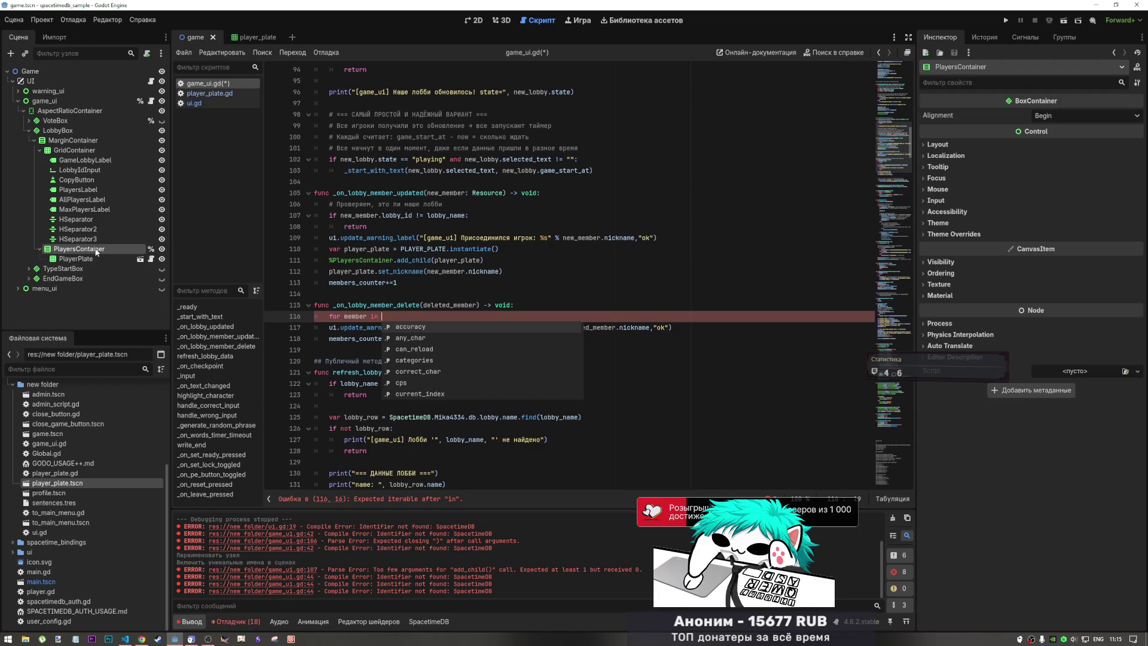
{"action": "left_click_drag", "start_coordinate": [109, 249], "coordinate": [406, 329]}
{"action": "scroll", "coordinate": [405, 329], "scroll_direction": "up", "scroll_amount": 4}
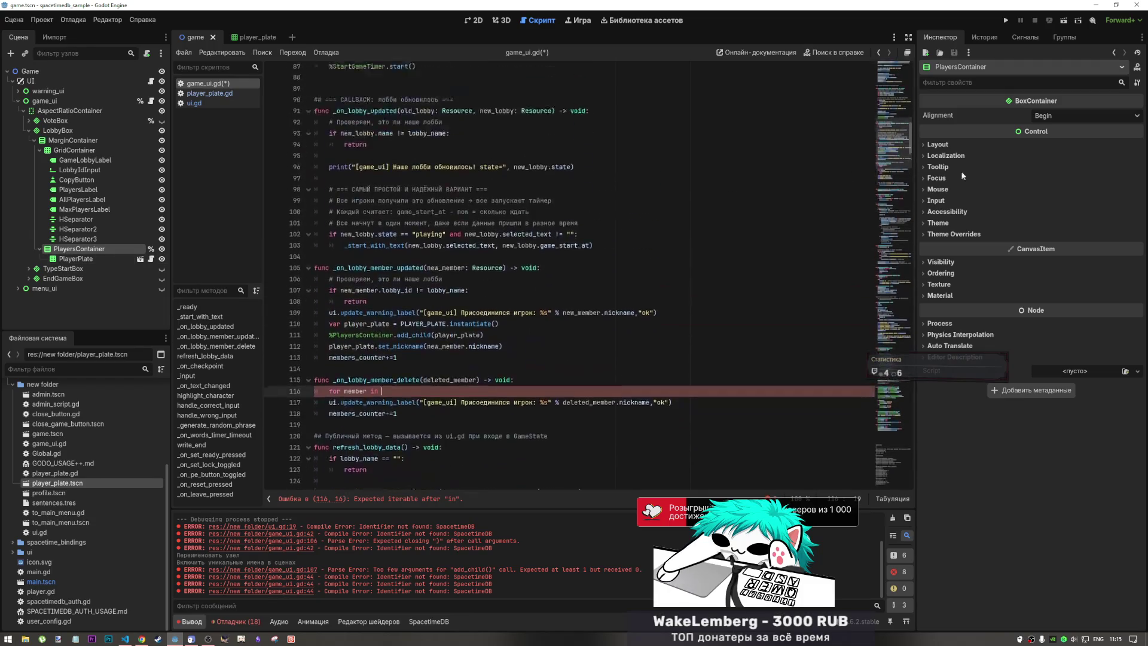
{"action": "mouse_move", "coordinate": [891, 139]}
{"action": "left_mouse_down"}
{"action": "mouse_move", "coordinate": [894, 67]}
{"action": "mouse_move", "coordinate": [894, 137]}
{"action": "left_mouse_up"}
{"action": "scroll", "coordinate": [558, 211], "scroll_direction": "down", "scroll_amount": 3}
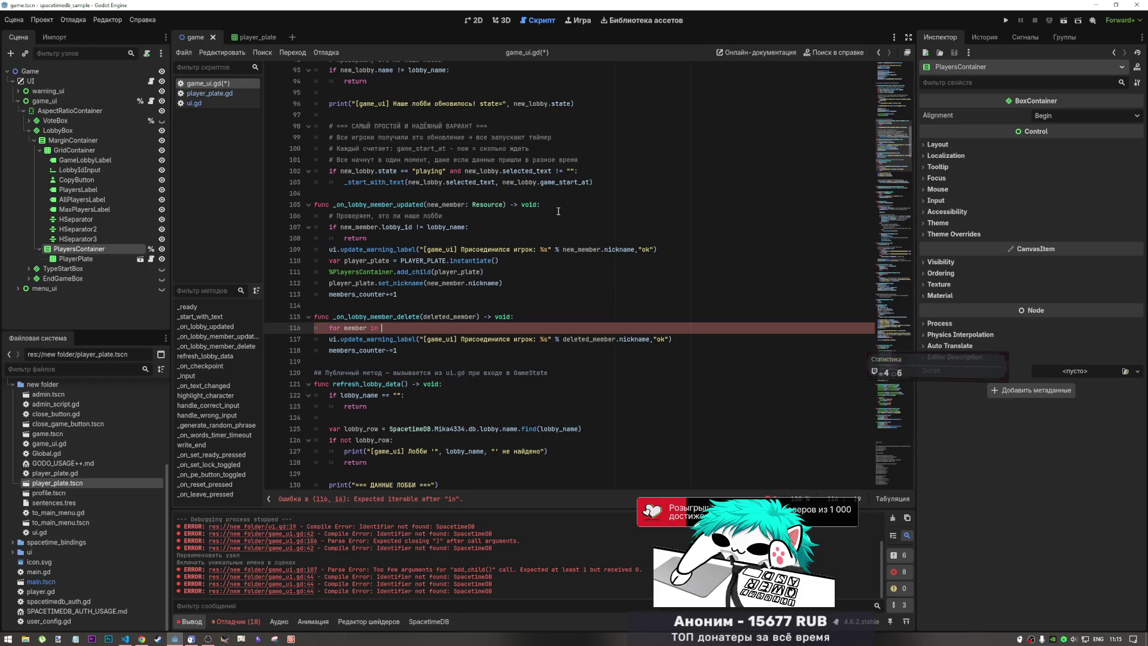
{"action": "left_click_drag", "start_coordinate": [78, 249], "coordinate": [414, 329]}
{"action": "type", "text": "%PlayersContainer:"}
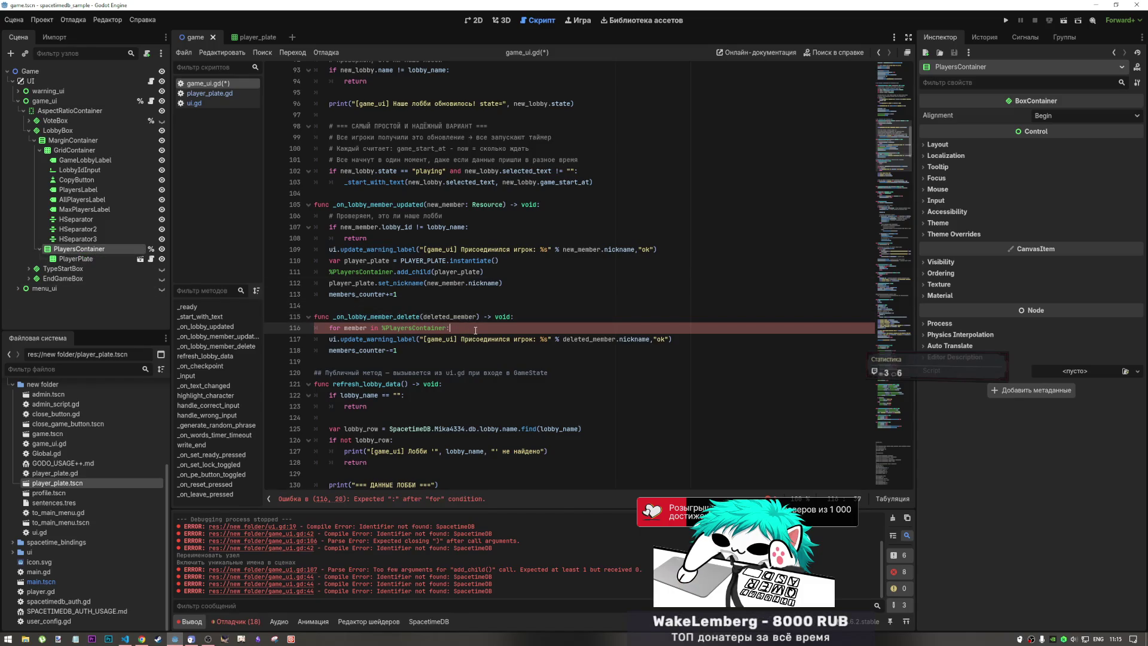
- Append .get_children() to the loop and begin an 'if member.' line inside it
{"action": "key", "text": "Return"}
{"action": "type", "text": "i"}
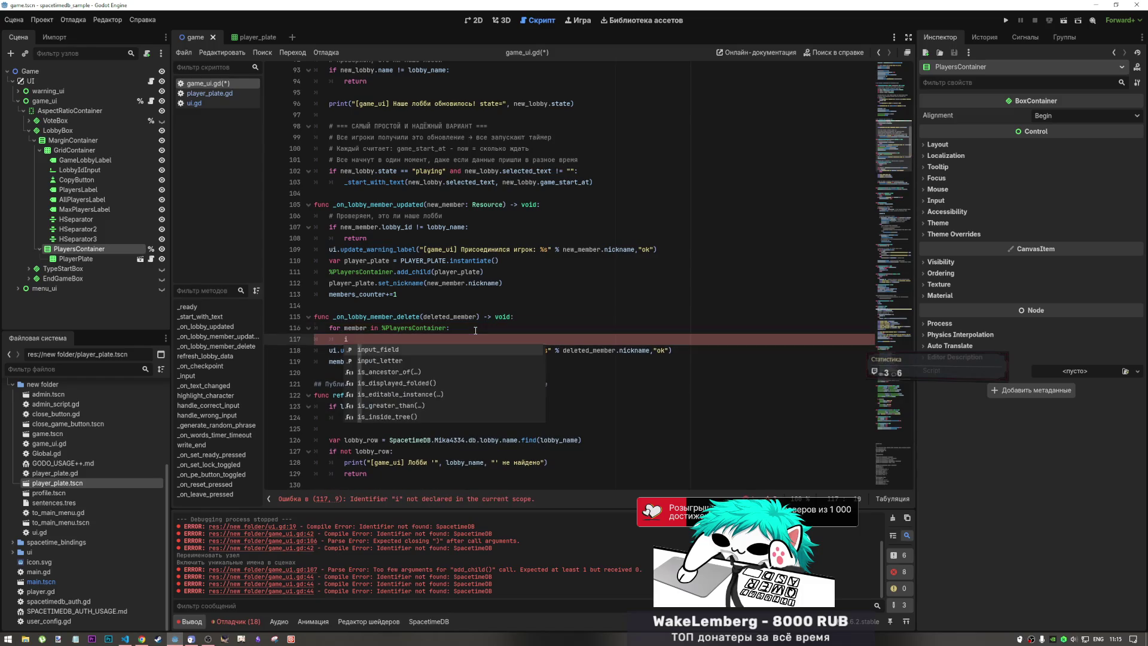
{"action": "type", "text": "f"}
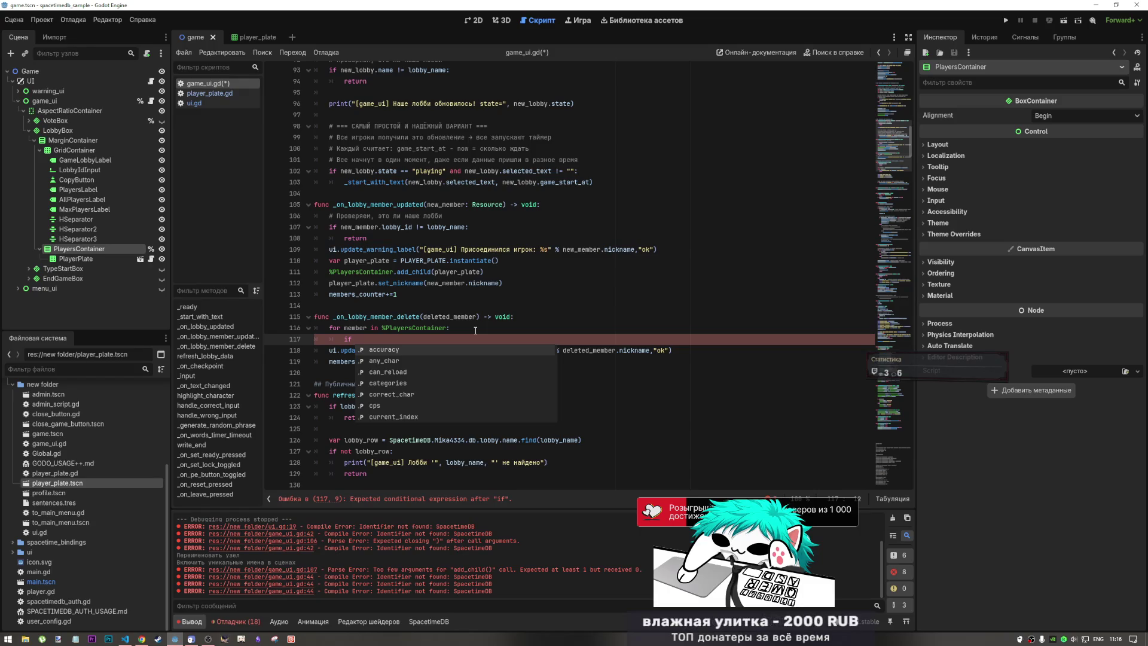
{"action": "left_click", "coordinate": [476, 330]}
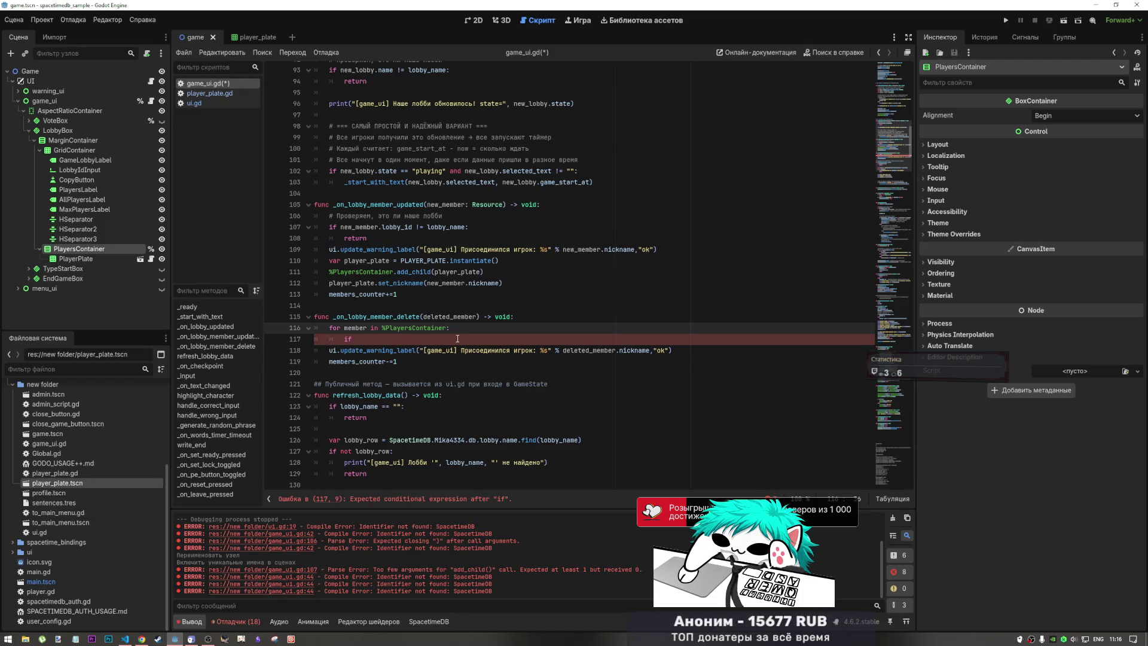
{"action": "type", "text": ".get"}
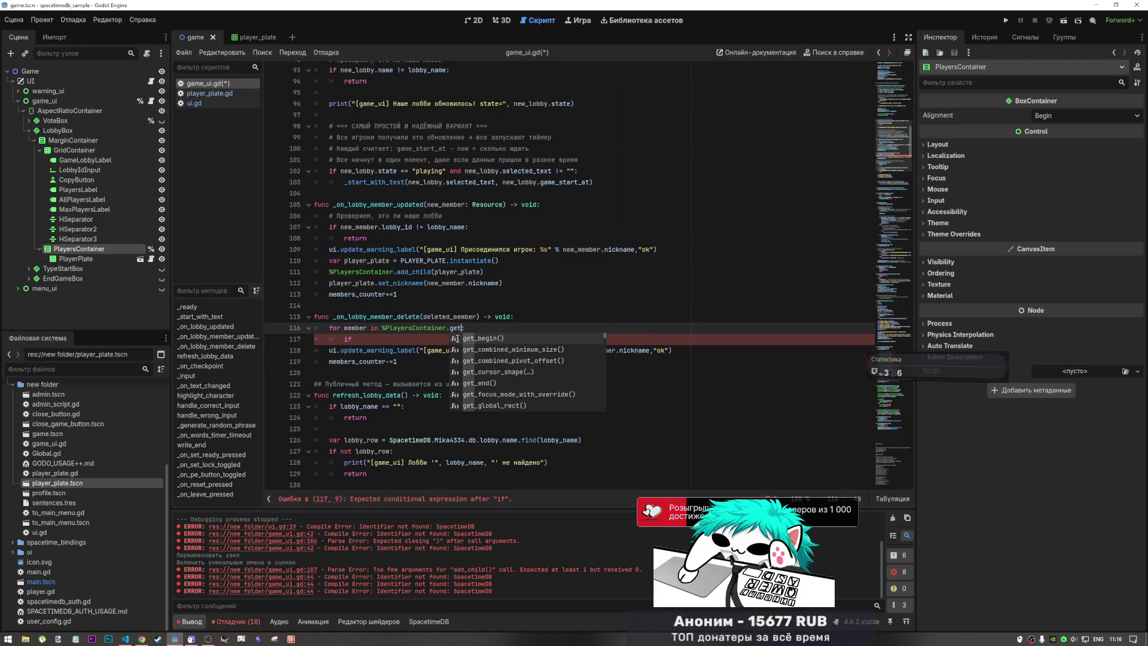
{"action": "type", "text": "_"}
{"action": "type", "text": "chil"}
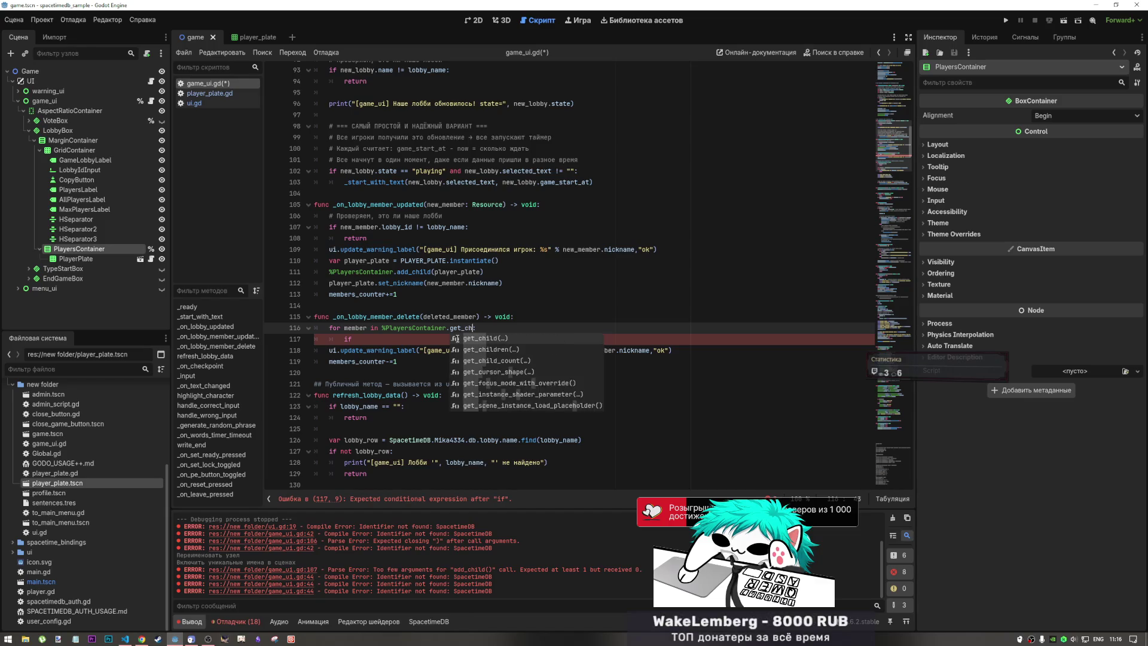
{"action": "key", "text": "Down"}
{"action": "key", "text": "Return"}
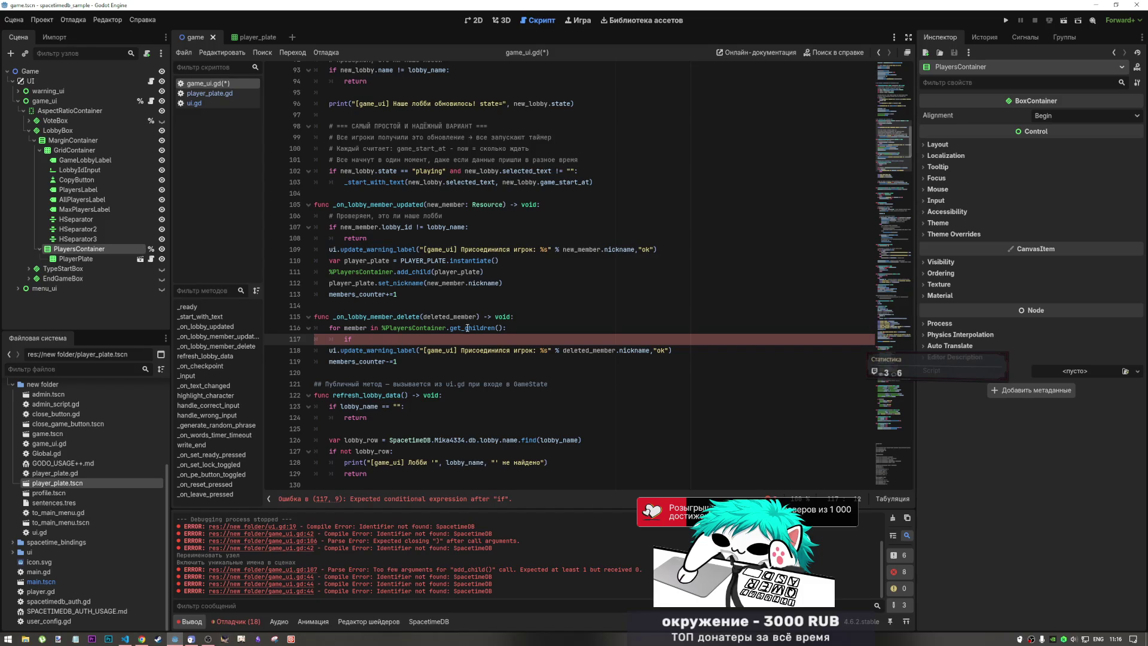
{"action": "mouse_move", "coordinate": [478, 330]}
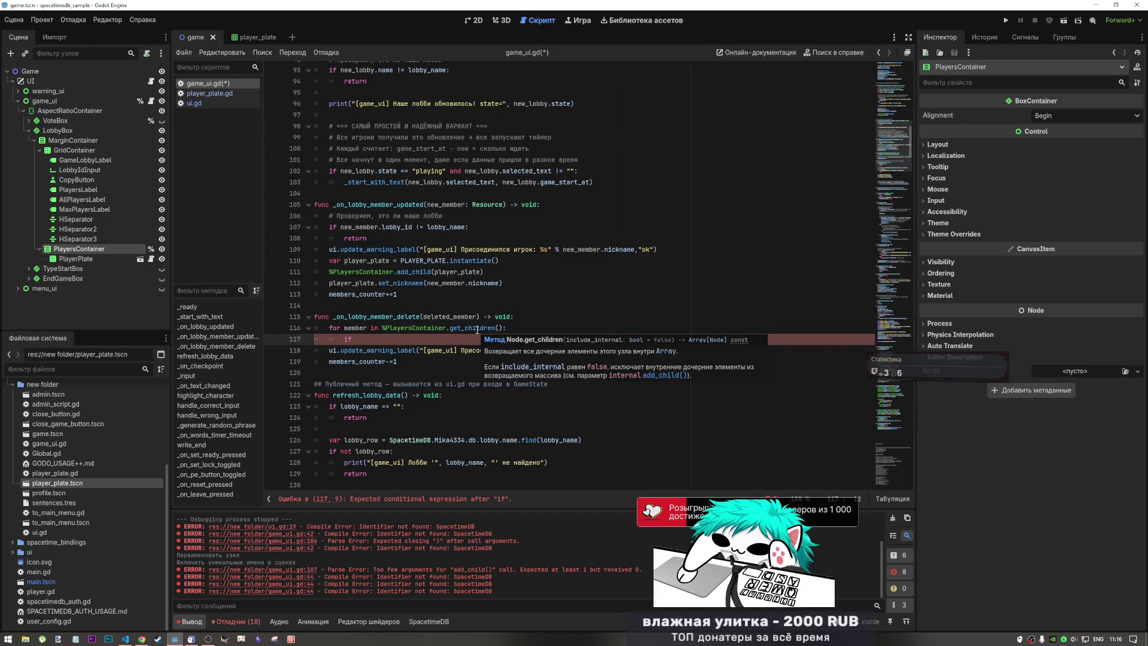
{"action": "scroll", "coordinate": [477, 329], "scroll_direction": "down", "scroll_amount": 1}
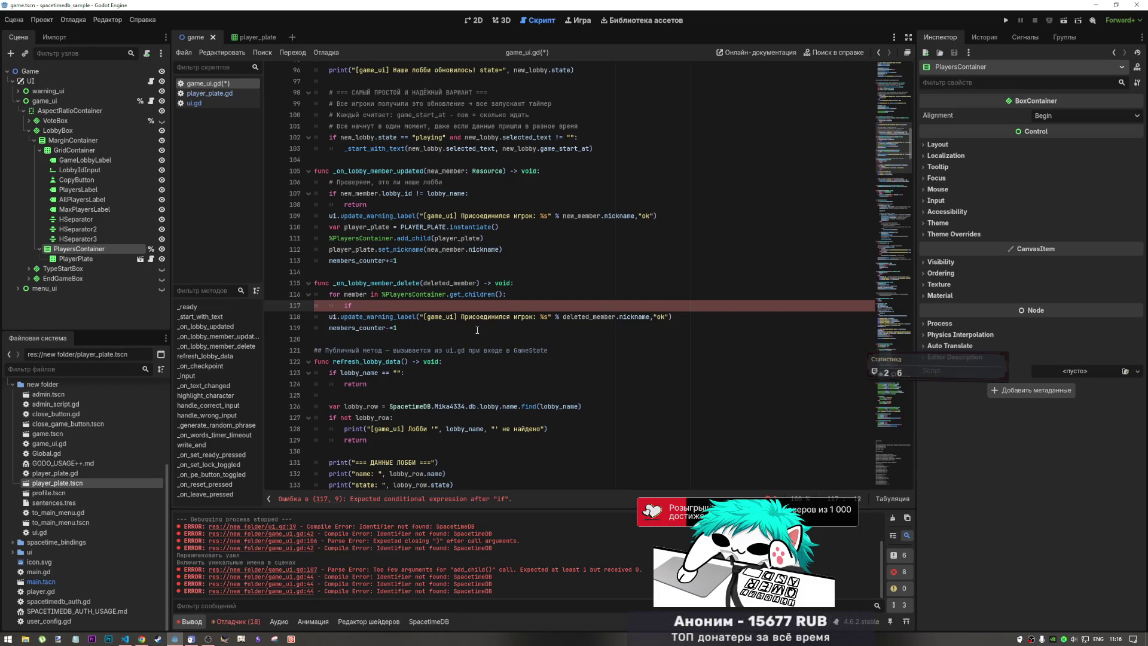
{"action": "type", "text": "member."}
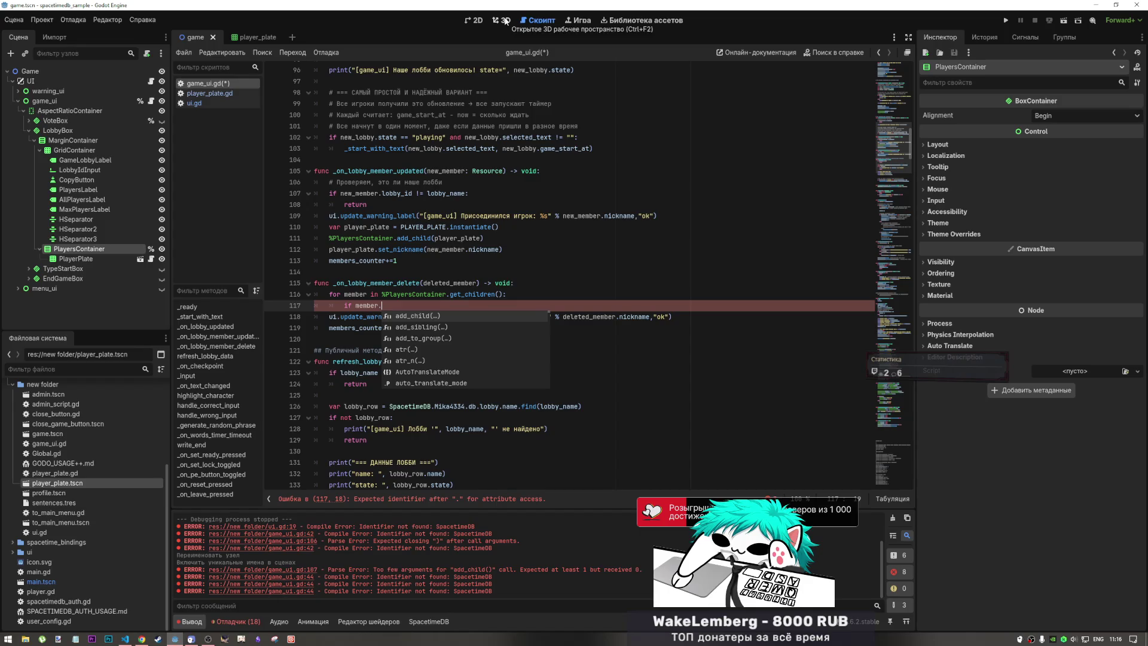
- Check the player_plate scene's children in the 2D view, then return to game_ui.gd
{"action": "left_click", "coordinate": [478, 21]}
{"action": "left_click", "coordinate": [500, 20]}
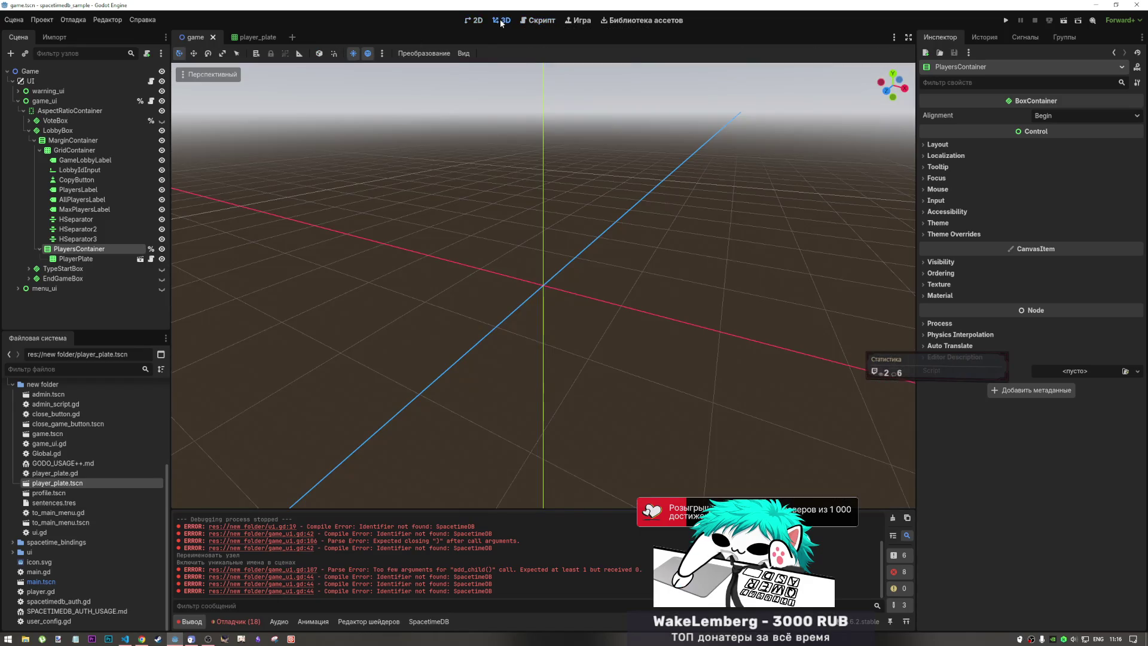
{"action": "left_click", "coordinate": [476, 20]}
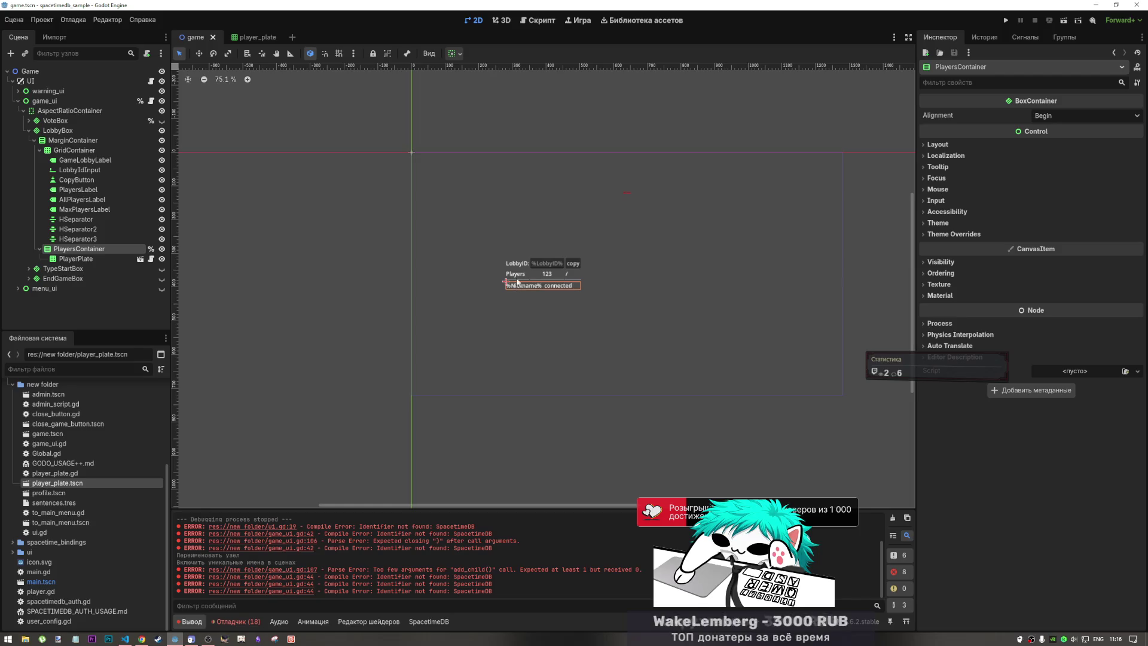
{"action": "left_click", "coordinate": [254, 37]}
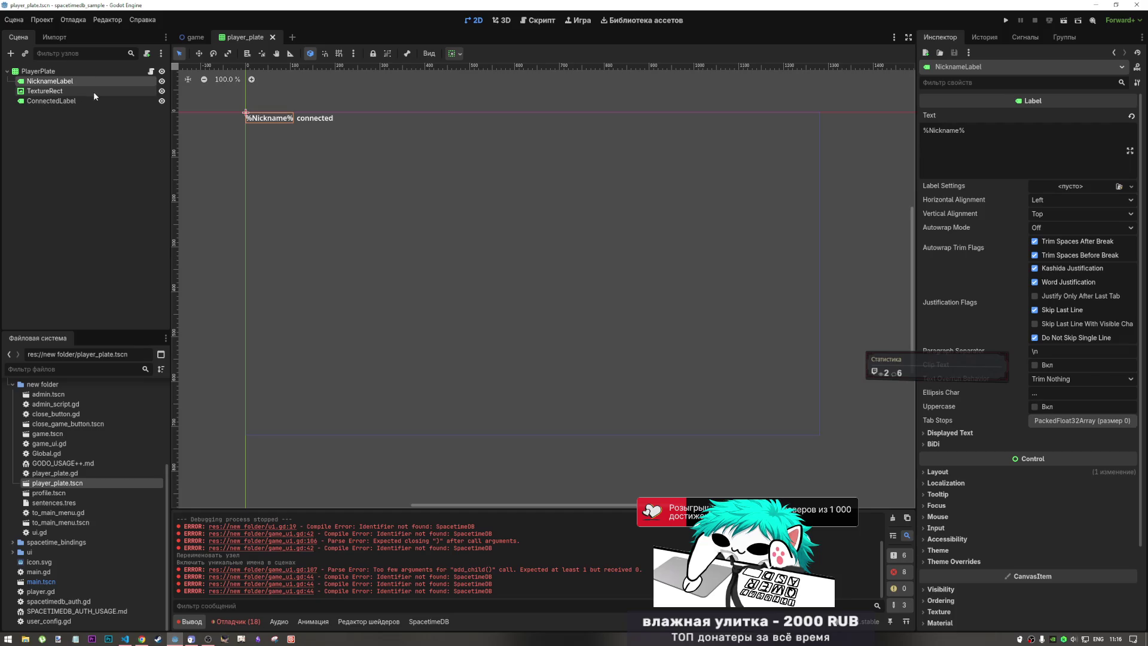
{"action": "left_click", "coordinate": [541, 22]}
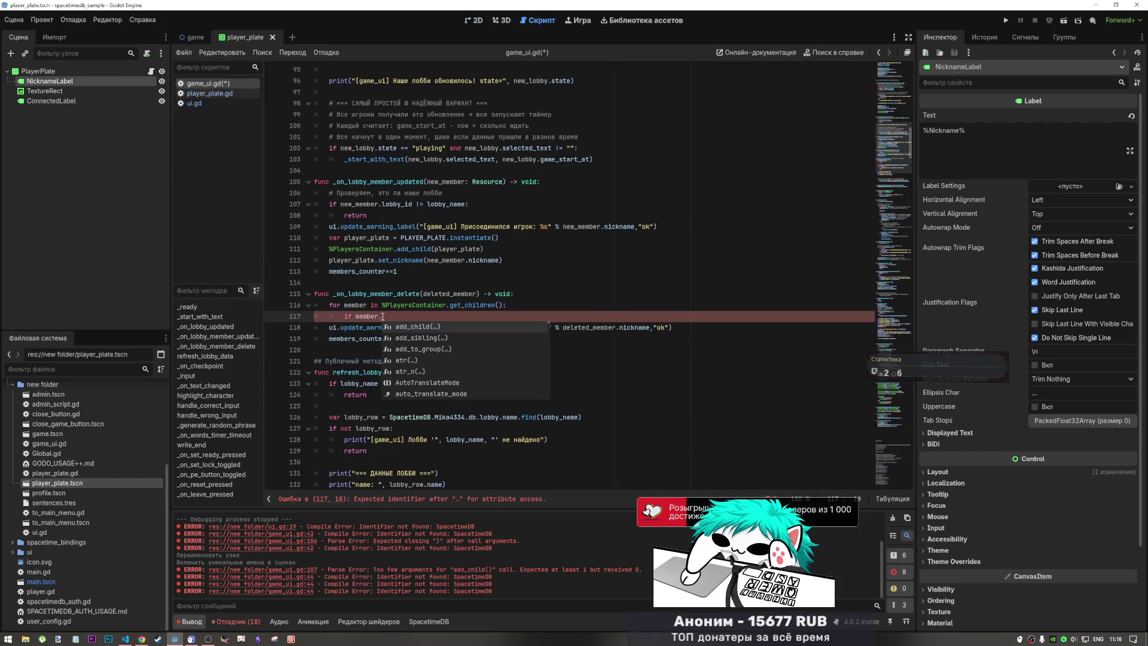
- Write the condition 'if member is Label and member.name == NicknameLabel' on line 117
{"action": "double_click", "coordinate": [343, 316]}
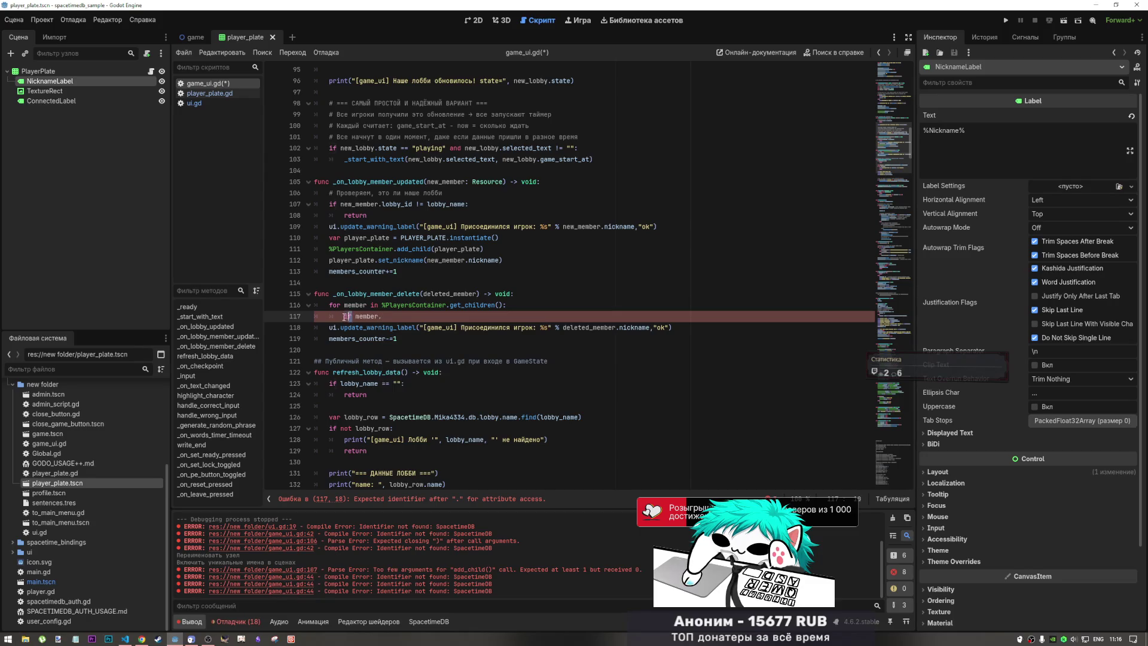
{"action": "left_click", "coordinate": [402, 313]}
{"action": "type", "text": "is"}
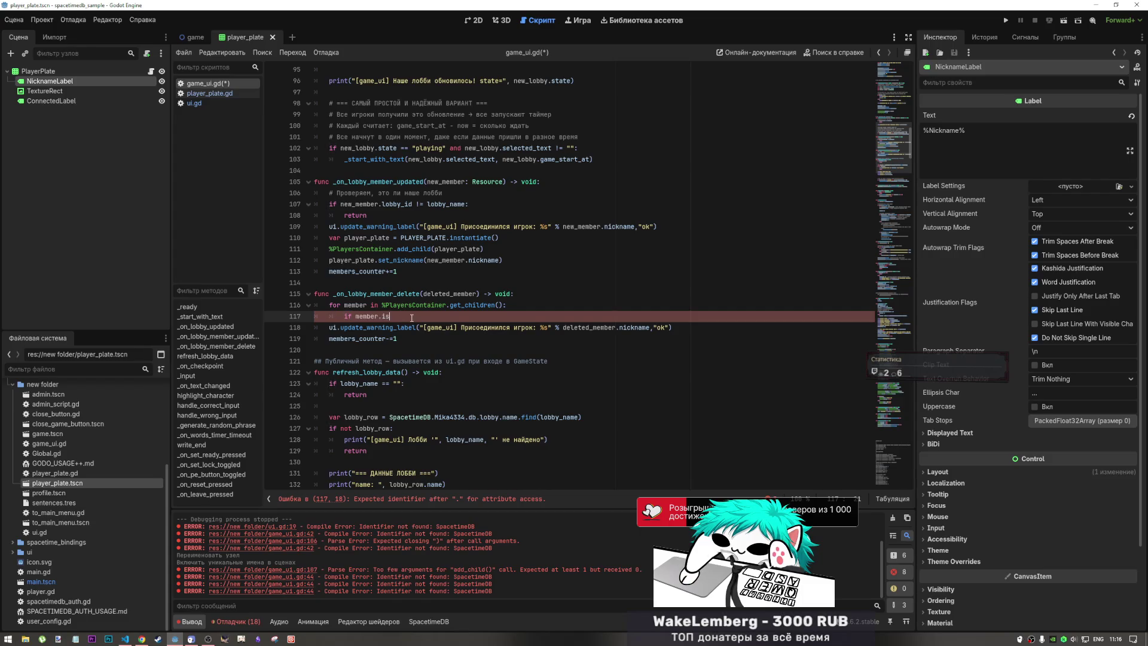
{"action": "type", "text": "_la"}
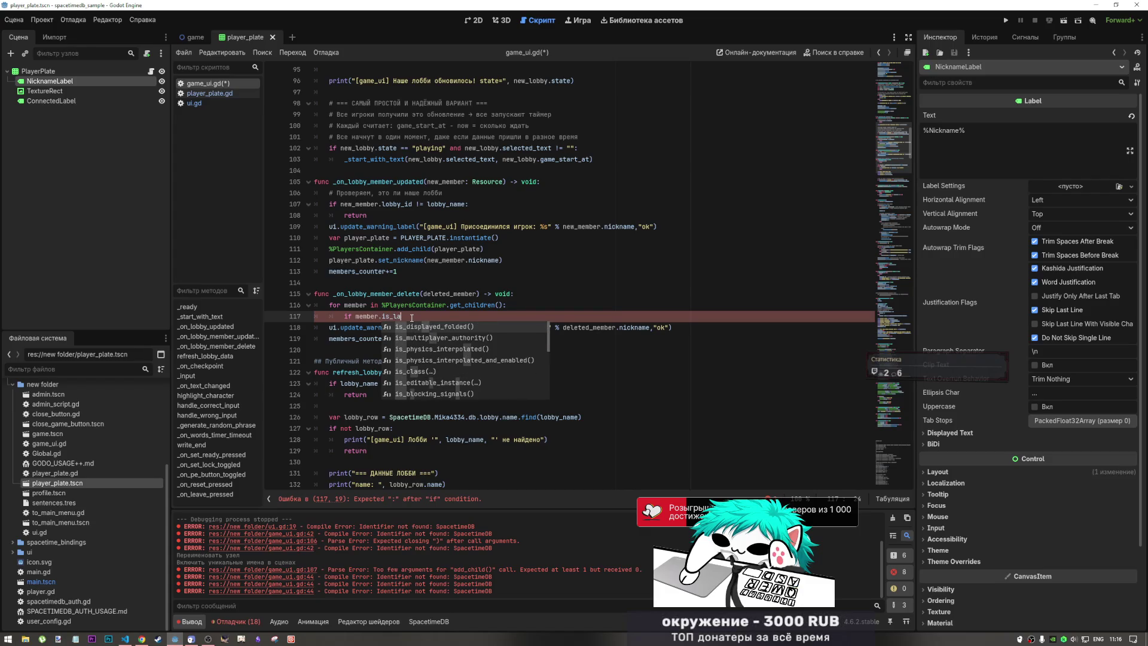
{"action": "key", "text": "BackSpace"}
{"action": "key", "text": "BackSpace"}
{"action": "key", "text": "BackSpace"}
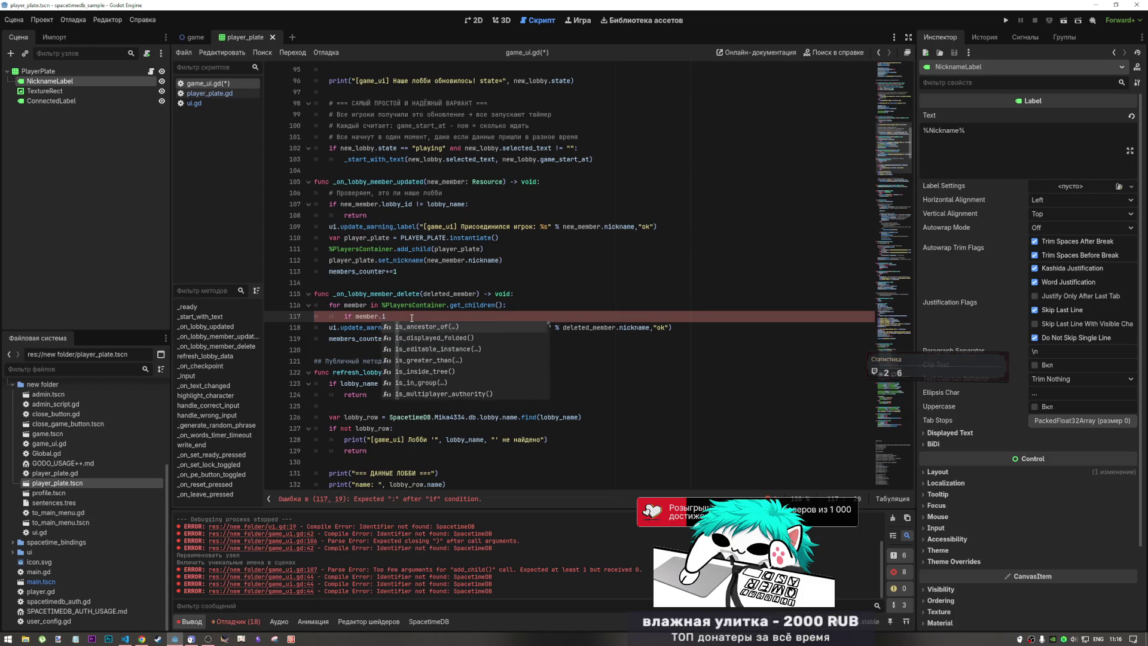
{"action": "key", "text": "BackSpace"}
{"action": "key", "text": "BackSpace"}
{"action": "type", "text": "is "}
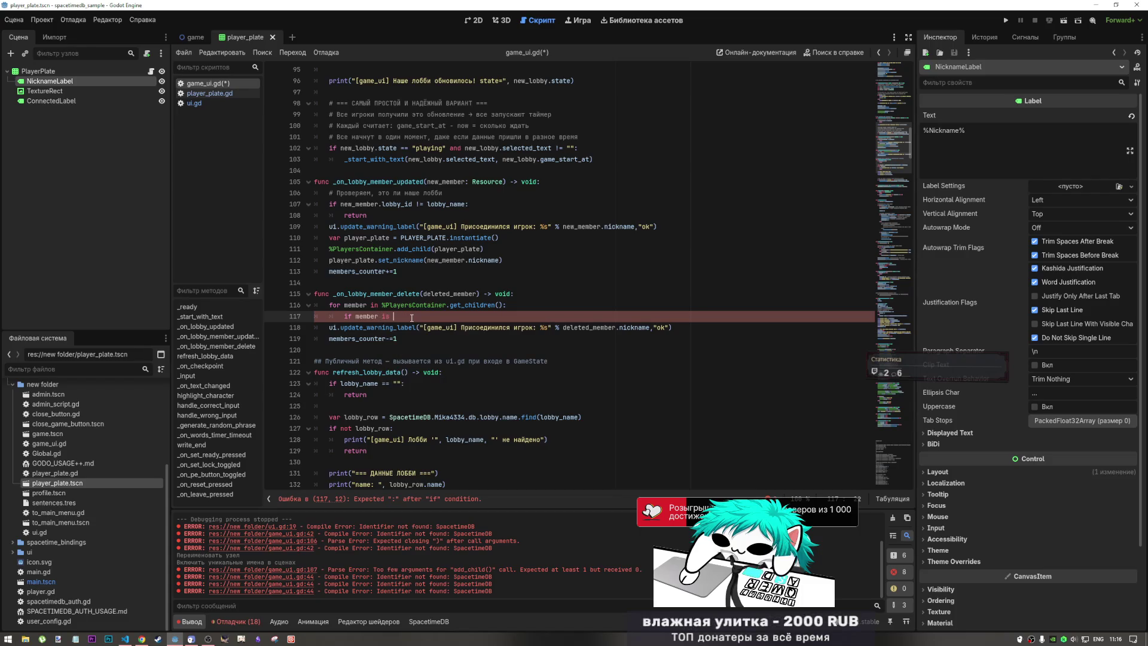
{"action": "type", "text": "Label"}
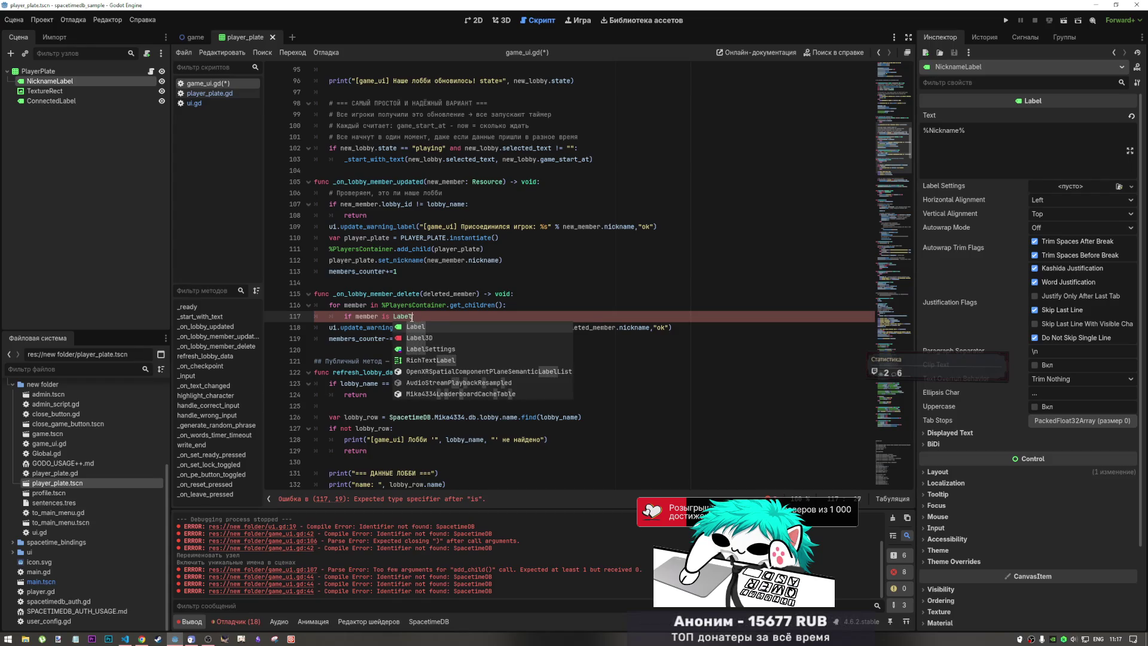
{"action": "type", "text": ":"}
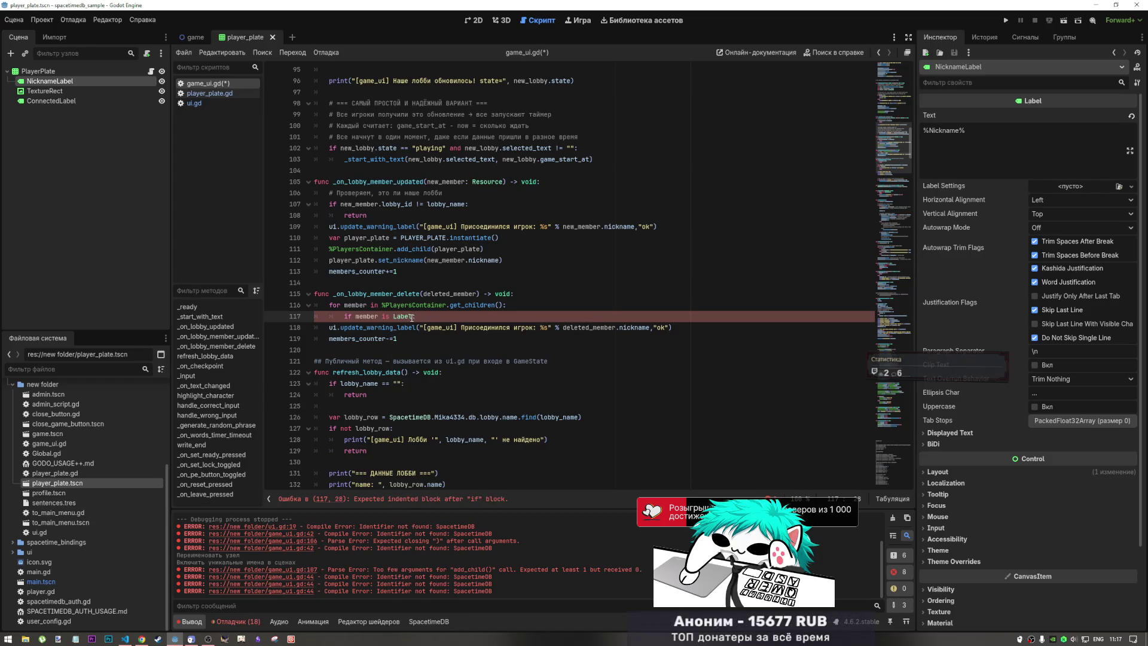
{"action": "key", "text": "BackSpace"}
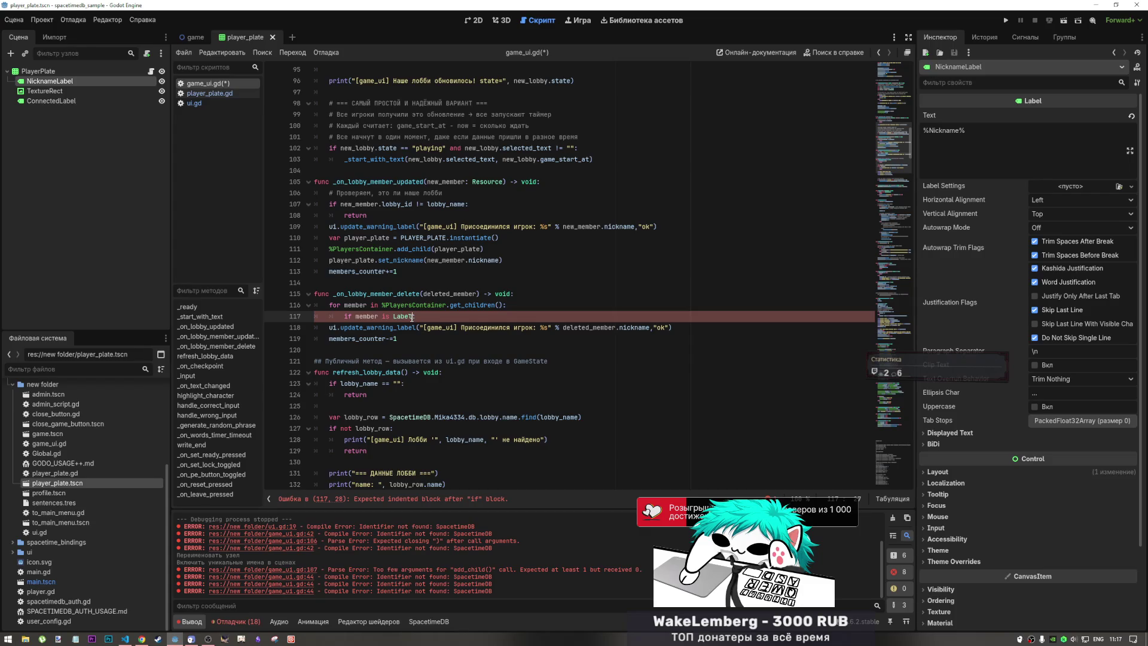
{"action": "type", "text": ":"}
{"action": "type", "text": "nd "}
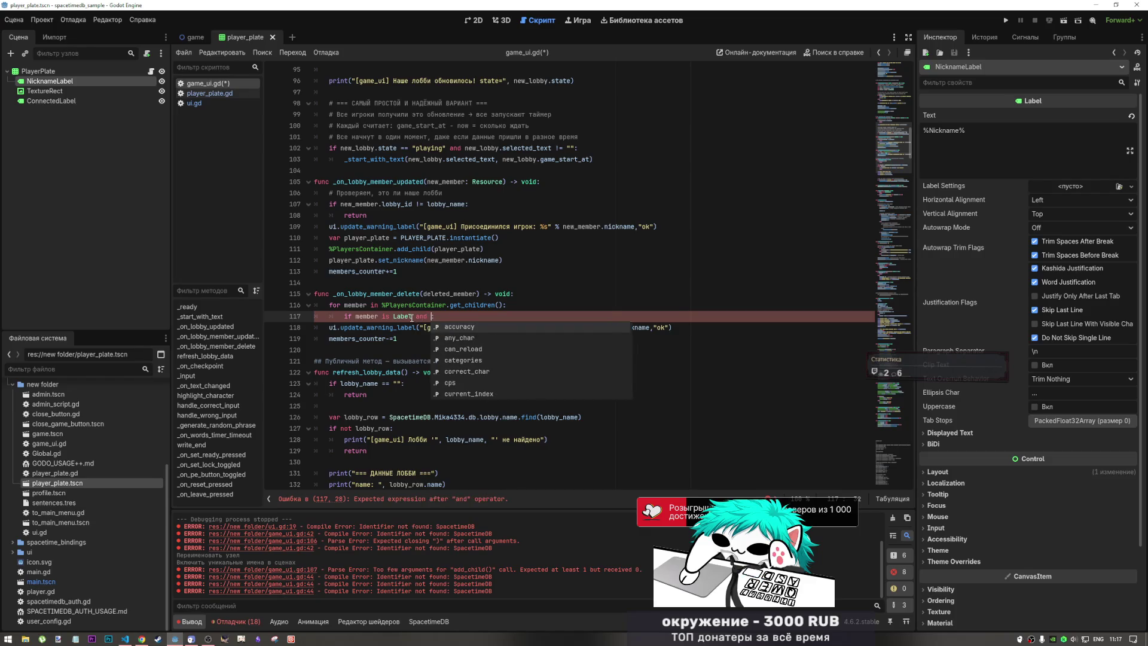
{"action": "type", "text": "Mem"}
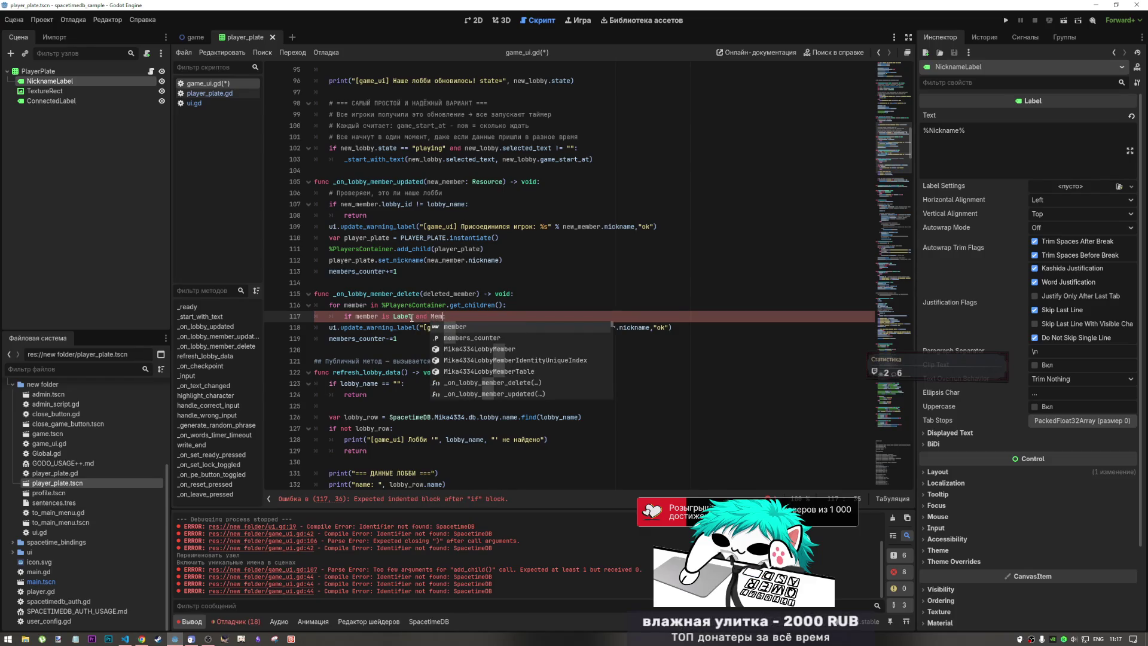
{"action": "key", "text": "BackSpace"}
{"action": "key", "text": "BackSpace"}
{"action": "type", "text": "me"}
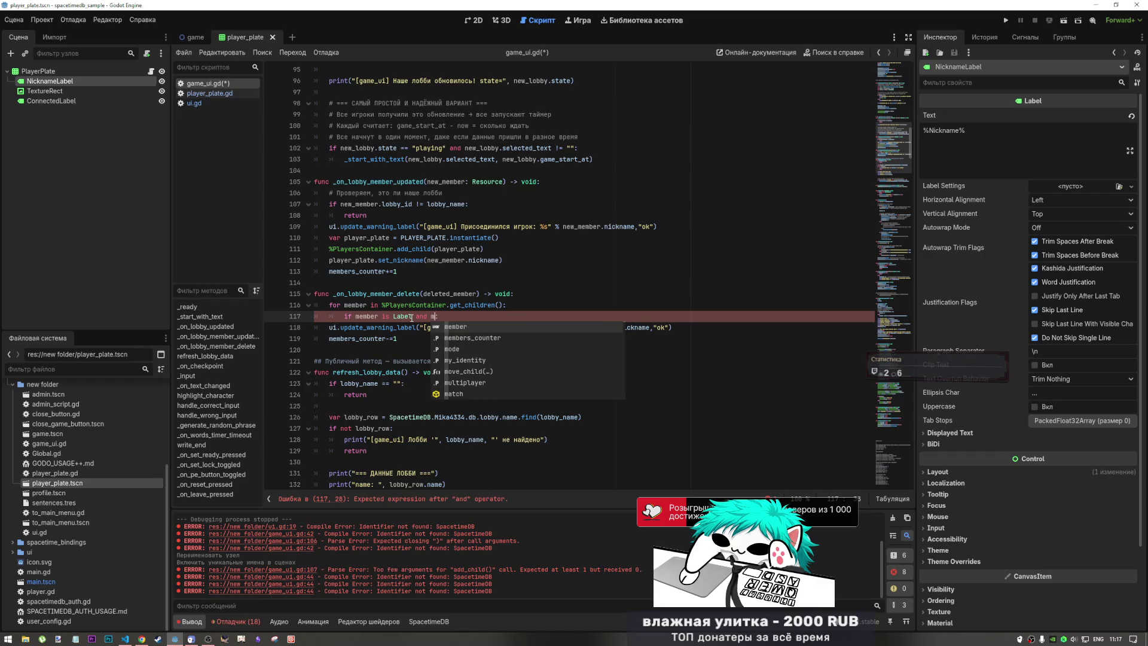
{"action": "type", "text": "mber."}
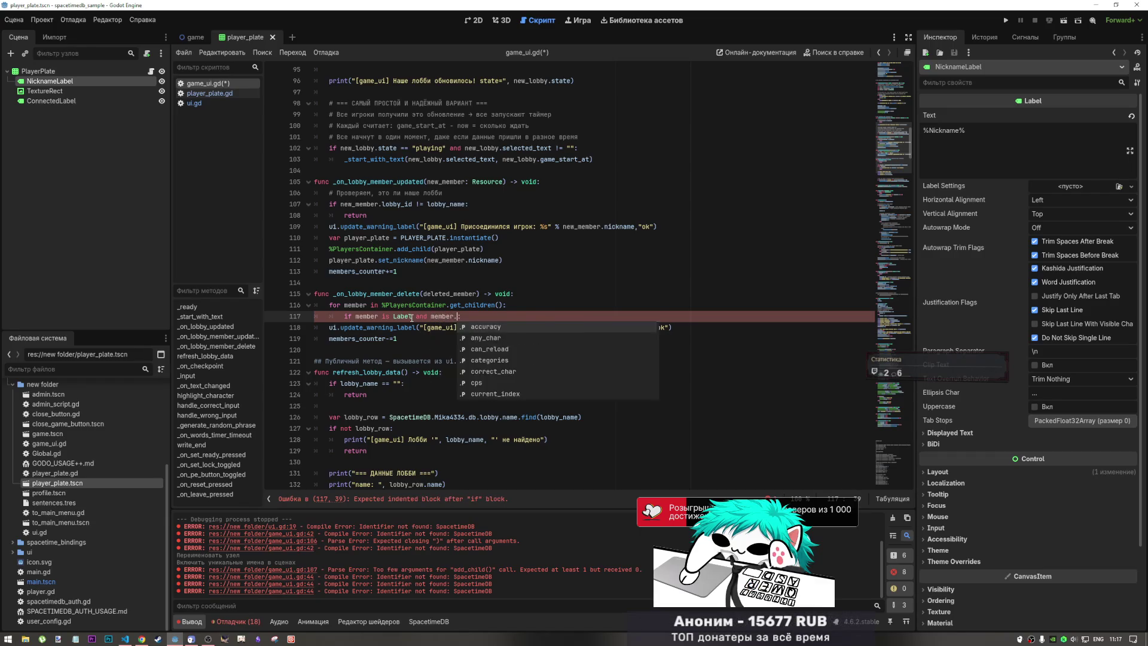
{"action": "type", "text": "name "}
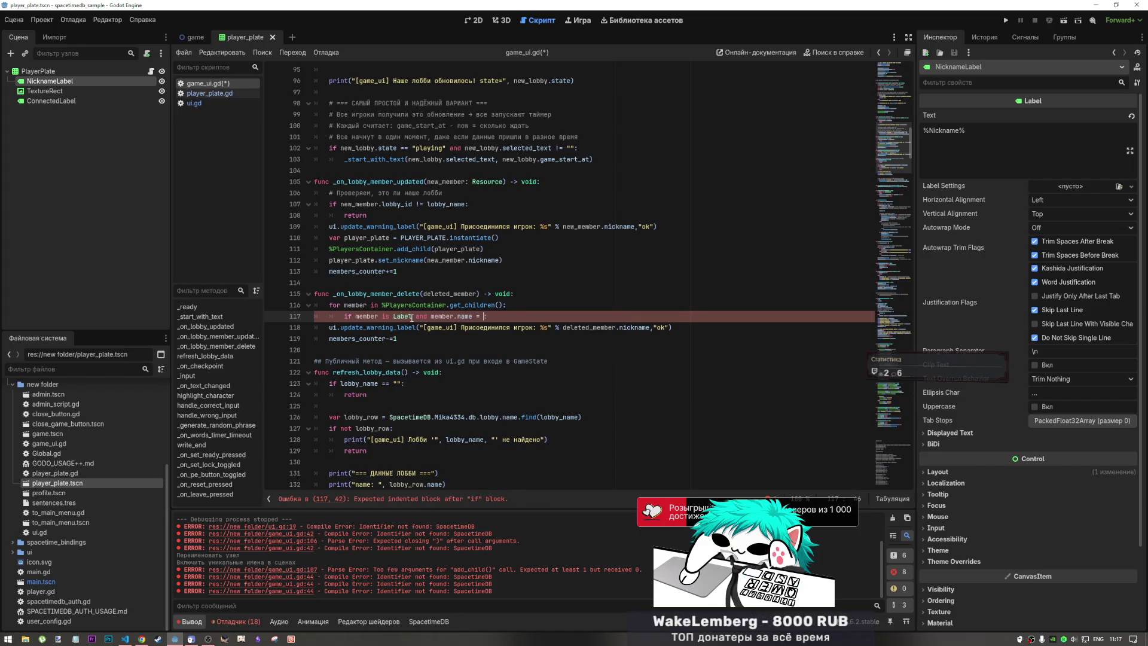
{"action": "type", "text": "== "}
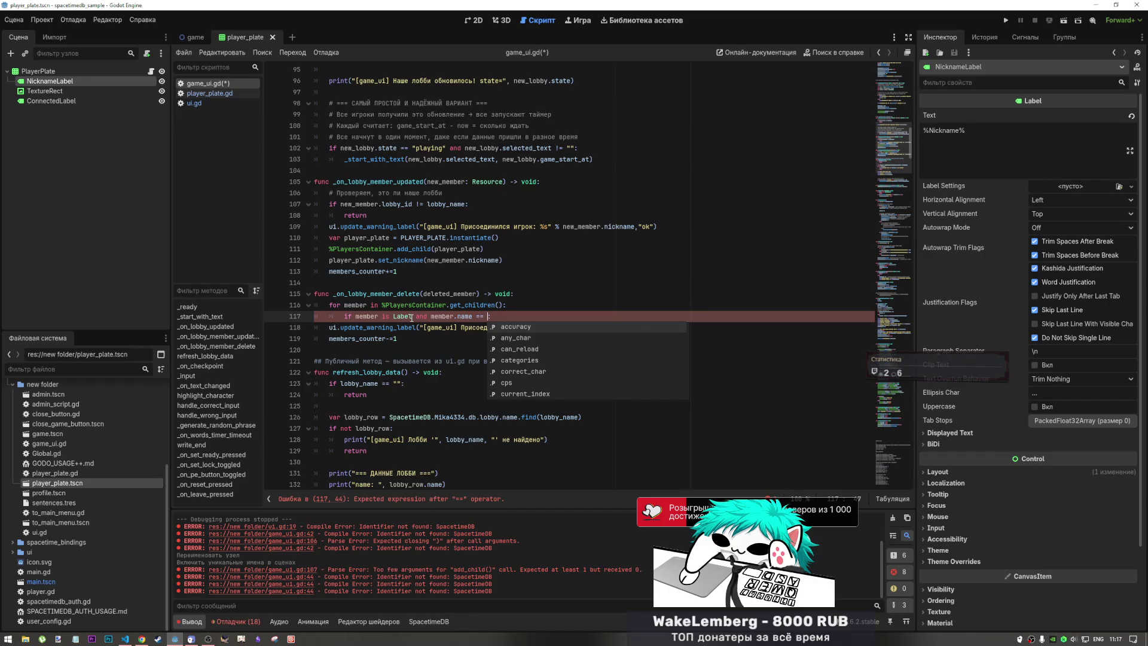
{"action": "type", "text": "Nick"}
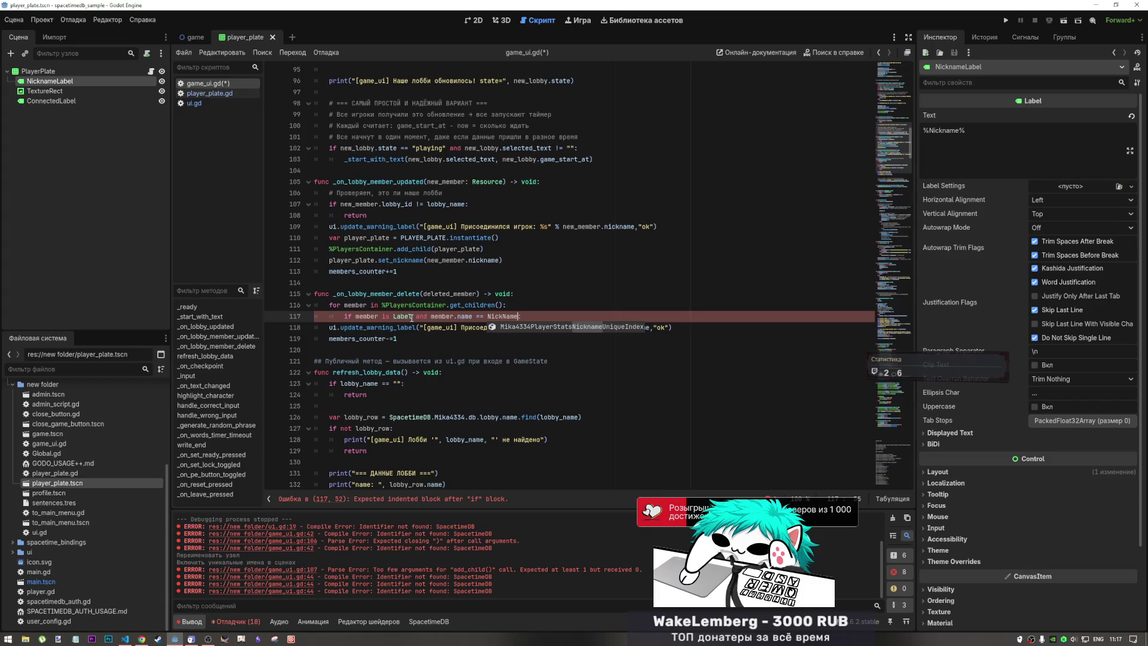
{"action": "type", "text": "N"}
{"action": "key", "text": "BackSpace"}
{"action": "type", "text": "name"}
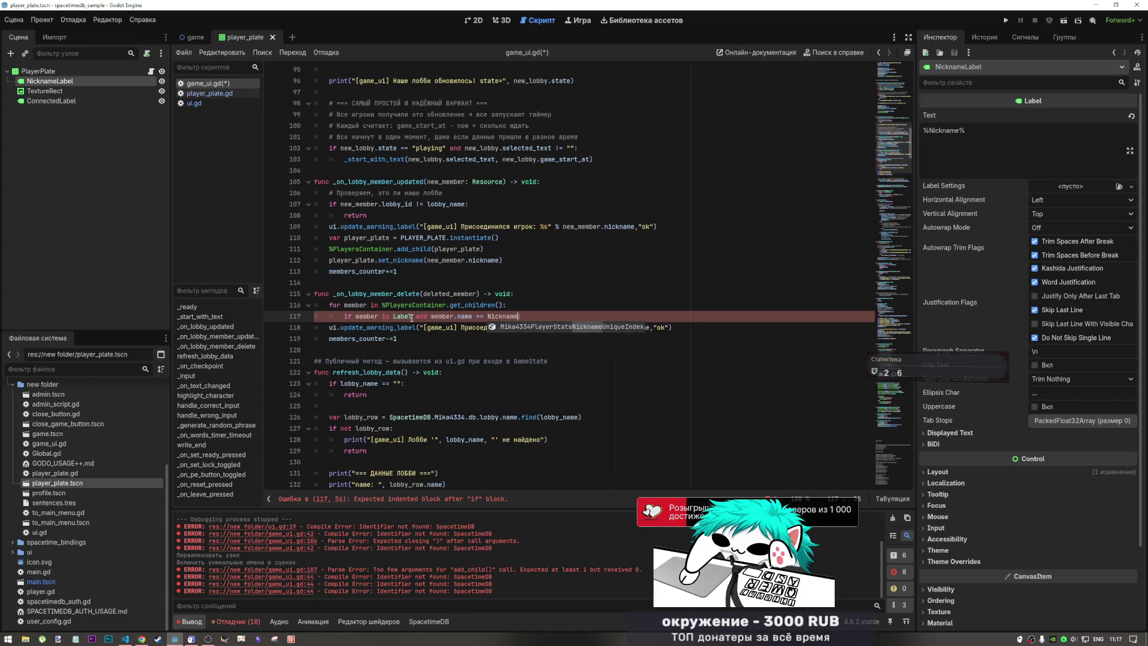
{"action": "type", "text": "Label:"}
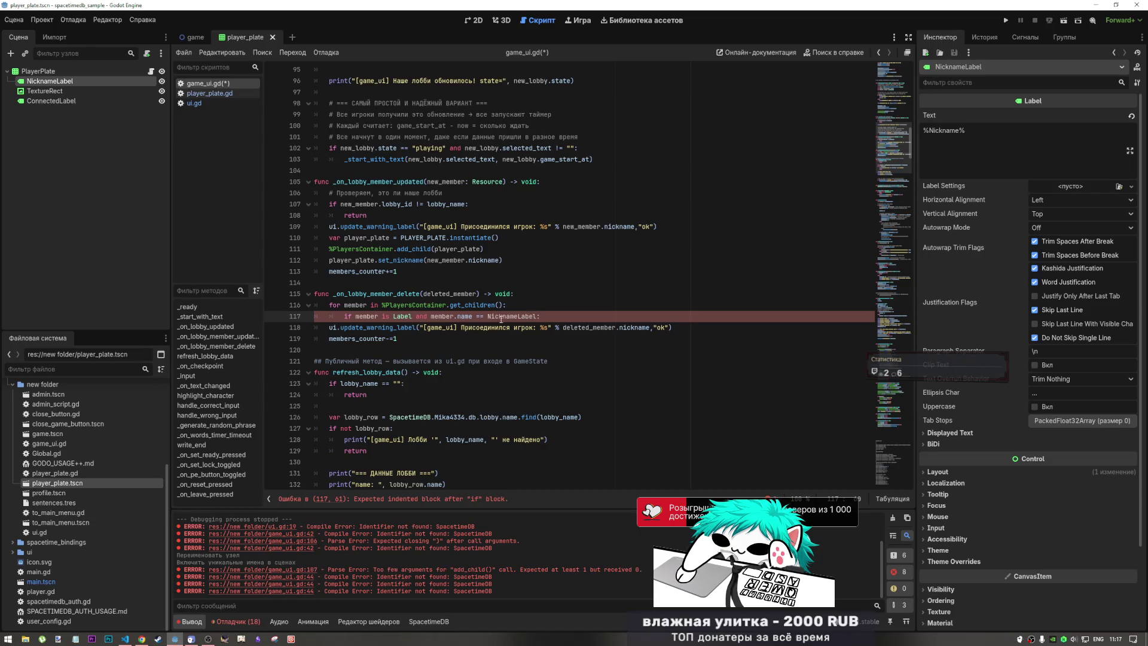
- Wrap NicknameLabel in quotes and start an empty indented line under the condition
{"action": "left_click_drag", "start_coordinate": [488, 317], "coordinate": [541, 319]}
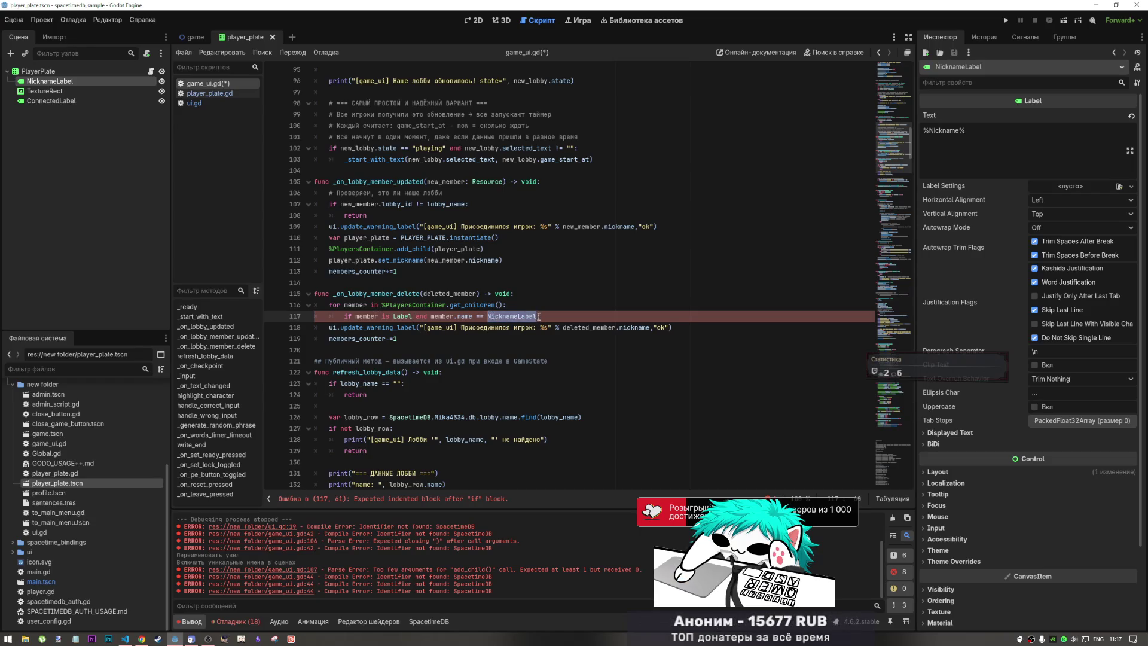
{"action": "type", "text": "'"}
{"action": "key", "text": "Return"}
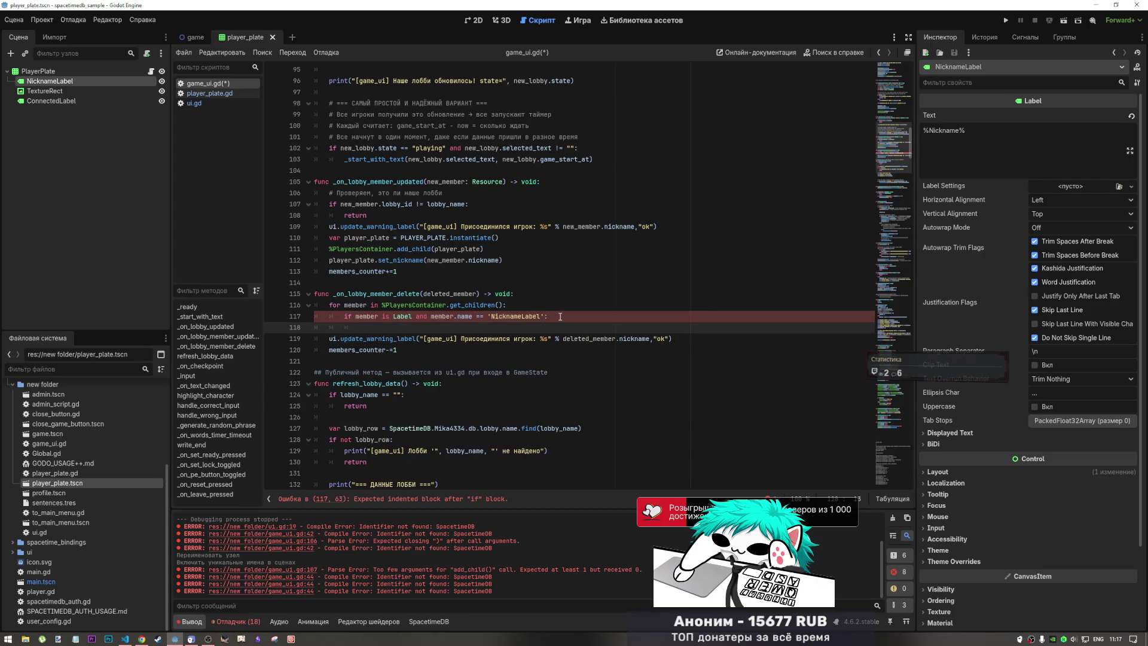
{"action": "type", "text": "deleted_member"}
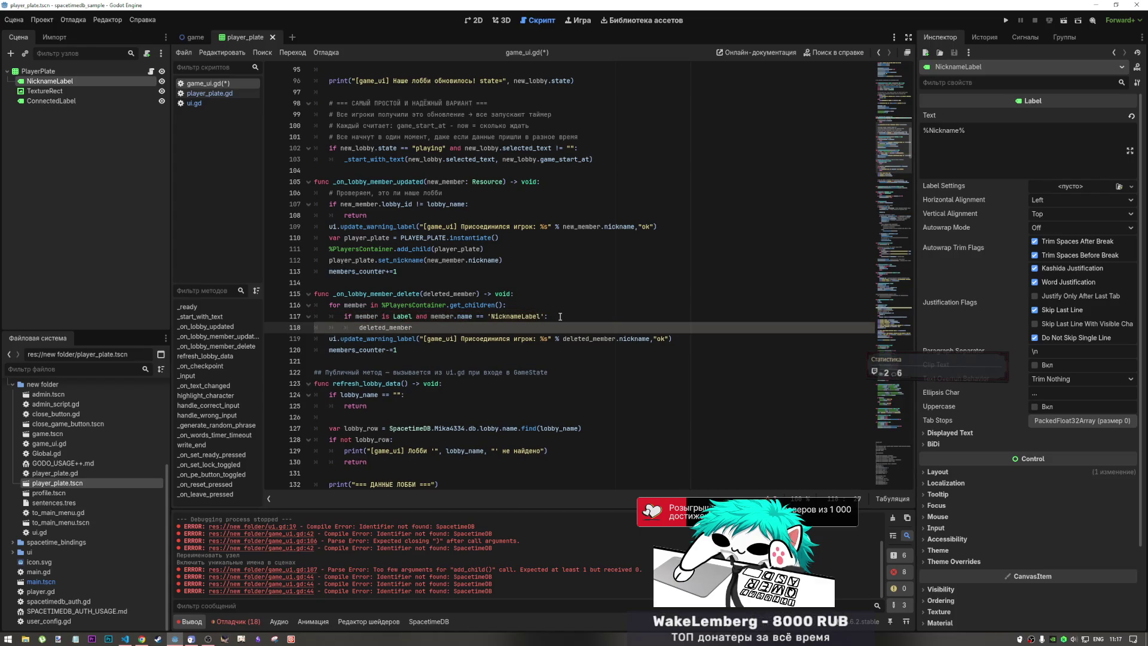
{"action": "key", "text": "ctrl+BackSpace"}
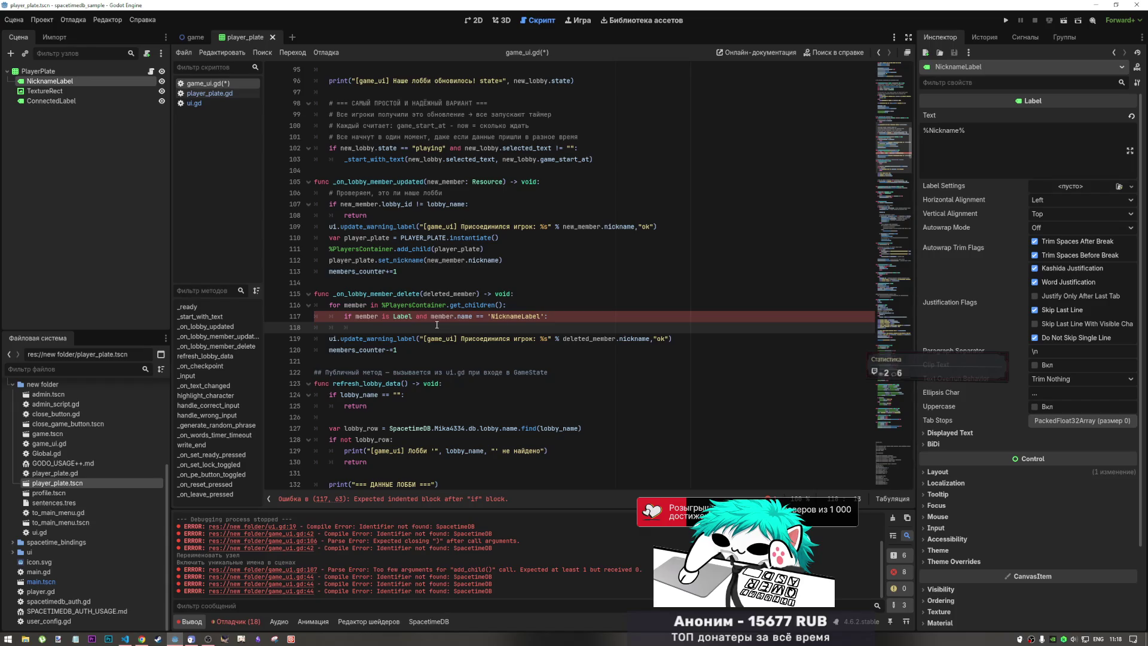
- Delete the word member before 'is Label' in line 117's if condition
{"action": "left_click", "coordinate": [383, 318]}
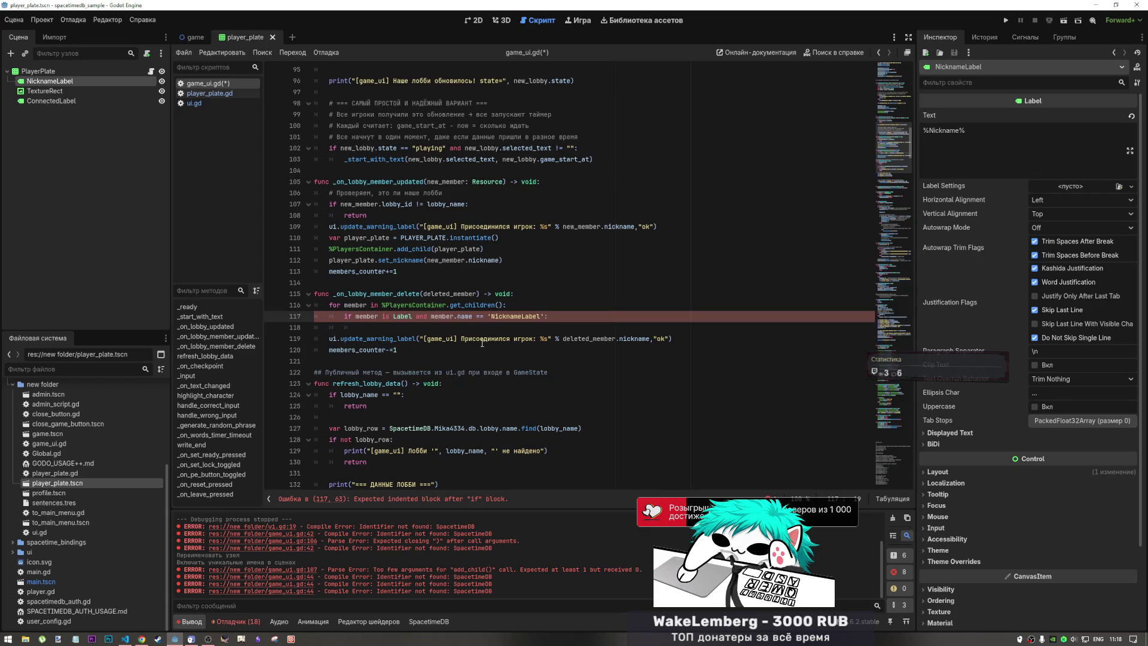
{"action": "key", "text": "Left"}
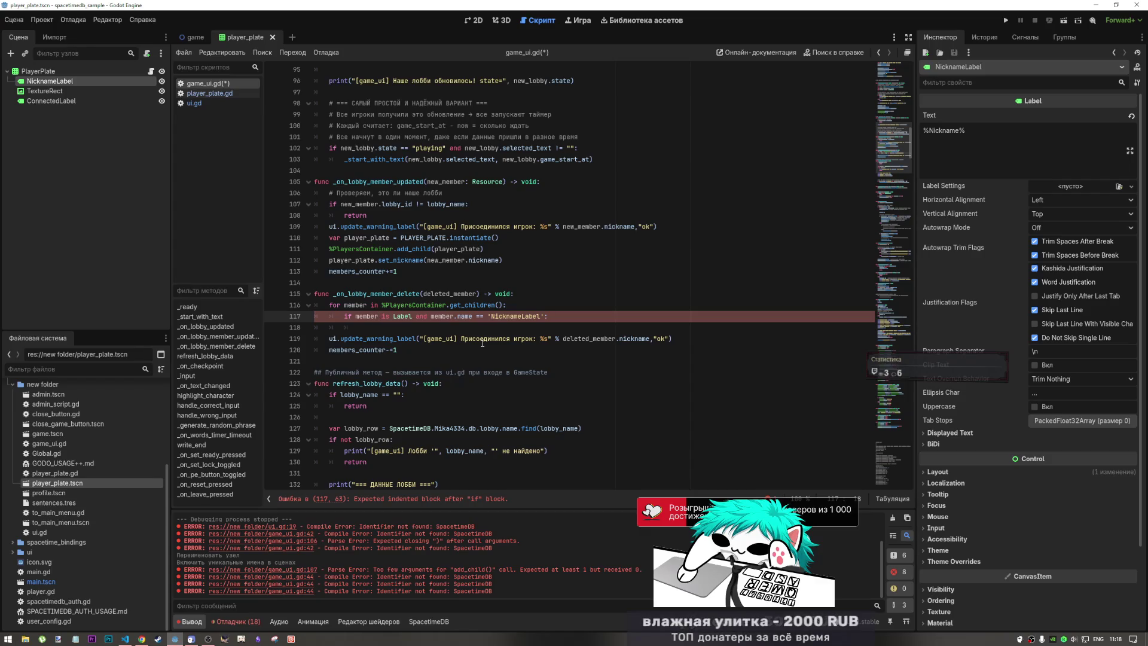
{"action": "left_click_drag", "start_coordinate": [503, 305], "coordinate": [447, 305]}
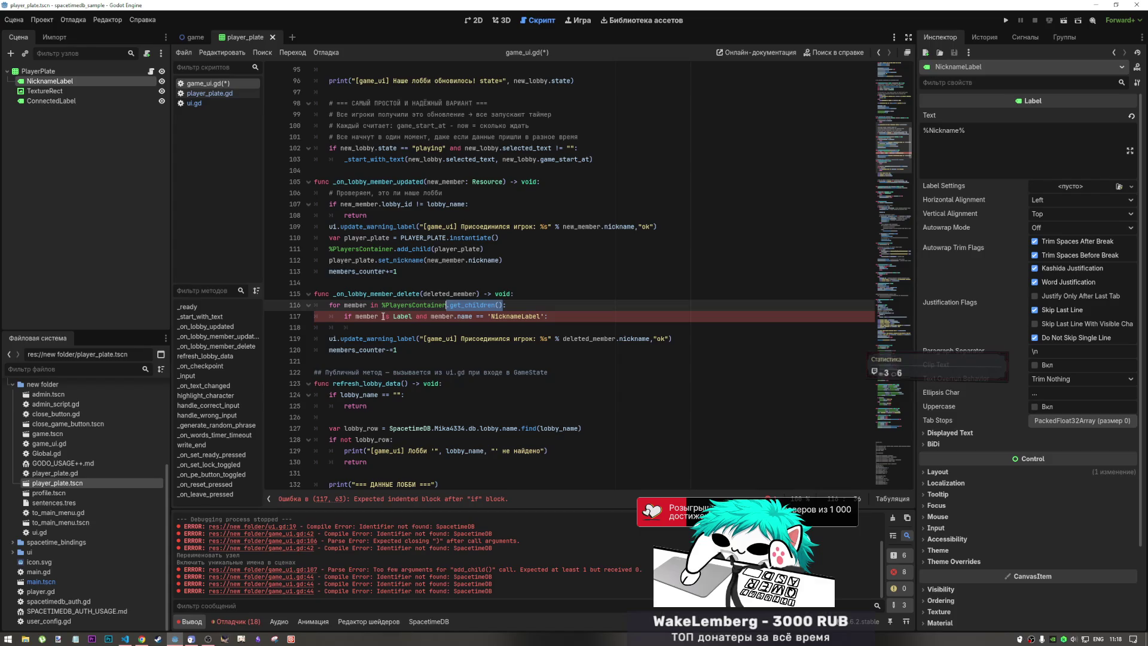
{"action": "double_click", "coordinate": [361, 317]}
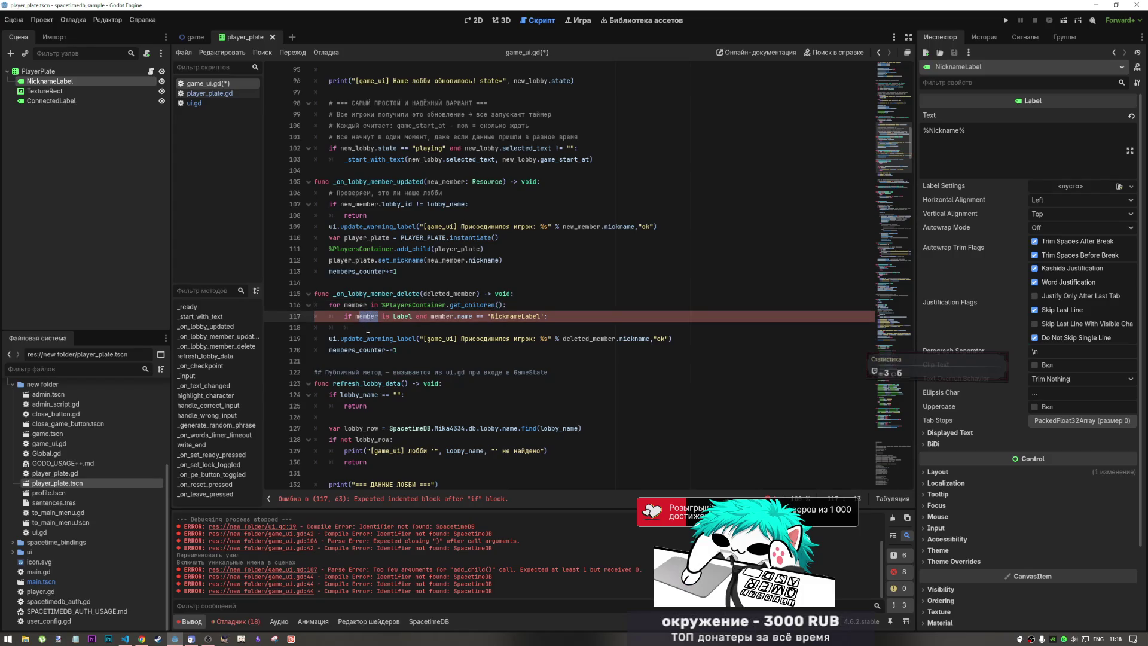
{"action": "key", "text": "BackSpace"}
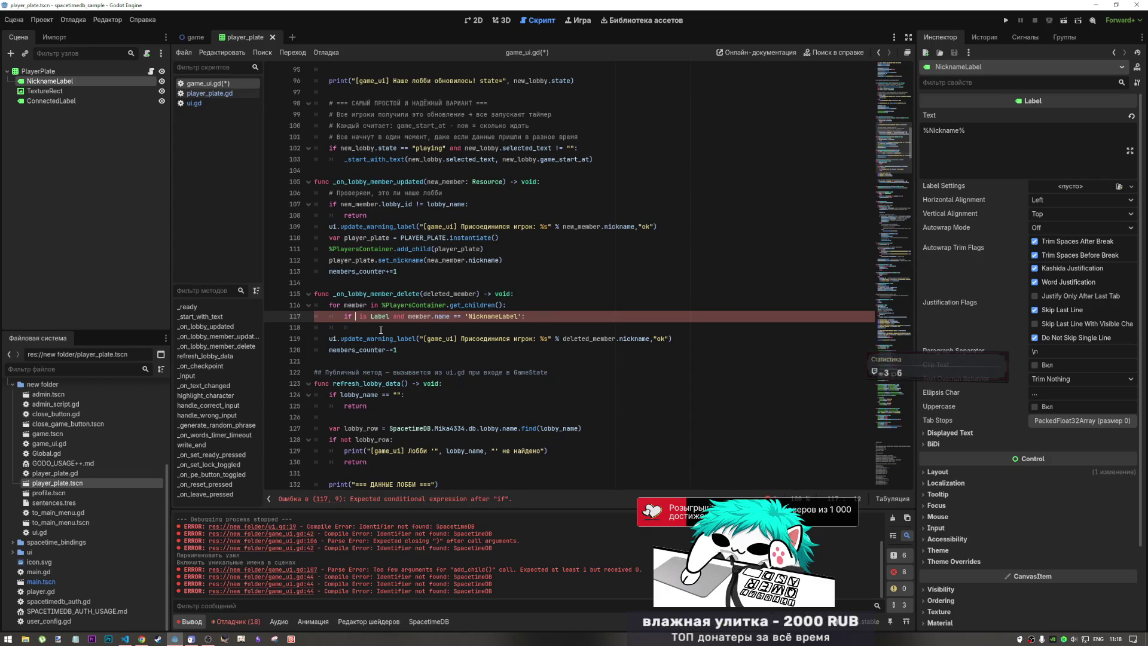
- Rename the outer loop variable to plate and add a nested 'for member in plate.get_children():' loop
{"action": "double_click", "coordinate": [353, 305]}
{"action": "left_click_drag", "start_coordinate": [351, 305], "coordinate": [345, 305]}
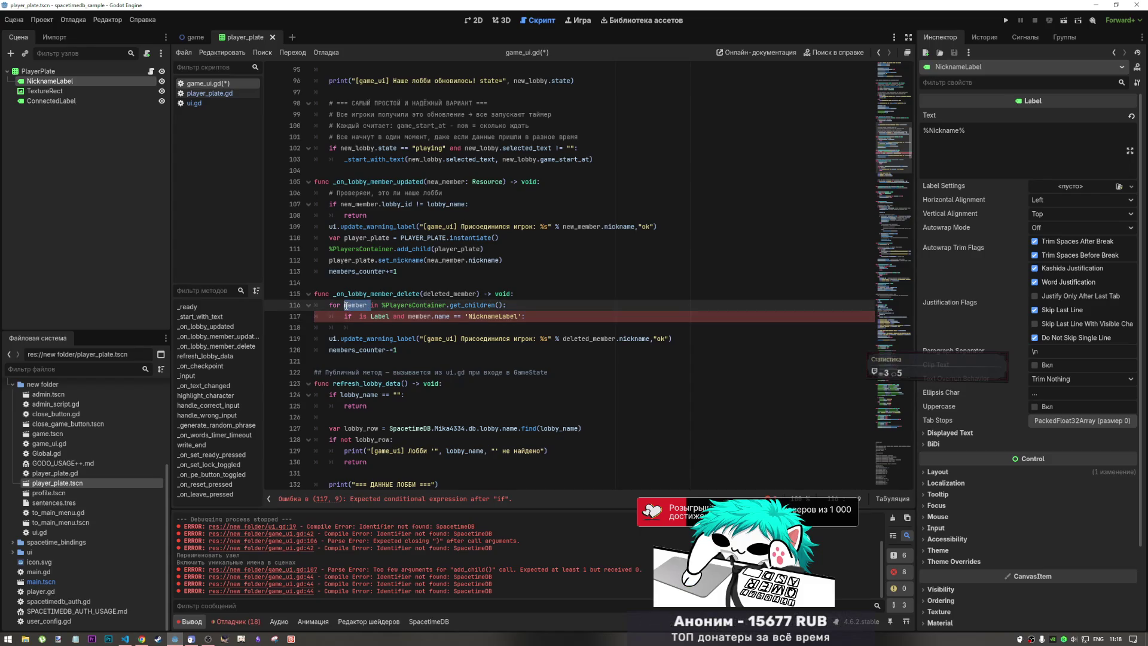
{"action": "type", "text": "plate"}
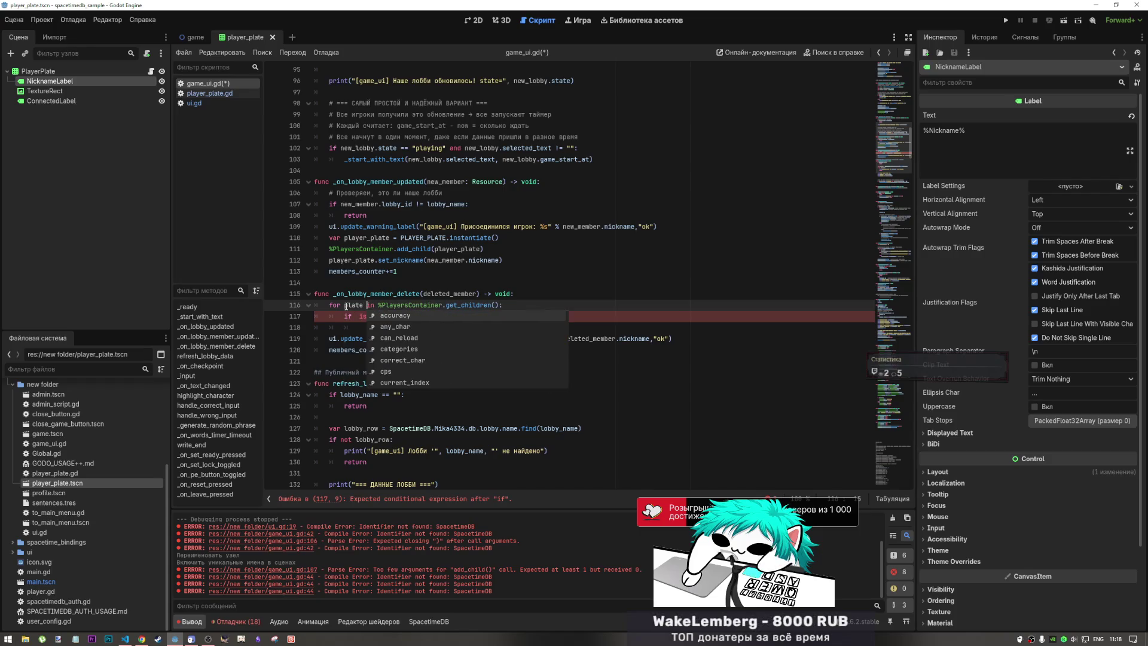
{"action": "key", "text": "Escape"}
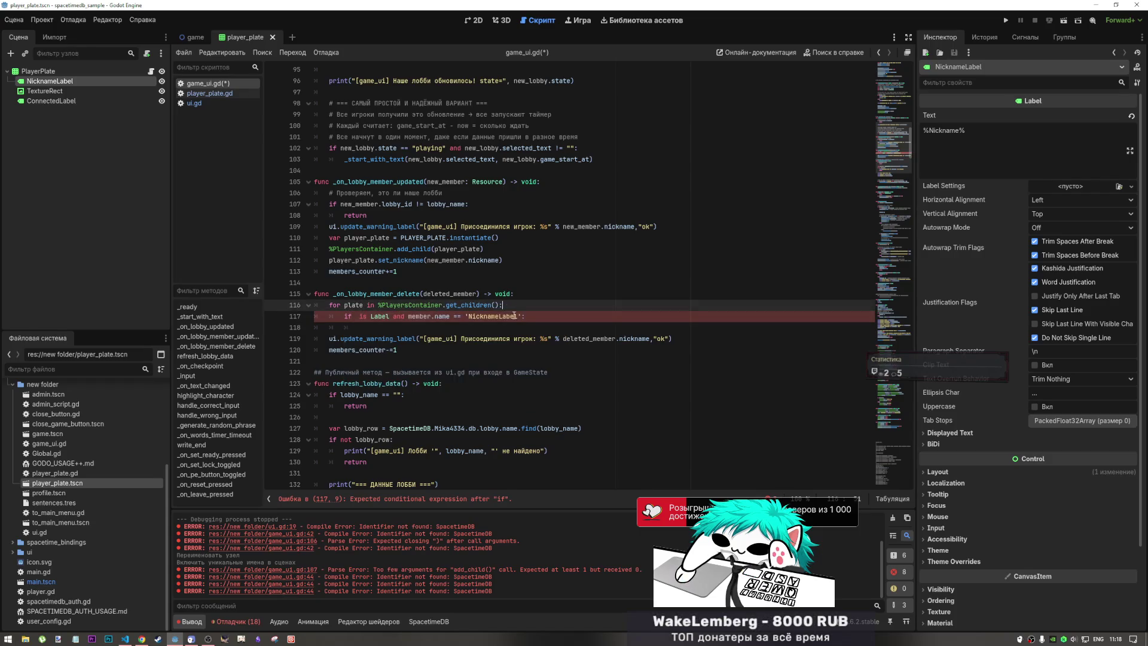
{"action": "key", "text": "End"}
{"action": "key", "text": "Return"}
{"action": "type", "text": "for "}
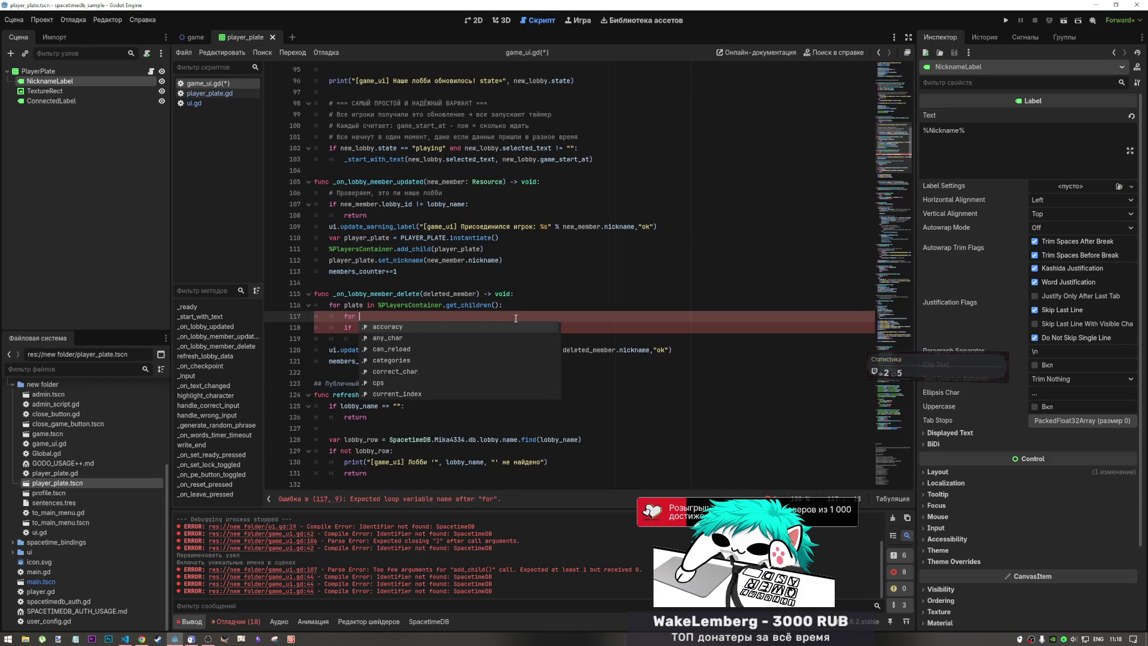
{"action": "type", "text": "m"}
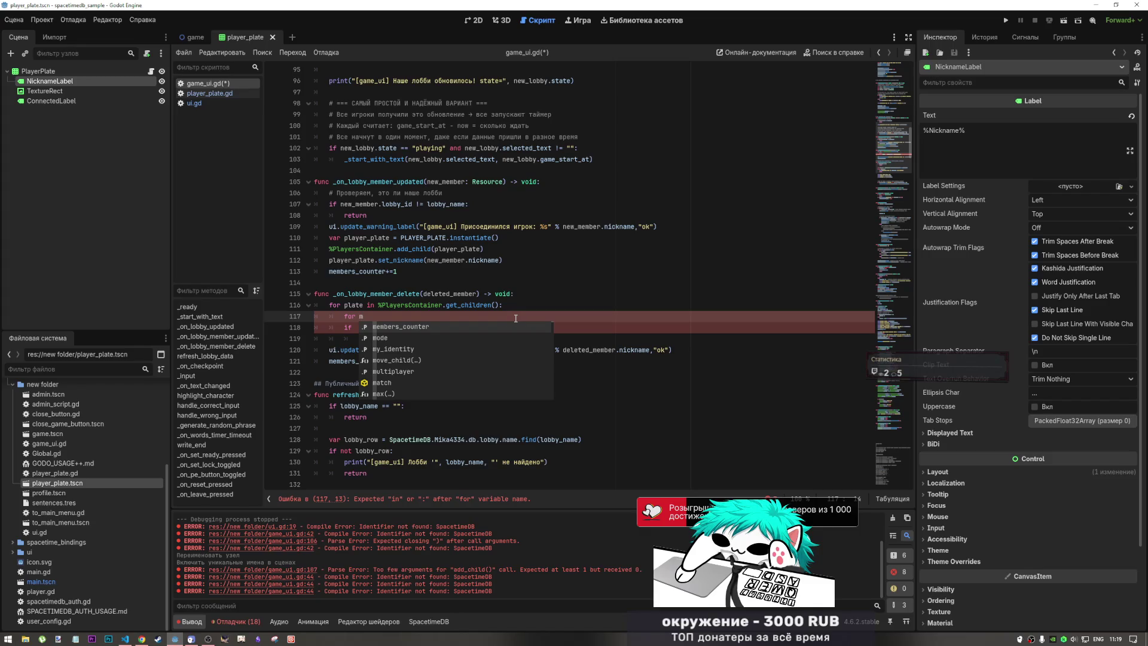
{"action": "type", "text": "member"}
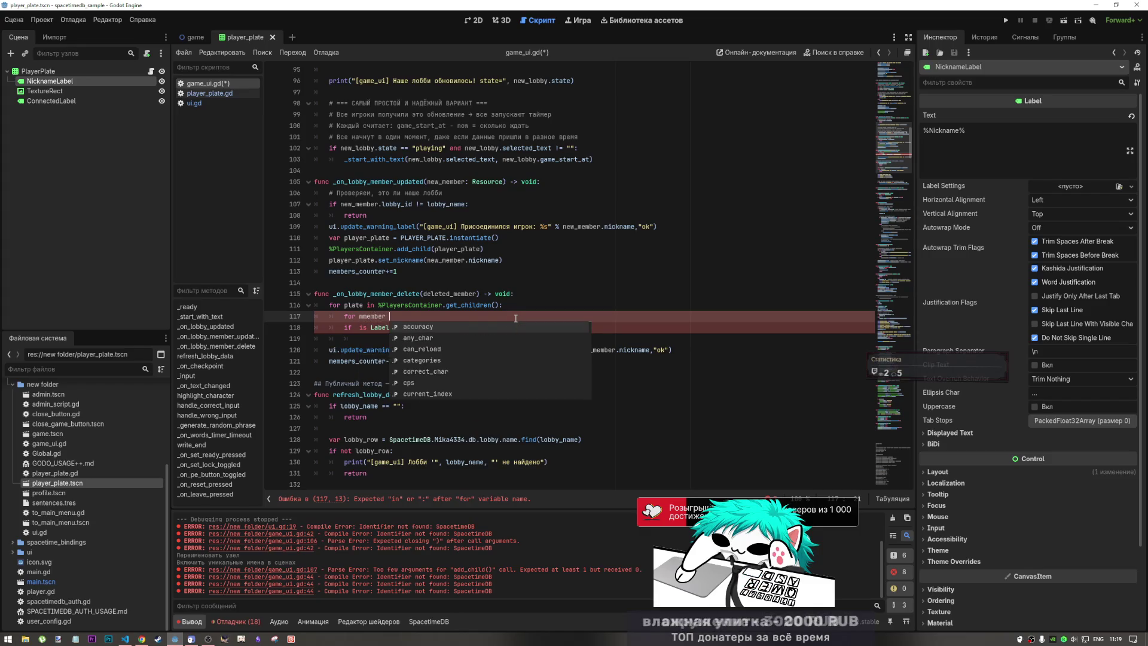
{"action": "type", "text": " in "}
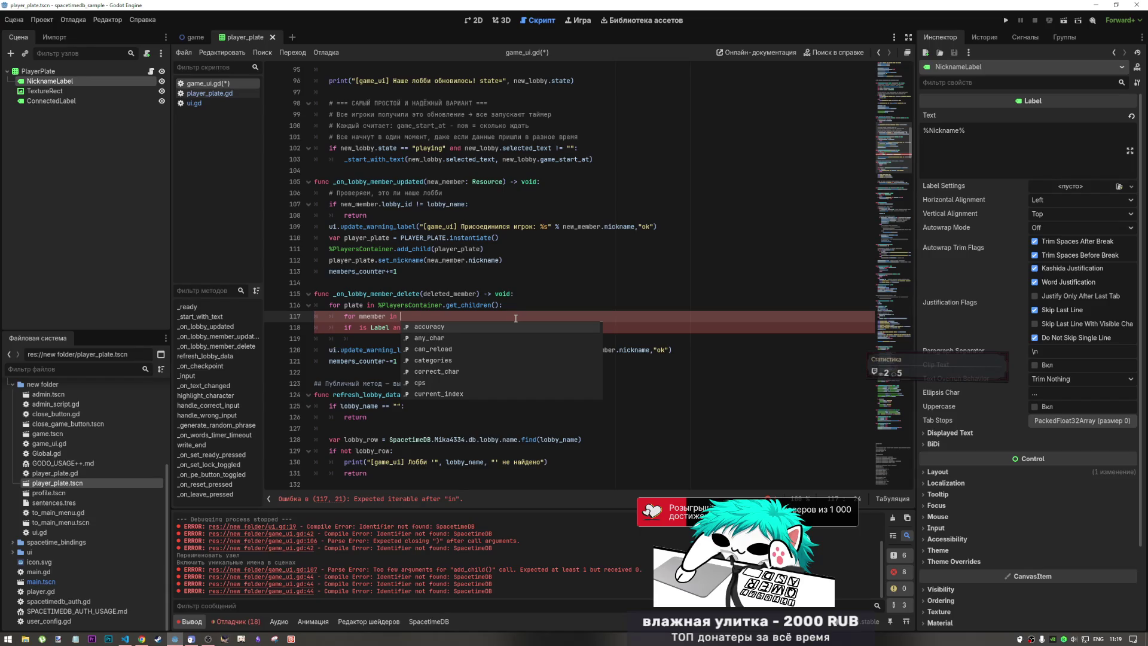
{"action": "type", "text": "plate"}
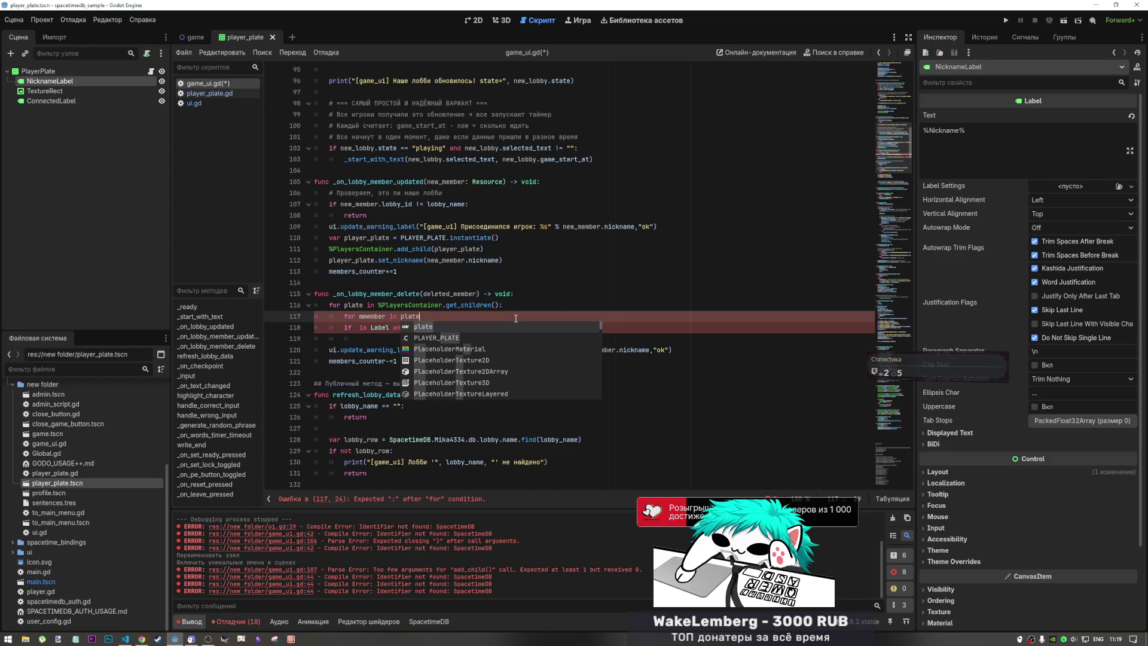
{"action": "type", "text": ".ge"}
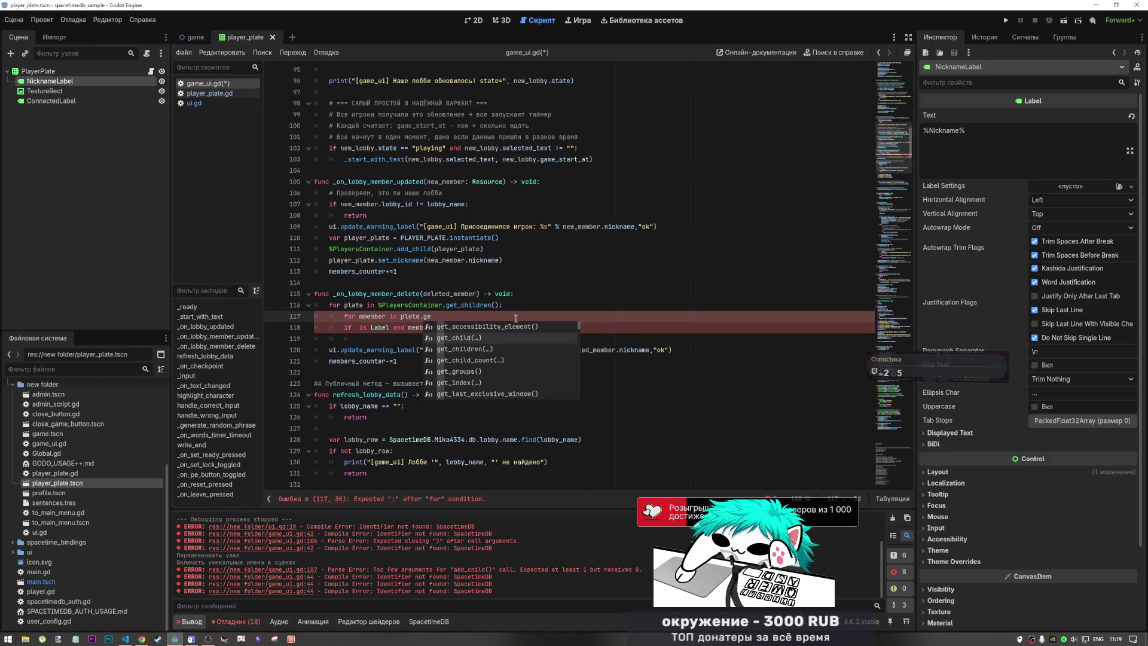
{"action": "key", "text": "Down"}
{"action": "key", "text": "Return"}
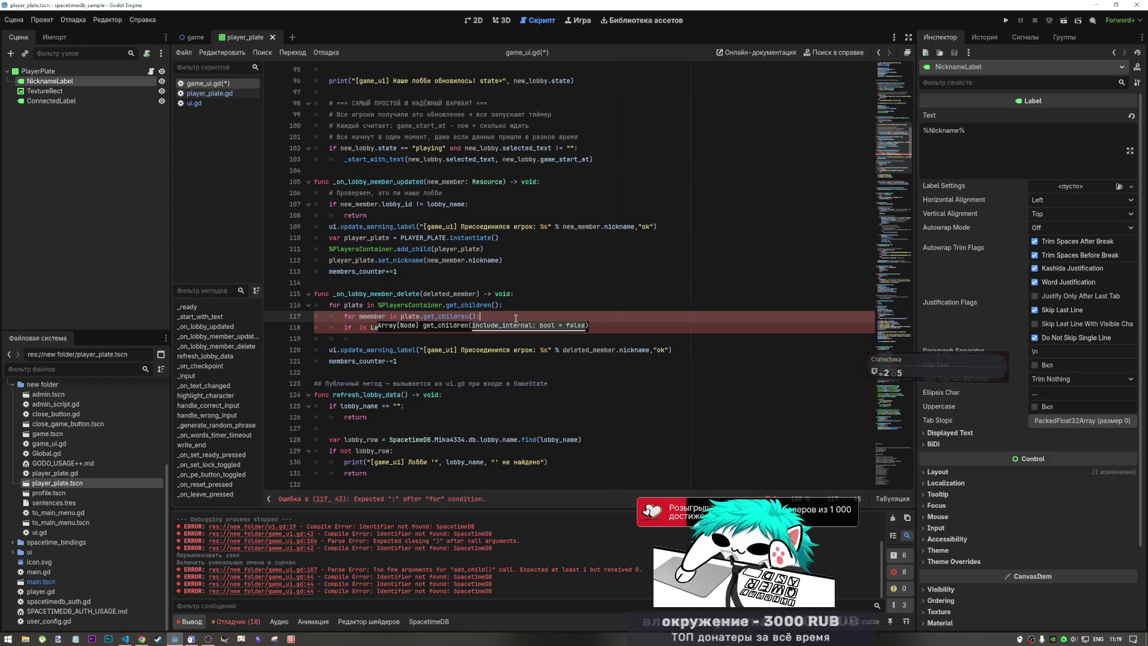
{"action": "type", "text": ":"}
- Fix the mmember typo, indent the member Label check under the inner loop, and open its body line
{"action": "left_click", "coordinate": [357, 328]}
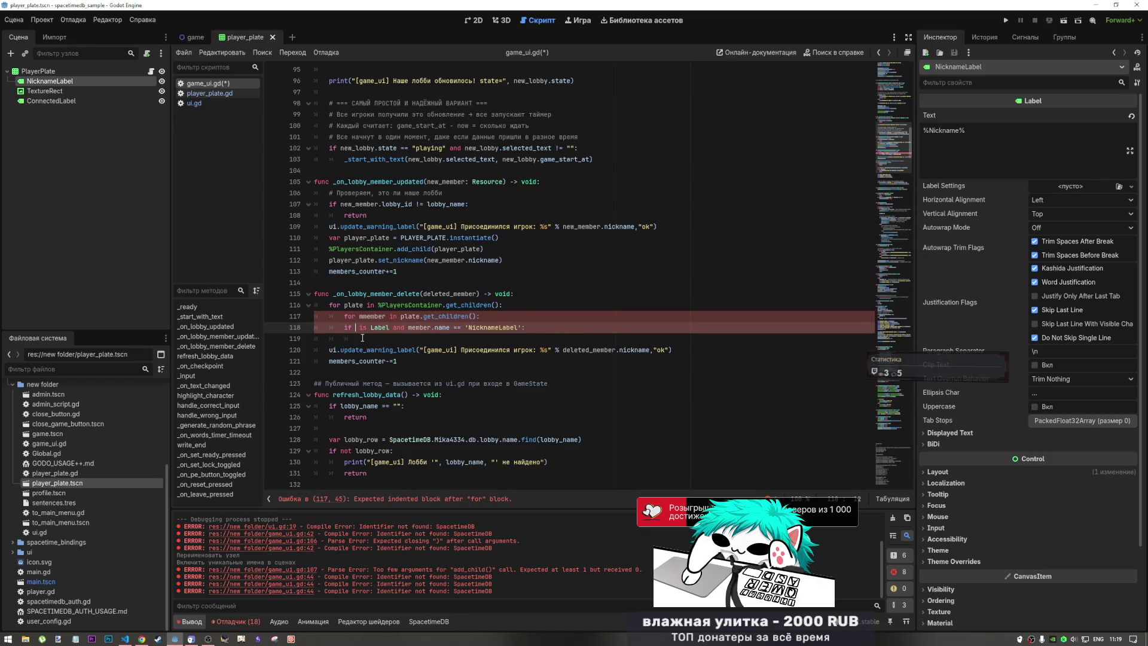
{"action": "key", "text": "Right"}
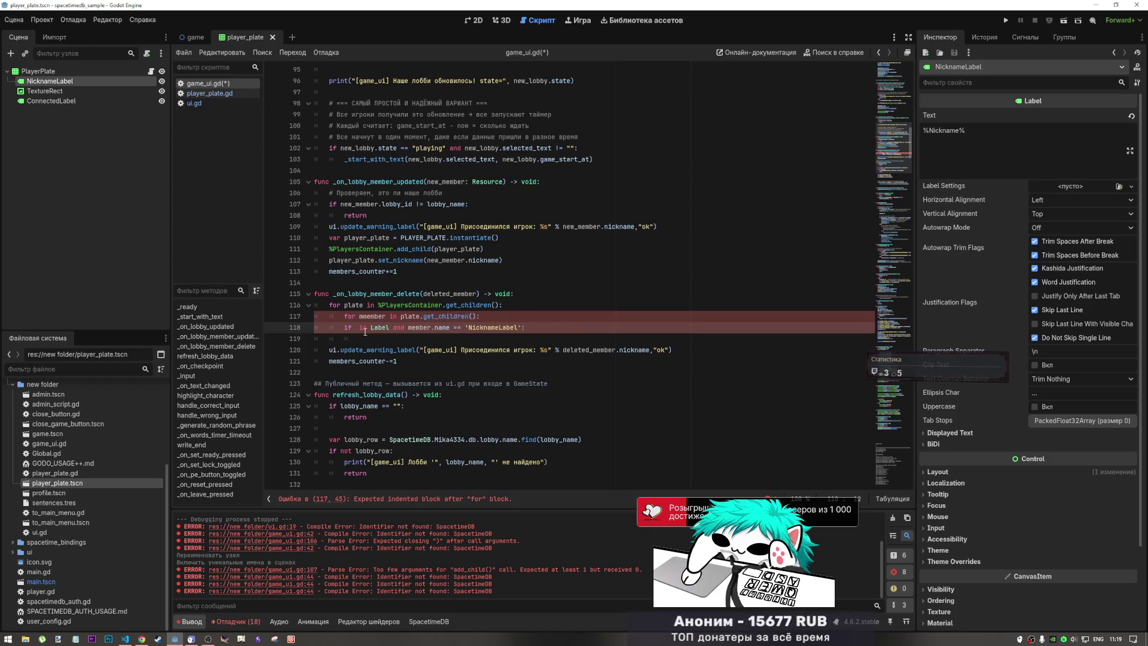
{"action": "left_click", "coordinate": [371, 317]}
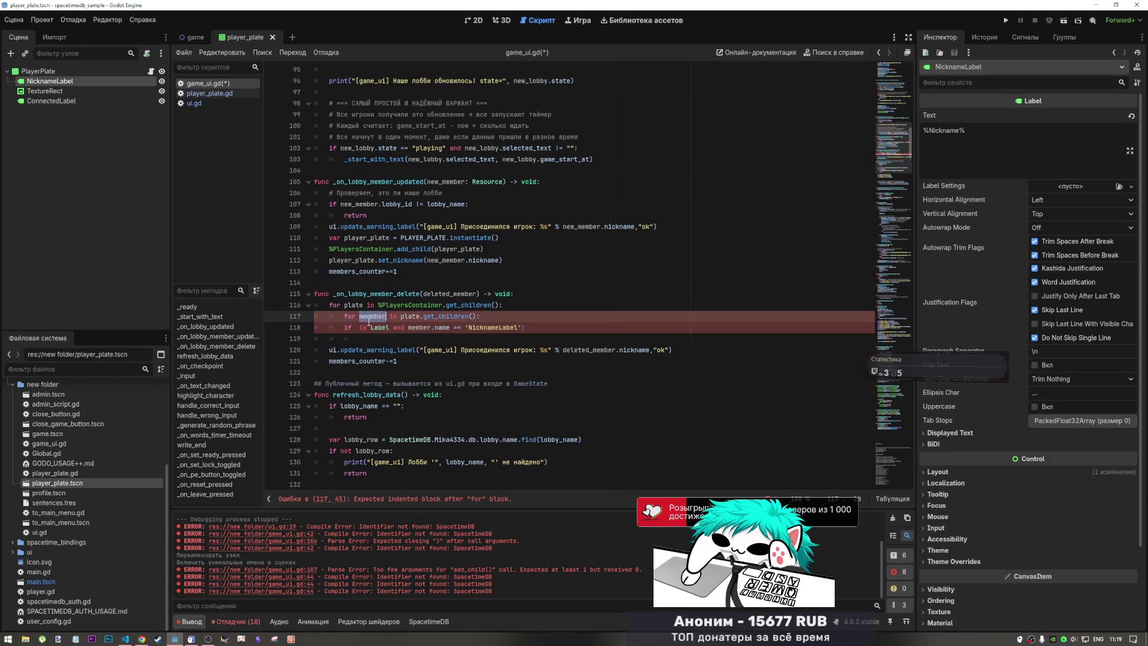
{"action": "key", "text": "BackSpace"}
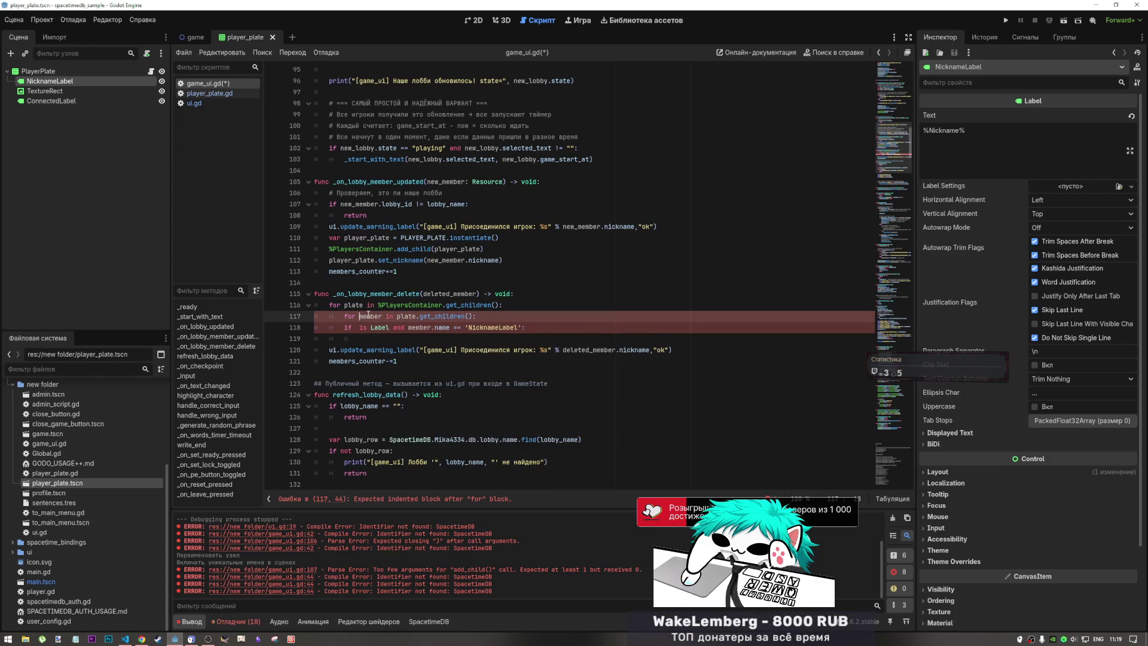
{"action": "left_click", "coordinate": [358, 327]}
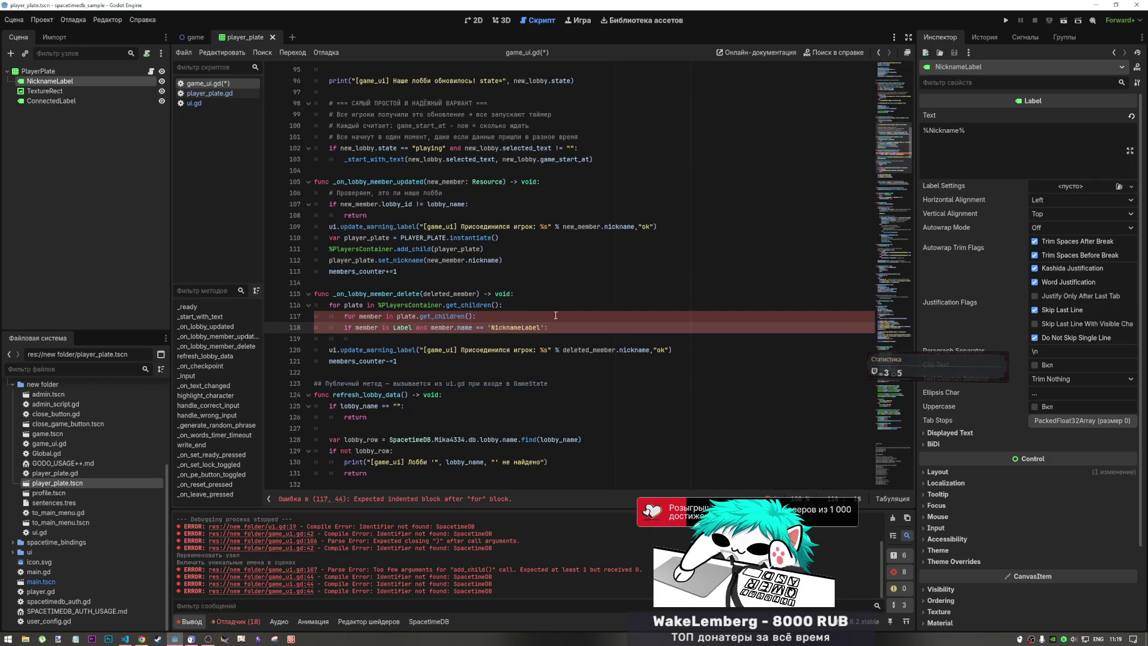
{"action": "type", "text": "member"}
{"action": "key", "text": "Tab"}
{"action": "left_click", "coordinate": [587, 324]}
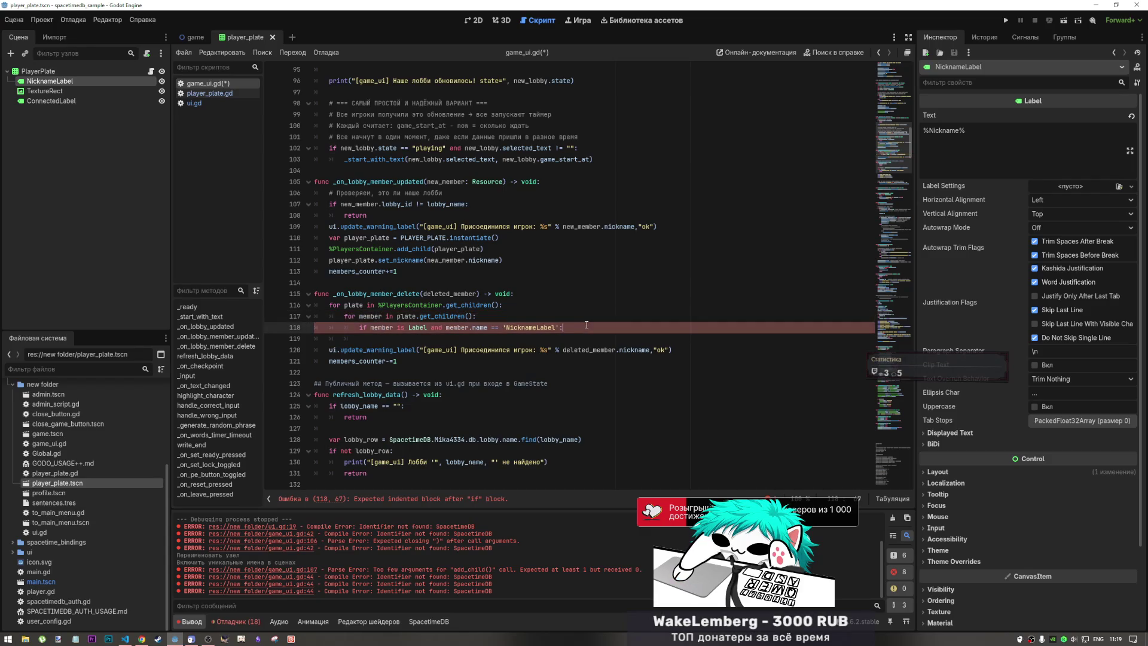
{"action": "key", "text": "Return"}
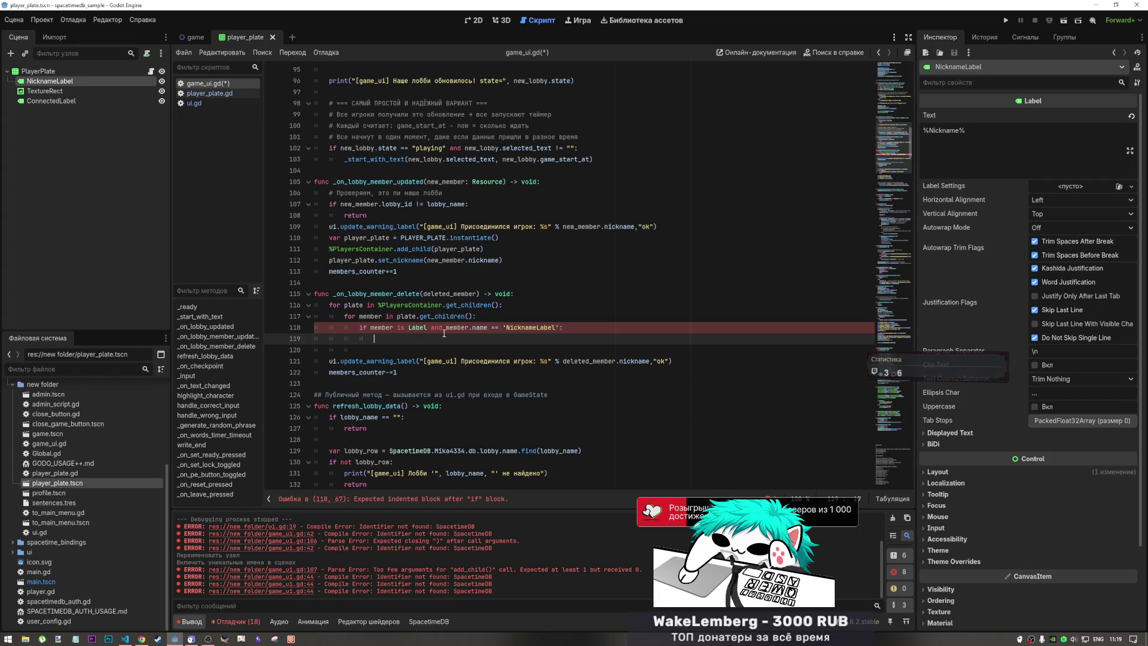
- Remove the extra blank line and indent line 119 under the if check
{"action": "left_click_drag", "start_coordinate": [477, 293], "coordinate": [447, 294]}
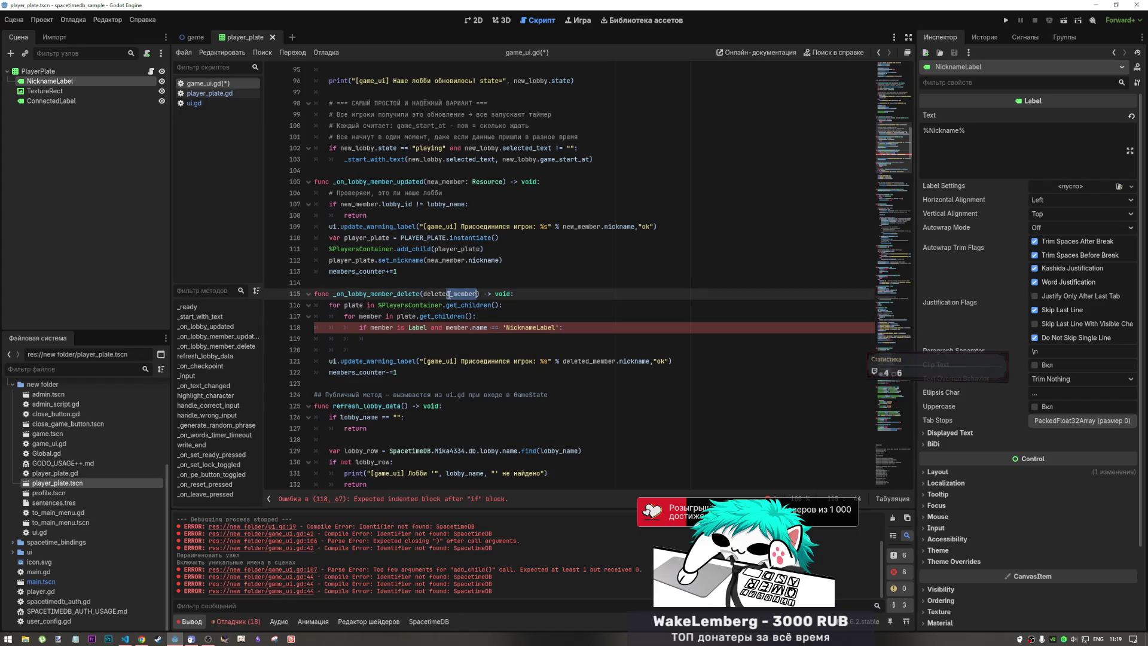
{"action": "left_click", "coordinate": [411, 338]}
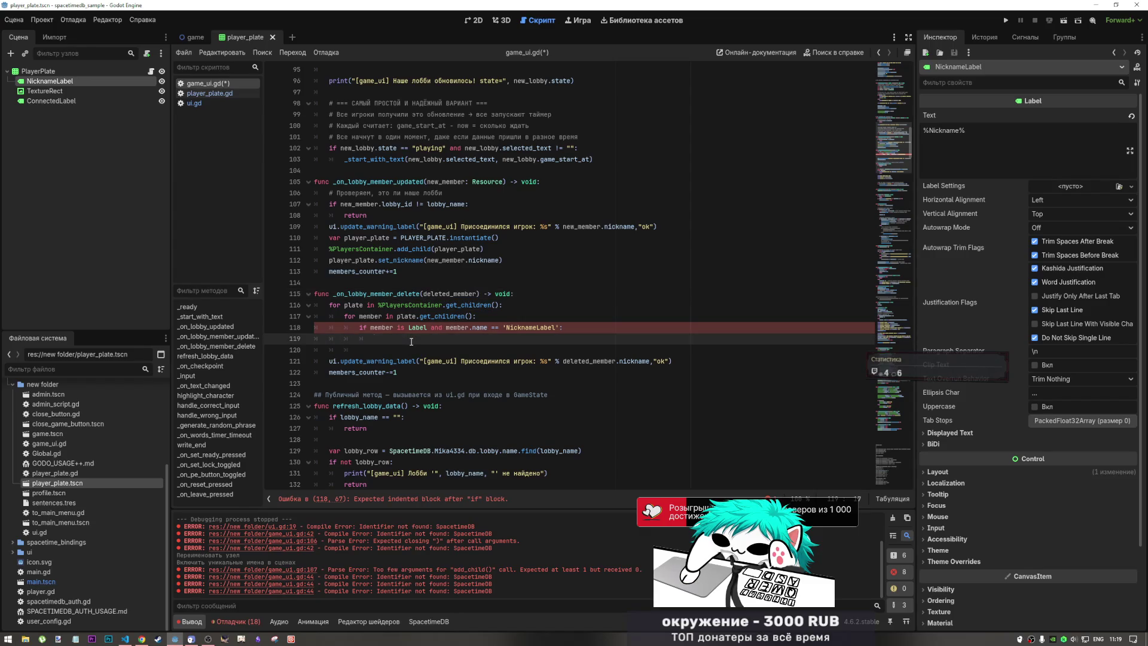
{"action": "key", "text": "Delete"}
{"action": "key", "text": "shift+Home"}
{"action": "key", "text": "BackSpace"}
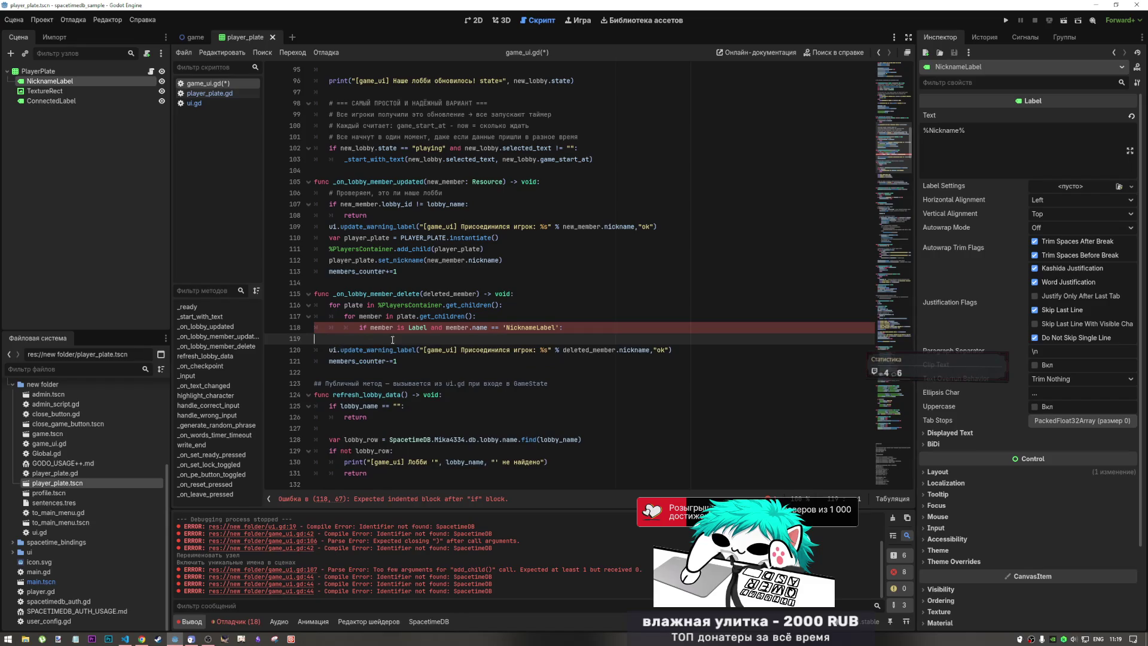
{"action": "key", "text": "Tab"}
{"action": "key", "text": "Tab"}
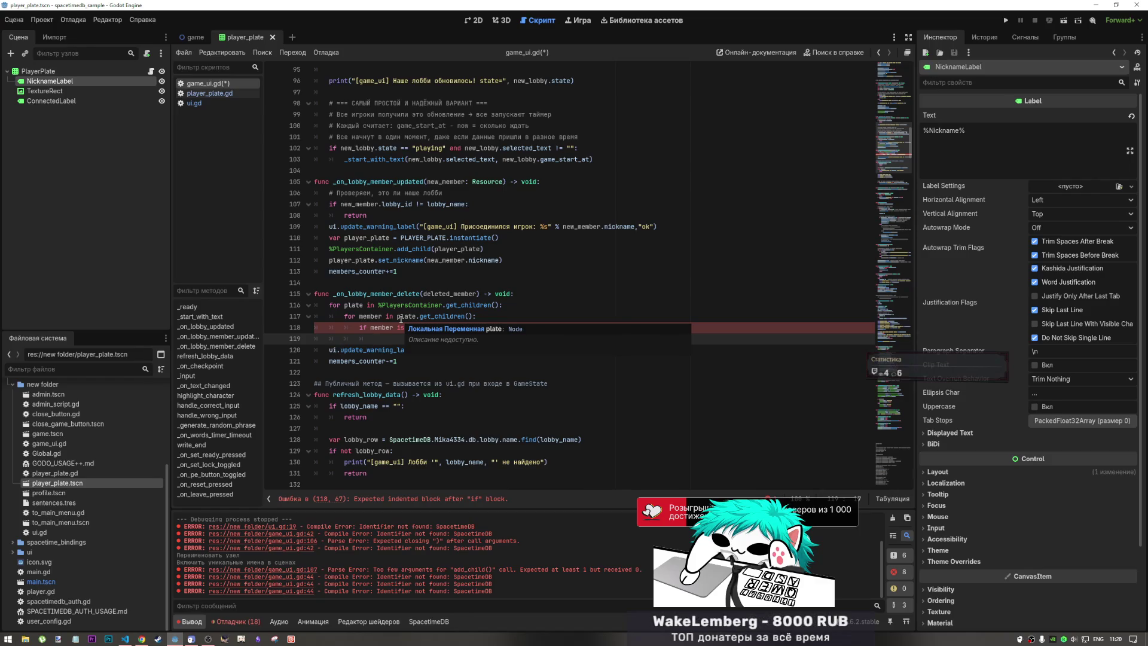
- Write plate.queue_free() as the check's body, copying plate from line 116
{"action": "left_click", "coordinate": [371, 317]}
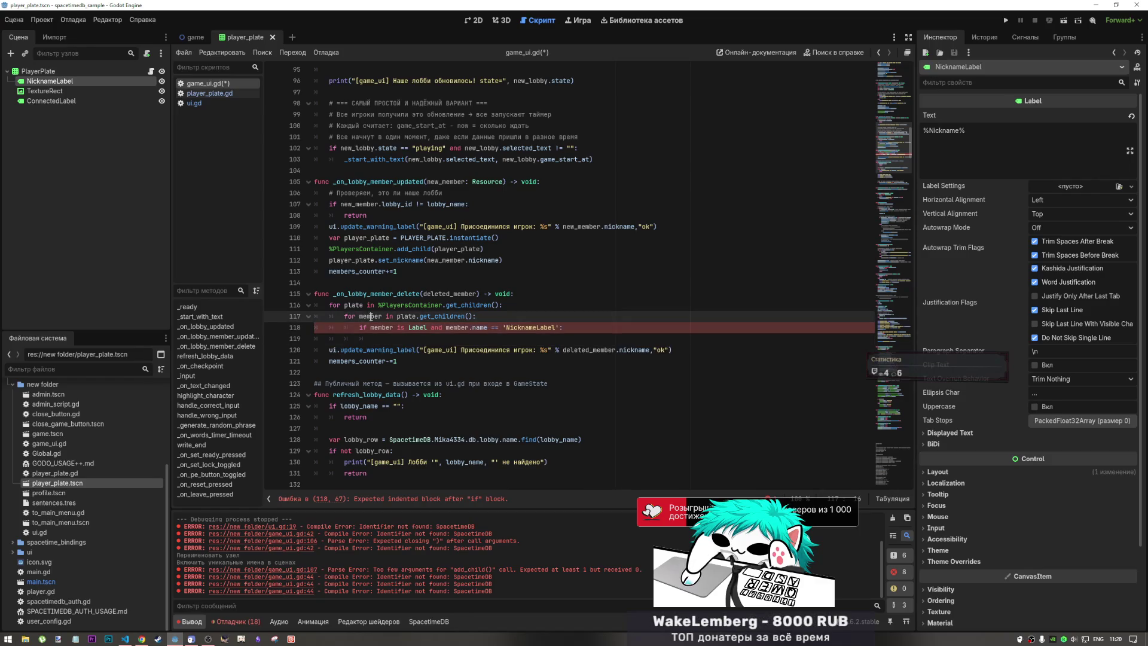
{"action": "double_click", "coordinate": [354, 305]}
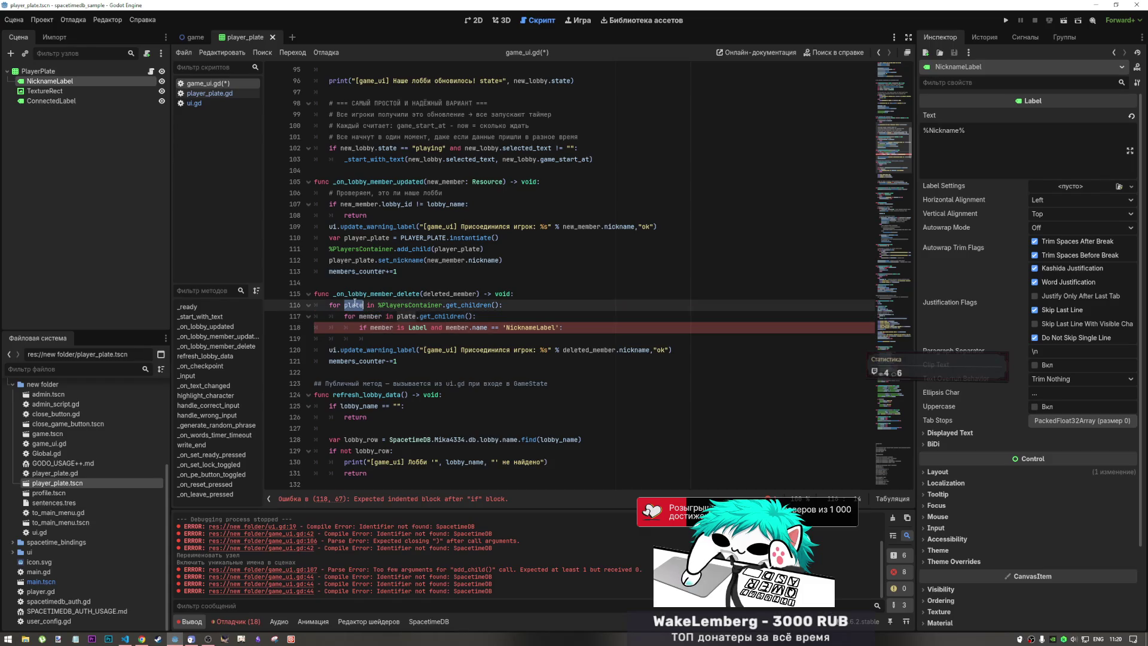
{"action": "key", "text": "ctrl+c"}
{"action": "left_click", "coordinate": [505, 341]}
{"action": "key", "text": "ctrl+v"}
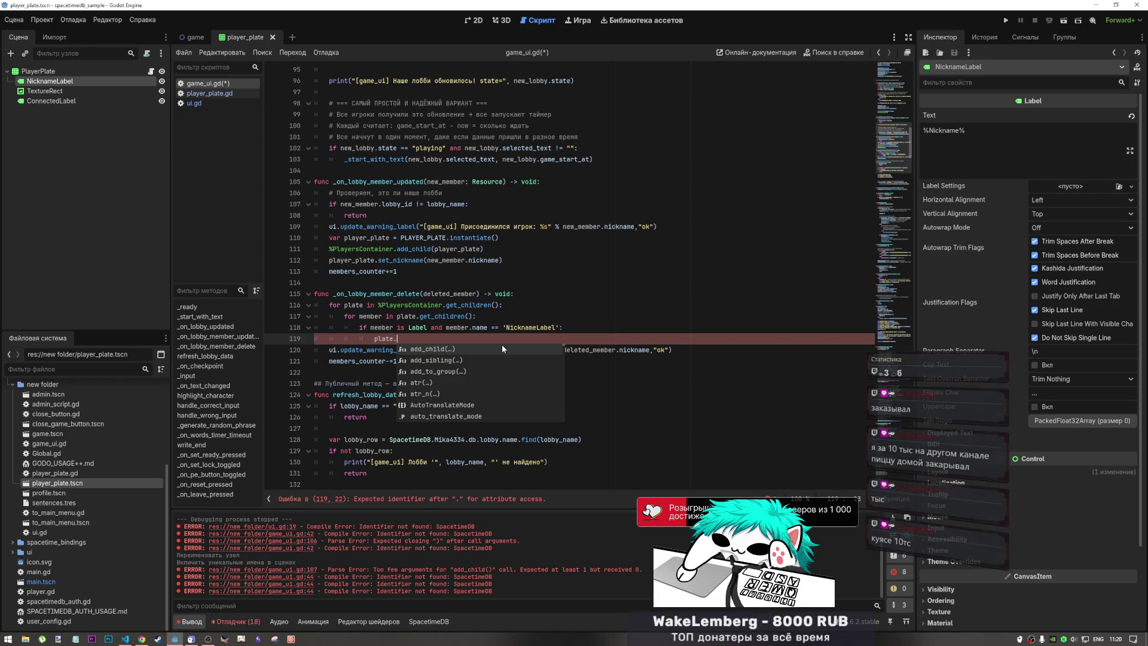
{"action": "type", "text": "qu"}
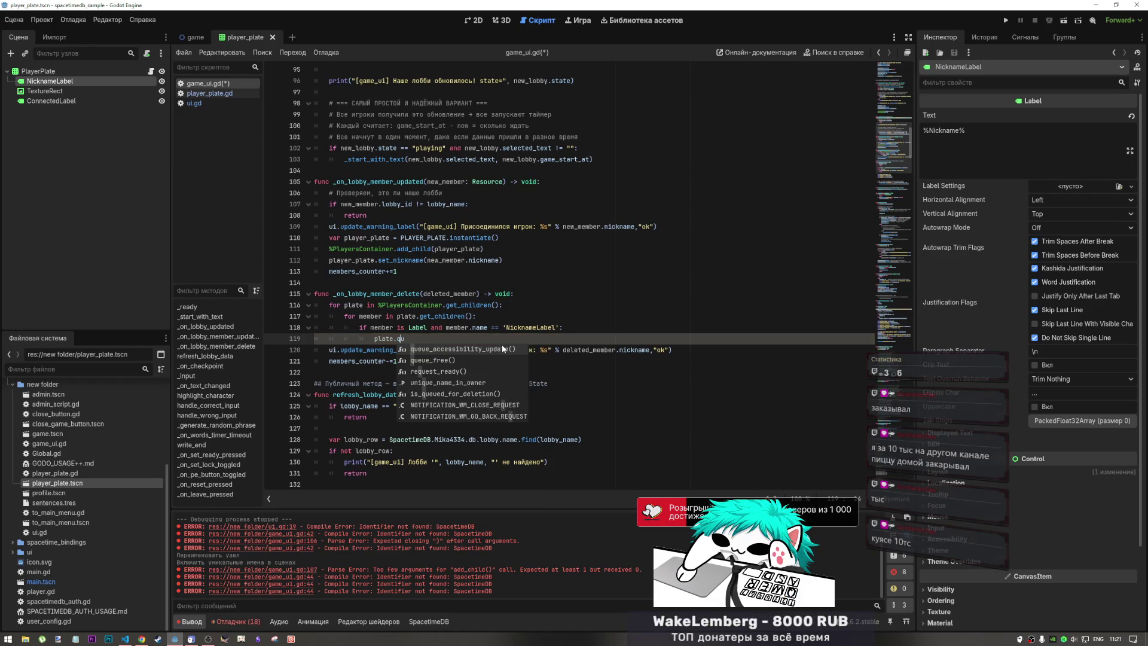
{"action": "key", "text": "Down"}
{"action": "key", "text": "Return"}
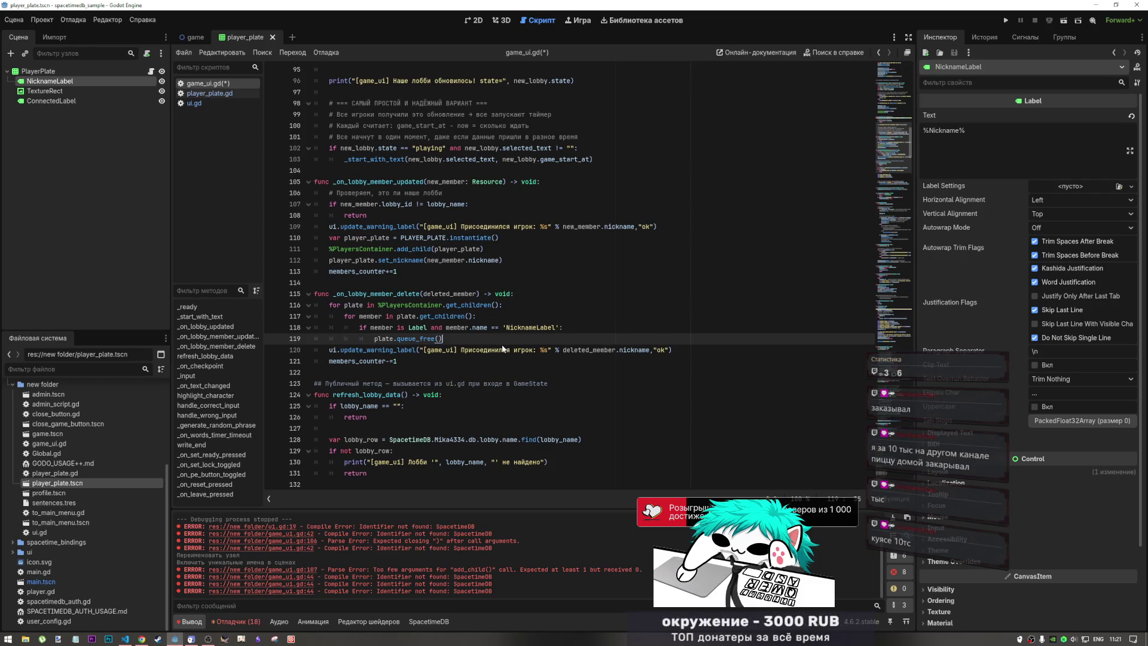
{"action": "left_click", "coordinate": [571, 329]}
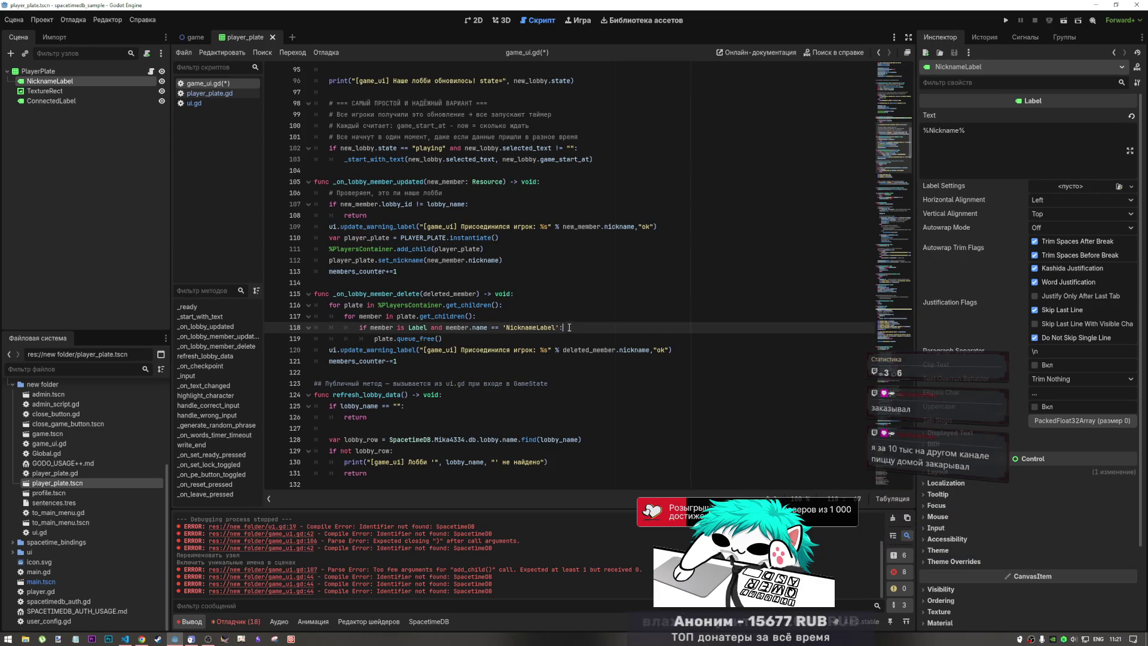
{"action": "double_click", "coordinate": [440, 293]}
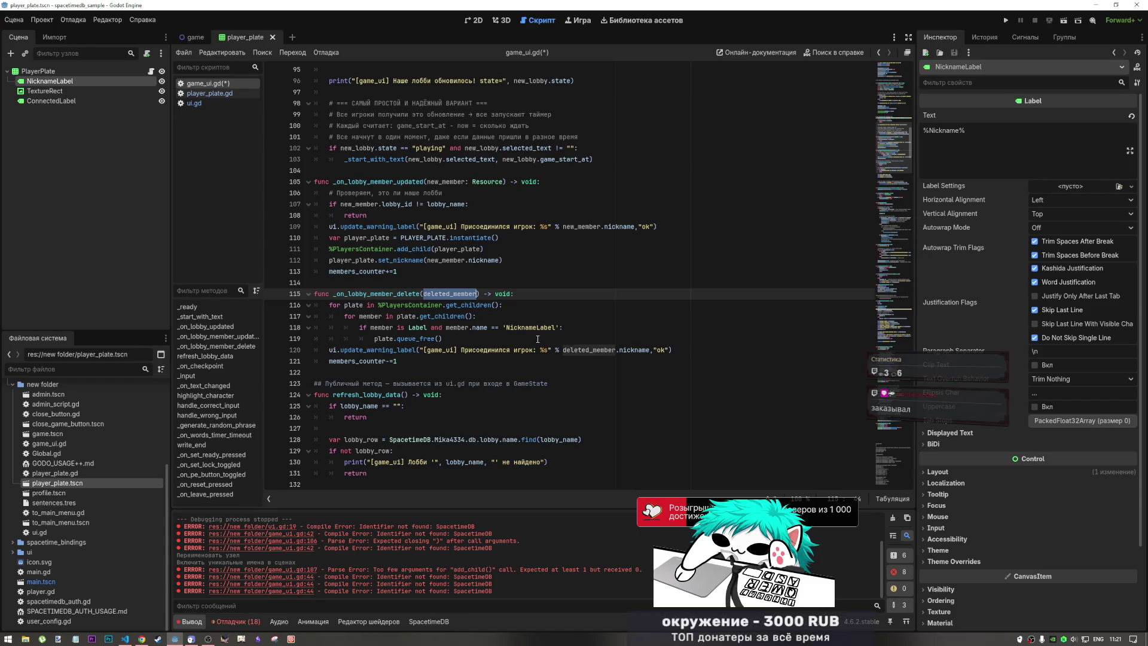
- Extend the NicknameLabel check with 'and member.text = deleted_member'
{"action": "left_click", "coordinate": [553, 328]}
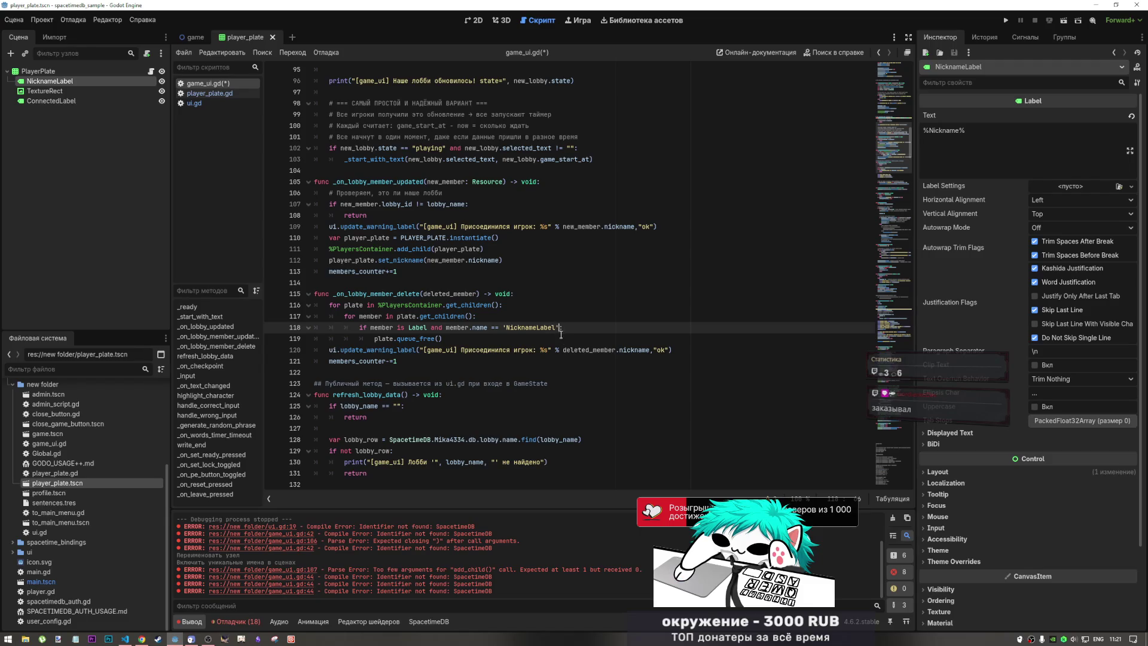
{"action": "type", "text": "and mem"}
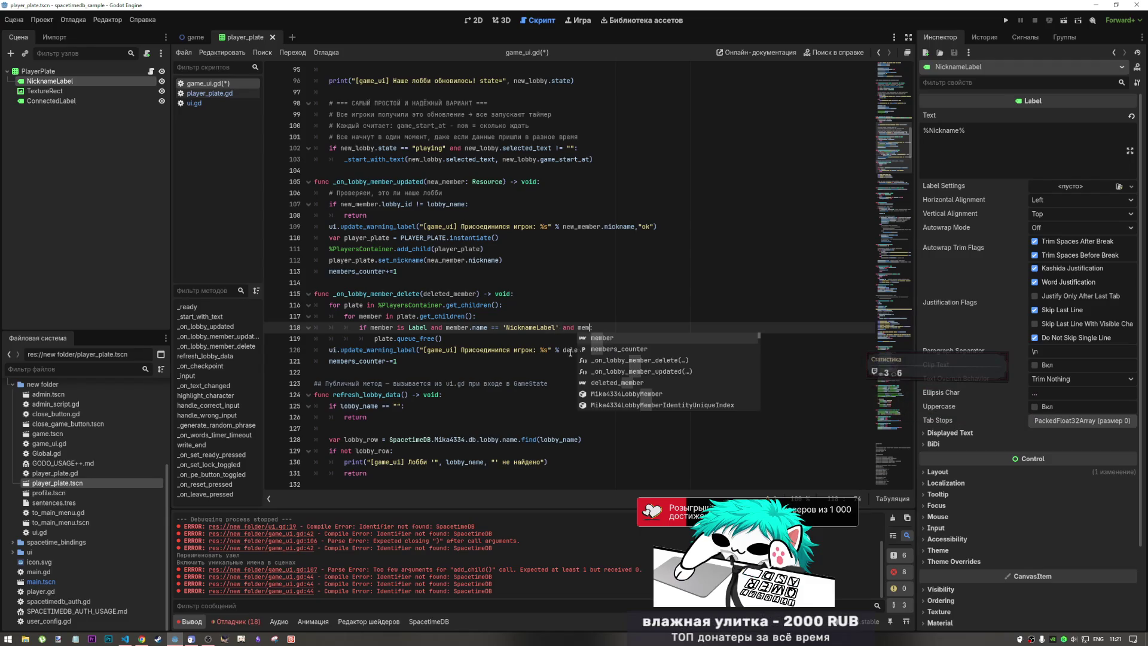
{"action": "key", "text": "Return"}
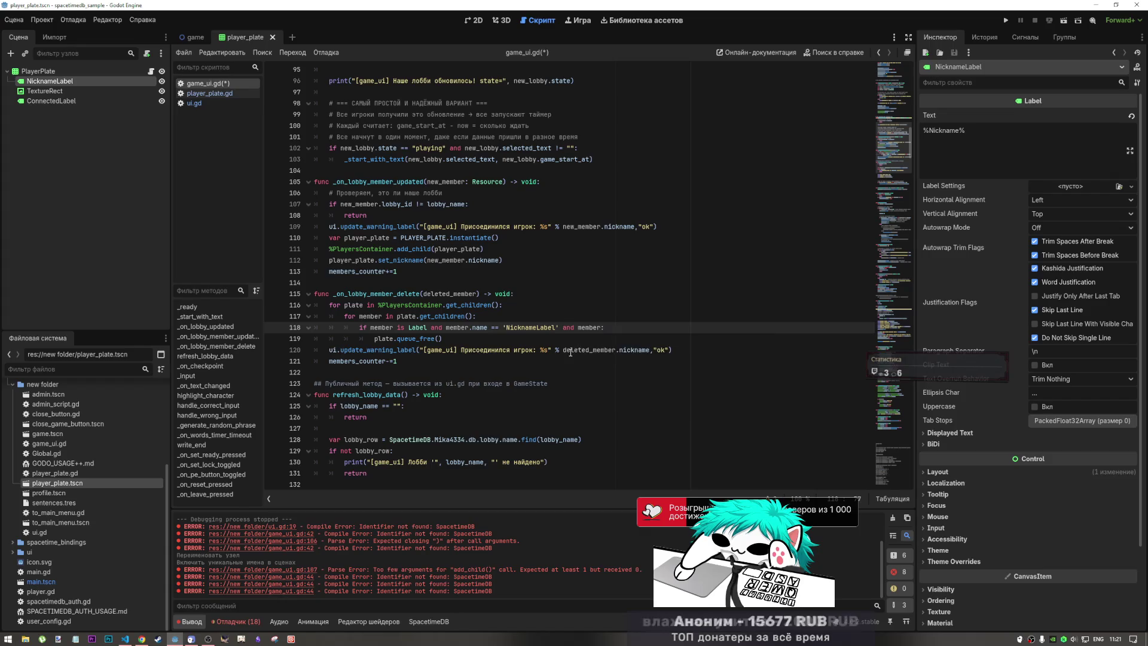
{"action": "type", "text": ".text "}
{"action": "type", "text": "-"}
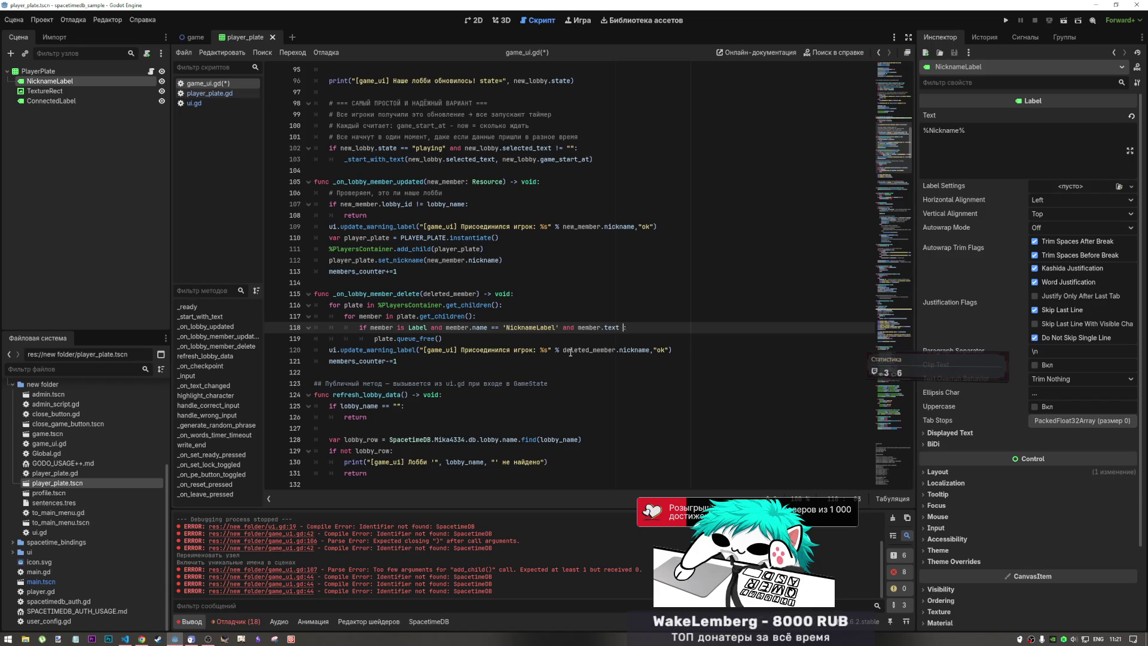
{"action": "key", "text": "BackSpace"}
{"action": "key", "text": "BackSpace"}
{"action": "type", "text": "= del"}
{"action": "key", "text": "Return"}
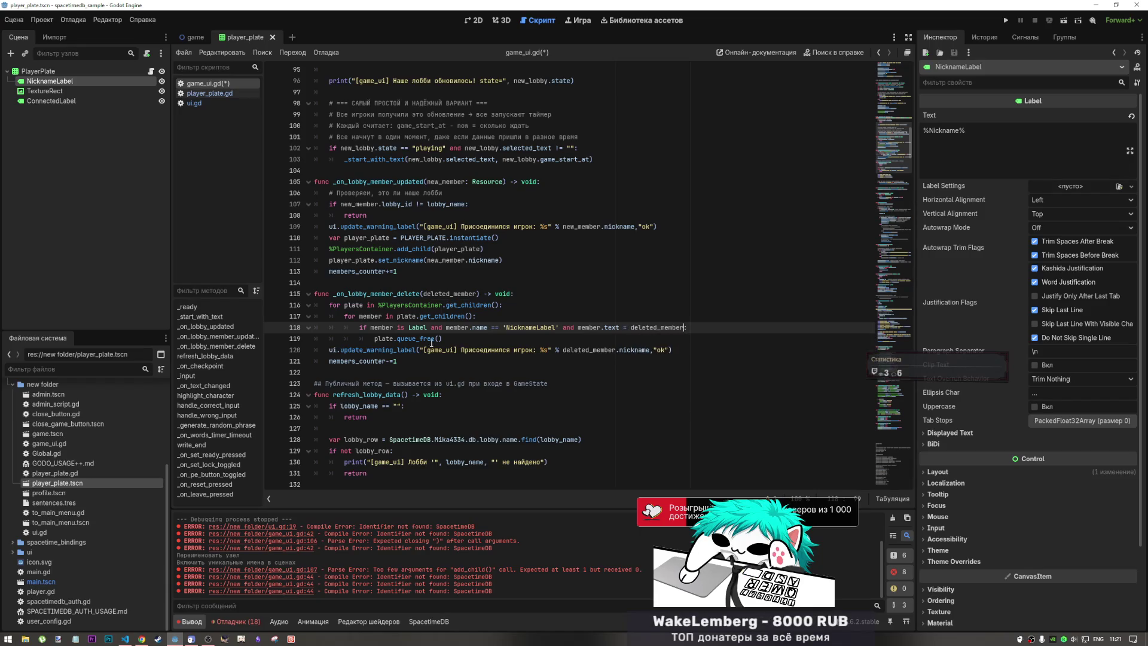
- Complete the comparison as deleted_member.nickname and end the condition with a colon
{"action": "left_click", "coordinate": [207, 639]}
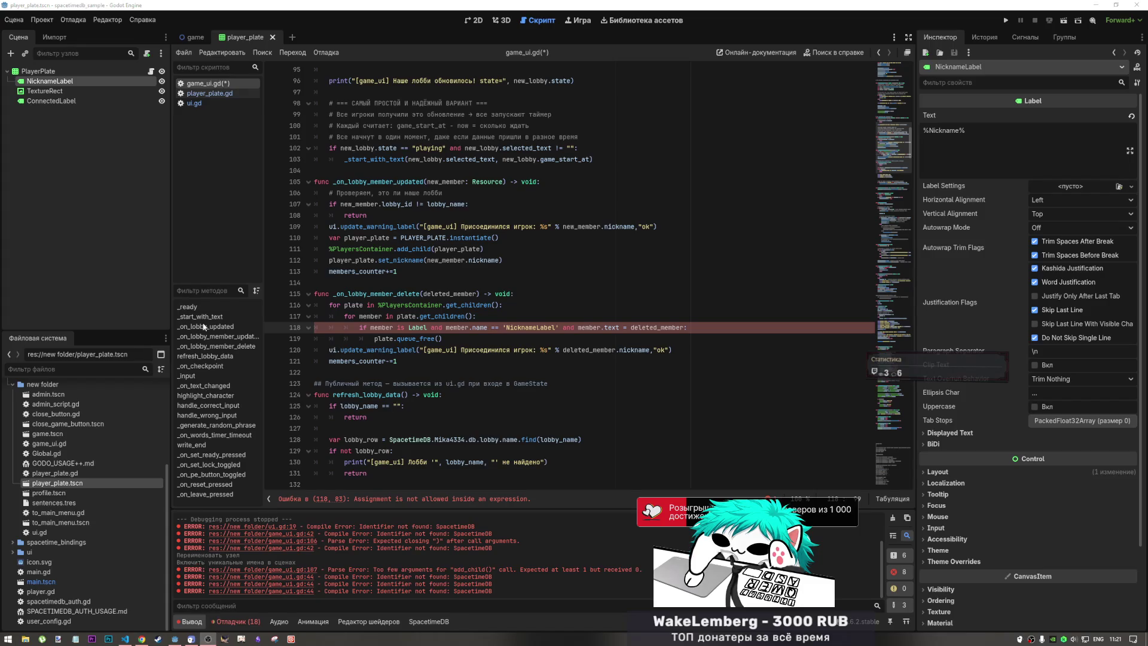
{"action": "right_click", "coordinate": [162, 133]}
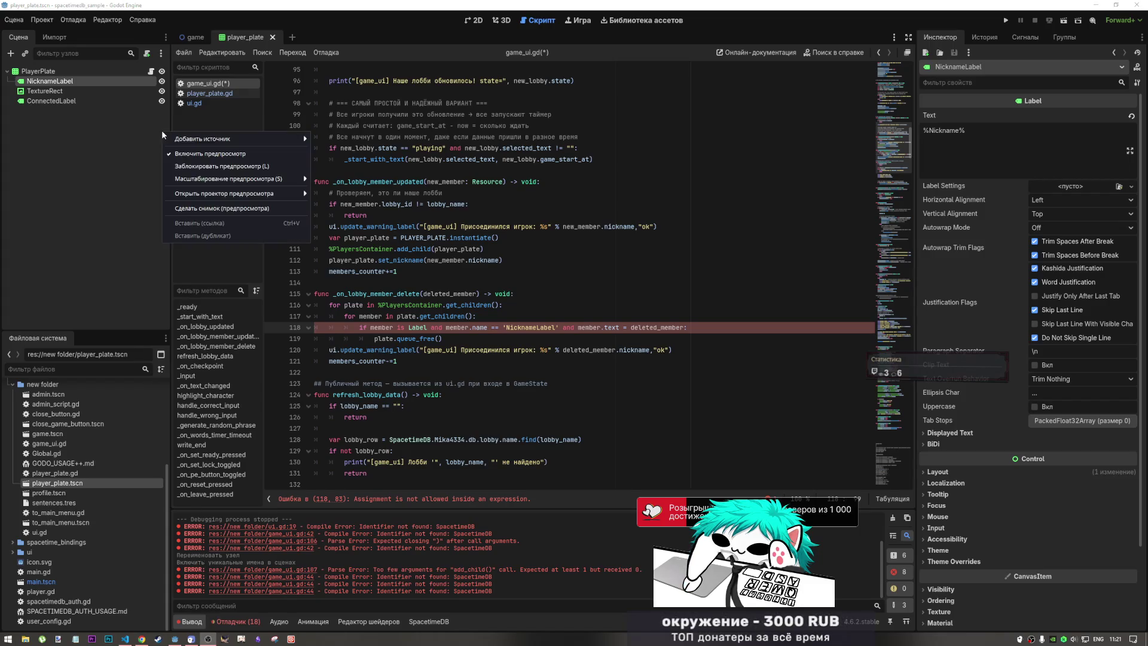
{"action": "left_click", "coordinate": [196, 153]}
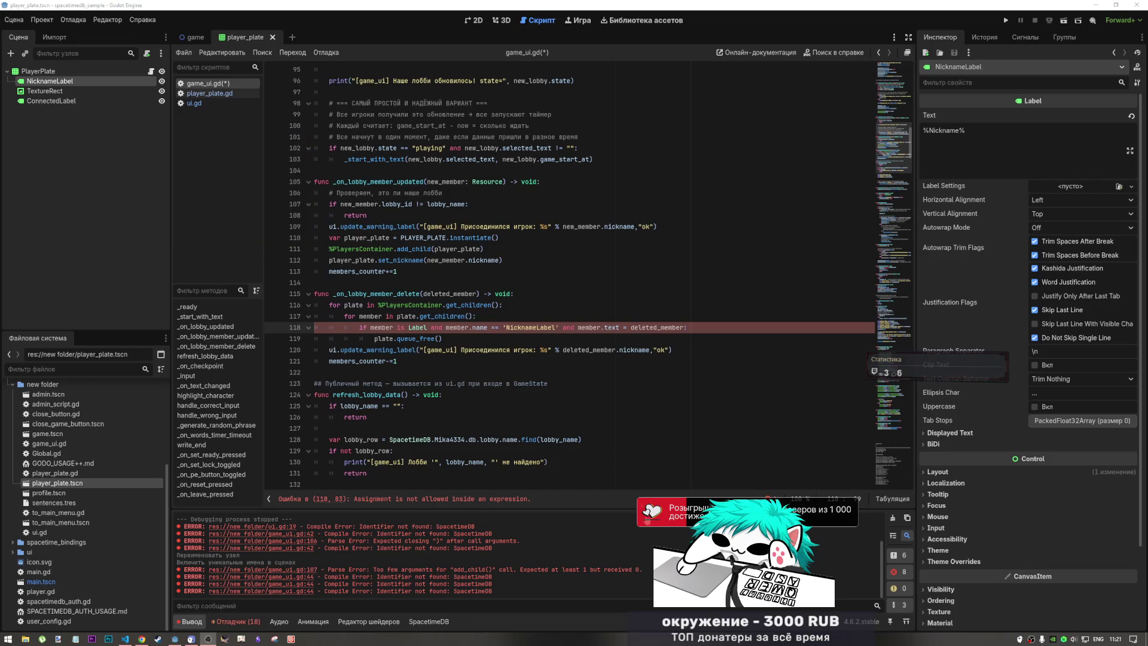
{"action": "left_click", "coordinate": [671, 475]}
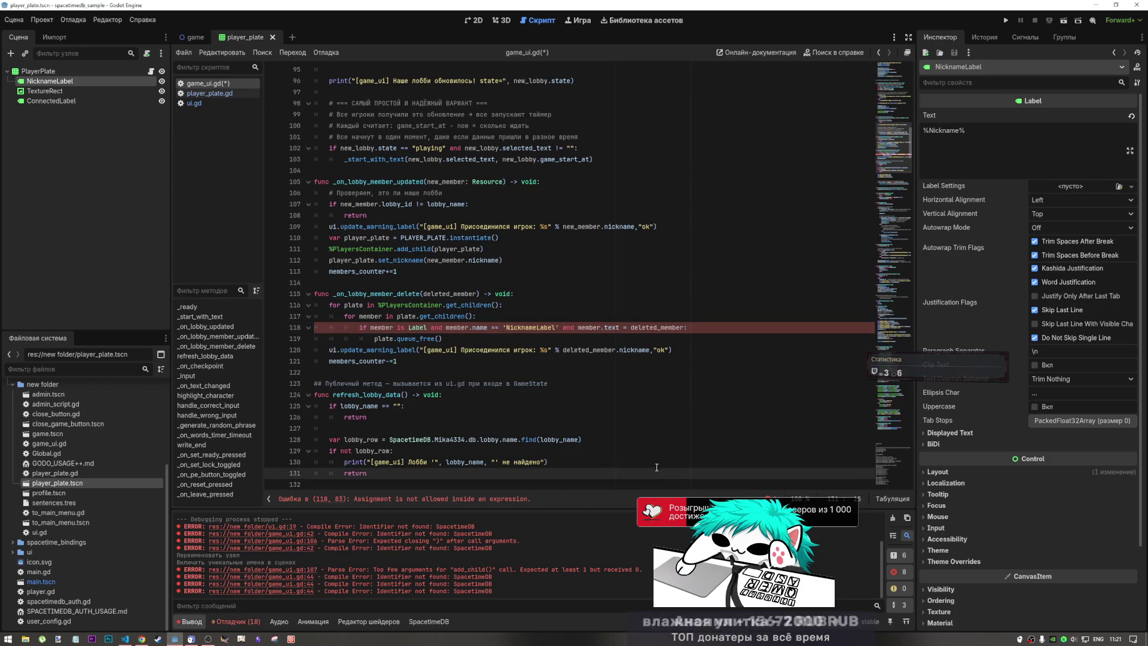
{"action": "left_click", "coordinate": [497, 341]}
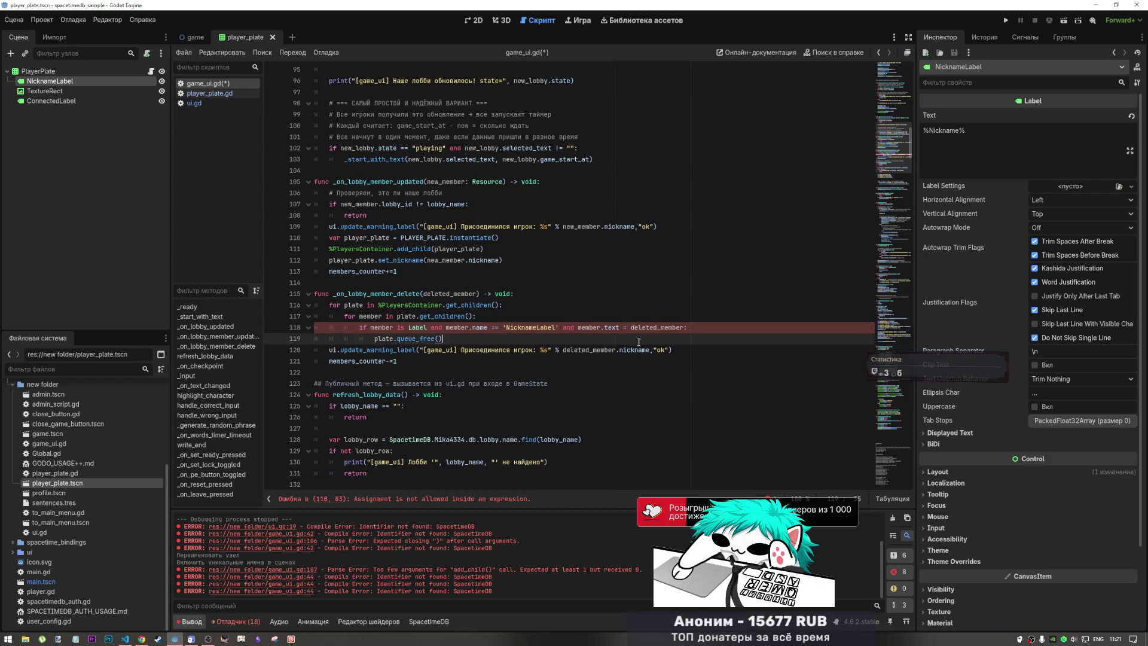
{"action": "left_click", "coordinate": [392, 339]}
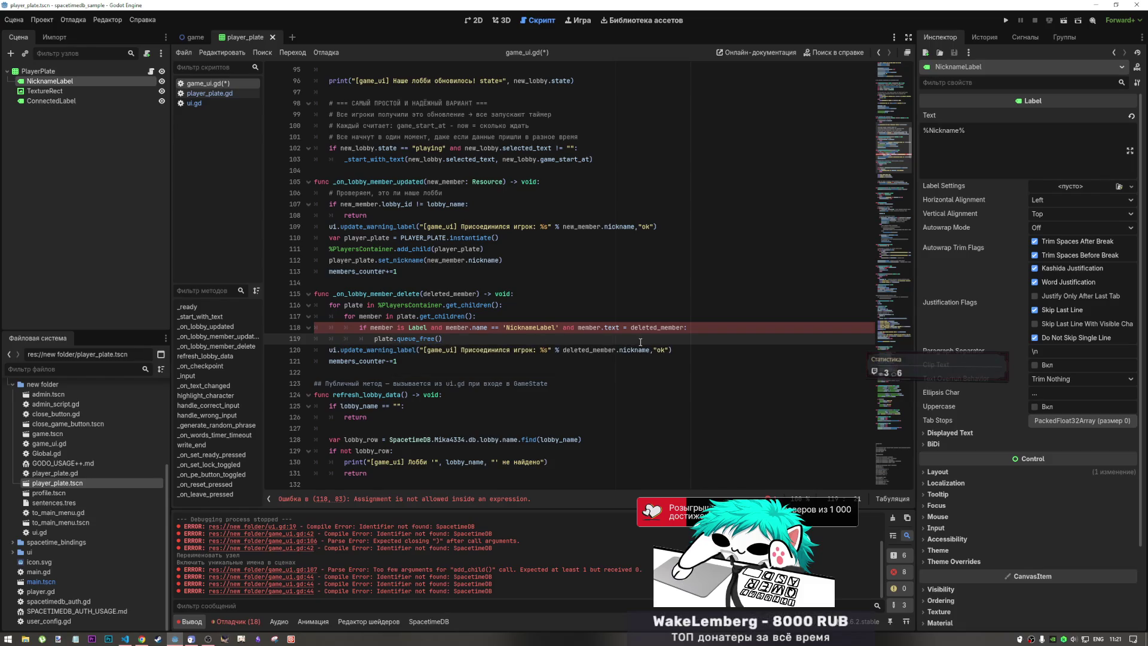
{"action": "left_click", "coordinate": [628, 328]}
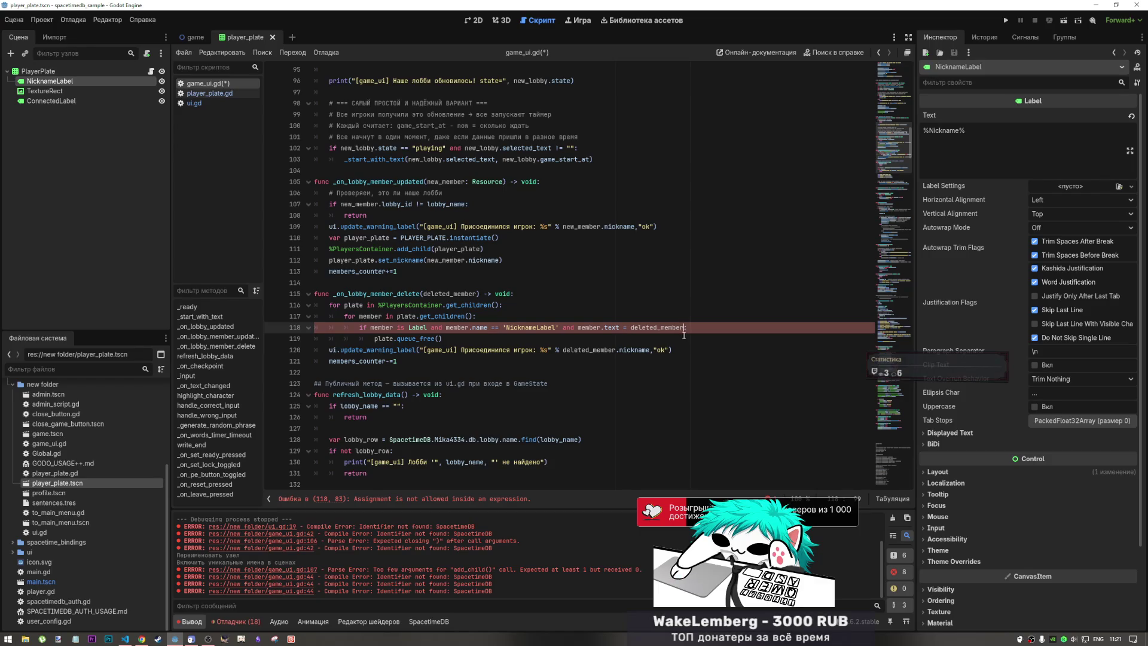
{"action": "double_click", "coordinate": [635, 350]}
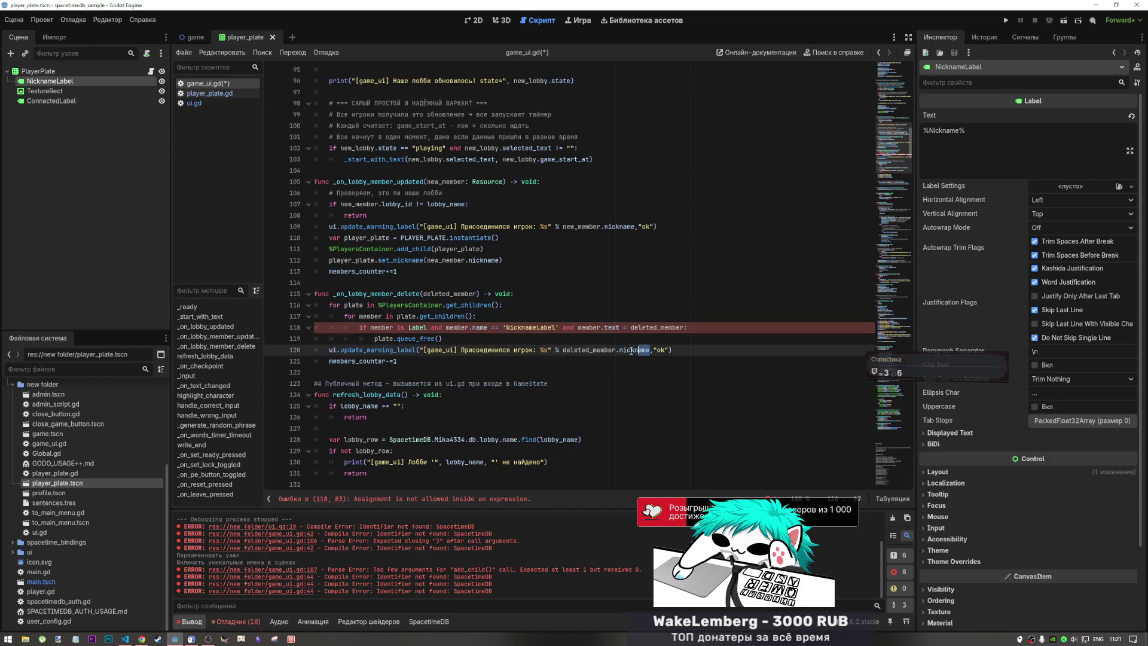
{"action": "left_click", "coordinate": [683, 327]}
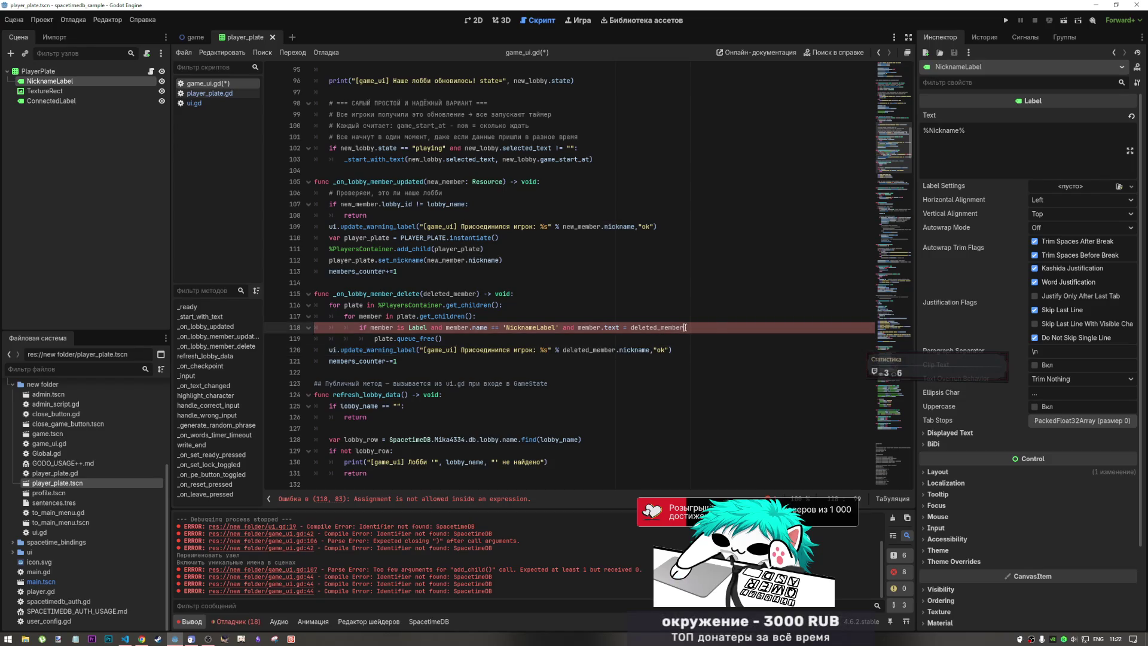
{"action": "type", "text": ".nickname:"}
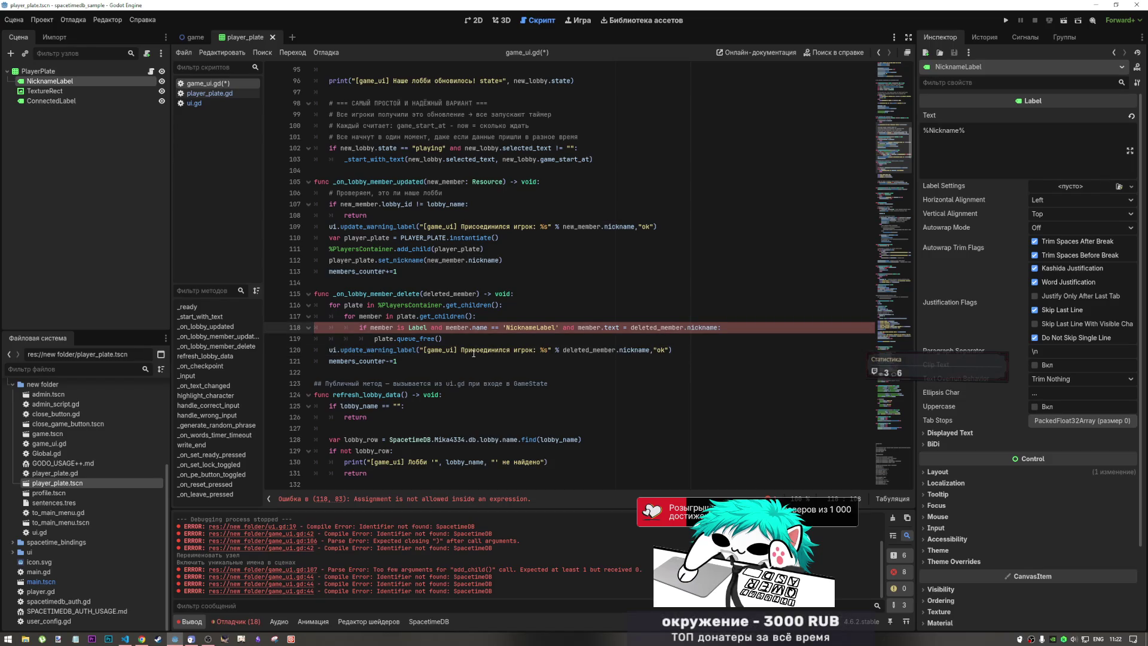
- Change = to == in the member.text nickname comparison
{"action": "left_click", "coordinate": [628, 328]}
{"action": "type", "text": "="}
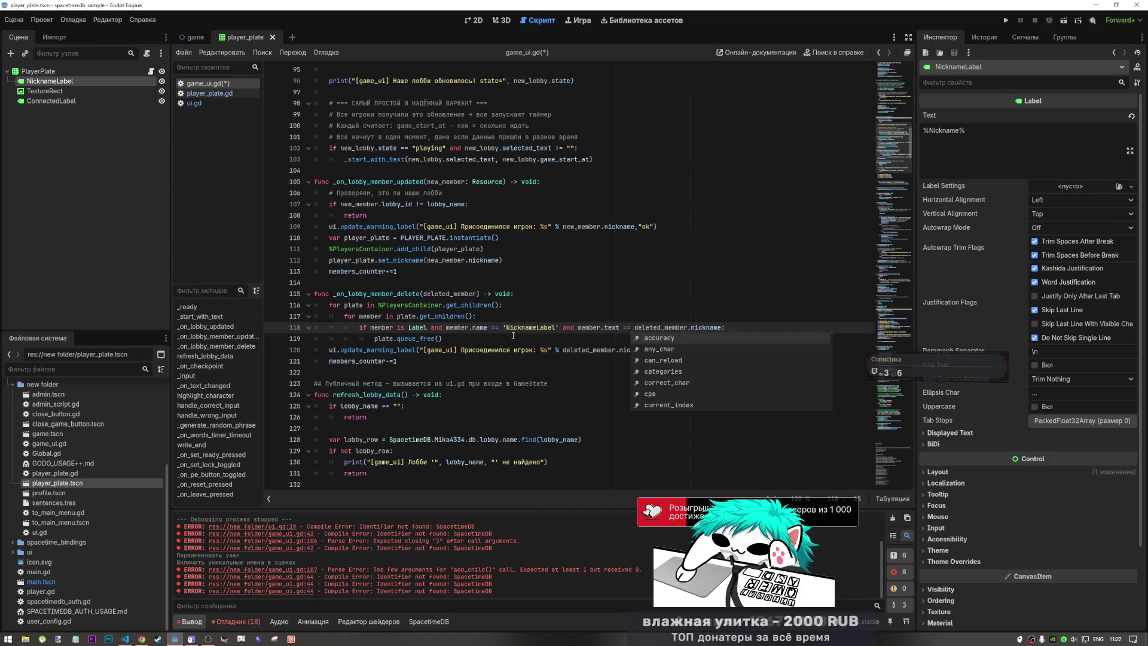
{"action": "key", "text": "Escape"}
{"action": "left_click", "coordinate": [473, 350]}
{"action": "left_click", "coordinate": [471, 337]}
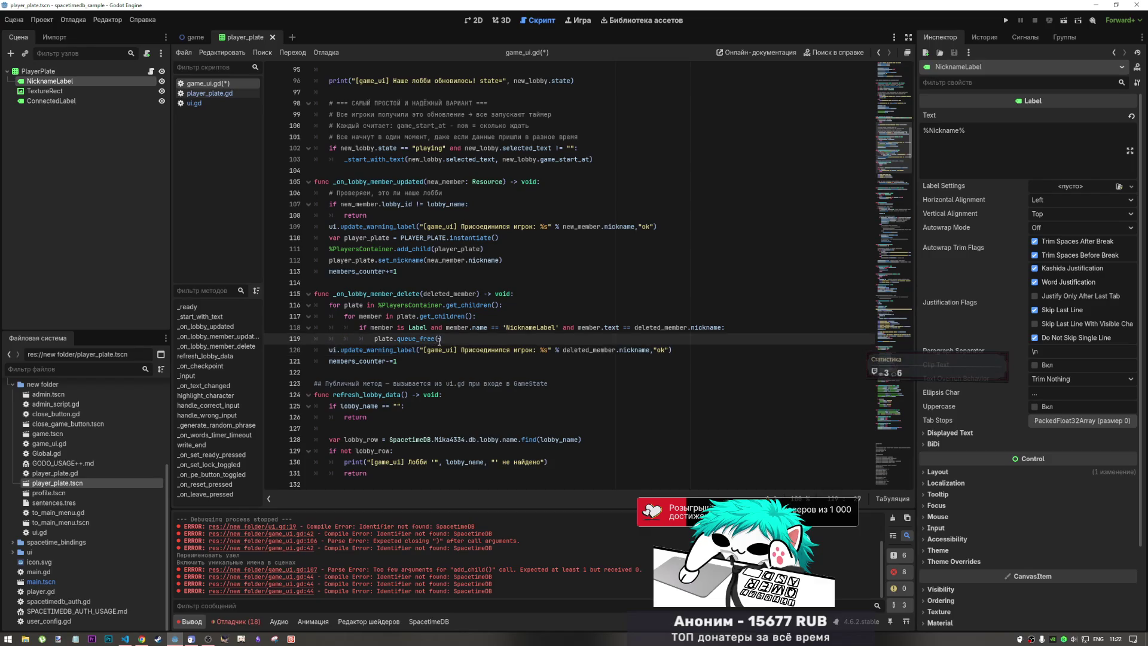
- Save game_ui.gd and add a body-level blank line after plate.queue_free()
{"action": "key", "text": "ctrl+s"}
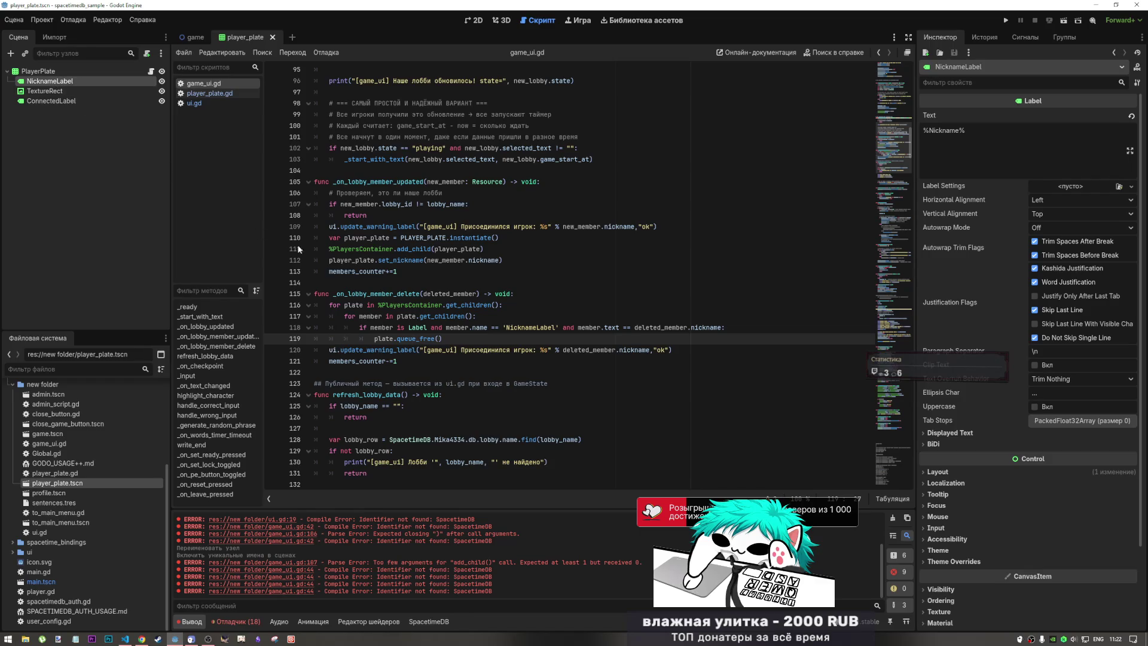
{"action": "left_click", "coordinate": [445, 339]}
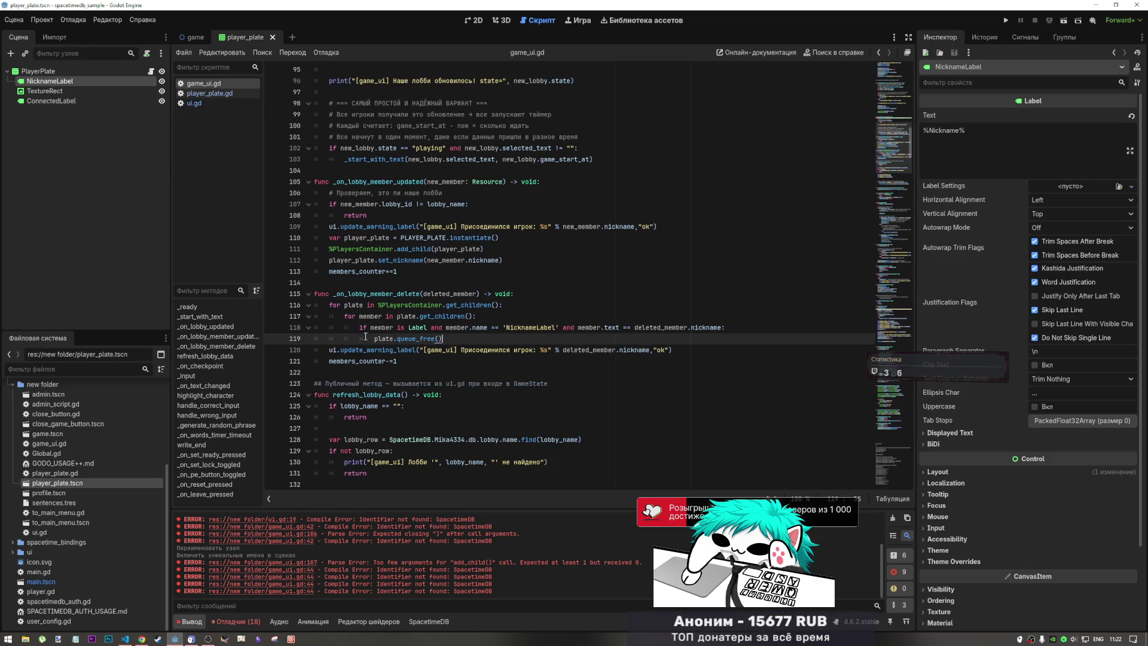
{"action": "key", "text": "Return"}
{"action": "key", "text": "BackSpace"}
{"action": "key", "text": "BackSpace"}
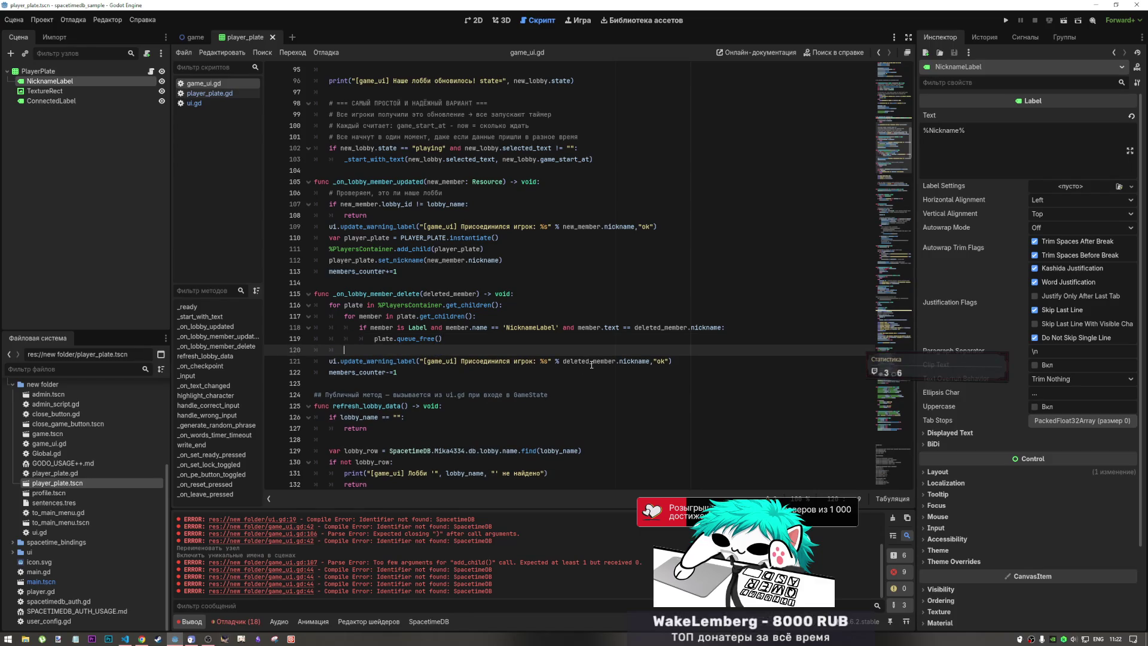
- Duplicate the PlayersContainer for-loop line from line 116 onto line 120
{"action": "left_click_drag", "start_coordinate": [504, 306], "coordinate": [328, 309]}
{"action": "key", "text": "ctrl+c"}
{"action": "left_click", "coordinate": [543, 349]}
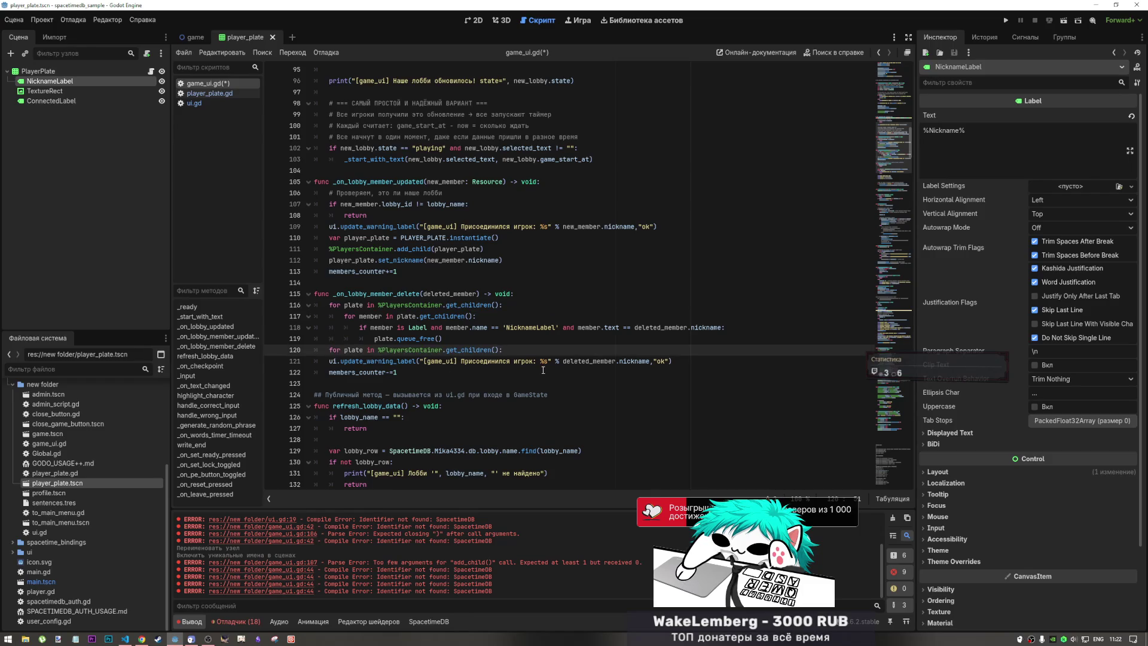
{"action": "key", "text": "ctrl+v"}
{"action": "key", "text": "Return"}
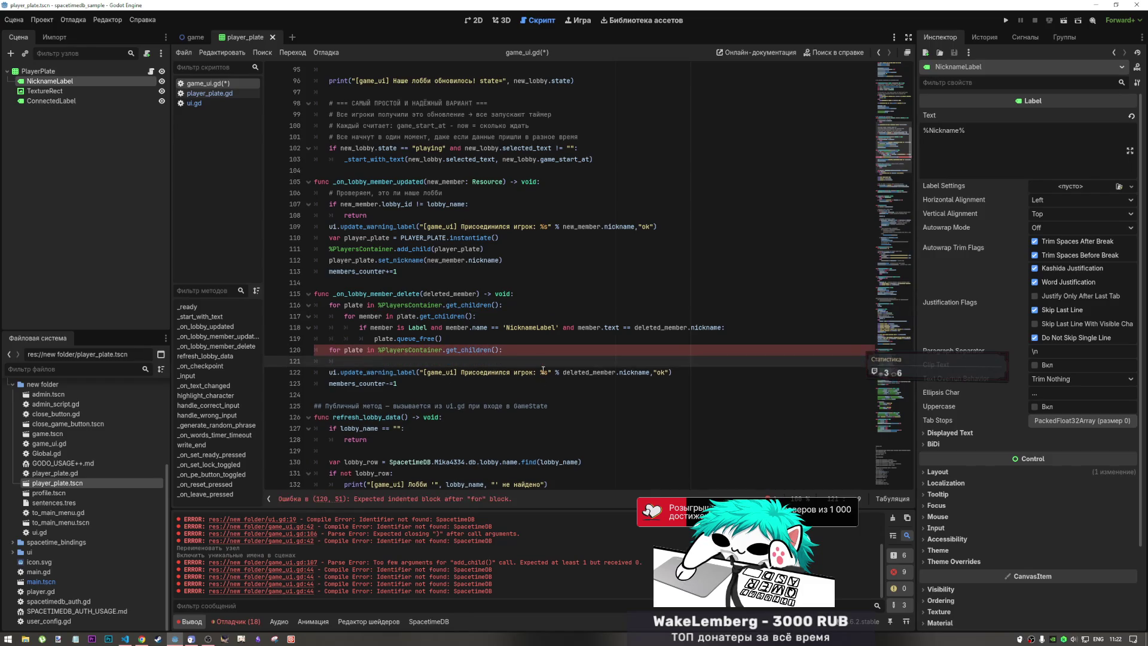
- Begin an if condition inside it: 'if plate.get_child(0) =='
{"action": "key", "text": "BackSpace"}
{"action": "type", "text": "f "}
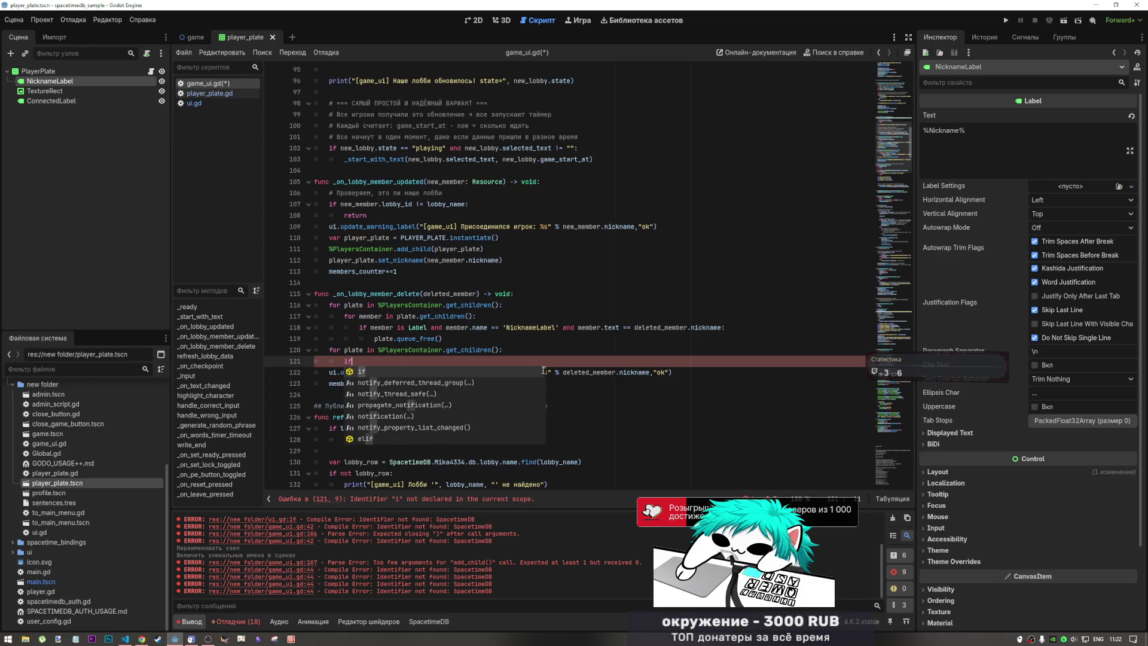
{"action": "type", "text": "plate"}
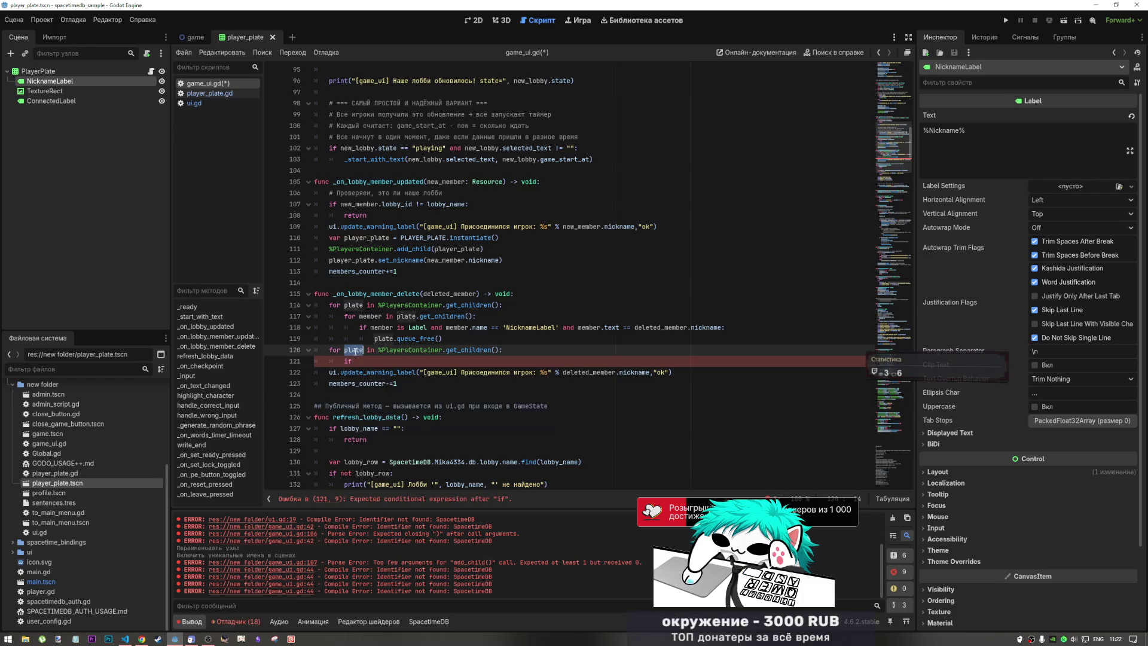
{"action": "type", "text": "."}
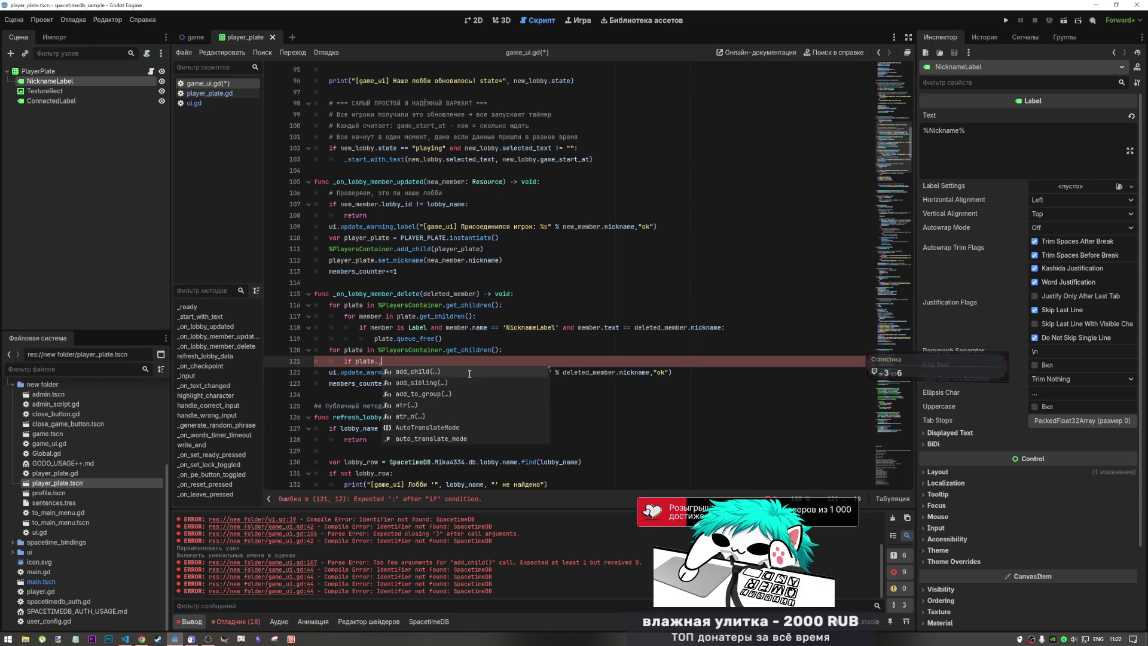
{"action": "type", "text": "ge"}
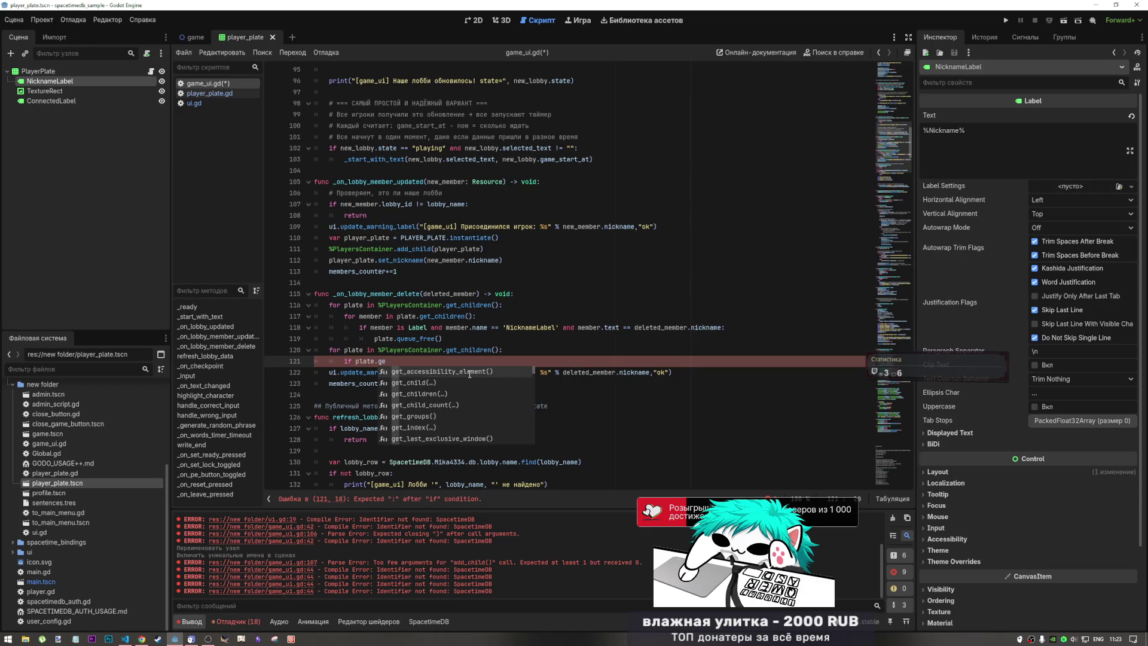
{"action": "key", "text": "Down"}
{"action": "key", "text": "Return"}
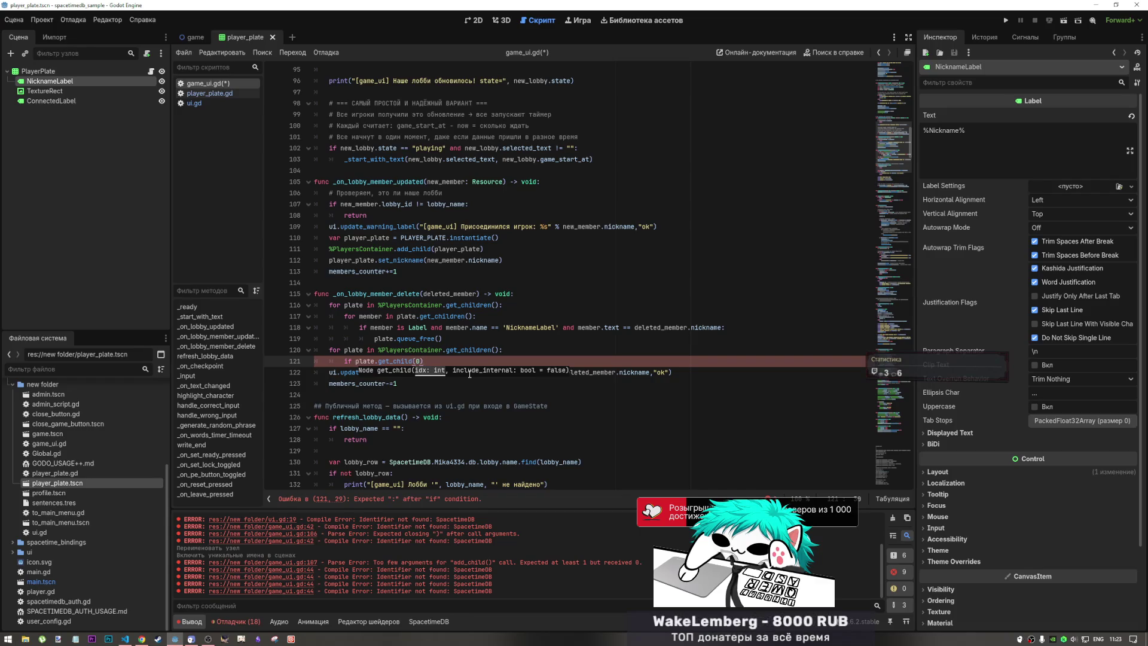
{"action": "type", "text": "=="}
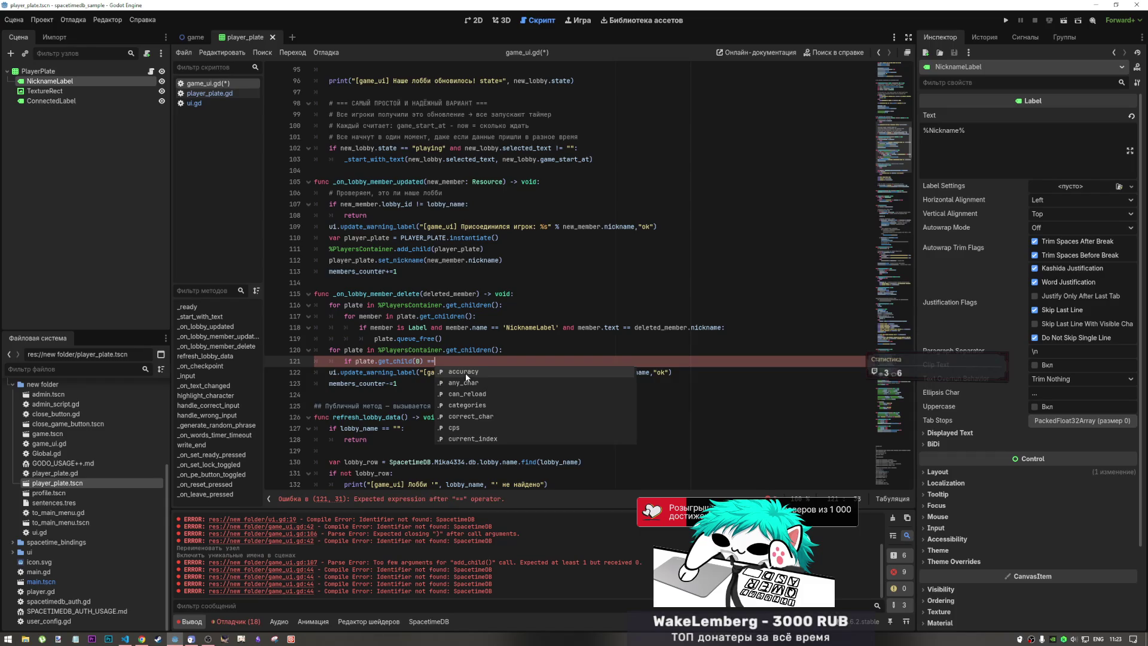
- Clear the == 'NicknameLabel' comparison on line 118
{"action": "left_click", "coordinate": [394, 327]}
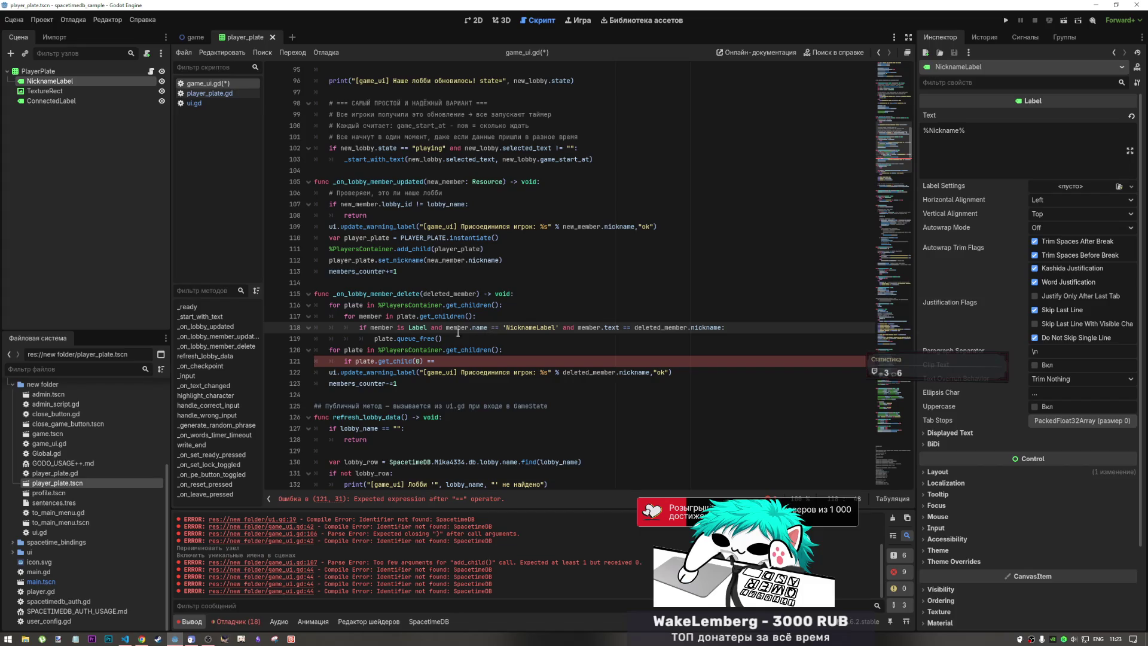
{"action": "left_click", "coordinate": [557, 327]}
{"action": "left_click_drag", "start_coordinate": [557, 327], "coordinate": [489, 328]}
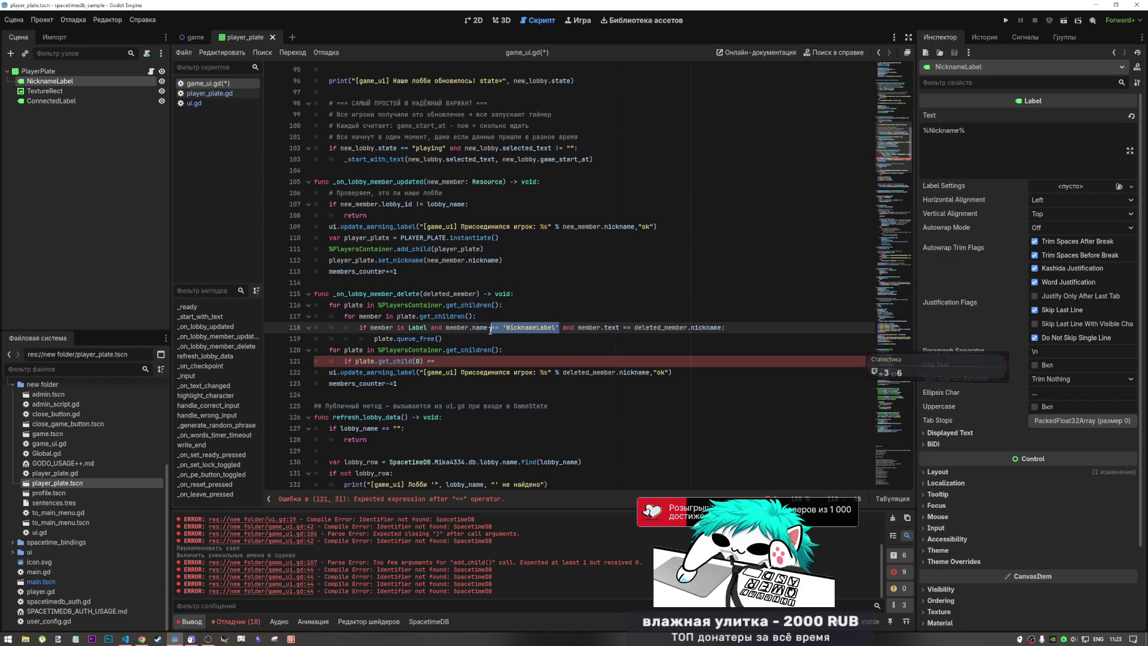
{"action": "left_click", "coordinate": [563, 328]}
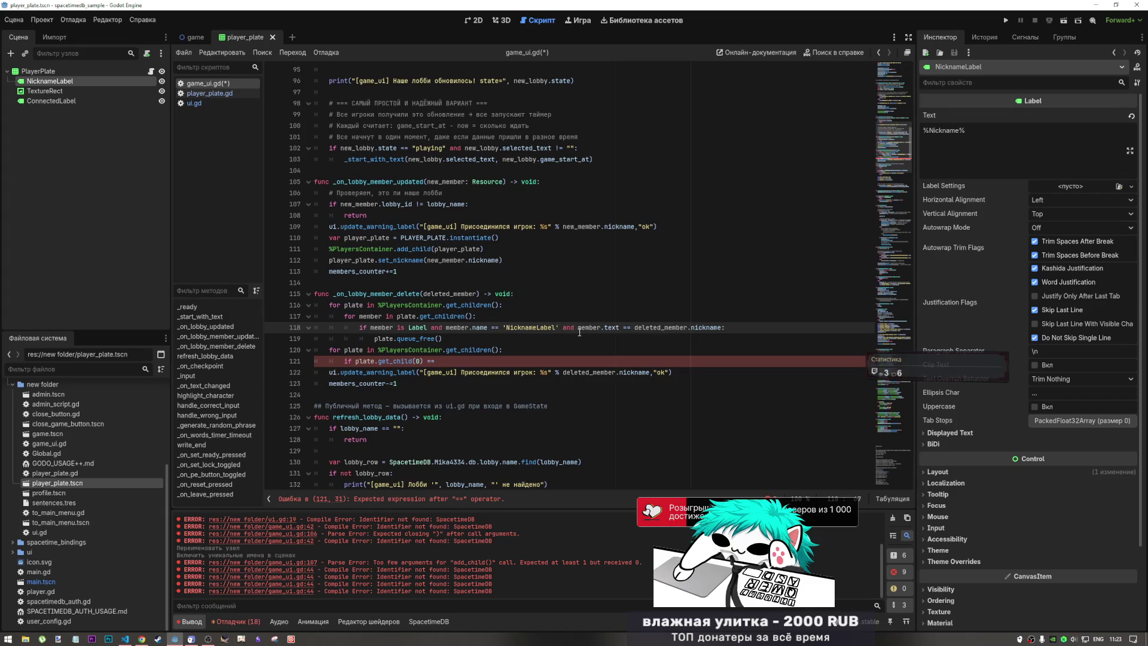
- Complete the condition as plate.get_child(0).text == deleted_member.nickname: and open its body
{"action": "left_click", "coordinate": [428, 361]}
{"action": "type", "text": ".text"}
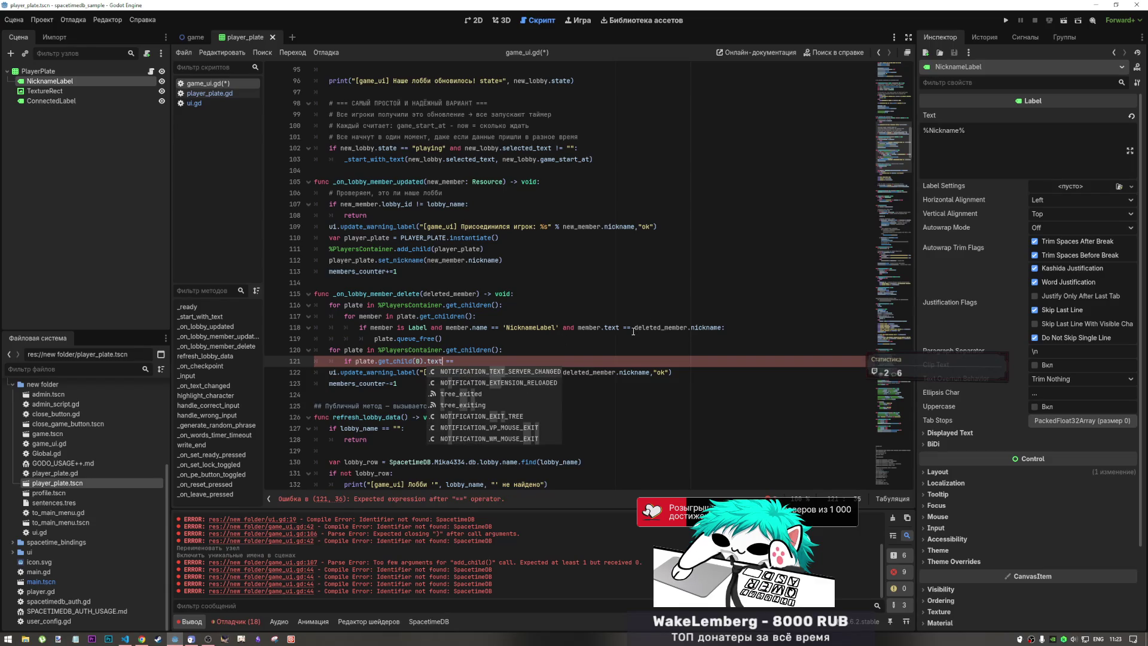
{"action": "left_click_drag", "start_coordinate": [634, 327], "coordinate": [723, 328]}
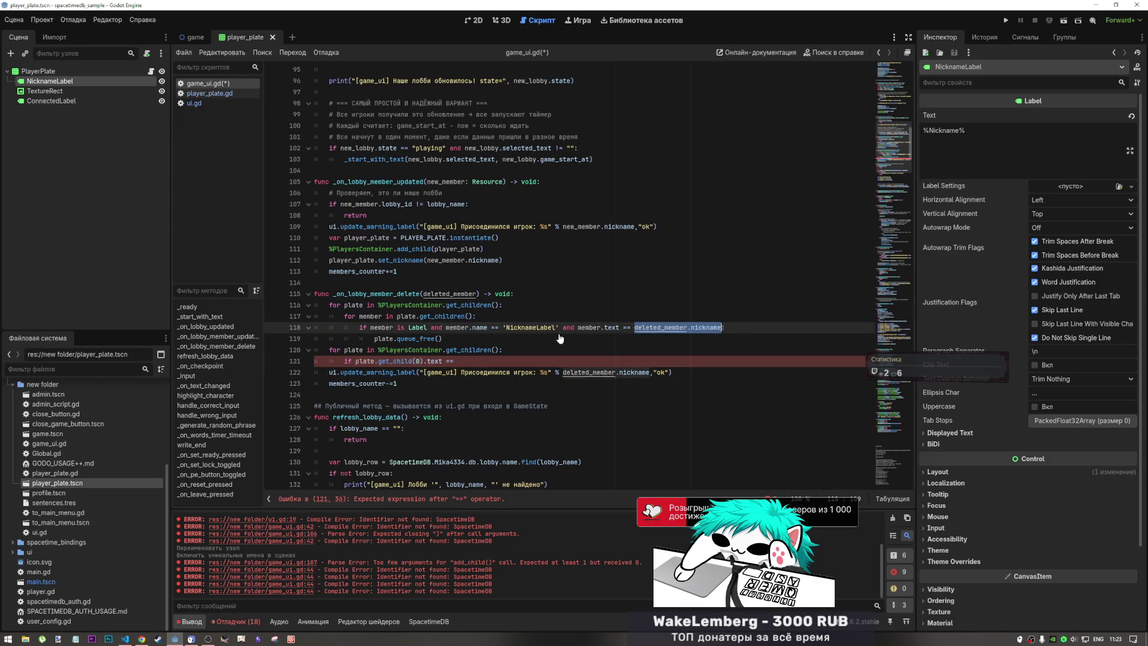
{"action": "key", "text": "ctrl+c"}
{"action": "left_click", "coordinate": [503, 361]}
{"action": "key", "text": "ctrl+v"}
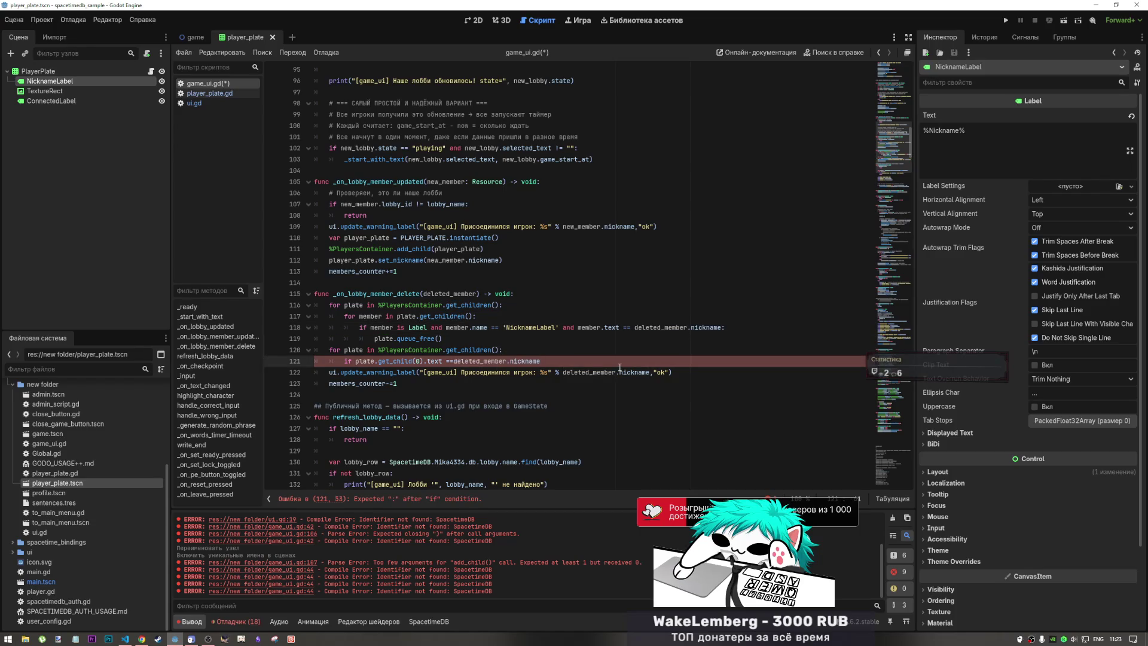
{"action": "type", "text": ":"}
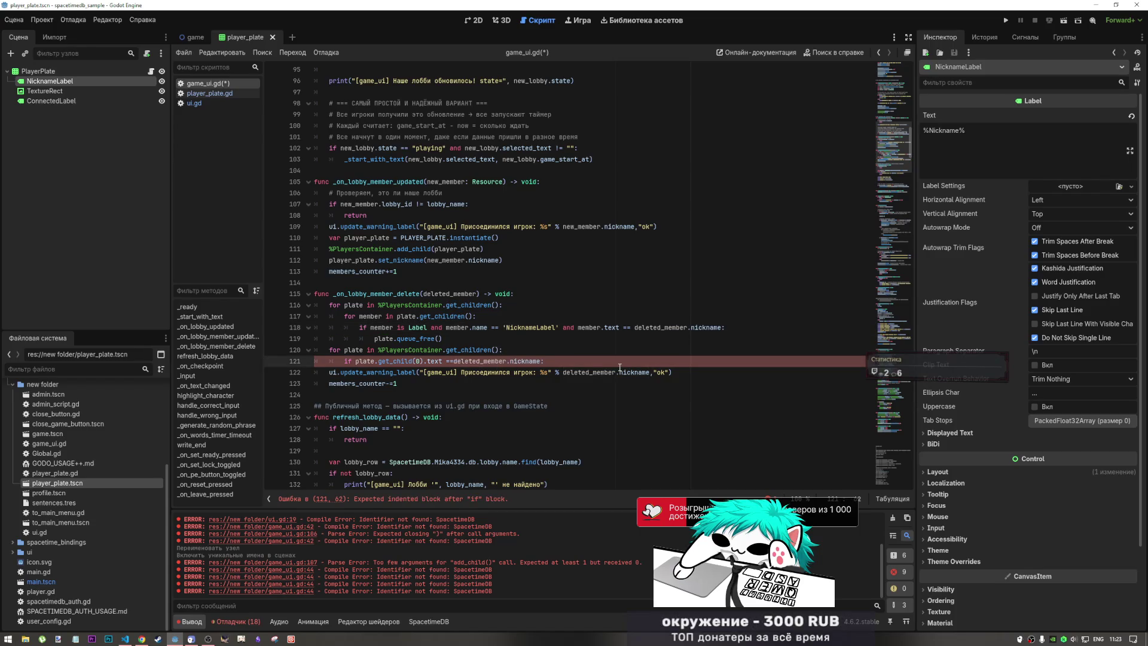
{"action": "key", "text": "Return"}
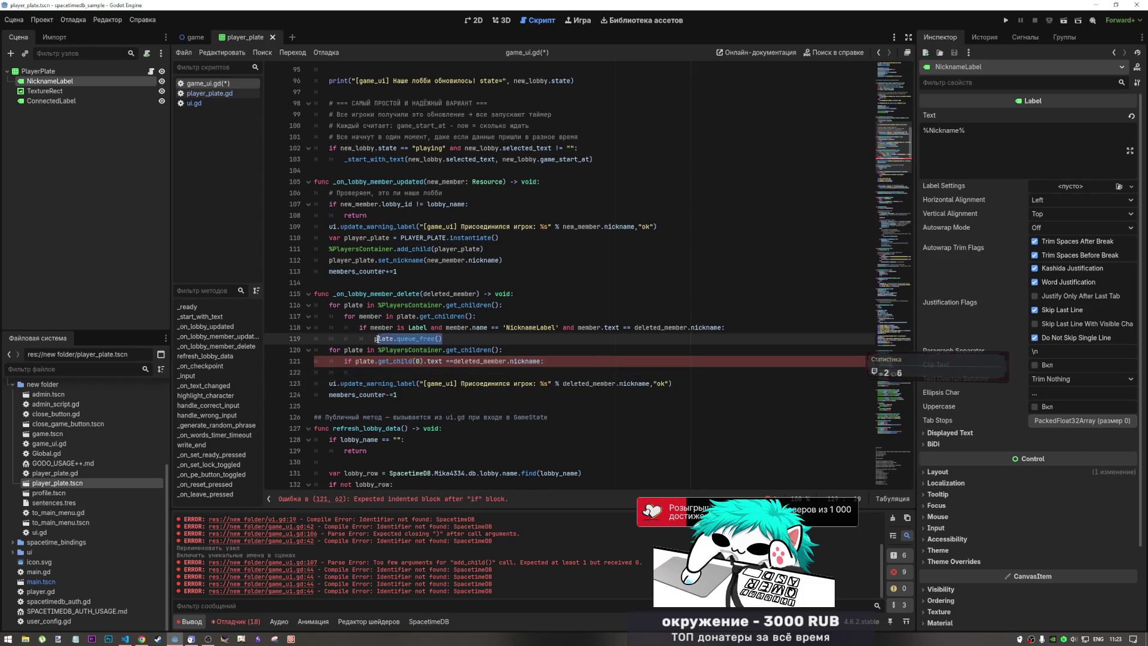
- Put plate.queue_free() in the new if body, followed by a blank line
{"action": "left_click", "coordinate": [448, 338]}
{"action": "key", "text": "shift+Home"}
{"action": "key", "text": "ctrl+c"}
{"action": "key", "text": "Down"}
{"action": "key", "text": "Down"}
{"action": "key", "text": "Down"}
{"action": "key", "text": "ctrl+v"}
{"action": "left_click", "coordinate": [461, 357]}
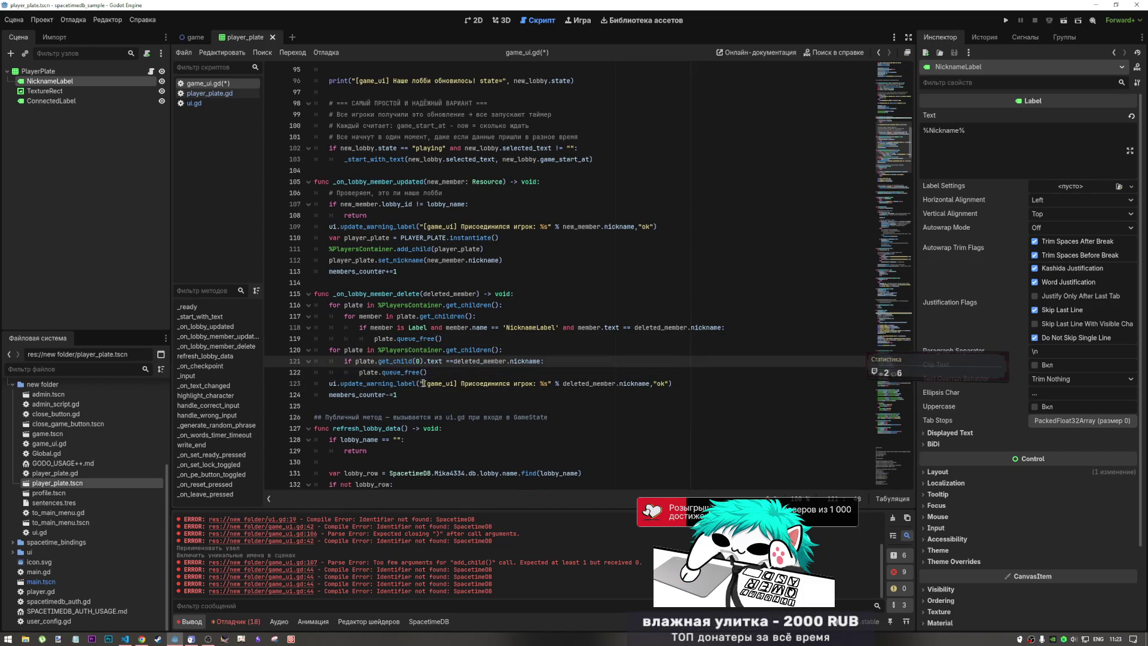
{"action": "left_click", "coordinate": [445, 374]}
{"action": "key", "text": "Return"}
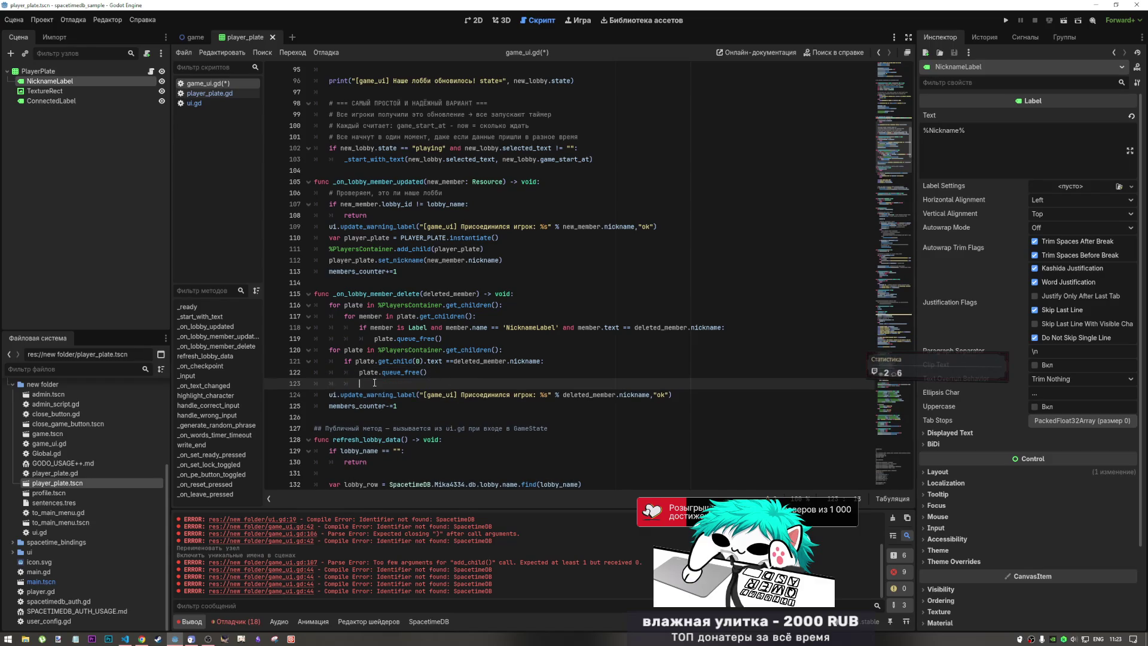
- Replace the old nested loop on lines 116–119 with the new loop and save game_ui.gd
{"action": "left_click", "coordinate": [397, 339]}
{"action": "left_click_drag", "start_coordinate": [427, 372], "coordinate": [329, 351]}
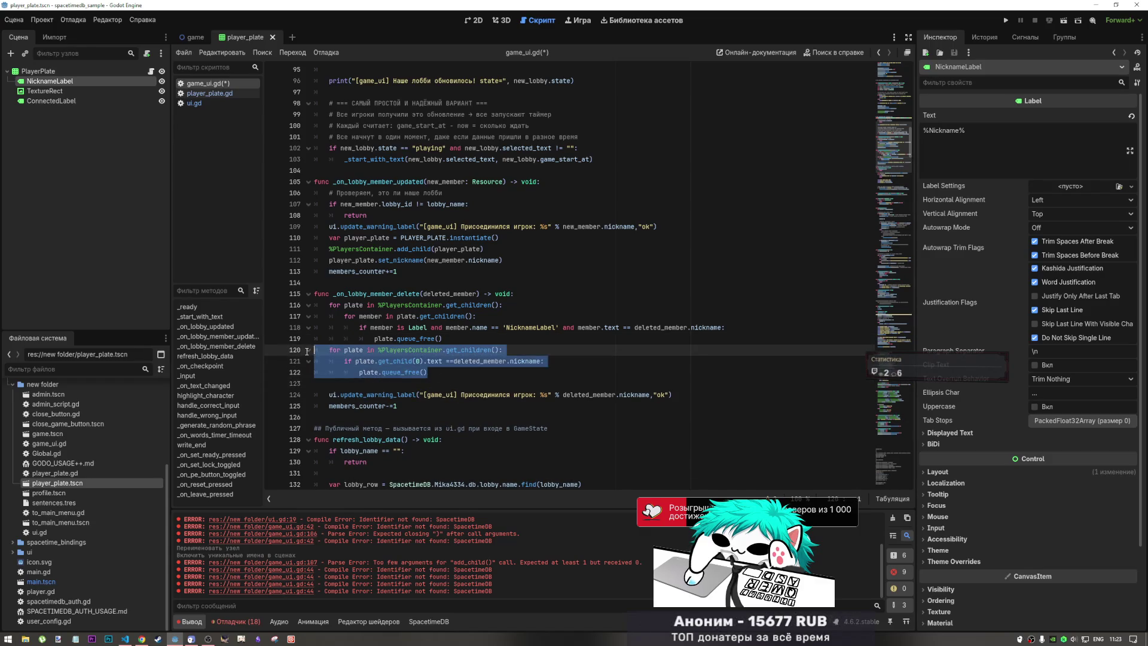
{"action": "key", "text": "BackSpace"}
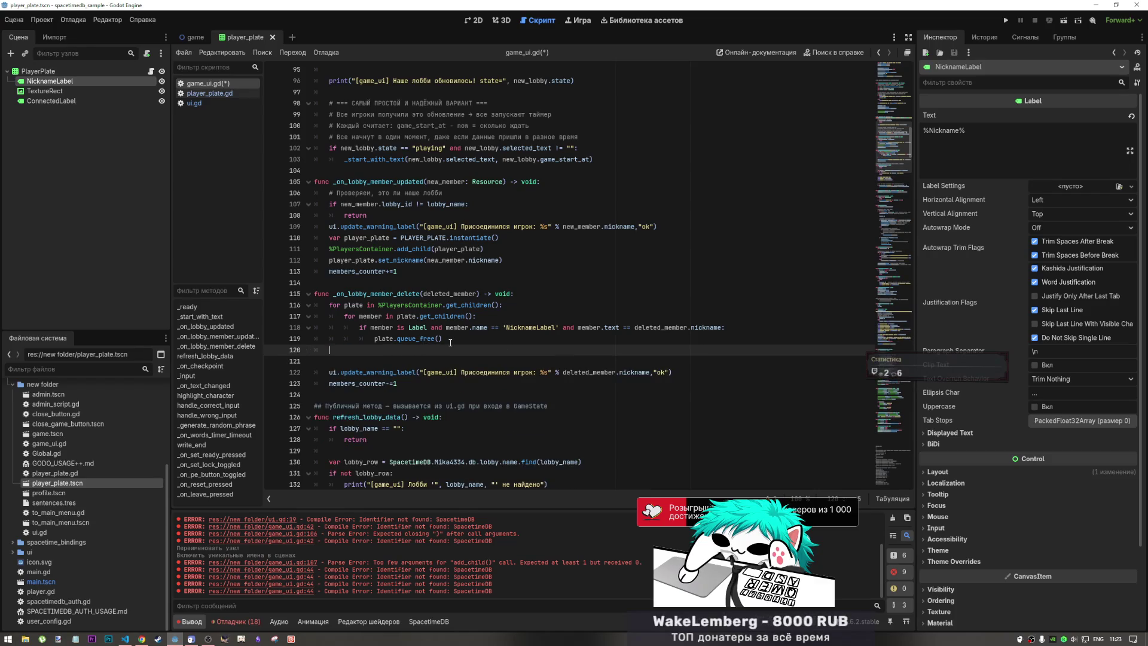
{"action": "left_click_drag", "start_coordinate": [442, 339], "coordinate": [328, 306]}
{"action": "key", "text": "ctrl+v"}
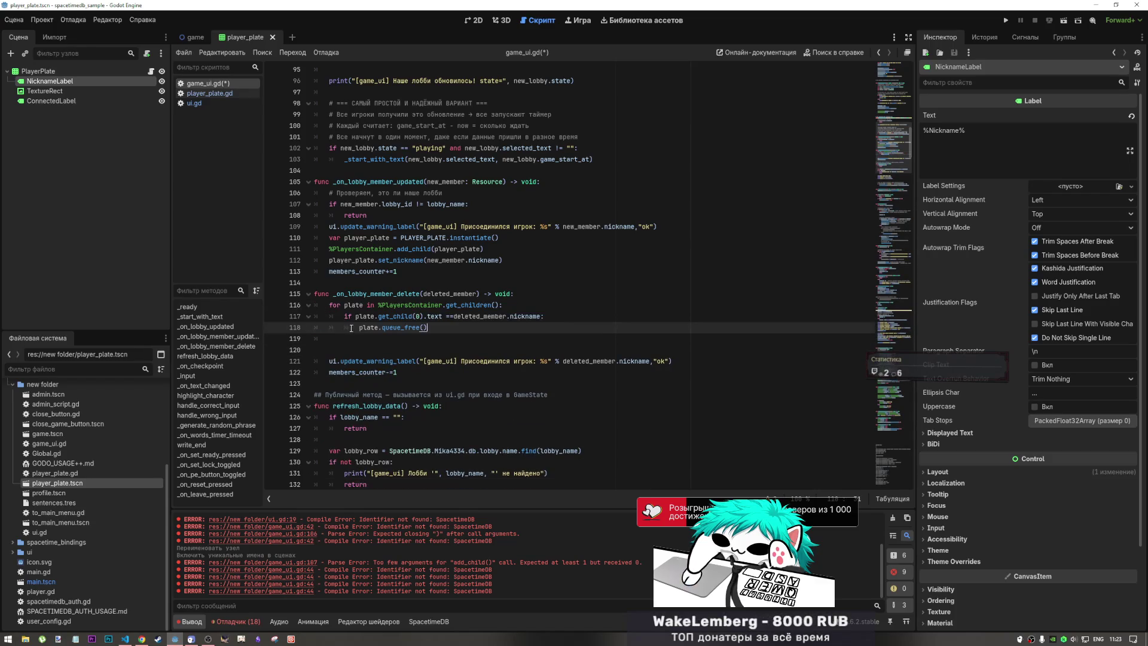
{"action": "key", "text": "ctrl+s"}
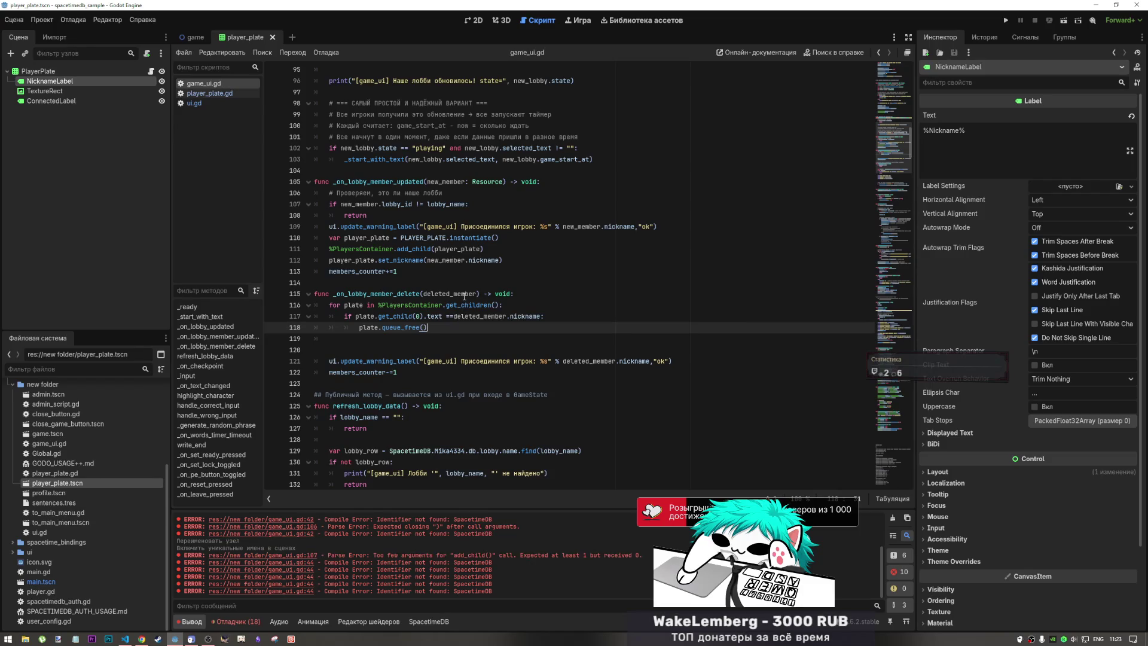
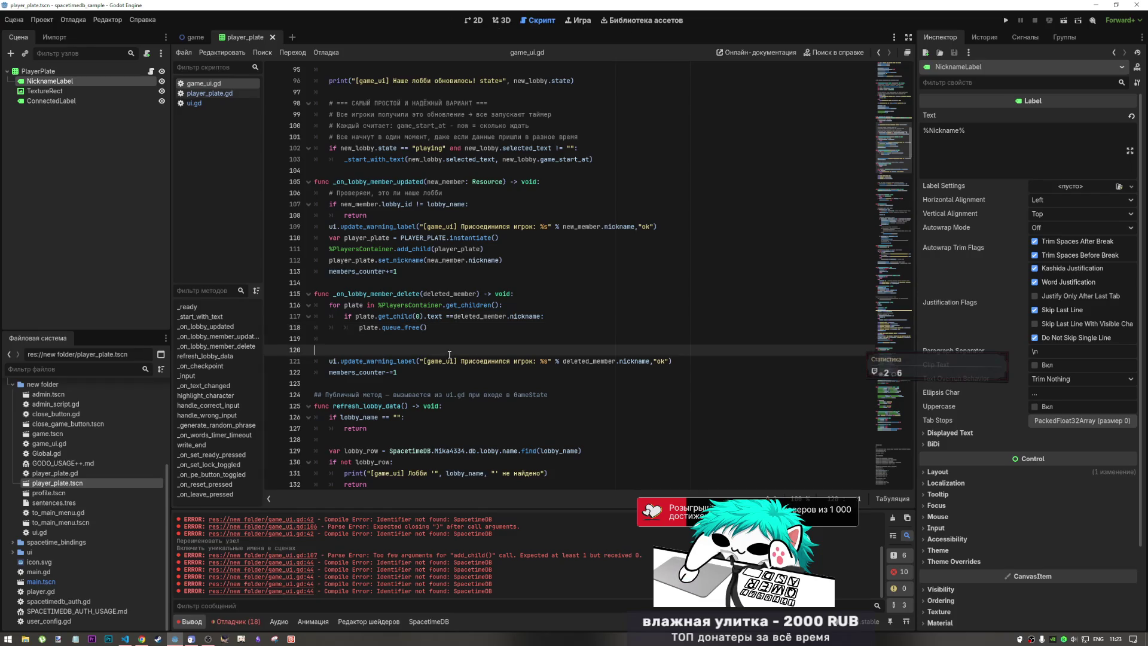
- Review the member-removal handler code around the queue_free() line and name comparison
{"action": "left_click", "coordinate": [458, 336]}
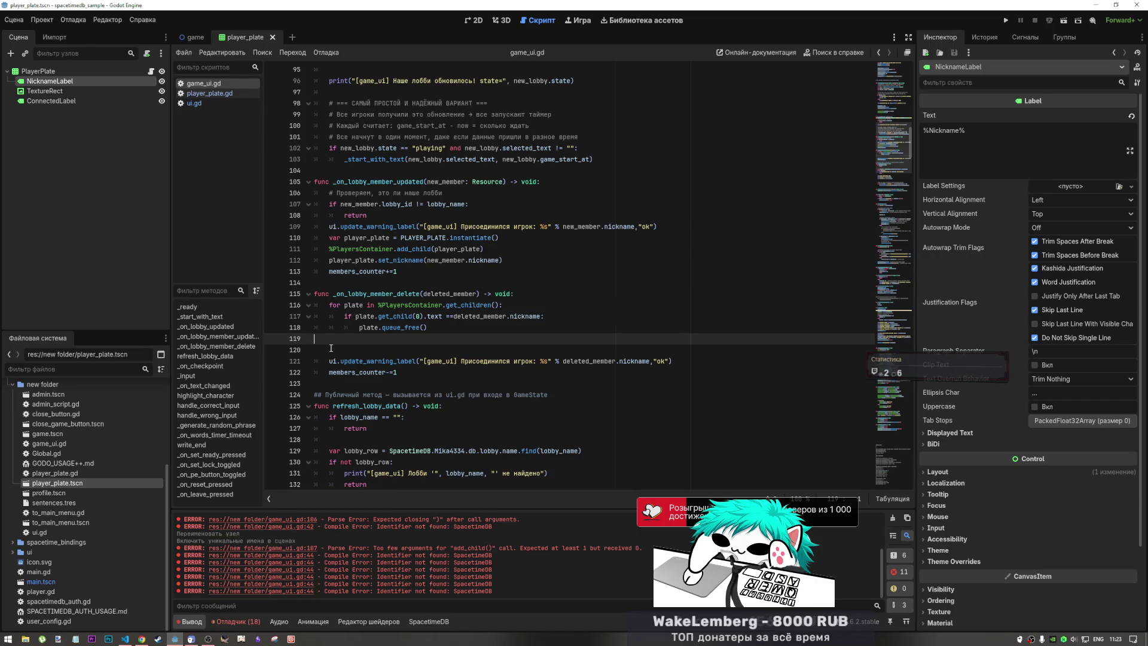
{"action": "key", "text": "Up"}
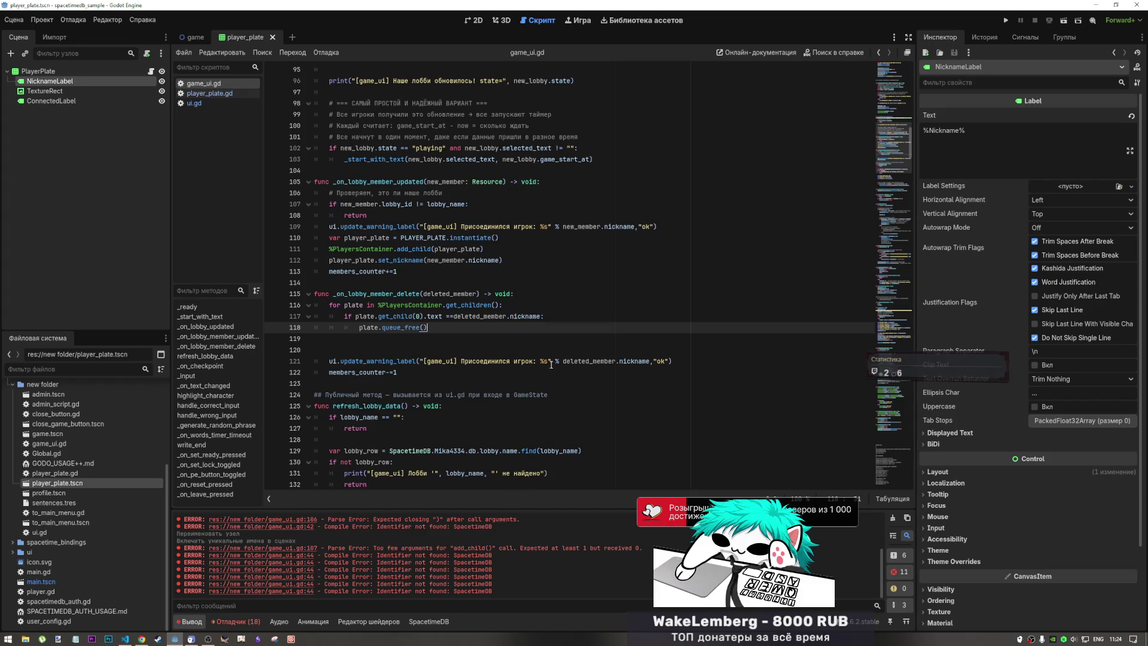
{"action": "scroll", "coordinate": [546, 357], "scroll_direction": "down", "scroll_amount": 1}
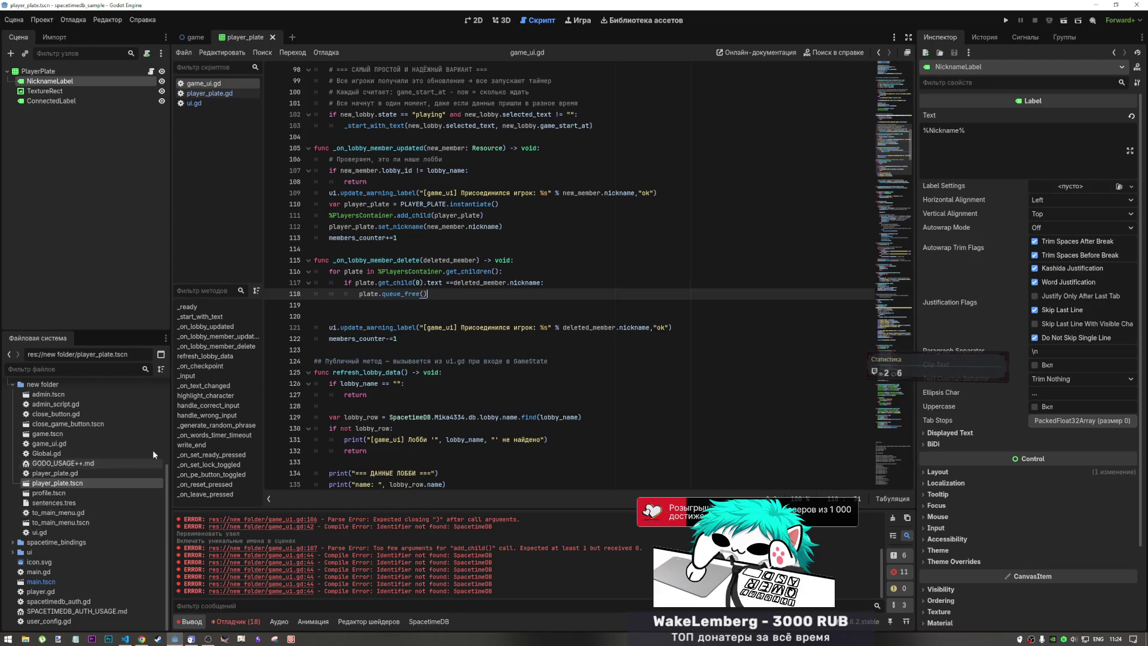
{"action": "left_click", "coordinate": [206, 327]}
{"action": "key", "text": "alt+Left"}
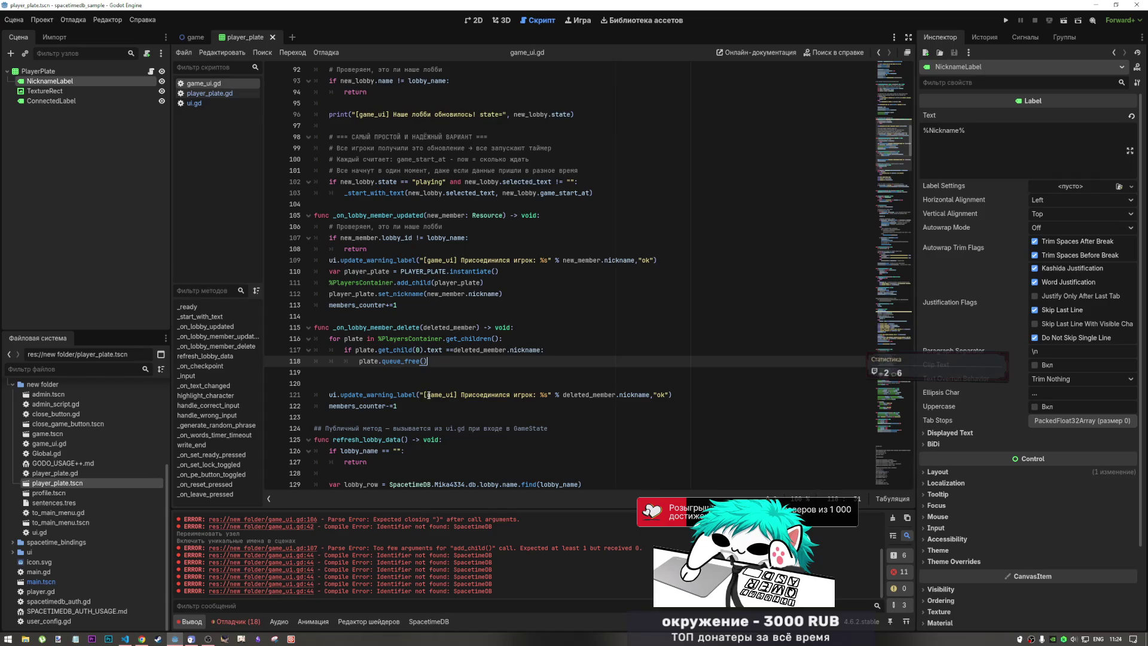
{"action": "left_click", "coordinate": [509, 338]}
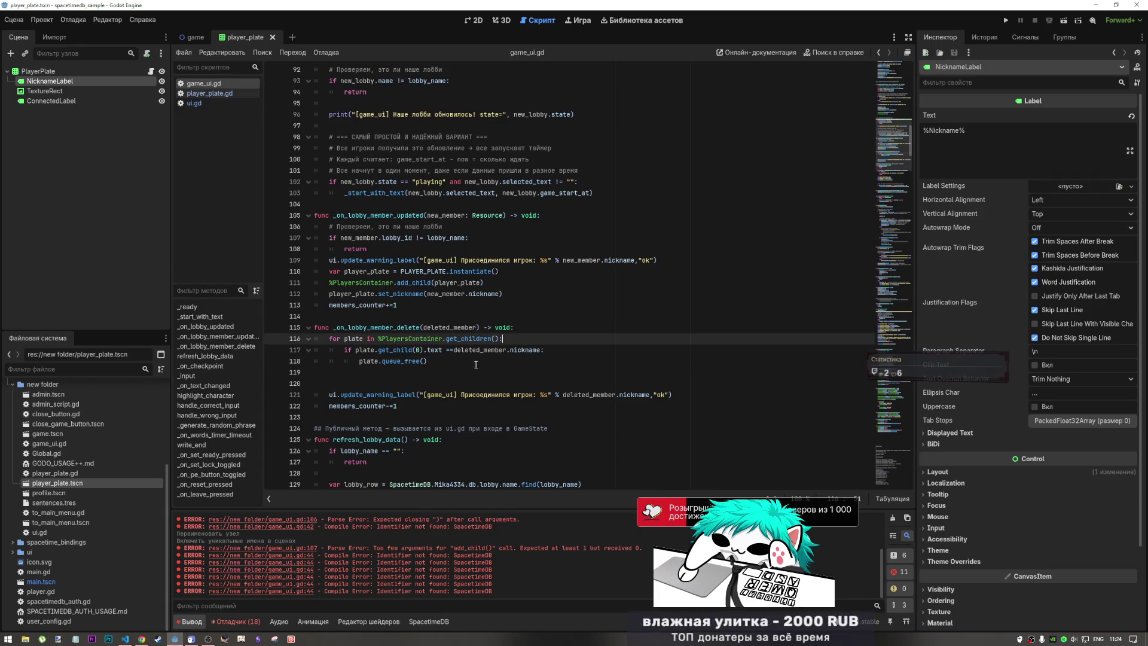
{"action": "left_click", "coordinate": [436, 351]}
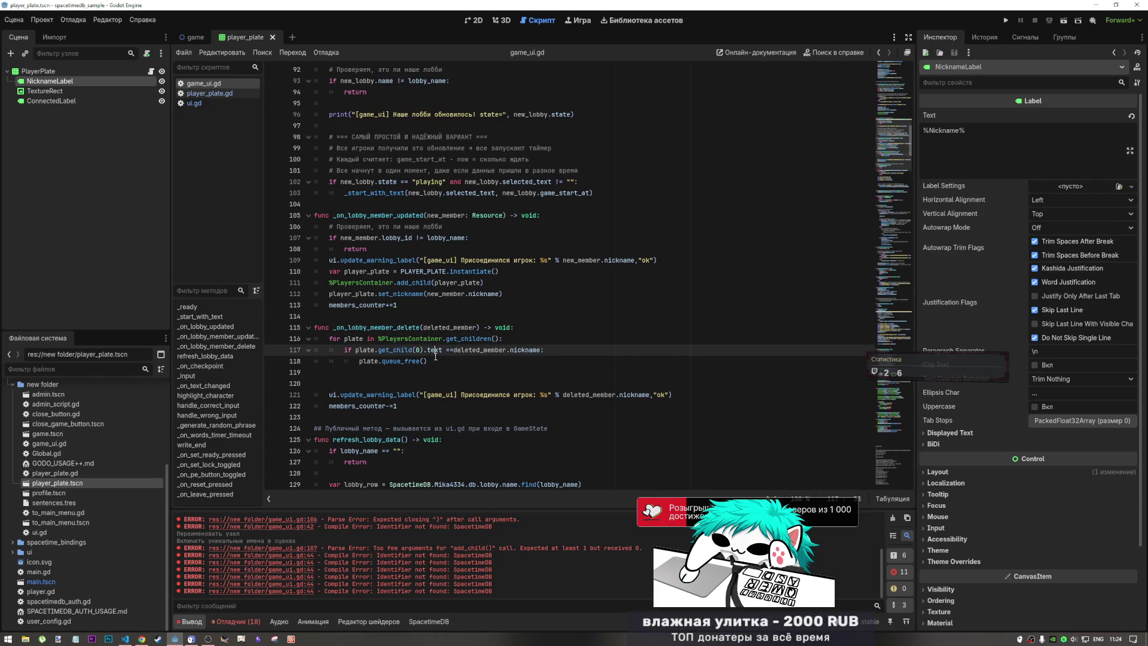
{"action": "left_click", "coordinate": [435, 362]}
{"action": "left_click", "coordinate": [453, 303]}
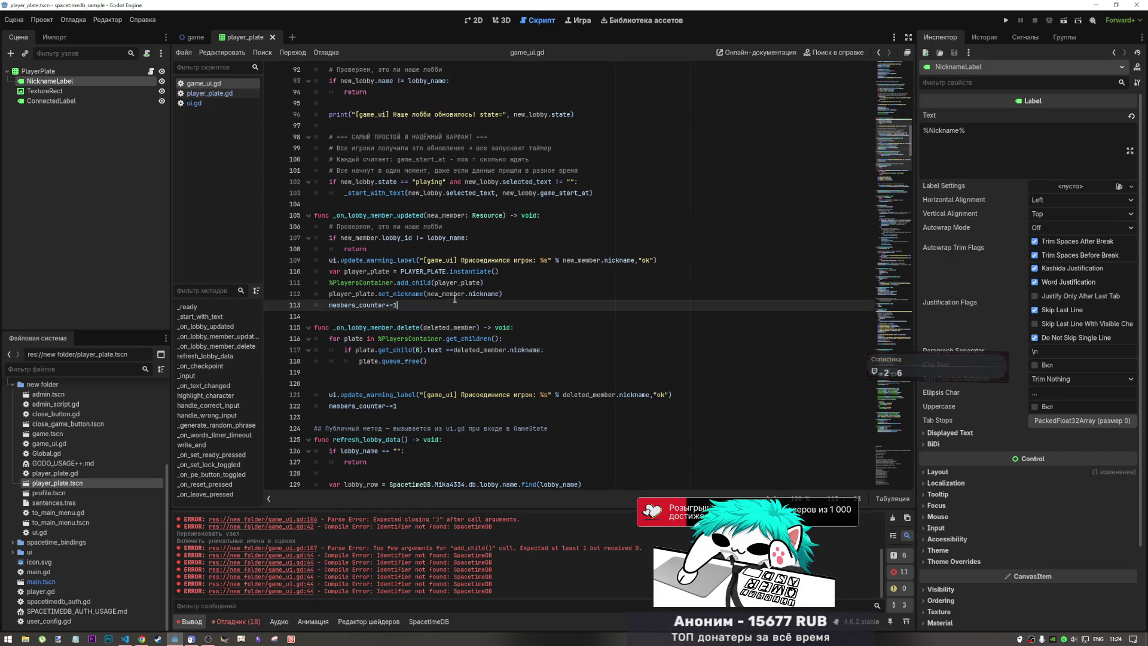
- Delete the extra blank line 119 above the leave message
{"action": "left_click", "coordinate": [335, 371]}
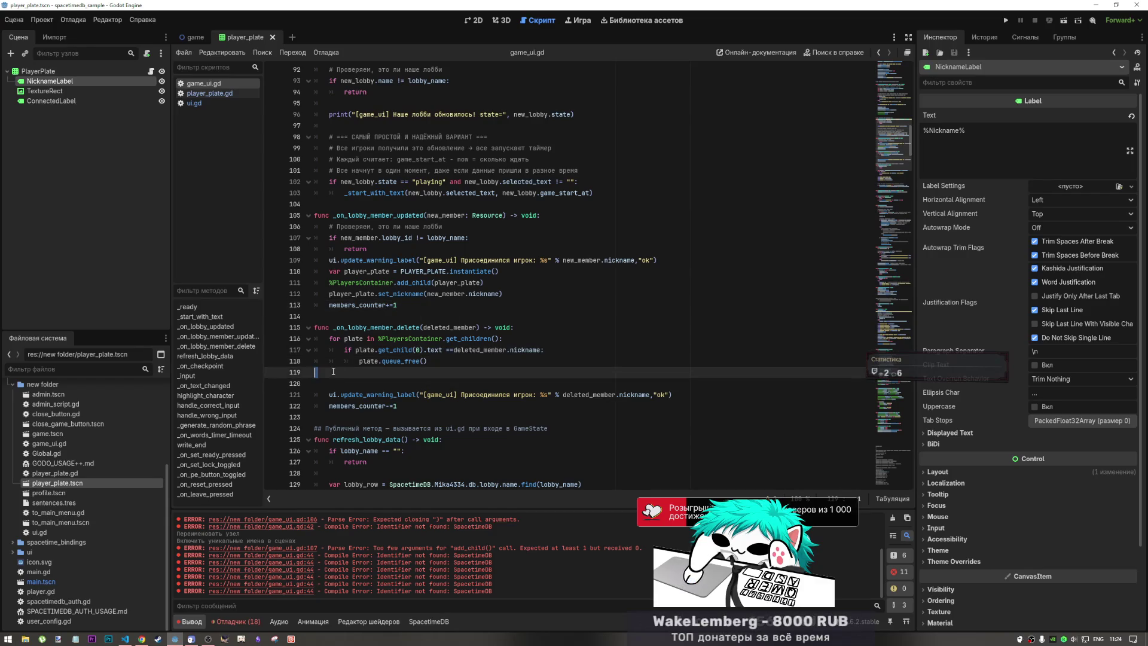
{"action": "key", "text": "Delete"}
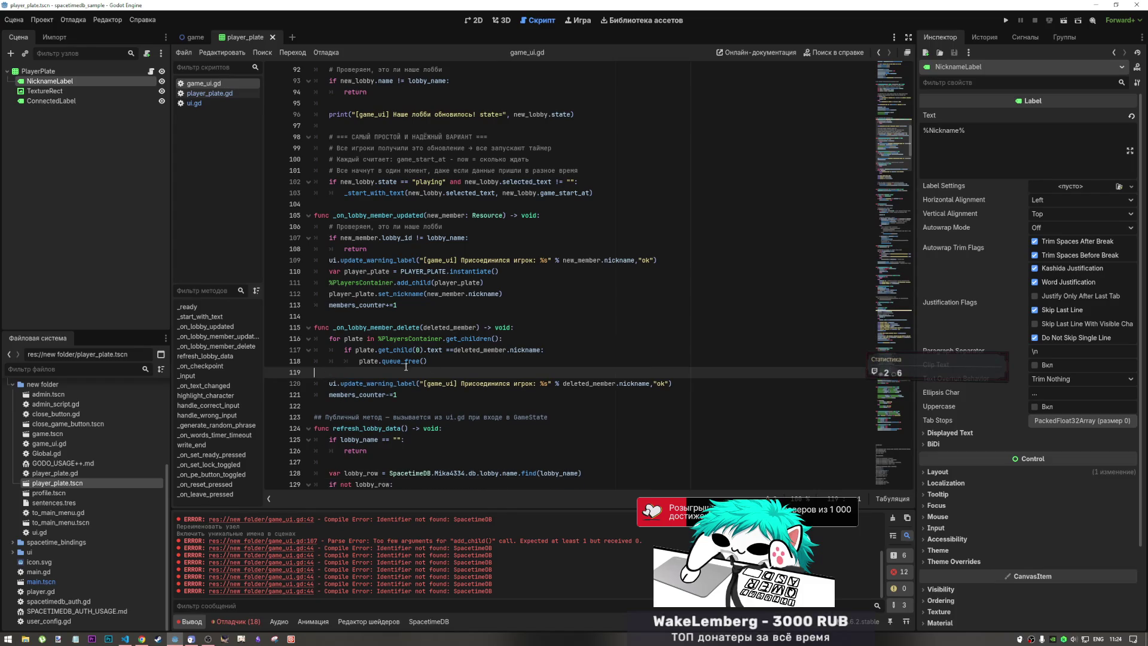
{"action": "left_click", "coordinate": [511, 382]}
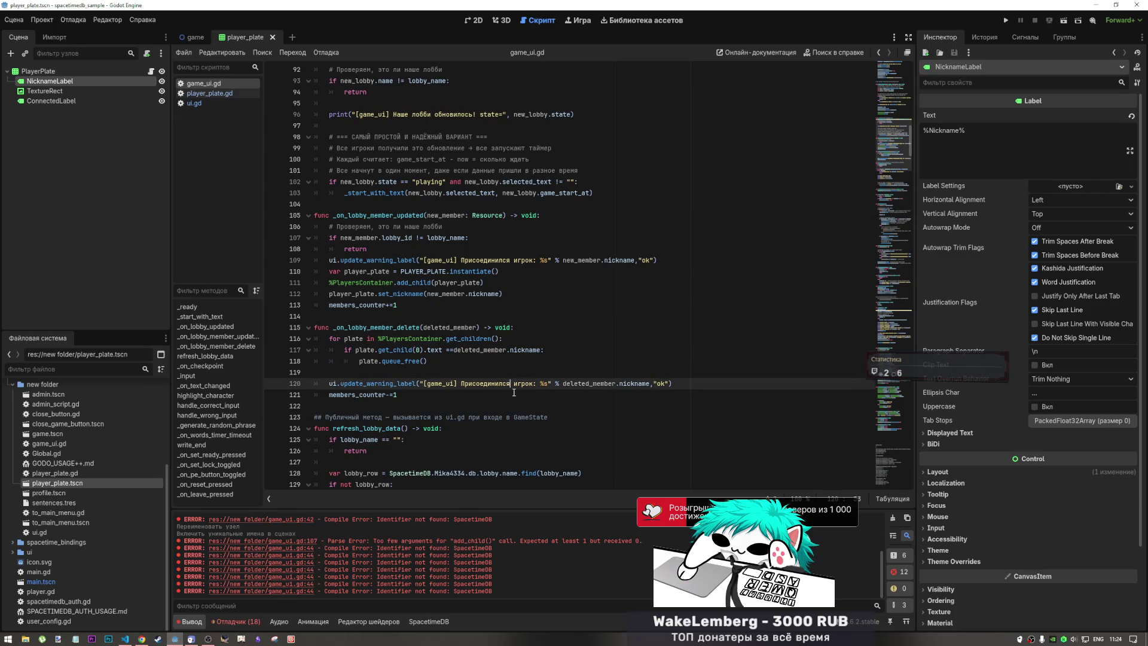
{"action": "left_click", "coordinate": [398, 373]}
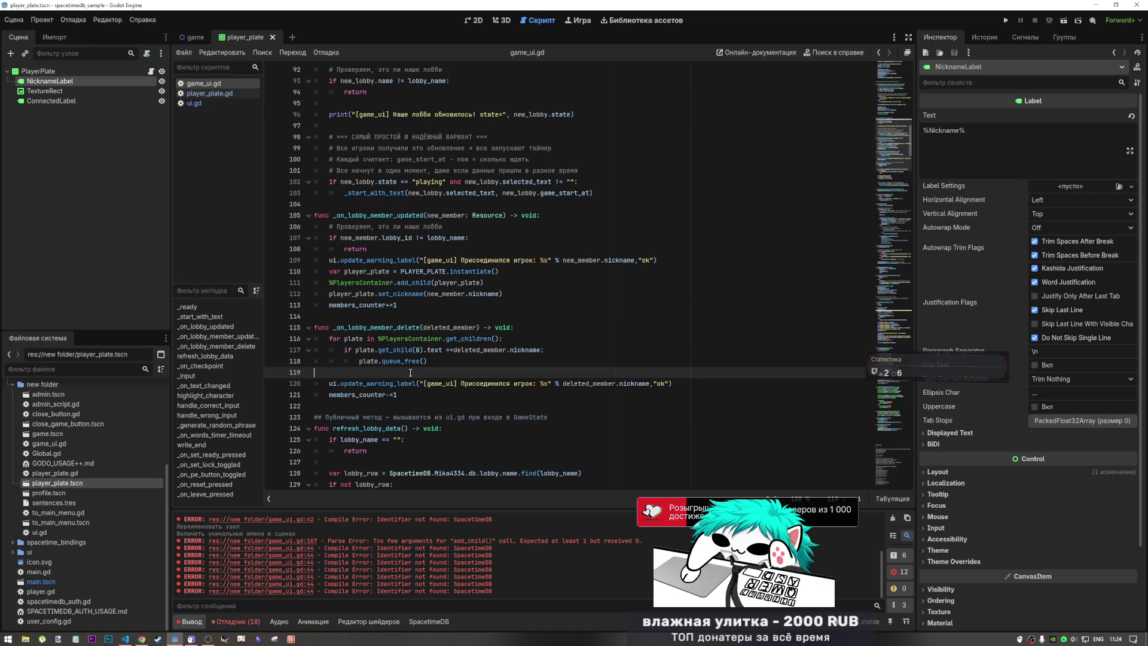
- Replace 'Присоединился игрок' with 'Вышел игрок' in the line 120 warning and save game_ui.gd
{"action": "left_click", "coordinate": [512, 384]}
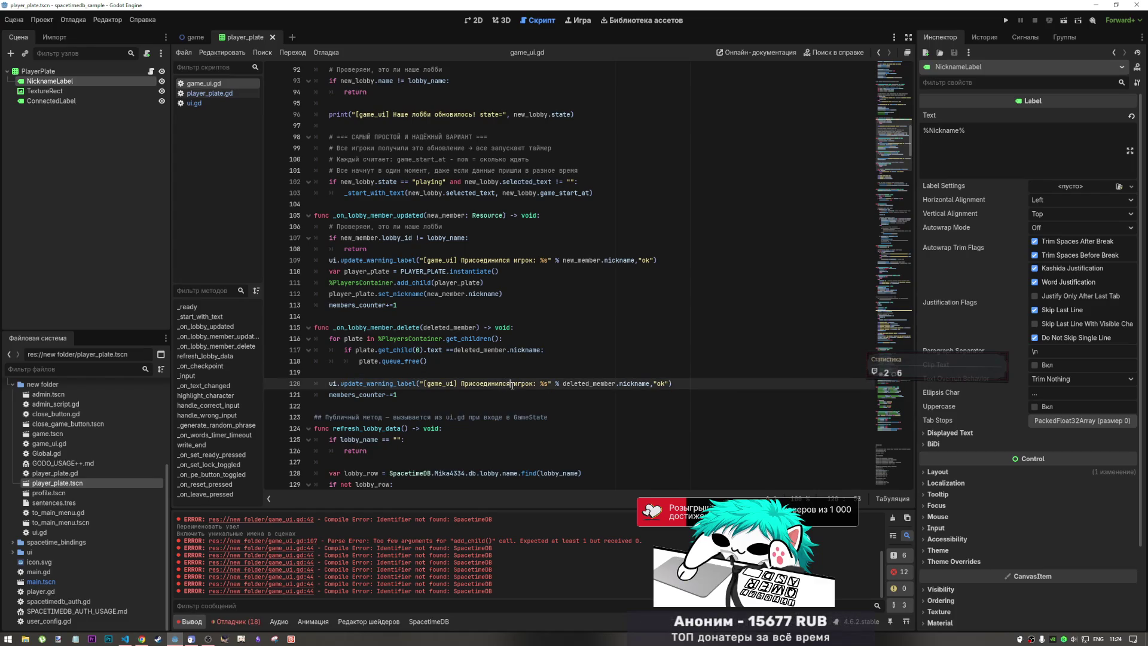
{"action": "double_click", "coordinate": [510, 384]}
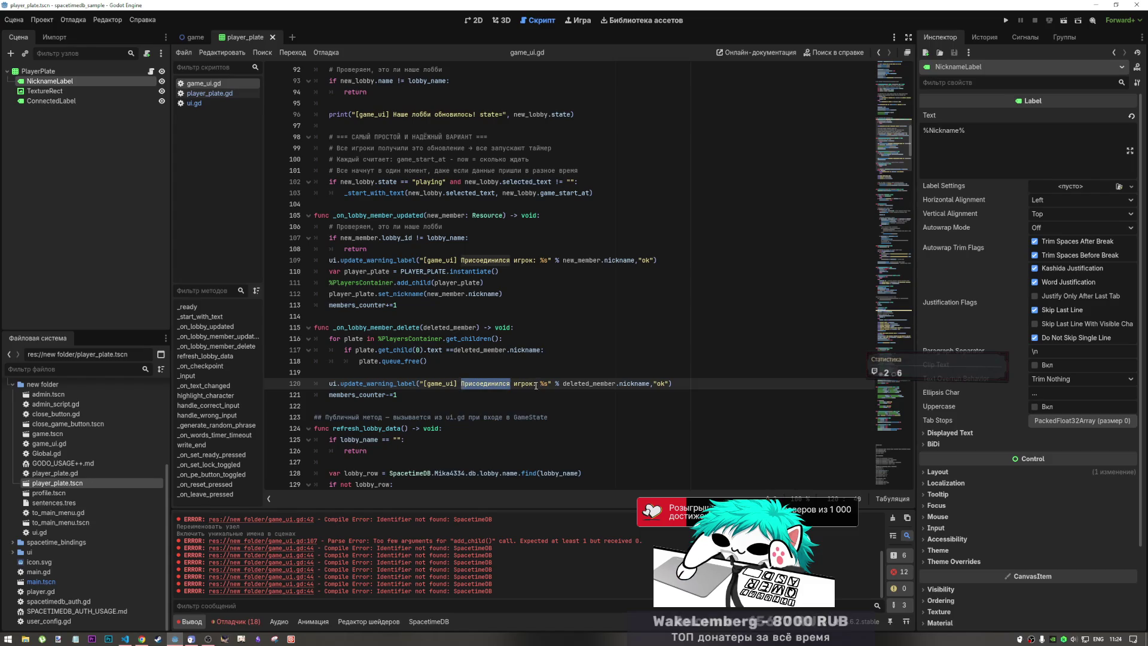
{"action": "left_click_drag", "start_coordinate": [533, 384], "coordinate": [462, 384]}
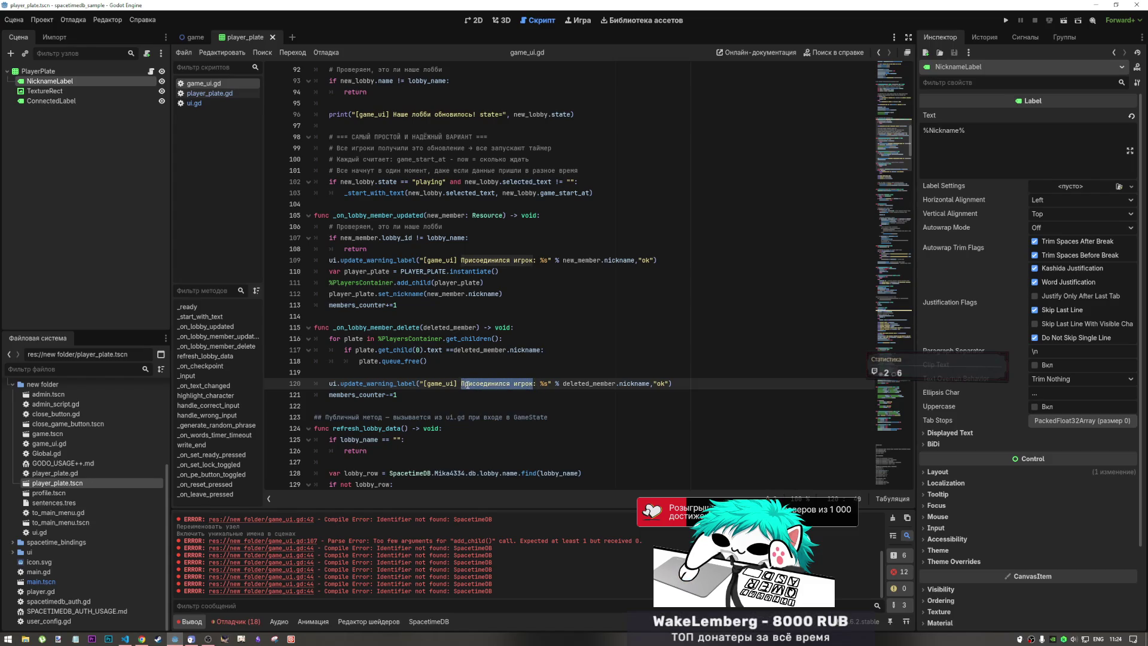
{"action": "key", "text": "BackSpace"}
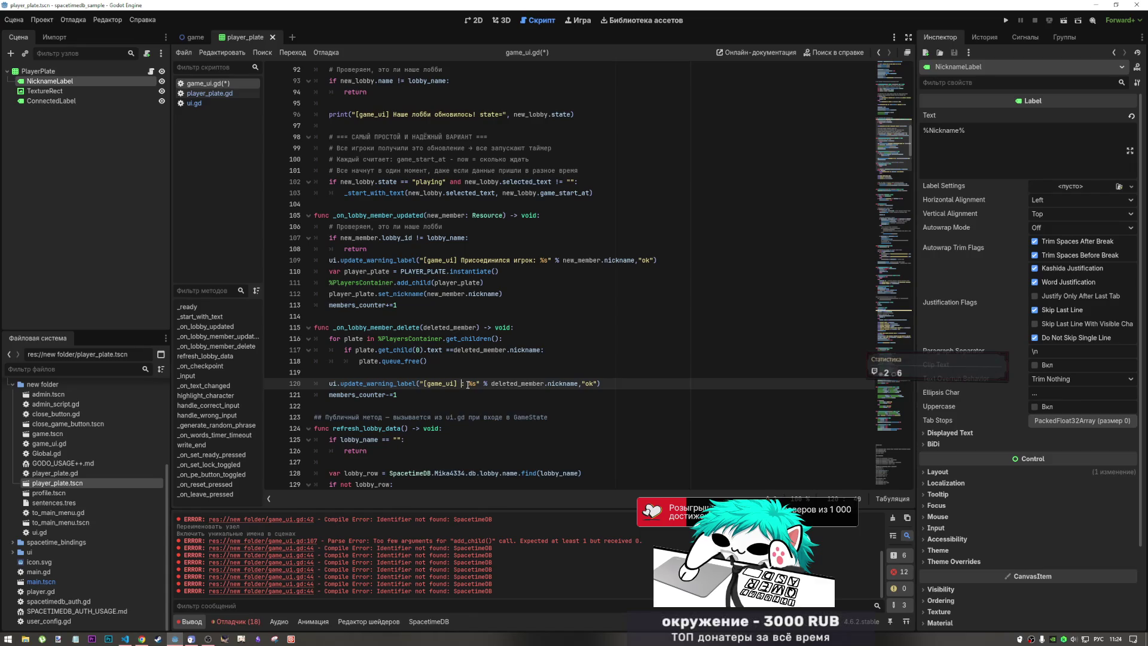
{"action": "type", "text": "Игрок вы"}
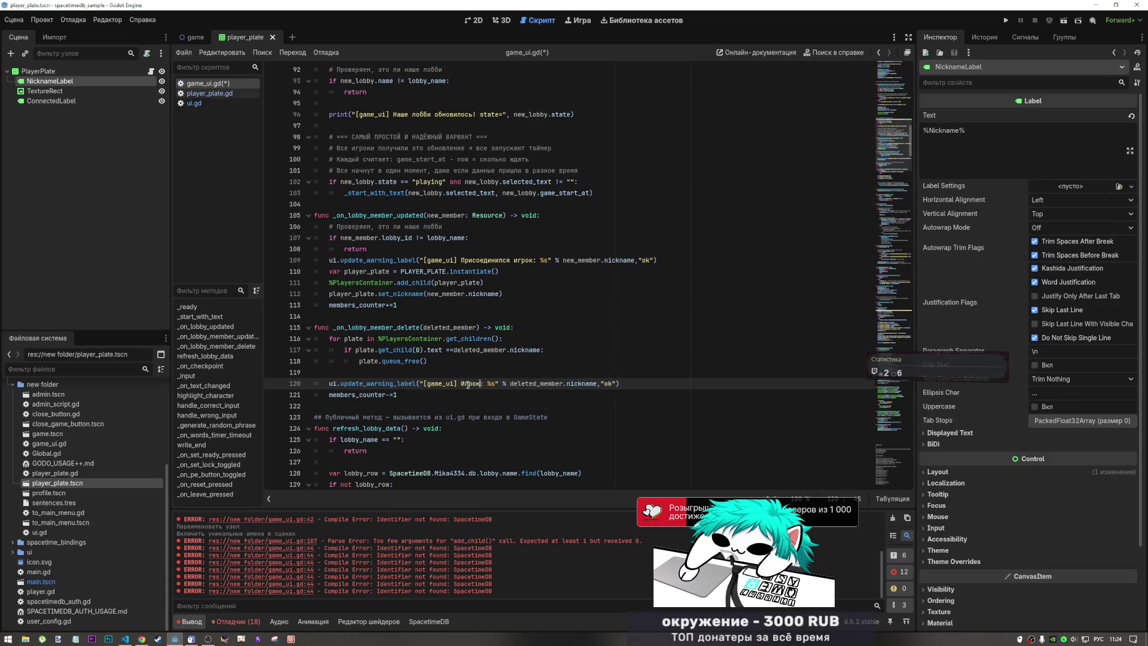
{"action": "key", "text": "BackSpace"}
{"action": "key", "text": "BackSpace"}
{"action": "key", "text": "BackSpace"}
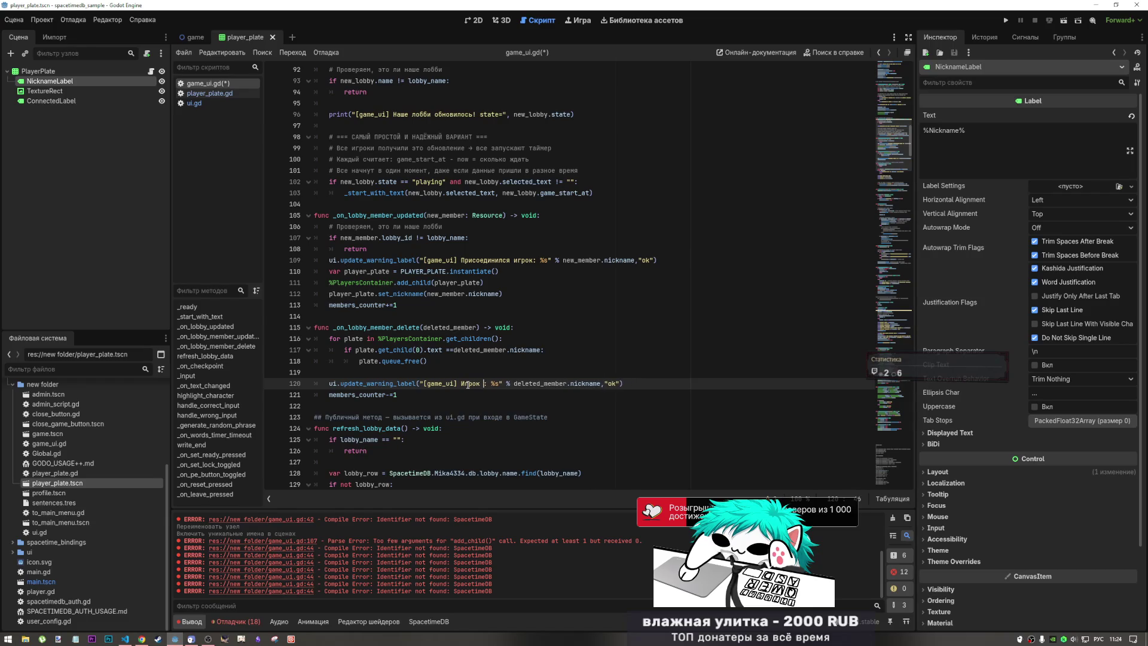
{"action": "type", "text": "Вышел игр"}
{"action": "type", "text": "ок"}
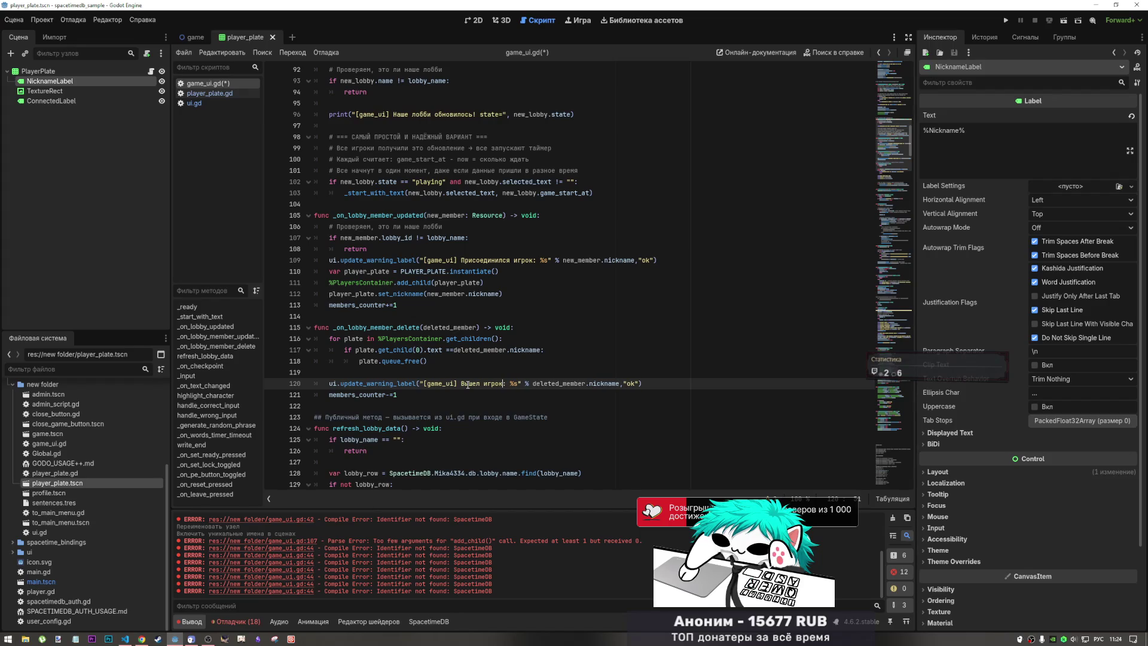
{"action": "key", "text": "Up"}
{"action": "key", "text": "ctrl+s"}
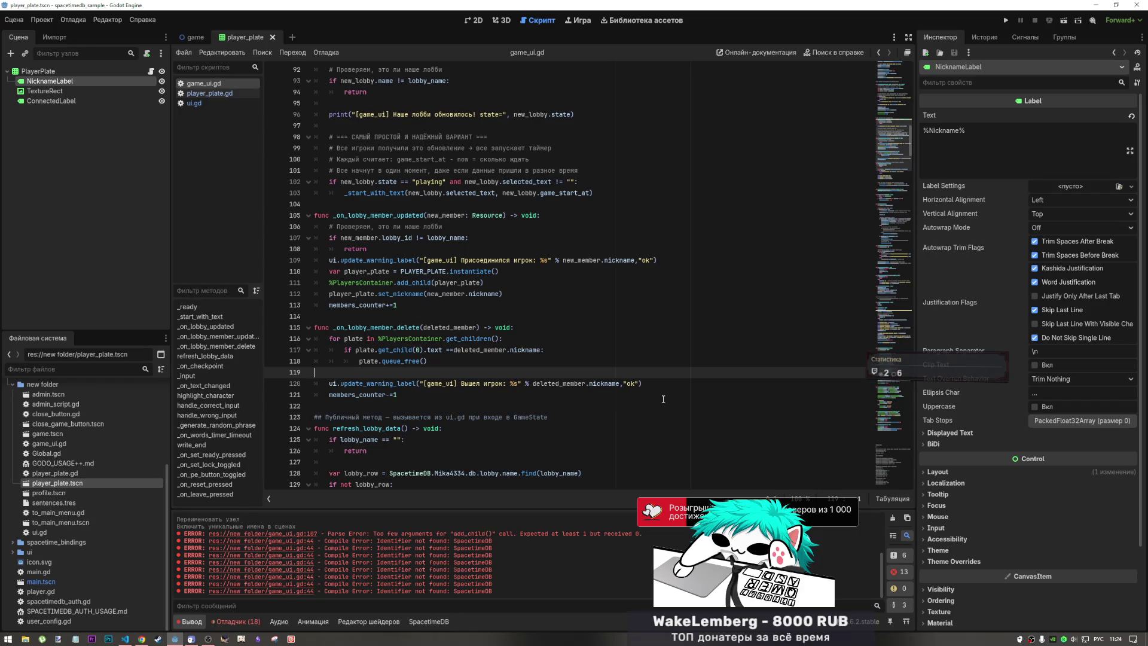
- Clear the Output log and delete the blank line after queue_free()
{"action": "left_click", "coordinate": [893, 518]}
{"action": "left_click_drag", "start_coordinate": [545, 350], "coordinate": [504, 339]}
{"action": "left_click", "coordinate": [472, 383]}
{"action": "scroll", "coordinate": [542, 348], "scroll_direction": "down", "scroll_amount": 4}
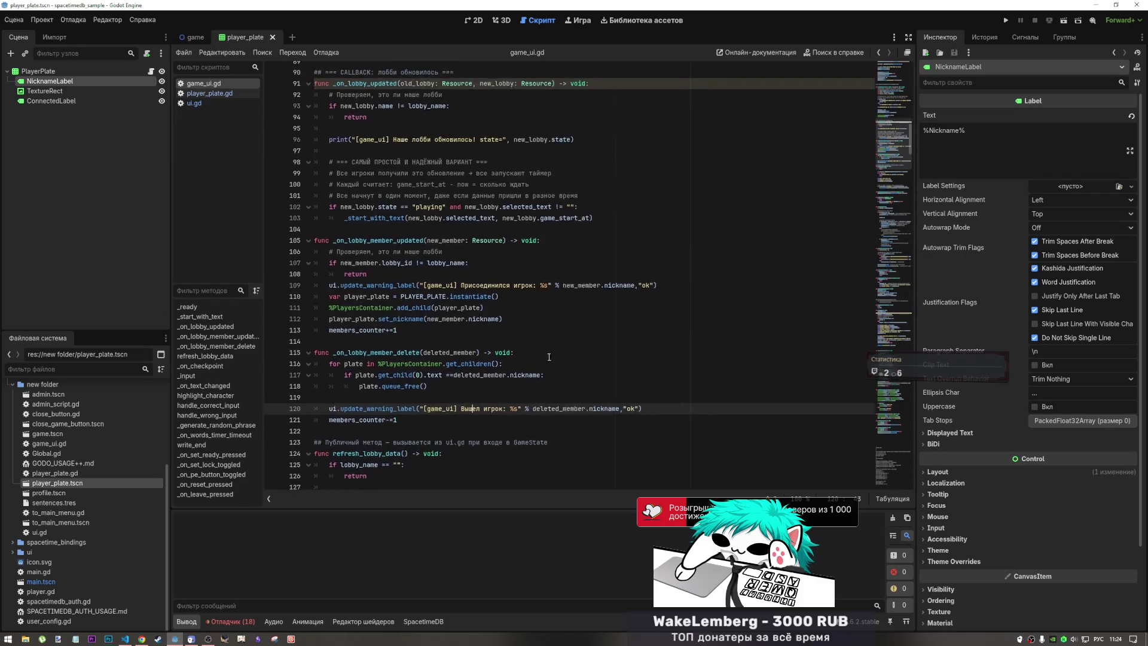
{"action": "scroll", "coordinate": [543, 349], "scroll_direction": "down", "scroll_amount": 2}
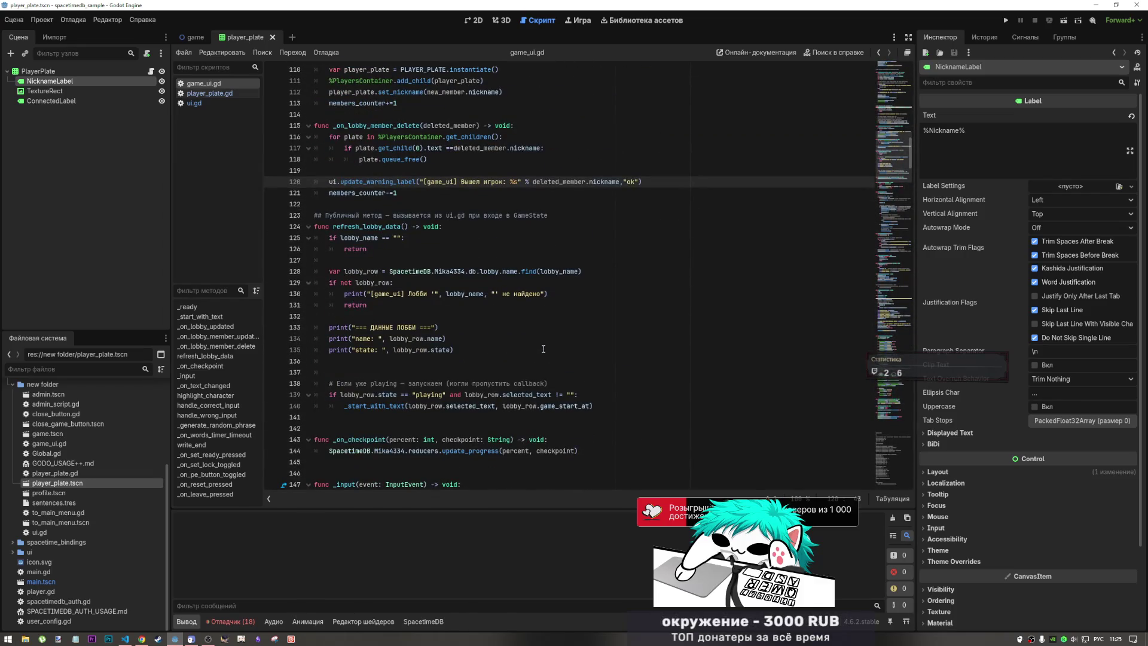
{"action": "left_click", "coordinate": [426, 174]}
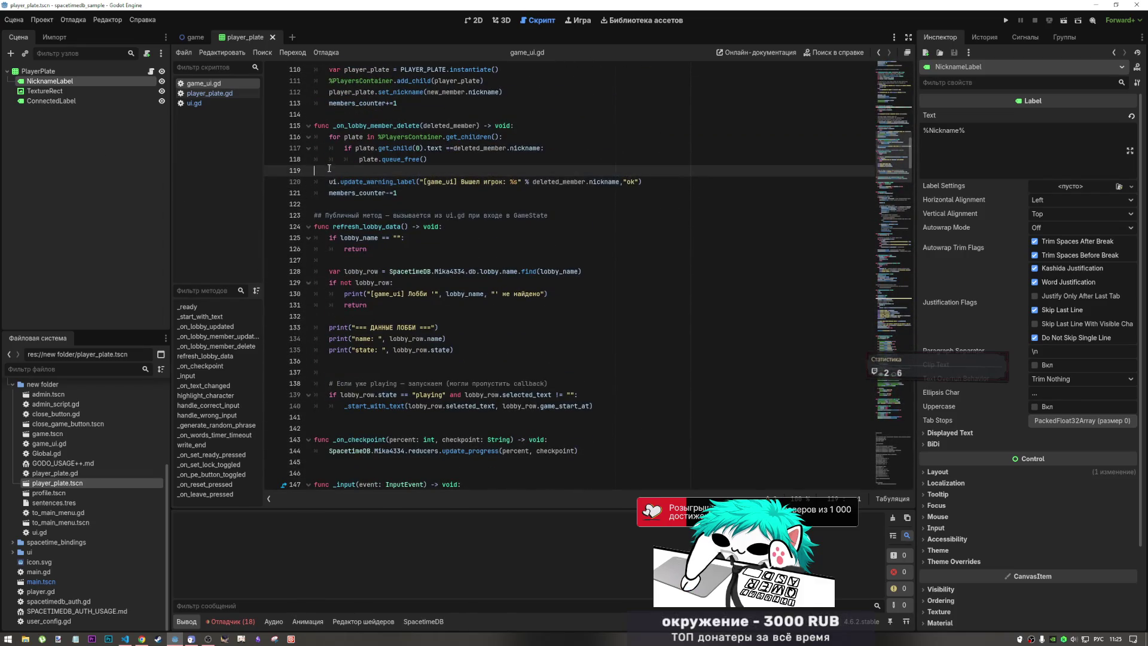
{"action": "key", "text": "BackSpace"}
- Check the empty line 121 and the print on line 96 in game_ui.gd
{"action": "scroll", "coordinate": [368, 228], "scroll_direction": "up", "scroll_amount": 5}
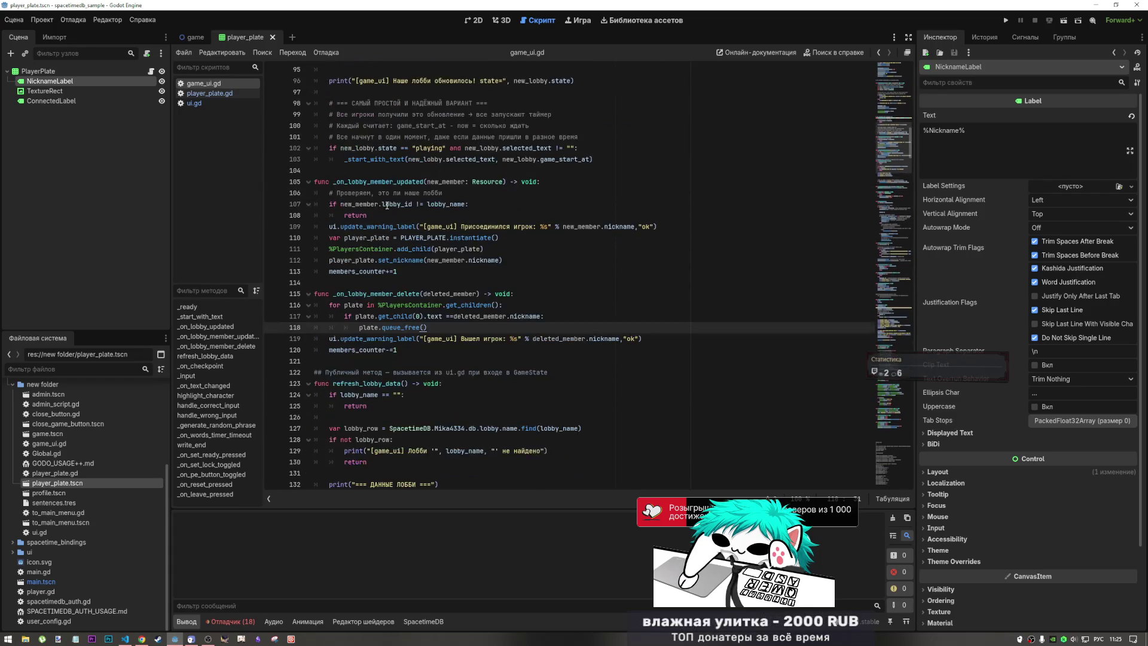
{"action": "left_click", "coordinate": [400, 362]}
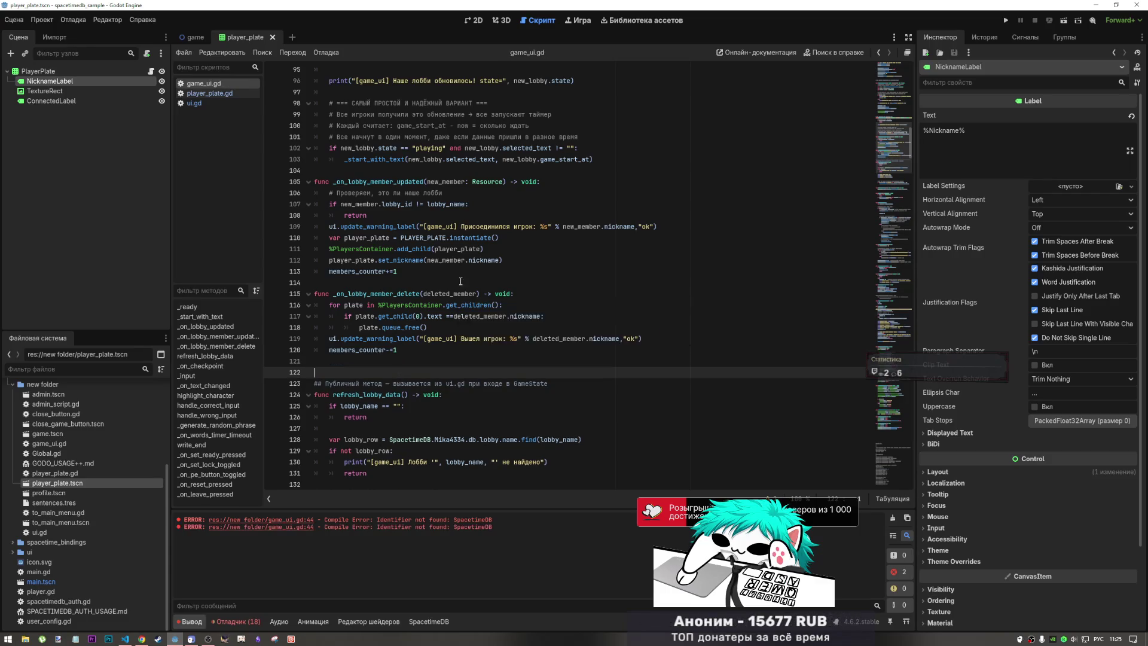
{"action": "scroll", "coordinate": [455, 266], "scroll_direction": "up", "scroll_amount": 6}
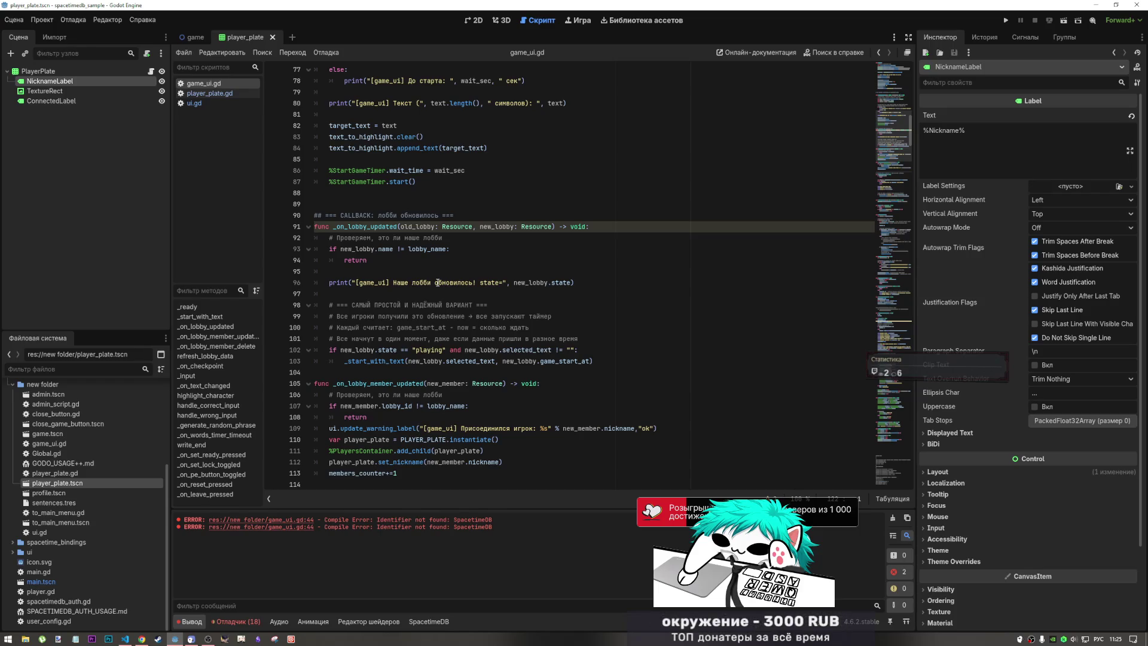
{"action": "left_click", "coordinate": [403, 350]}
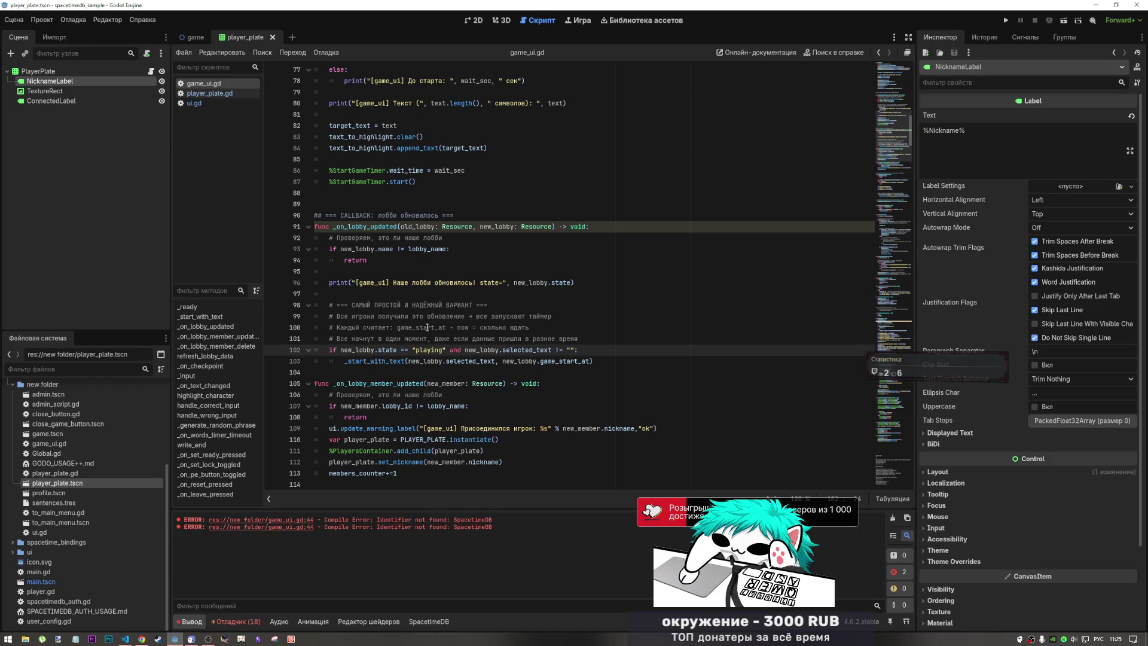
{"action": "left_click", "coordinate": [413, 283]}
{"action": "key", "text": "Down"}
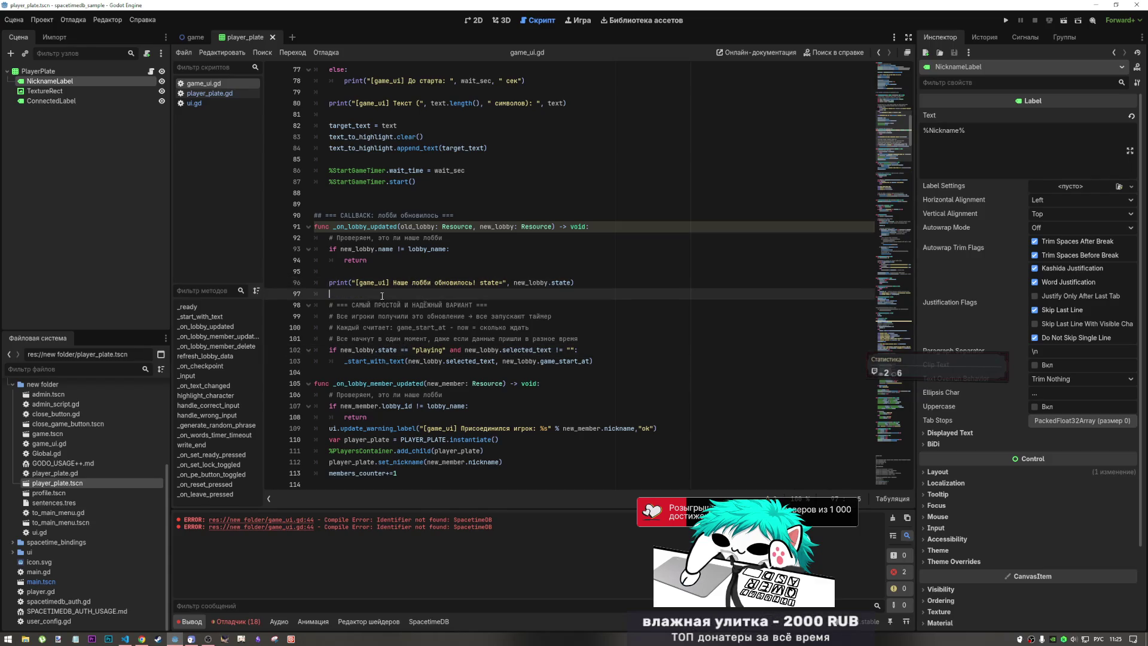
- Insert a new line 122 and begin a 'func update' declaration
{"action": "key", "text": "ctrl+Tab"}
{"action": "scroll", "coordinate": [435, 299], "scroll_direction": "down", "scroll_amount": 4}
{"action": "left_click", "coordinate": [435, 428]}
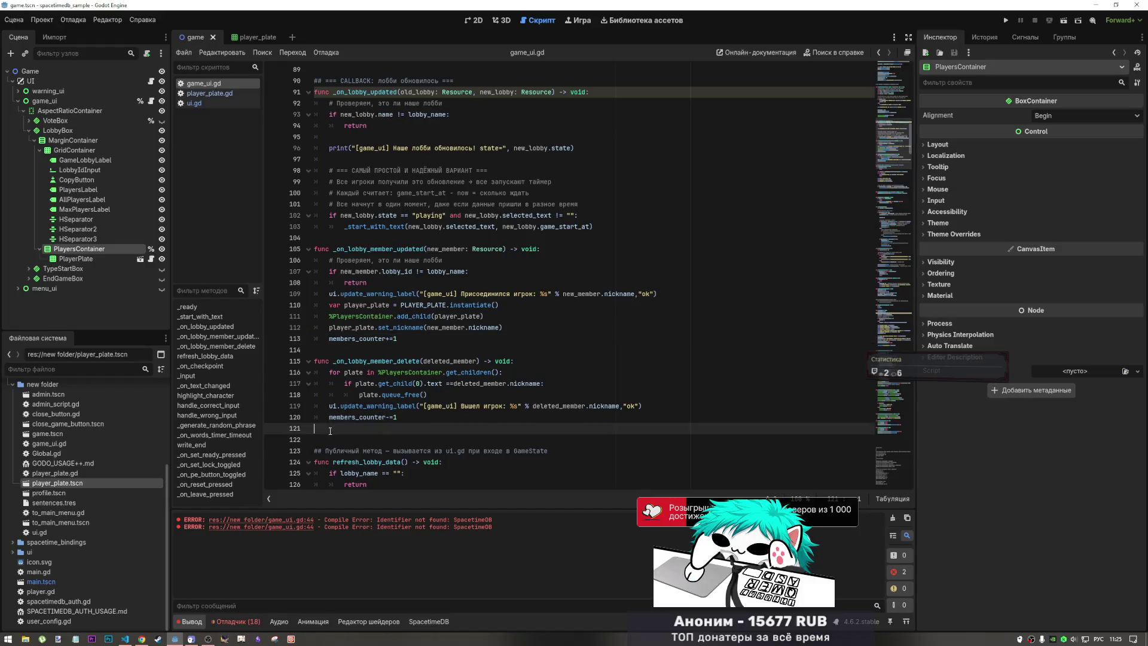
{"action": "key", "text": "Return"}
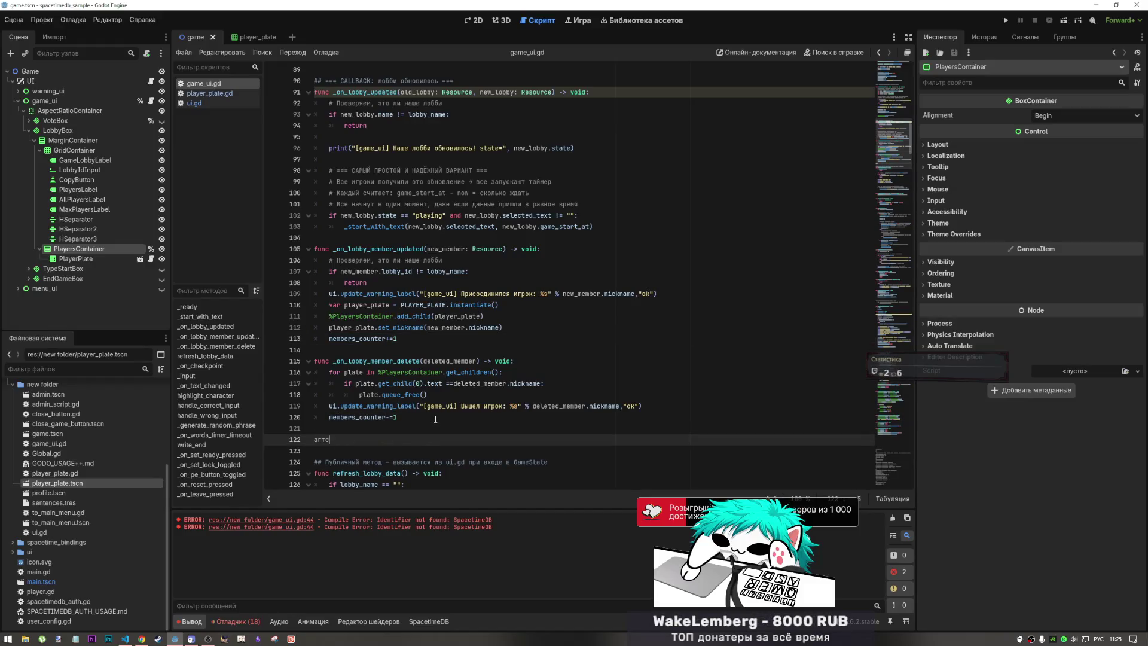
{"action": "type", "text": "func u"}
{"action": "type", "text": "pdate"}
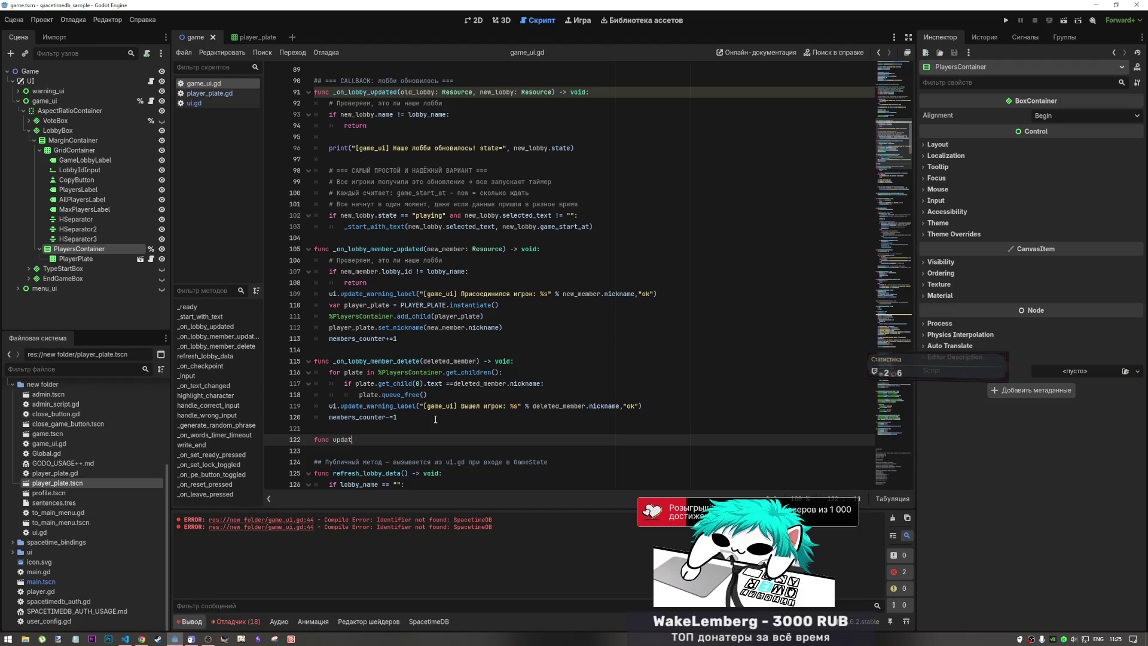
- Extend the function name to update_members_counter() using the copied counter name
{"action": "double_click", "coordinate": [380, 418]}
{"action": "key", "text": "ctrl+c"}
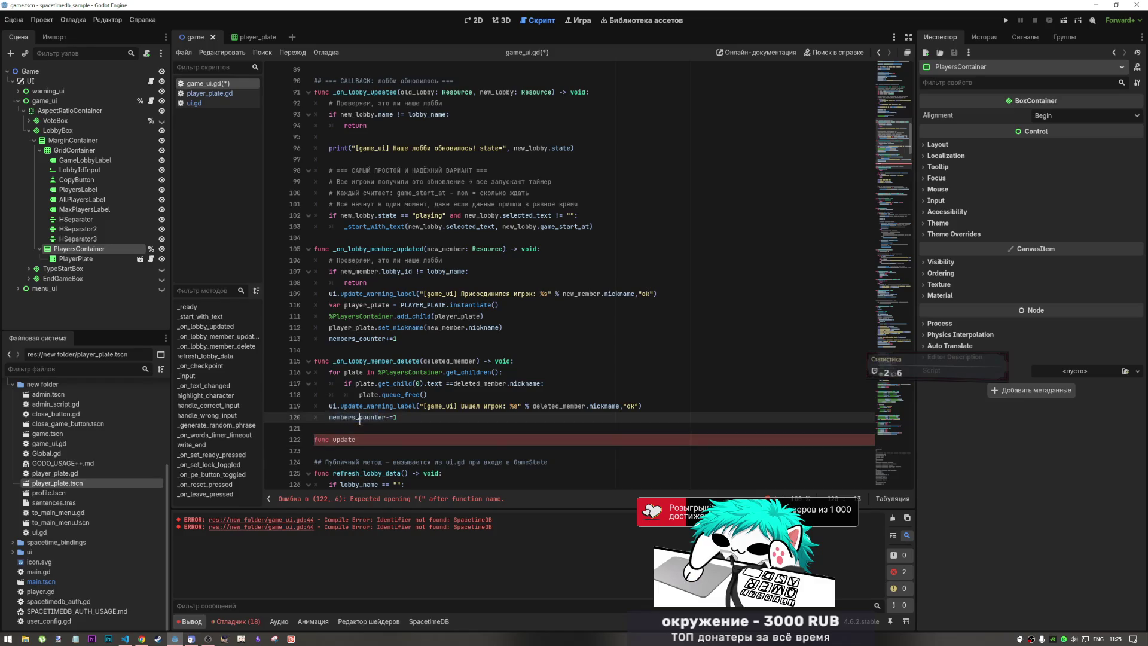
{"action": "left_click", "coordinate": [418, 439]}
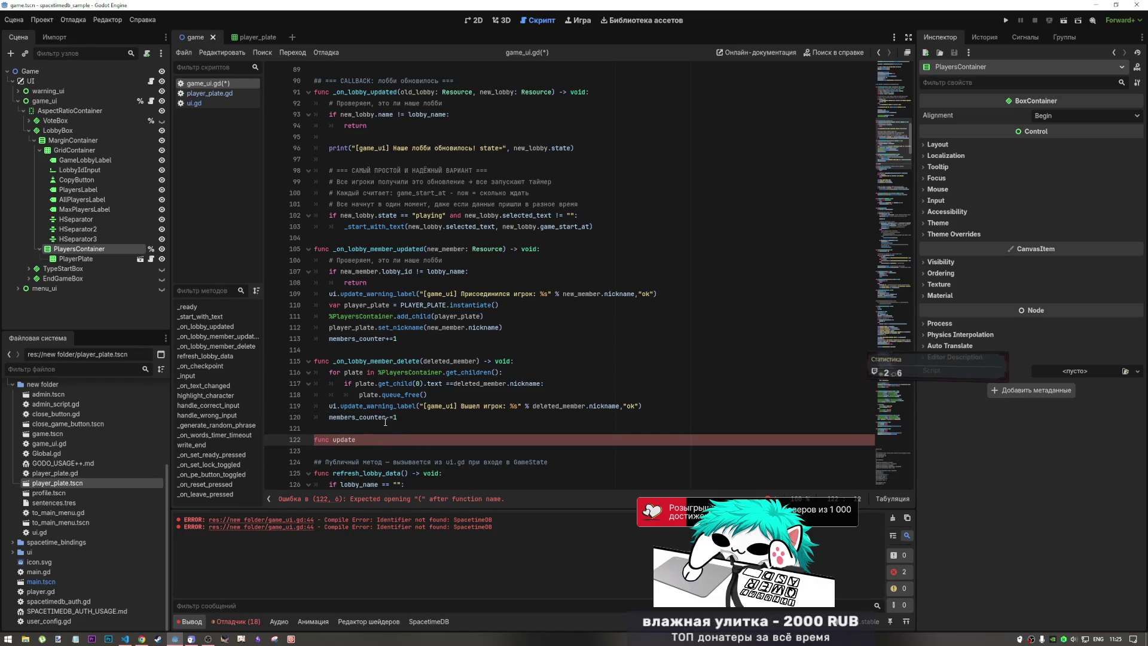
{"action": "double_click", "coordinate": [344, 439]}
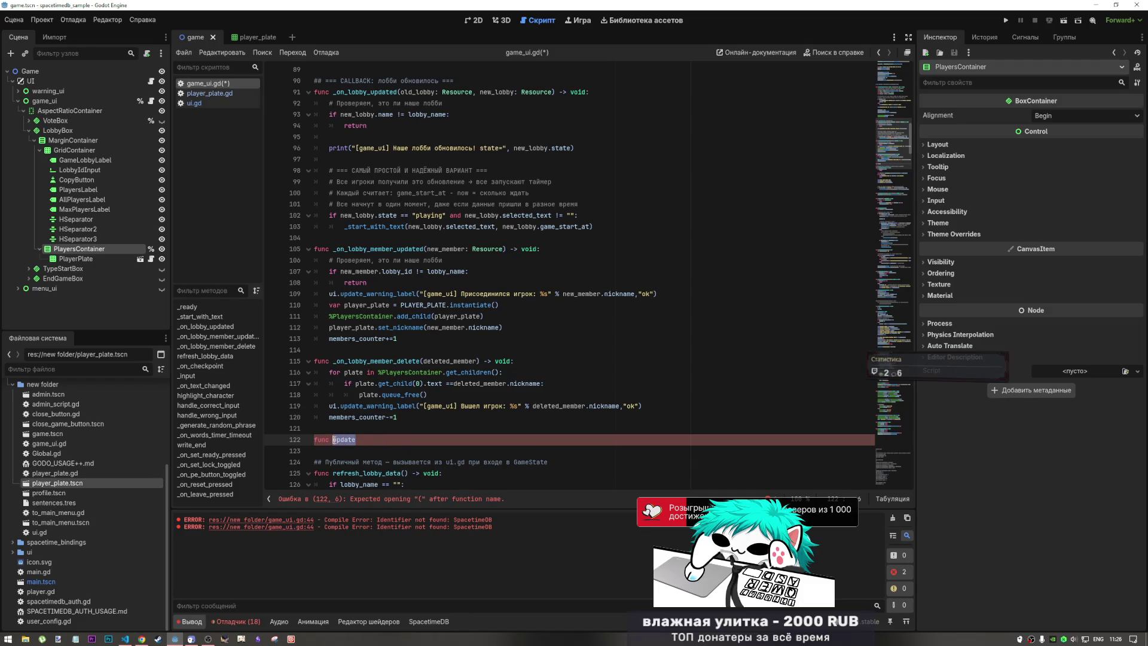
{"action": "key", "text": "ctrl+v"}
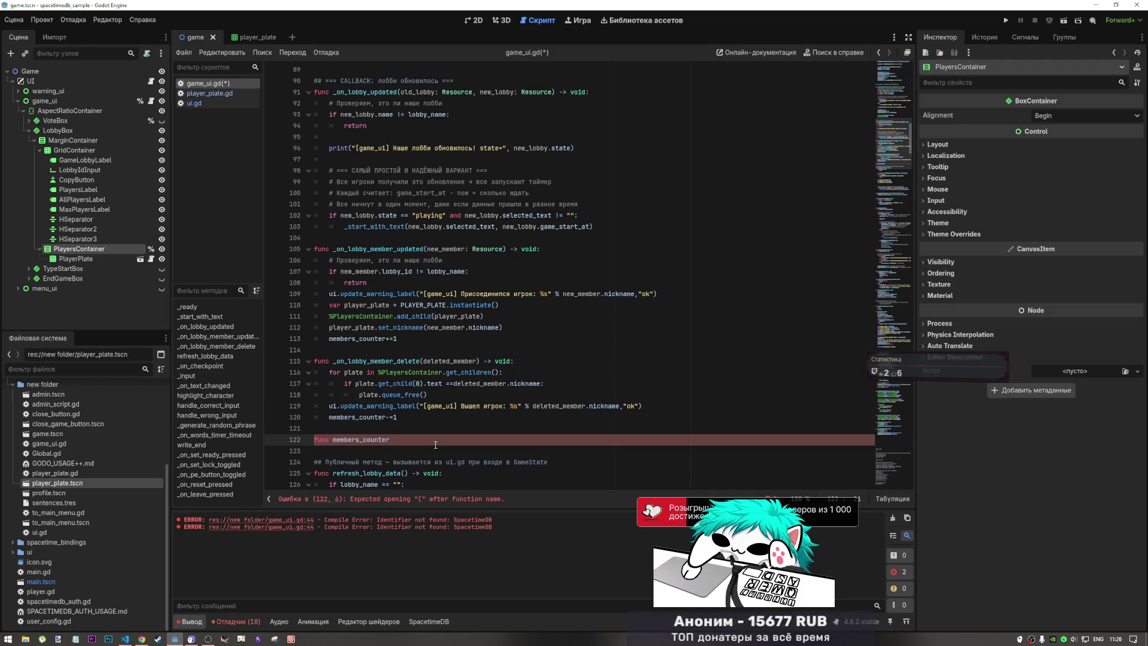
{"action": "key", "text": "ctrl+z"}
{"action": "left_click", "coordinate": [378, 443]}
{"action": "type", "text": "_"}
{"action": "key", "text": "ctrl+v"}
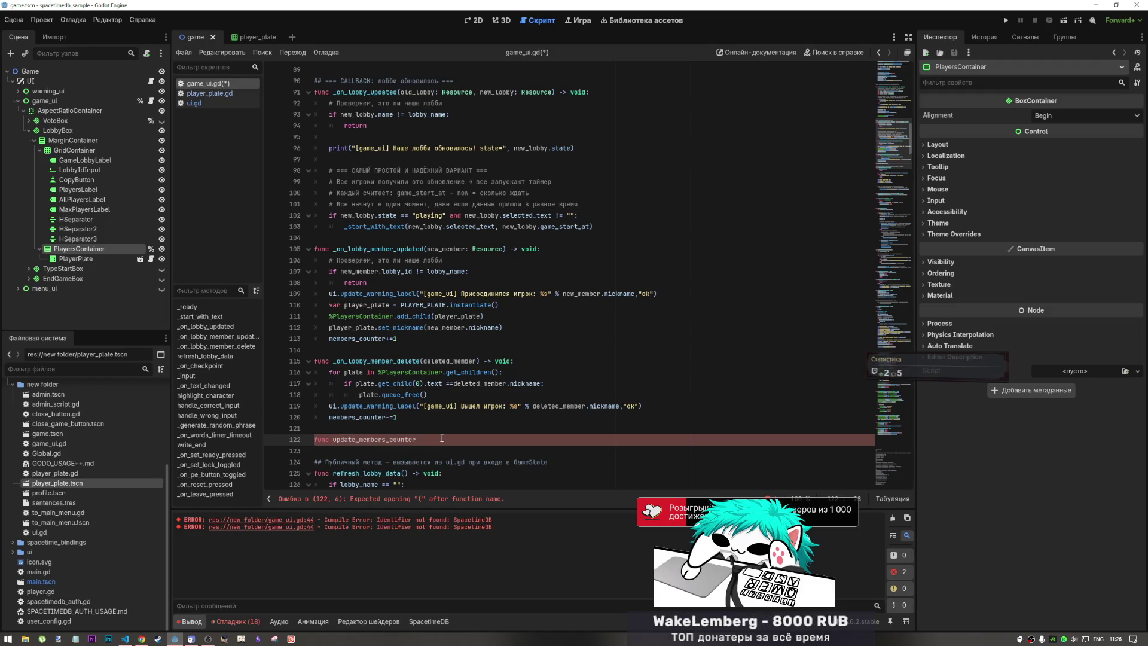
{"action": "type", "text": ")"}
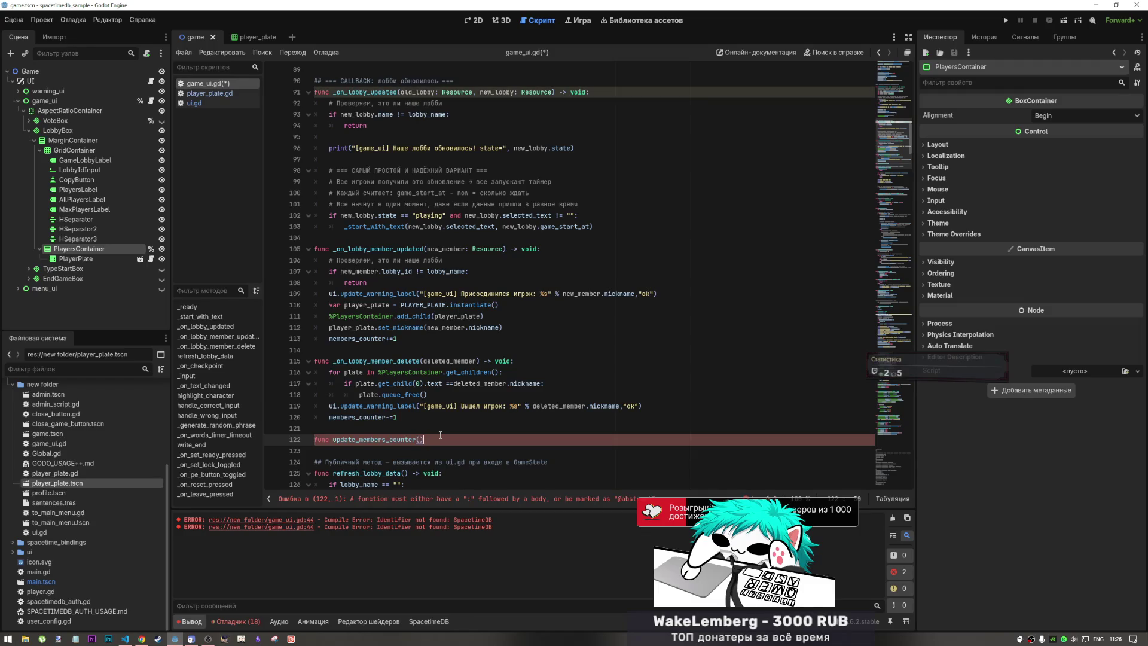
- Add the -> void: return type and start an indented function body
{"action": "left_click_drag", "start_coordinate": [541, 250], "coordinate": [504, 250]}
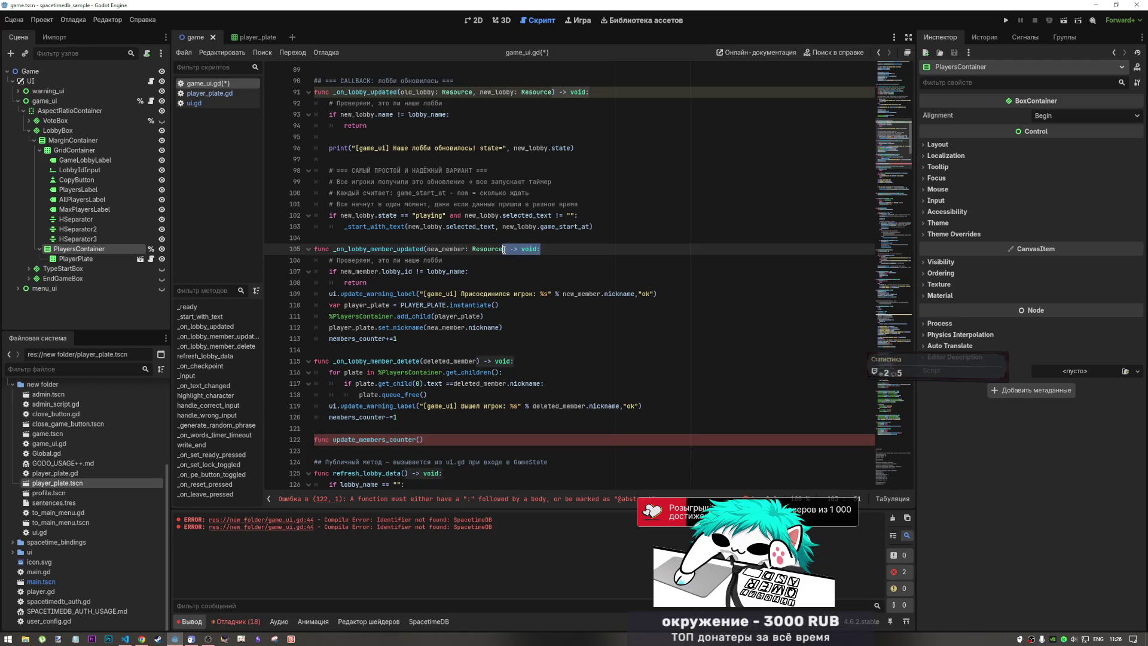
{"action": "left_click", "coordinate": [445, 436]}
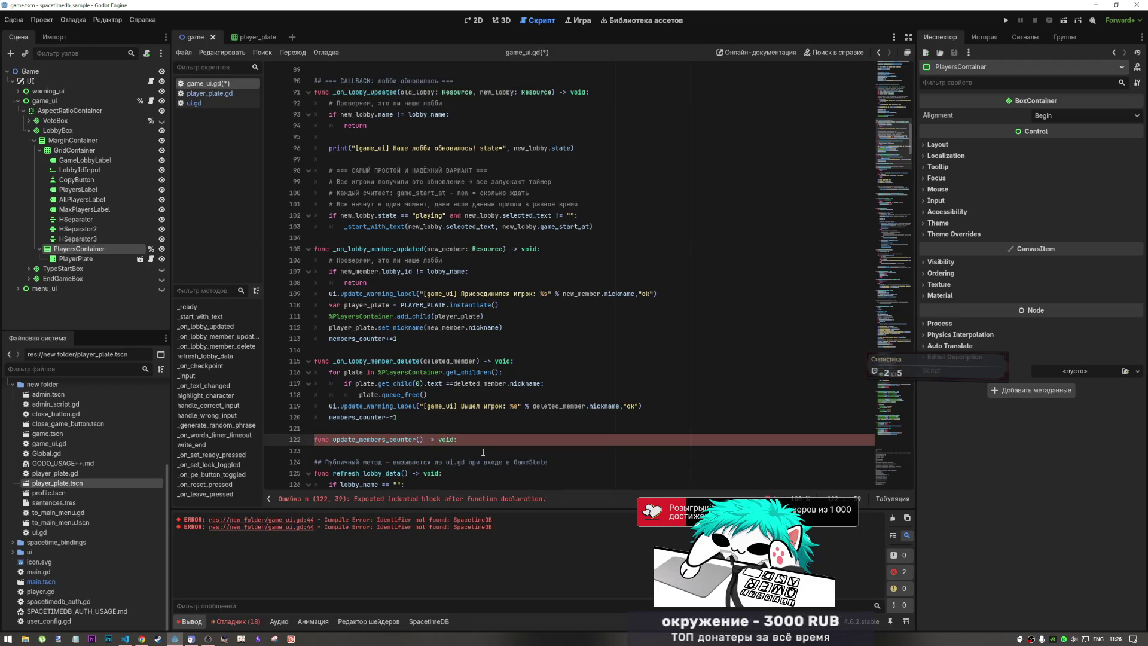
{"action": "key", "text": "Return"}
{"action": "double_click", "coordinate": [366, 417]}
{"action": "left_click", "coordinate": [403, 417]}
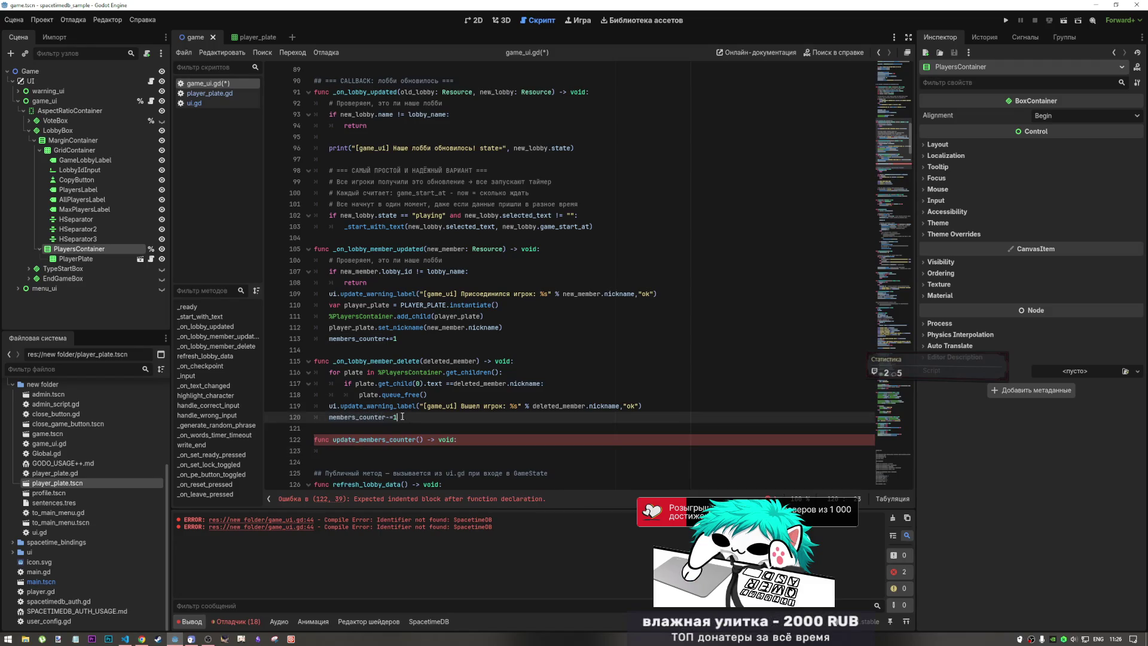
{"action": "left_click", "coordinate": [330, 417], "text": "shift"}
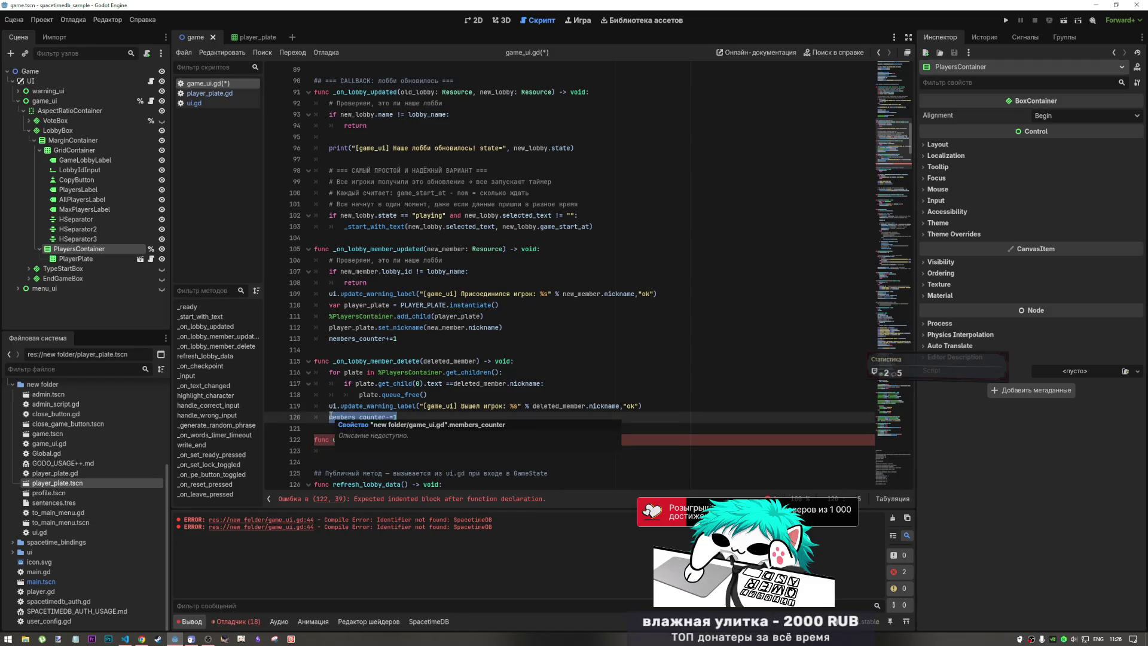
- In the 2D view, set AllPlayersLabel to Access as Unique Name
{"action": "left_click", "coordinate": [502, 21]}
{"action": "left_click", "coordinate": [476, 21]}
{"action": "left_click", "coordinate": [554, 273]}
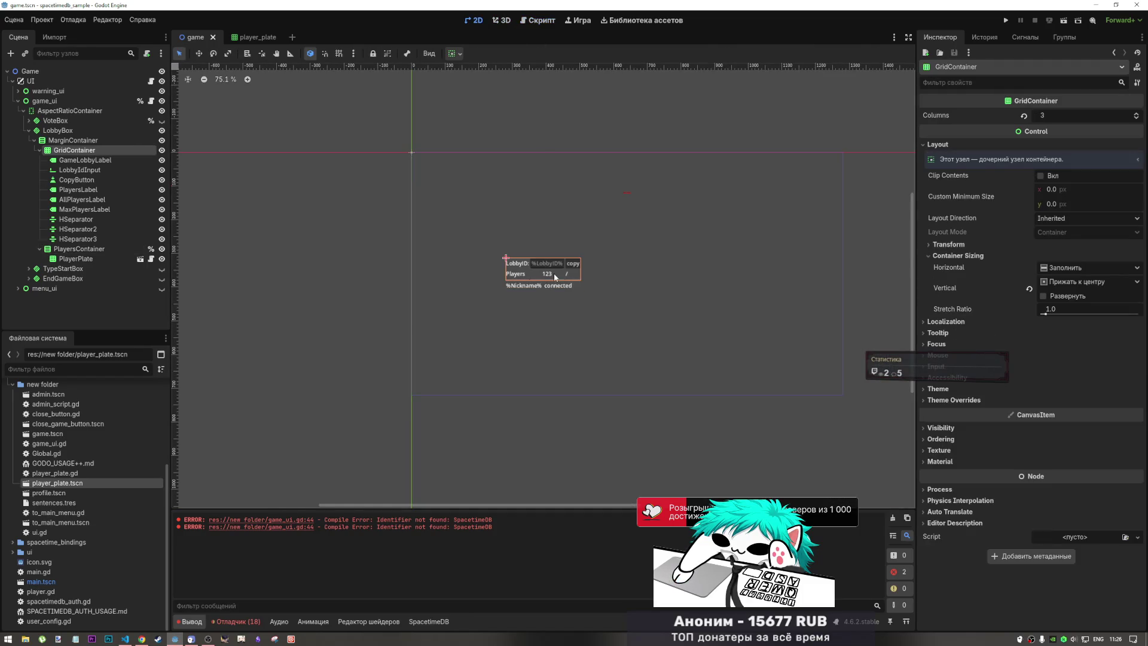
{"action": "left_click", "coordinate": [553, 272]}
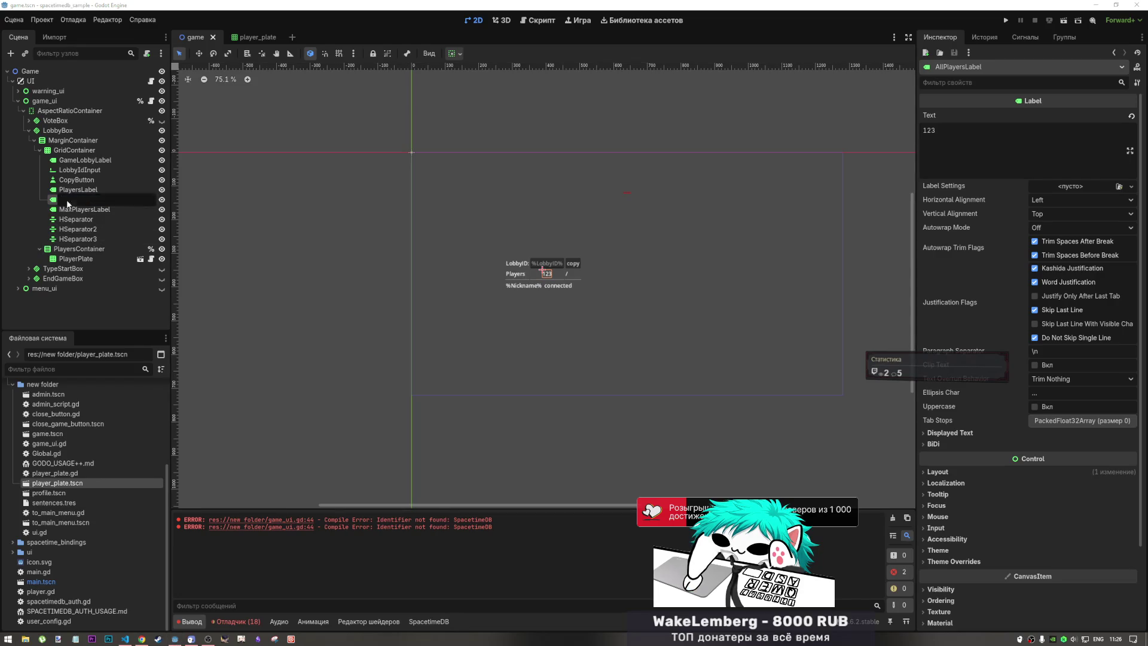
{"action": "right_click", "coordinate": [103, 201]}
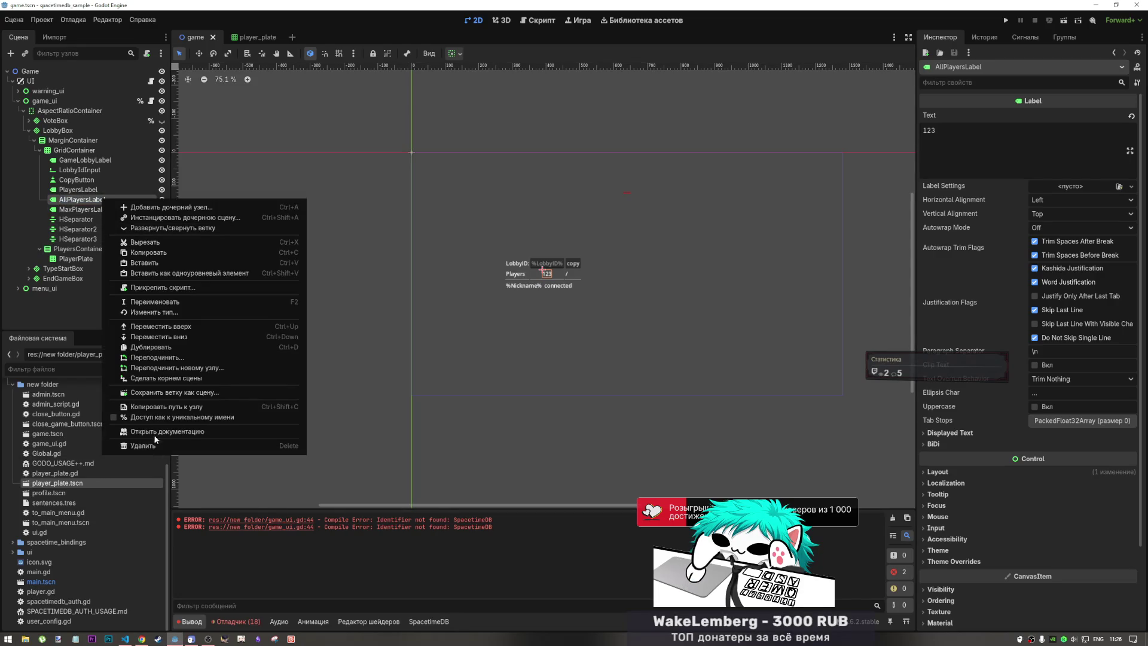
{"action": "left_click", "coordinate": [174, 417]}
- Drag a %AllPlayersLabel reference into empty line 123 of game_ui.gd
{"action": "left_click", "coordinate": [542, 24]}
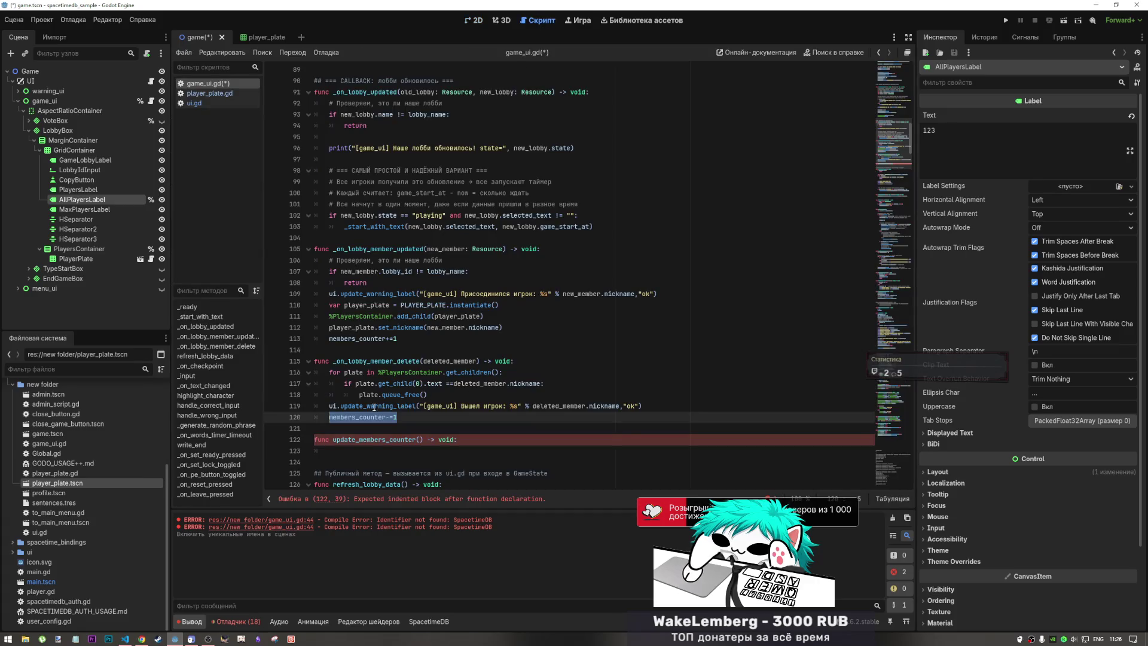
{"action": "left_click", "coordinate": [329, 451]}
{"action": "mouse_move", "coordinate": [81, 199]}
{"action": "left_mouse_down"}
{"action": "mouse_move", "coordinate": [263, 371]}
{"action": "mouse_move", "coordinate": [351, 412]}
{"action": "mouse_move", "coordinate": [346, 453]}
{"action": "left_mouse_up"}
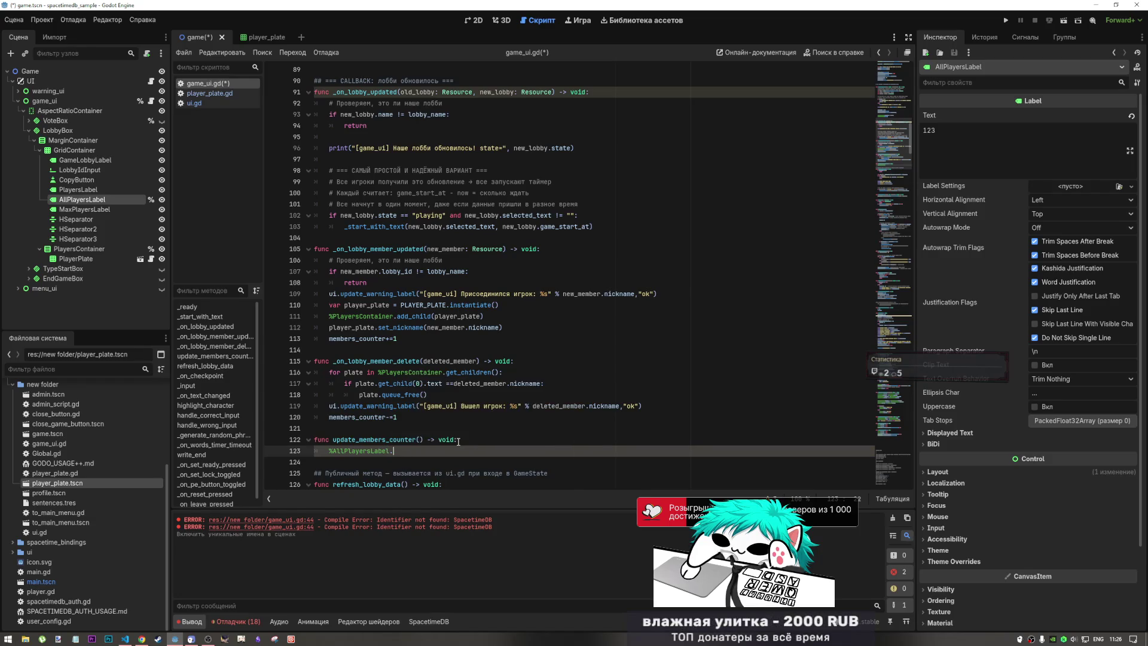
- Complete line 123 as %AllPlayersLabel.text = members_counter and save
{"action": "type", "text": "text ="}
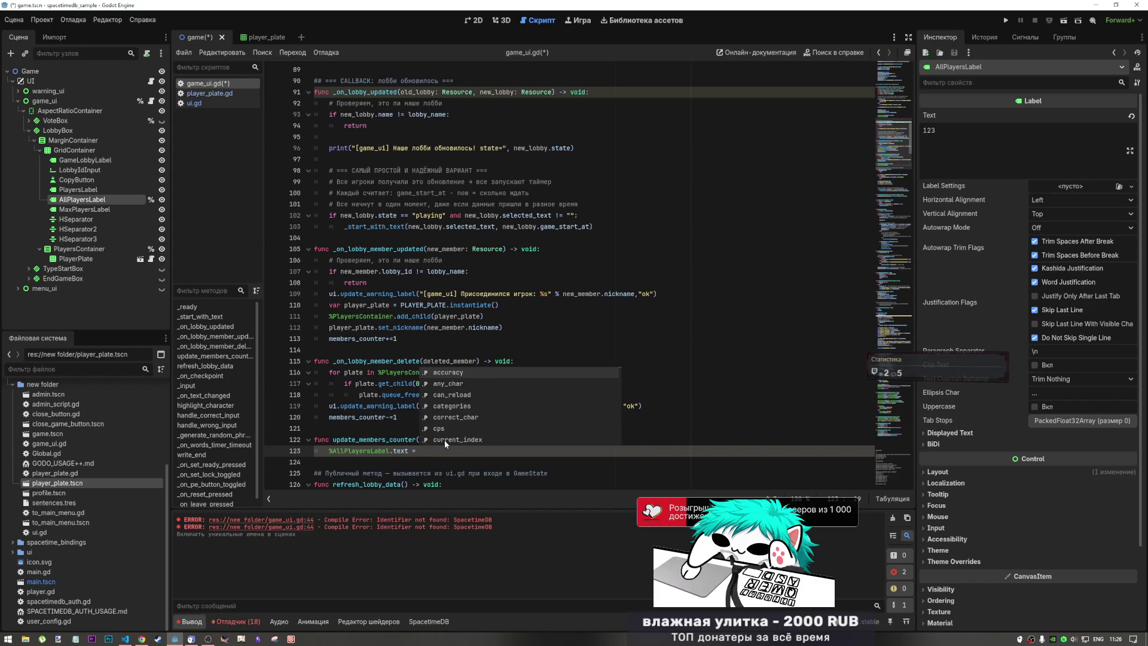
{"action": "double_click", "coordinate": [340, 416]}
{"action": "key", "text": "ctrl+c"}
{"action": "left_click", "coordinate": [426, 453]}
{"action": "key", "text": "ctrl+v"}
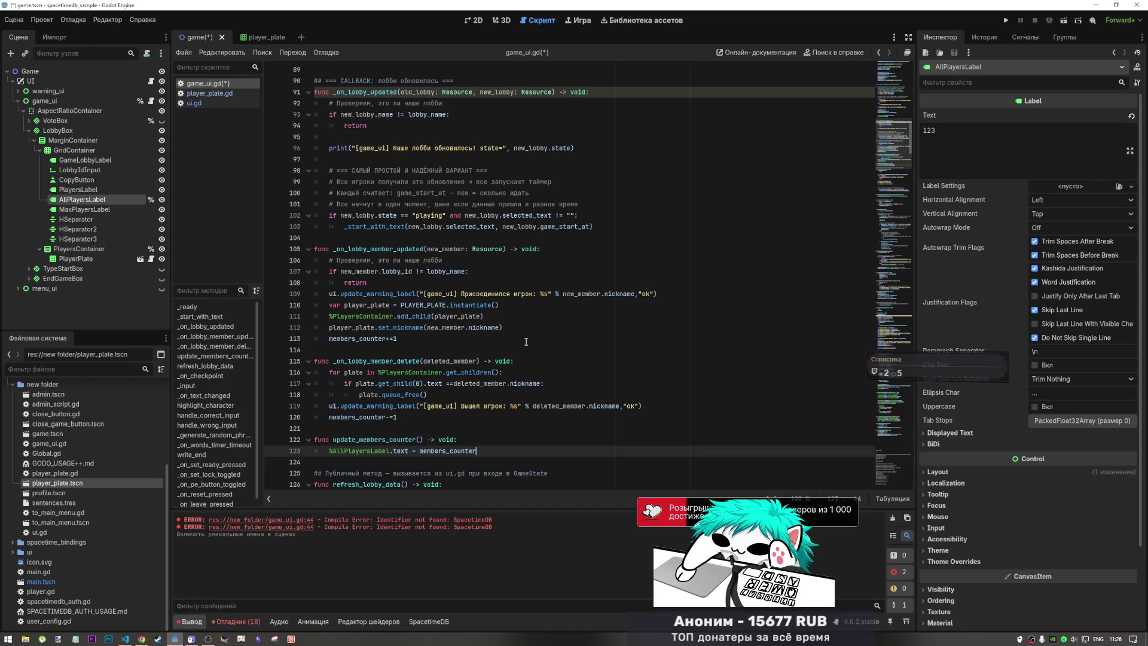
{"action": "key", "text": "ctrl+s"}
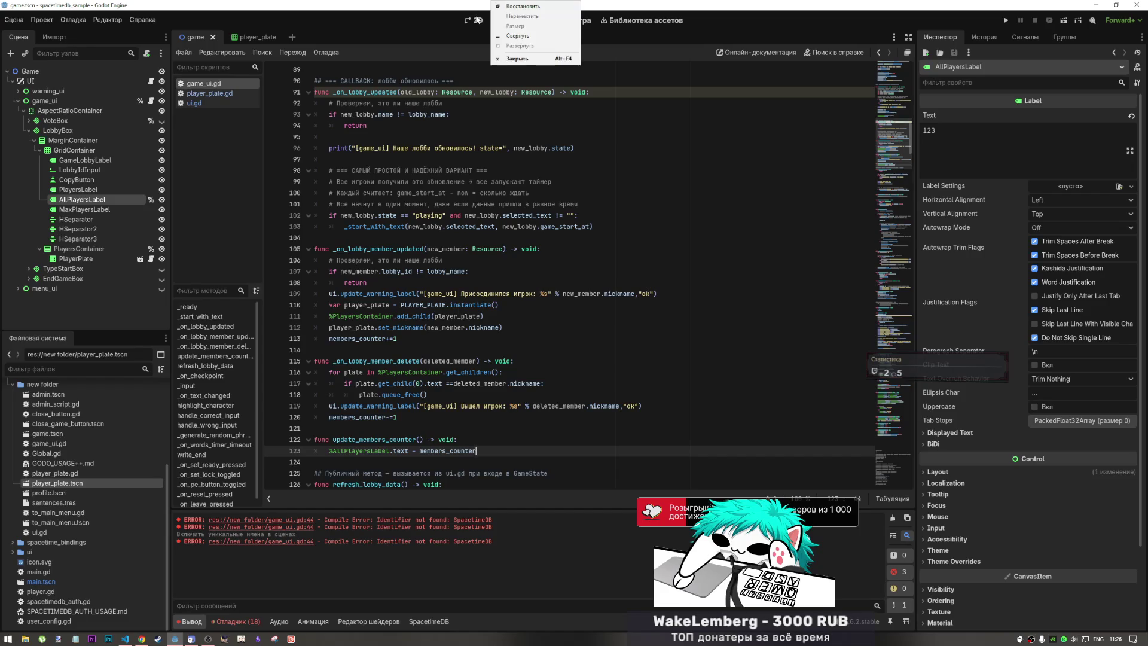
- Call update_members_counter() right after the members_counter-=1 decrement
{"action": "left_click", "coordinate": [492, 20]}
{"action": "left_click", "coordinate": [478, 21]}
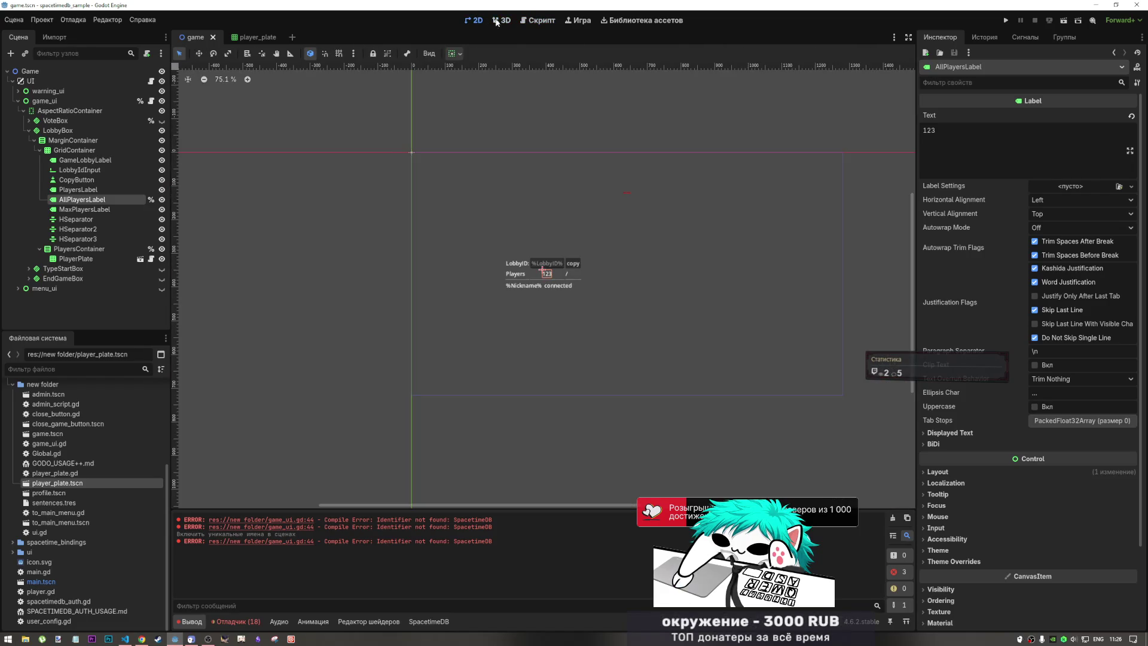
{"action": "left_click", "coordinate": [538, 21]}
{"action": "scroll", "coordinate": [681, 209], "scroll_direction": "up", "scroll_amount": 20}
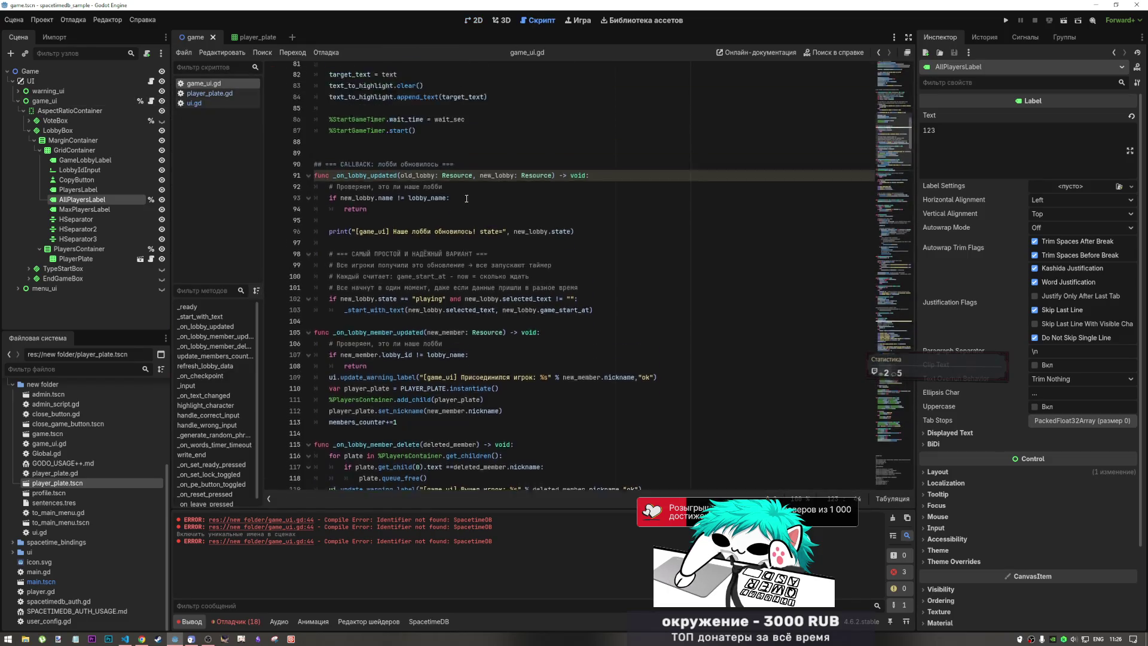
{"action": "scroll", "coordinate": [681, 209], "scroll_direction": "down", "scroll_amount": 20}
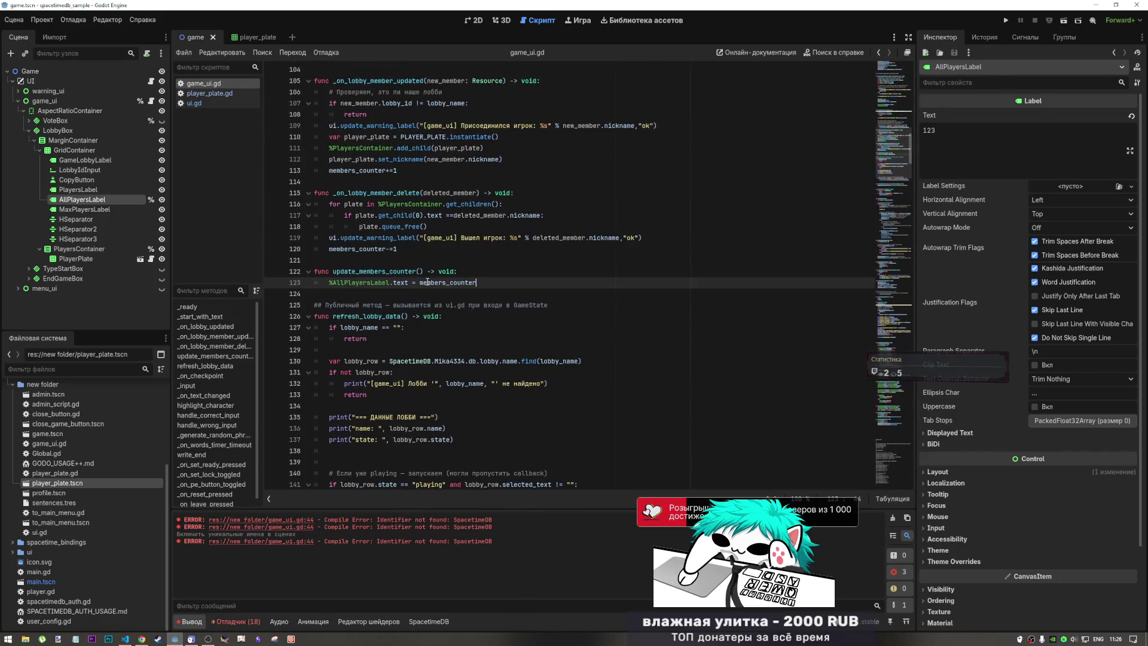
{"action": "left_click", "coordinate": [421, 272]}
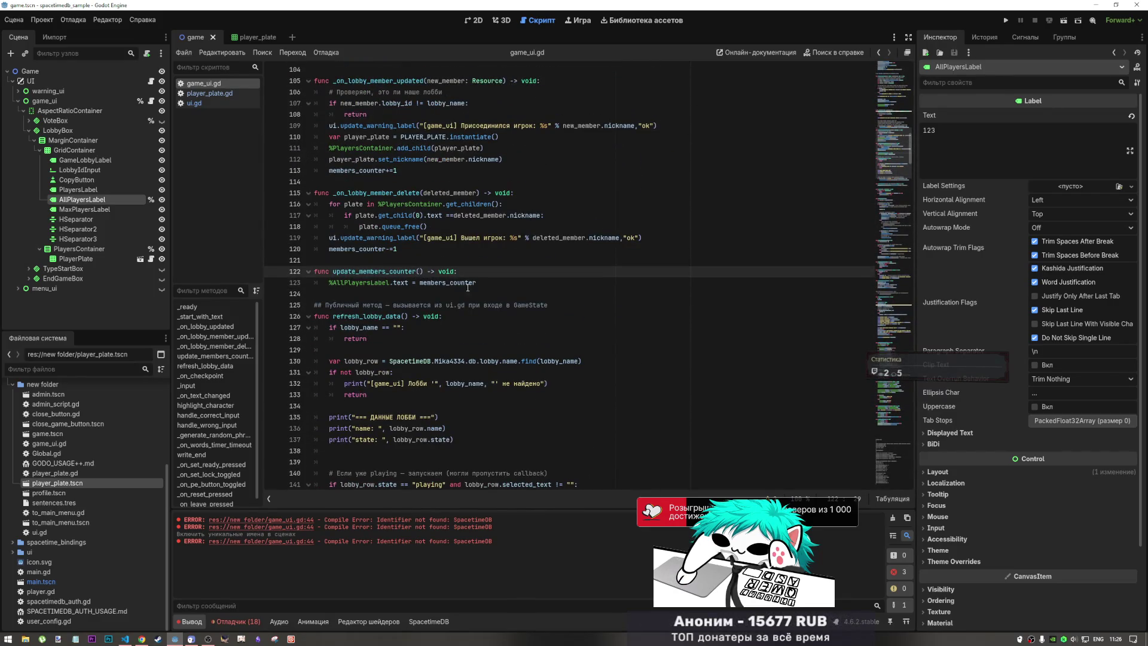
{"action": "double_click", "coordinate": [467, 283]}
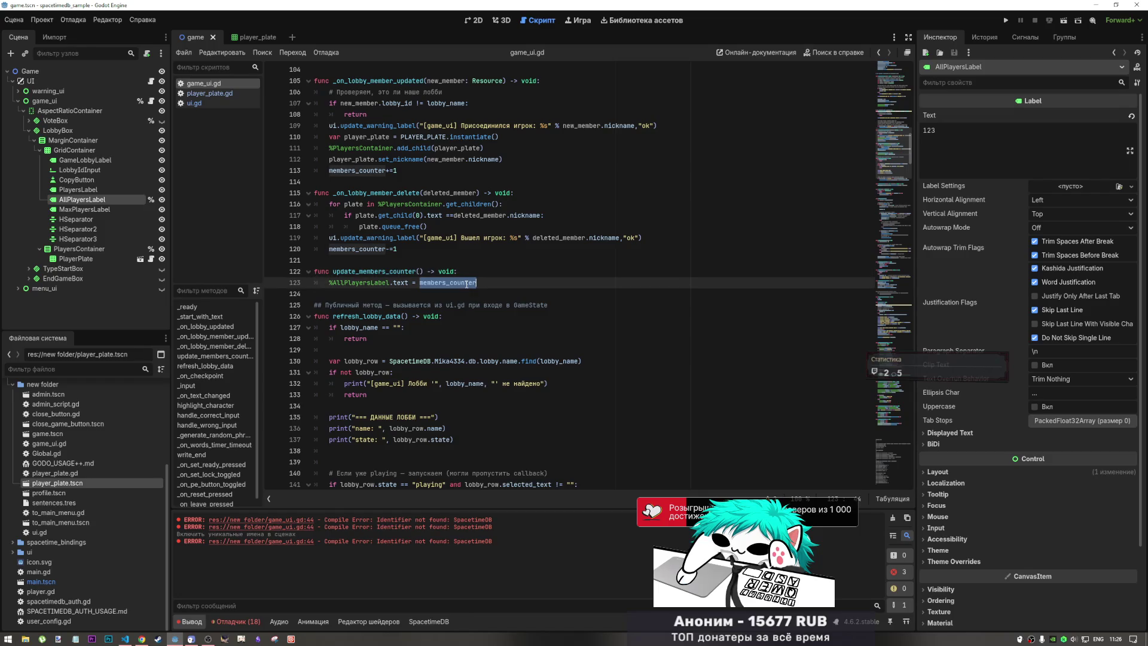
{"action": "left_click_drag", "start_coordinate": [425, 271], "coordinate": [334, 271]}
{"action": "key", "text": "ctrl+c"}
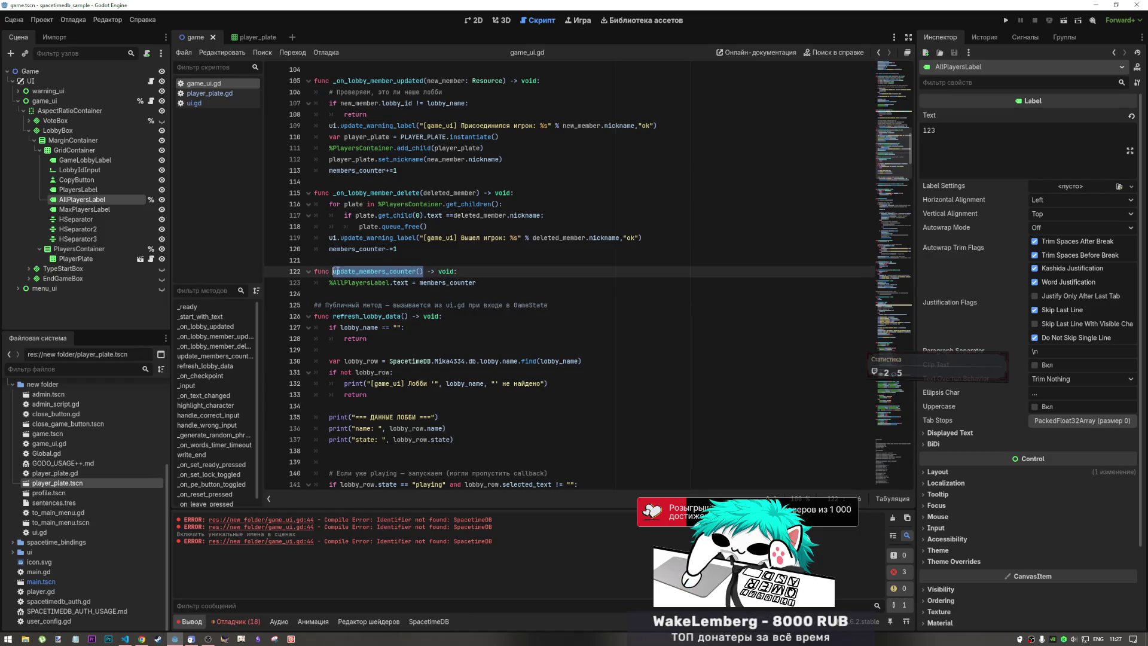
{"action": "left_click", "coordinate": [416, 252]}
{"action": "key", "text": "Return"}
{"action": "key", "text": "ctrl+v"}
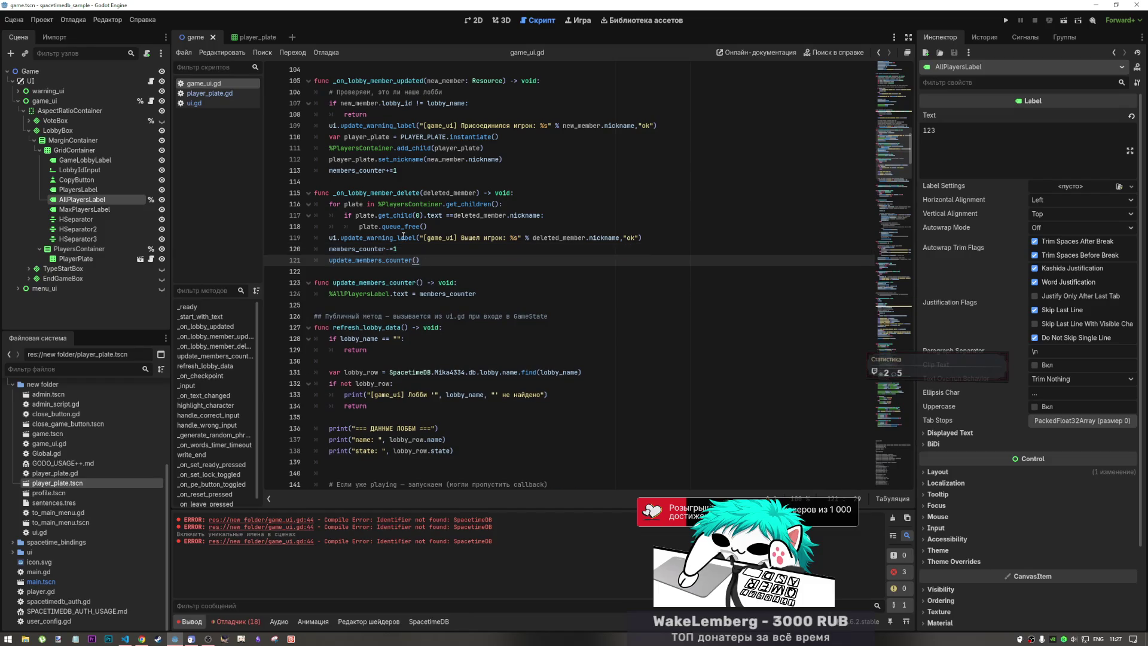
- Also call update_members_counter() after members_counter+=1 and save game_ui.gd
{"action": "left_click", "coordinate": [421, 174]}
{"action": "key", "text": "Return"}
{"action": "key", "text": "ctrl+v"}
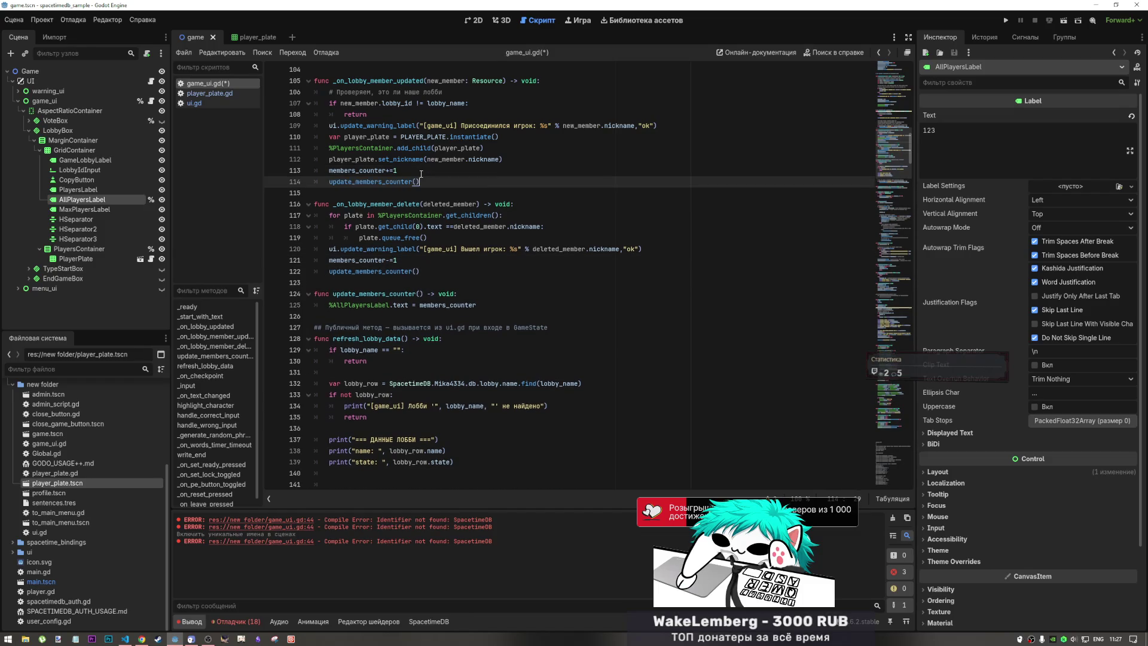
{"action": "key", "text": "ctrl+s"}
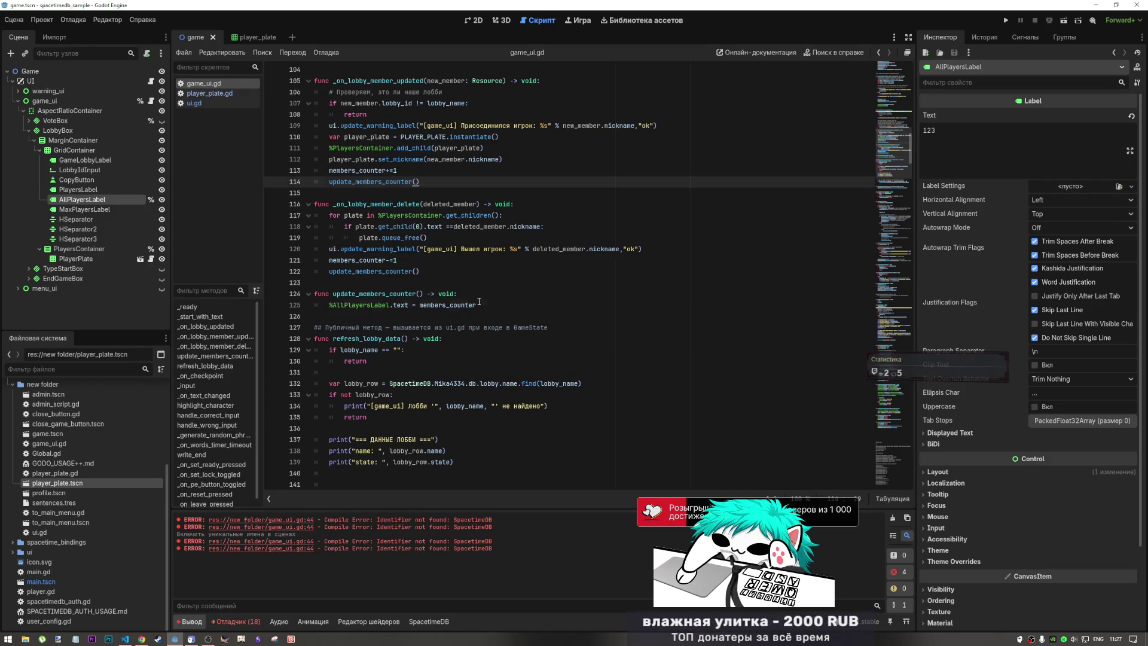
{"action": "left_click_drag", "start_coordinate": [477, 305], "coordinate": [378, 305]}
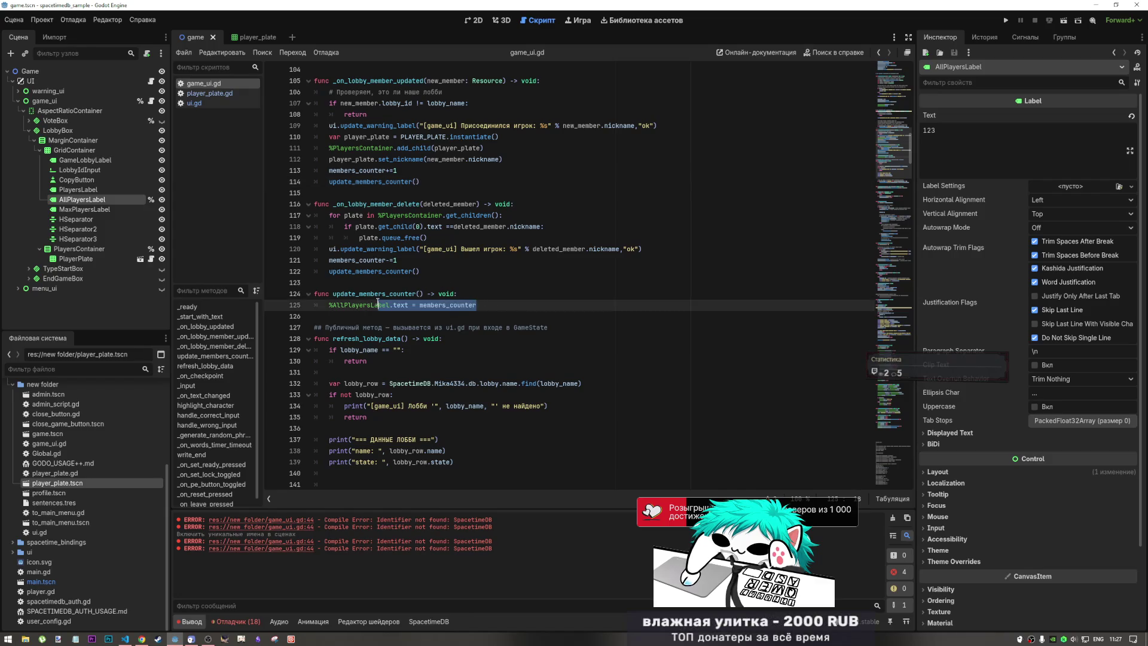
{"action": "left_click", "coordinate": [506, 20]}
- Edit AllPlayersLabel's Text value in the Inspector and save the game scene
{"action": "left_click", "coordinate": [473, 20]}
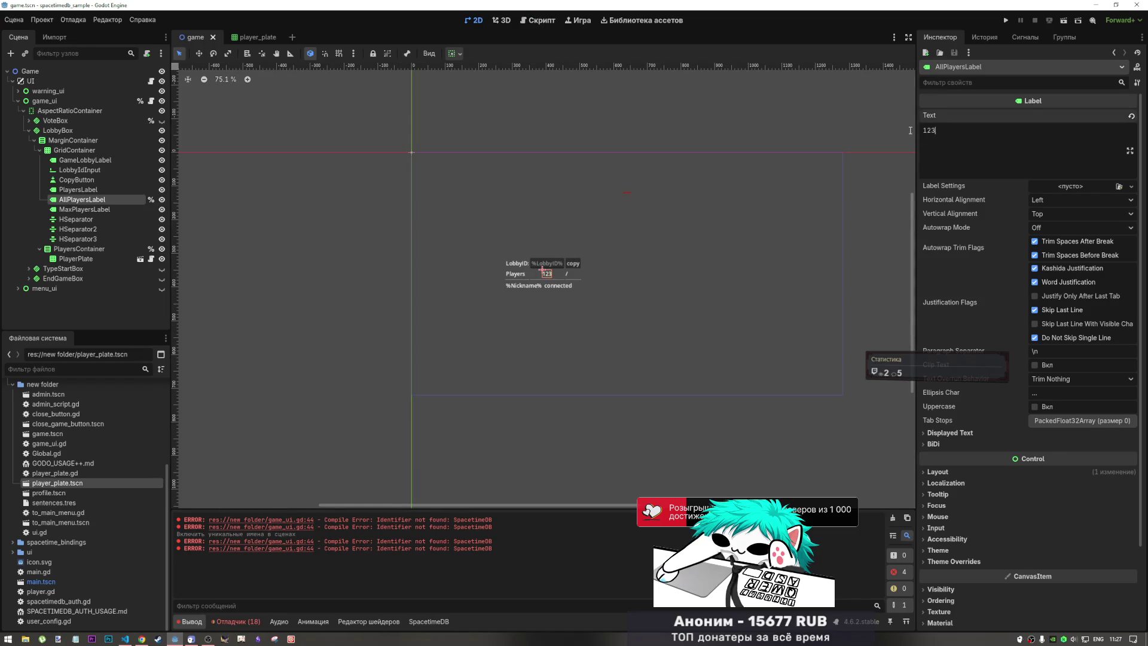
{"action": "double_click", "coordinate": [929, 131]}
{"action": "type", "text": "1"}
{"action": "key", "text": "Return"}
{"action": "key", "text": "BackSpace"}
{"action": "type", "text": "\\"}
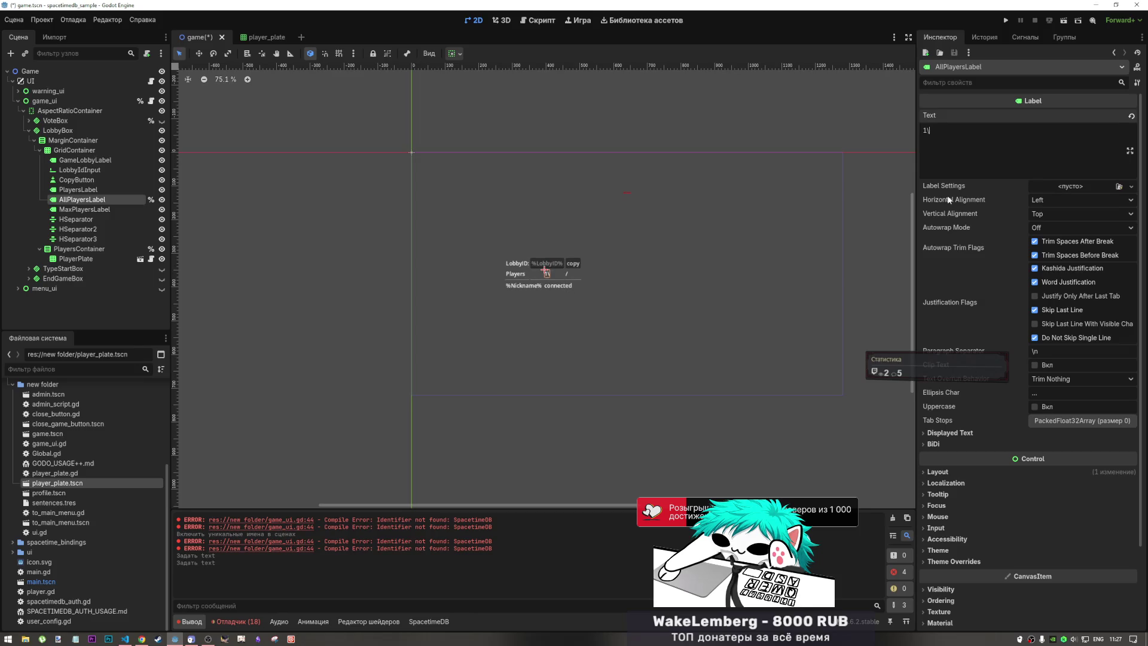
{"action": "key", "text": "ctrl+s"}
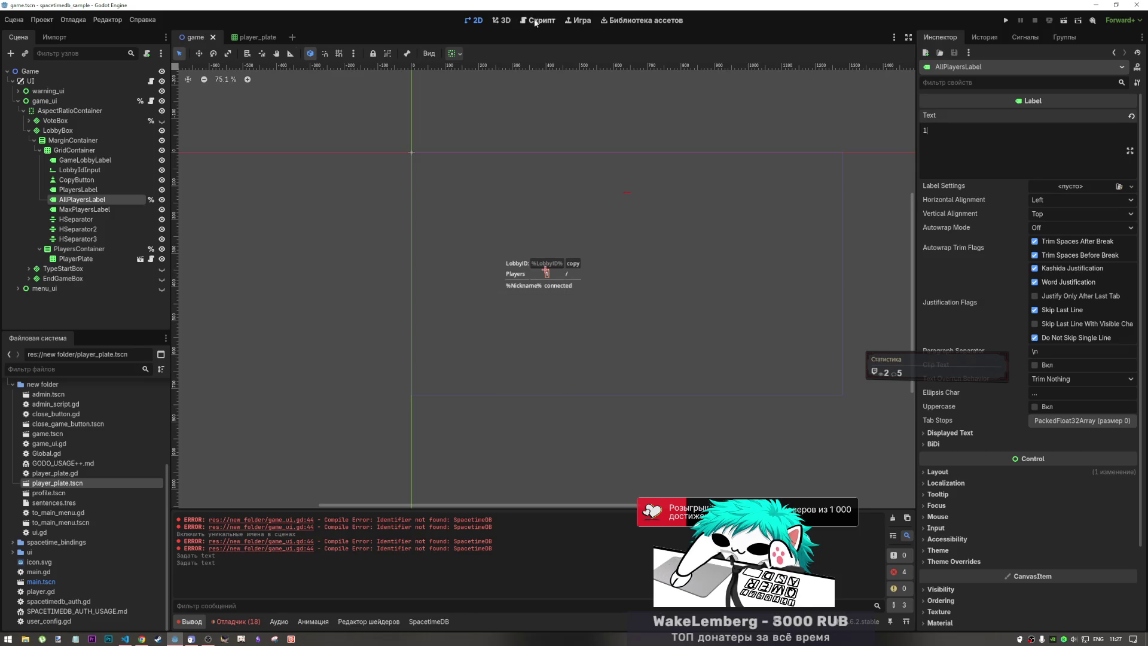
- Replace AllPlayersLabel's Text with 0 and save the game scene
{"action": "key", "text": "ctrl+F3"}
{"action": "left_click", "coordinate": [542, 309]}
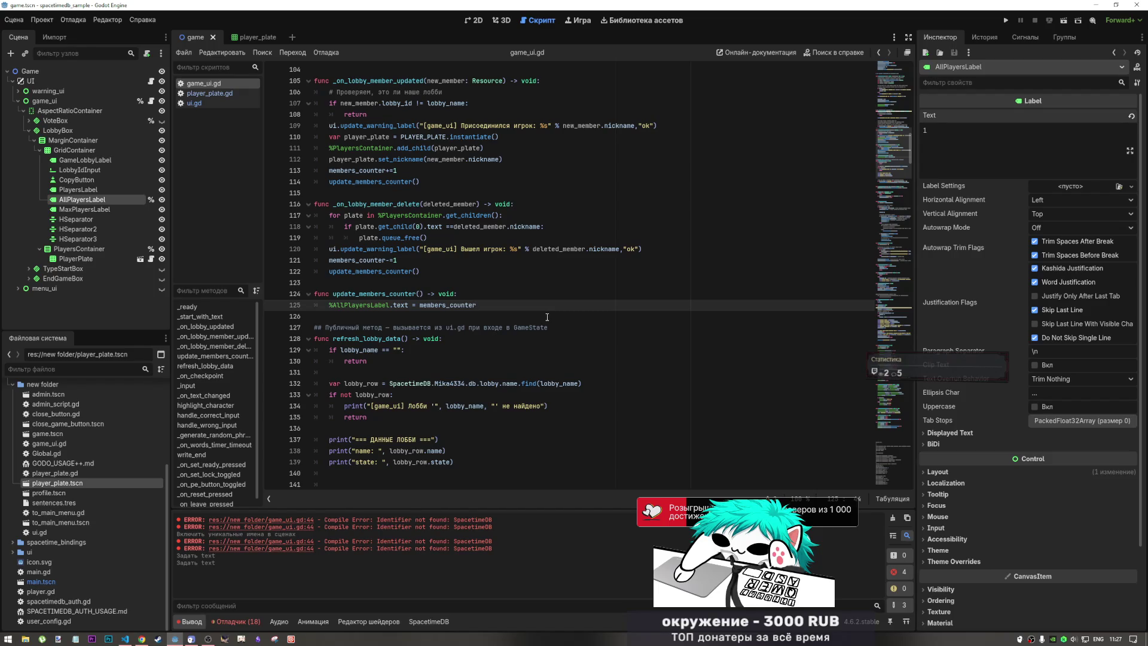
{"action": "scroll", "coordinate": [838, 158], "scroll_direction": "up", "scroll_amount": 20}
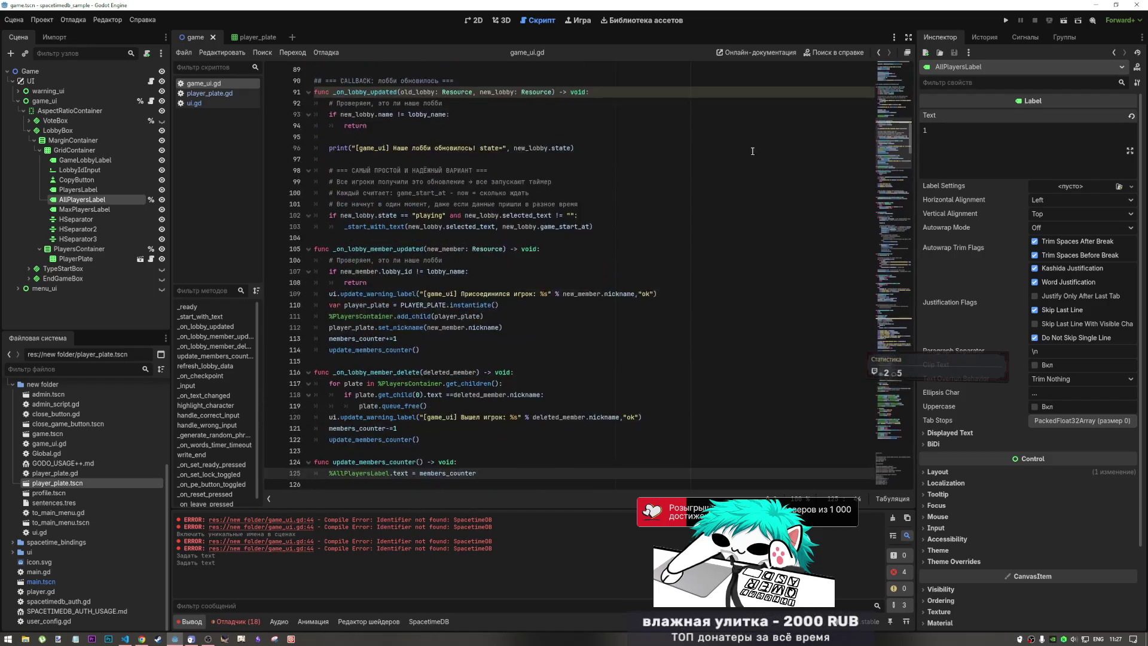
{"action": "scroll", "coordinate": [838, 159], "scroll_direction": "up", "scroll_amount": 10}
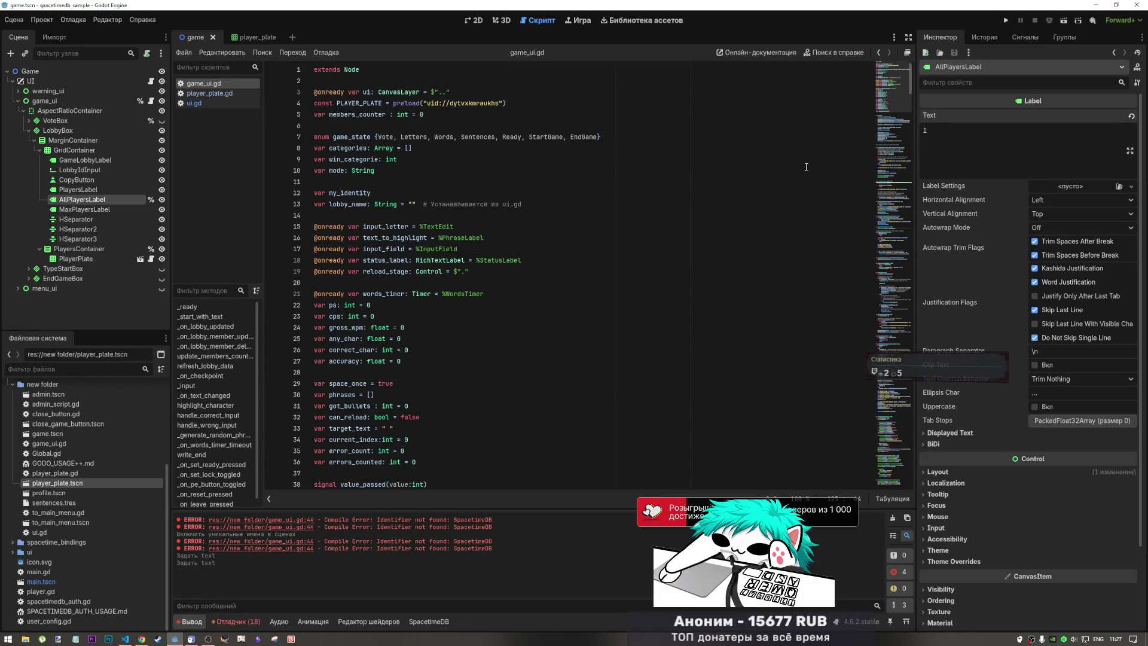
{"action": "key", "text": "ctrl+a"}
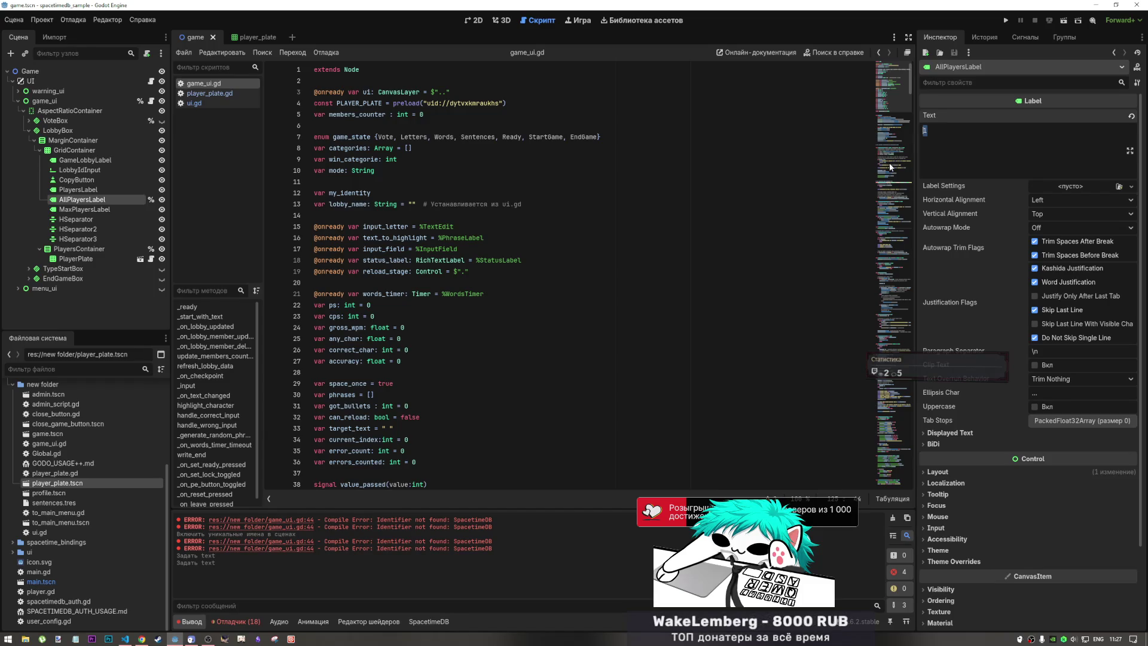
{"action": "type", "text": "0"}
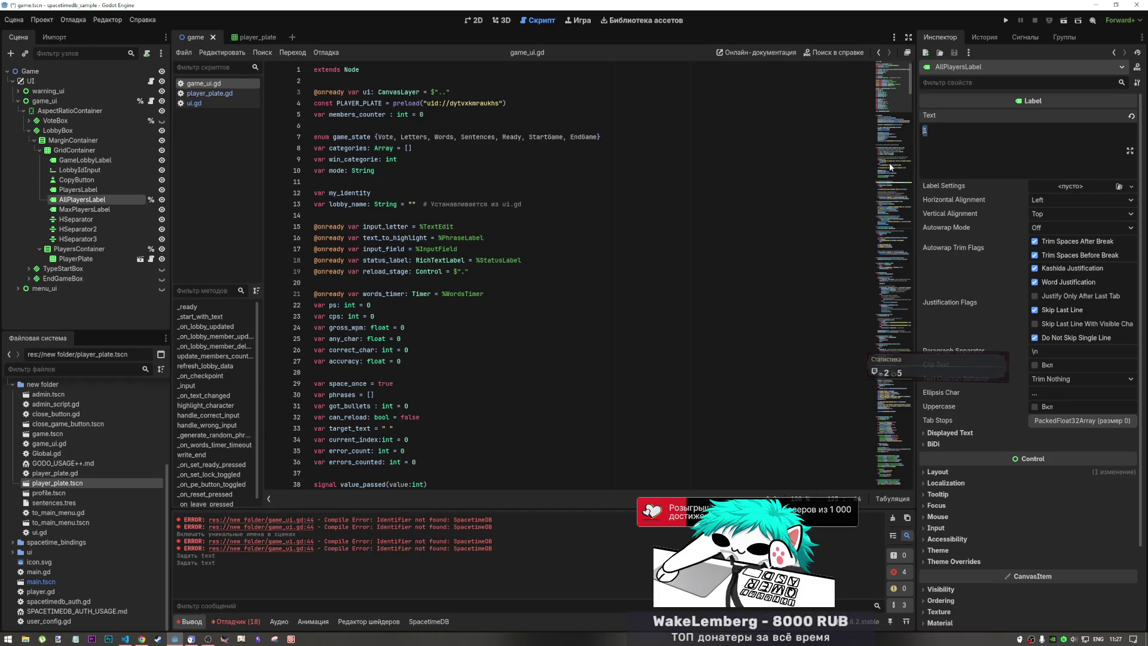
{"action": "key", "text": "ctrl+s"}
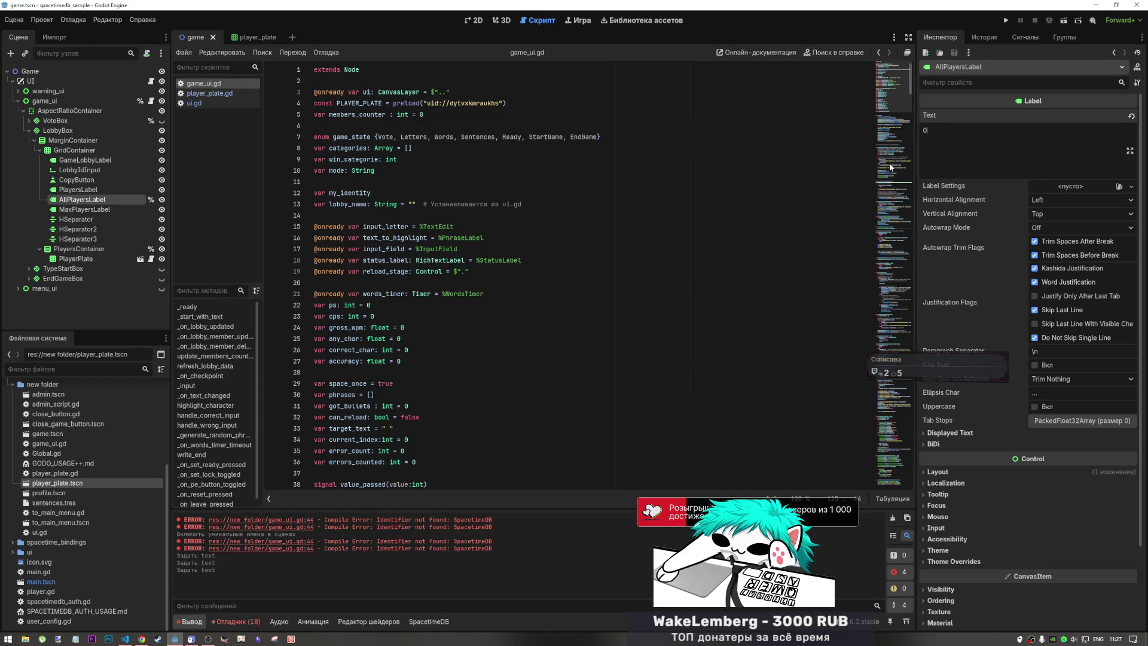
{"action": "scroll", "coordinate": [725, 233], "scroll_direction": "down", "scroll_amount": 20}
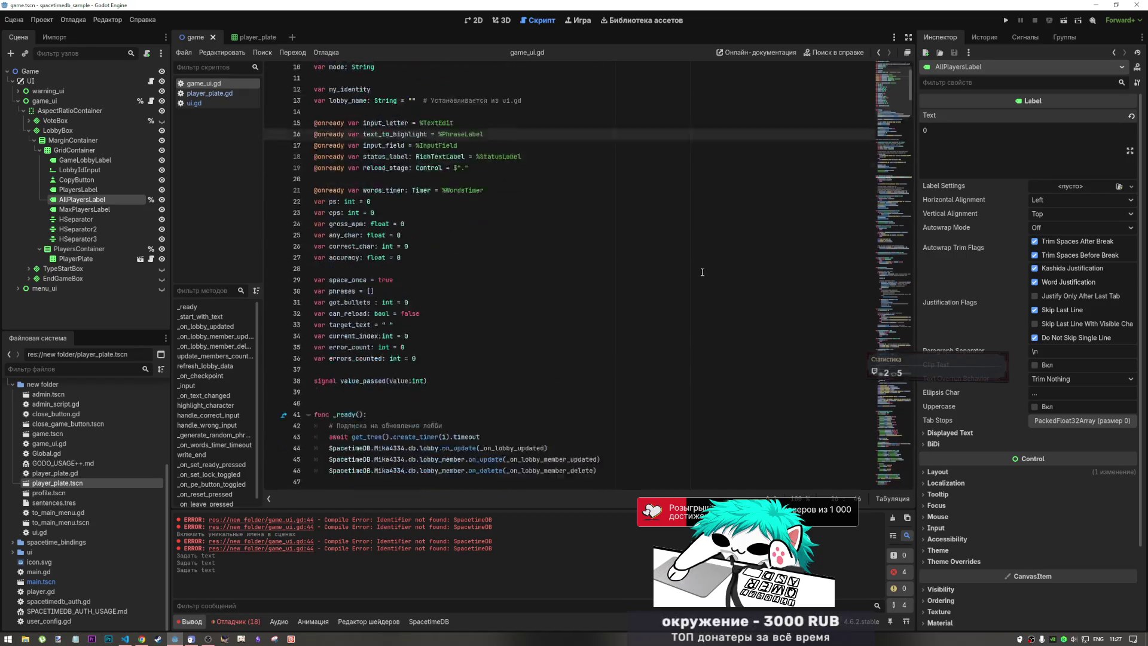
{"action": "scroll", "coordinate": [634, 262], "scroll_direction": "down", "scroll_amount": 6}
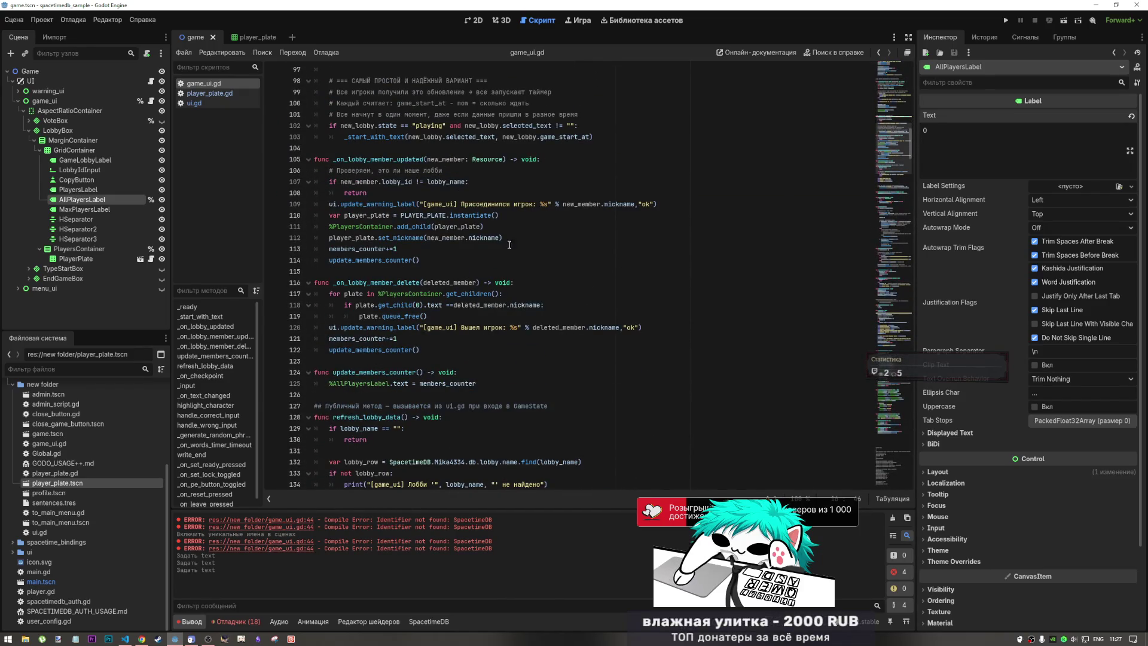
{"action": "left_click", "coordinate": [500, 21]}
{"action": "left_click", "coordinate": [474, 21]}
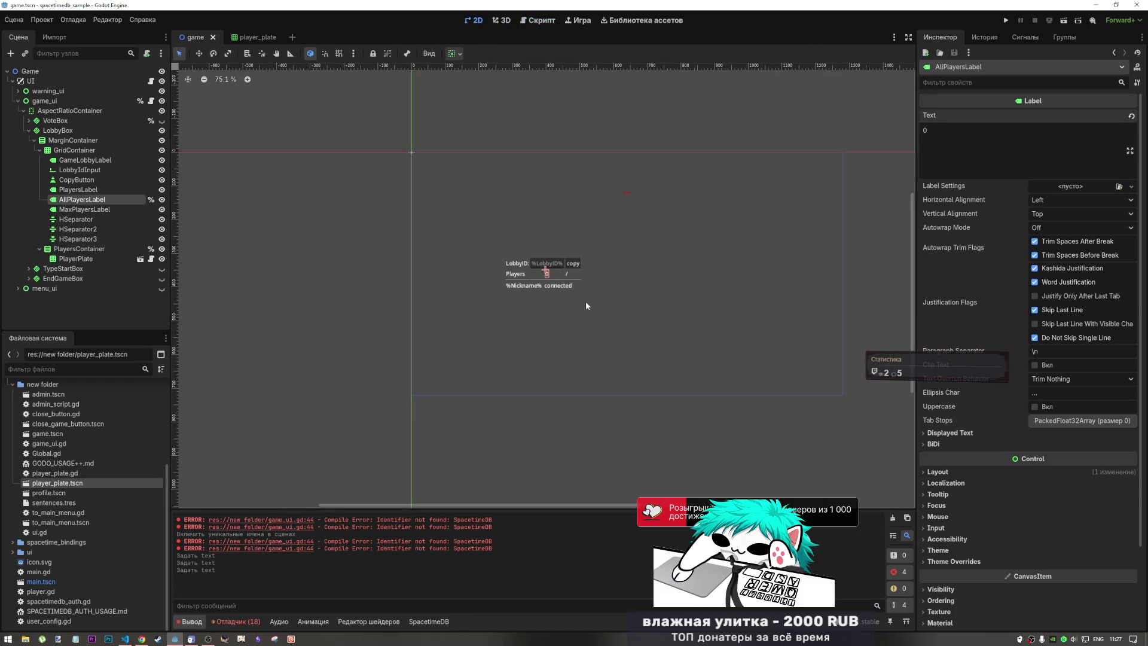
{"action": "left_click", "coordinate": [113, 209]}
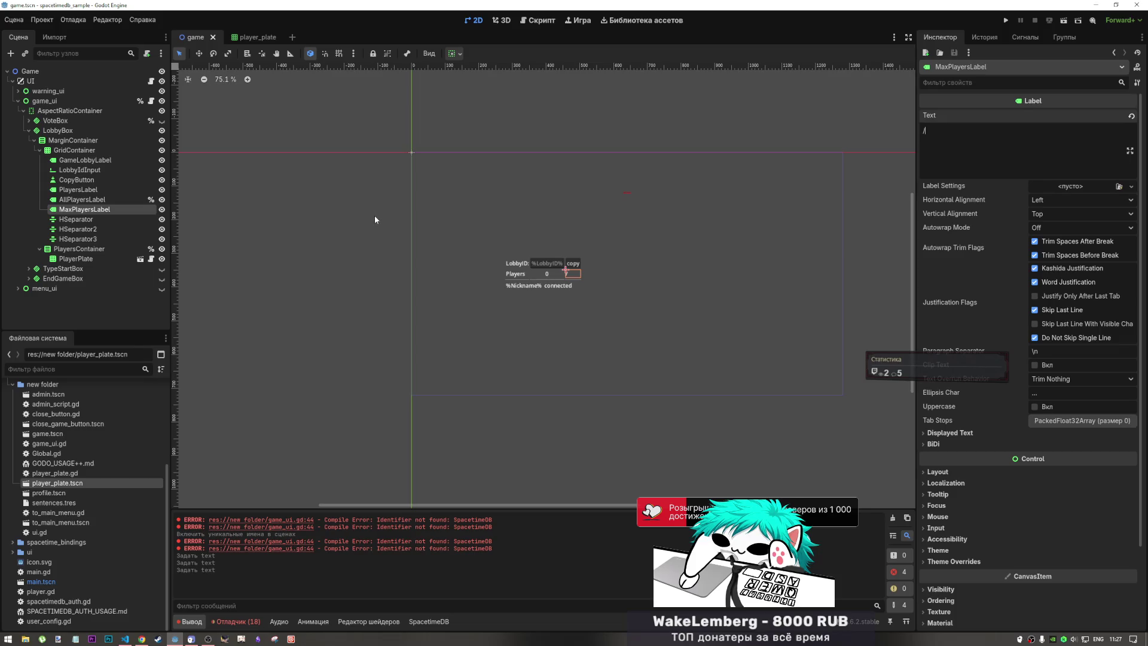
{"action": "left_click", "coordinate": [540, 21]}
{"action": "left_click", "coordinate": [469, 360]}
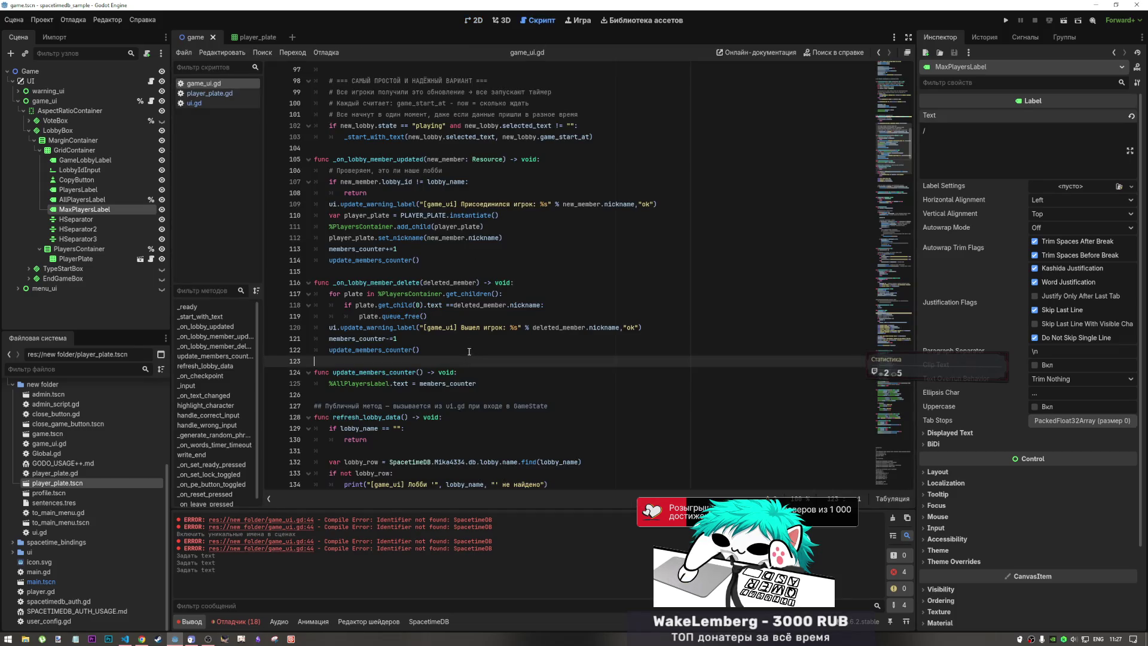
{"action": "scroll", "coordinate": [470, 351], "scroll_direction": "down", "scroll_amount": 5}
{"action": "scroll", "coordinate": [471, 349], "scroll_direction": "up", "scroll_amount": 5}
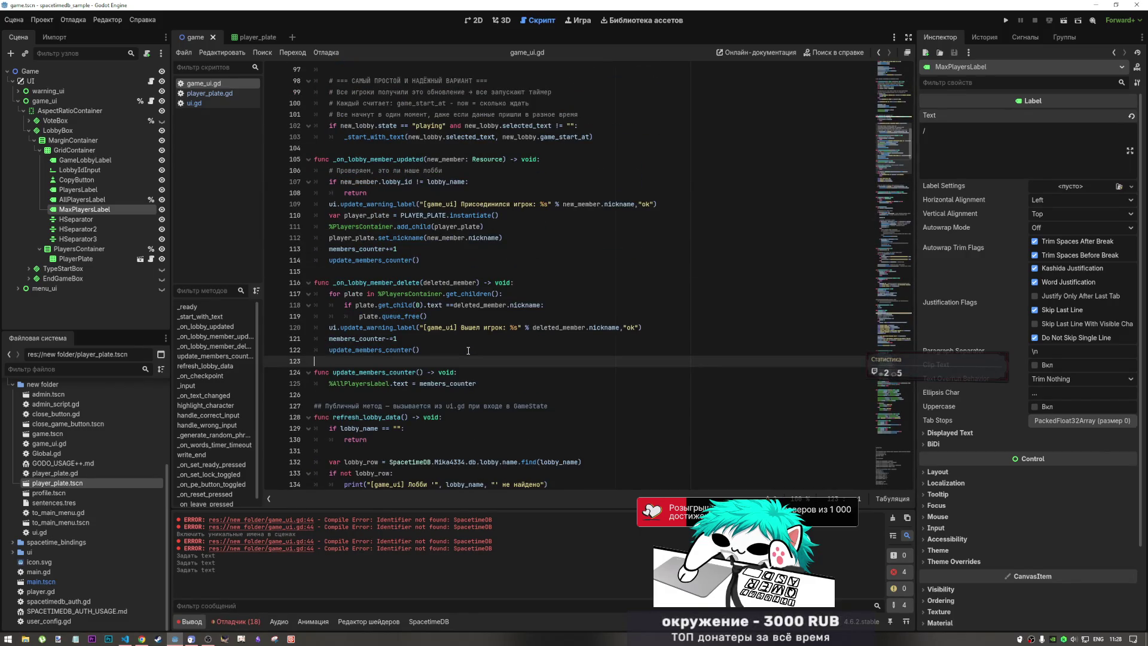
{"action": "scroll", "coordinate": [469, 350], "scroll_direction": "up", "scroll_amount": 8}
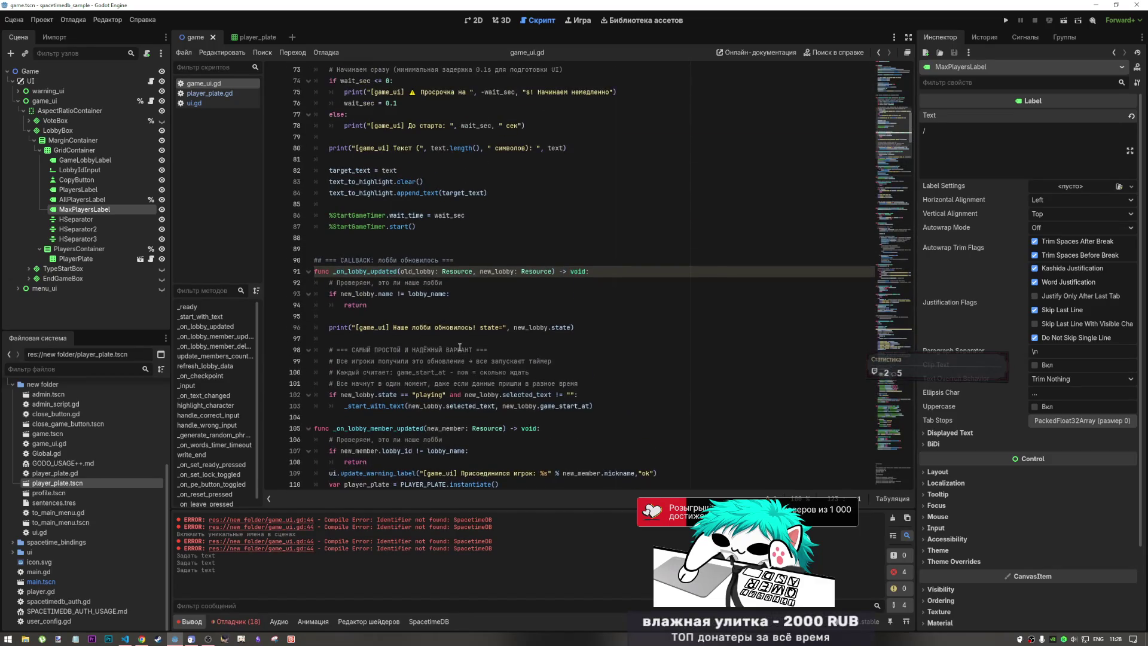
{"action": "scroll", "coordinate": [461, 356], "scroll_direction": "up", "scroll_amount": 2}
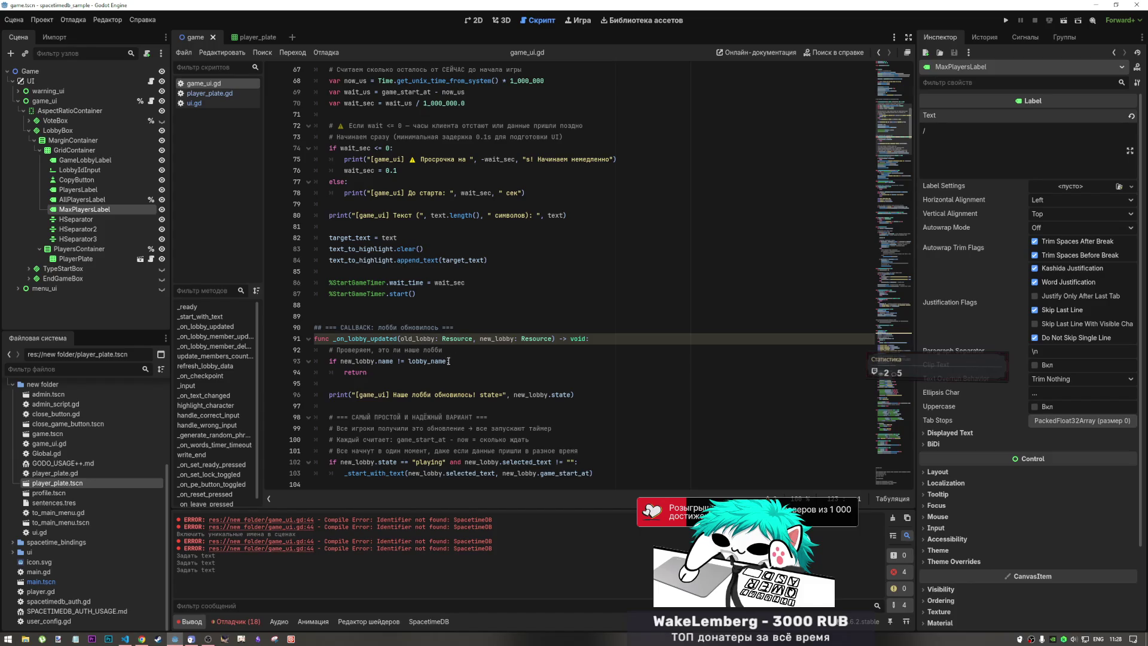
{"action": "scroll", "coordinate": [447, 385], "scroll_direction": "down", "scroll_amount": 1}
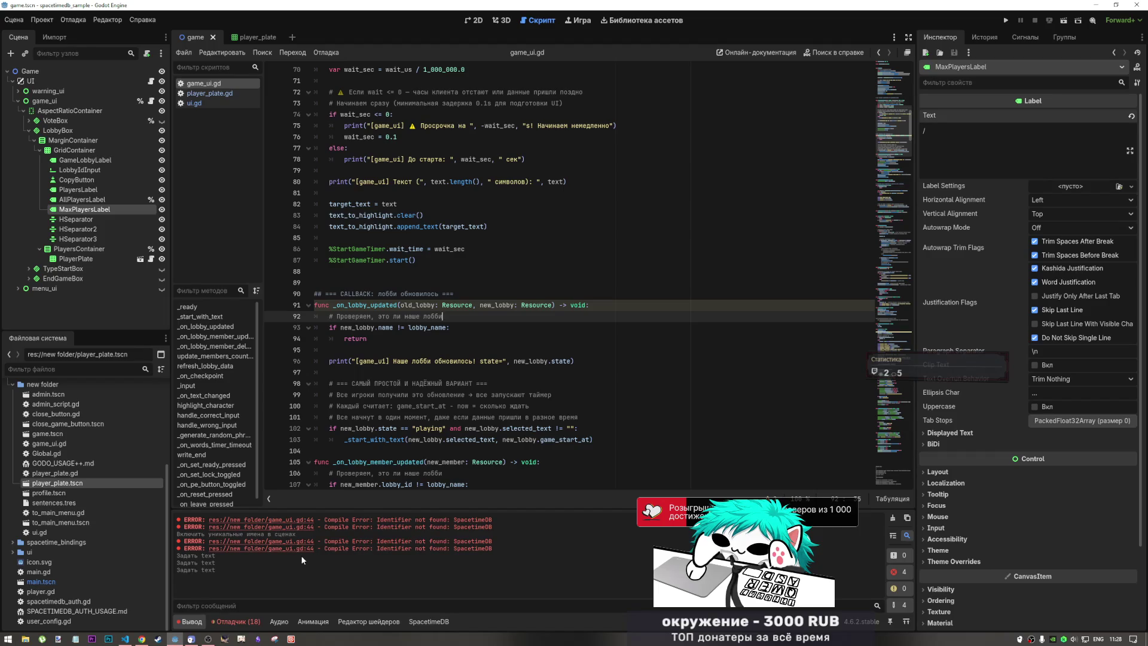
{"action": "scroll", "coordinate": [463, 412], "scroll_direction": "down", "scroll_amount": 6}
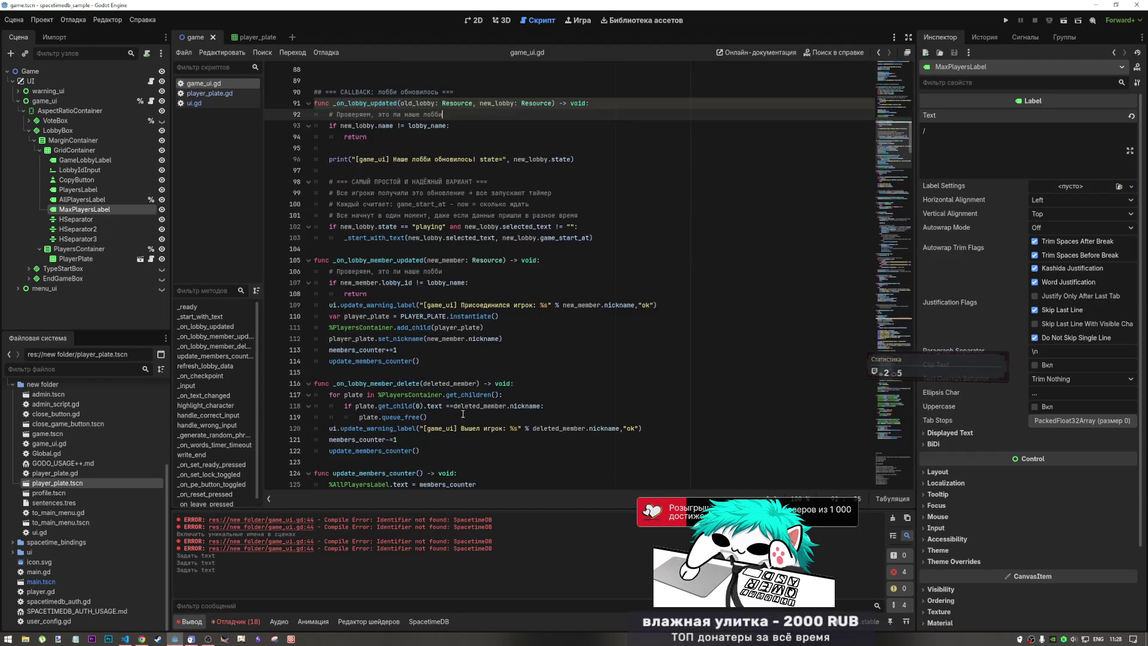
{"action": "scroll", "coordinate": [463, 416], "scroll_direction": "up", "scroll_amount": 12}
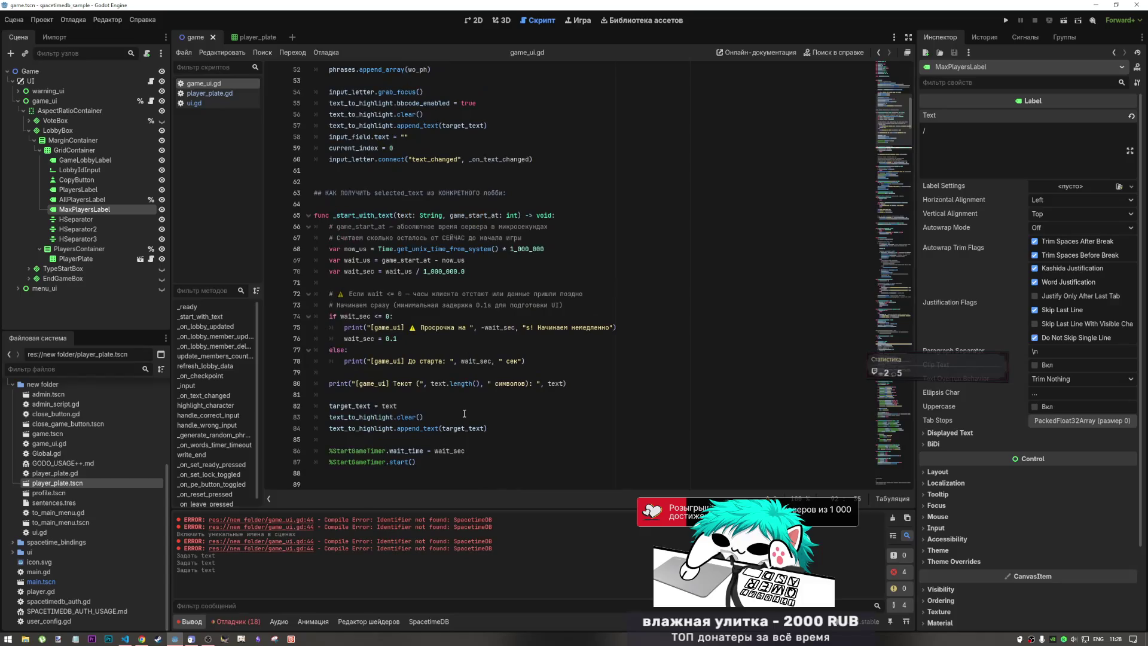
{"action": "scroll", "coordinate": [464, 412], "scroll_direction": "down", "scroll_amount": 11}
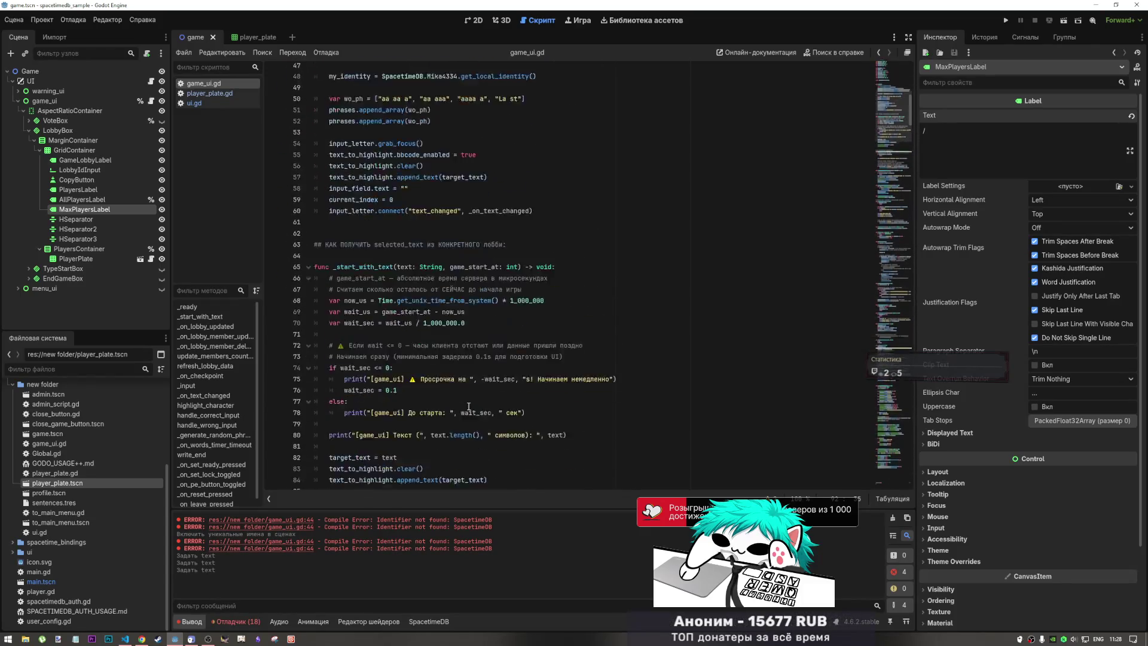
{"action": "scroll", "coordinate": [468, 406], "scroll_direction": "down", "scroll_amount": 13}
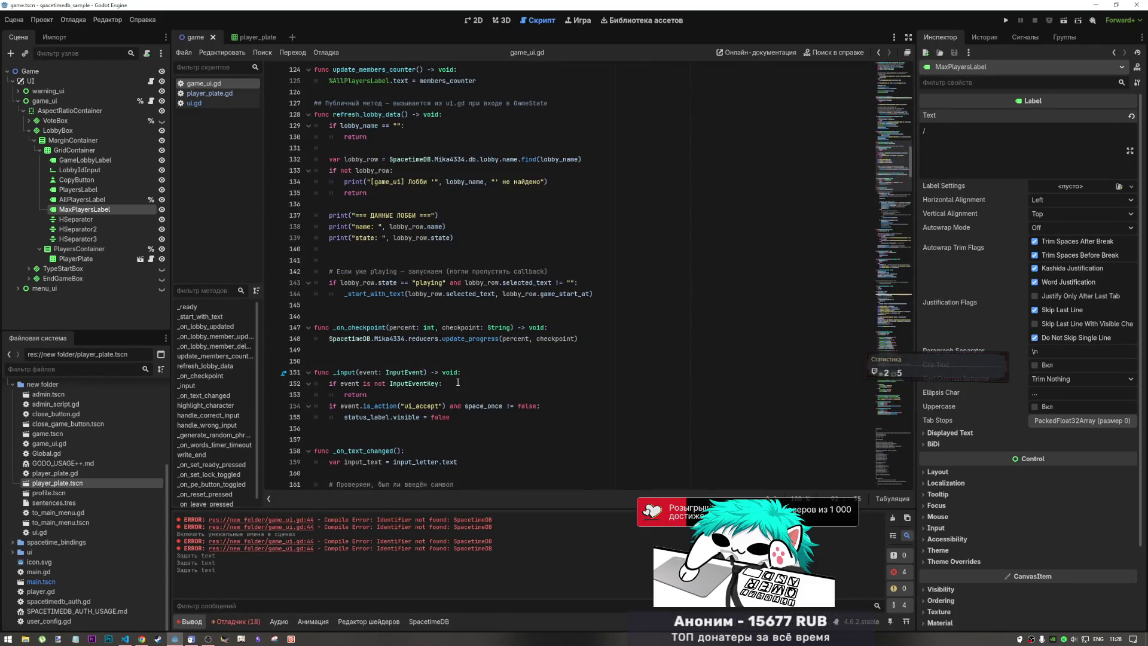
{"action": "left_click", "coordinate": [421, 239]}
- Duplicate the state print onto line 140 and relabel it max_players
{"action": "left_click", "coordinate": [474, 242]}
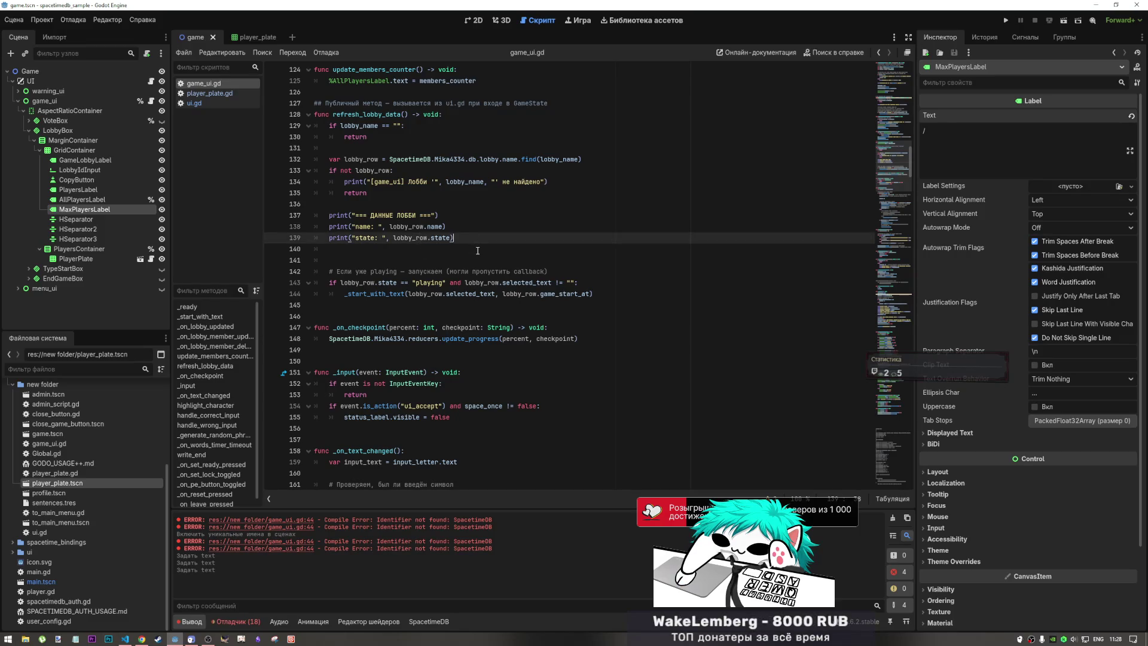
{"action": "left_click", "coordinate": [414, 251]}
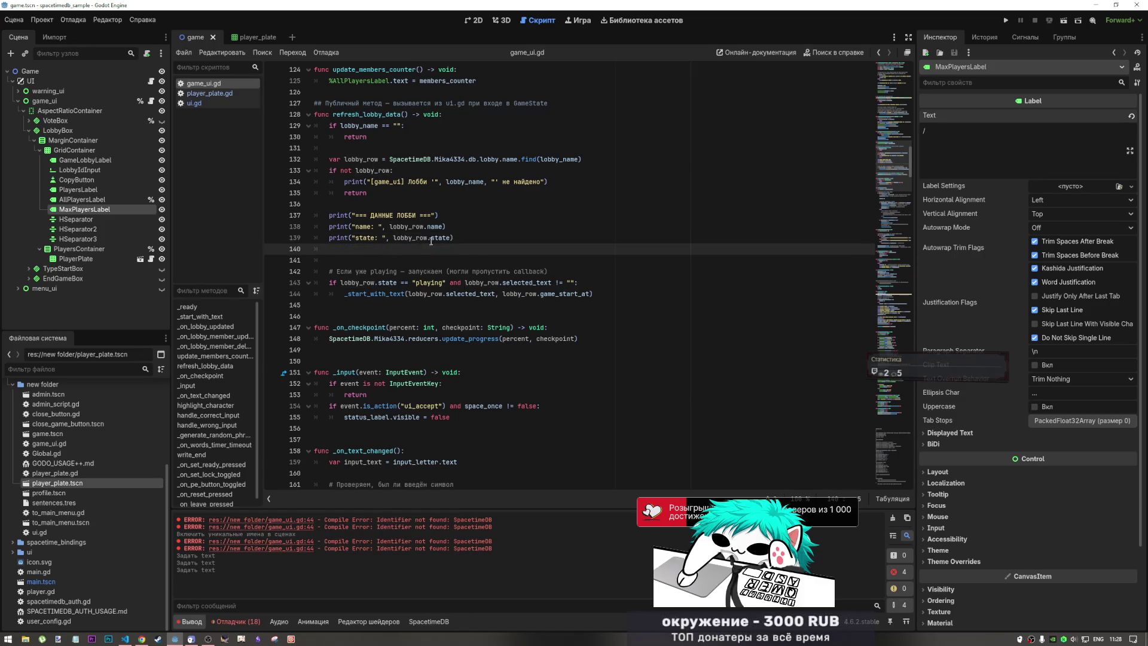
{"action": "type", "text": "print(\"state: \", lobby_row.state)"}
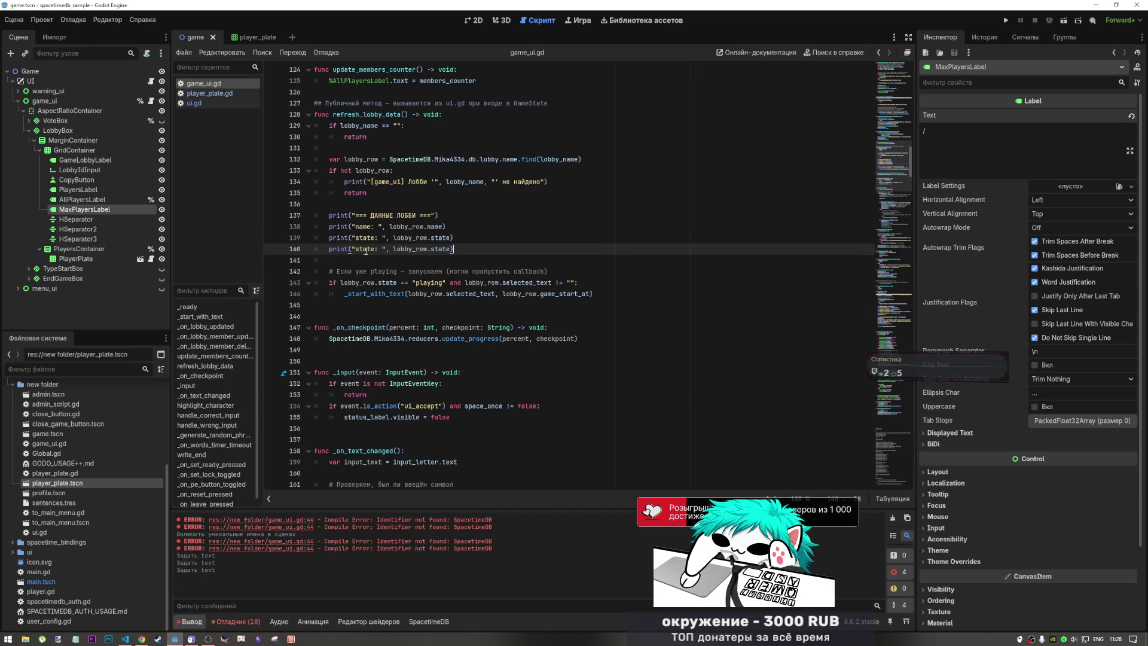
{"action": "double_click", "coordinate": [366, 249]}
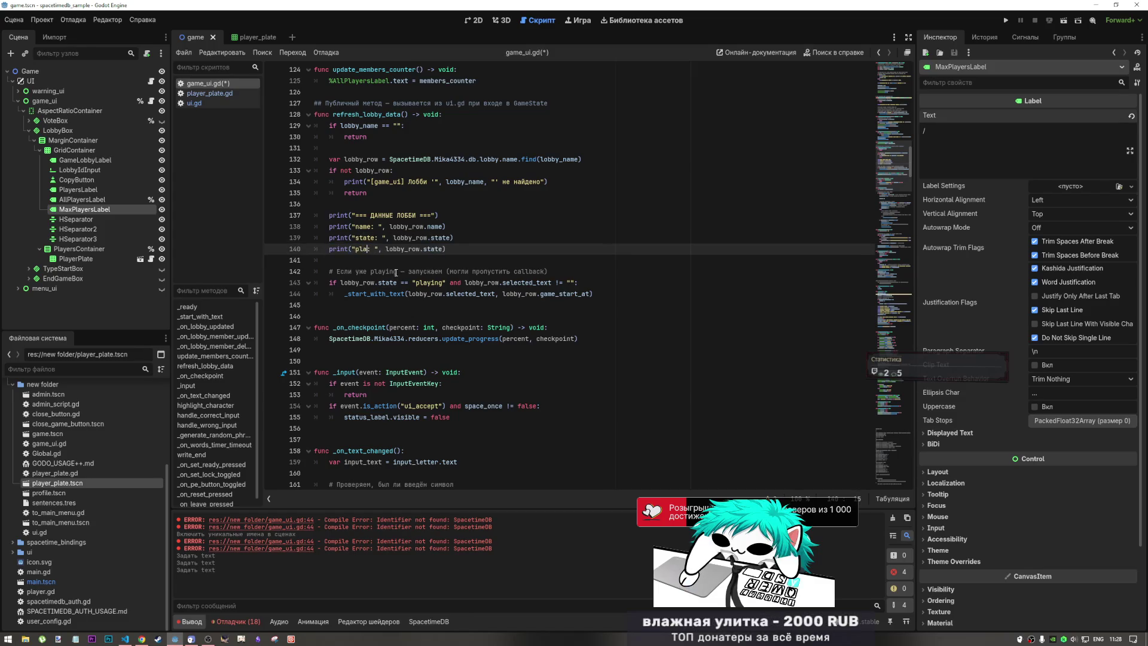
{"action": "type", "text": "pla"}
{"action": "key", "text": "BackSpace"}
{"action": "key", "text": "BackSpace"}
{"action": "key", "text": "BackSpace"}
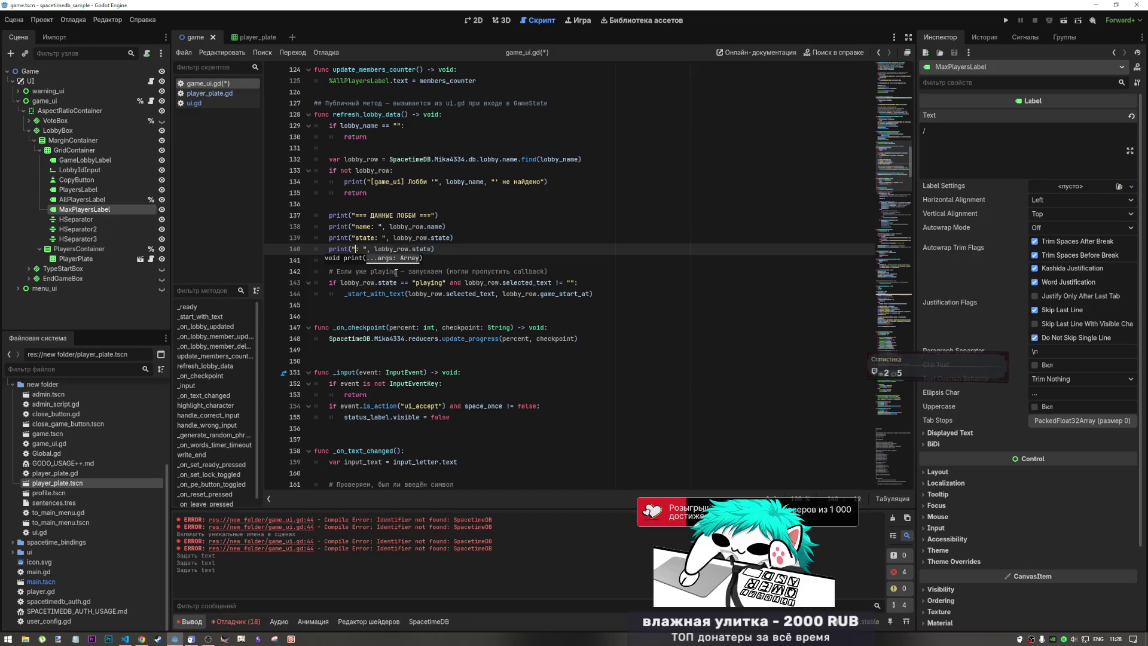
{"action": "type", "text": "max"}
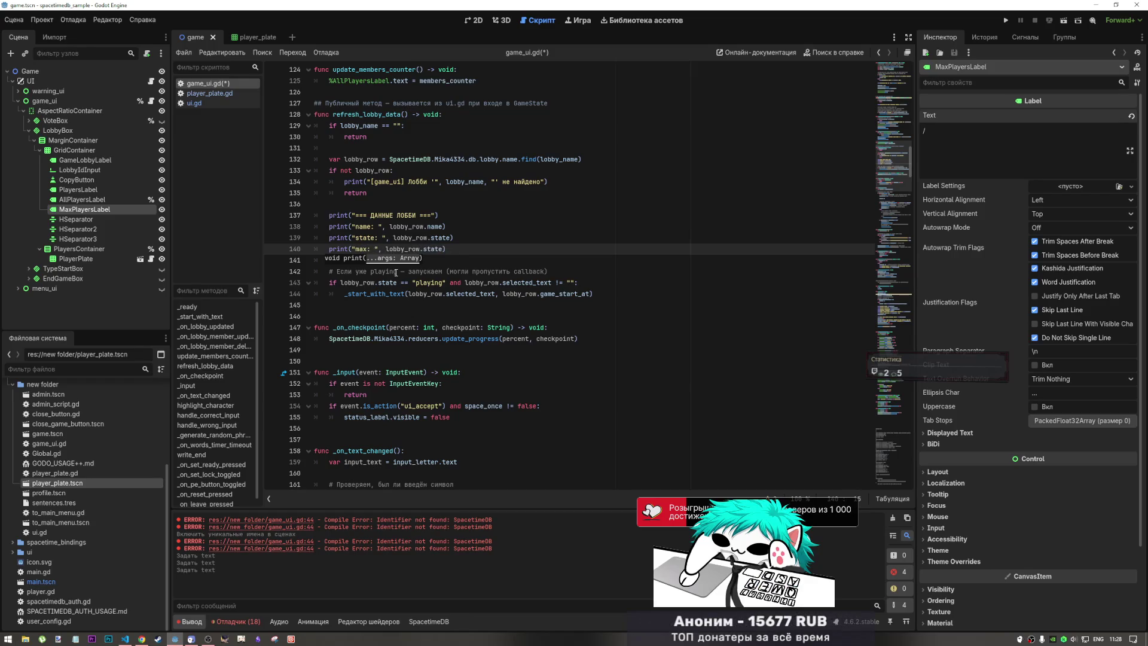
{"action": "type", "text": "_players"}
- Check the lobby table in SpacetimeDB in the browser
{"action": "key", "text": "alt+Tab"}
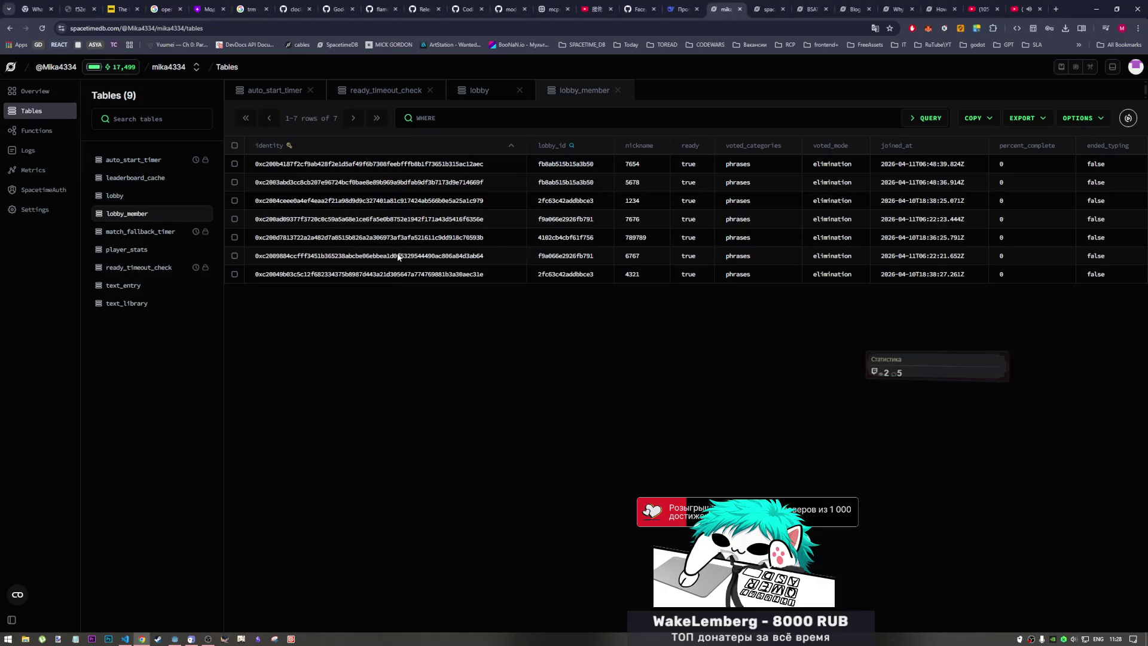
{"action": "left_click", "coordinate": [116, 199]}
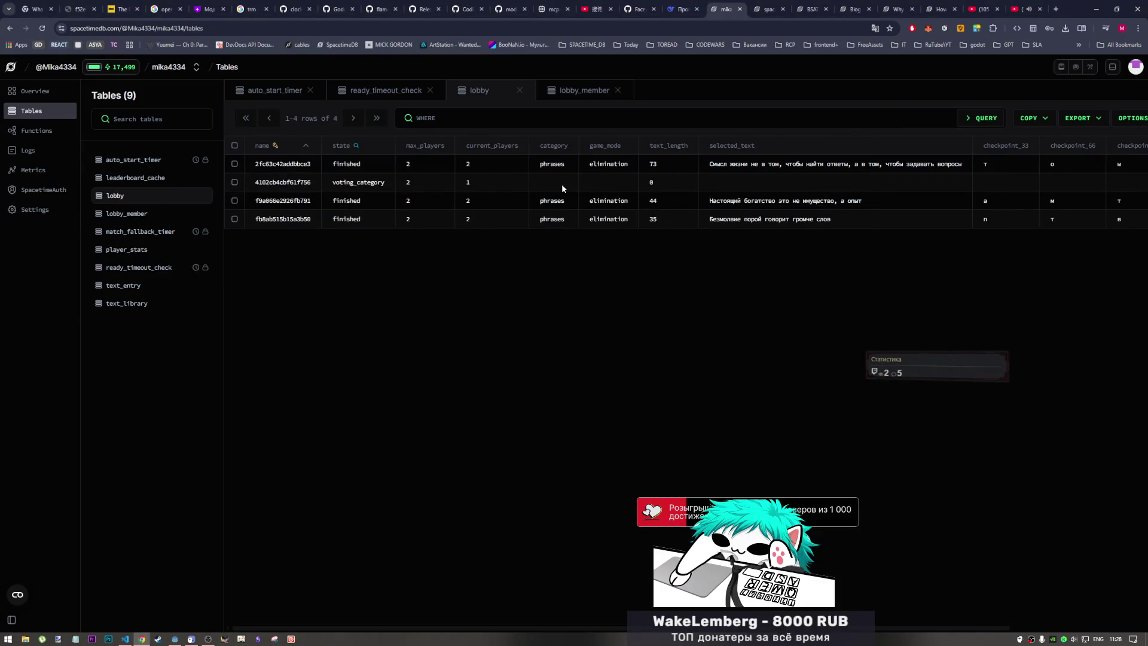
{"action": "key", "text": "alt+Tab"}
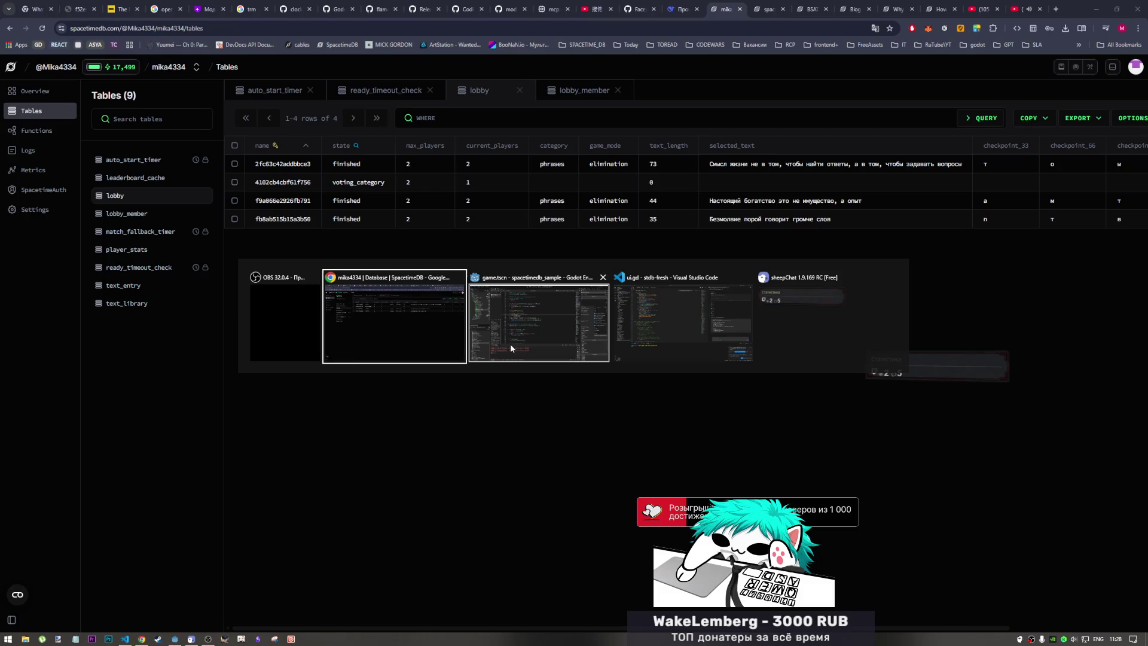
{"action": "key", "text": "Tab"}
{"action": "key", "text": "Tab"}
- Change line 140's print to output lobby_row.max_players and save the script
{"action": "key", "text": "alt+Tab"}
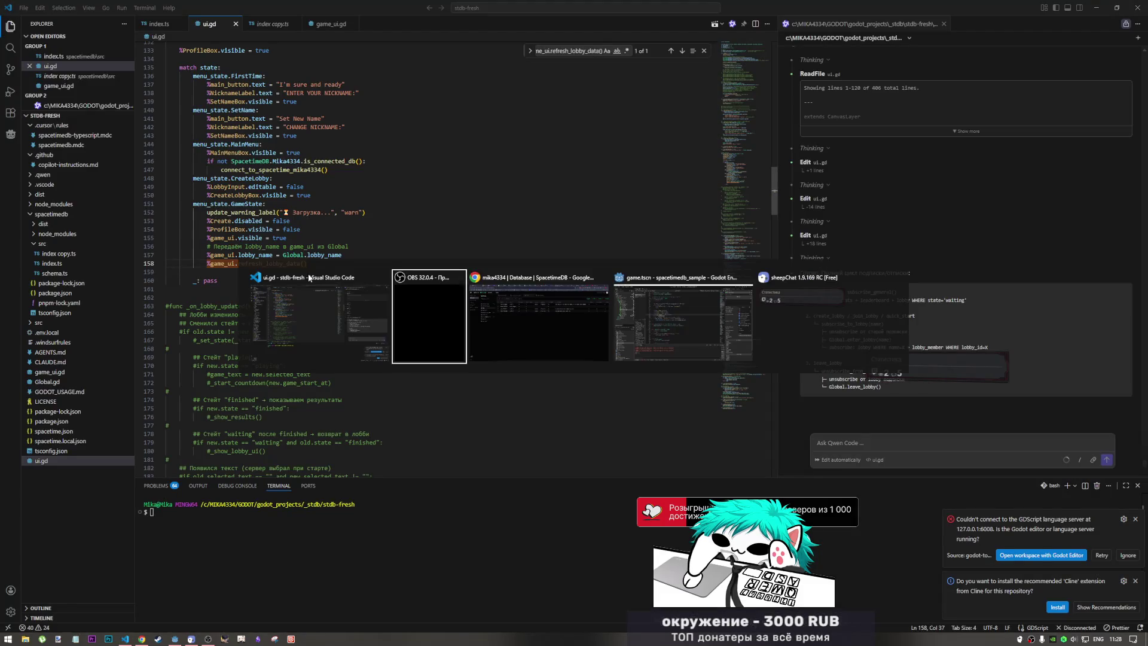
{"action": "key", "text": "Tab"}
{"action": "key", "text": "Tab"}
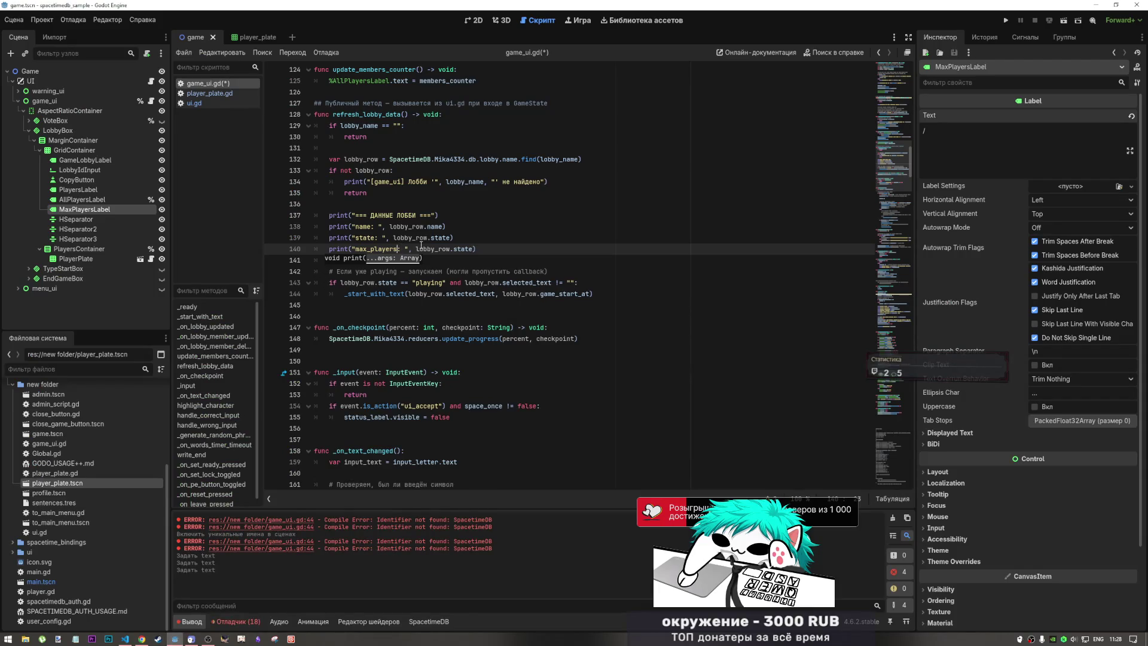
{"action": "double_click", "coordinate": [456, 250]}
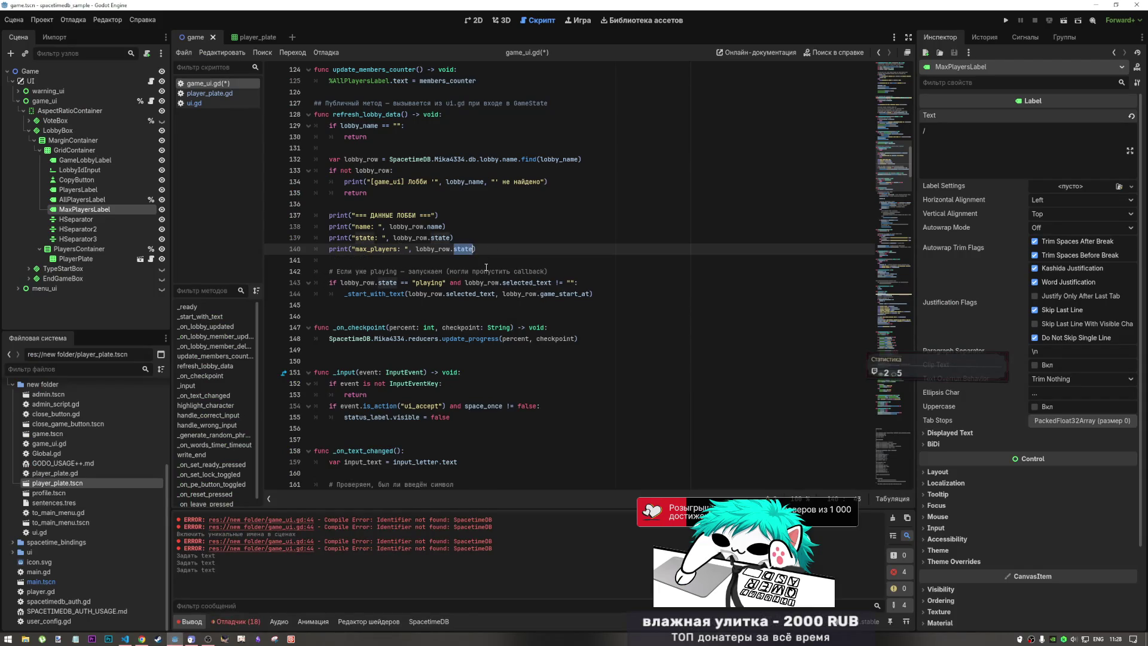
{"action": "type", "text": "ma"}
{"action": "key", "text": "Return"}
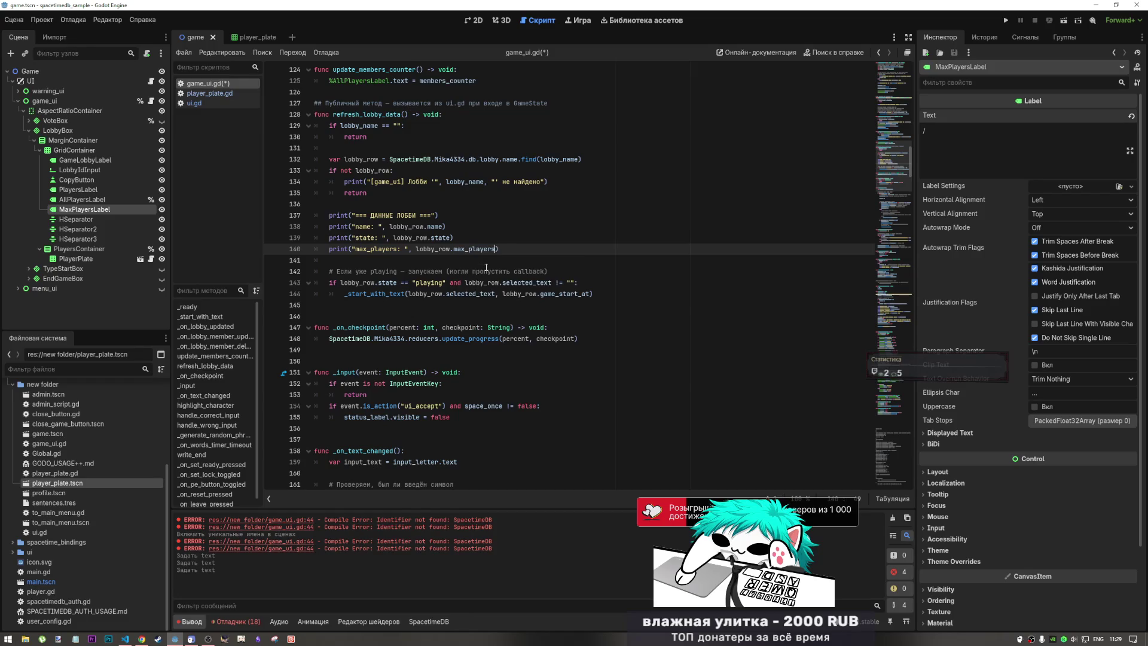
{"action": "double_click", "coordinate": [491, 250]}
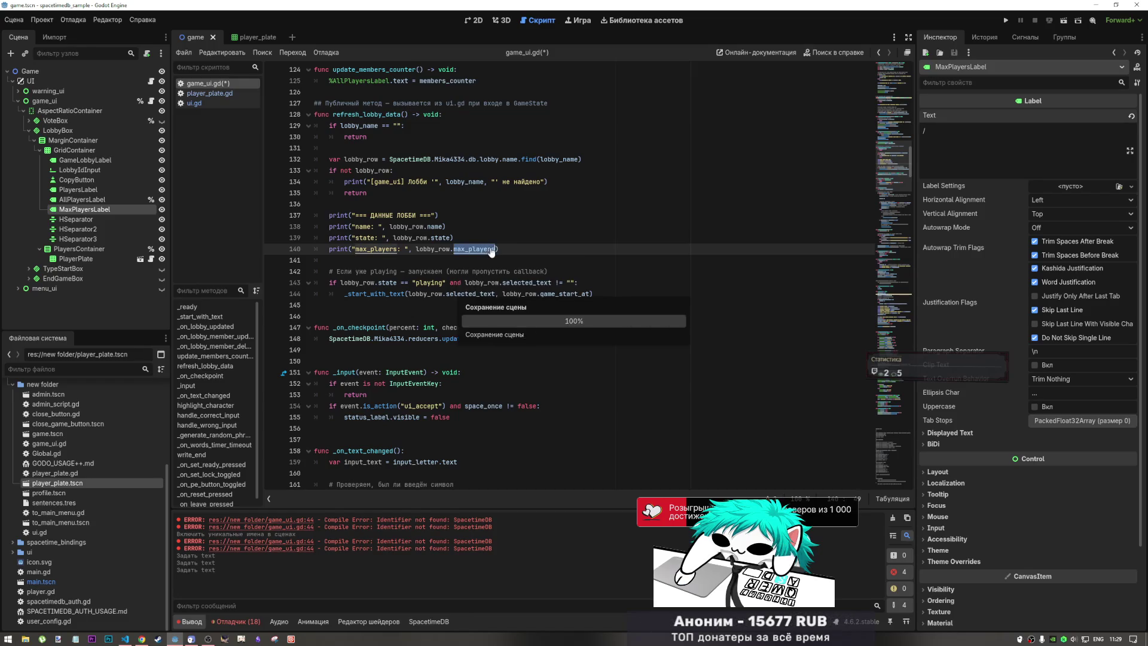
{"action": "key", "text": "ctrl+s"}
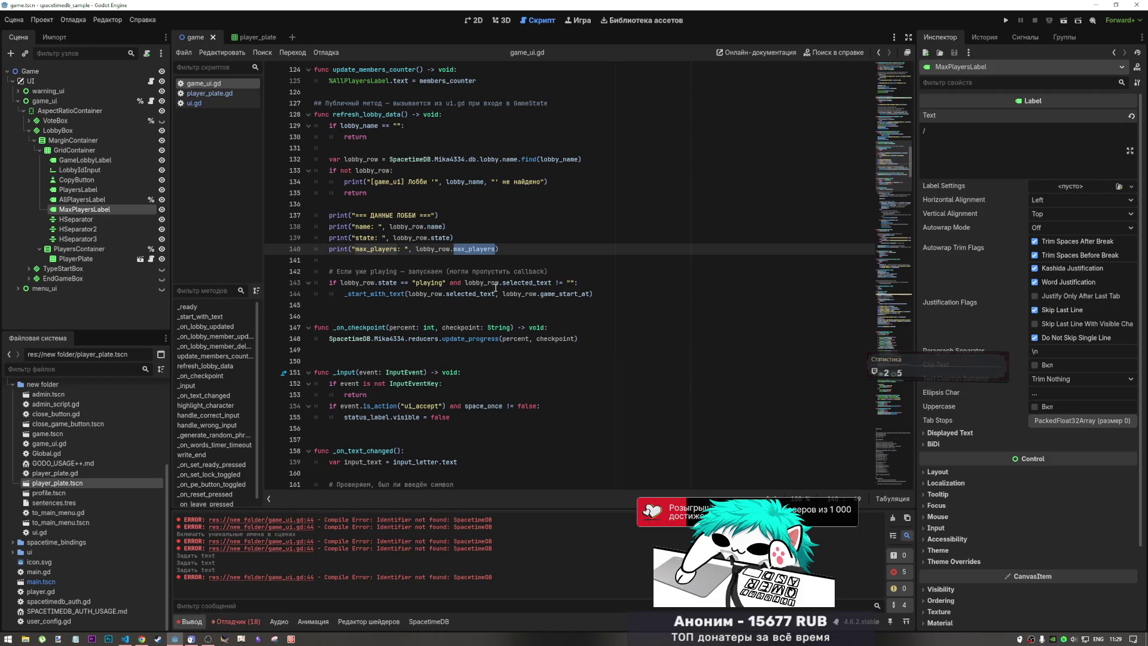
- Add a blank line after line 141
{"action": "left_click", "coordinate": [496, 291]}
{"action": "key", "text": "End"}
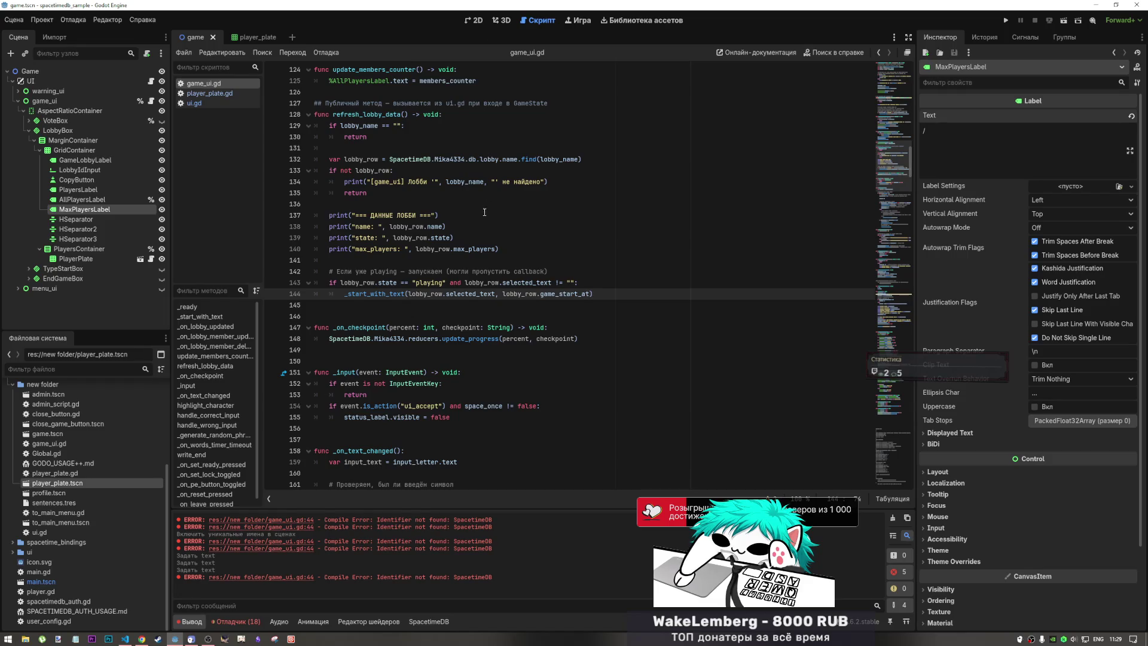
{"action": "left_click", "coordinate": [426, 261]}
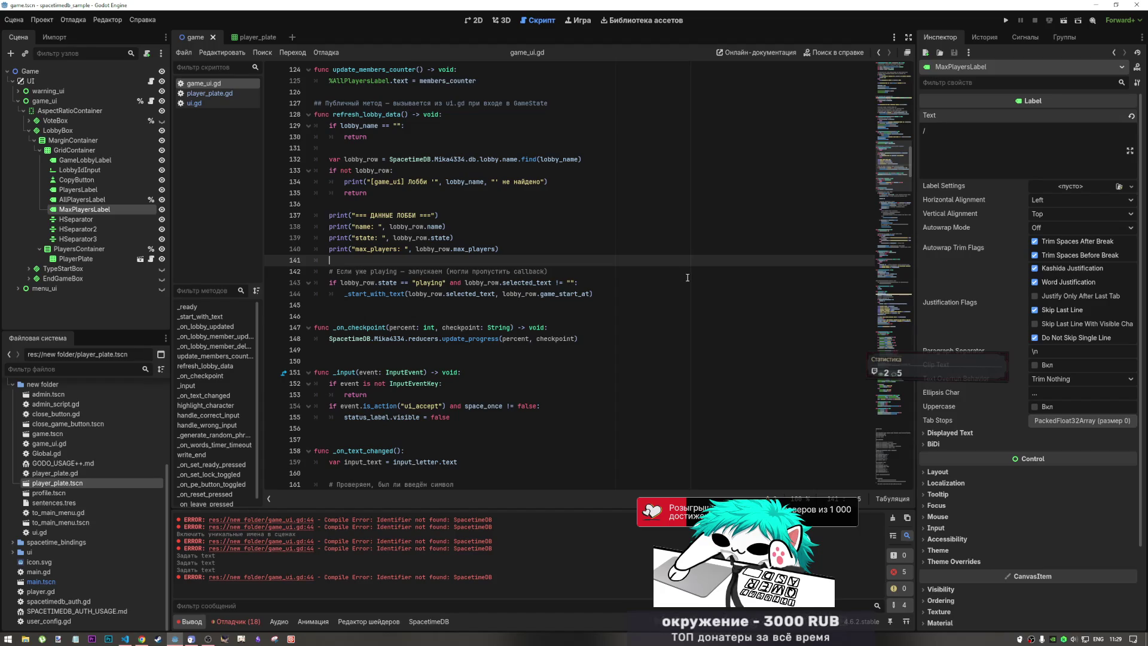
{"action": "key", "text": "Return"}
{"action": "key", "text": "Up"}
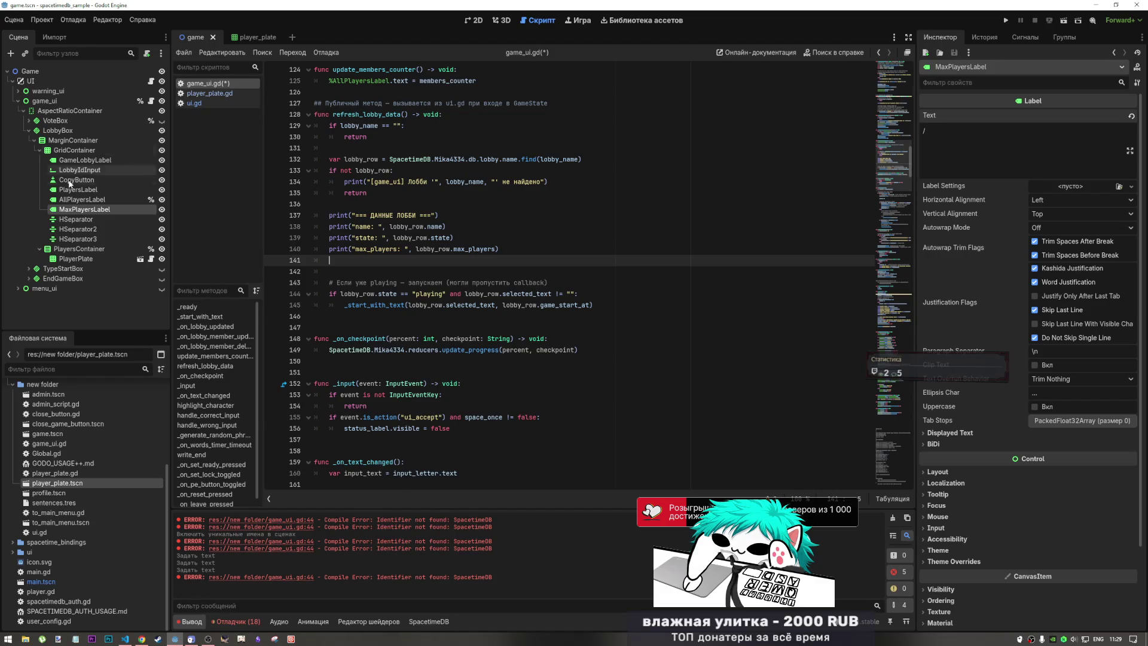
- Make MaxPlayersLabel a unique name and write %MaxPlayersLabel.text = max_players on line 141
{"action": "right_click", "coordinate": [102, 213]}
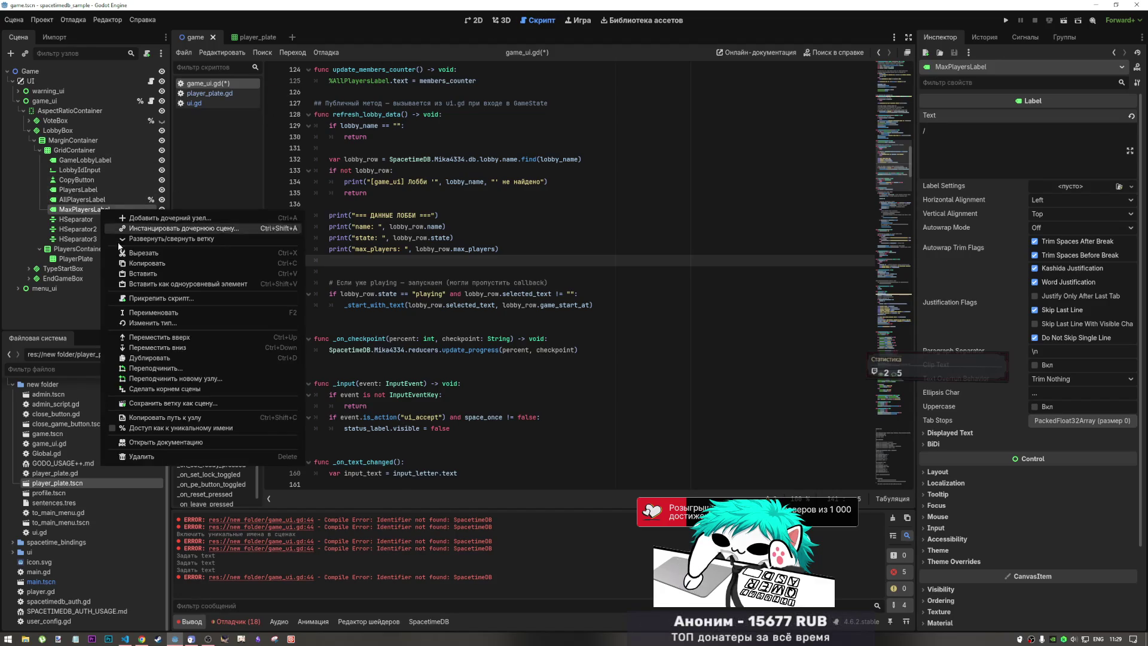
{"action": "left_click", "coordinate": [147, 432]}
{"action": "mouse_move", "coordinate": [84, 209]}
{"action": "left_mouse_down"}
{"action": "mouse_move", "coordinate": [359, 272]}
{"action": "mouse_move", "coordinate": [347, 335]}
{"action": "mouse_move", "coordinate": [419, 268]}
{"action": "left_mouse_up"}
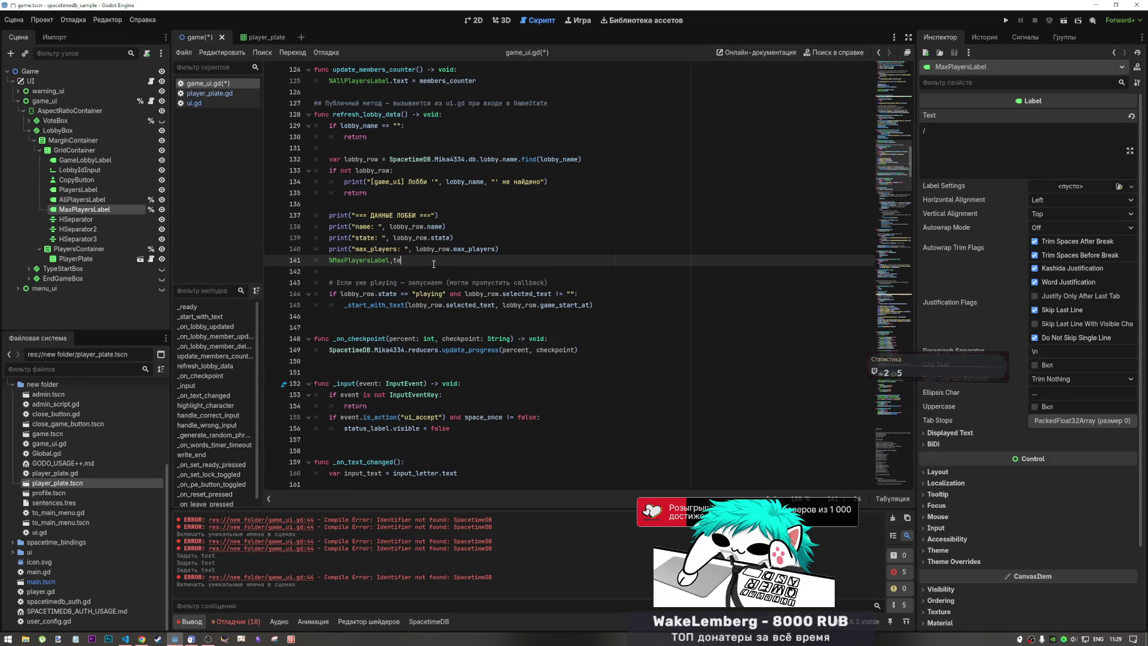
{"action": "type", "text": ".text = max_players"}
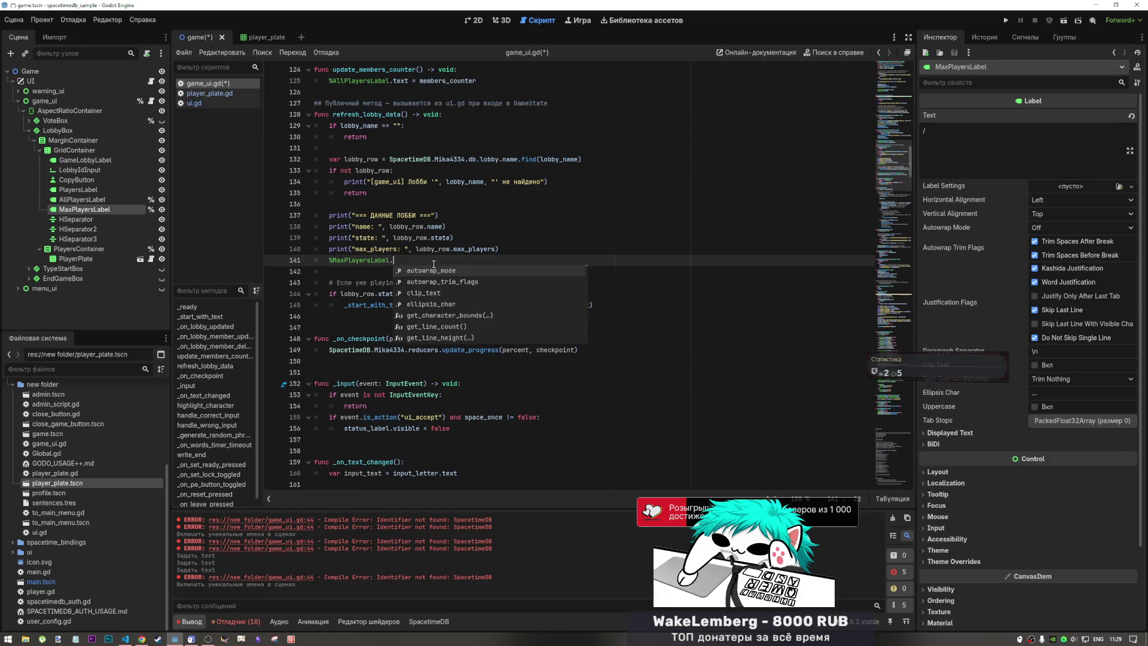
{"action": "key", "text": "Escape"}
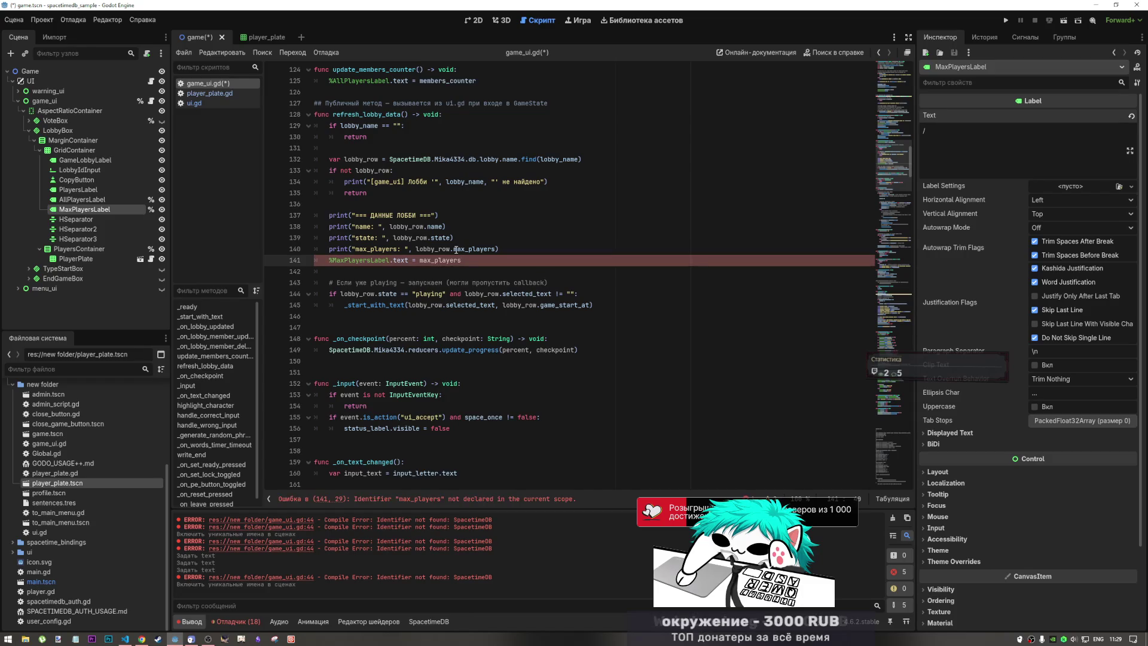
- Prefix max_players with lobby_row., save, and add a blank line above the assignment
{"action": "left_click_drag", "start_coordinate": [452, 249], "coordinate": [416, 249]}
{"action": "key", "text": "ctrl+c"}
{"action": "left_click", "coordinate": [422, 260]}
{"action": "key", "text": "ctrl+v"}
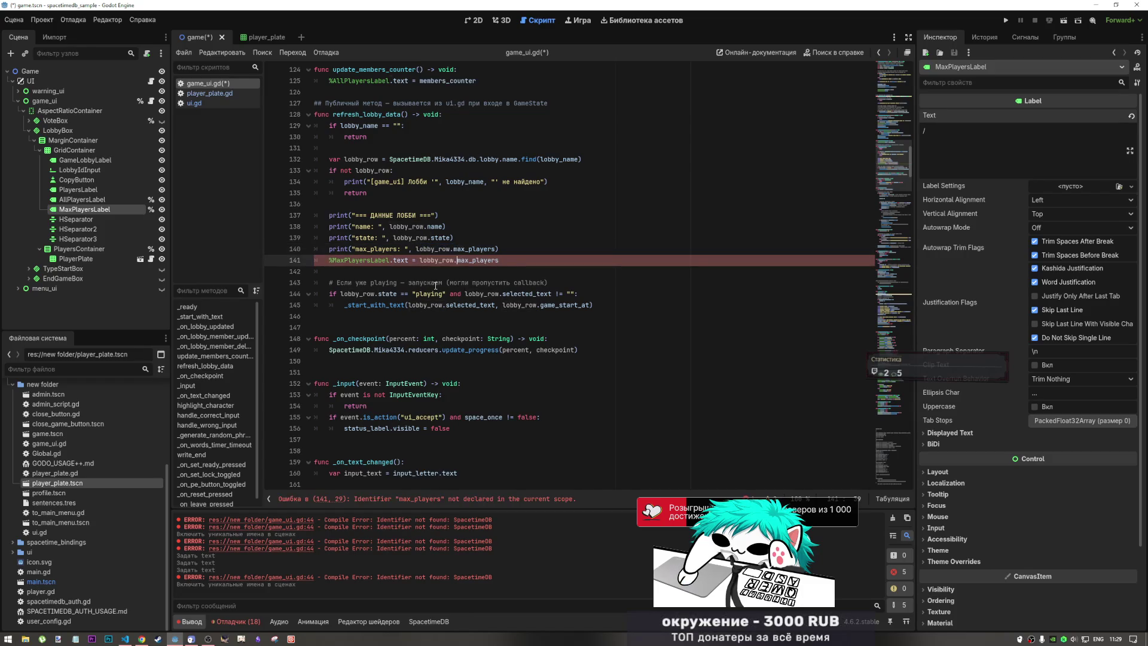
{"action": "key", "text": "ctrl+s"}
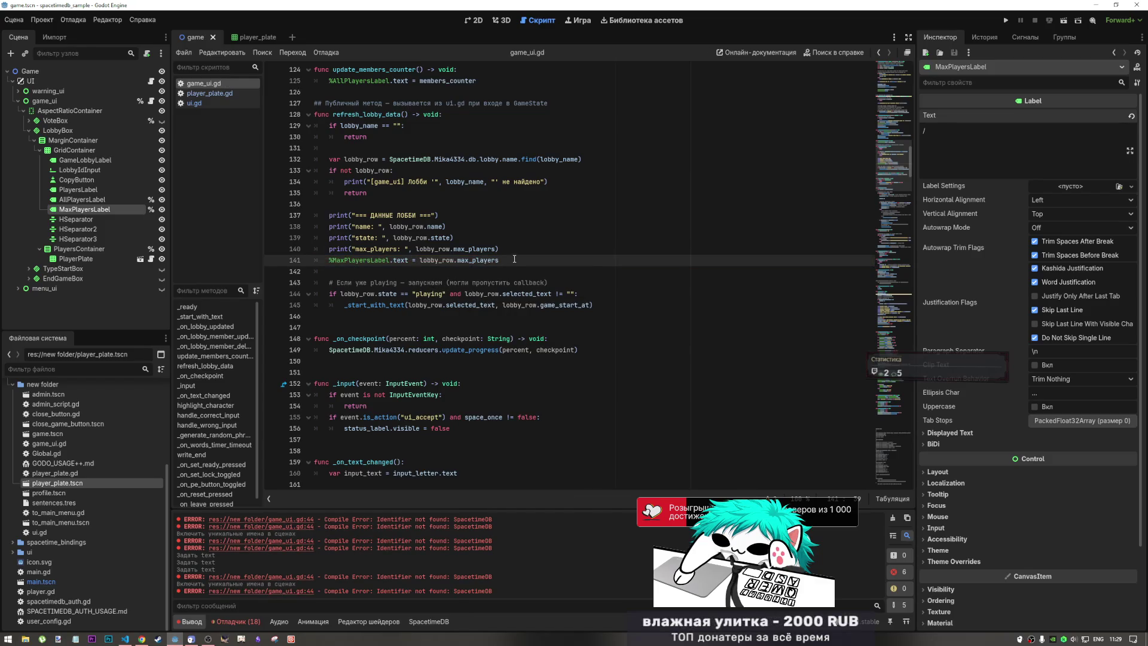
{"action": "key", "text": "Up"}
{"action": "key", "text": "End"}
{"action": "key", "text": "Return"}
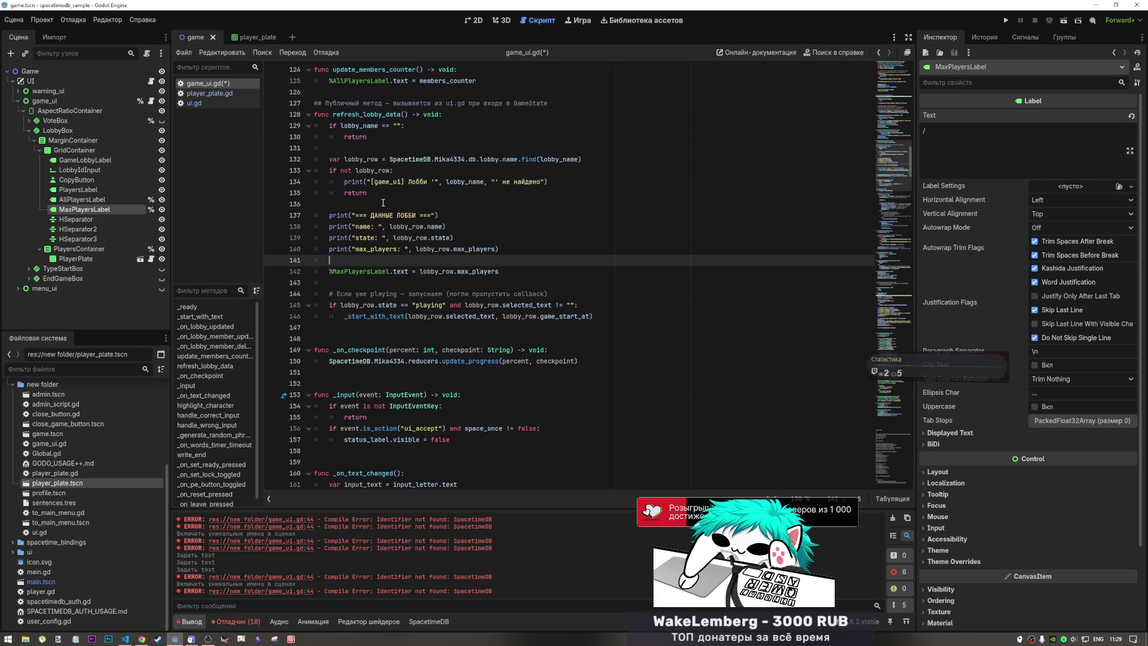
- In game_ui.gd, review the refresh_lobby_data call and step through the menu_state.GameState matches
{"action": "left_click", "coordinate": [475, 20]}
{"action": "left_click", "coordinate": [517, 21]}
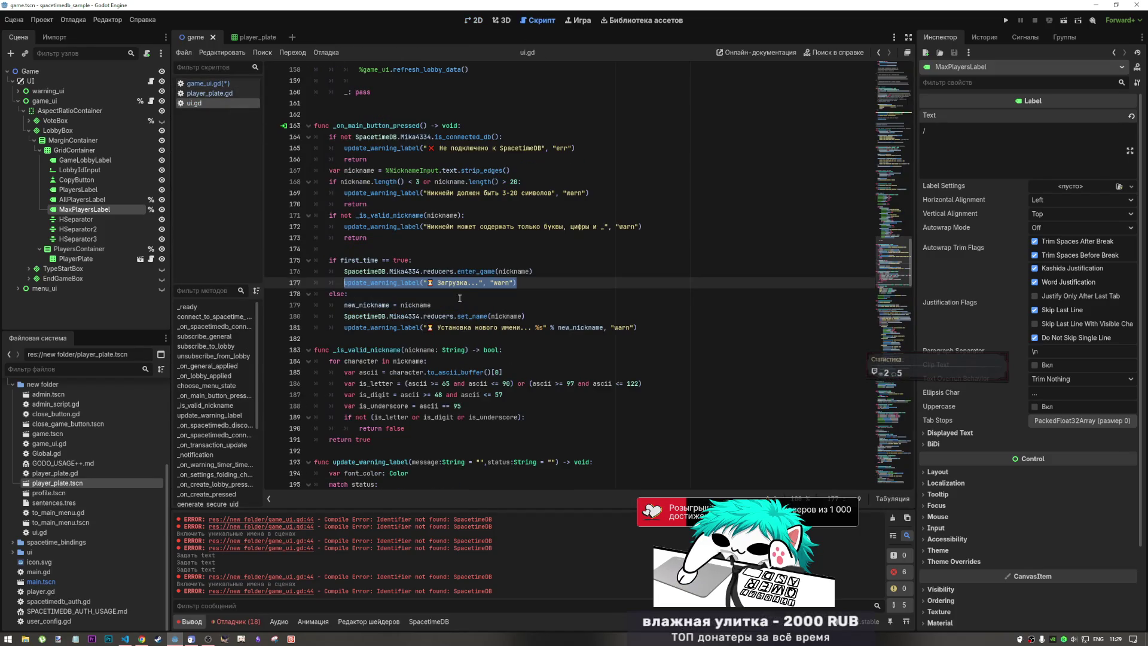
{"action": "scroll", "coordinate": [455, 292], "scroll_direction": "up", "scroll_amount": 5}
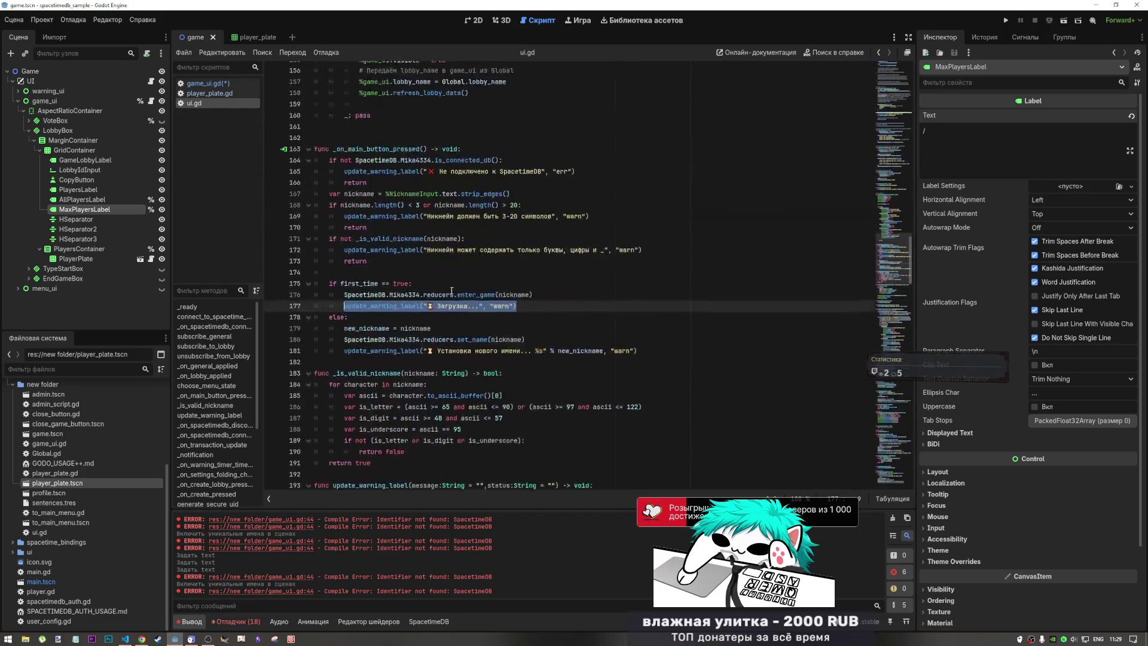
{"action": "left_click_drag", "start_coordinate": [470, 238], "coordinate": [360, 238]}
{"action": "scroll", "coordinate": [402, 323], "scroll_direction": "up", "scroll_amount": 6}
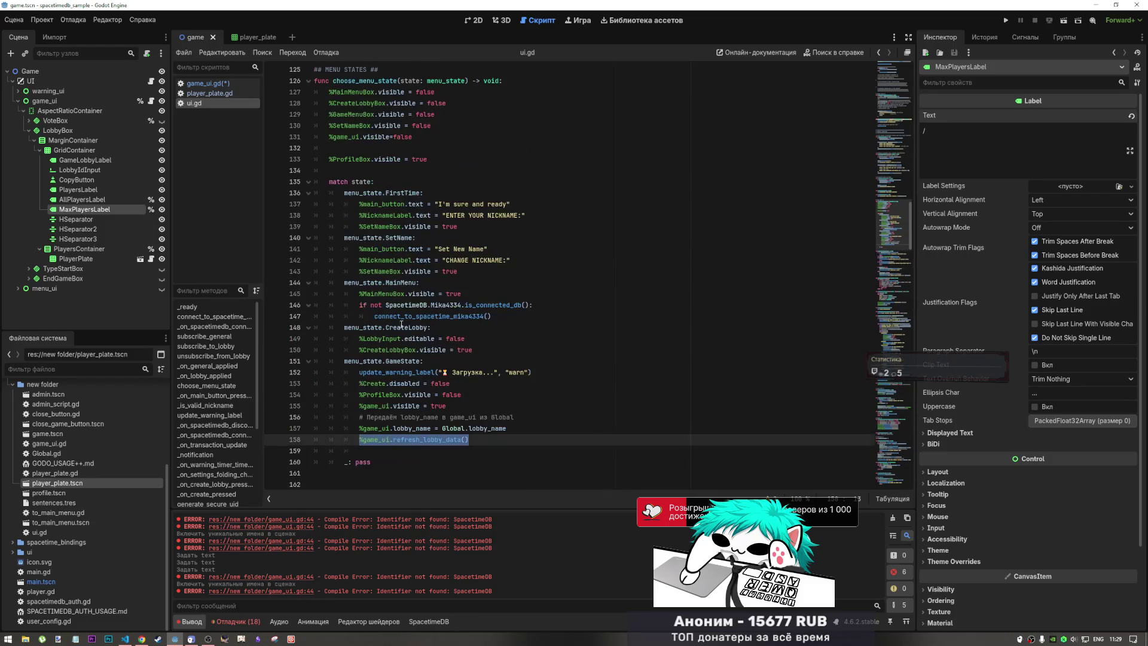
{"action": "left_click_drag", "start_coordinate": [420, 361], "coordinate": [343, 361]}
{"action": "key", "text": "ctrl+f"}
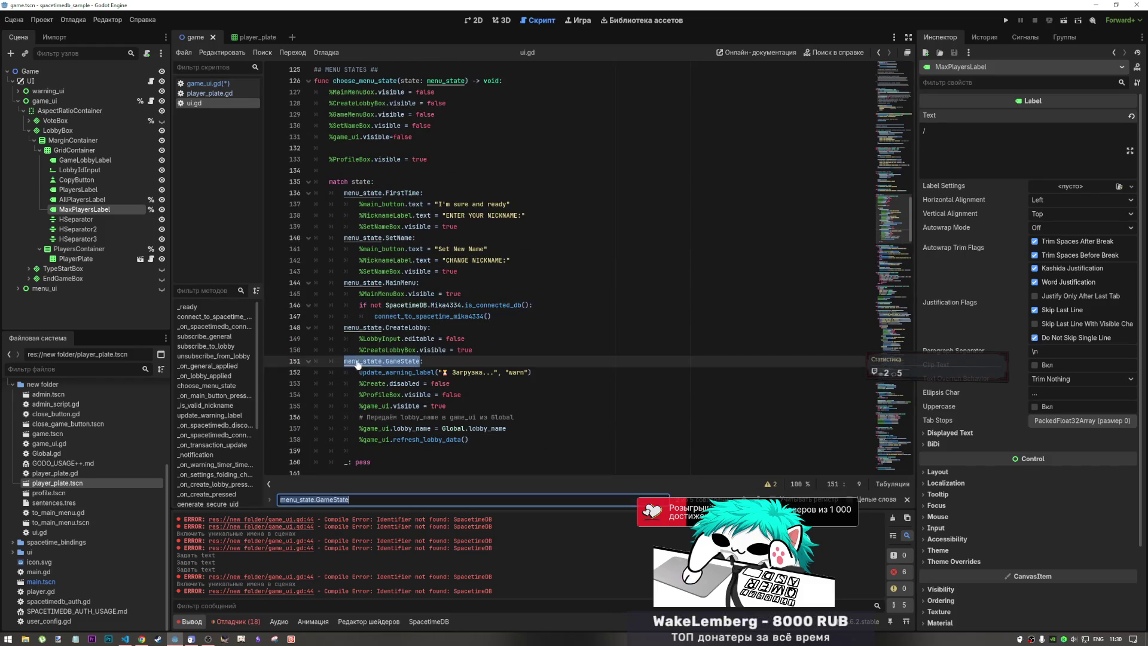
{"action": "key", "text": "Return"}
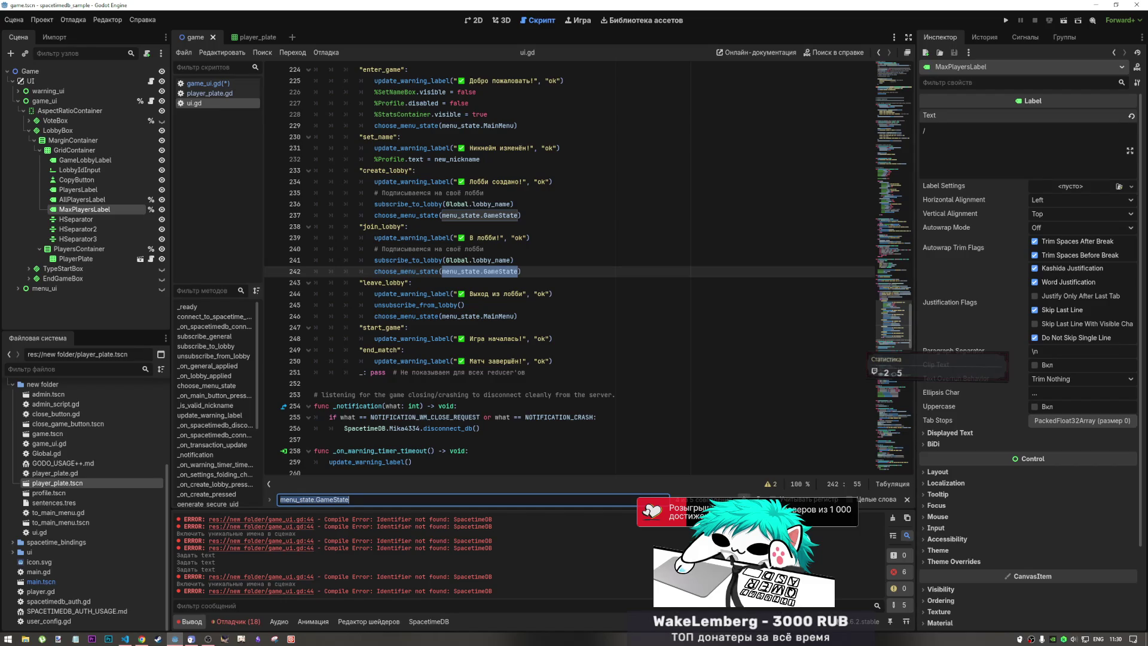
{"action": "key", "text": "Return"}
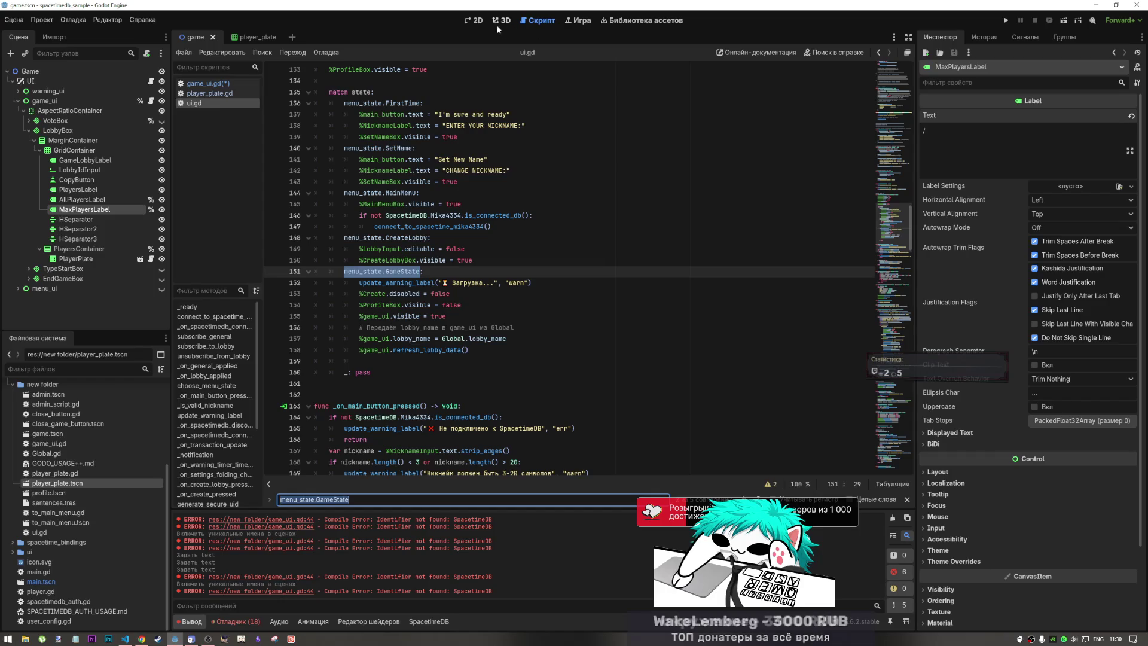
{"action": "left_click", "coordinate": [474, 20]}
{"action": "left_click", "coordinate": [506, 22]}
{"action": "left_click", "coordinate": [536, 22]}
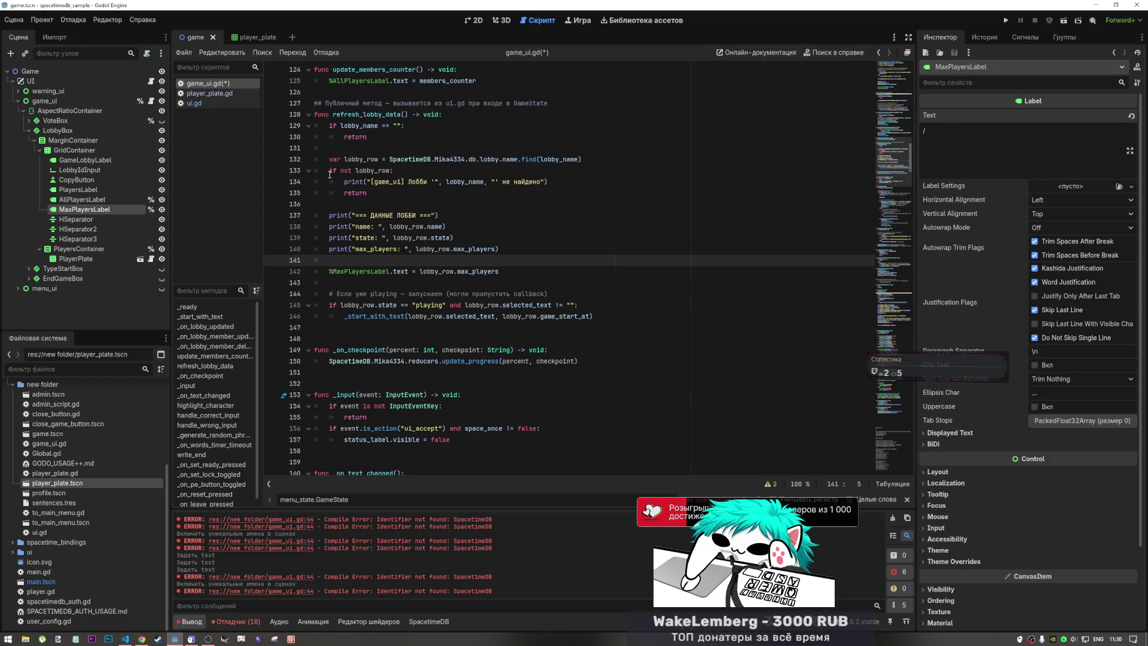
- Open ui.gd and search it for the quick-start code
{"action": "left_click", "coordinate": [194, 103]}
{"action": "scroll", "coordinate": [479, 269], "scroll_direction": "down", "scroll_amount": 1}
{"action": "scroll", "coordinate": [479, 270], "scroll_direction": "down", "scroll_amount": 5}
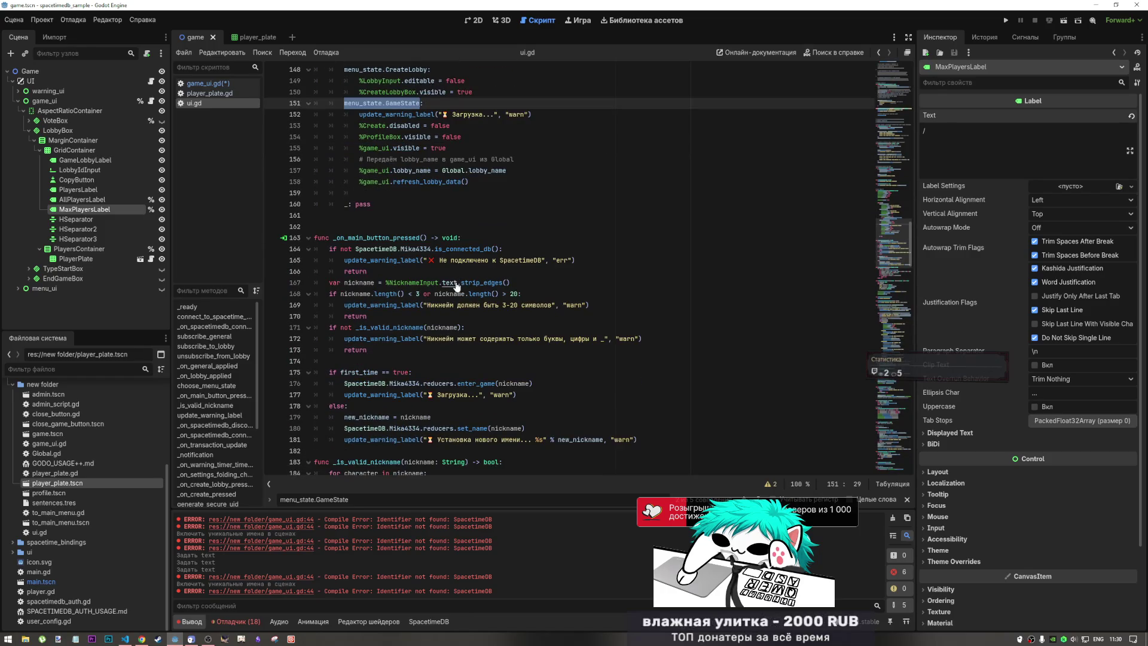
{"action": "scroll", "coordinate": [196, 404], "scroll_direction": "down", "scroll_amount": 2}
{"action": "key", "text": "ctrl+f"}
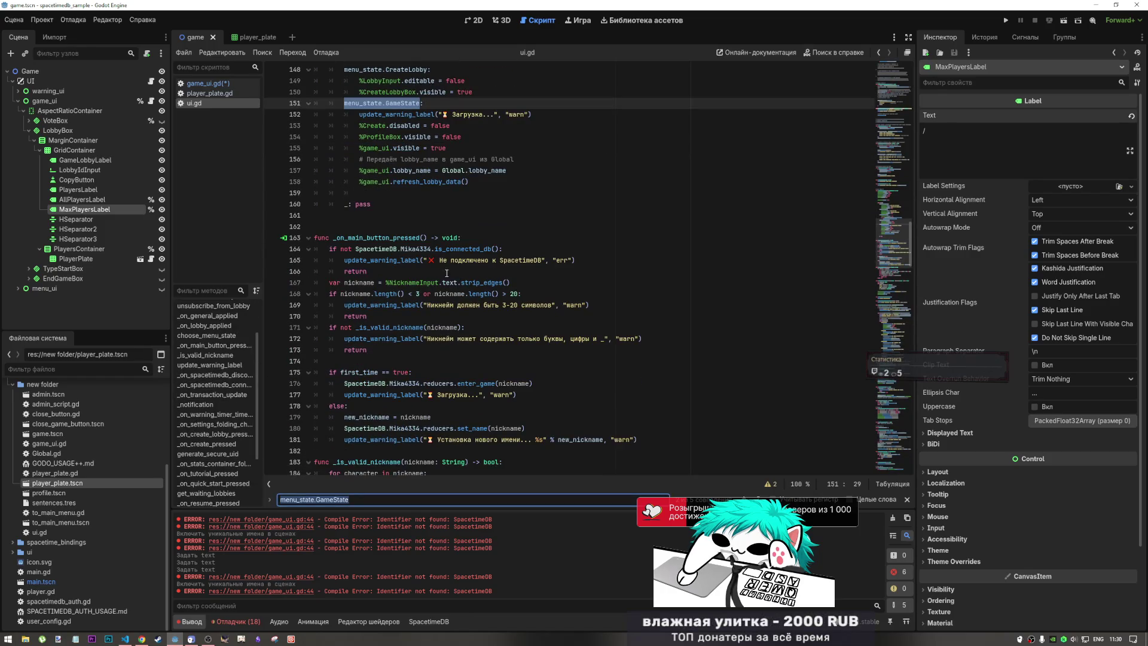
{"action": "type", "text": "quc"}
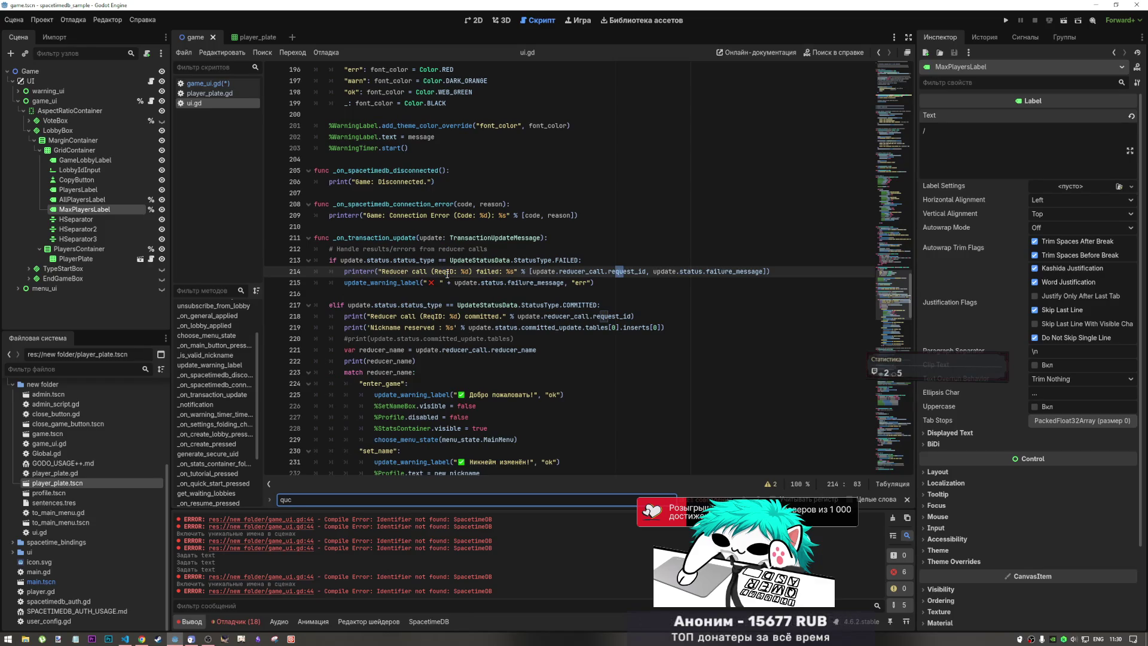
{"action": "key", "text": "BackSpace"}
{"action": "key", "text": "BackSpace"}
{"action": "type", "text": "uic"}
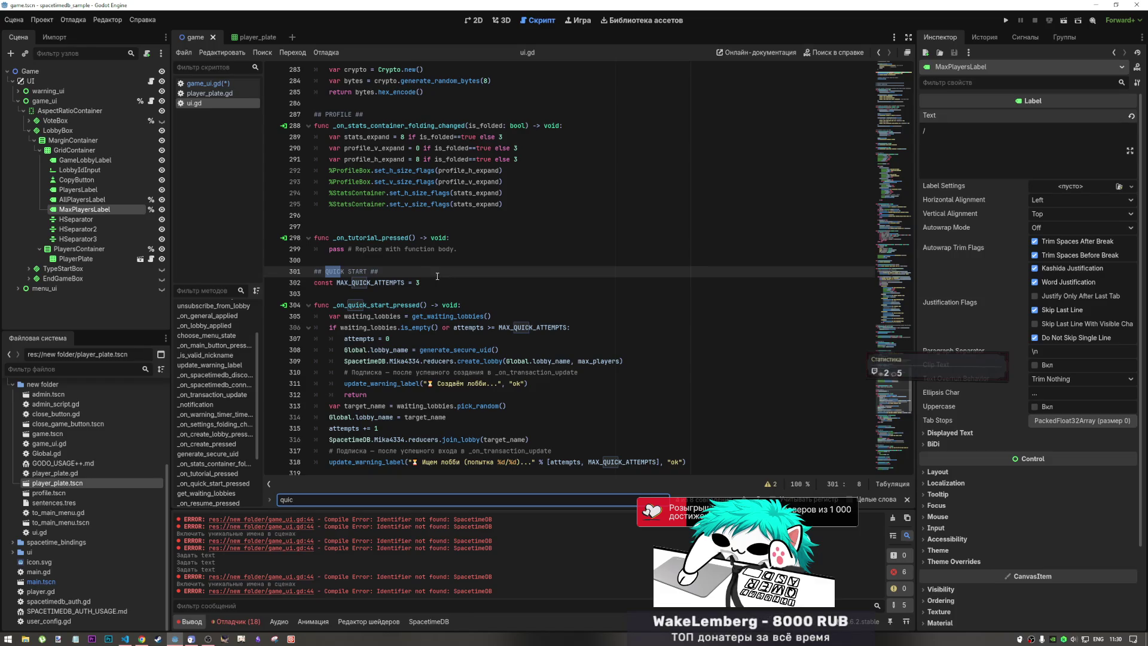
- Review the join_lobby call on line 316, then reopen game_ui.gd
{"action": "scroll", "coordinate": [433, 353], "scroll_direction": "down", "scroll_amount": 2}
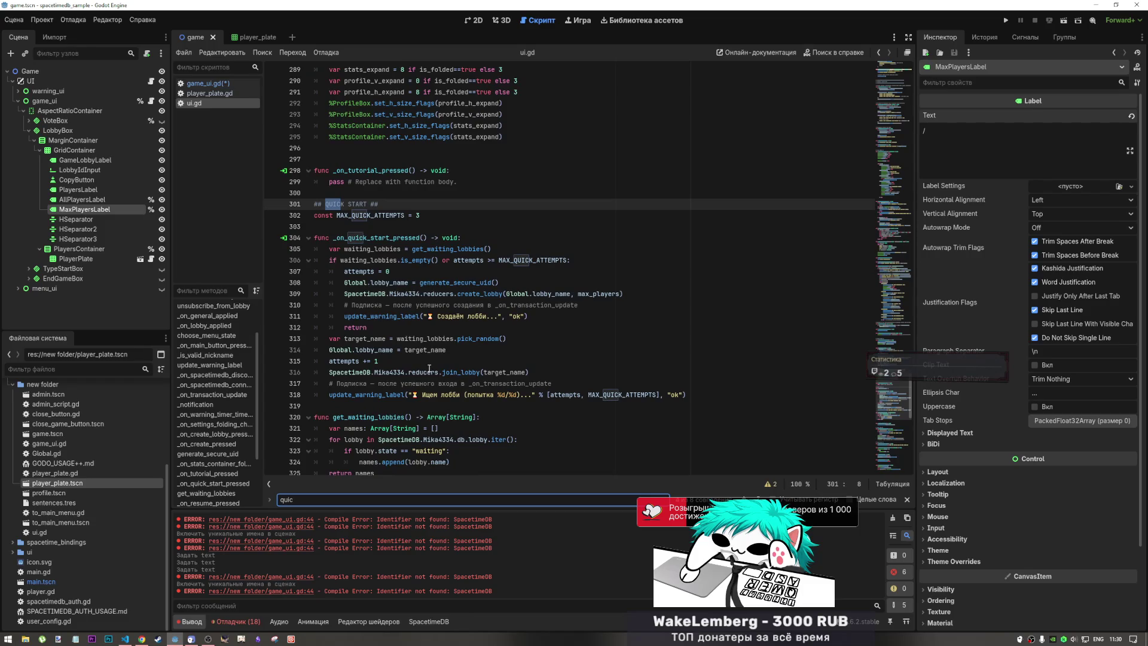
{"action": "mouse_move", "coordinate": [426, 373]}
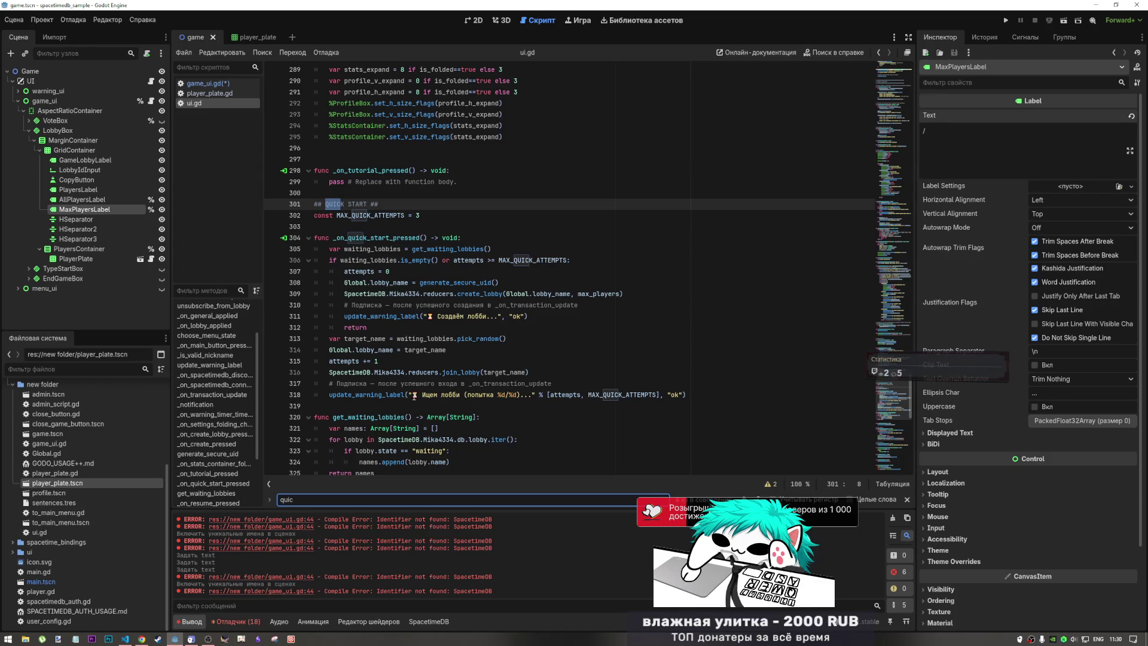
{"action": "left_click_drag", "start_coordinate": [435, 372], "coordinate": [533, 374]}
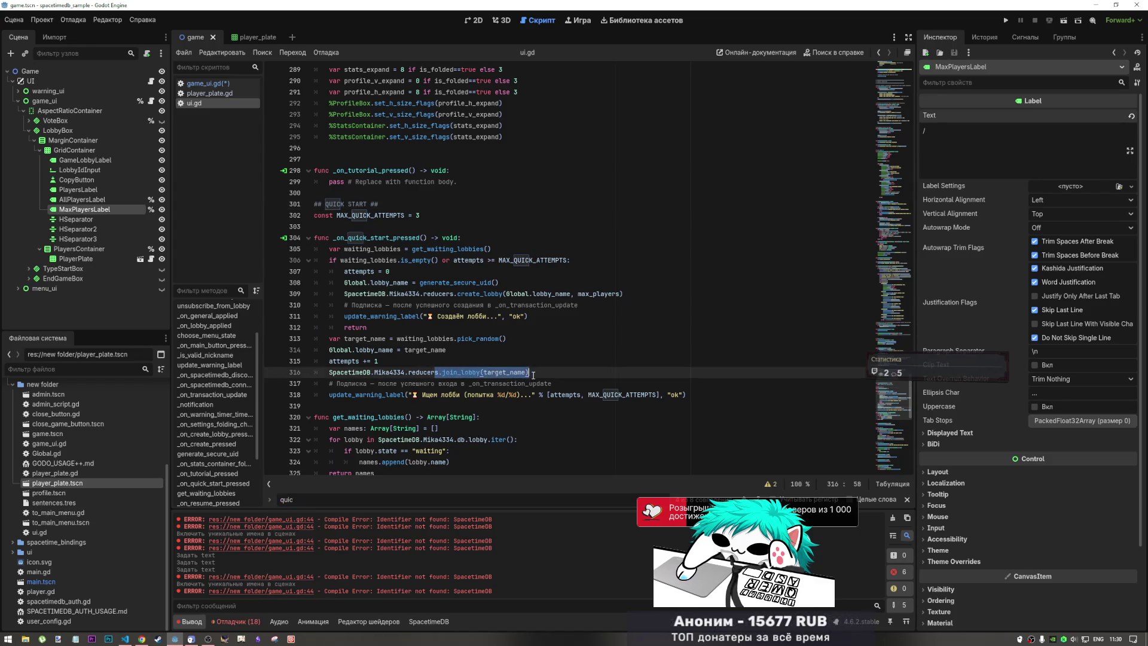
{"action": "left_click", "coordinate": [490, 293]}
{"action": "mouse_move", "coordinate": [458, 383]}
{"action": "left_mouse_down"}
{"action": "mouse_move", "coordinate": [492, 383]}
{"action": "mouse_move", "coordinate": [484, 372]}
{"action": "left_mouse_up"}
{"action": "left_click_drag", "start_coordinate": [486, 293], "coordinate": [508, 305]}
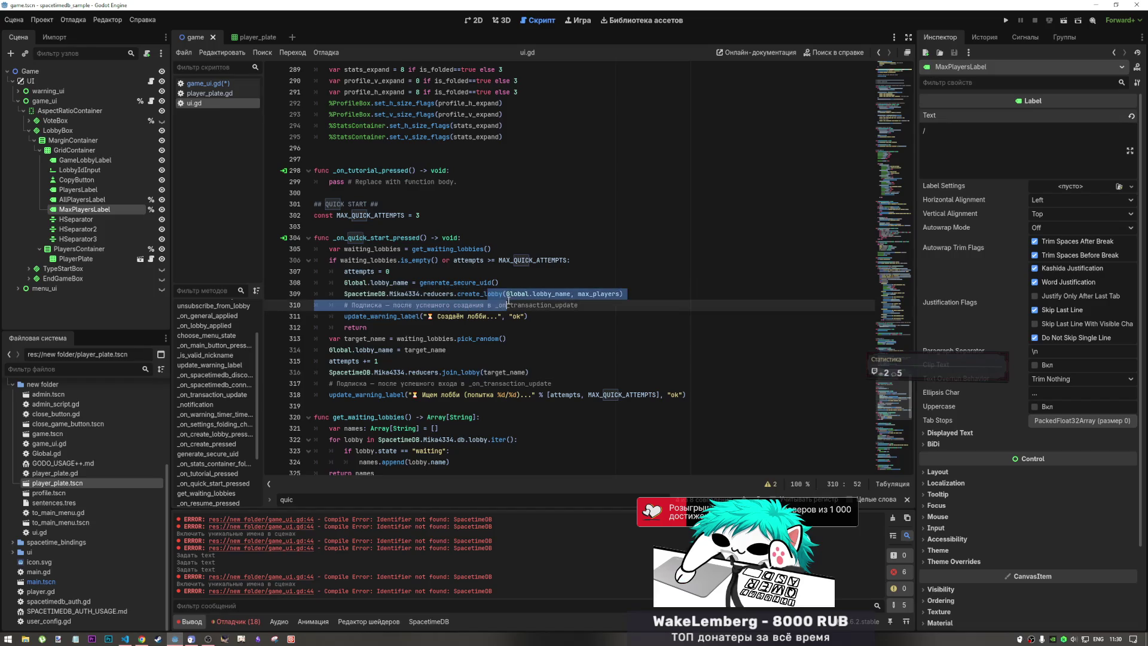
{"action": "scroll", "coordinate": [507, 364], "scroll_direction": "up", "scroll_amount": 3}
{"action": "scroll", "coordinate": [507, 364], "scroll_direction": "up", "scroll_amount": 8}
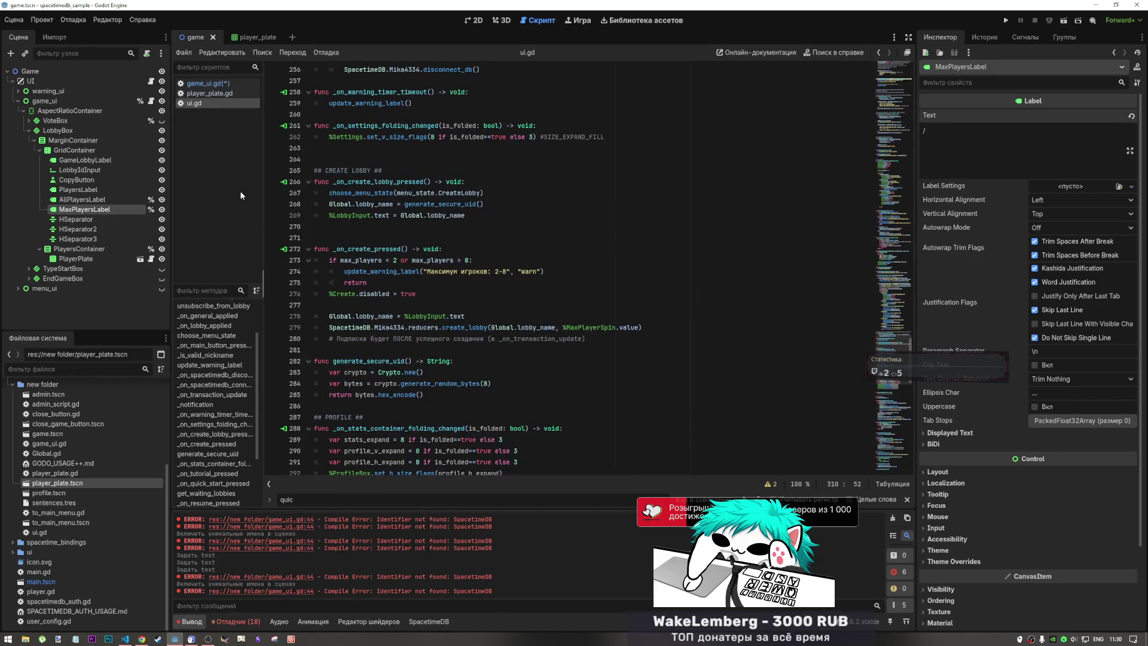
{"action": "left_click", "coordinate": [224, 84]}
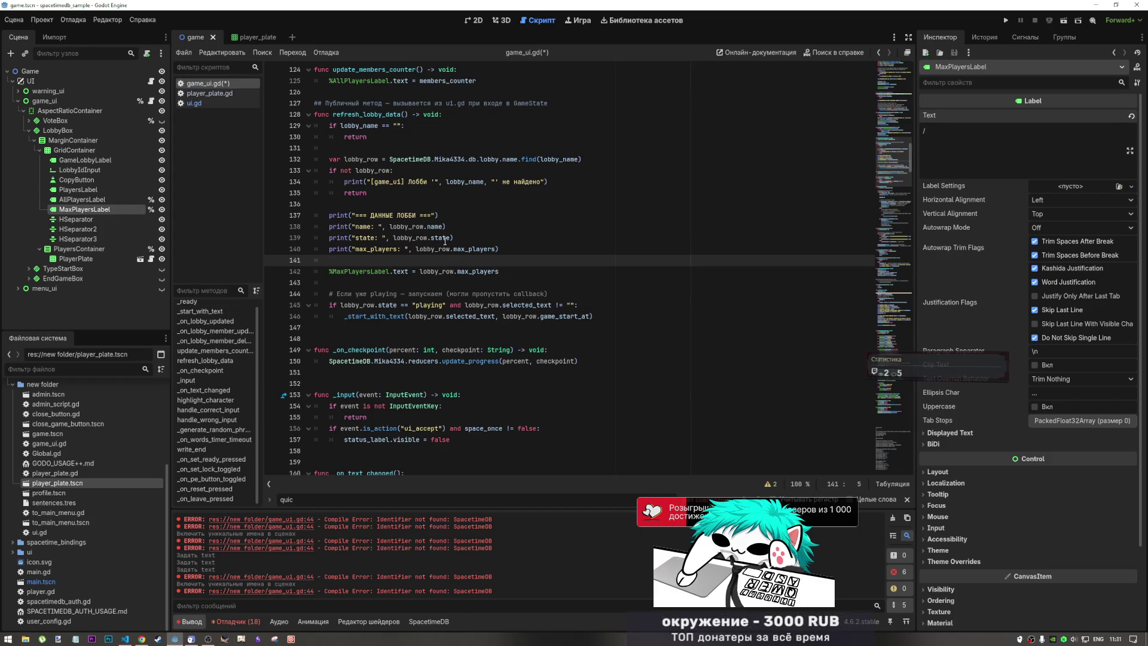
- Highlight every use of lobby_row from line 139, then switch to the 2D lobby scene
{"action": "mouse_move", "coordinate": [448, 238]}
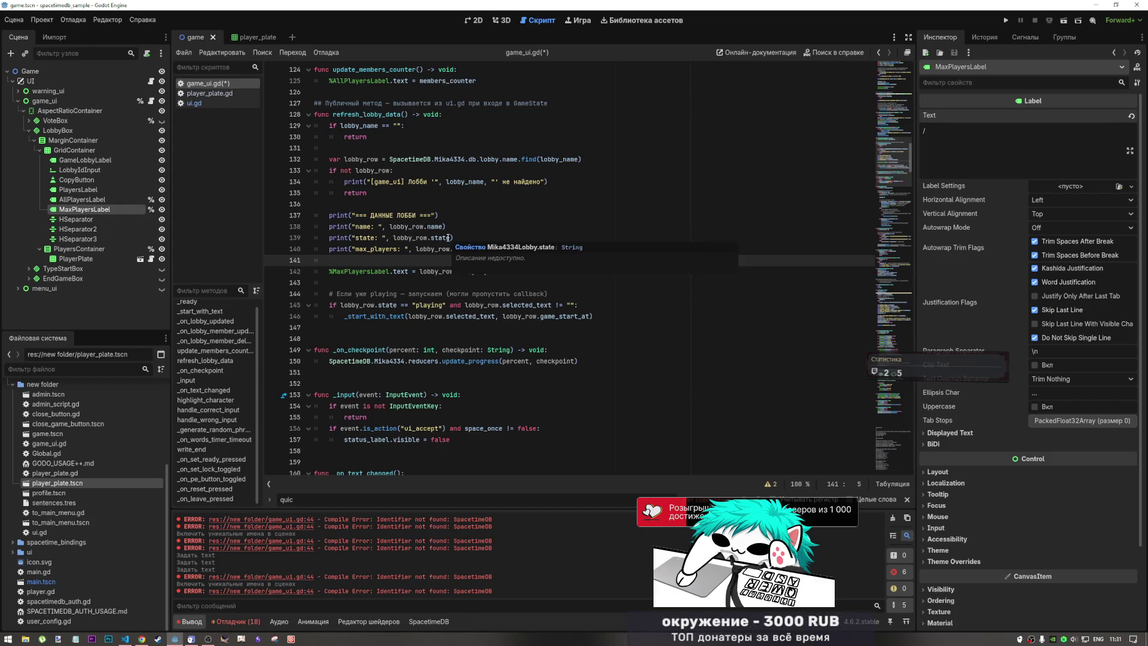
{"action": "double_click", "coordinate": [426, 237]}
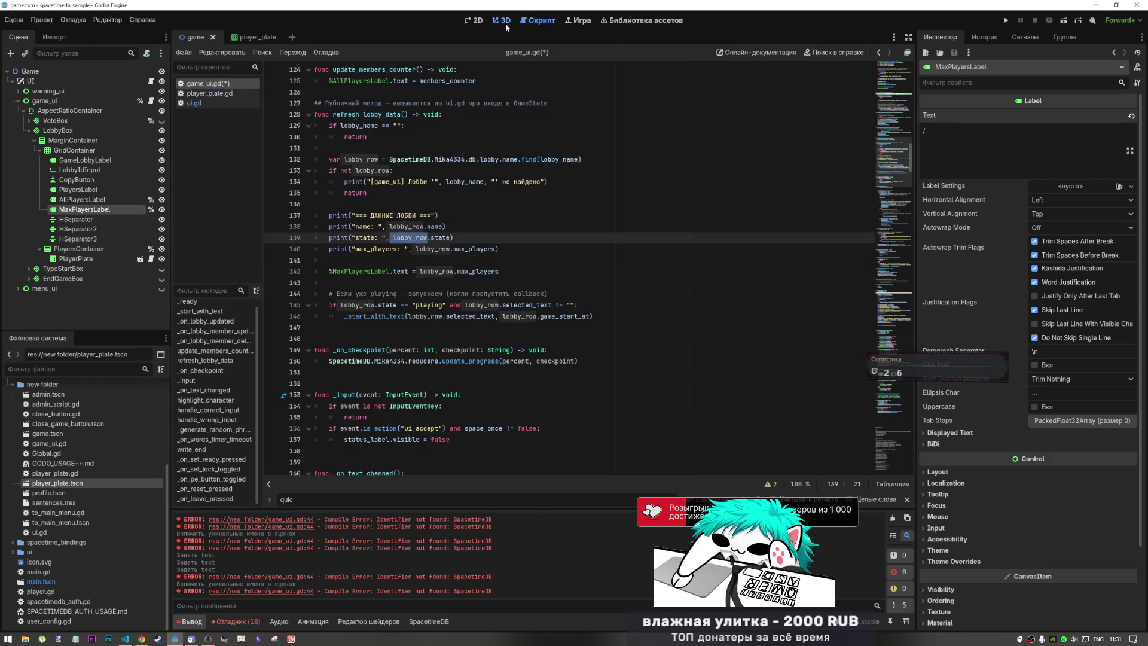
{"action": "left_click", "coordinate": [479, 21]}
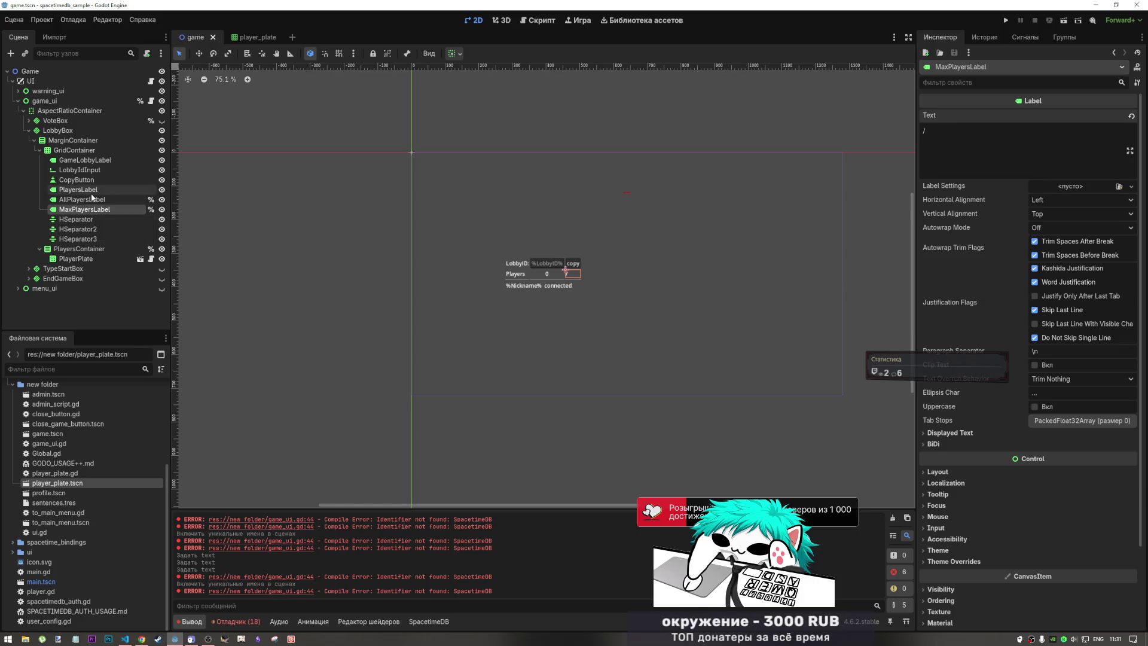
- Add a Label child under GridContainer and delete the HSeparator3 node
{"action": "left_click", "coordinate": [91, 191]}
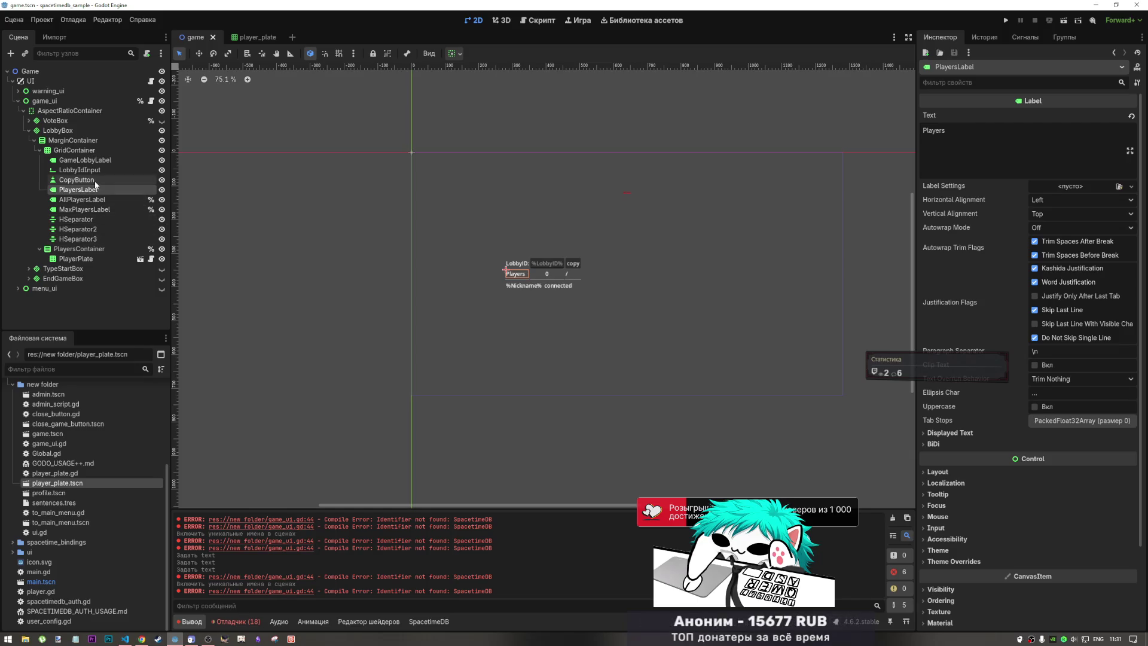
{"action": "right_click", "coordinate": [92, 151]}
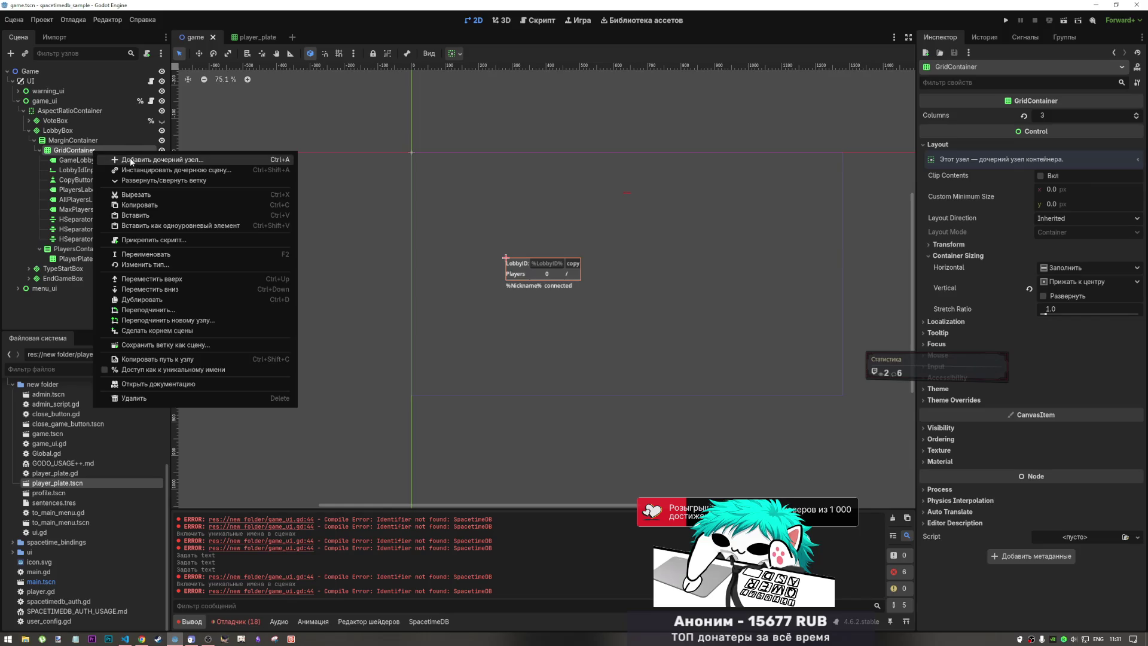
{"action": "left_click", "coordinate": [119, 158]}
{"action": "type", "text": "label"}
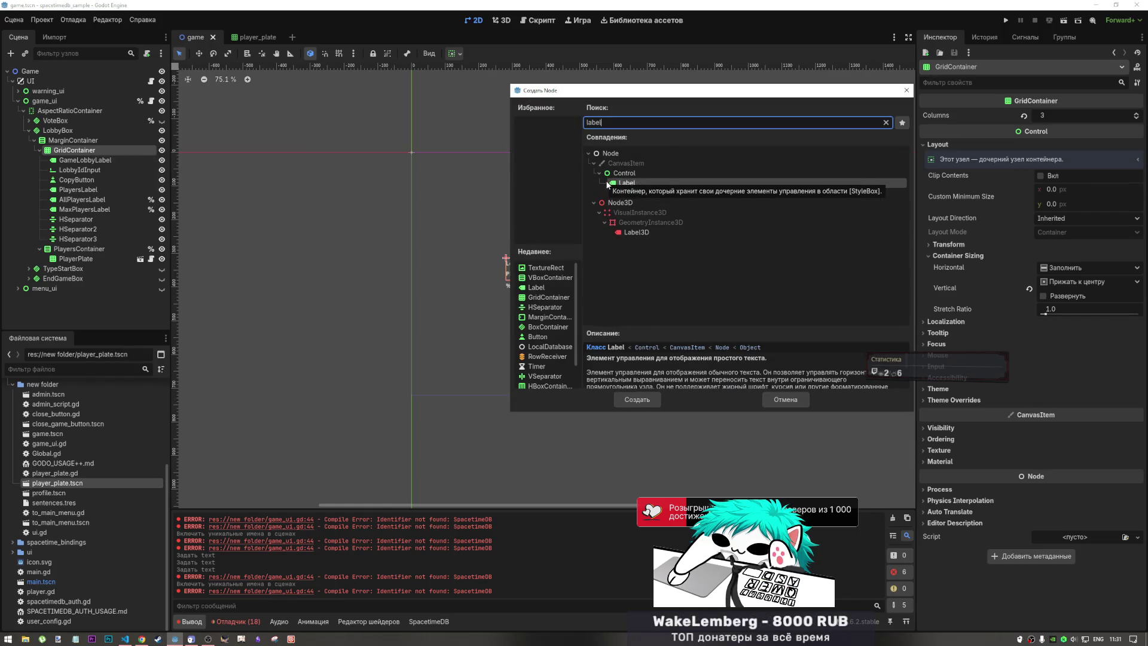
{"action": "left_click", "coordinate": [637, 400]}
{"action": "left_click", "coordinate": [84, 240]}
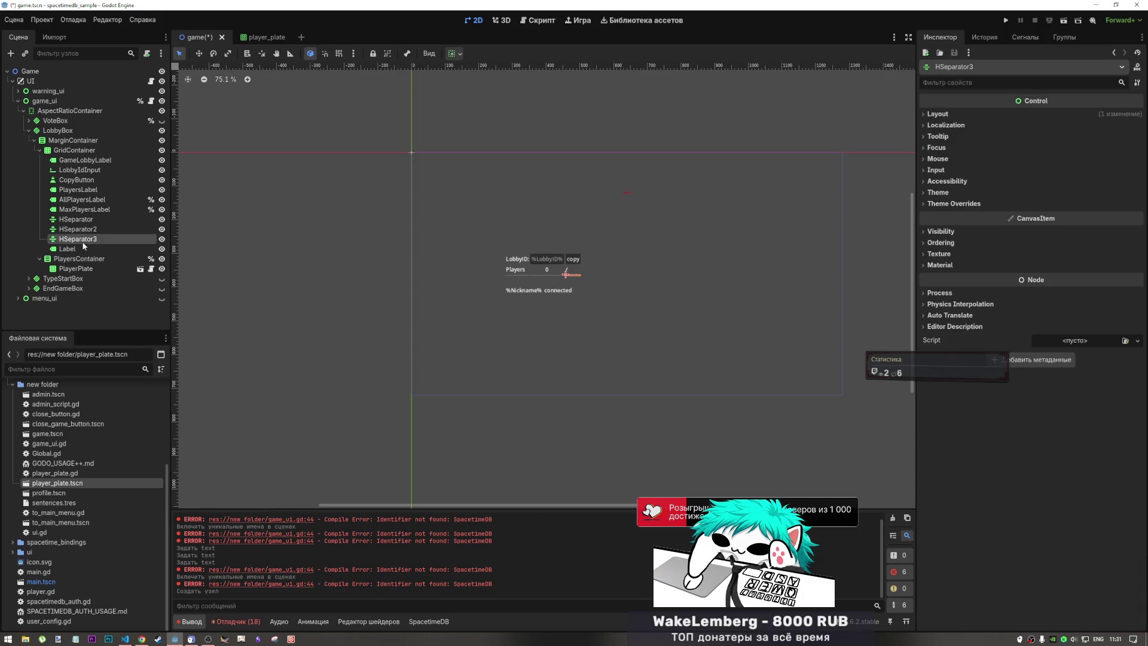
{"action": "key", "text": "Delete"}
{"action": "key", "text": "Return"}
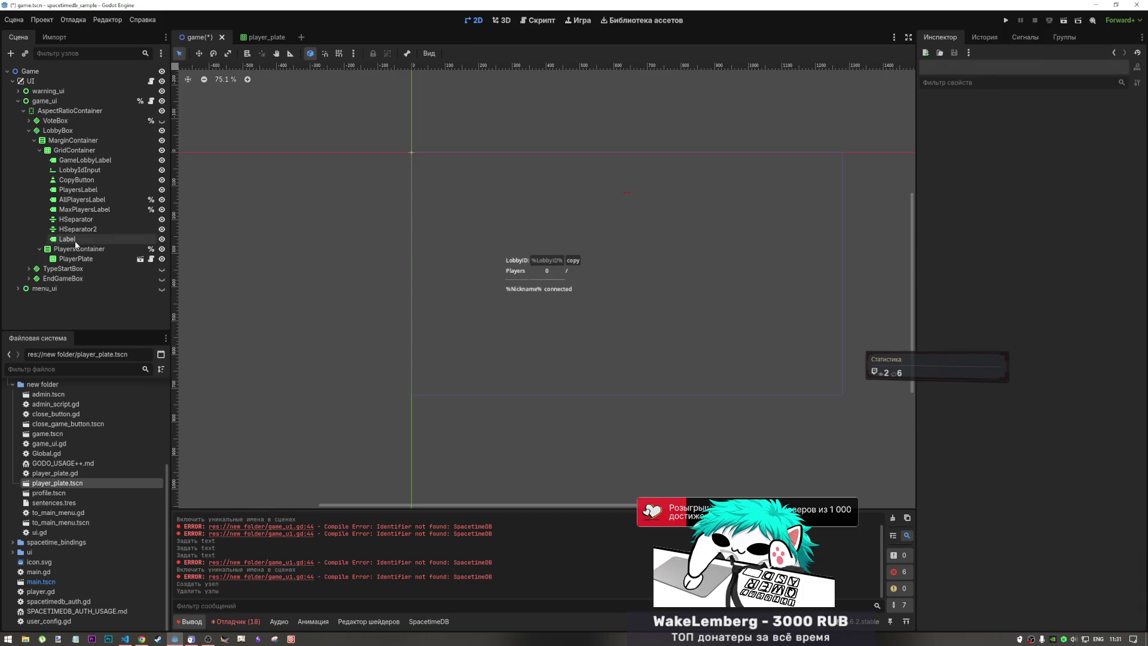
- Rename the new Label node to StateLabel
{"action": "left_click", "coordinate": [971, 147]}
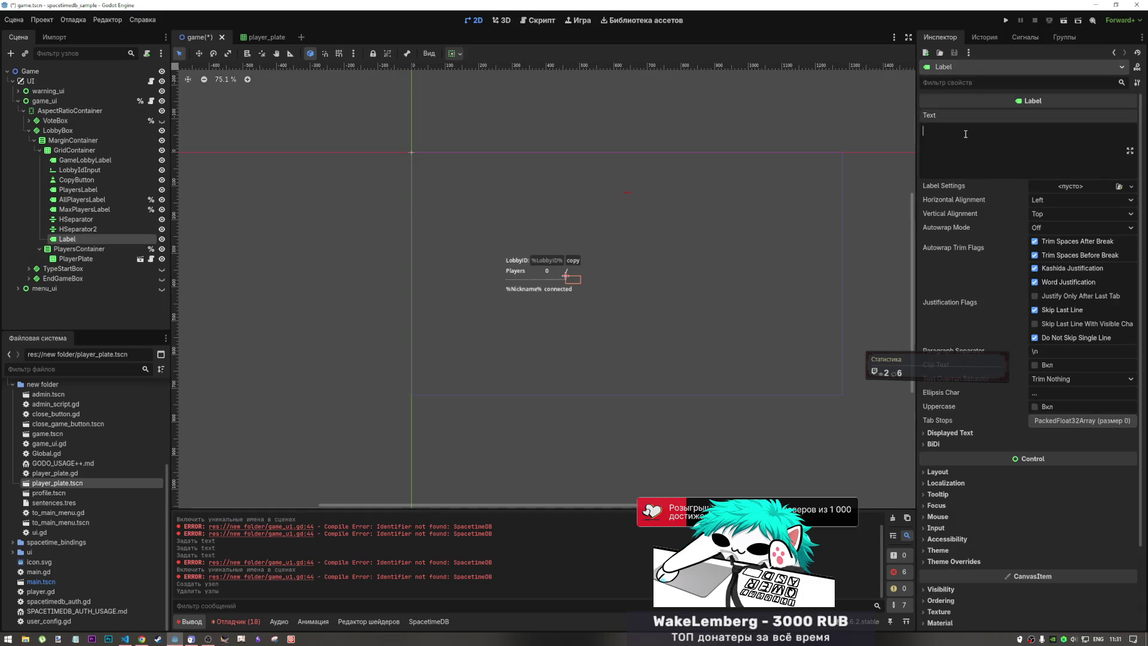
{"action": "type", "text": "wa"}
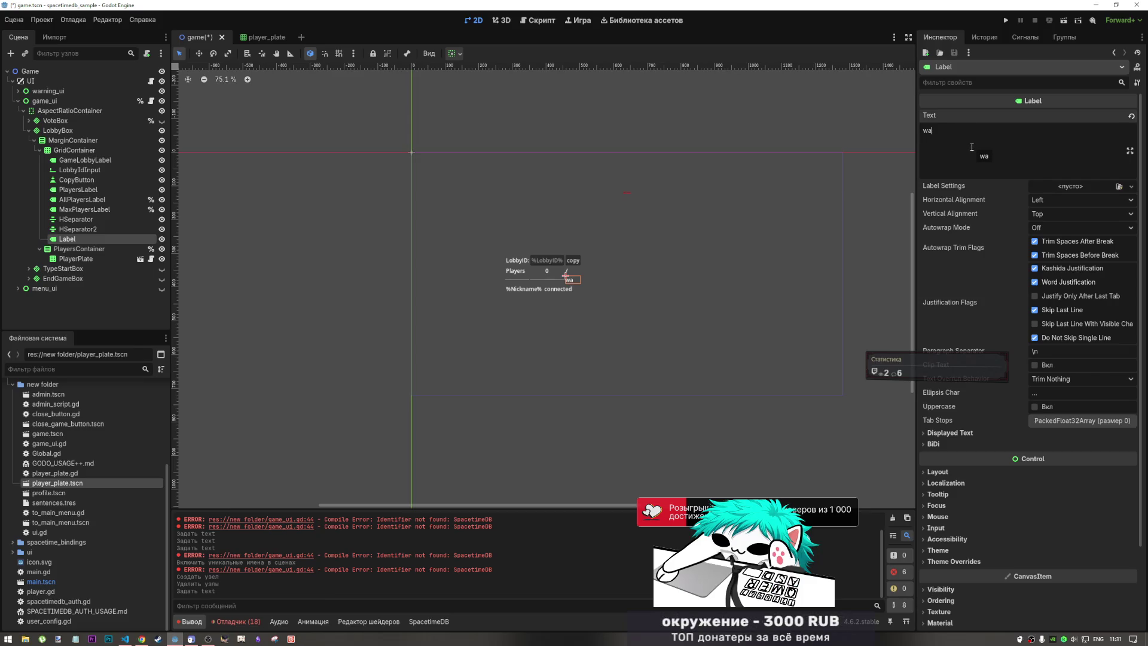
{"action": "key", "text": "BackSpace"}
{"action": "key", "text": "BackSpace"}
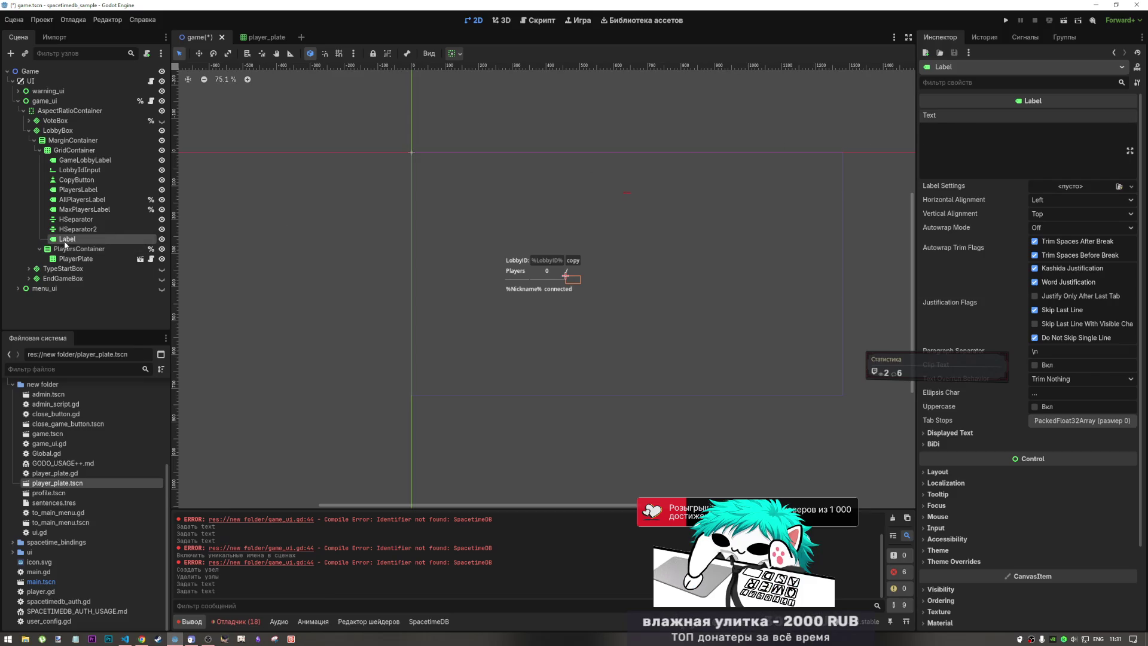
{"action": "right_click", "coordinate": [63, 240]}
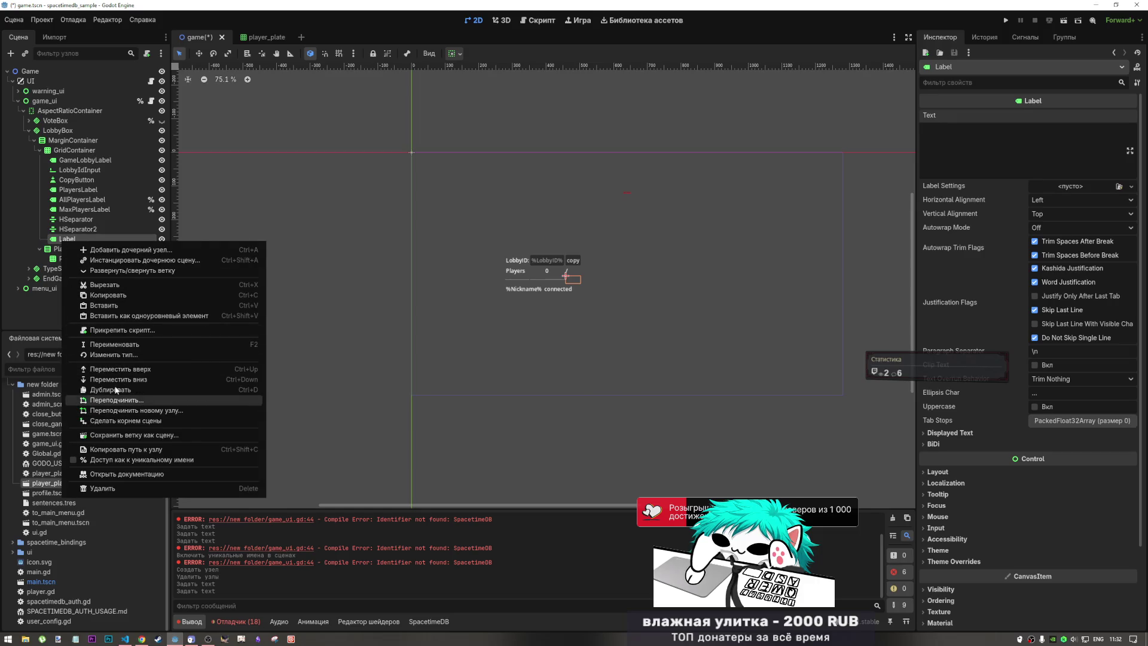
{"action": "left_click", "coordinate": [116, 345]}
{"action": "type", "text": "Stat"}
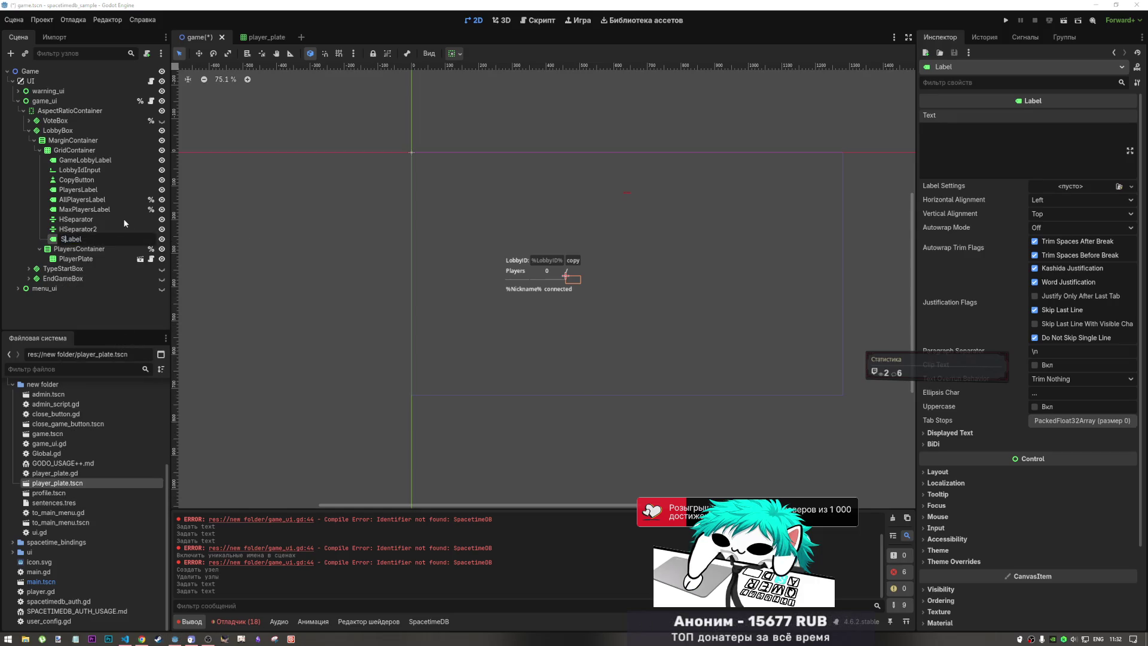
{"action": "type", "text": "e"}
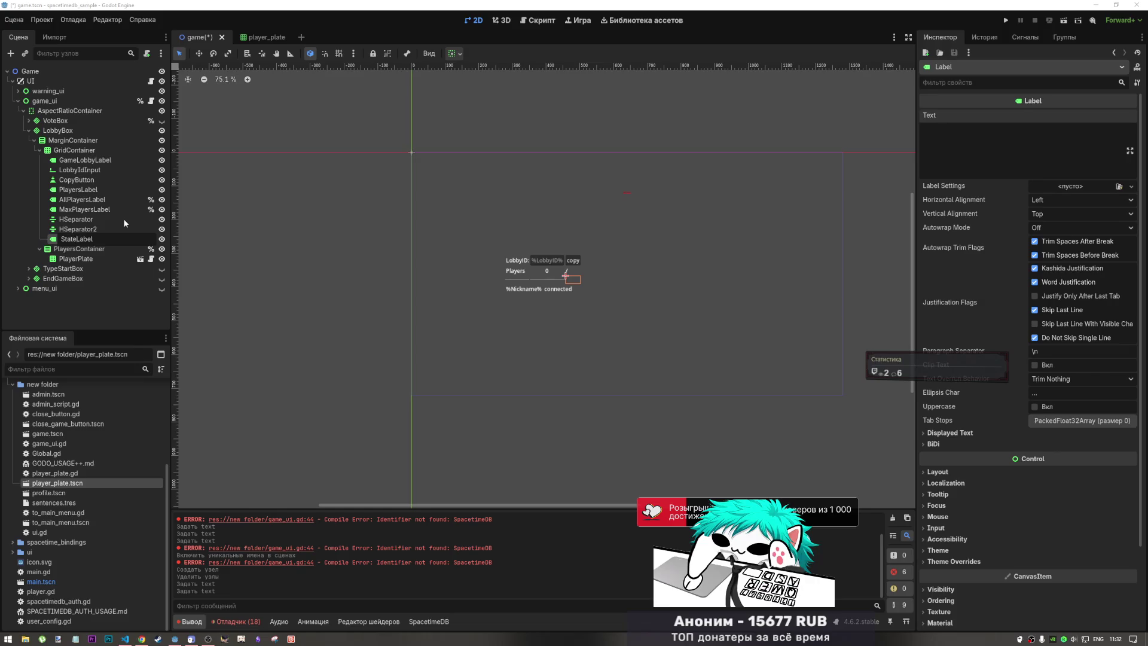
{"action": "key", "text": "Return"}
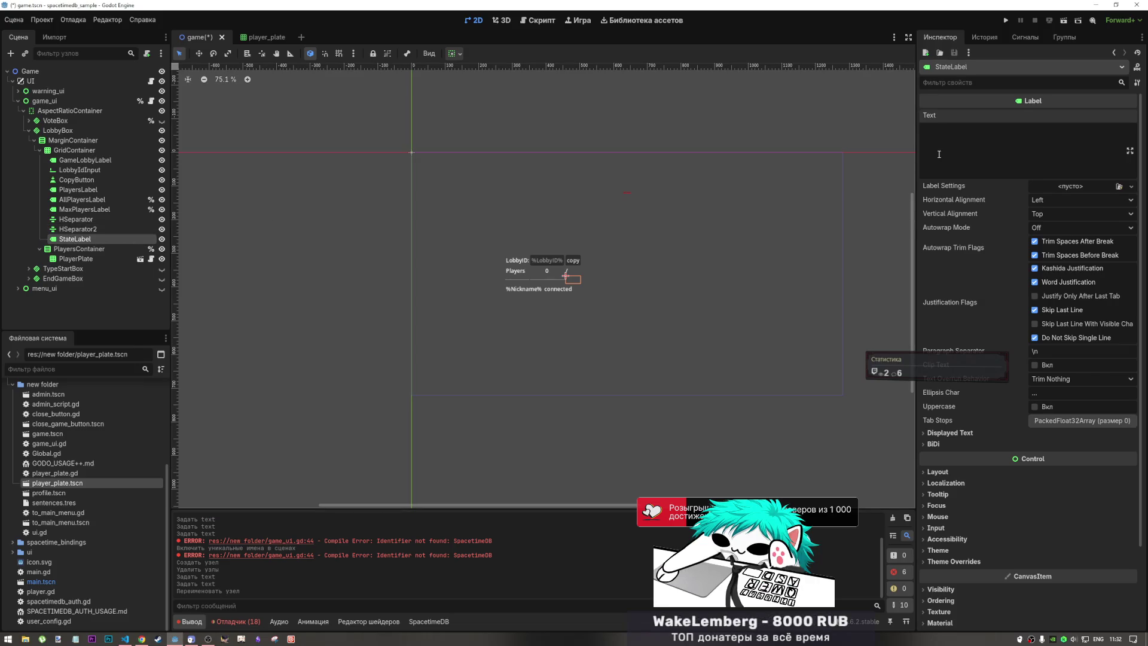
- Set StateLabel's text to %state% and save the game scene
{"action": "left_click", "coordinate": [998, 143]}
{"action": "type", "text": "#"}
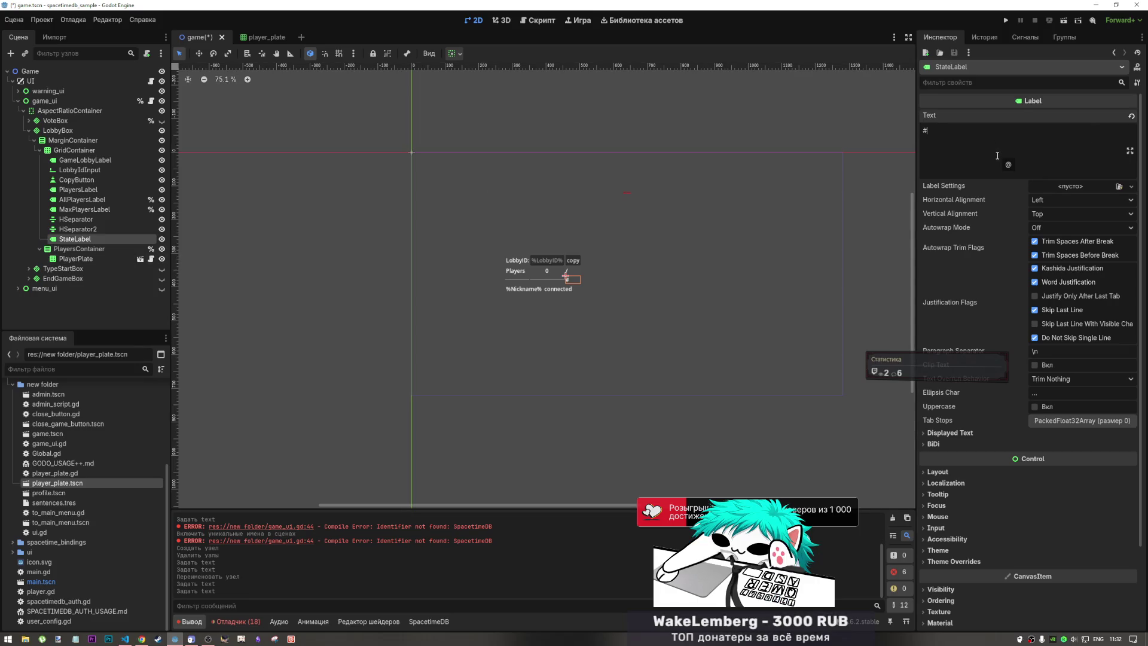
{"action": "key", "text": "BackSpace"}
{"action": "type", "text": "%"}
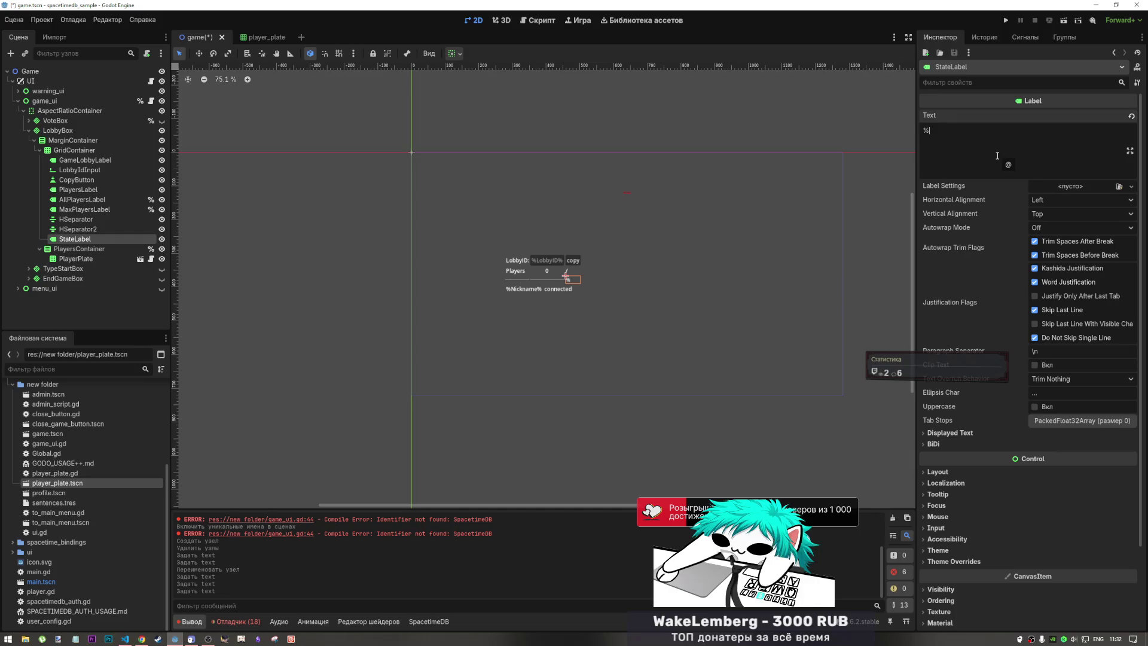
{"action": "type", "text": "waiting"}
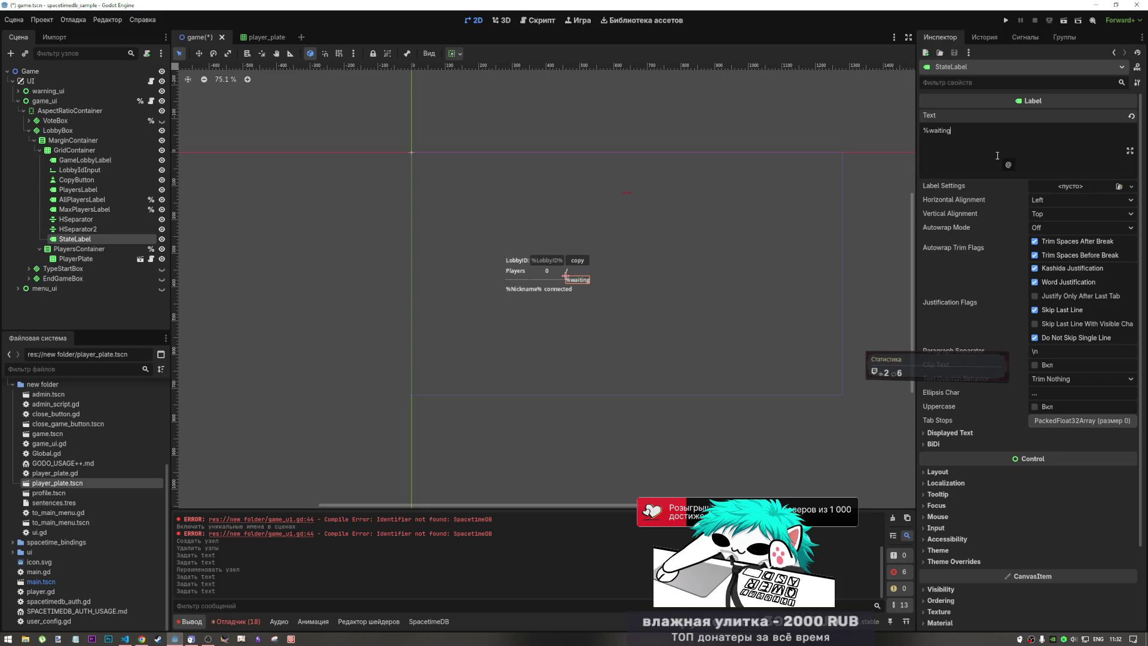
{"action": "type", "text": "%"}
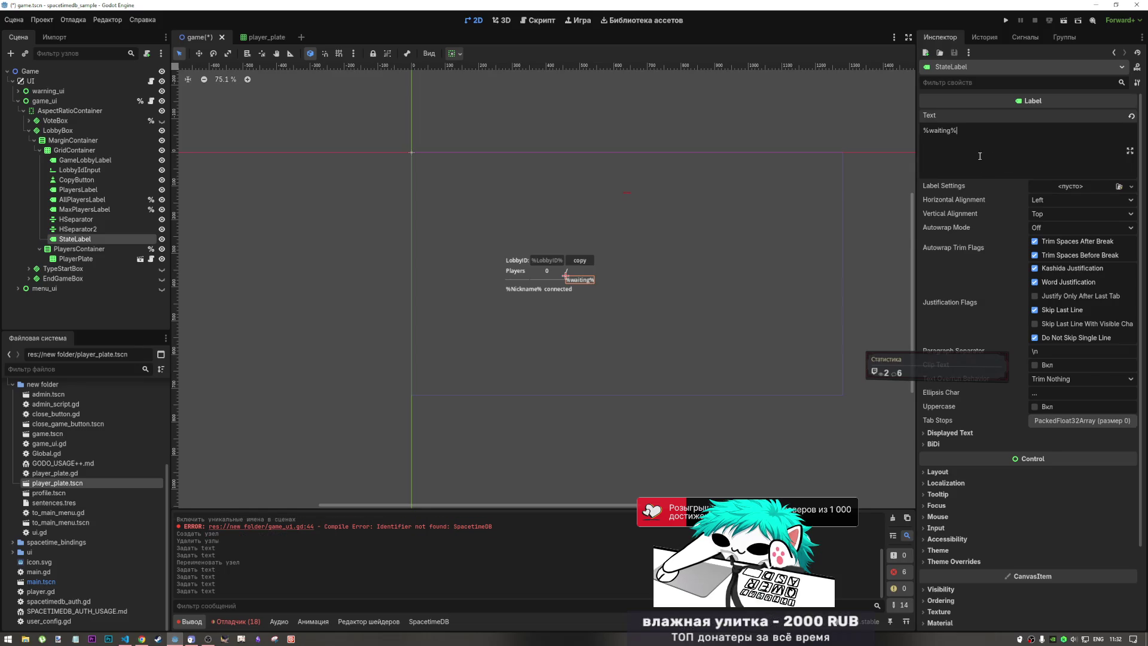
{"action": "left_click_drag", "start_coordinate": [952, 132], "coordinate": [924, 131]}
{"action": "type", "text": "%state%"}
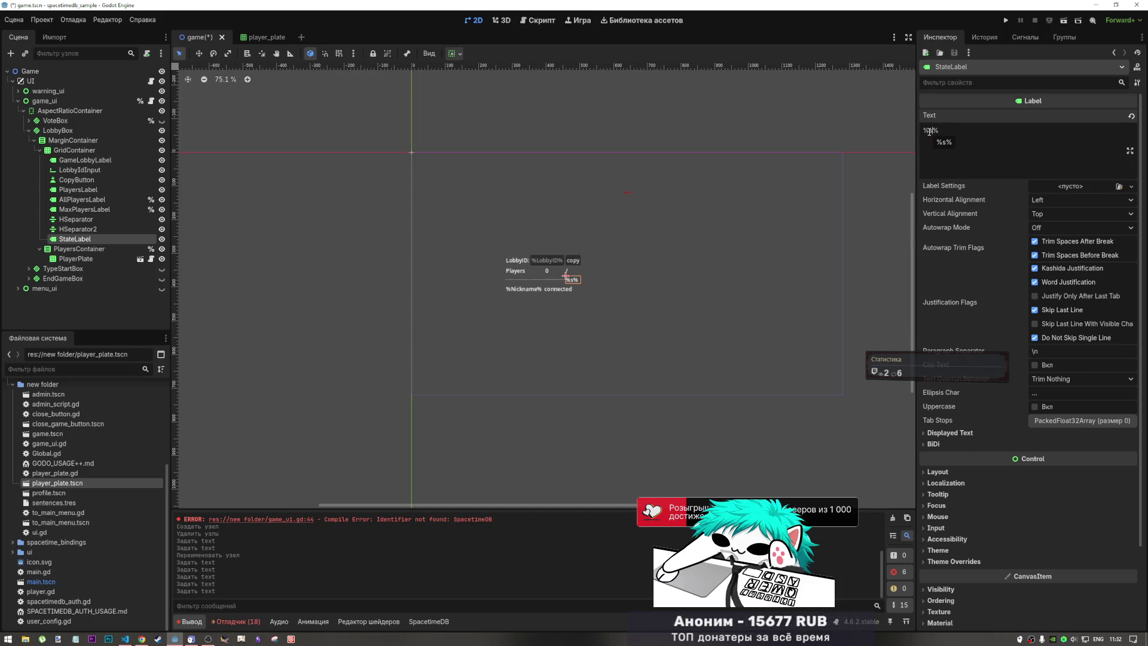
{"action": "left_click", "coordinate": [366, 347]}
{"action": "key", "text": "ctrl+s"}
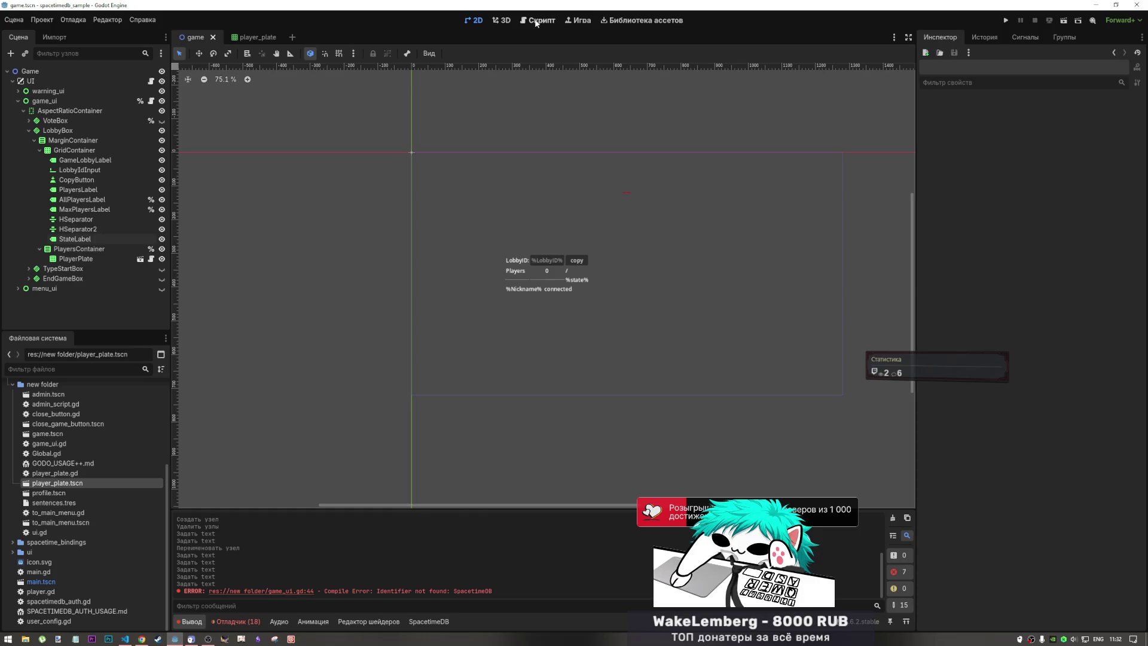
- Give StateLabel a unique name and drop a %StateLabel reference onto a new line 142
{"action": "left_click", "coordinate": [530, 24]}
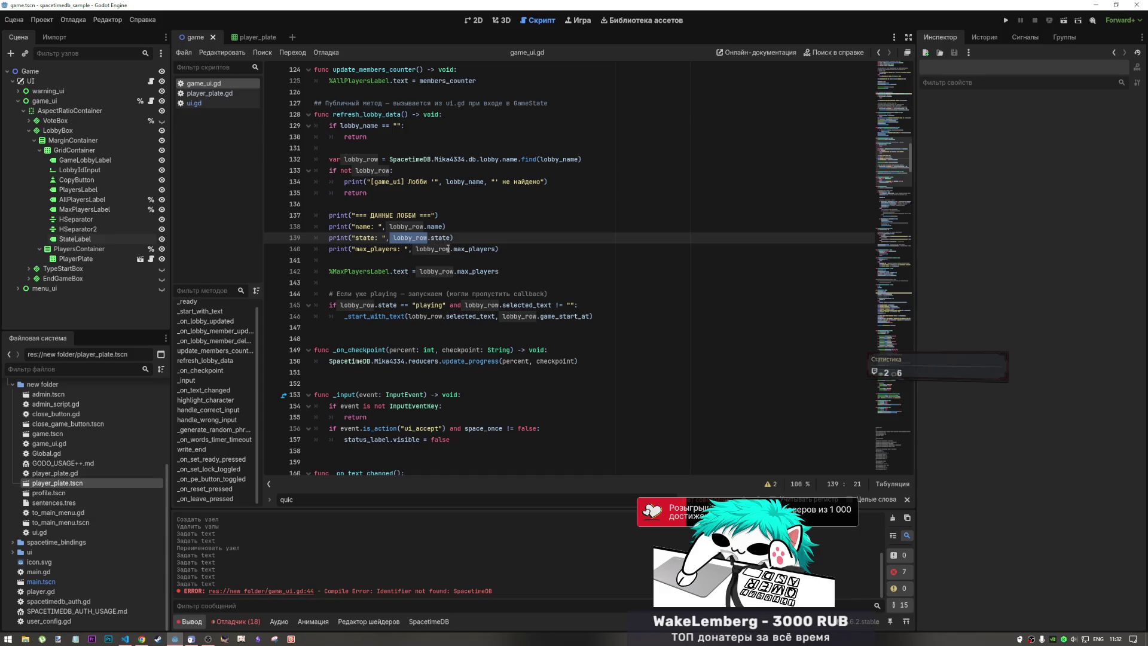
{"action": "left_click", "coordinate": [447, 238]}
{"action": "left_click", "coordinate": [391, 260]}
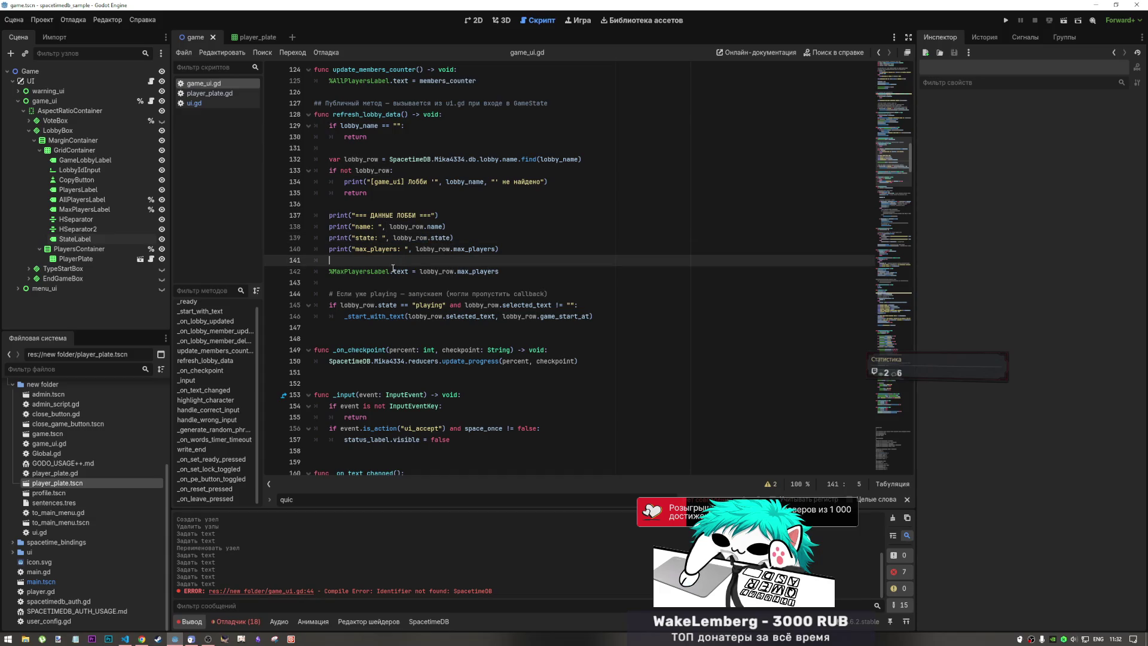
{"action": "key", "text": "Return"}
{"action": "right_click", "coordinate": [88, 240]}
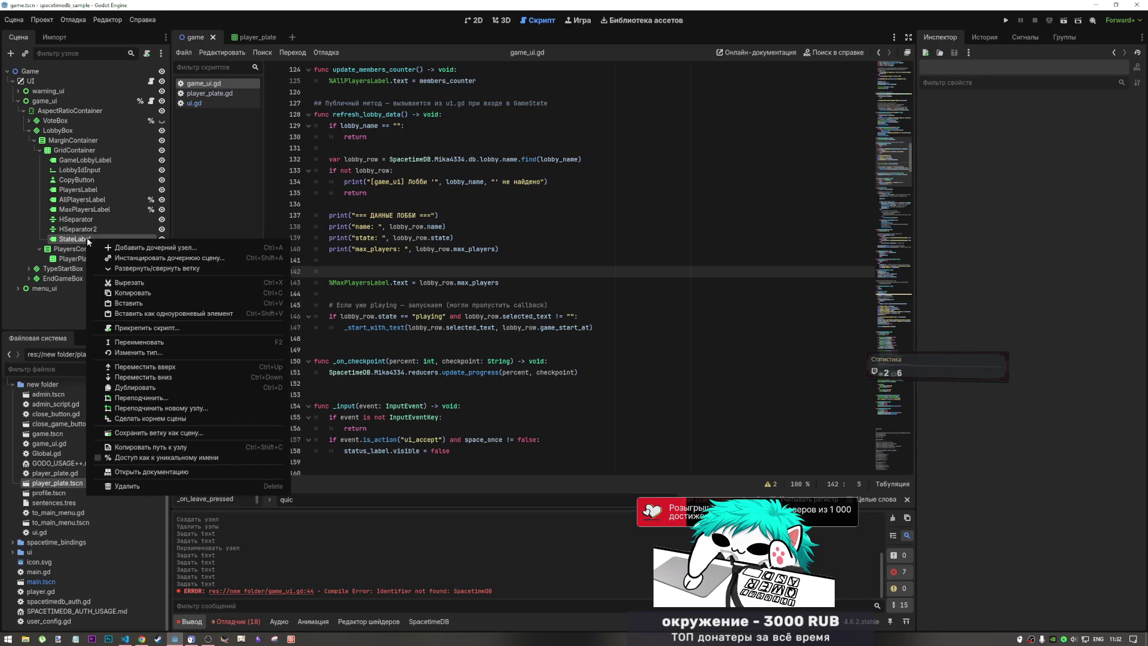
{"action": "left_click", "coordinate": [140, 457]}
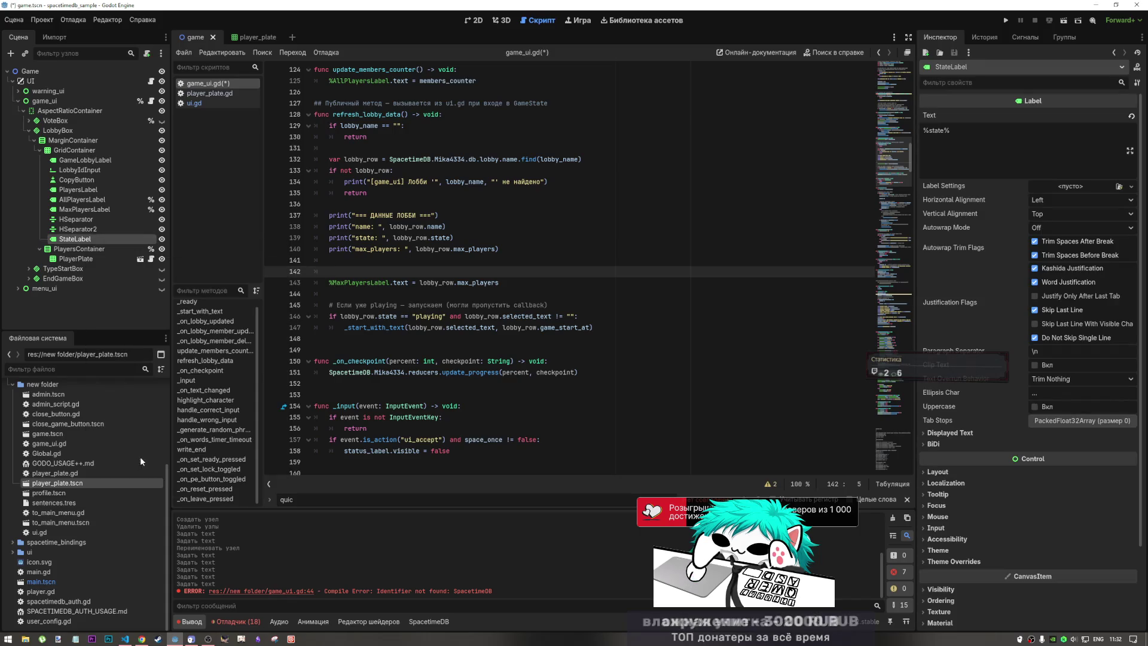
{"action": "left_click_drag", "start_coordinate": [75, 239], "coordinate": [362, 274]}
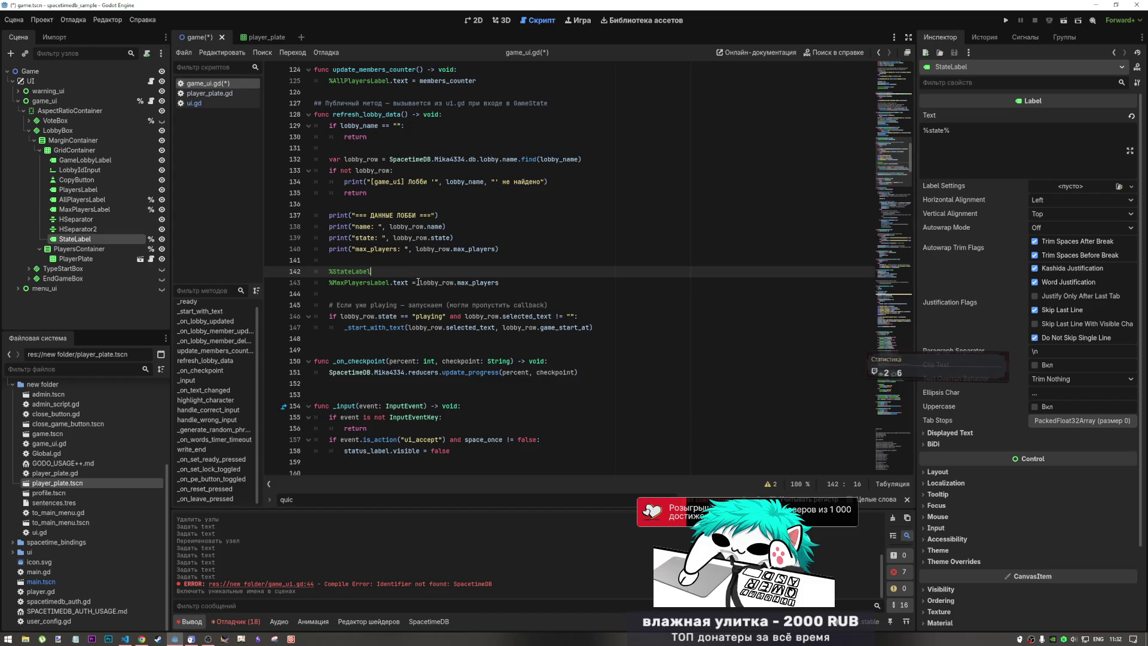
- Complete line 142 as %StateLabel.text = lobby_row.state, reusing the max_players assignment
{"action": "mouse_move", "coordinate": [499, 282]}
{"action": "left_mouse_down"}
{"action": "mouse_move", "coordinate": [377, 283]}
{"action": "mouse_move", "coordinate": [392, 284]}
{"action": "left_mouse_up"}
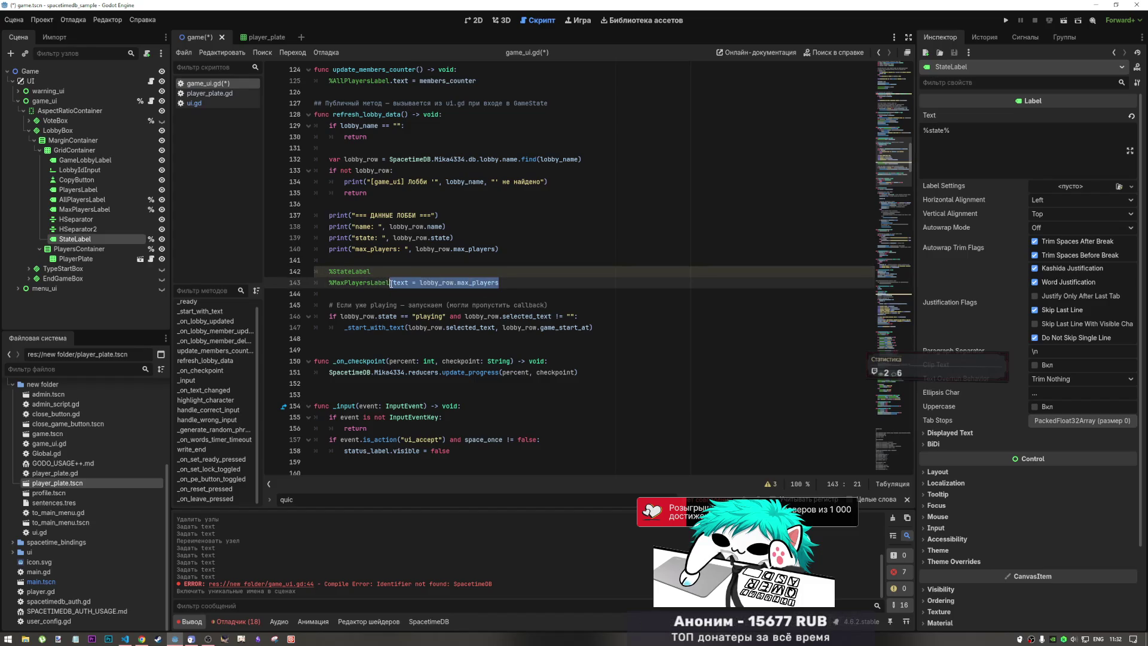
{"action": "key", "text": "ctrl+c"}
{"action": "left_click", "coordinate": [375, 272]}
{"action": "key", "text": "ctrl+v"}
{"action": "left_click", "coordinate": [408, 245]}
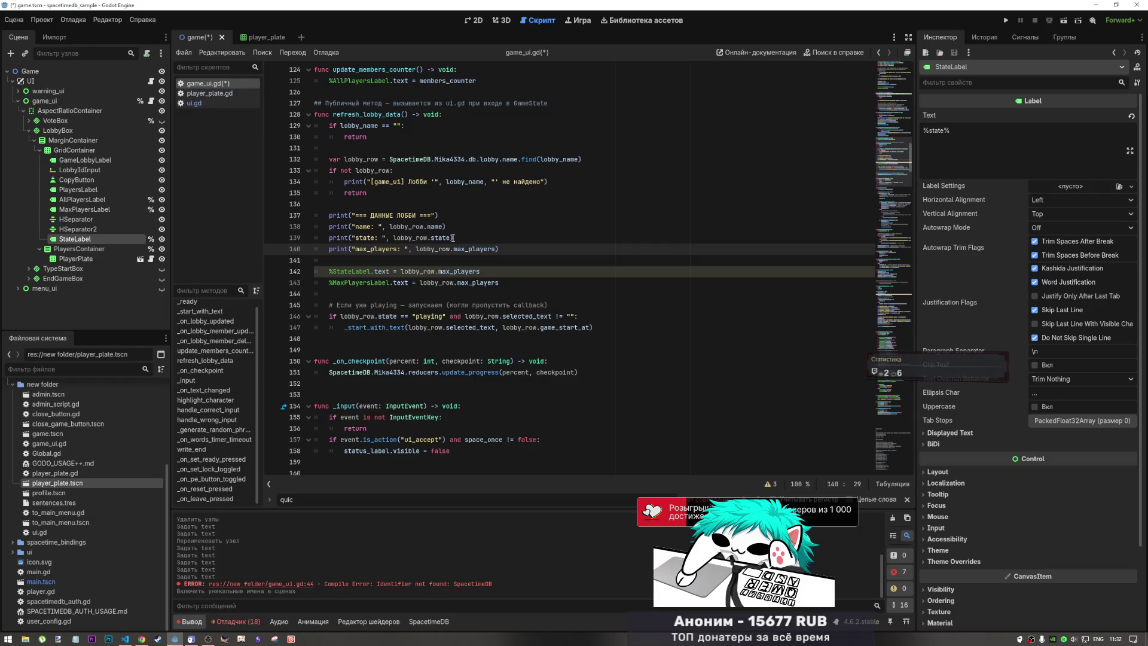
{"action": "mouse_move", "coordinate": [453, 238]}
{"action": "left_mouse_down"}
{"action": "mouse_move", "coordinate": [407, 238]}
{"action": "mouse_move", "coordinate": [427, 238]}
{"action": "left_mouse_up"}
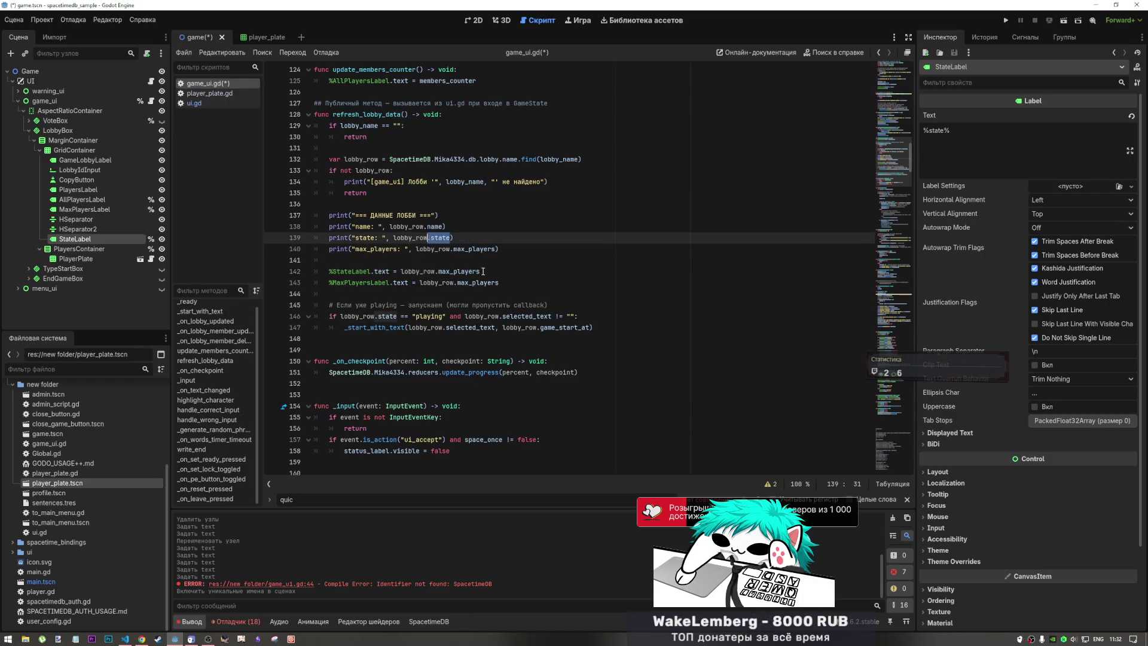
{"action": "key", "text": "ctrl+c"}
{"action": "left_click_drag", "start_coordinate": [483, 271], "coordinate": [426, 272]}
{"action": "key", "text": "ctrl+v"}
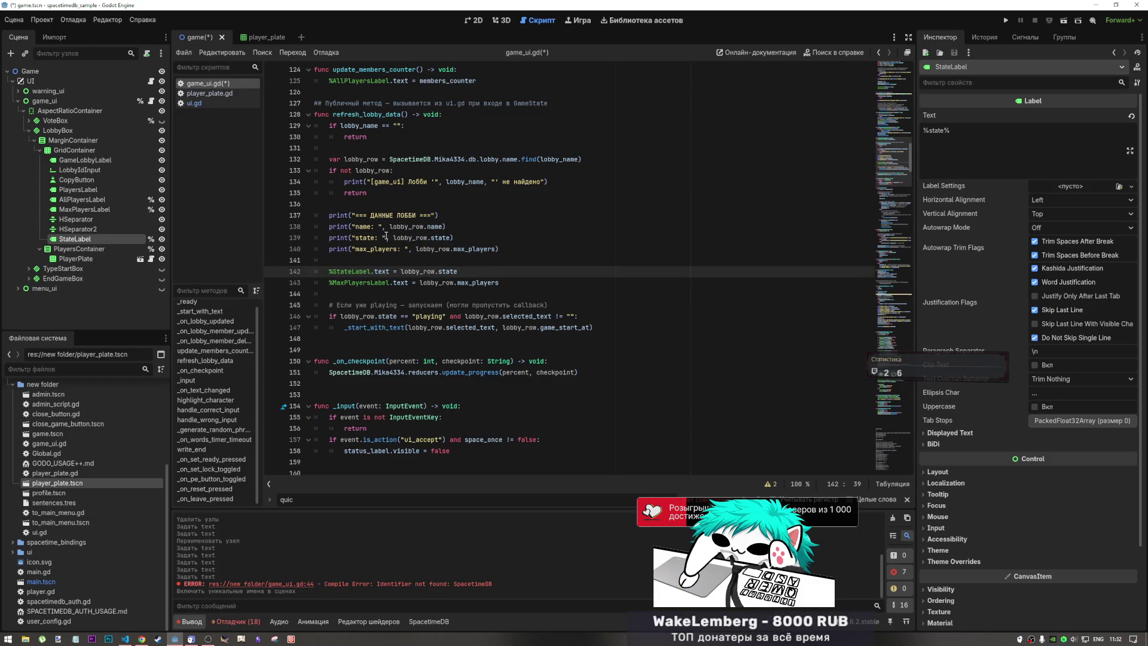
{"action": "left_click", "coordinate": [427, 227]}
{"action": "left_click", "coordinate": [399, 263]}
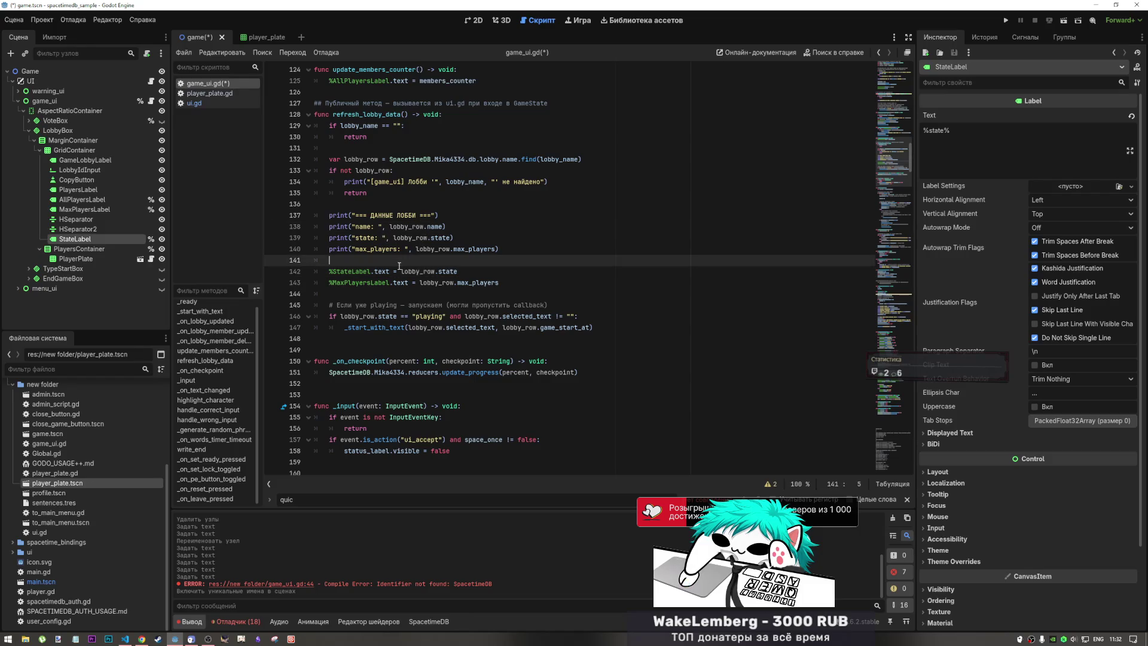
- Mark the LobbyIdInput node as accessible by unique name
{"action": "left_click", "coordinate": [473, 21]}
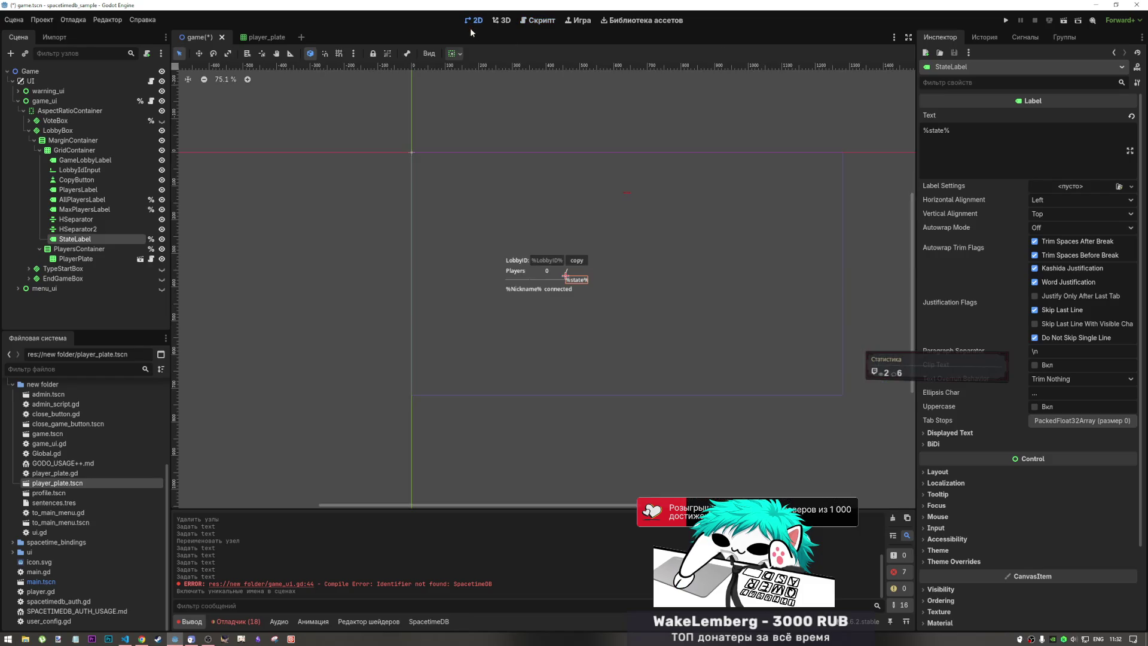
{"action": "left_click", "coordinate": [548, 260]}
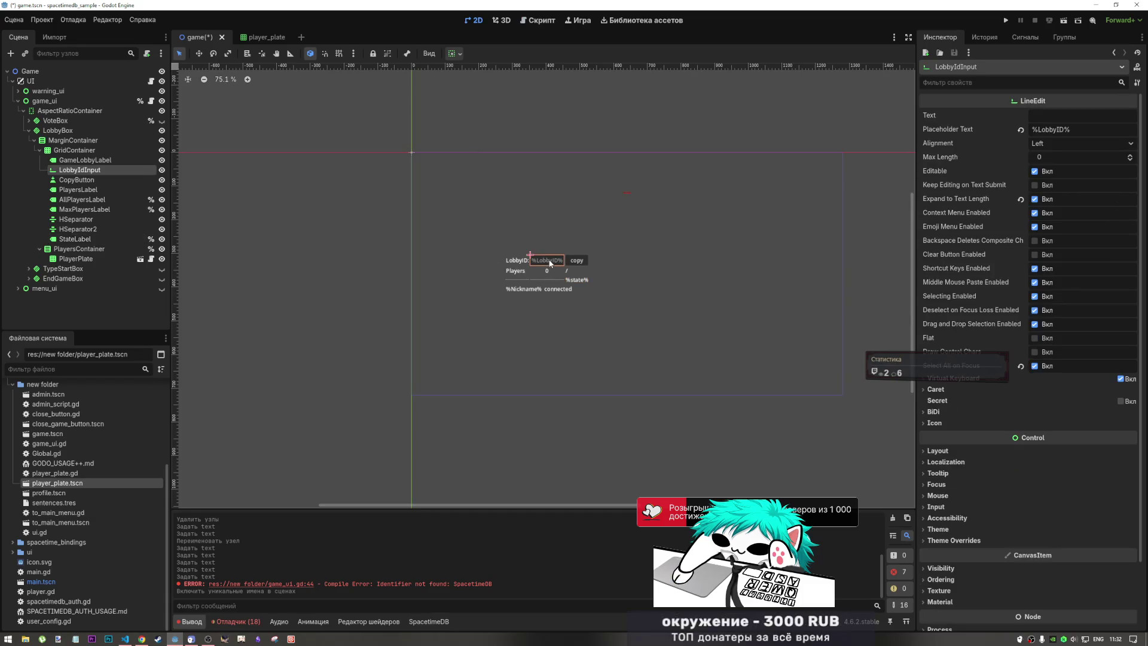
{"action": "right_click", "coordinate": [92, 169]}
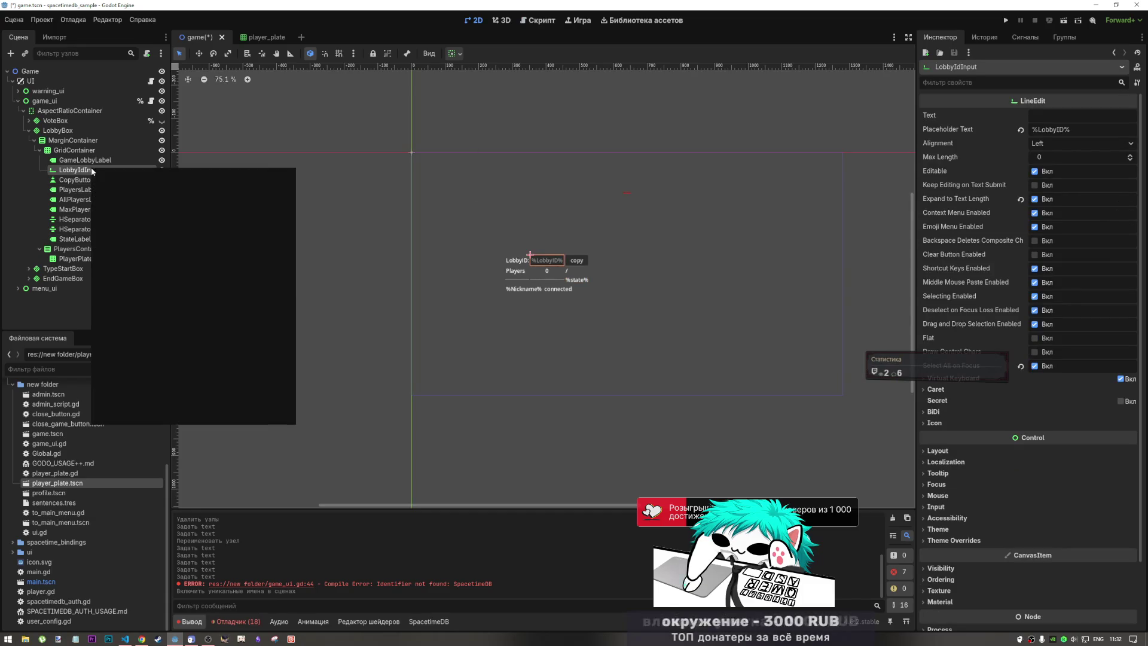
{"action": "left_click", "coordinate": [136, 386]}
- Add %LobbyIdInput.text = lobby_row.name on a new line in refresh_lobby_data()
{"action": "left_click", "coordinate": [538, 21]}
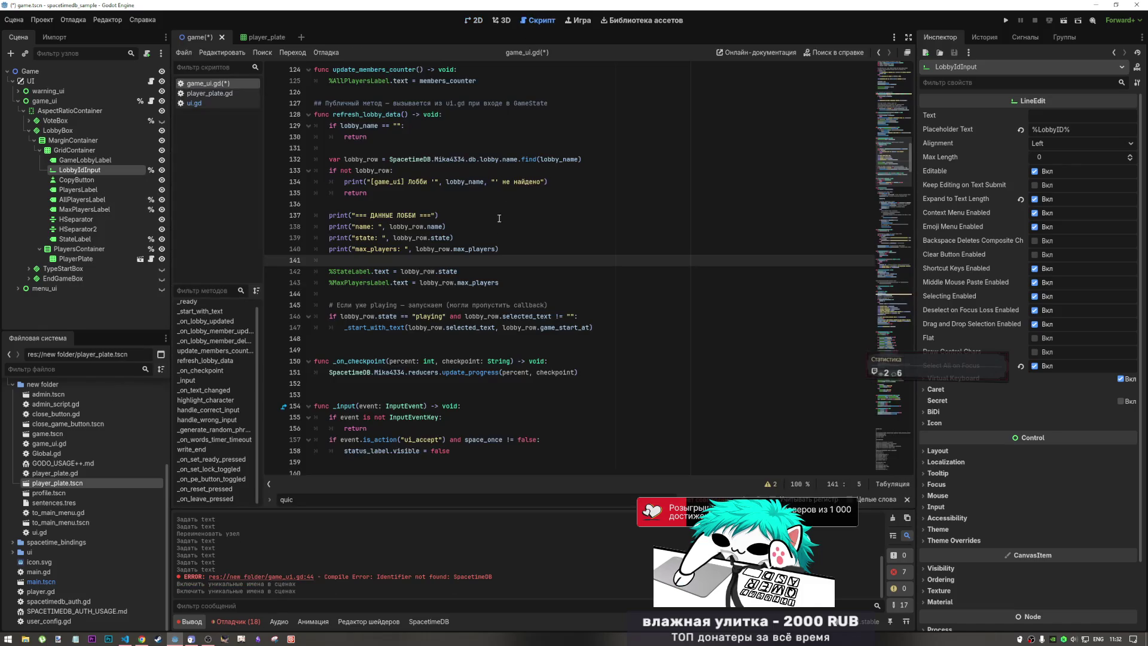
{"action": "left_click", "coordinate": [386, 250]}
{"action": "left_click", "coordinate": [386, 259]}
{"action": "key", "text": "Return"}
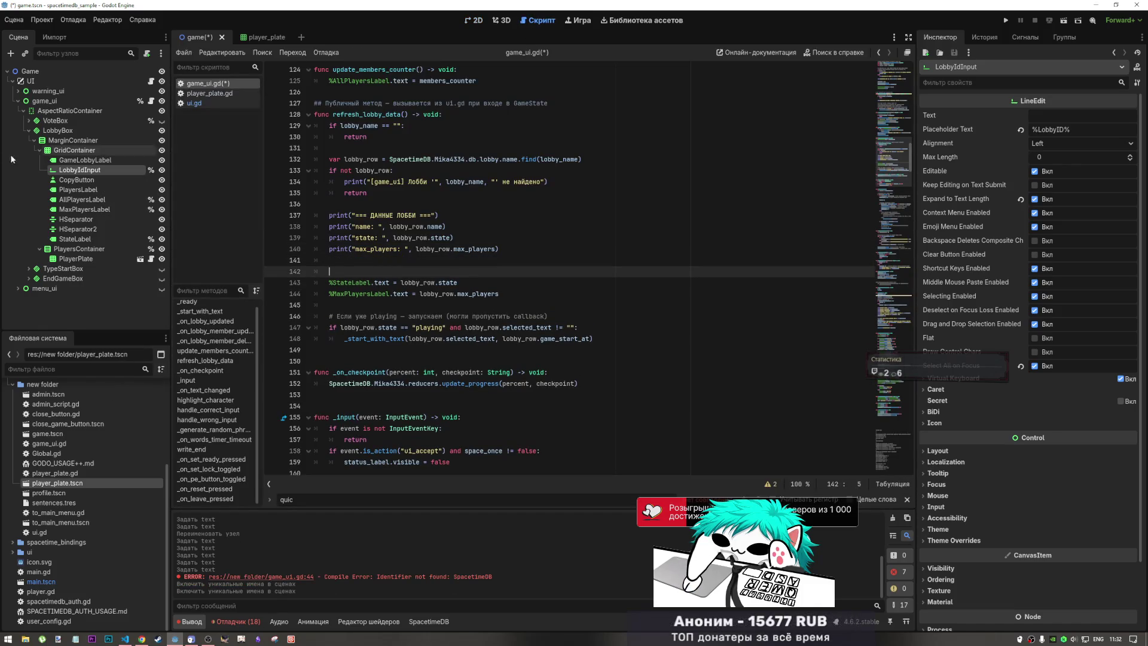
{"action": "left_click_drag", "start_coordinate": [84, 172], "coordinate": [363, 285]}
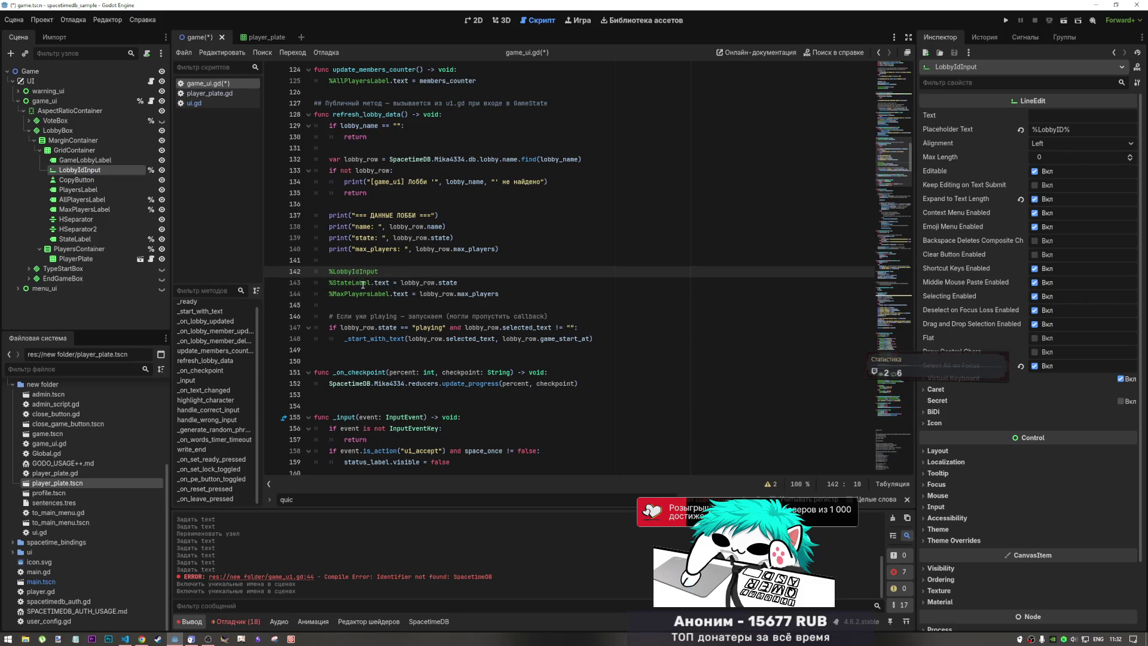
{"action": "type", "text": ".t"}
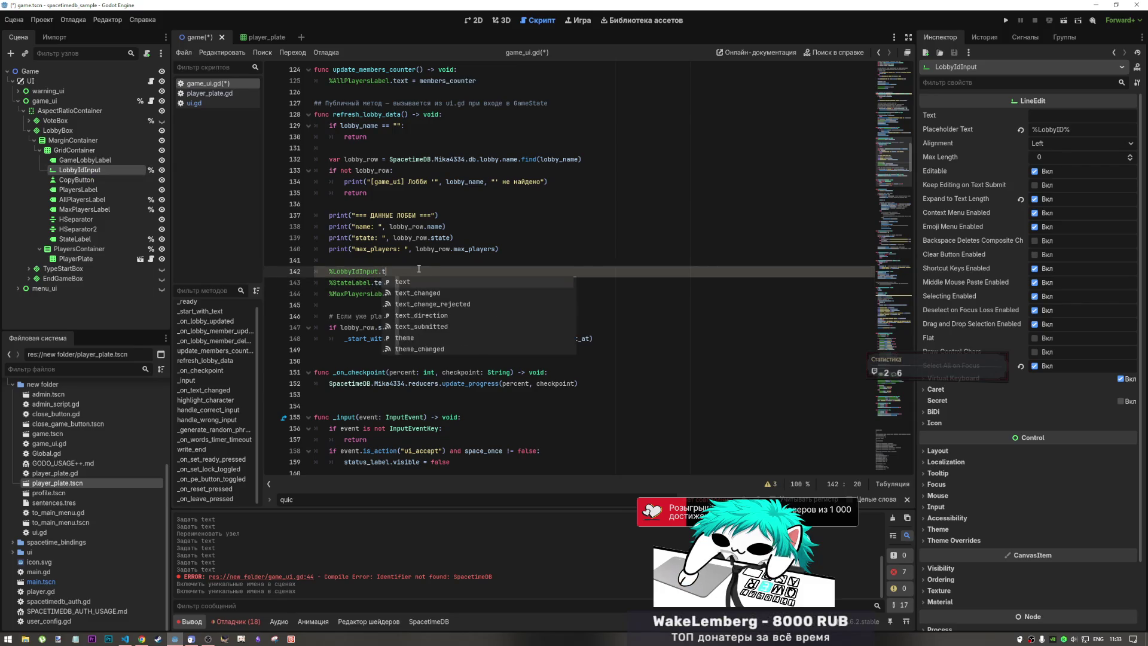
{"action": "type", "text": "ext ="}
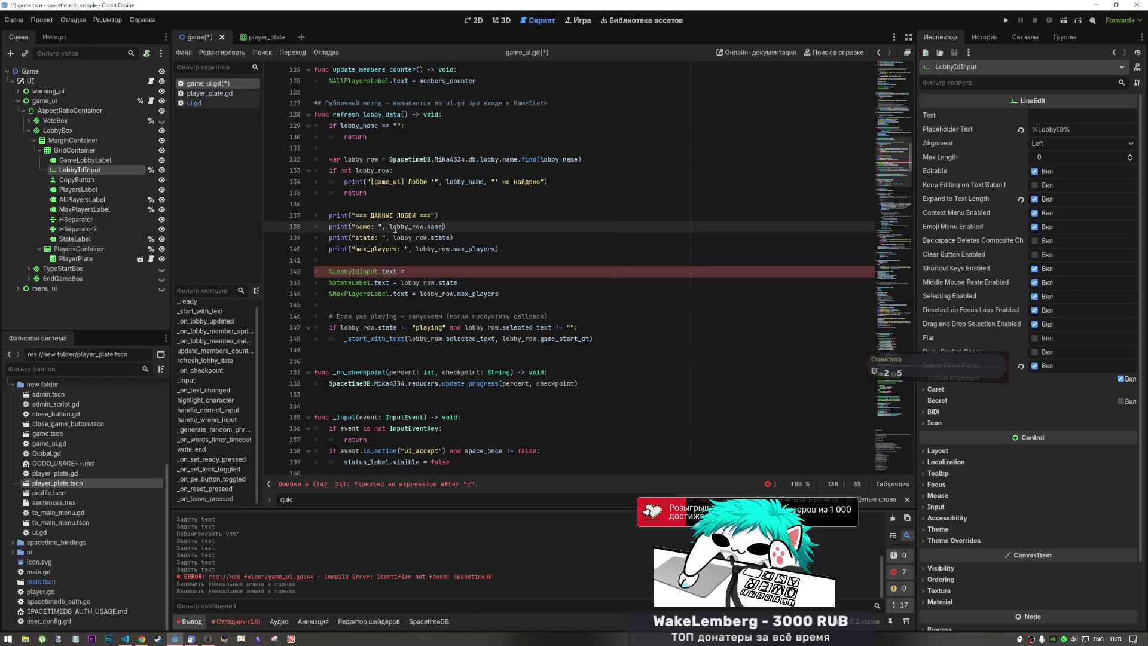
{"action": "left_click_drag", "start_coordinate": [444, 227], "coordinate": [389, 227]}
{"action": "key", "text": "ctrl+c"}
{"action": "left_click", "coordinate": [428, 274]}
{"action": "key", "text": "ctrl+v"}
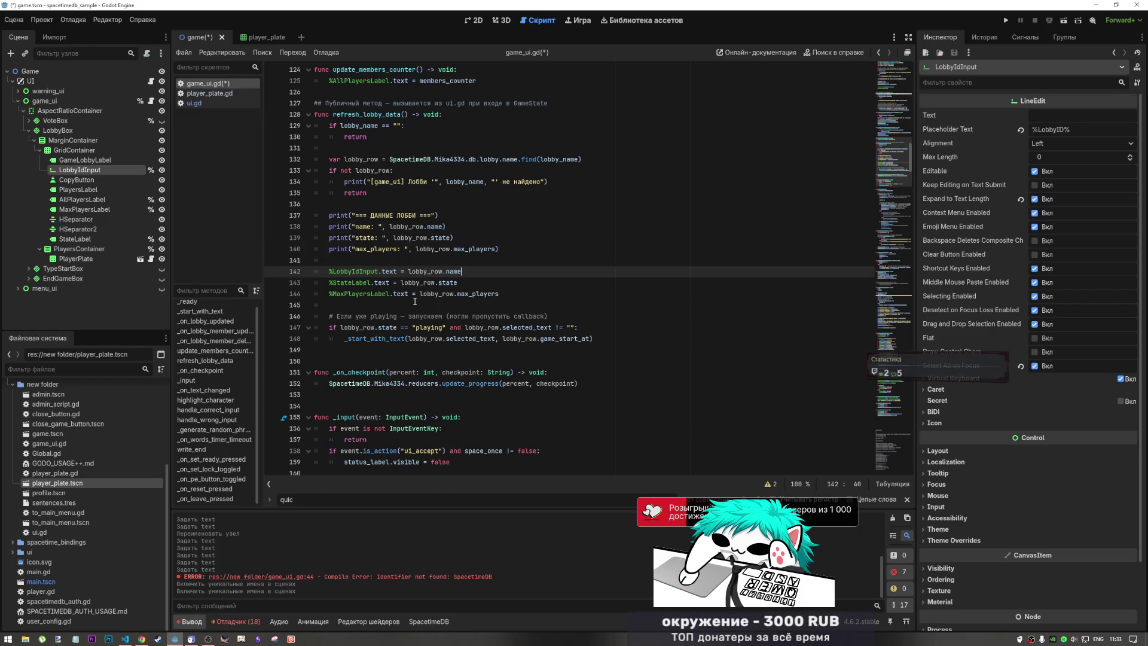
{"action": "key", "text": "ctrl+F1"}
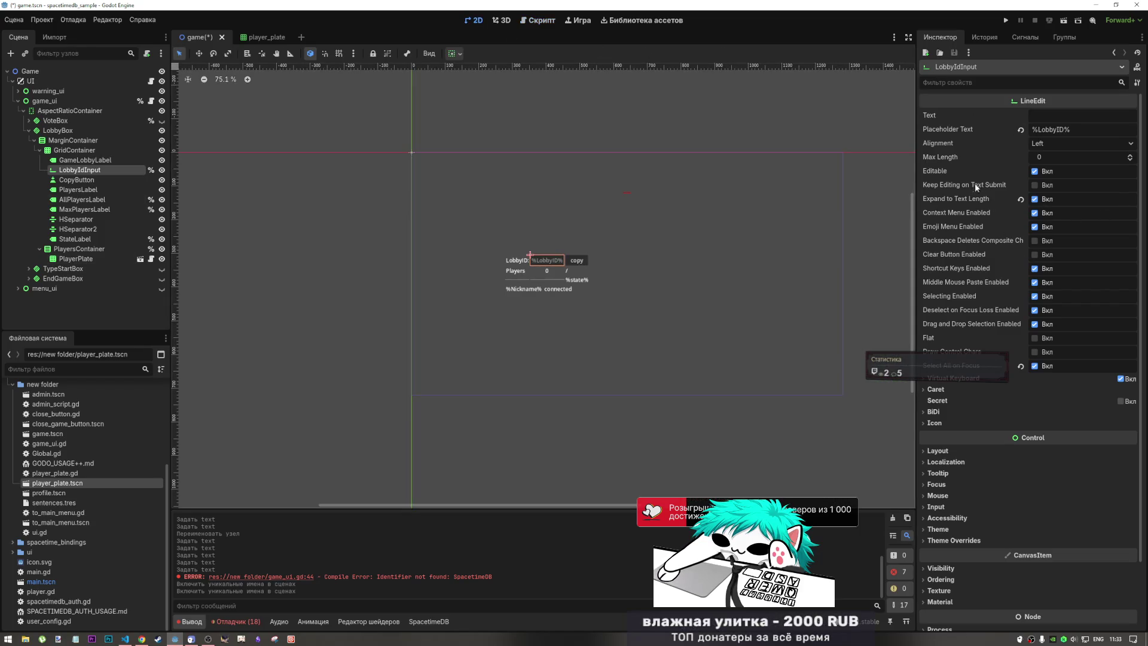
- Turn off Editable and turn on Flat for the LobbyIdInput field in the Inspector
{"action": "left_click", "coordinate": [1035, 171]}
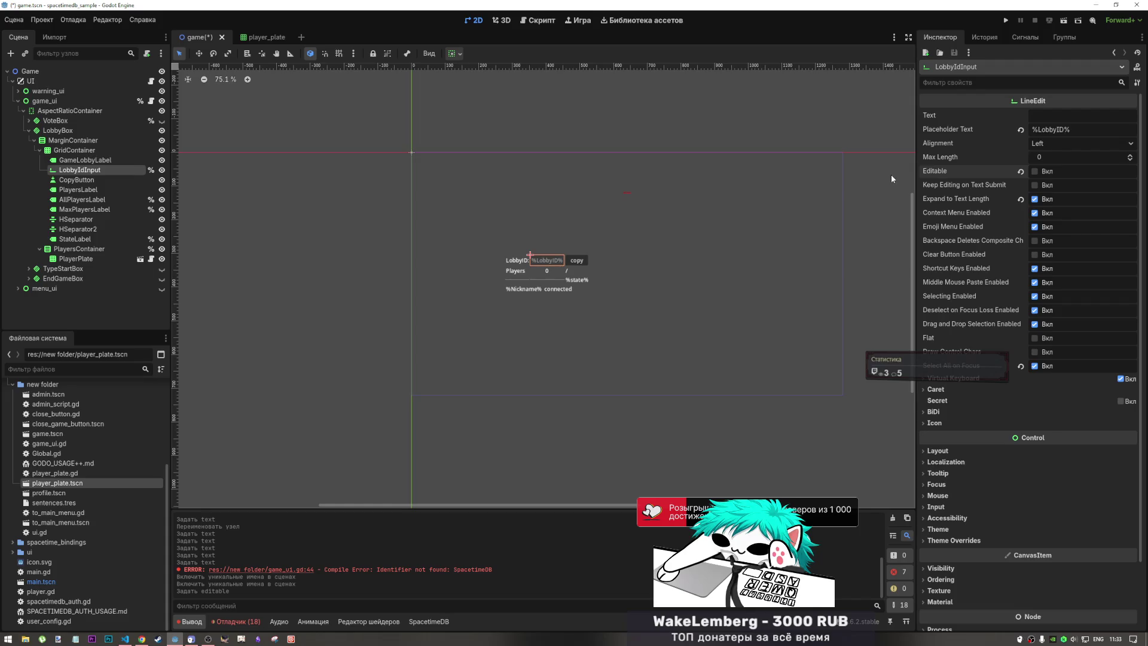
{"action": "left_click", "coordinate": [539, 20]}
{"action": "key", "text": "ctrl+s"}
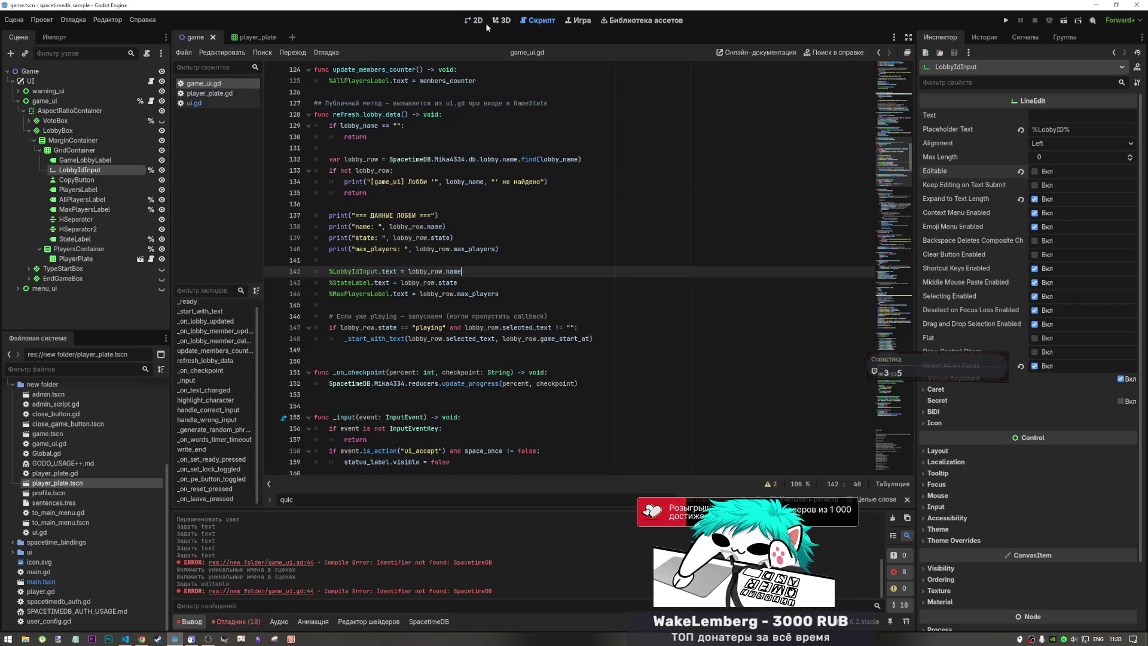
{"action": "left_click", "coordinate": [483, 21]}
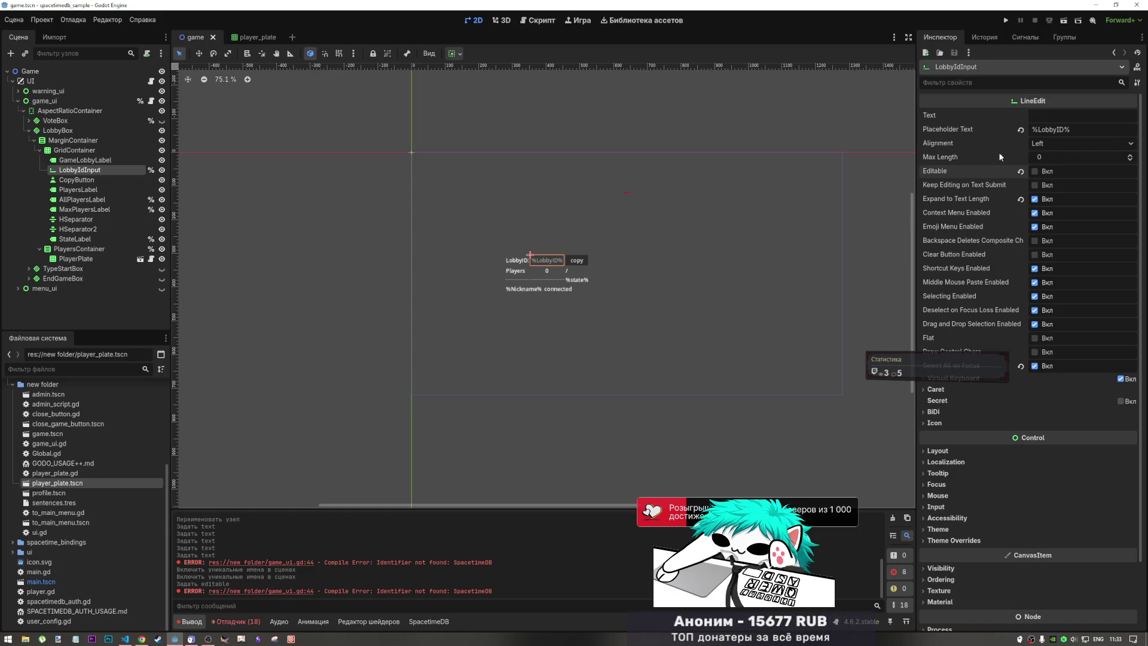
{"action": "scroll", "coordinate": [978, 263], "scroll_direction": "down", "scroll_amount": 3}
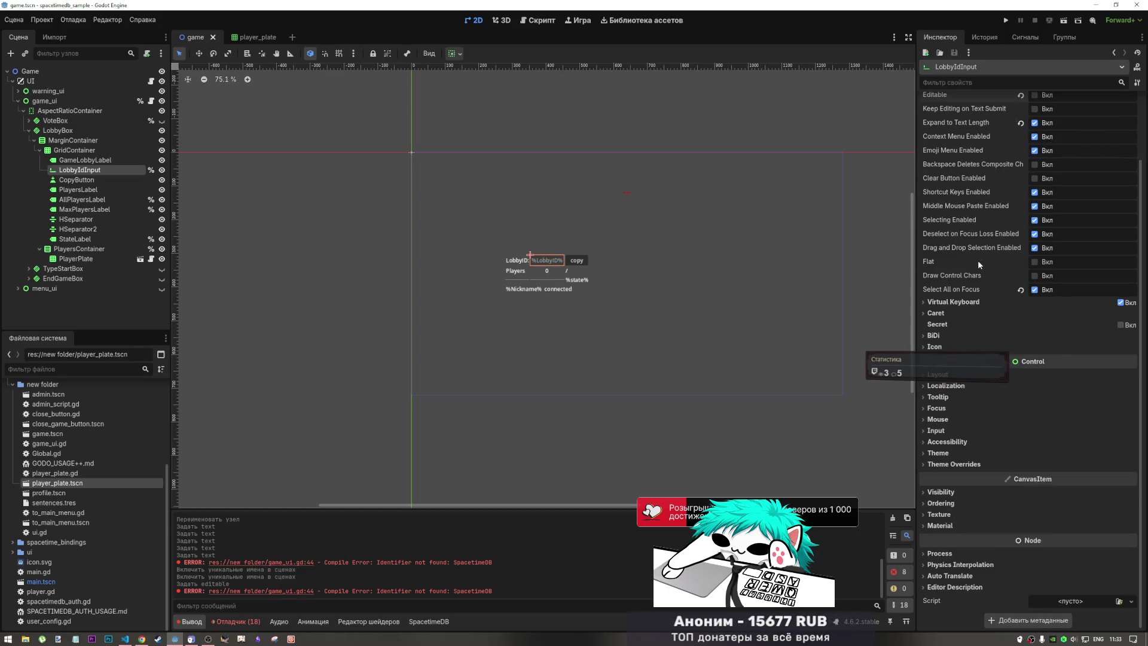
{"action": "left_click", "coordinate": [1034, 262]}
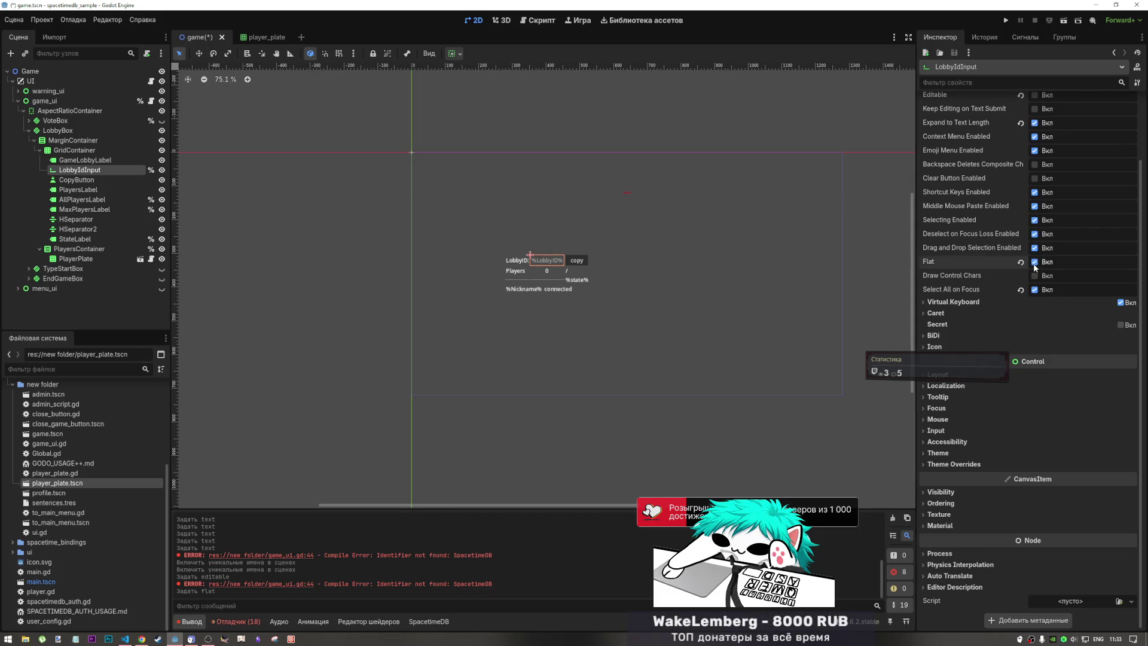
{"action": "left_click", "coordinate": [349, 265]}
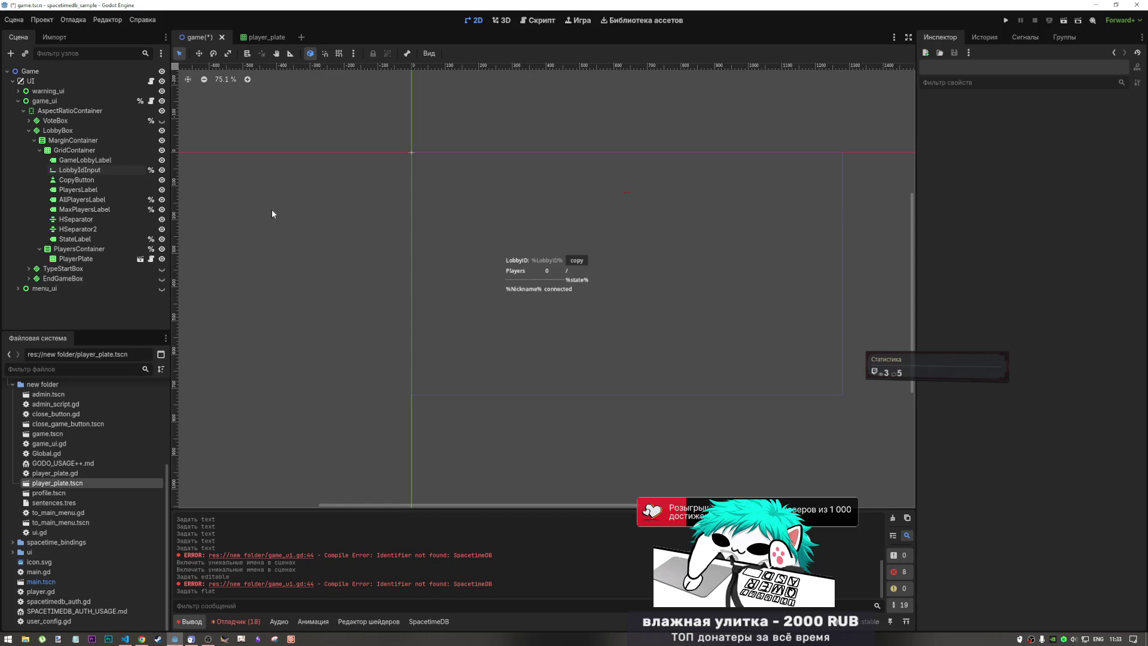
- Inspect the CopyButton and the max-players slash label, then go back to game_ui.gd
{"action": "left_click", "coordinate": [94, 179]}
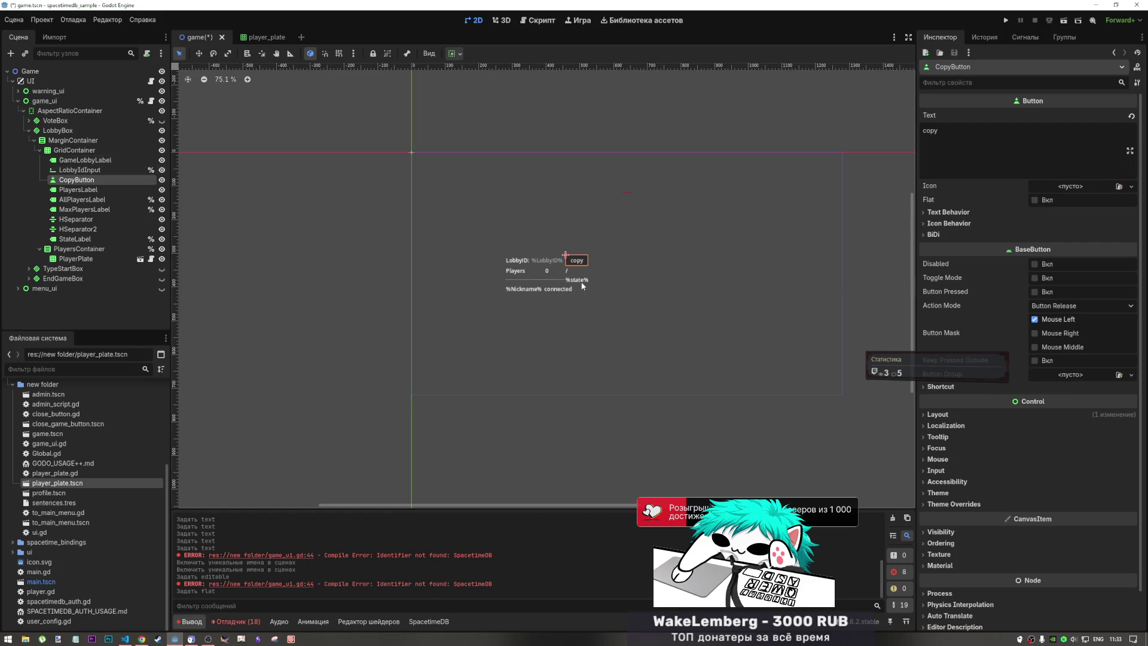
{"action": "left_click", "coordinate": [259, 273]}
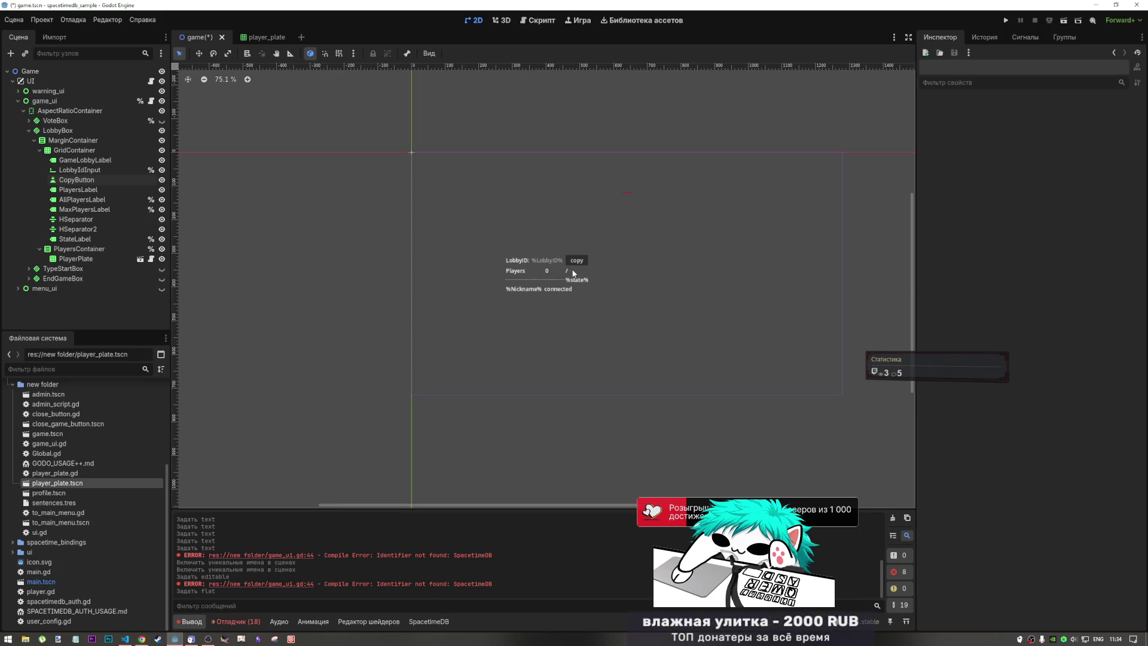
{"action": "left_click", "coordinate": [573, 272]}
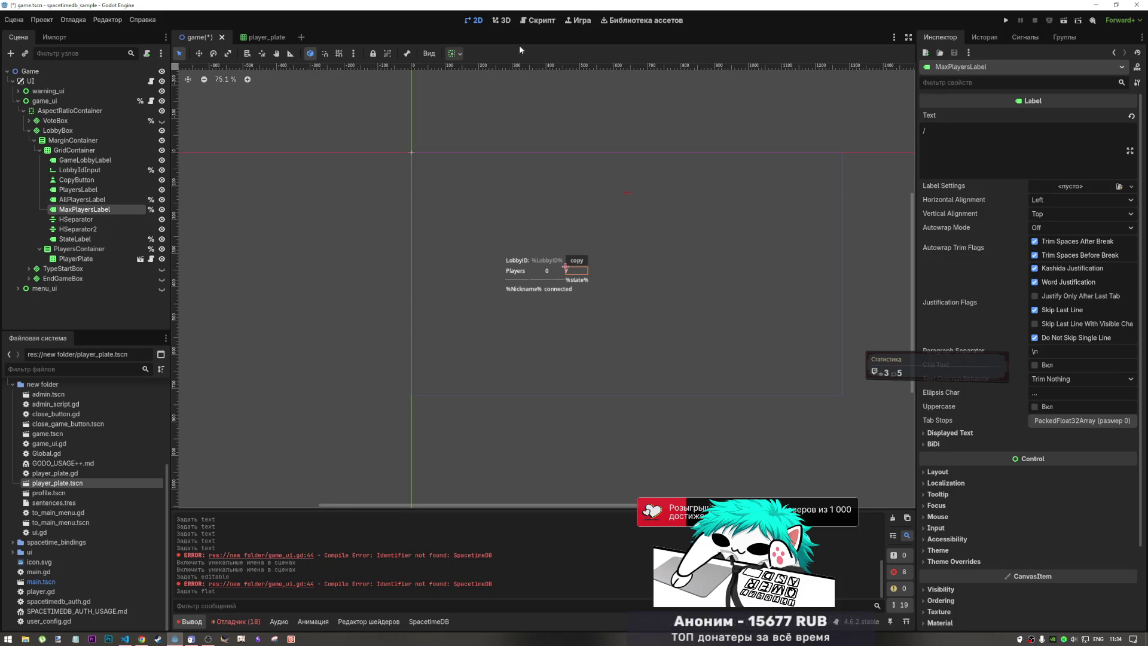
{"action": "left_click", "coordinate": [535, 20]}
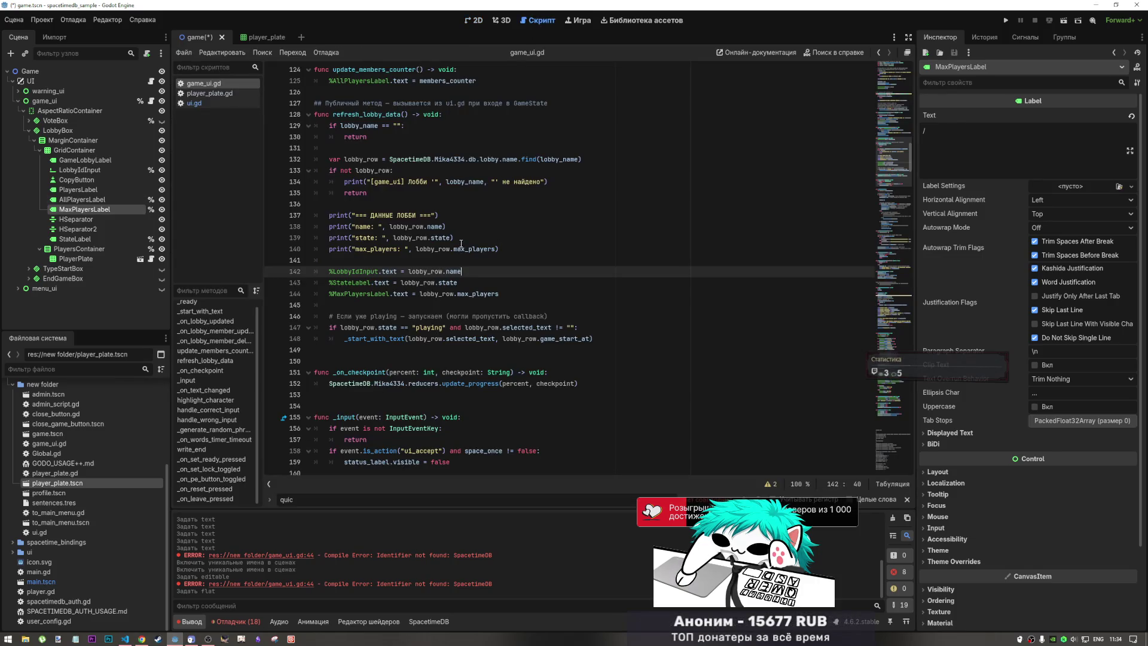
- Prefix lobby_row.max_players on line 144 with an empty string and a plus sign
{"action": "left_click", "coordinate": [483, 293]}
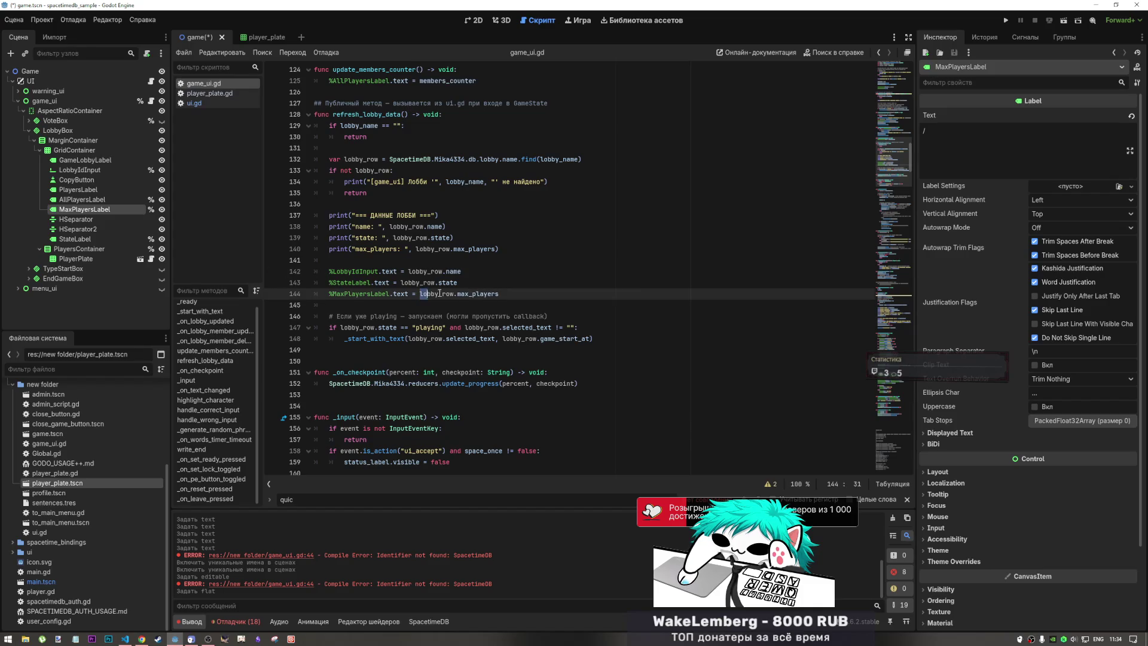
{"action": "left_click_drag", "start_coordinate": [421, 294], "coordinate": [518, 293]}
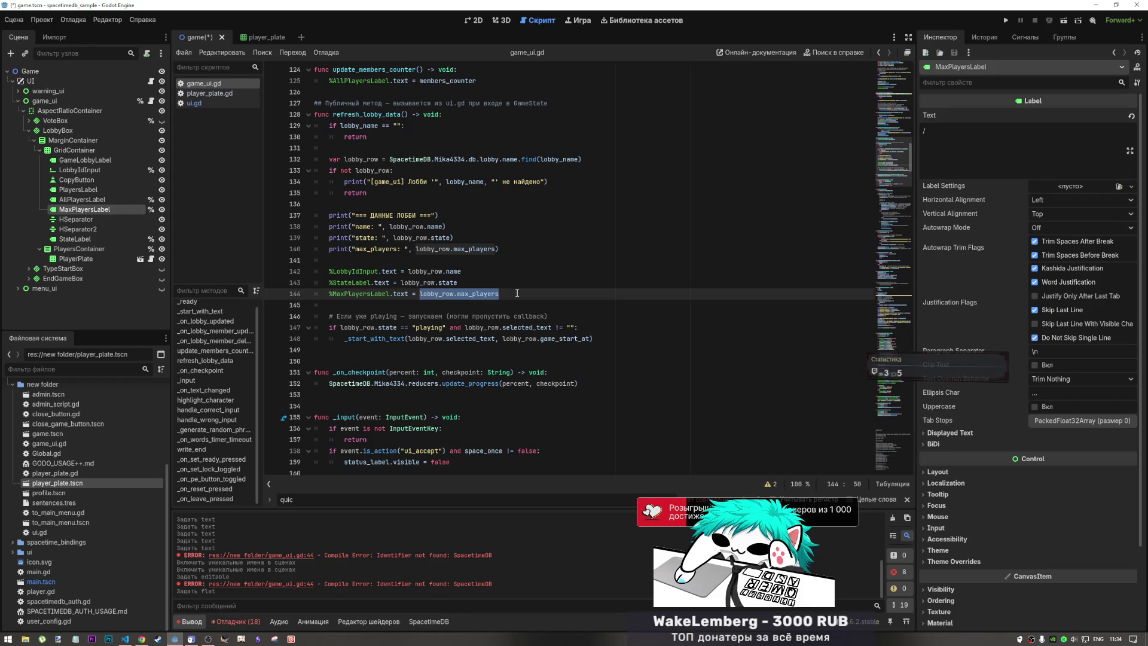
{"action": "left_click", "coordinate": [421, 293]}
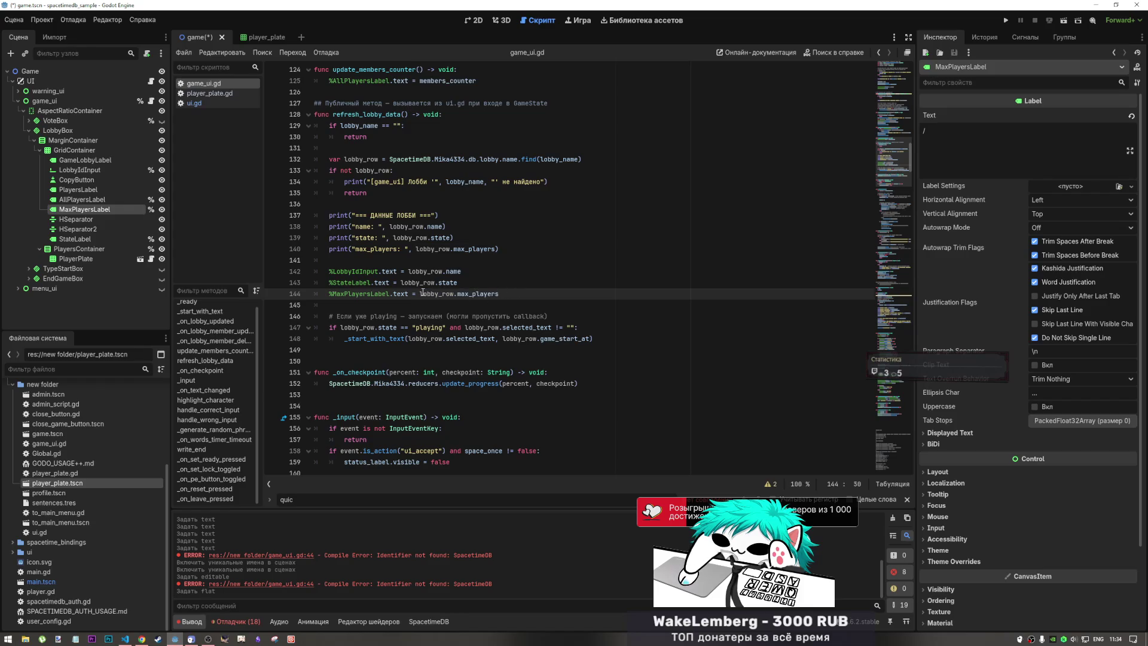
{"action": "type", "text": "+"}
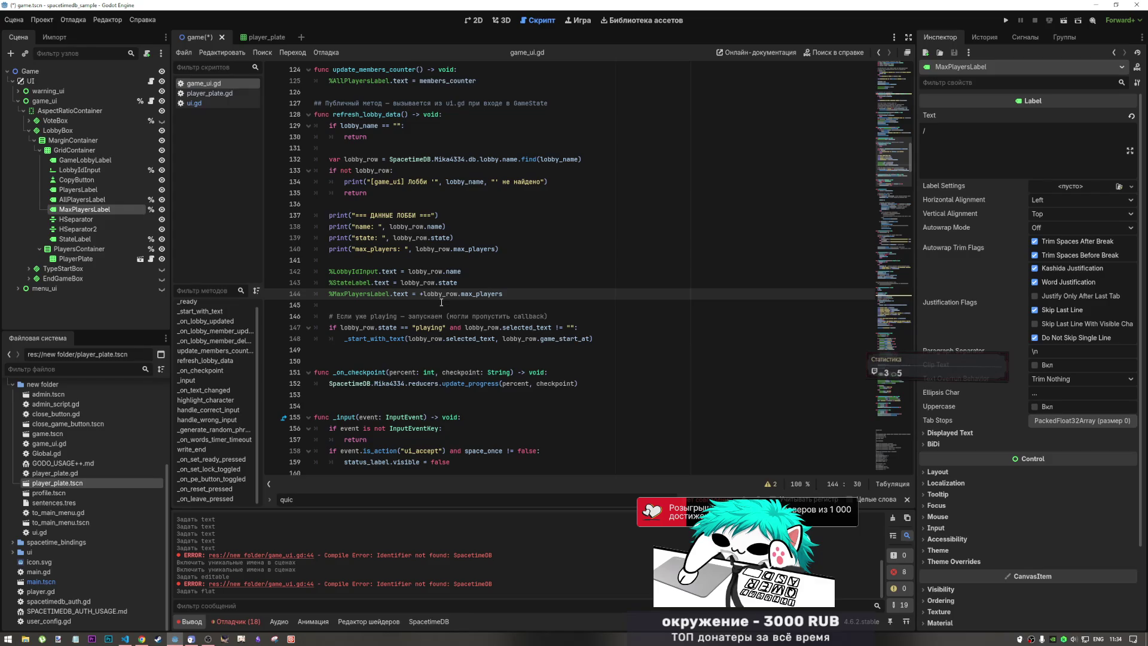
{"action": "key", "text": "Left"}
{"action": "mouse_move", "coordinate": [503, 291]}
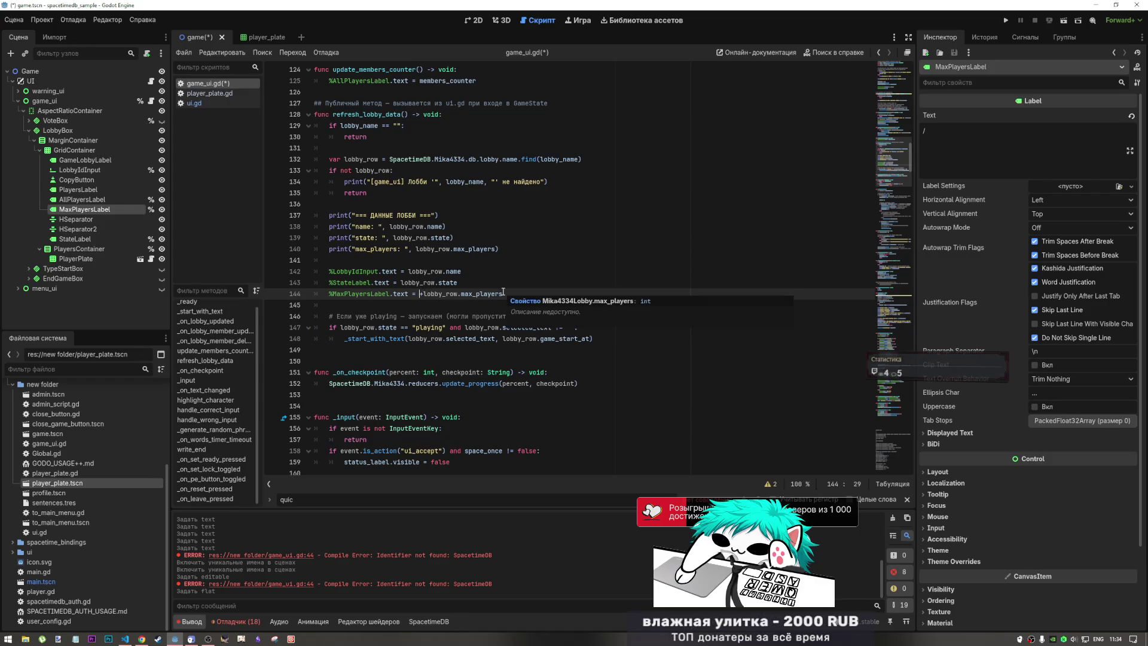
{"action": "type", "text": "'"}
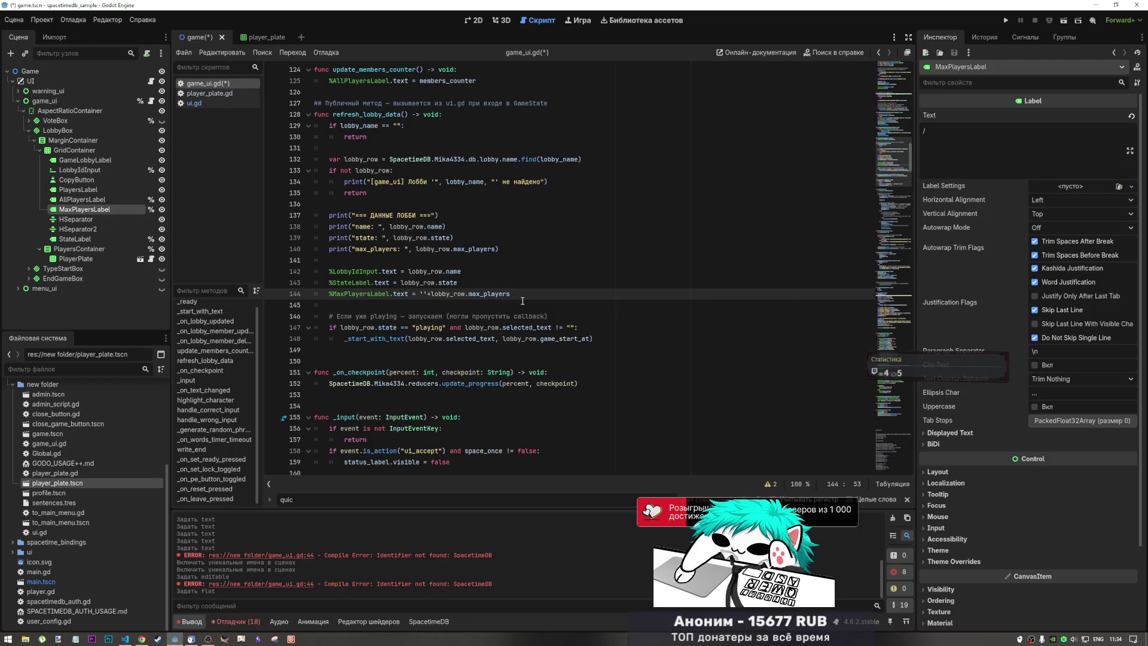
{"action": "type", "text": "'"}
{"action": "left_click", "coordinate": [425, 295]}
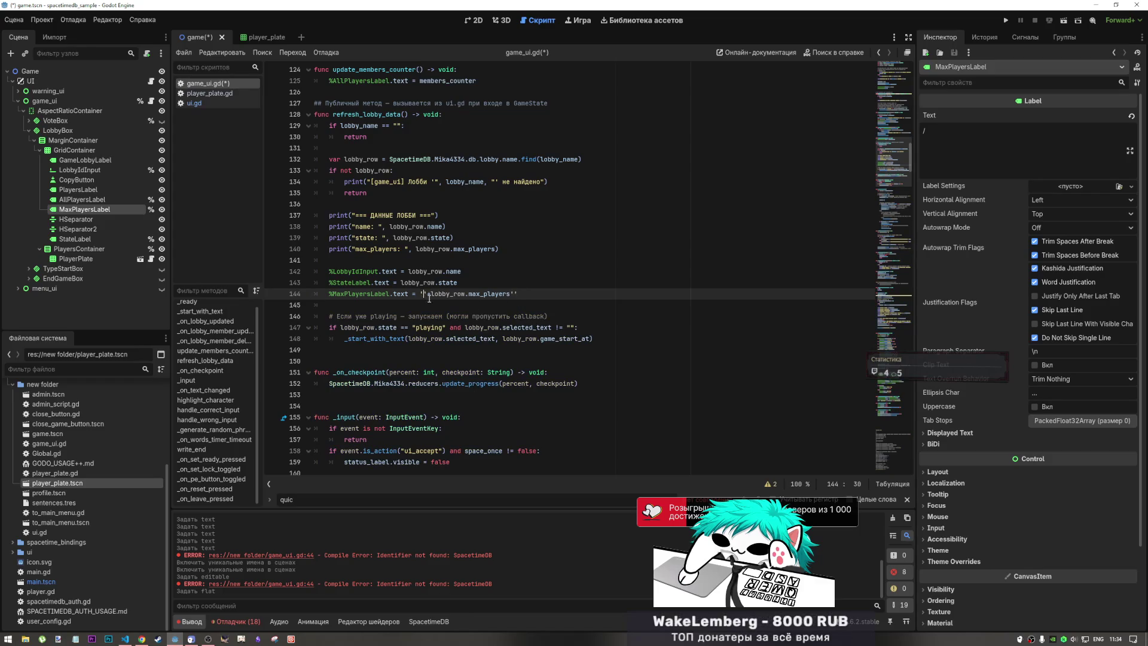
- Put '/ ' inside the quotes, remove the stray trailing quotes, and save game_ui.gd
{"action": "left_click", "coordinate": [477, 20]}
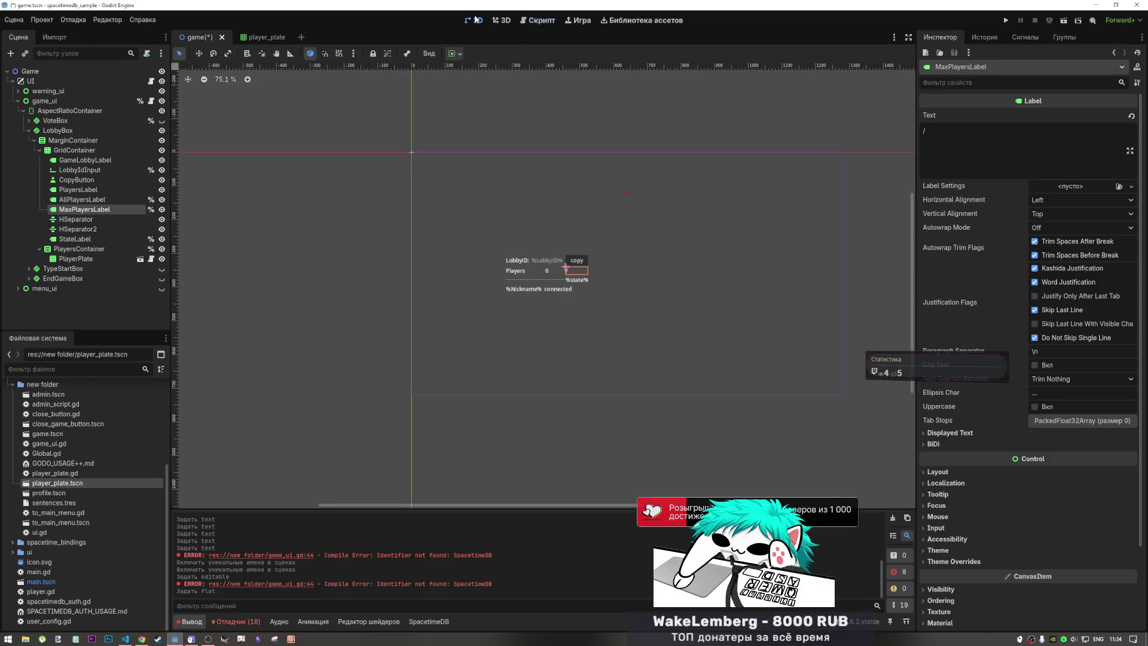
{"action": "left_click", "coordinate": [539, 21]}
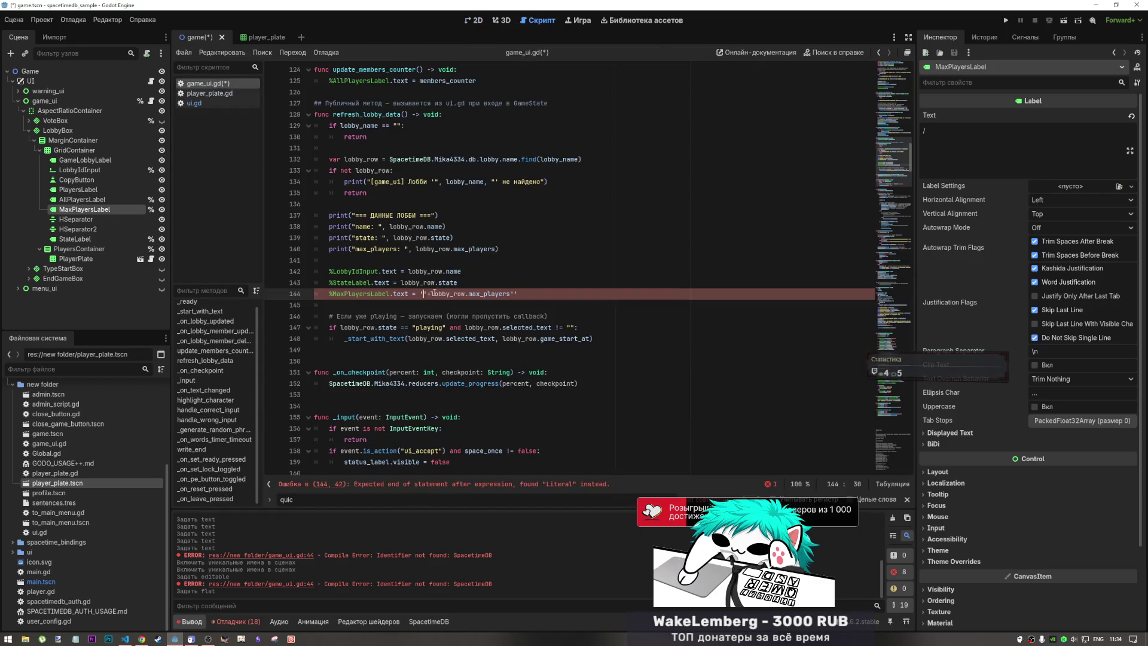
{"action": "type", "text": "/"}
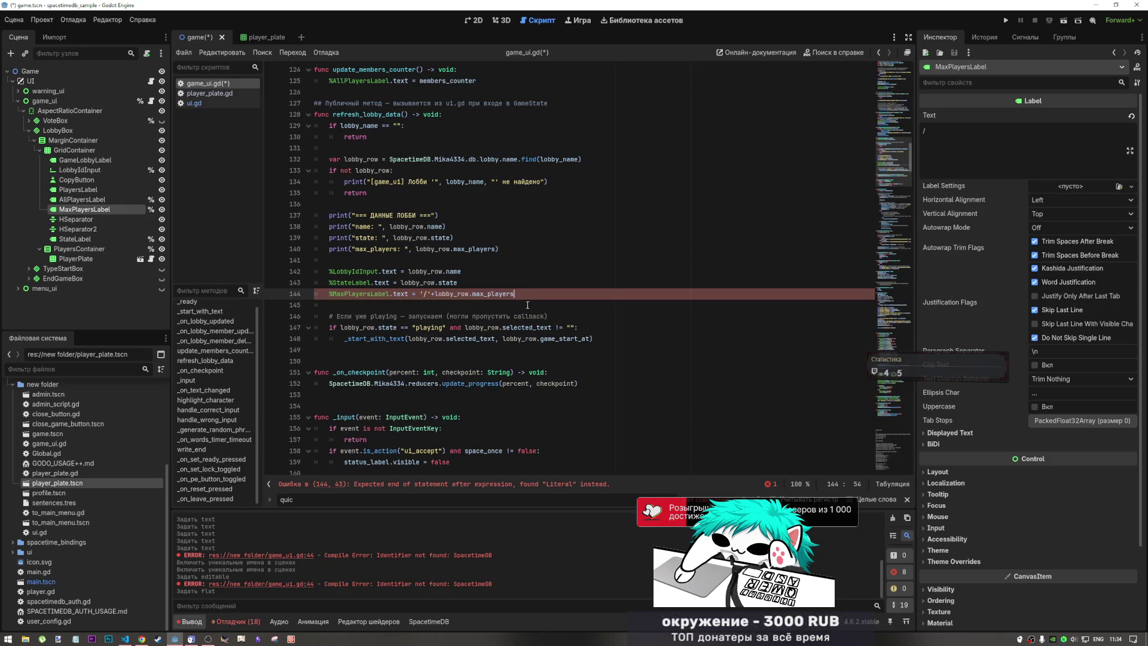
{"action": "key", "text": "End"}
{"action": "key", "text": "BackSpace"}
{"action": "key", "text": "BackSpace"}
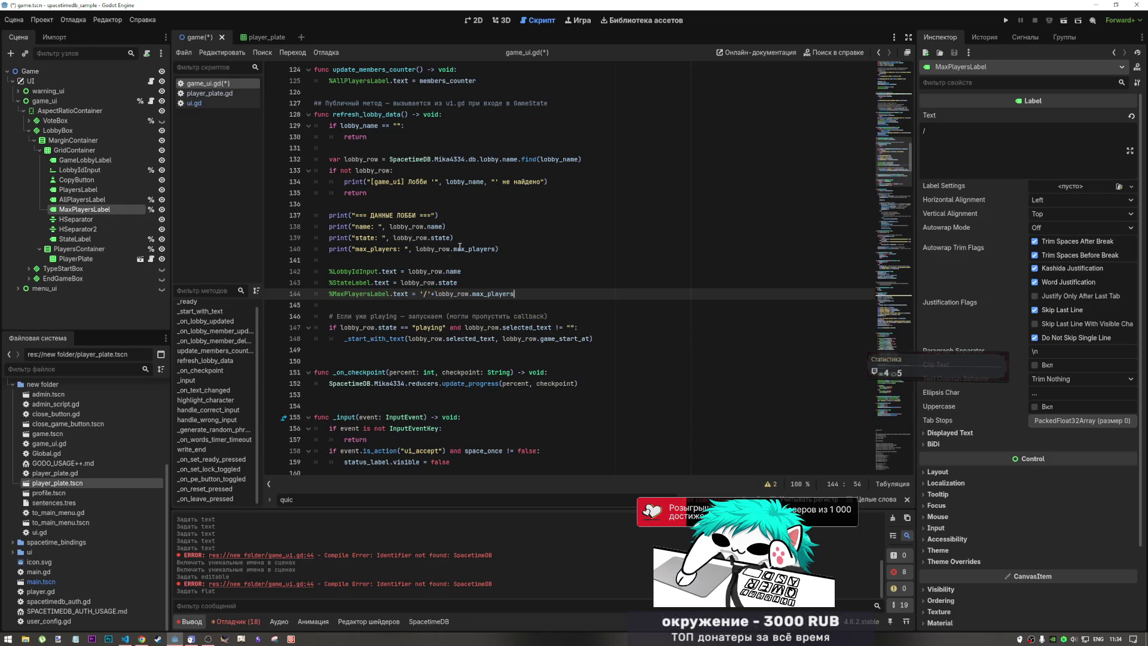
{"action": "left_click", "coordinate": [429, 295]}
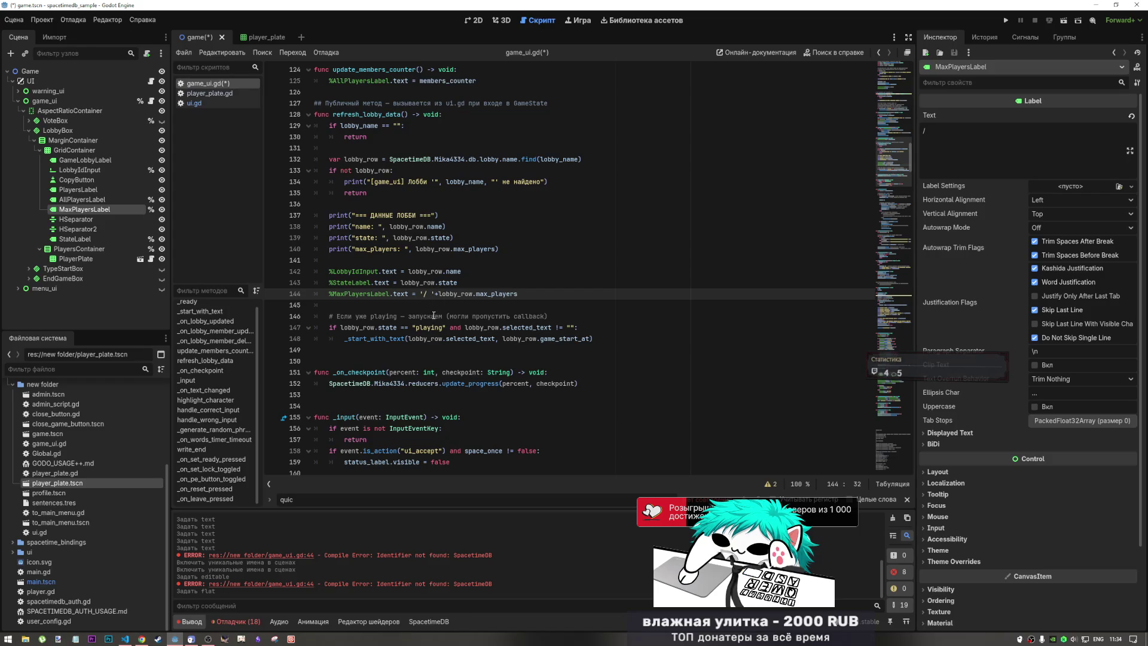
{"action": "key", "text": "ctrl+s"}
{"action": "left_click", "coordinate": [477, 22]}
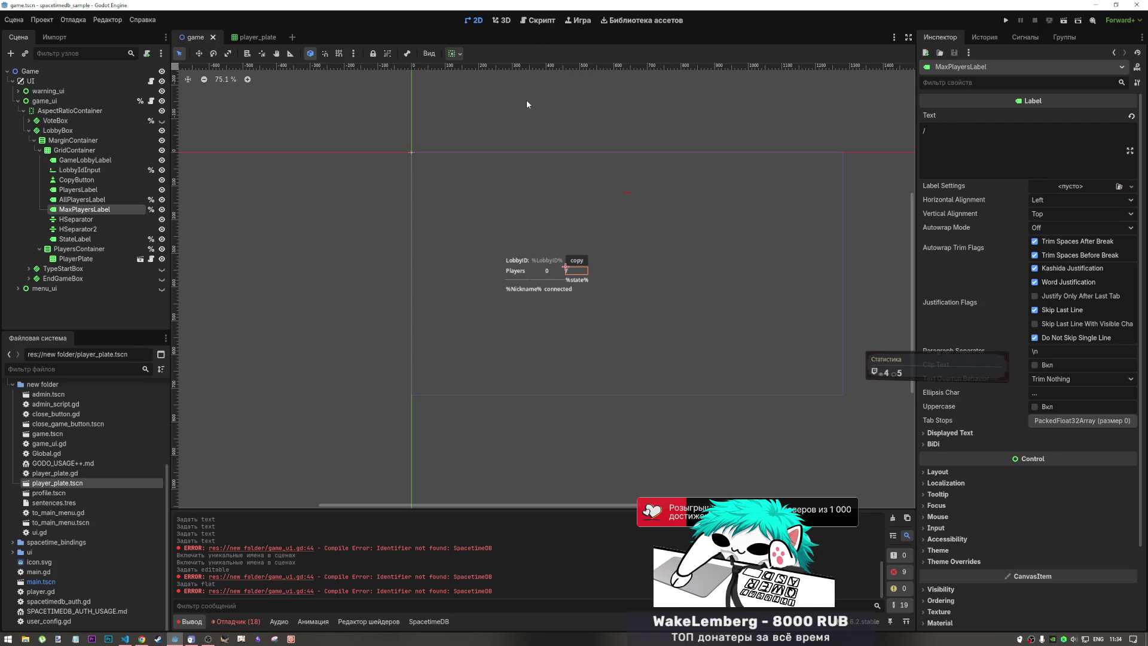
- Read the update_progress(percent, checkpoint) call in _on_checkpoint(), glancing at the 2D layout in between
{"action": "left_click", "coordinate": [537, 22]}
{"action": "left_click", "coordinate": [532, 317]}
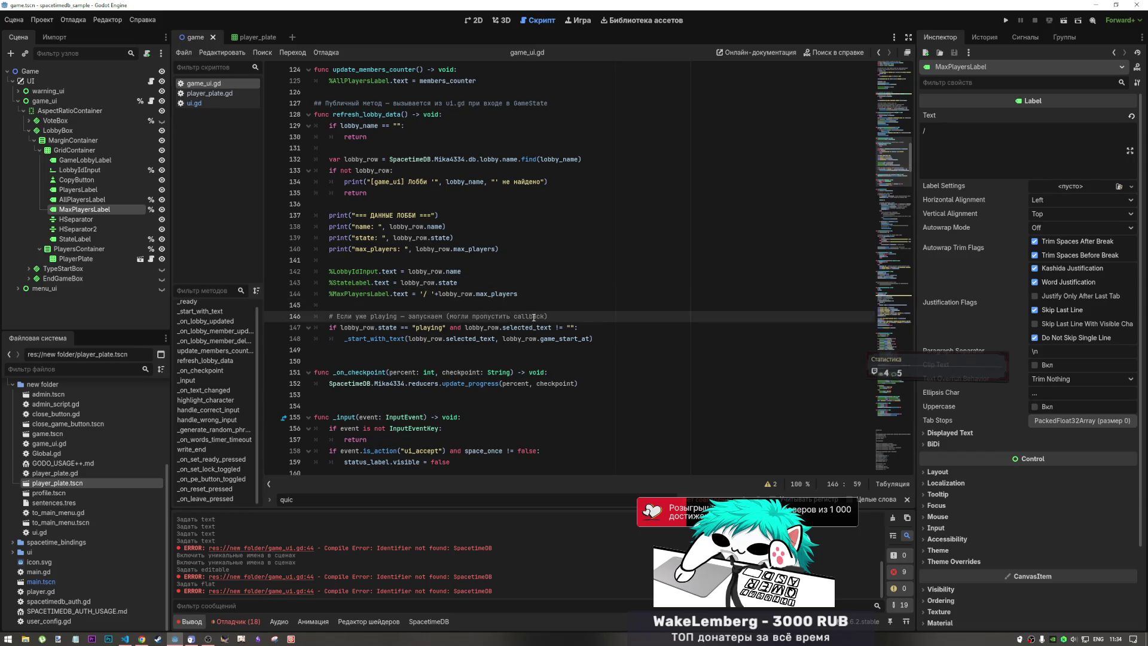
{"action": "left_click", "coordinate": [465, 386]}
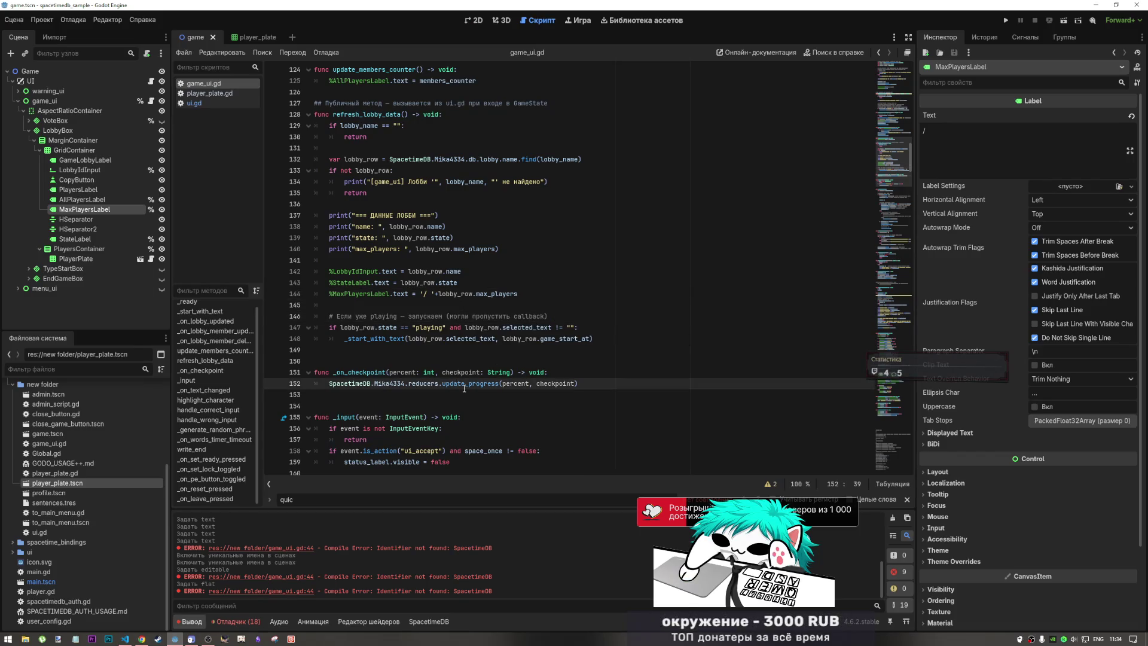
{"action": "mouse_move", "coordinate": [464, 389]}
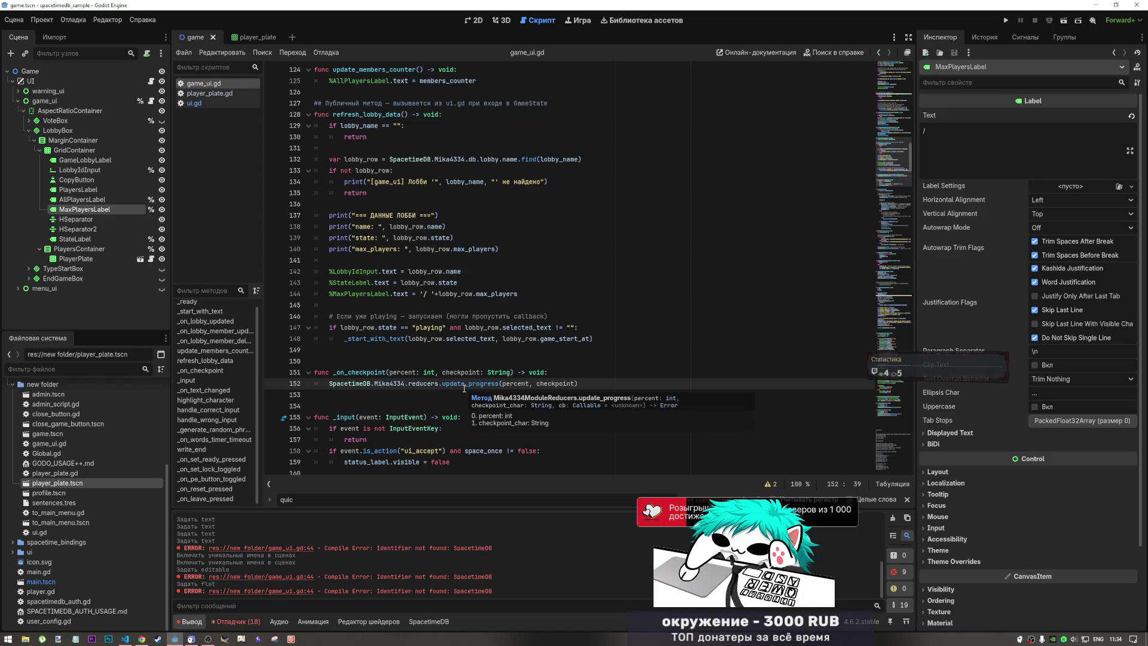
{"action": "left_click", "coordinate": [474, 21]}
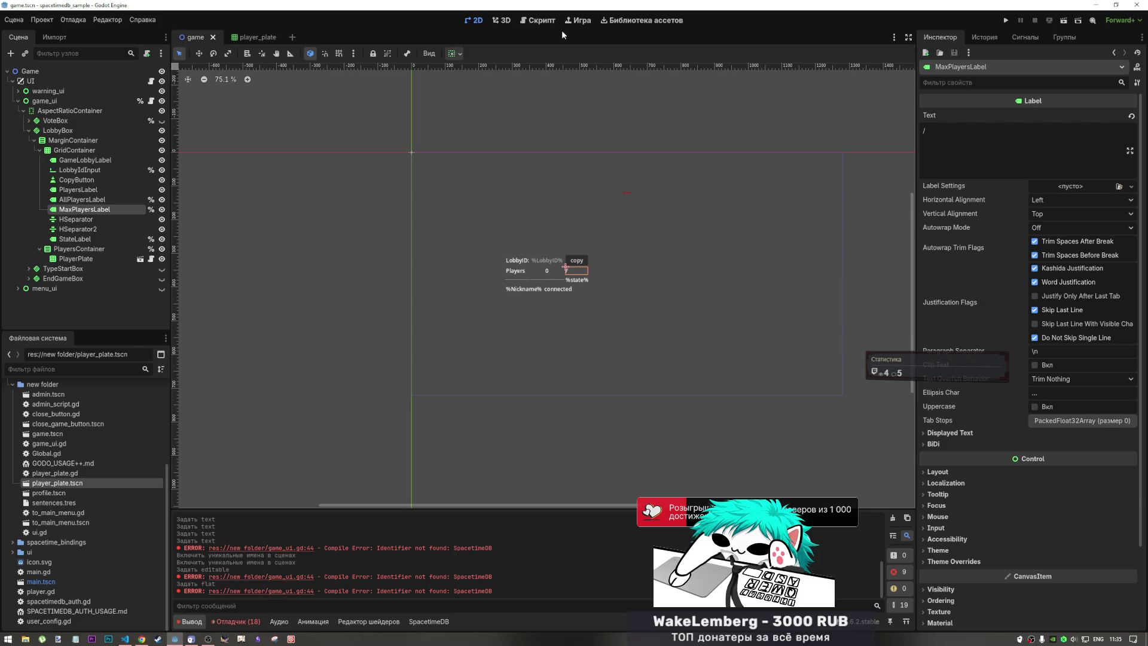
{"action": "left_click", "coordinate": [542, 21]}
{"action": "scroll", "coordinate": [499, 309], "scroll_direction": "down", "scroll_amount": 5}
{"action": "scroll", "coordinate": [491, 314], "scroll_direction": "up", "scroll_amount": 5}
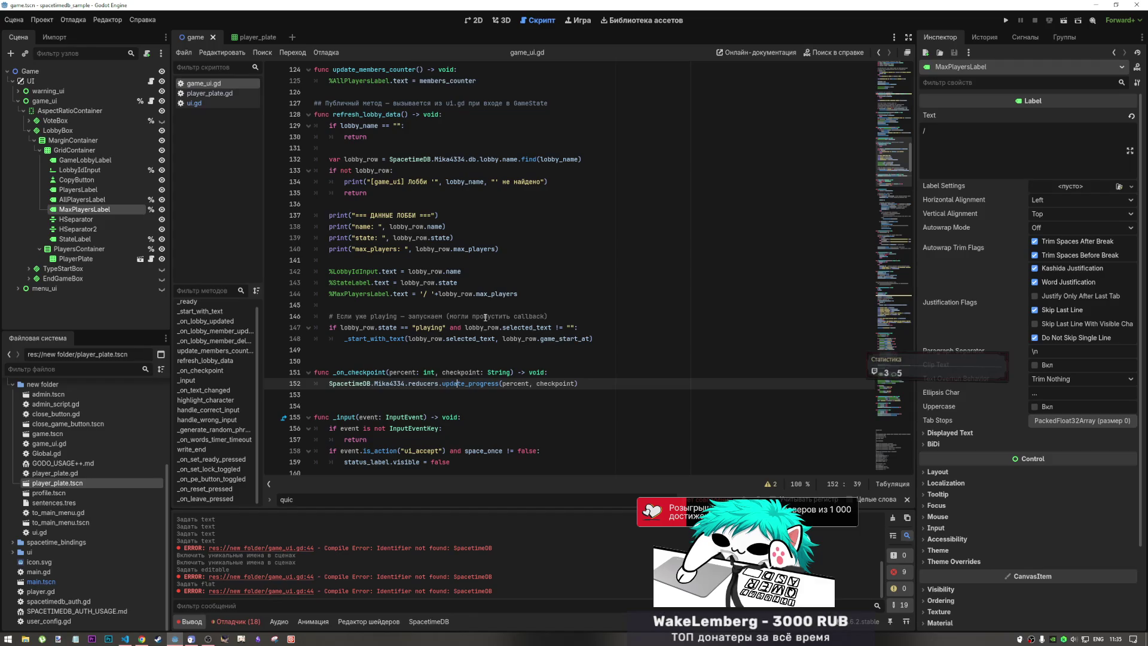
{"action": "left_click_drag", "start_coordinate": [392, 227], "coordinate": [421, 226]}
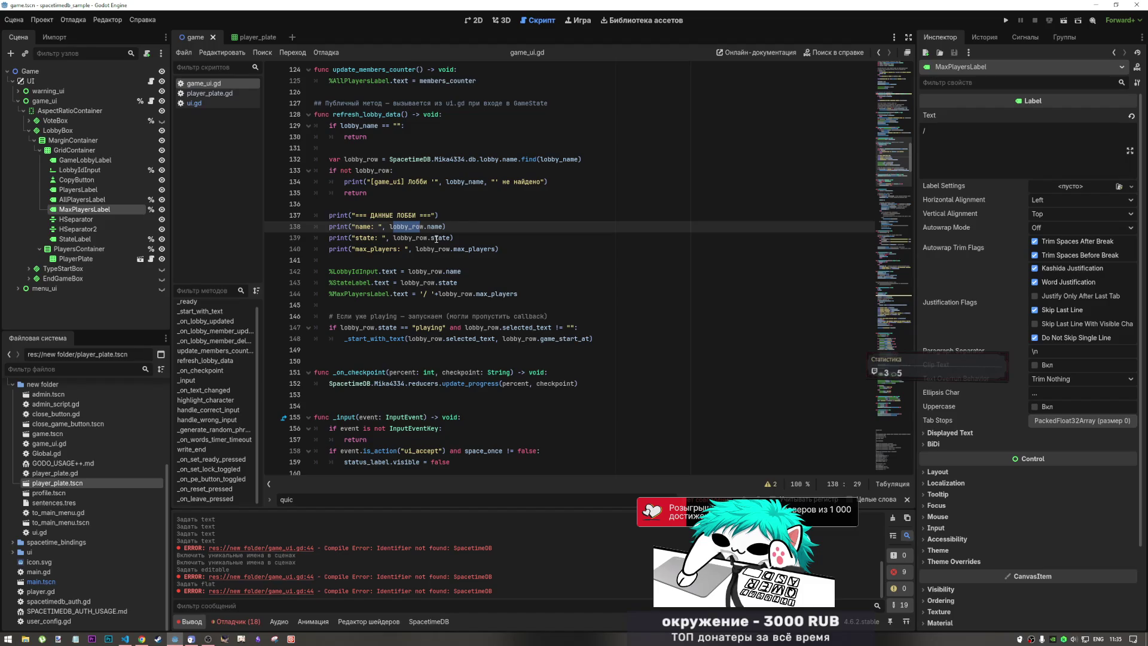
{"action": "scroll", "coordinate": [390, 314], "scroll_direction": "down", "scroll_amount": 5}
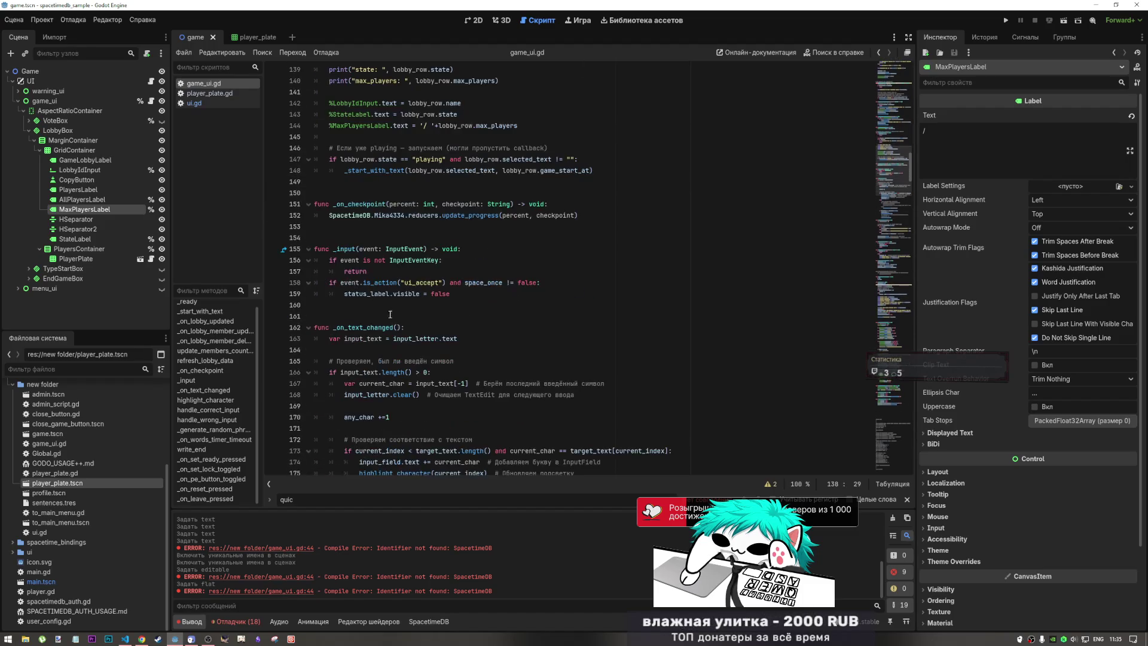
{"action": "scroll", "coordinate": [390, 314], "scroll_direction": "up", "scroll_amount": 9}
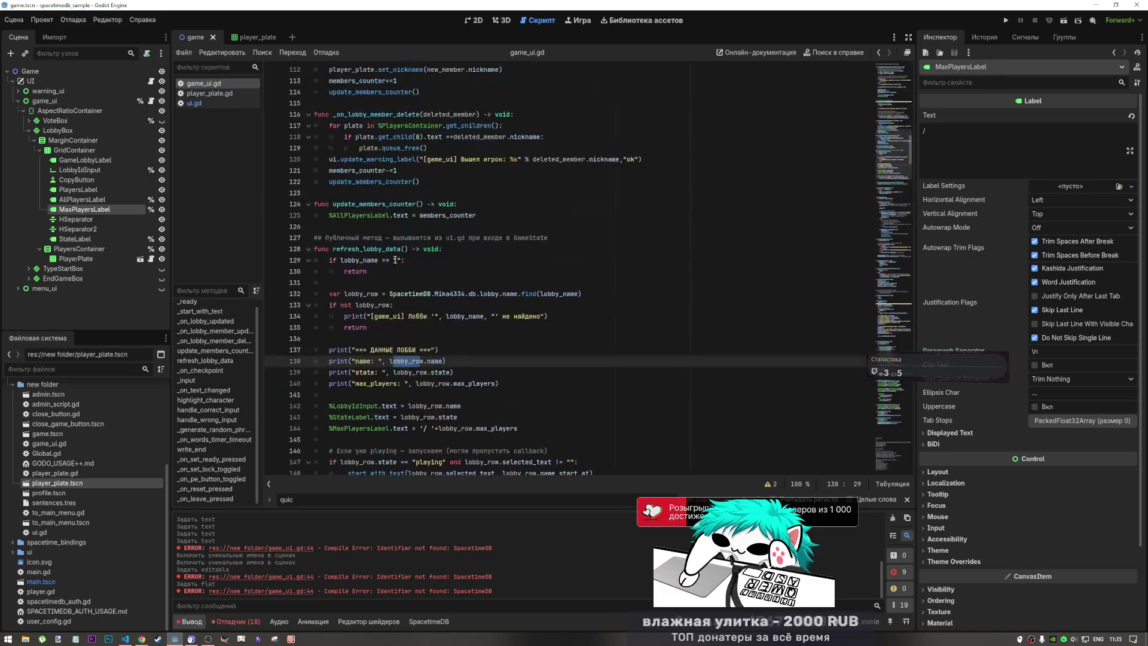
{"action": "scroll", "coordinate": [395, 259], "scroll_direction": "up", "scroll_amount": 3}
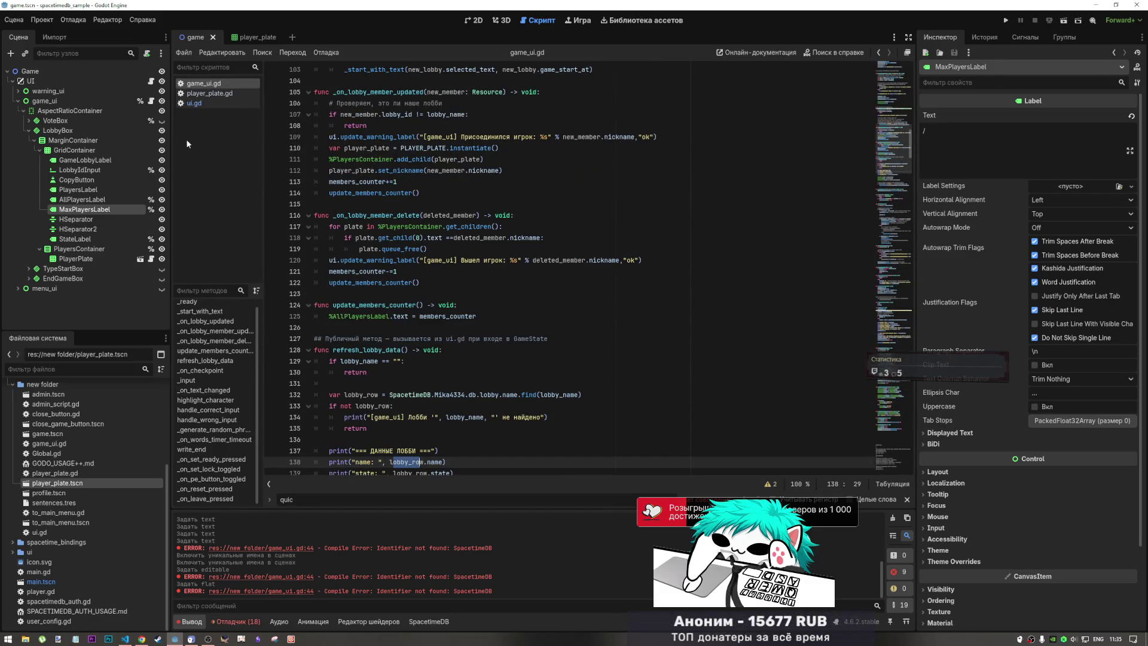
{"action": "left_click", "coordinate": [368, 200]}
{"action": "scroll", "coordinate": [377, 209], "scroll_direction": "up", "scroll_amount": 1}
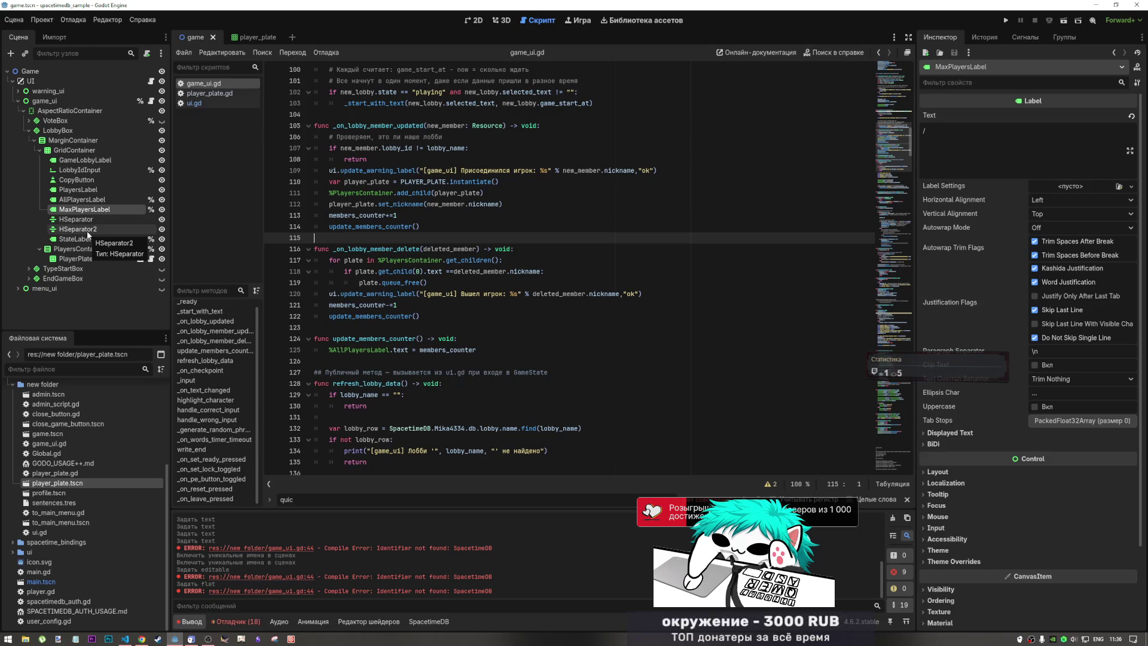
- Delete the placeholder PlayerPlate under PlayersContainer, save game.tscn and show the 2D layout
{"action": "left_click", "coordinate": [76, 258]}
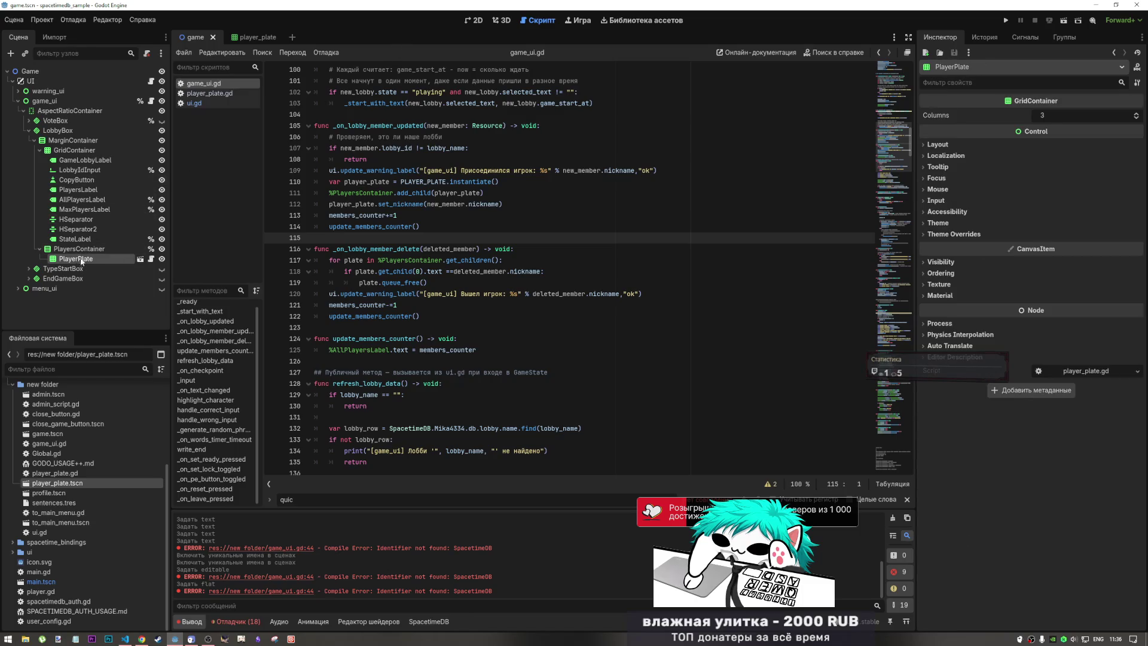
{"action": "key", "text": "Delete"}
{"action": "key", "text": "Return"}
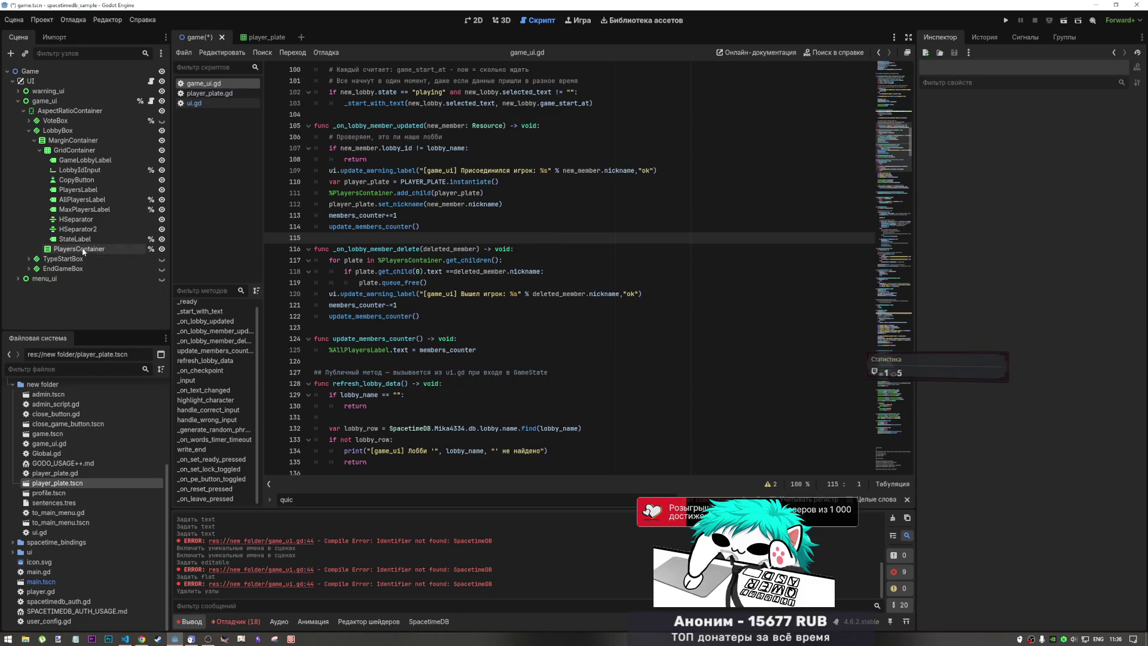
{"action": "left_click", "coordinate": [83, 251]}
{"action": "key", "text": "ctrl+s"}
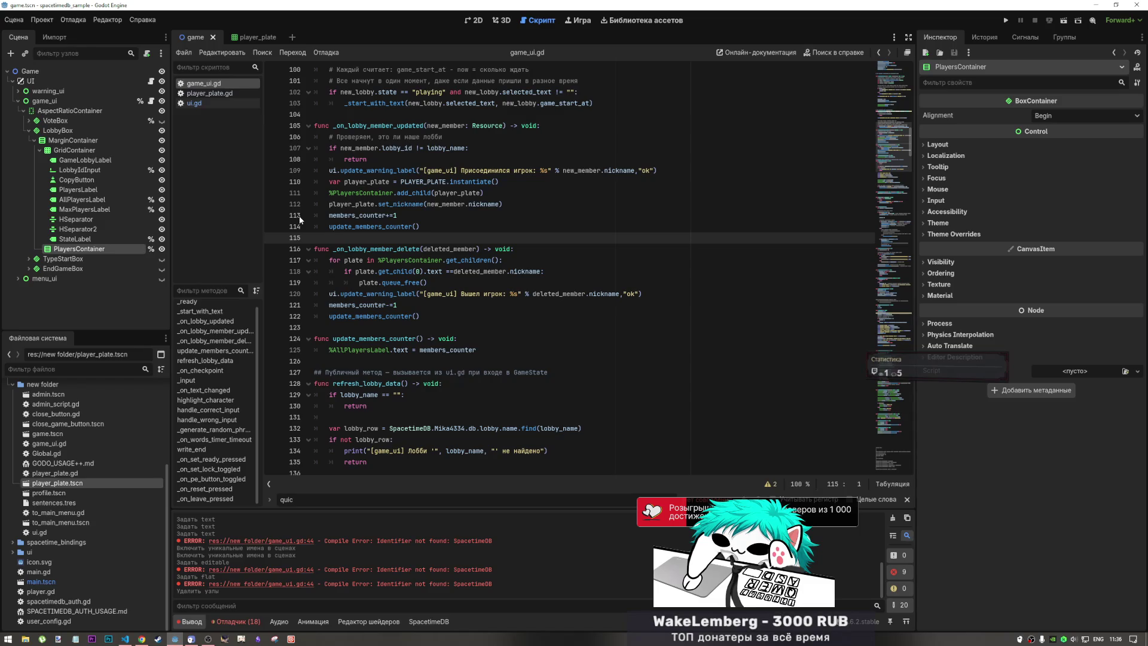
{"action": "left_click", "coordinate": [475, 21]}
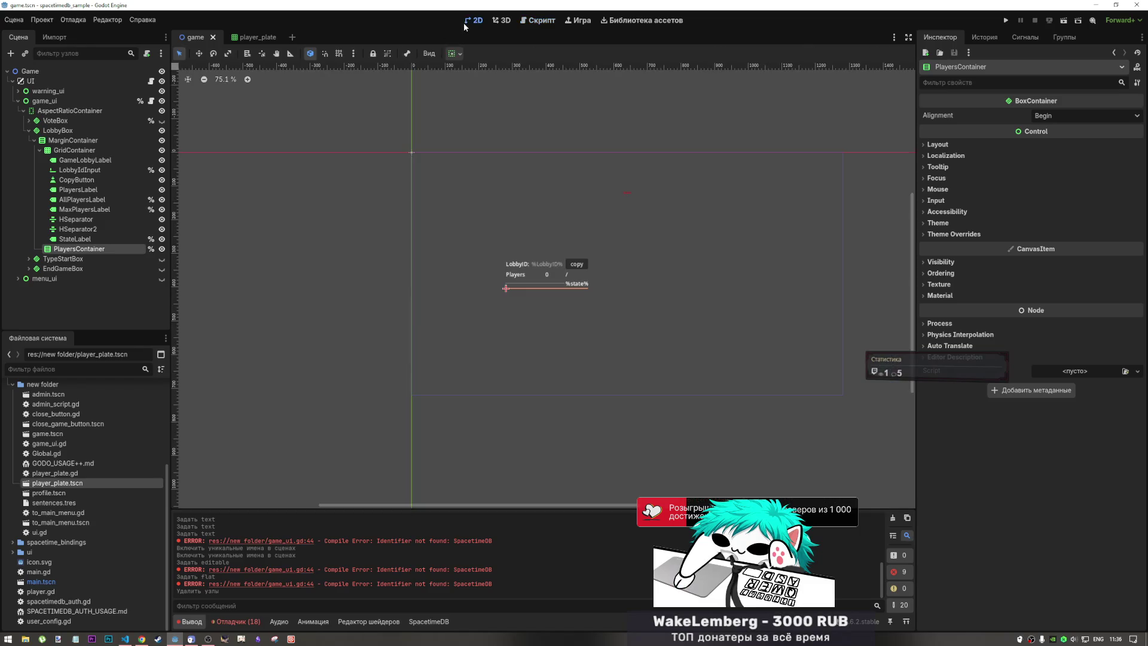
- Open player_plate.tscn from the FileSystem dock and view its scene
{"action": "left_click", "coordinate": [496, 22]}
{"action": "left_click", "coordinate": [538, 21]}
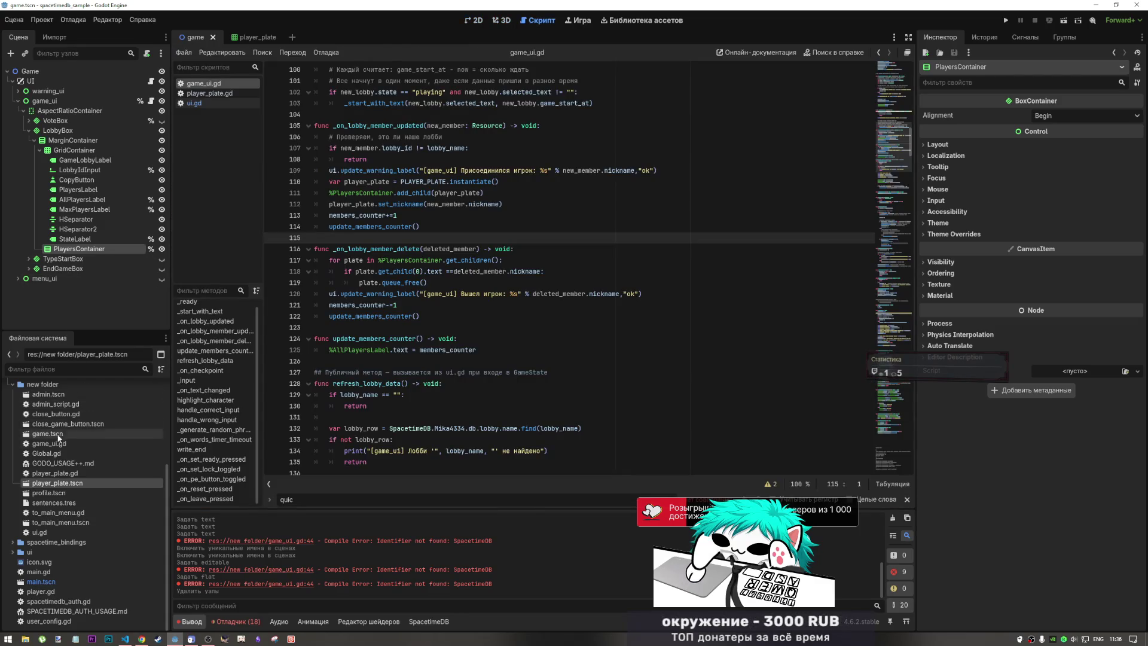
{"action": "double_click", "coordinate": [57, 483]}
{"action": "left_click", "coordinate": [474, 21]}
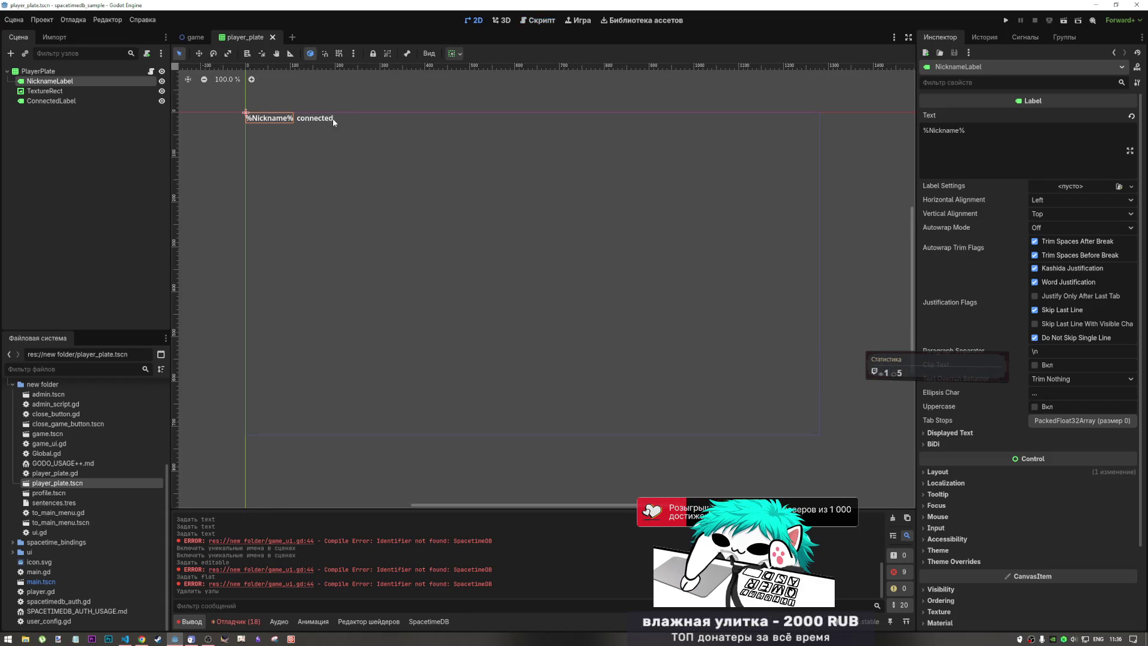
- Inspect the ConnectedLabel and TextureRect nodes, then close the player_plate scene tab
{"action": "left_click", "coordinate": [51, 91]}
{"action": "left_click", "coordinate": [66, 100]}
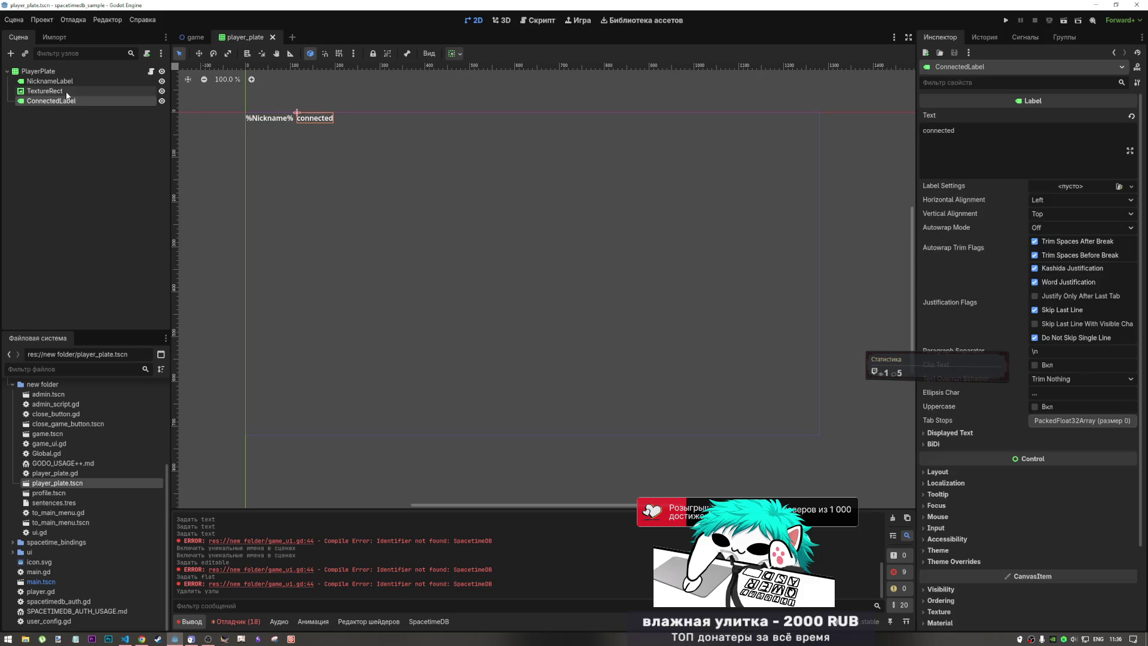
{"action": "left_click", "coordinate": [54, 91]}
{"action": "left_click", "coordinate": [272, 37]}
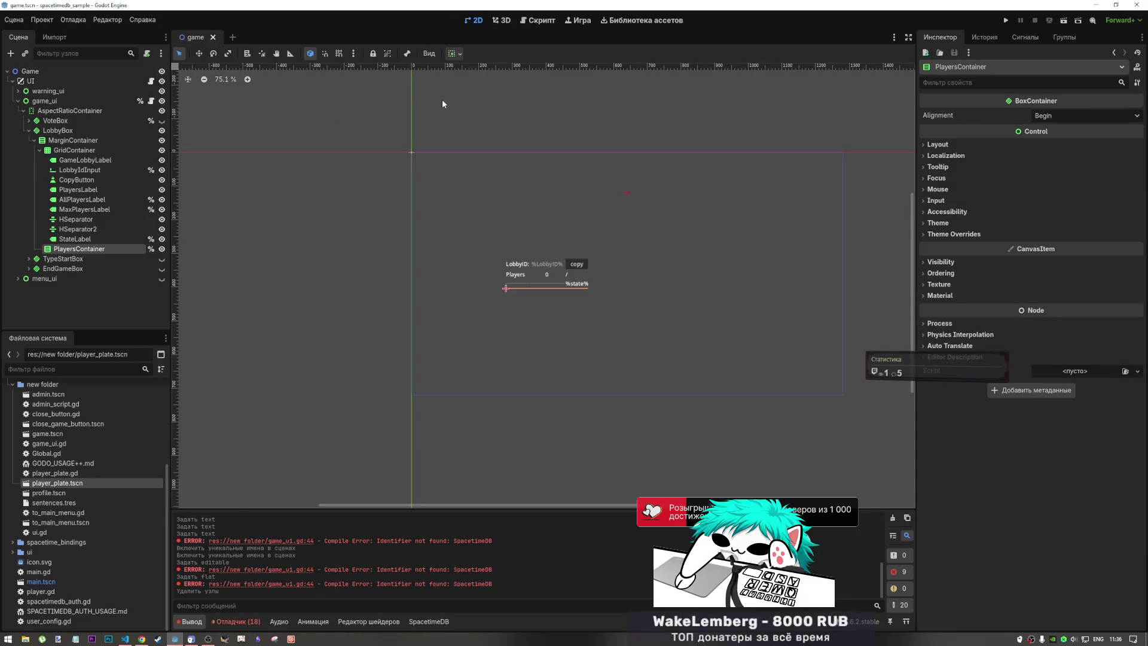
{"action": "left_click", "coordinate": [539, 347]}
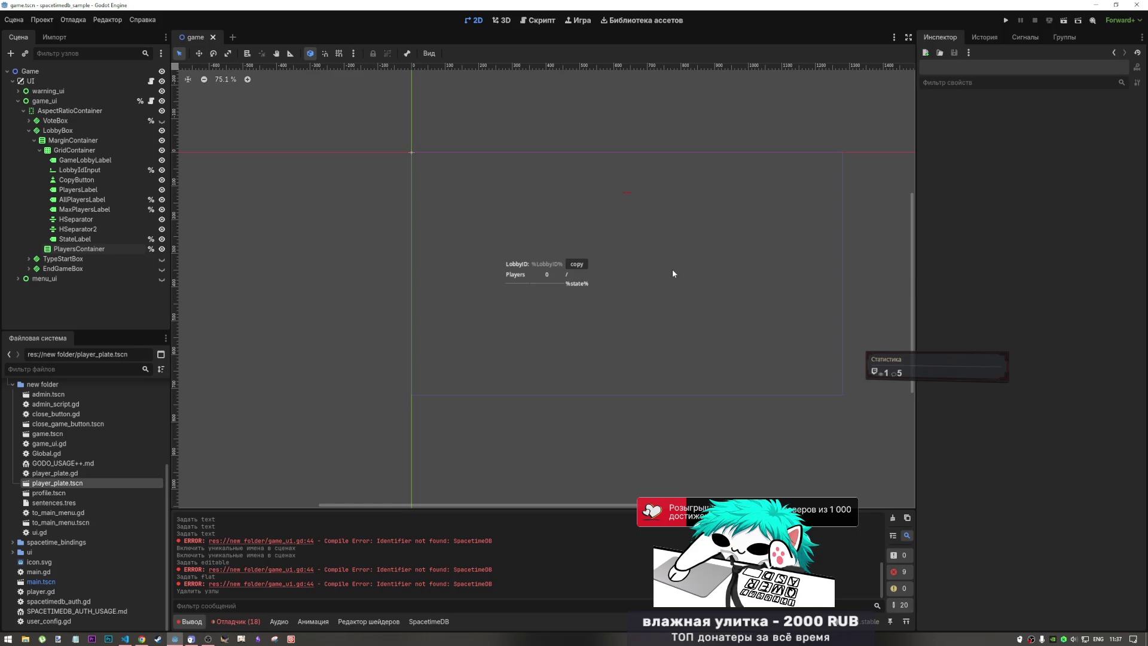
{"action": "left_click", "coordinate": [80, 239]}
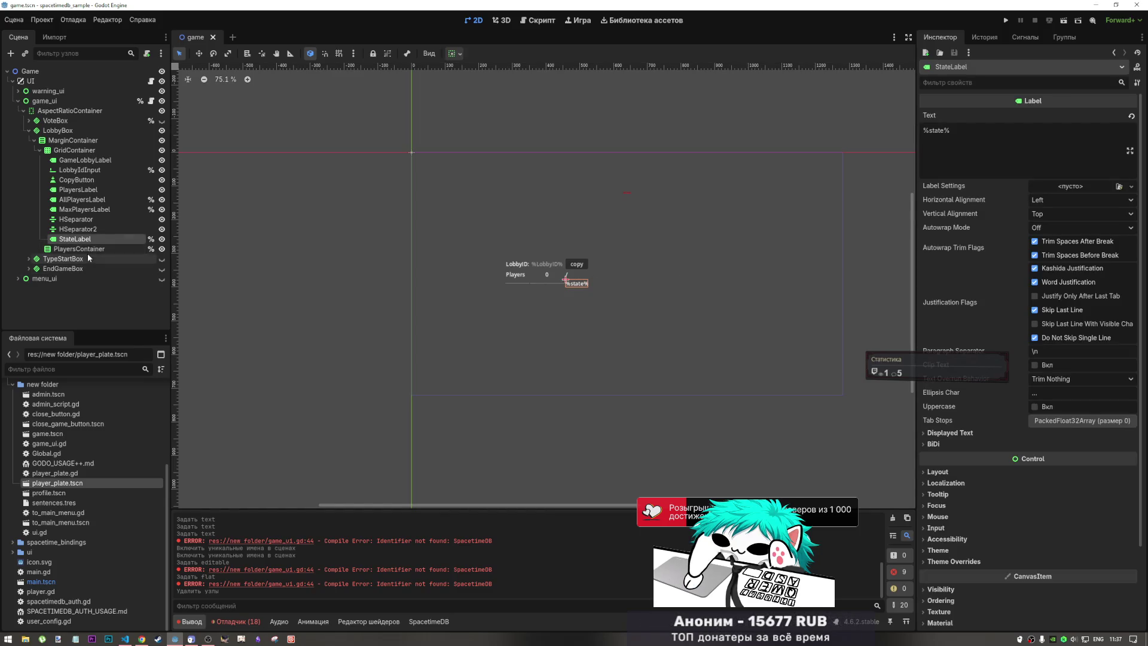
{"action": "left_click", "coordinate": [84, 152]}
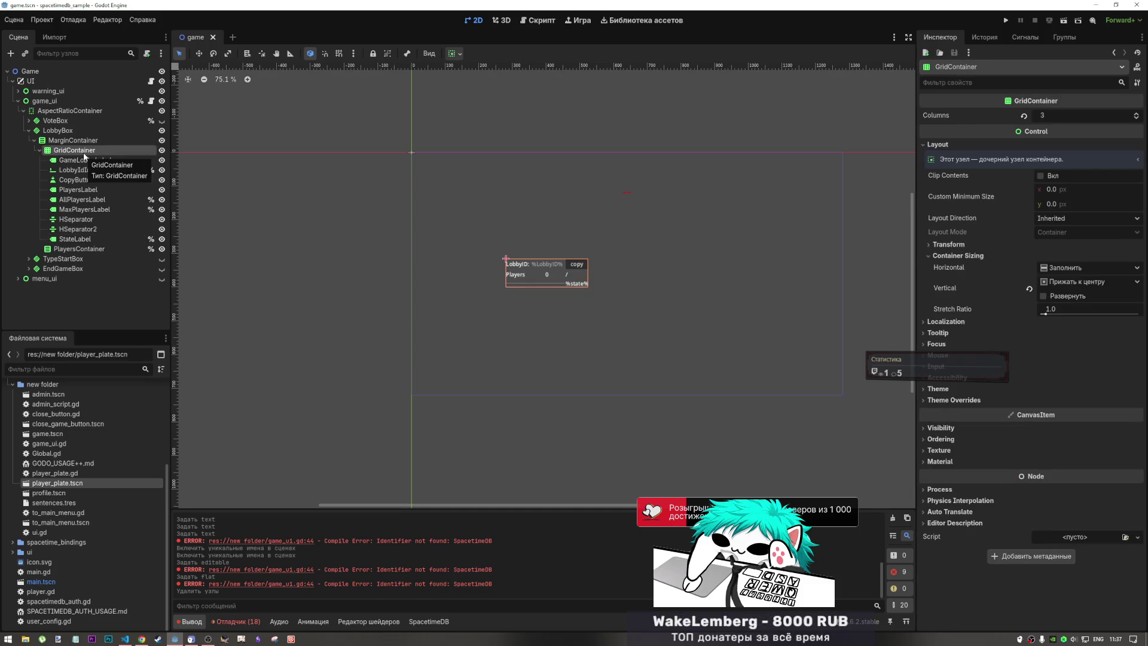
{"action": "left_click", "coordinate": [93, 140]}
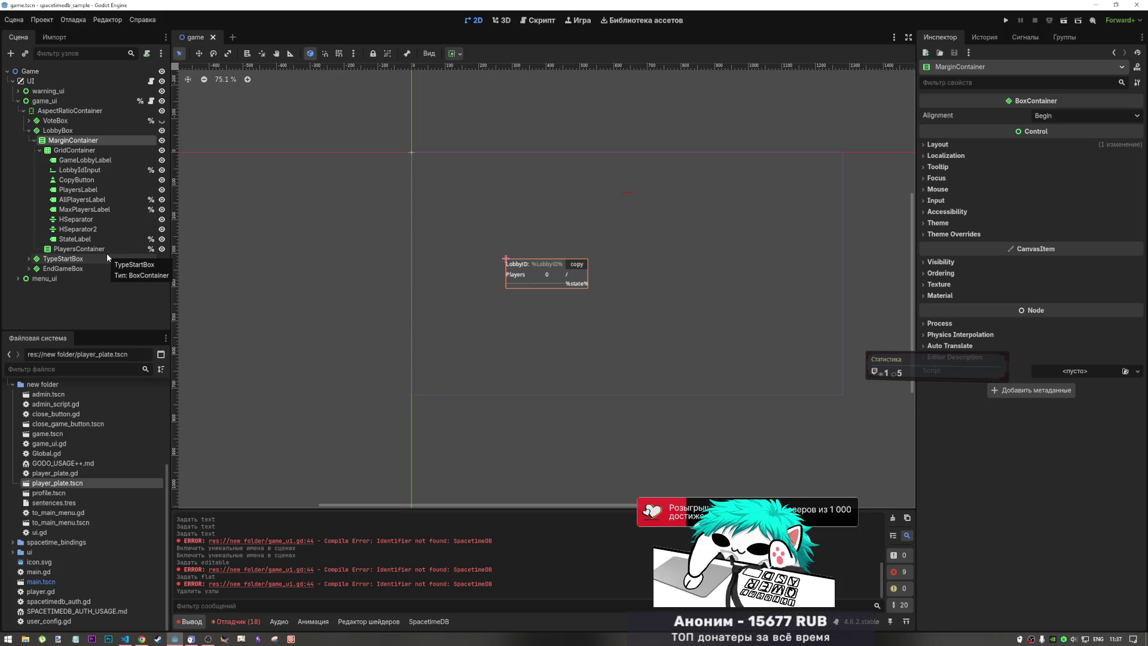
{"action": "left_click", "coordinate": [87, 151]}
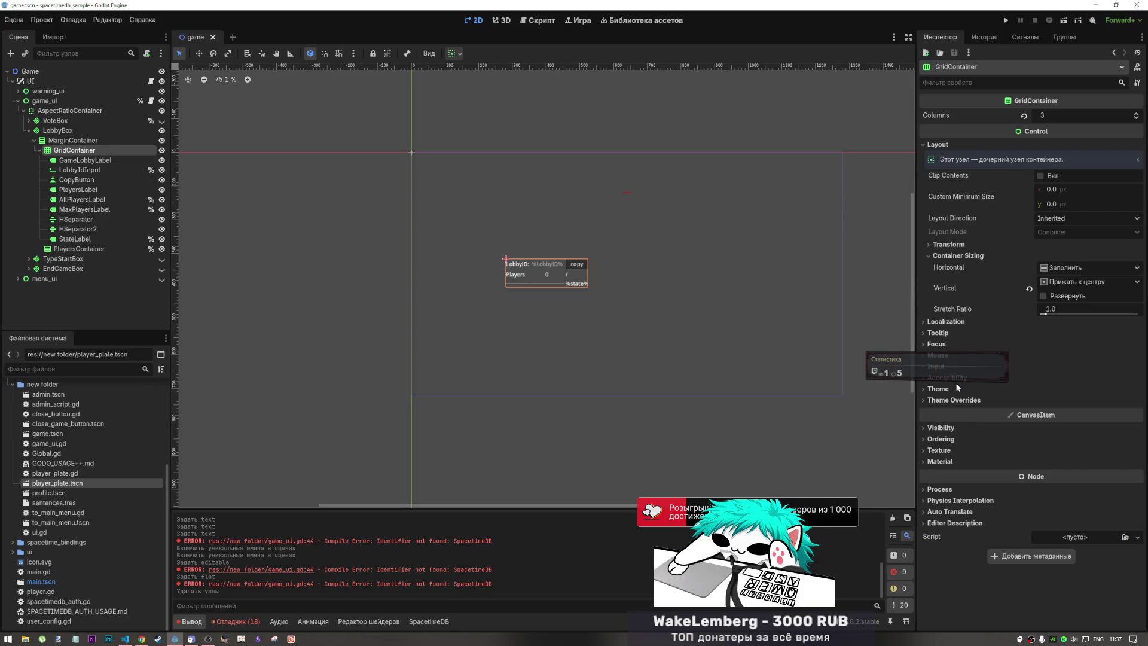
- Try Expand and stretch ratio 0 on GridContainer, then revert to plain Fill vertical sizing
{"action": "left_click", "coordinate": [1044, 296]}
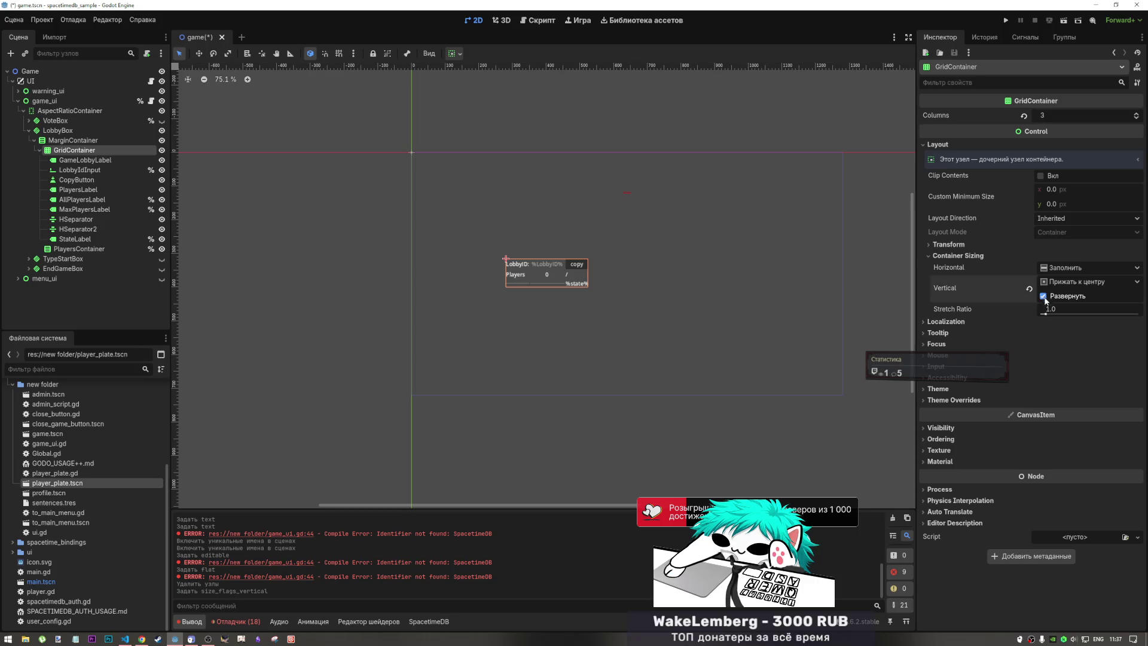
{"action": "left_click_drag", "start_coordinate": [1051, 313], "coordinate": [1028, 313]}
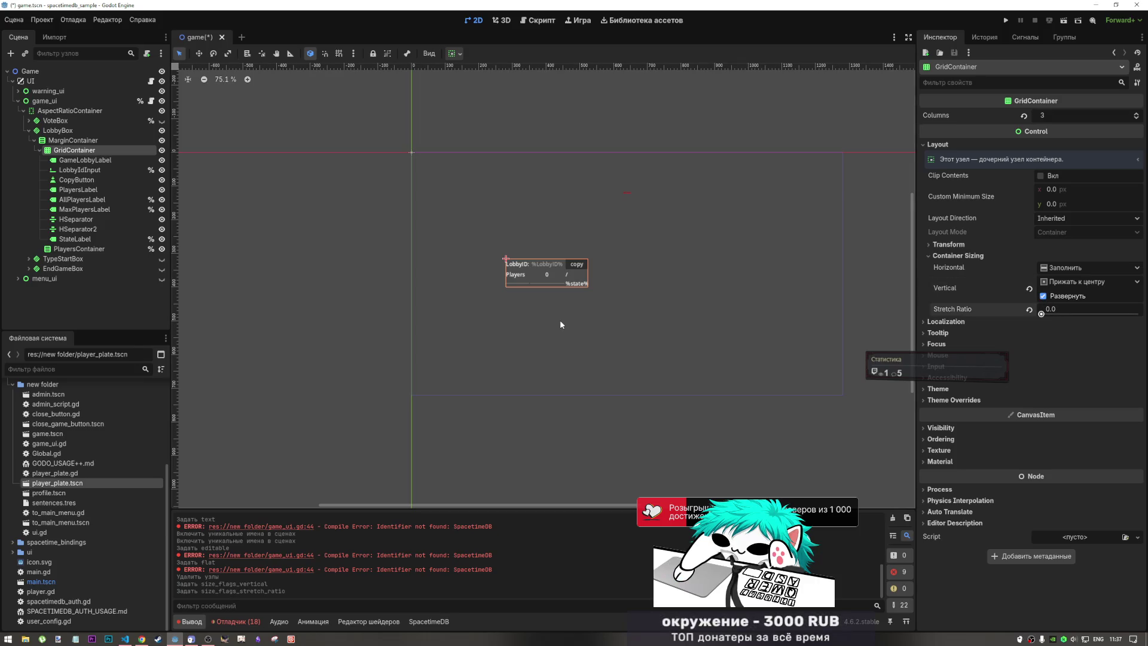
{"action": "left_click", "coordinate": [1030, 310]}
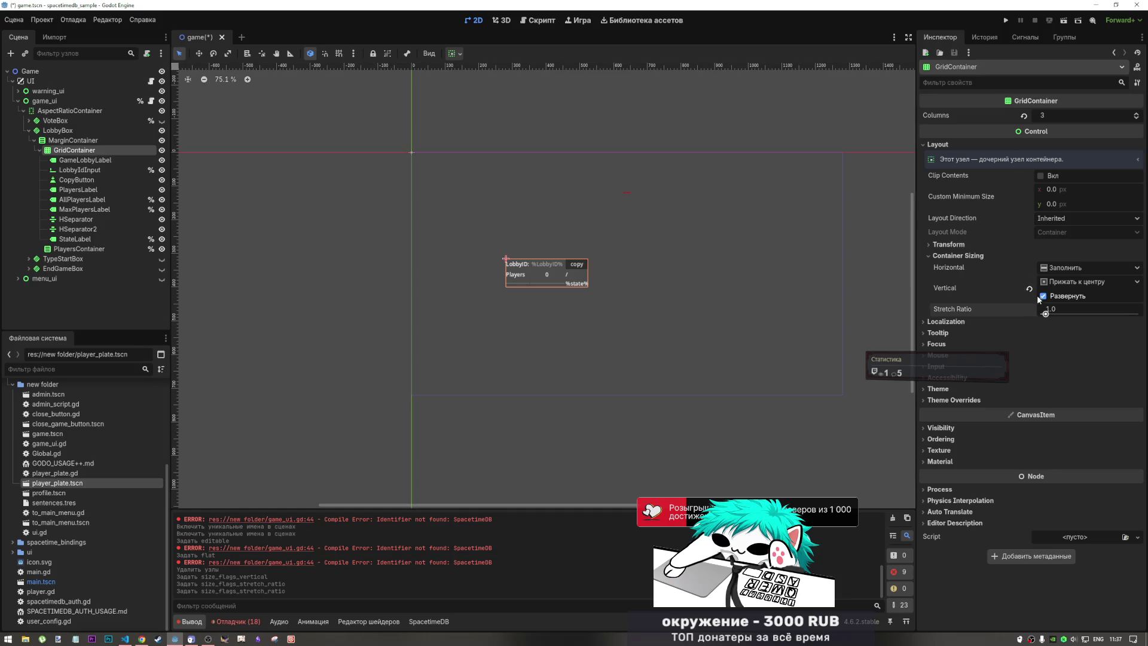
{"action": "left_click", "coordinate": [1030, 289]}
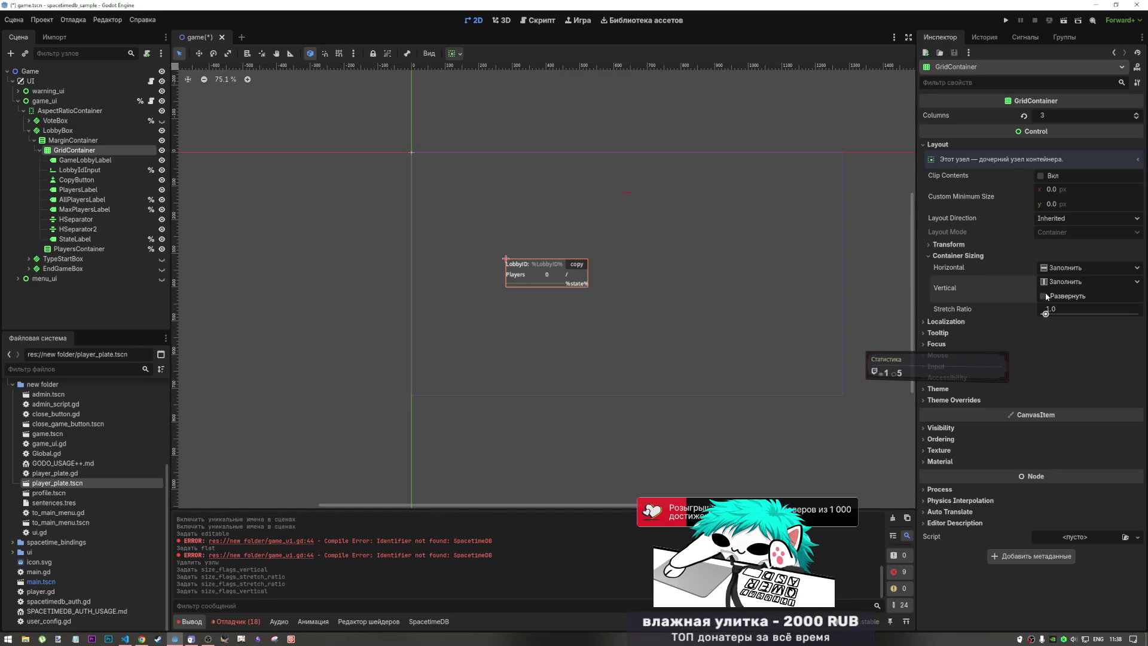
{"action": "left_click", "coordinate": [1046, 285]}
{"action": "left_click", "coordinate": [1047, 289]}
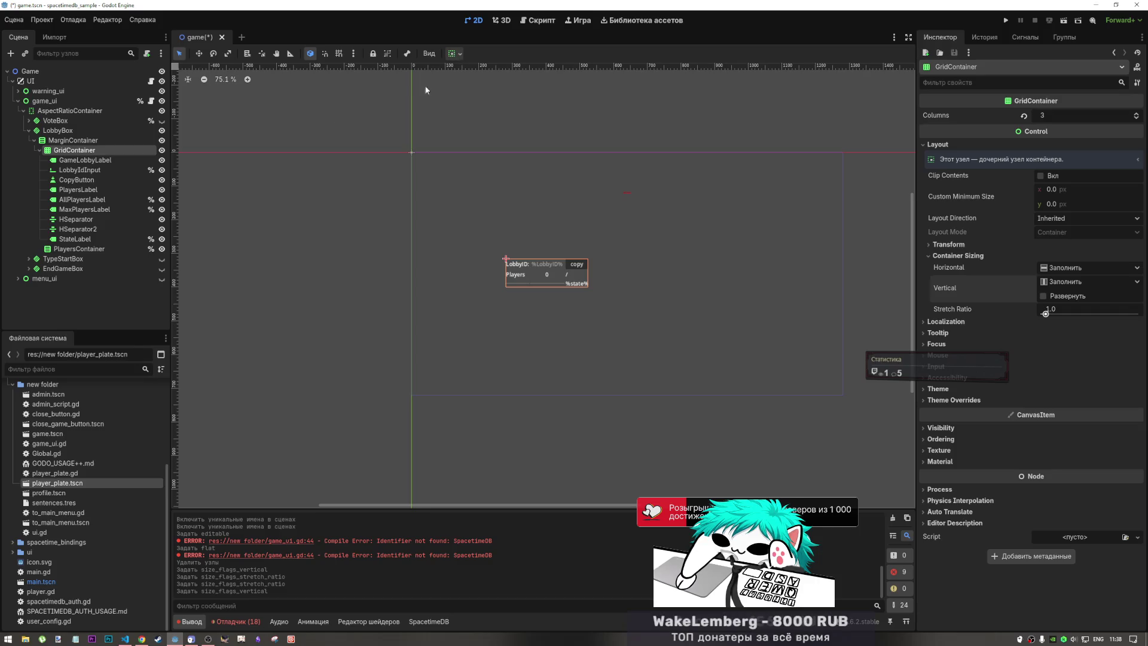
- Check the LobbyIdInput, AllPlayersLabel and GridContainer nodes, select PlayersContainer, and save game.tscn
{"action": "left_click", "coordinate": [80, 170]}
{"action": "left_click", "coordinate": [90, 201]}
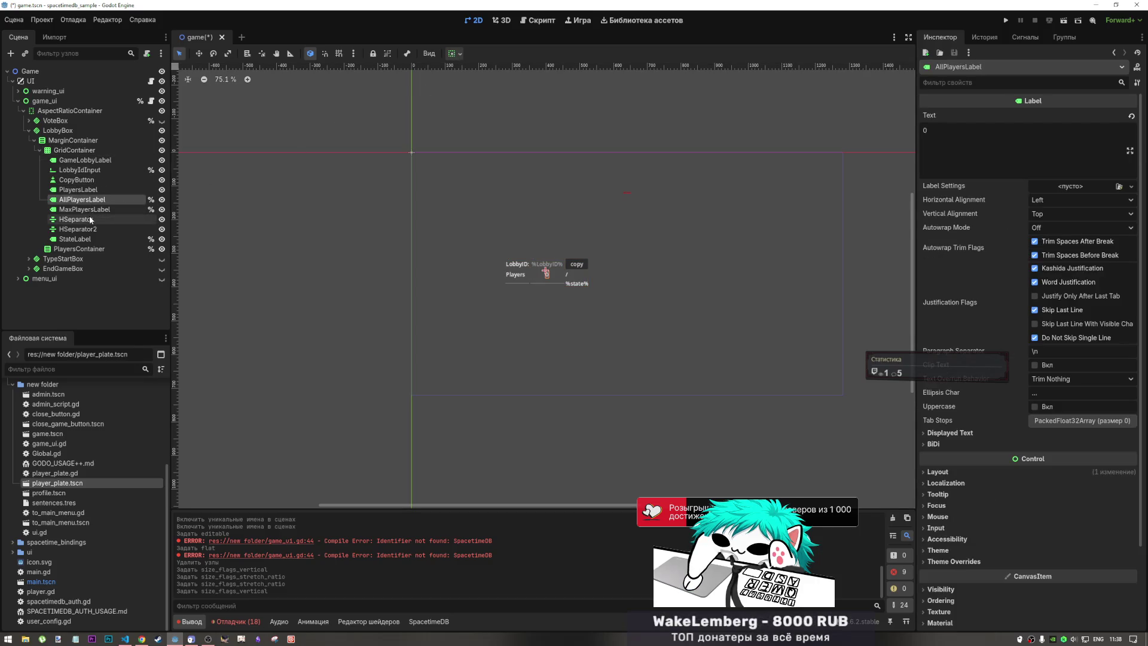
{"action": "left_click", "coordinate": [74, 150]}
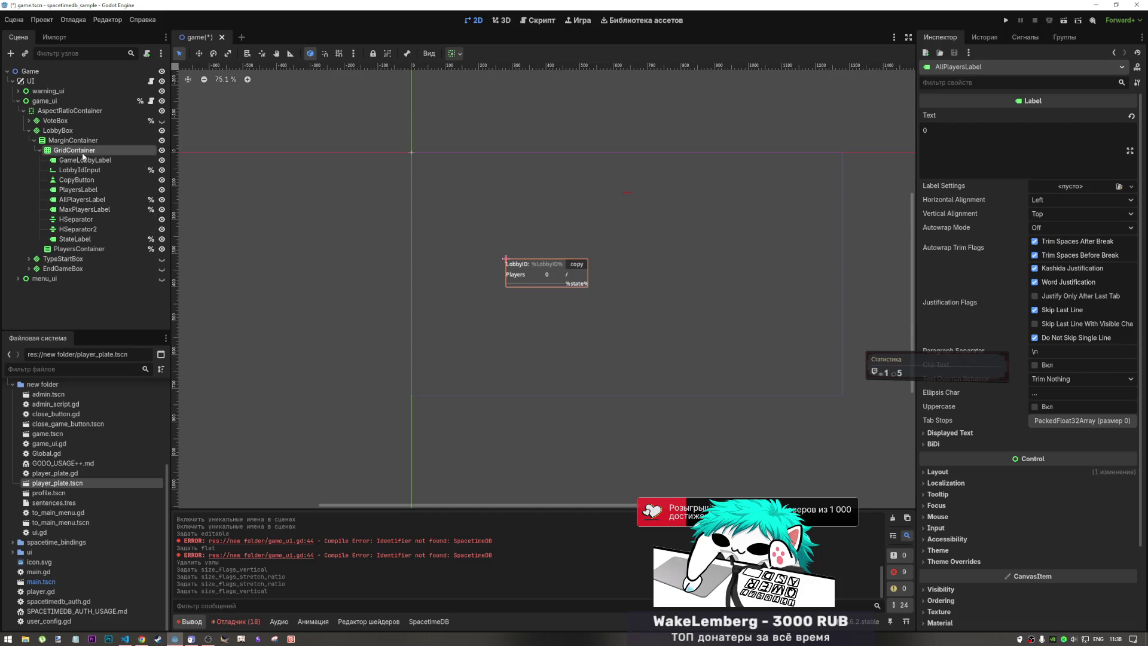
{"action": "left_click", "coordinate": [76, 249]}
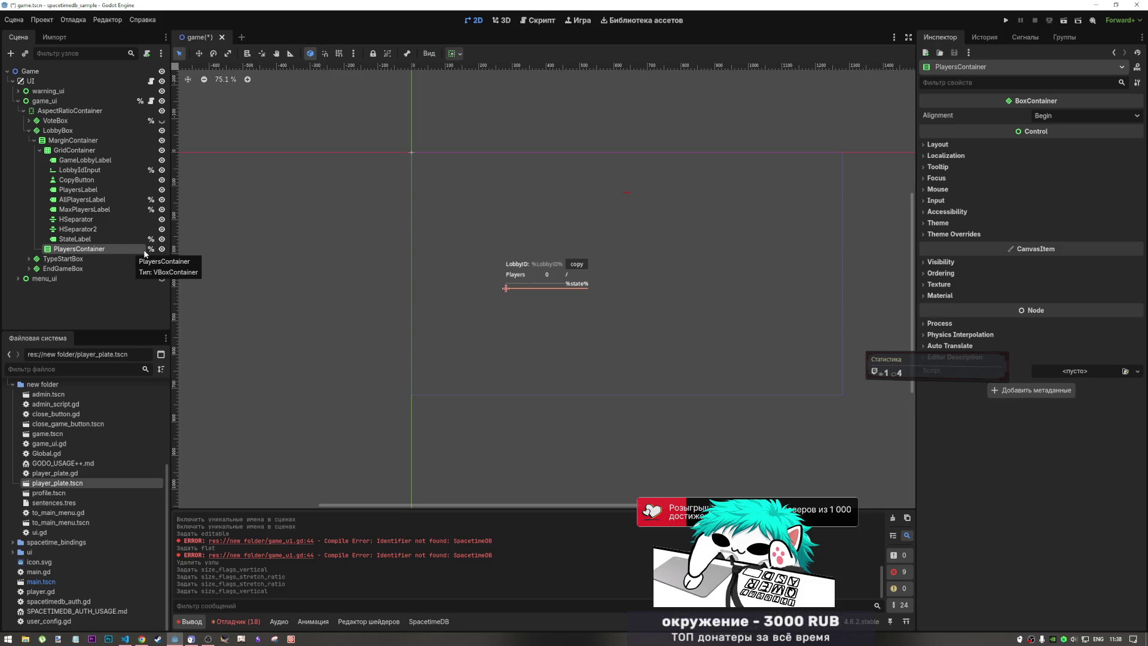
{"action": "key", "text": "ctrl+s"}
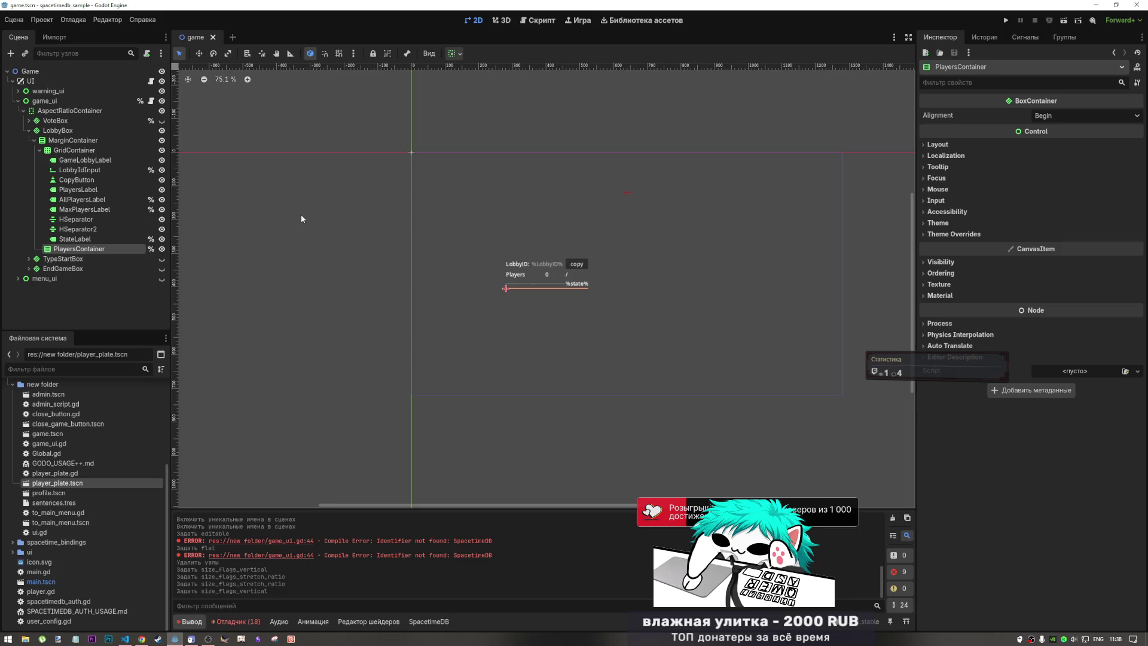
{"action": "mouse_move", "coordinate": [142, 639]}
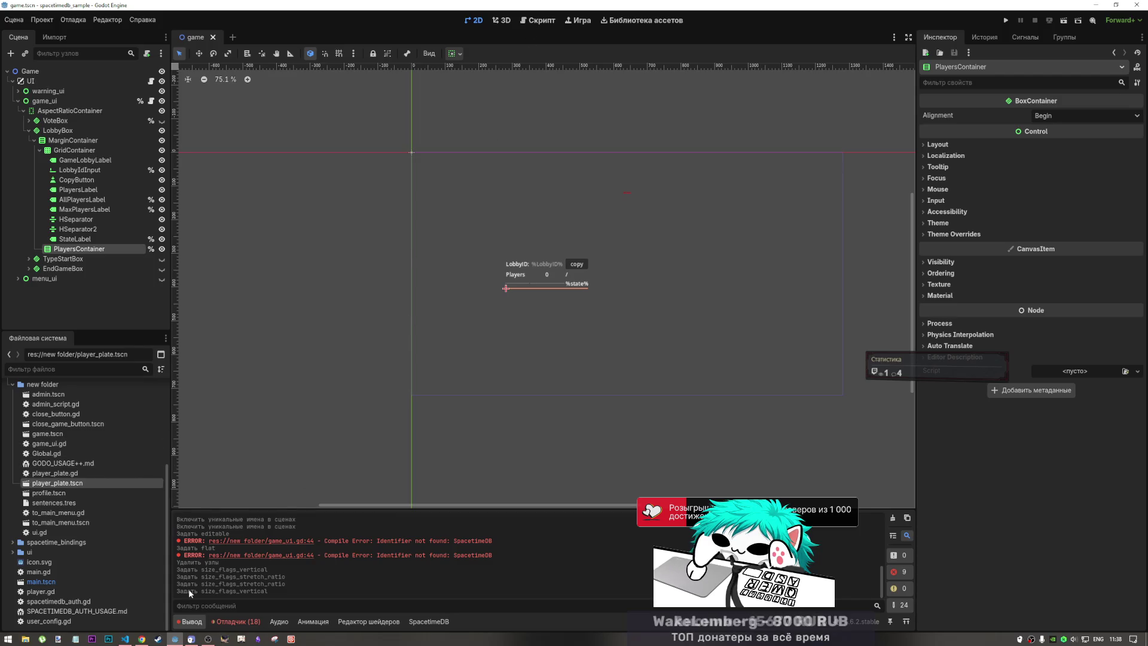
{"action": "left_click", "coordinate": [138, 635]}
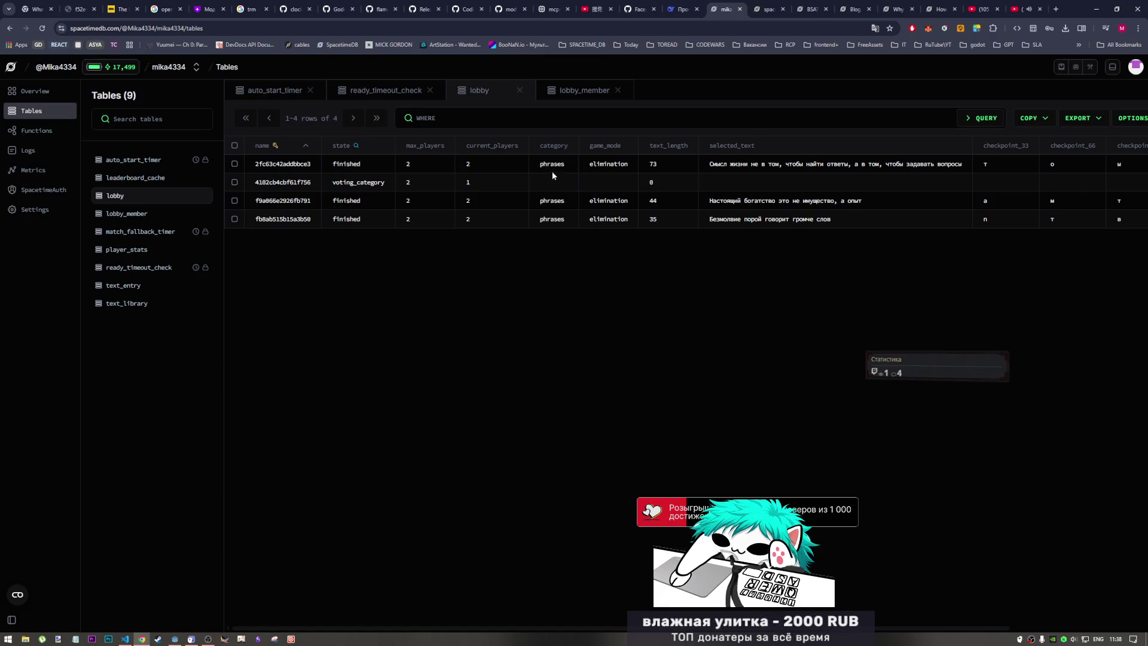
{"action": "key", "text": "alt+Tab"}
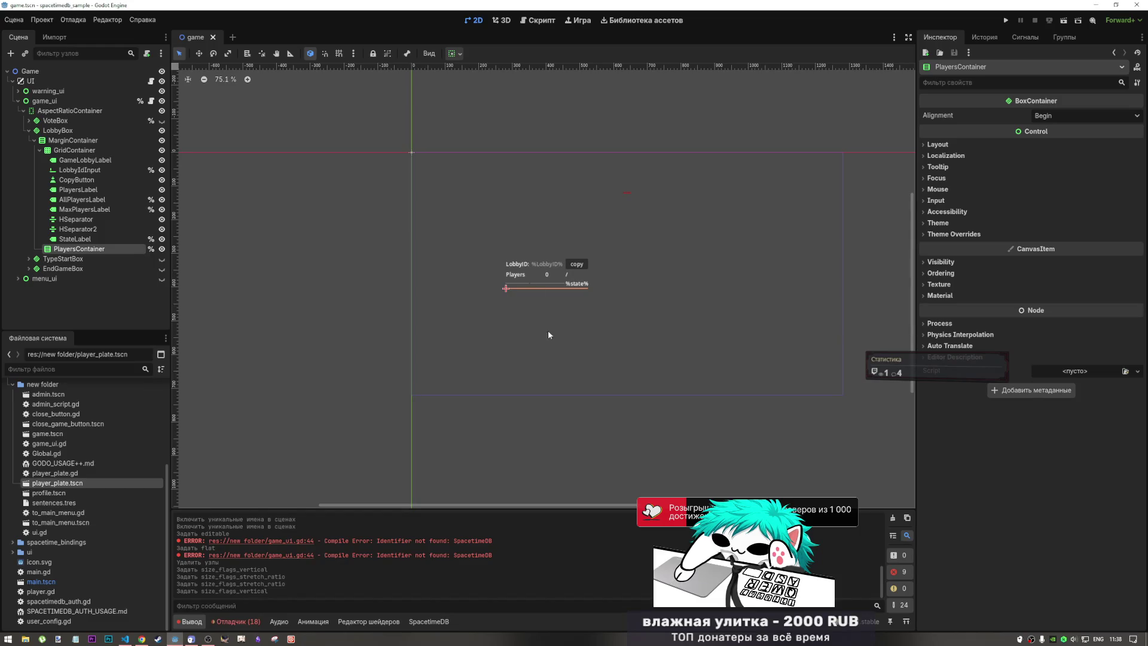
- Switch to the script editor and show player_plate.gd with its set_nickname function
{"action": "left_click", "coordinate": [536, 21]}
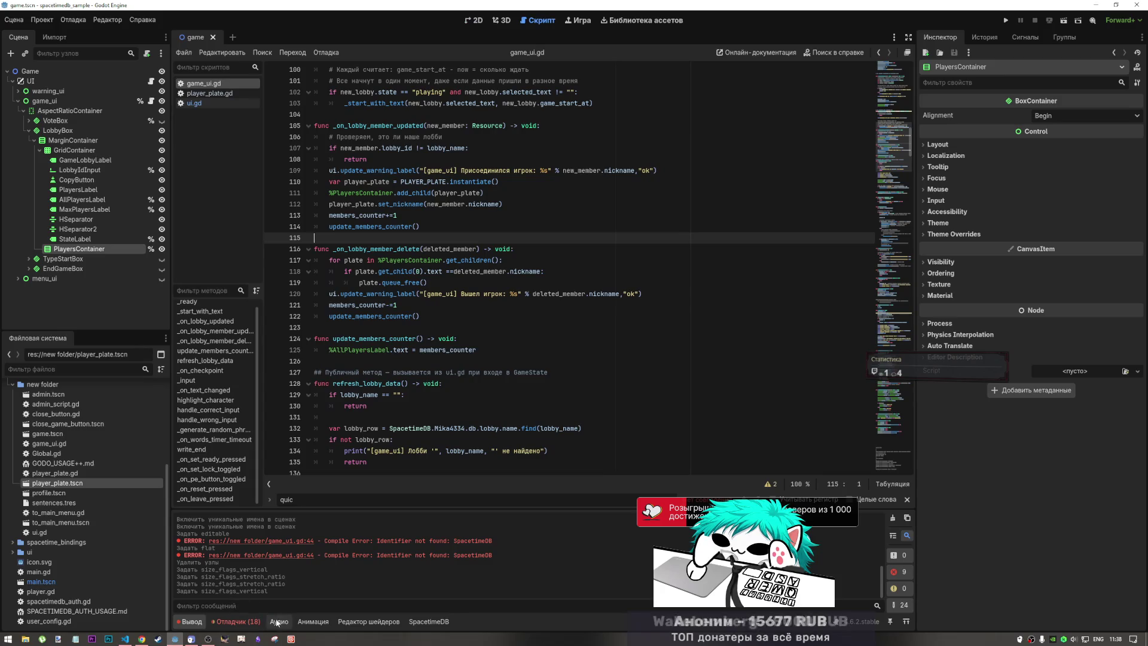
{"action": "scroll", "coordinate": [269, 593], "scroll_direction": "up", "scroll_amount": 10}
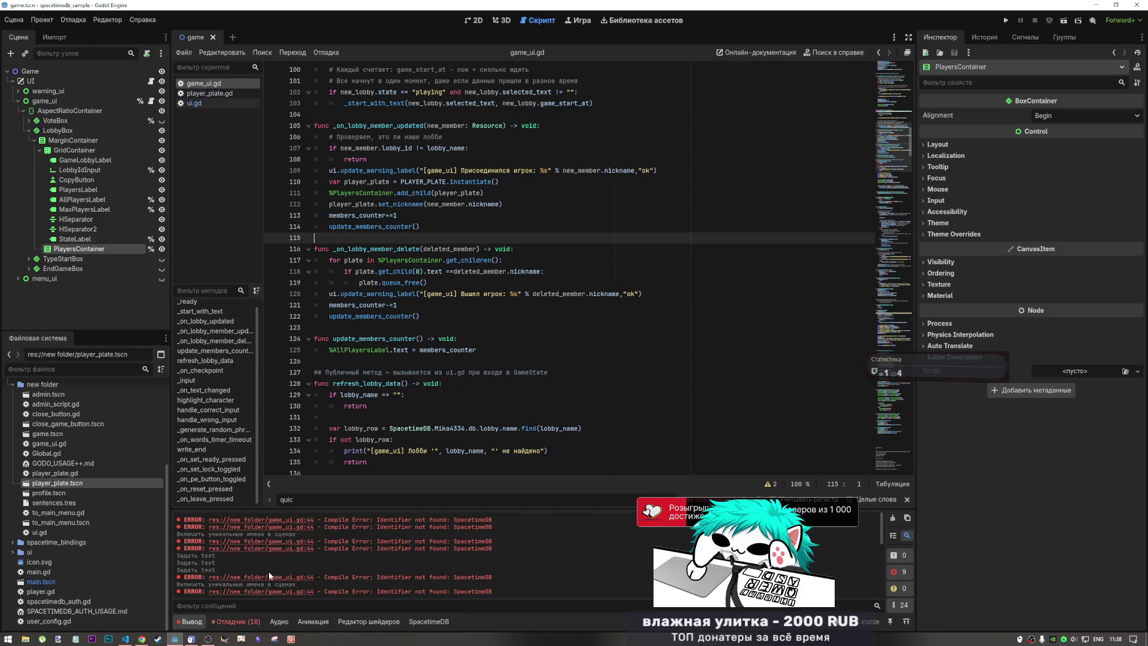
{"action": "left_click", "coordinate": [228, 95]}
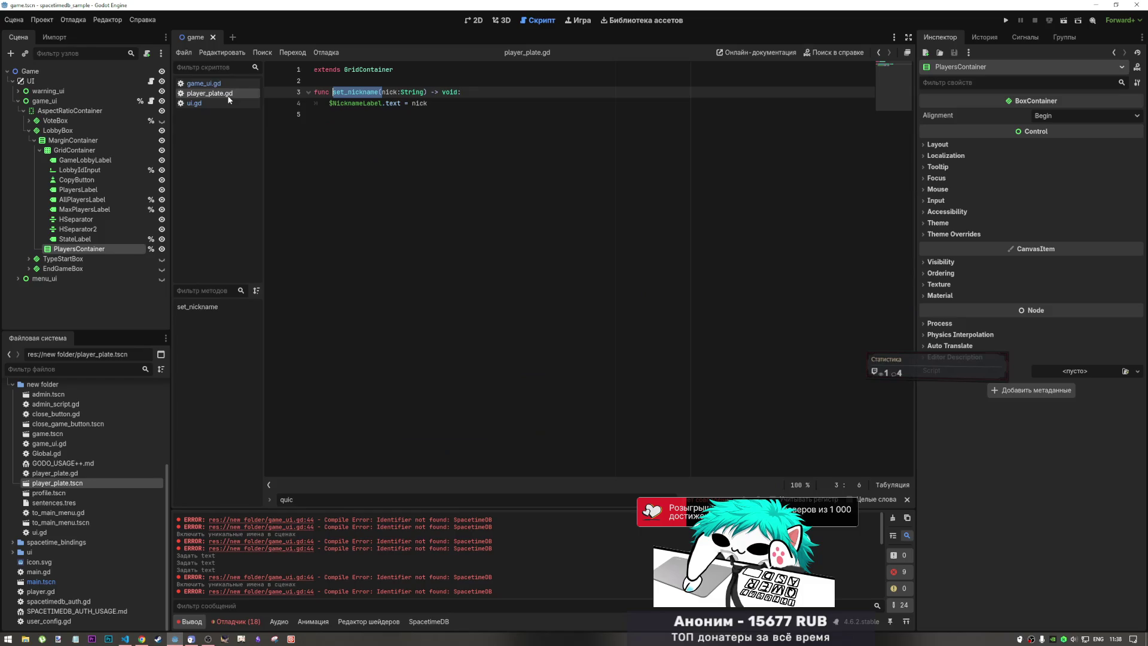
{"action": "left_click", "coordinate": [224, 102]}
{"action": "left_click", "coordinate": [224, 95]}
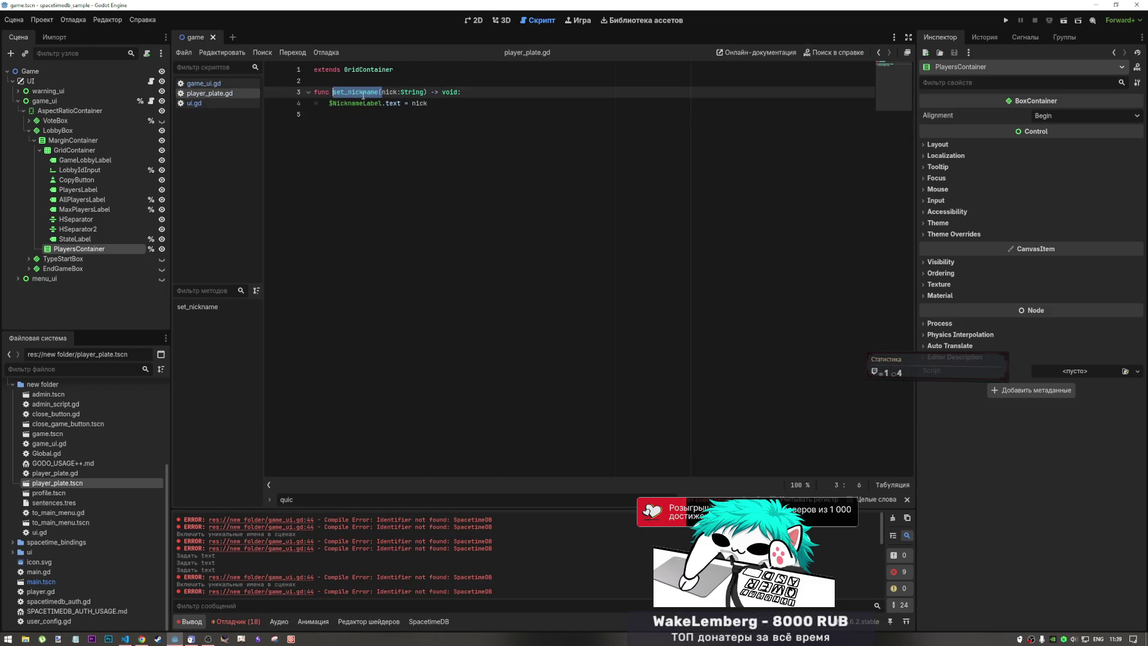
- Return to the script editor and select game_ui.gd in the script list
{"action": "left_click", "coordinate": [500, 23]}
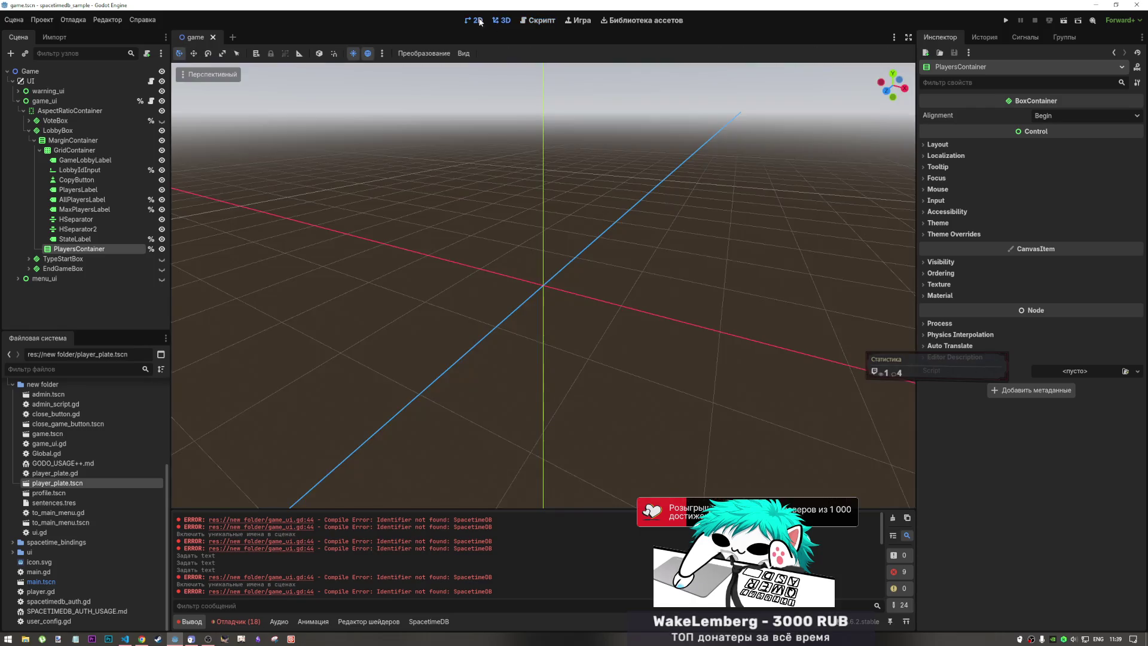
{"action": "left_click", "coordinate": [480, 22]}
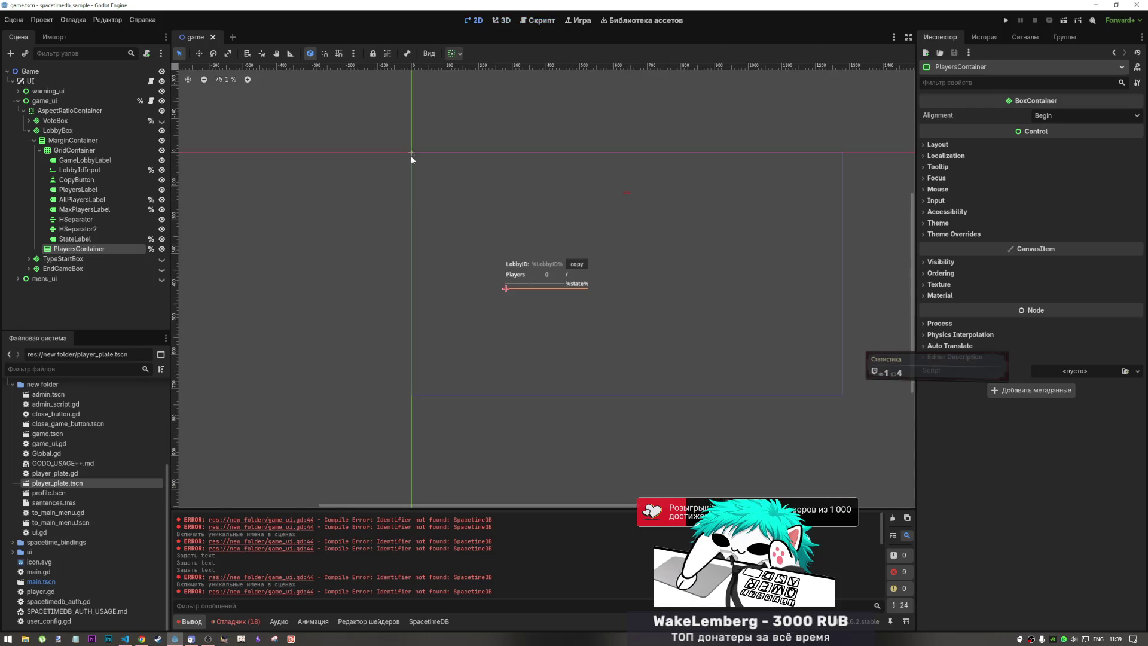
{"action": "left_click", "coordinate": [530, 21]}
{"action": "left_click", "coordinate": [209, 100]}
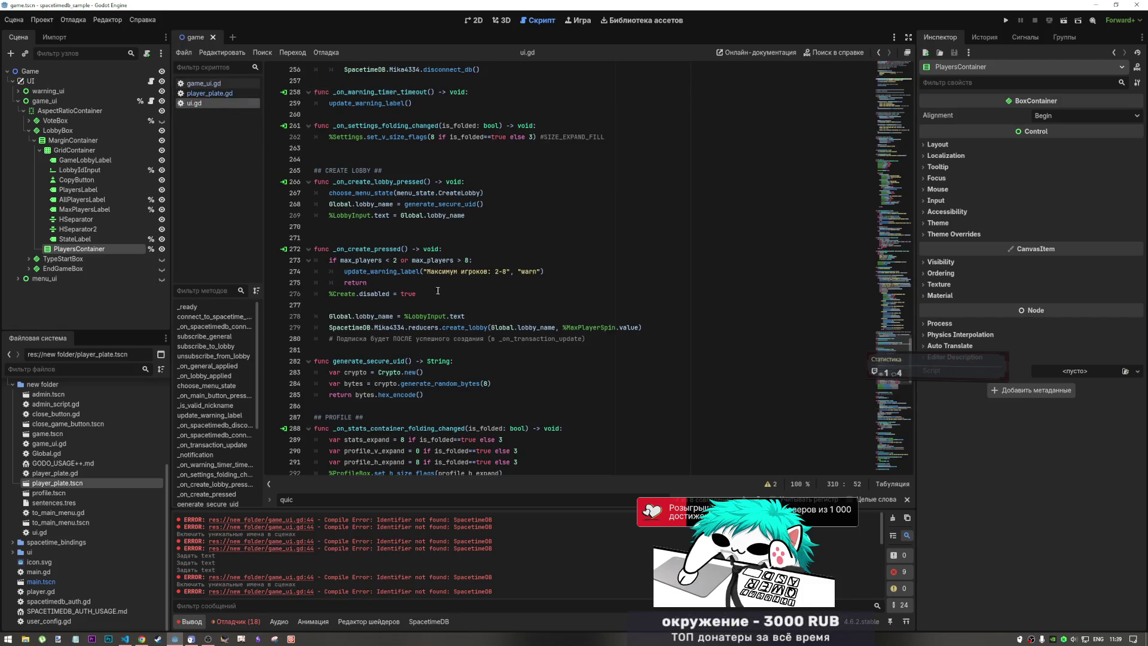
{"action": "scroll", "coordinate": [438, 291], "scroll_direction": "up", "scroll_amount": 3}
{"action": "left_click", "coordinate": [204, 83]}
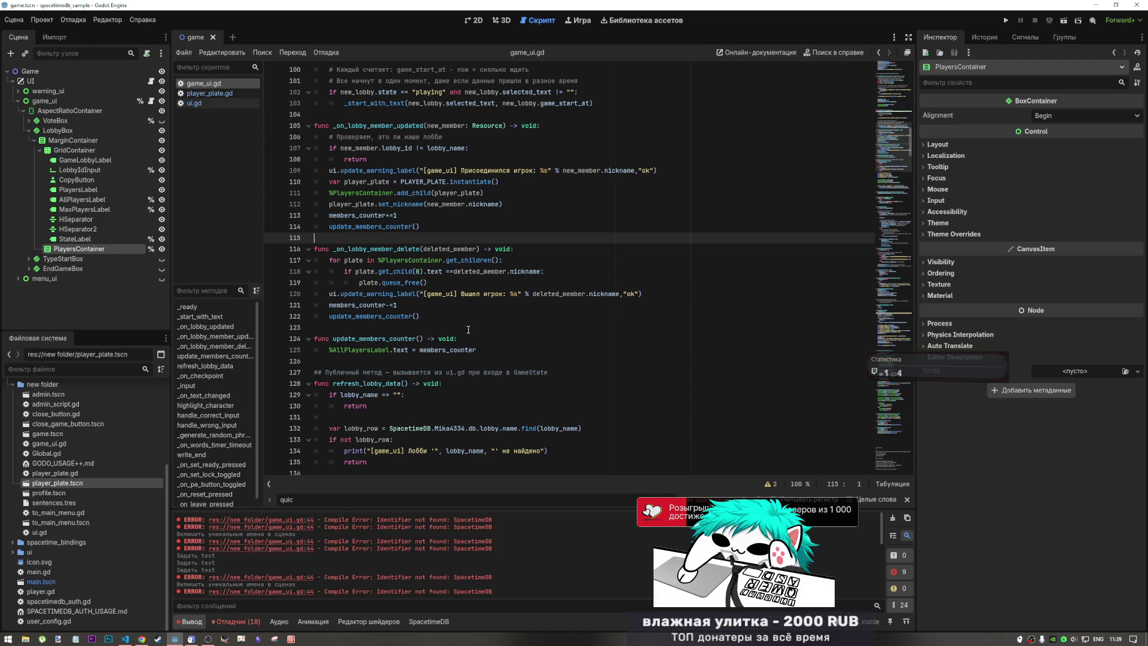
- Scroll through game_ui.gd's lobby member handlers around line 122
{"action": "left_click", "coordinate": [390, 316]}
{"action": "scroll", "coordinate": [391, 319], "scroll_direction": "up", "scroll_amount": 2}
{"action": "scroll", "coordinate": [363, 319], "scroll_direction": "down", "scroll_amount": 1}
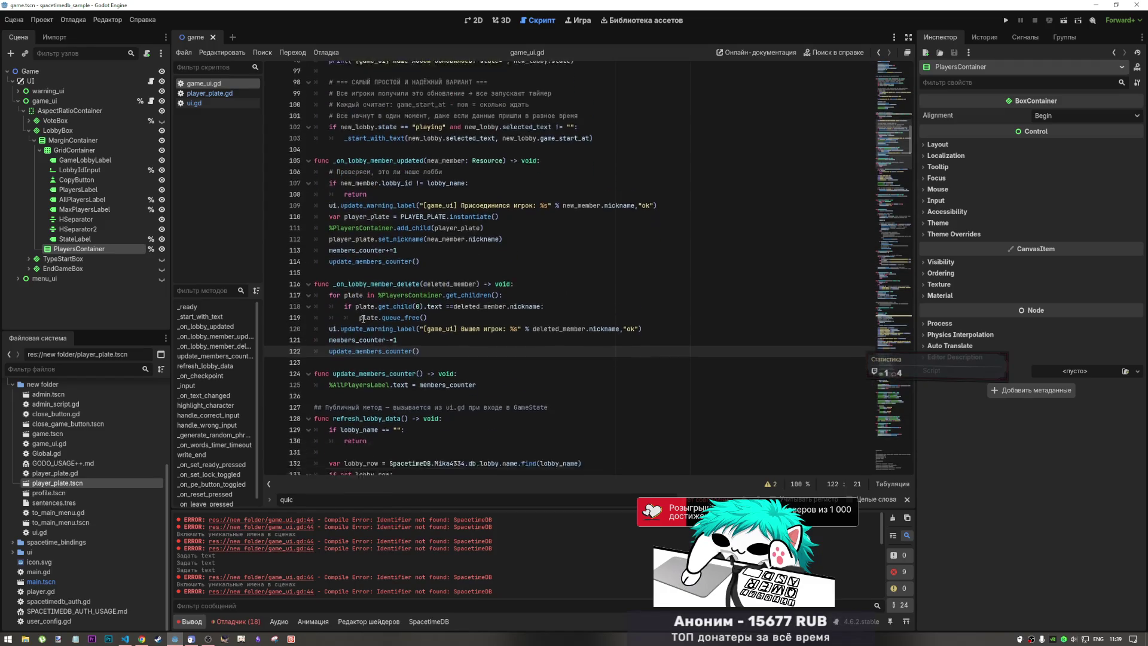
{"action": "scroll", "coordinate": [363, 319], "scroll_direction": "down", "scroll_amount": 2}
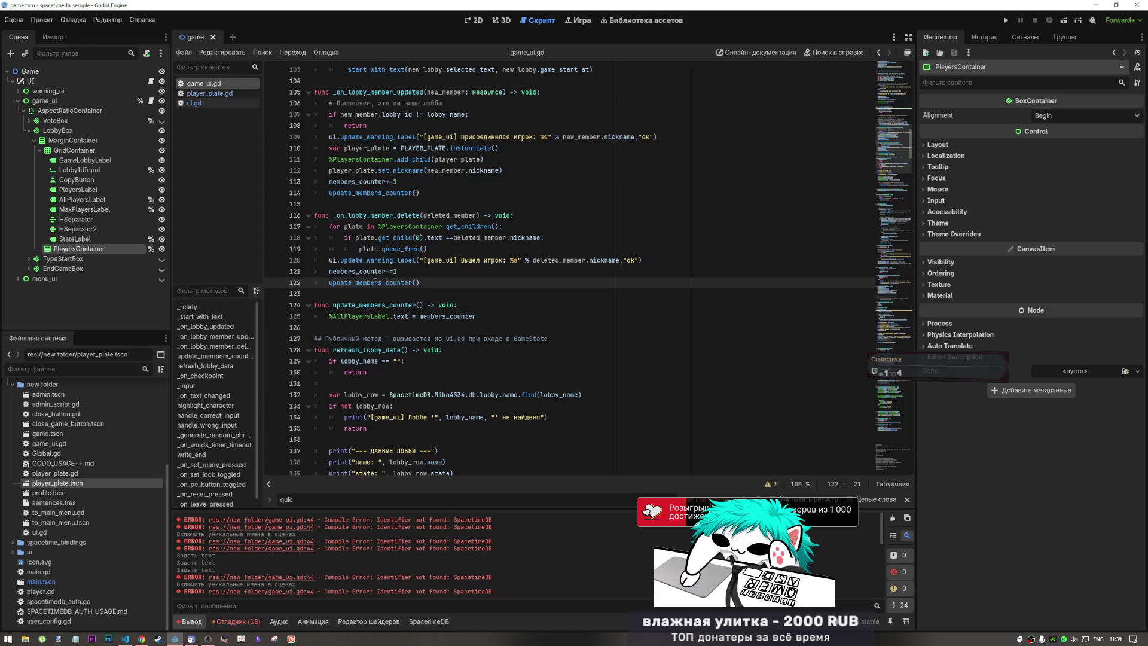
{"action": "scroll", "coordinate": [376, 275], "scroll_direction": "up", "scroll_amount": 8}
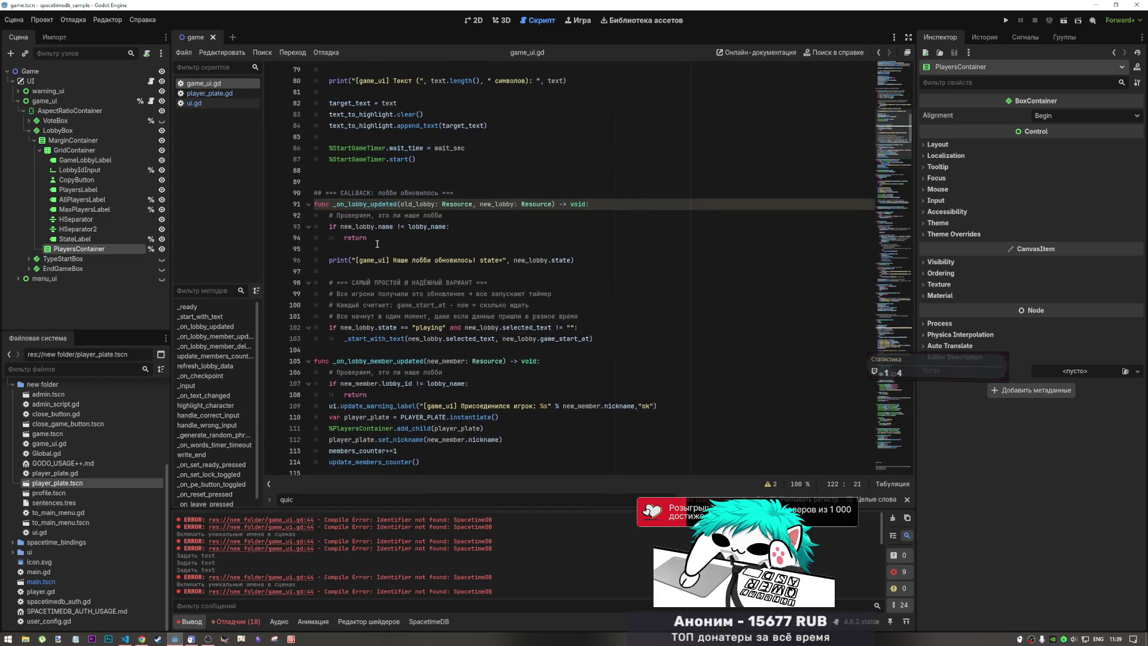
{"action": "scroll", "coordinate": [377, 244], "scroll_direction": "up", "scroll_amount": 4}
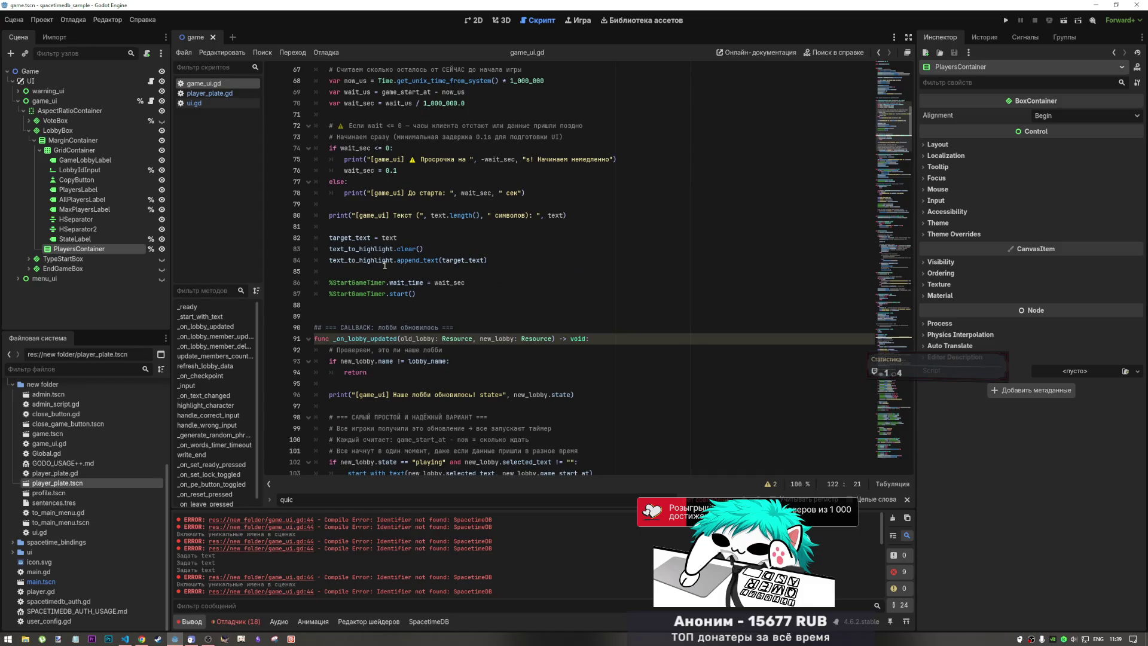
{"action": "scroll", "coordinate": [384, 265], "scroll_direction": "down", "scroll_amount": 4}
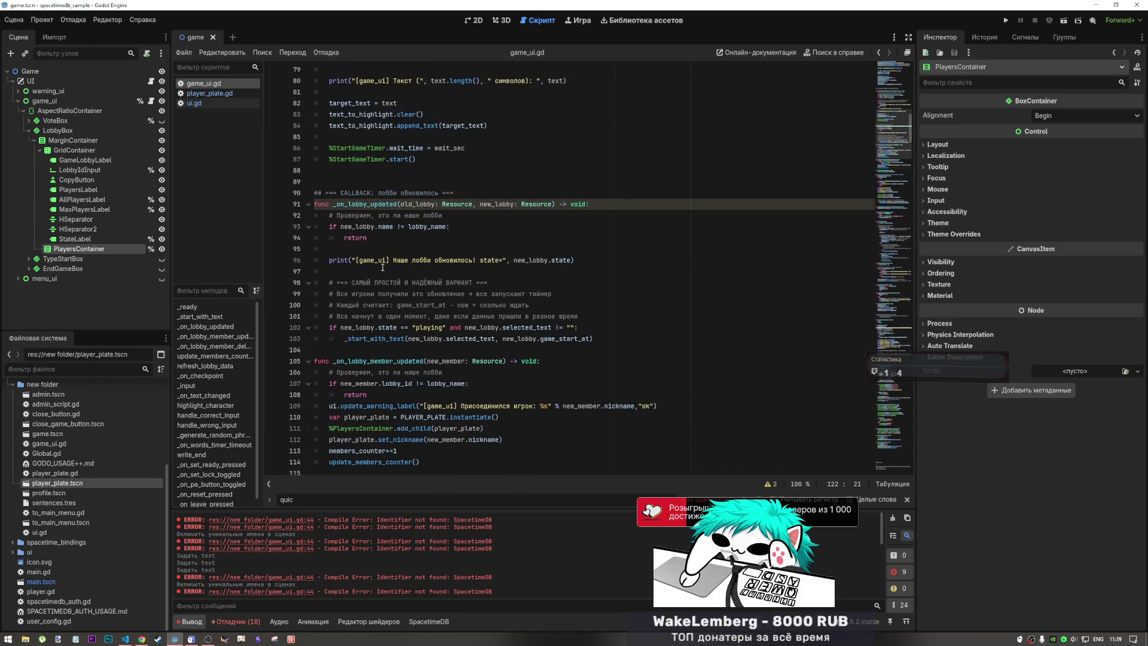
{"action": "scroll", "coordinate": [382, 268], "scroll_direction": "down", "scroll_amount": 3}
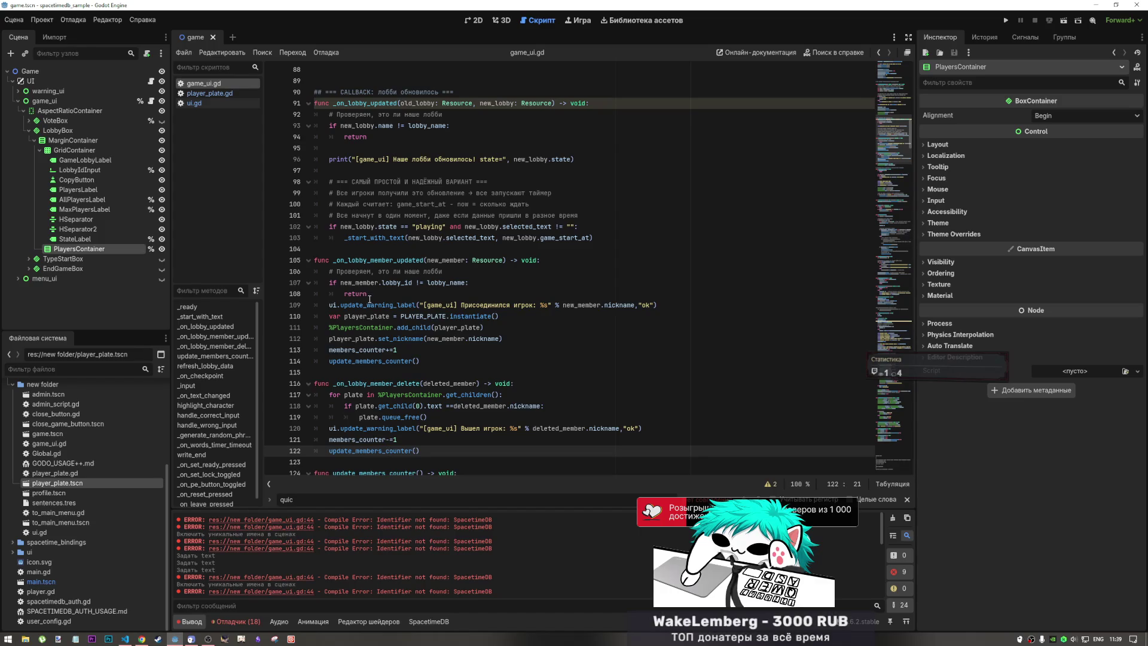
- Highlight the set_nickname call on line 112 and the instantiate call on line 110, then go to 2D
{"action": "left_click_drag", "start_coordinate": [378, 339], "coordinate": [510, 344]}
{"action": "scroll", "coordinate": [509, 345], "scroll_direction": "down", "scroll_amount": 1}
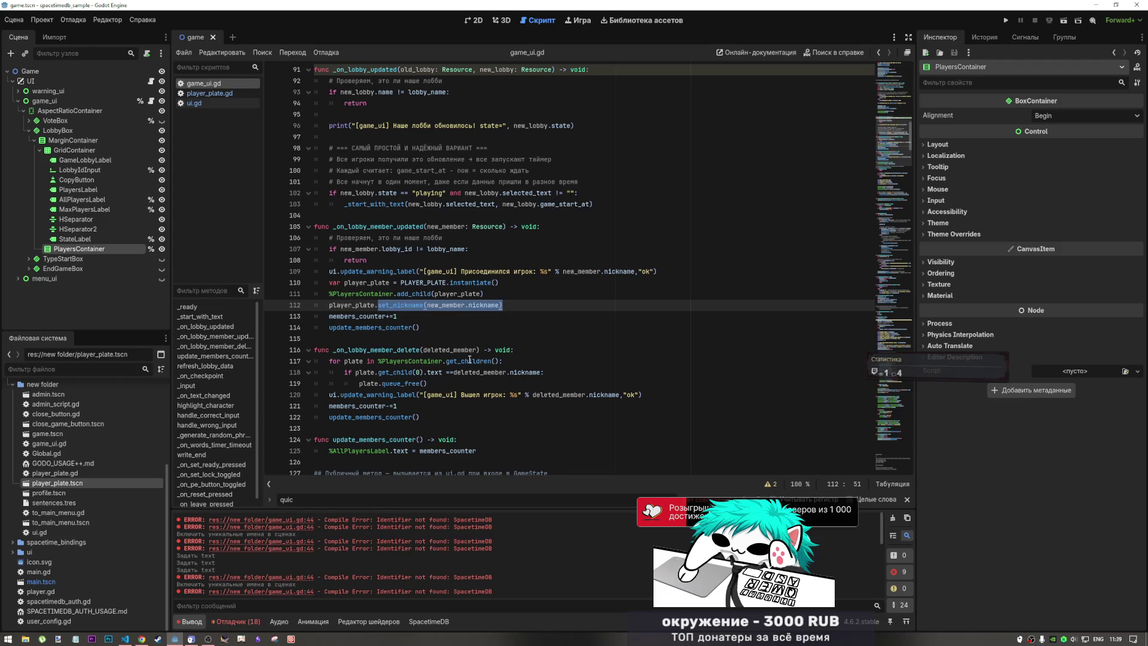
{"action": "left_click", "coordinate": [507, 305]}
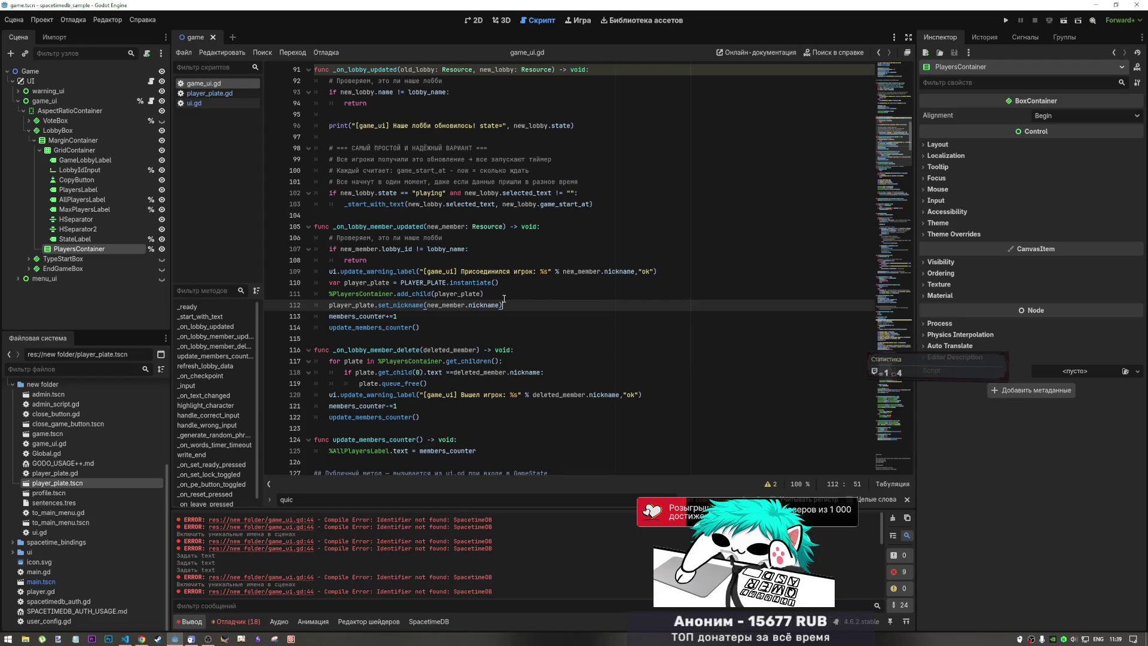
{"action": "left_click", "coordinate": [472, 283]}
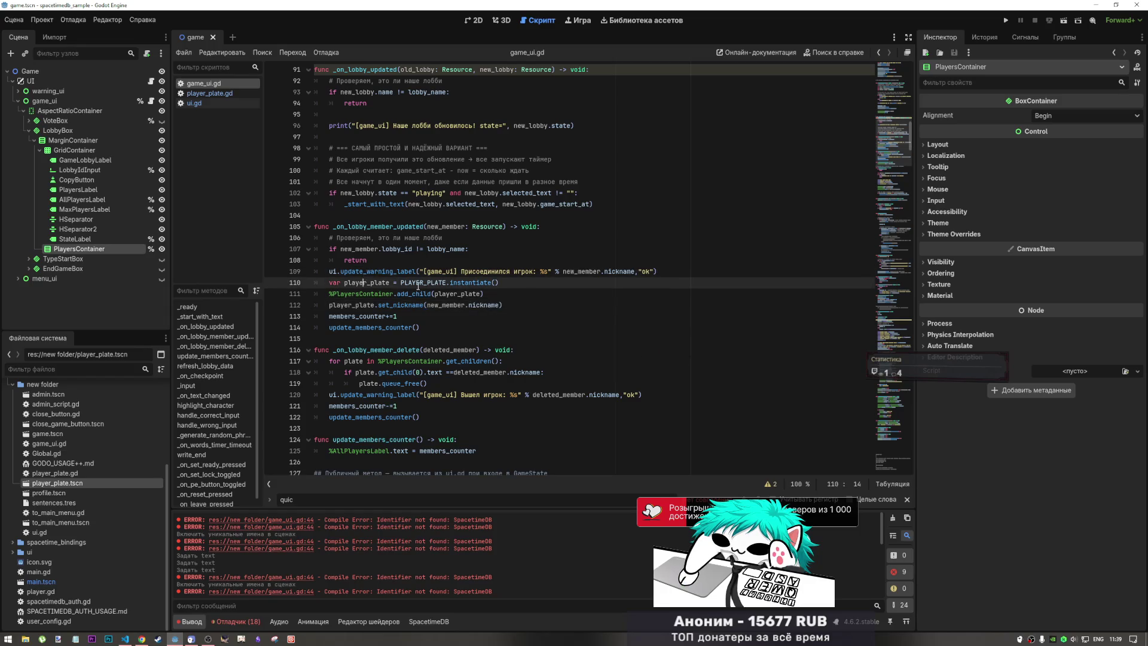
{"action": "left_click_drag", "start_coordinate": [471, 283], "coordinate": [509, 285]}
{"action": "left_click", "coordinate": [500, 296]}
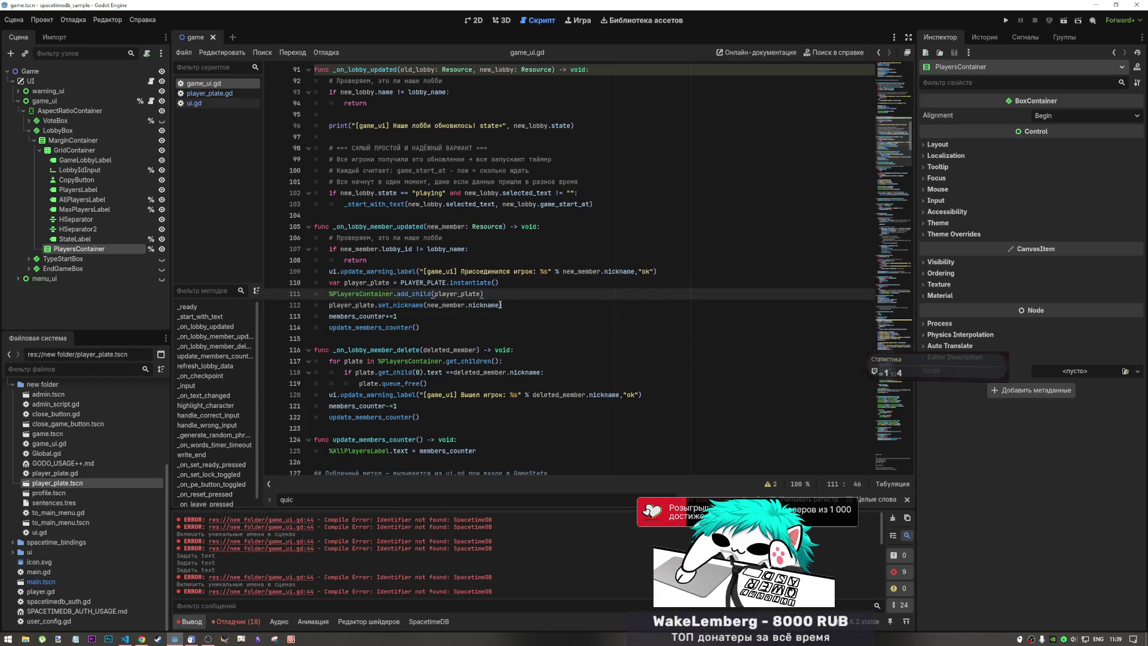
{"action": "left_click", "coordinate": [473, 20]}
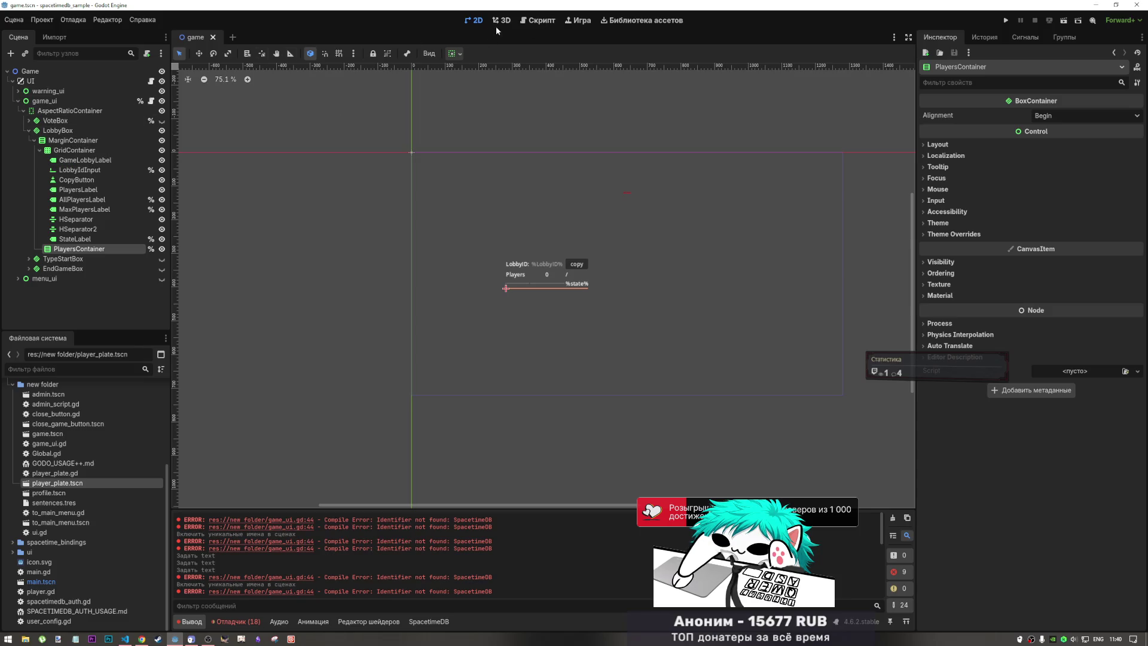
- Open game_ui.gd and scroll to its top declarations like PLAYER_PLATE and members_counter
{"action": "left_click", "coordinate": [538, 20]}
{"action": "scroll", "coordinate": [387, 182], "scroll_direction": "up", "scroll_amount": 3}
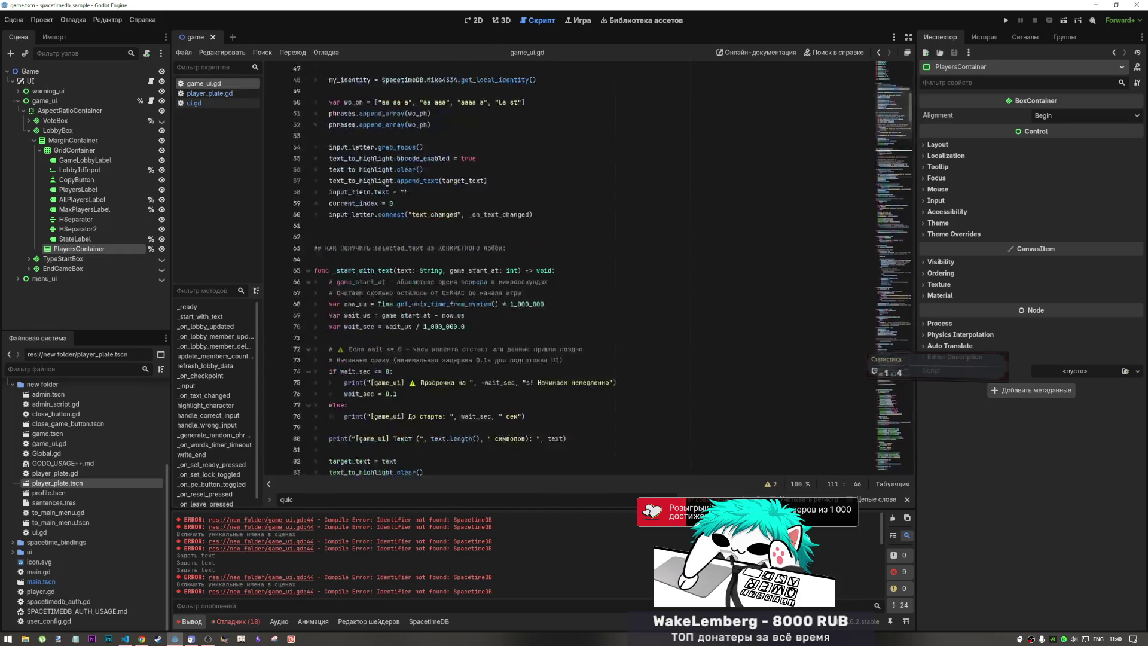
{"action": "scroll", "coordinate": [387, 183], "scroll_direction": "up", "scroll_amount": 15}
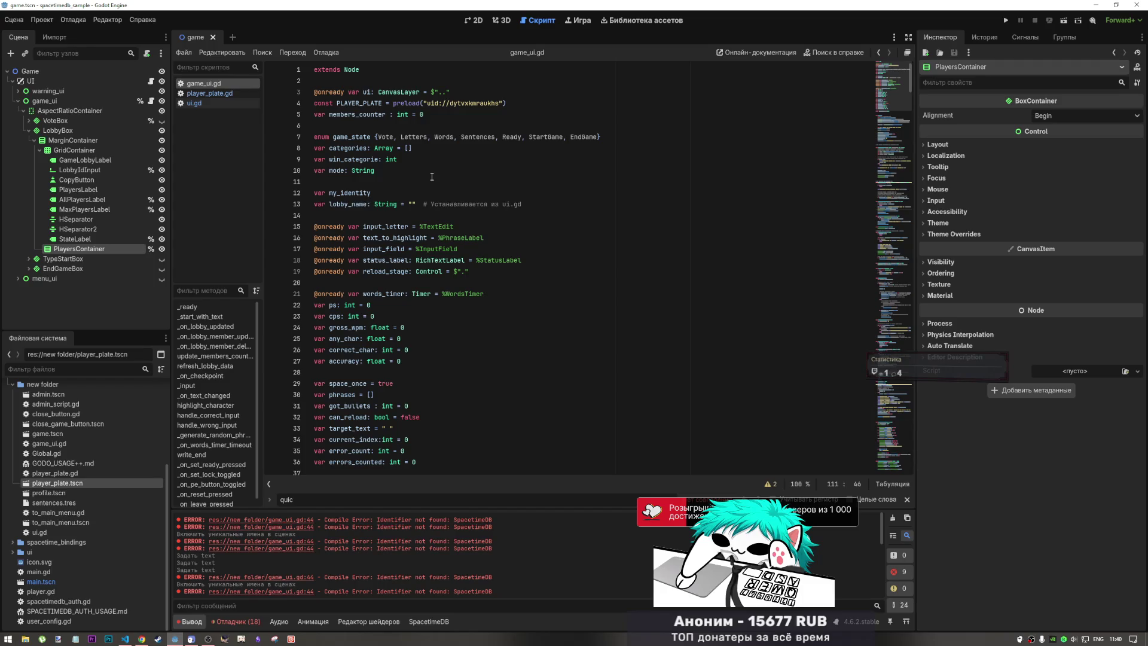
- Search game_ui.gd for game_state, then scroll to update_members_counter and the member handlers (lines 100–136)
{"action": "double_click", "coordinate": [370, 138]}
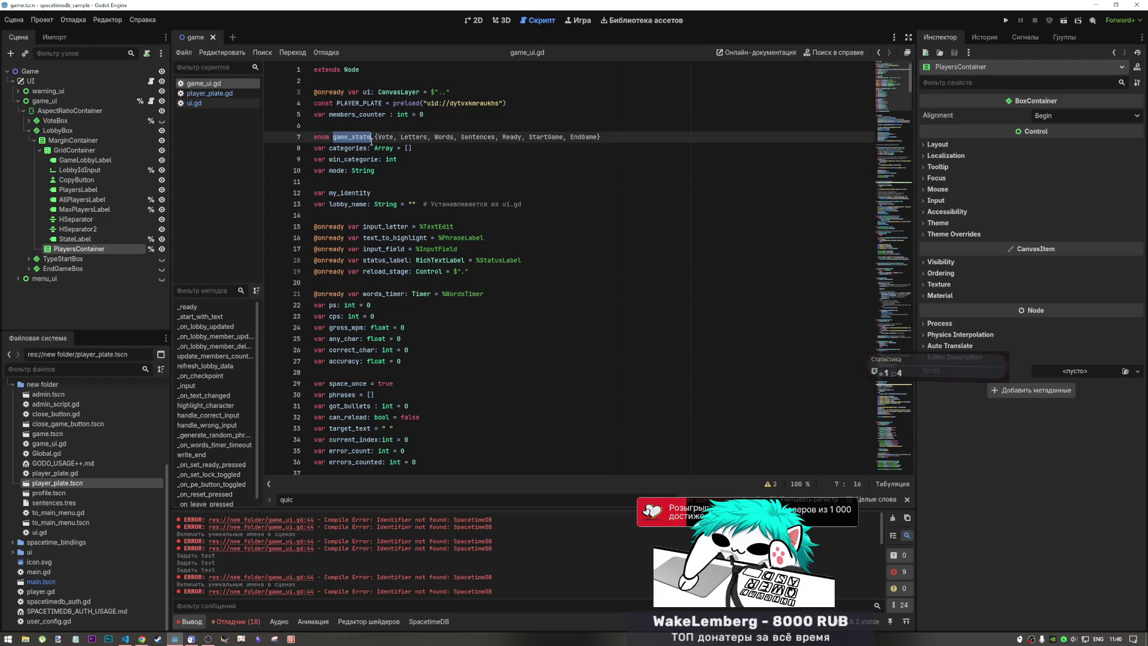
{"action": "key", "text": "ctrl+f"}
{"action": "key", "text": "Return"}
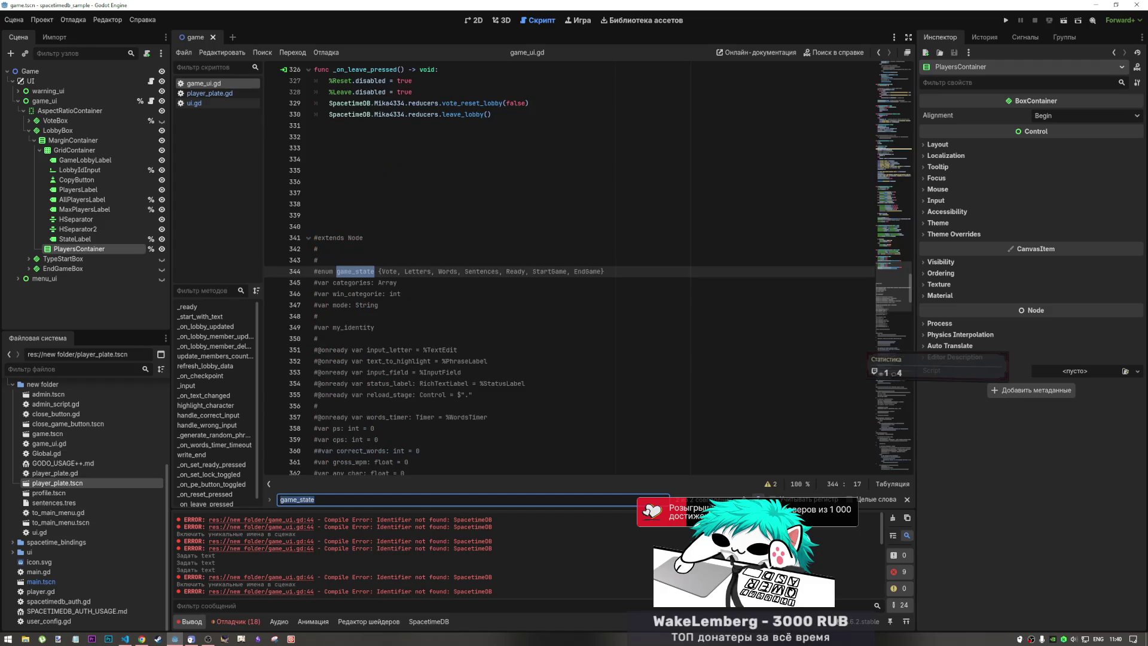
{"action": "key", "text": "Return"}
{"action": "scroll", "coordinate": [473, 341], "scroll_direction": "down", "scroll_amount": 5}
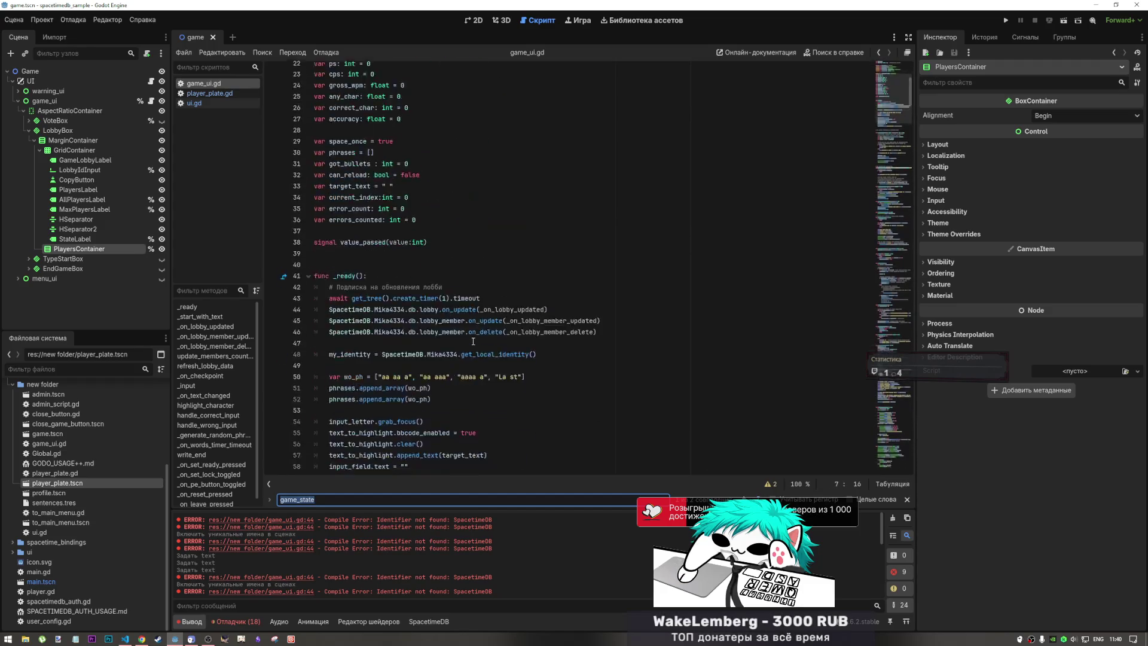
{"action": "scroll", "coordinate": [474, 342], "scroll_direction": "down", "scroll_amount": 10}
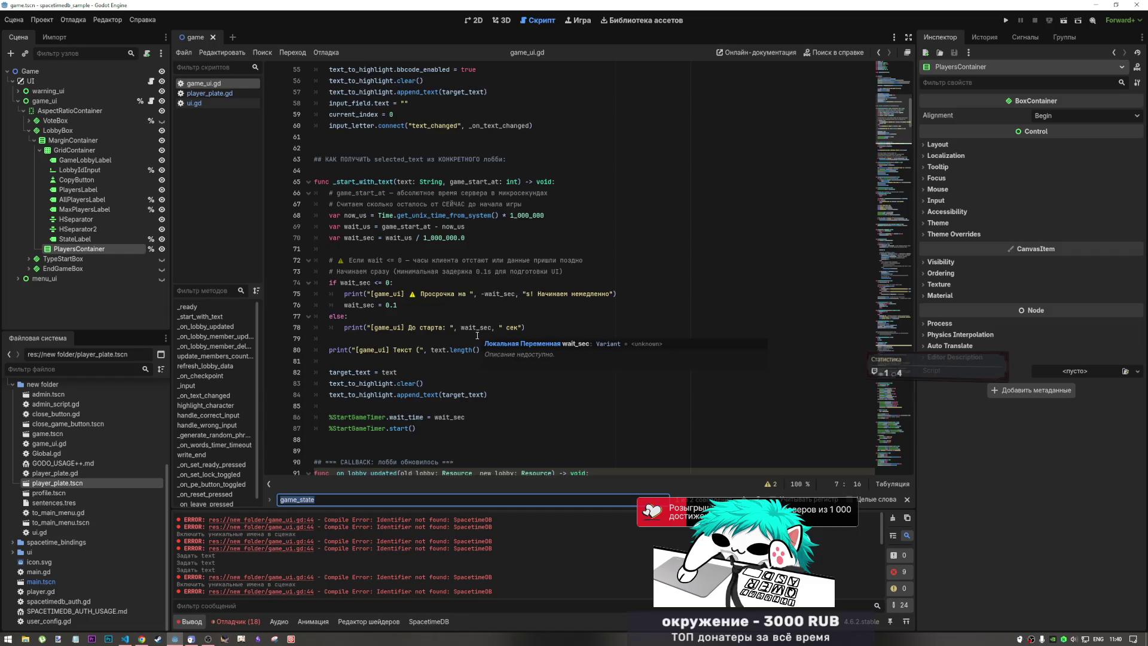
{"action": "scroll", "coordinate": [477, 335], "scroll_direction": "down", "scroll_amount": 4}
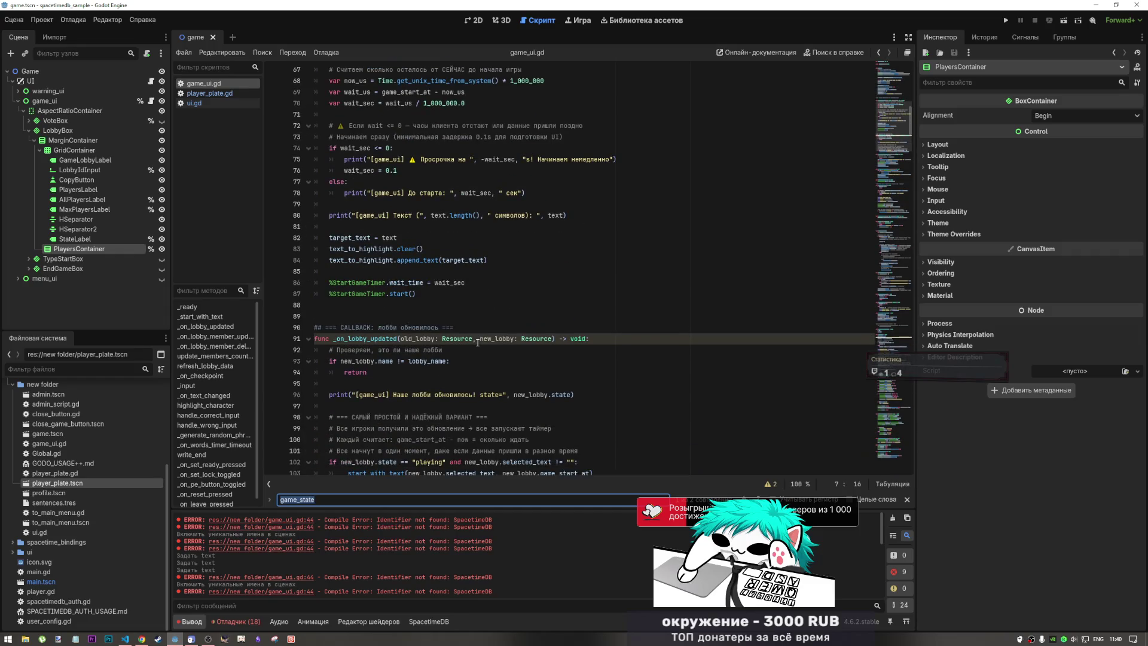
{"action": "scroll", "coordinate": [477, 342], "scroll_direction": "down", "scroll_amount": 10}
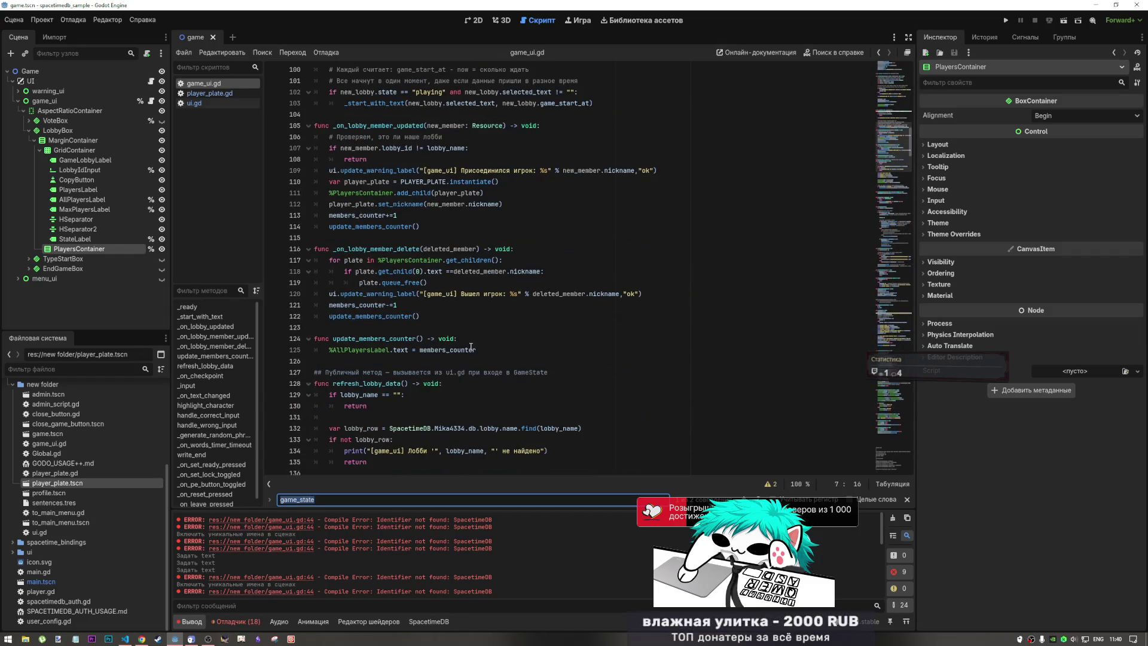
{"action": "mouse_move", "coordinate": [471, 347]}
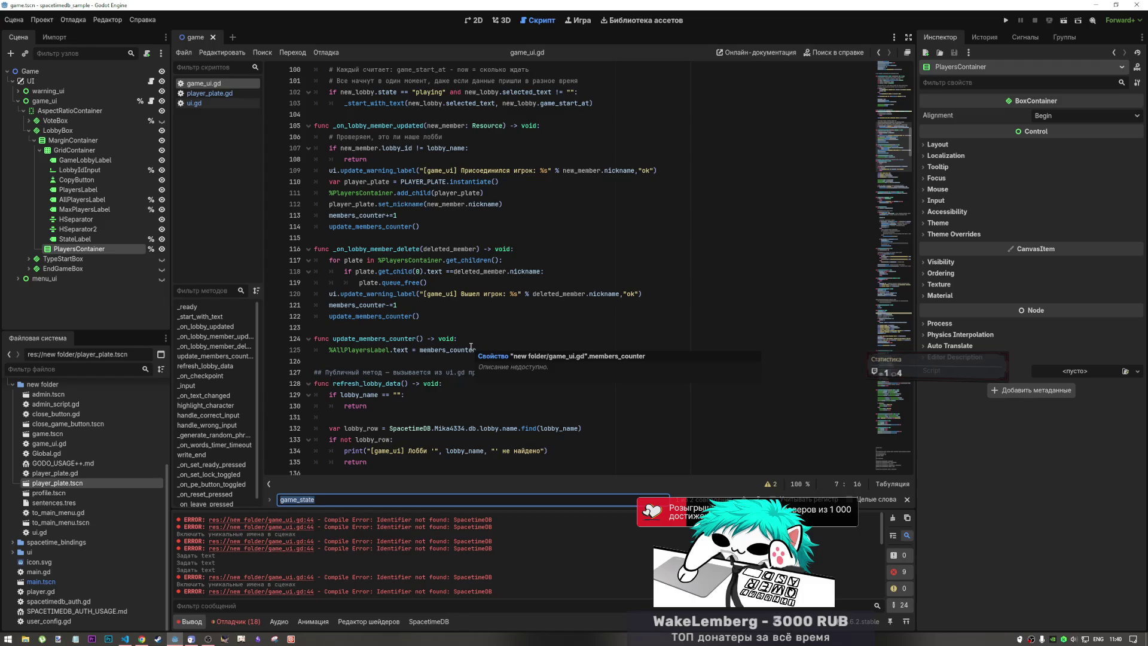
- Select the member handler code in lines 106–122, then fold LobbyBox's children in the Scene dock
{"action": "mouse_move", "coordinate": [372, 310]}
{"action": "left_mouse_down"}
{"action": "mouse_move", "coordinate": [389, 179]}
{"action": "mouse_move", "coordinate": [398, 305]}
{"action": "left_mouse_up"}
{"action": "left_click_drag", "start_coordinate": [392, 256], "coordinate": [357, 139]}
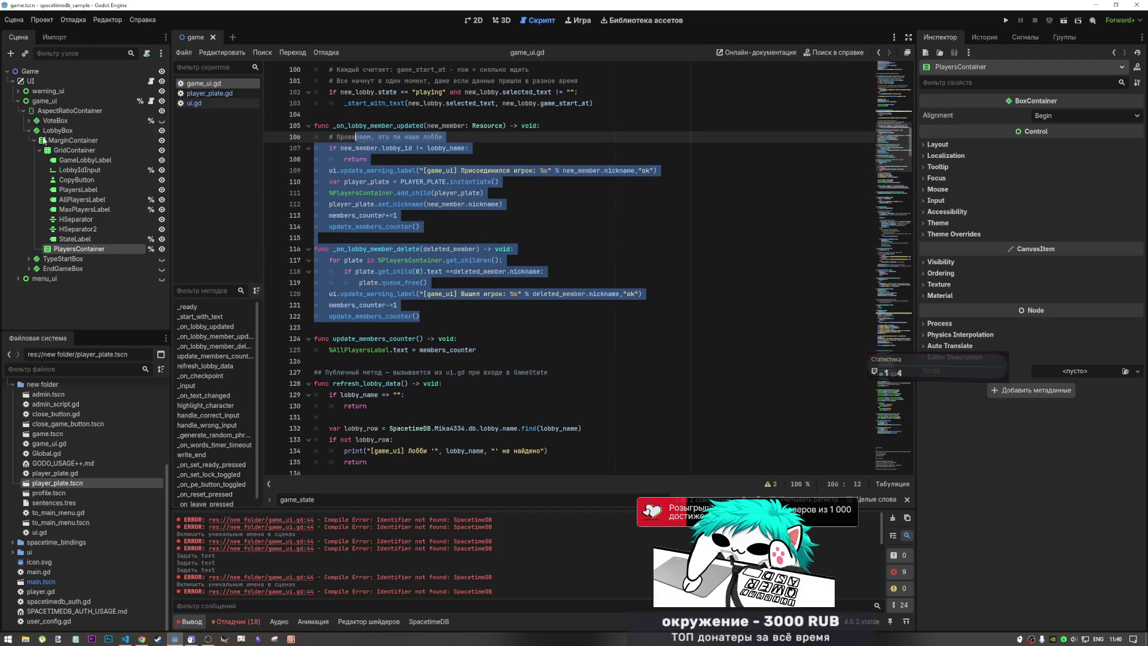
{"action": "left_click", "coordinate": [28, 259]}
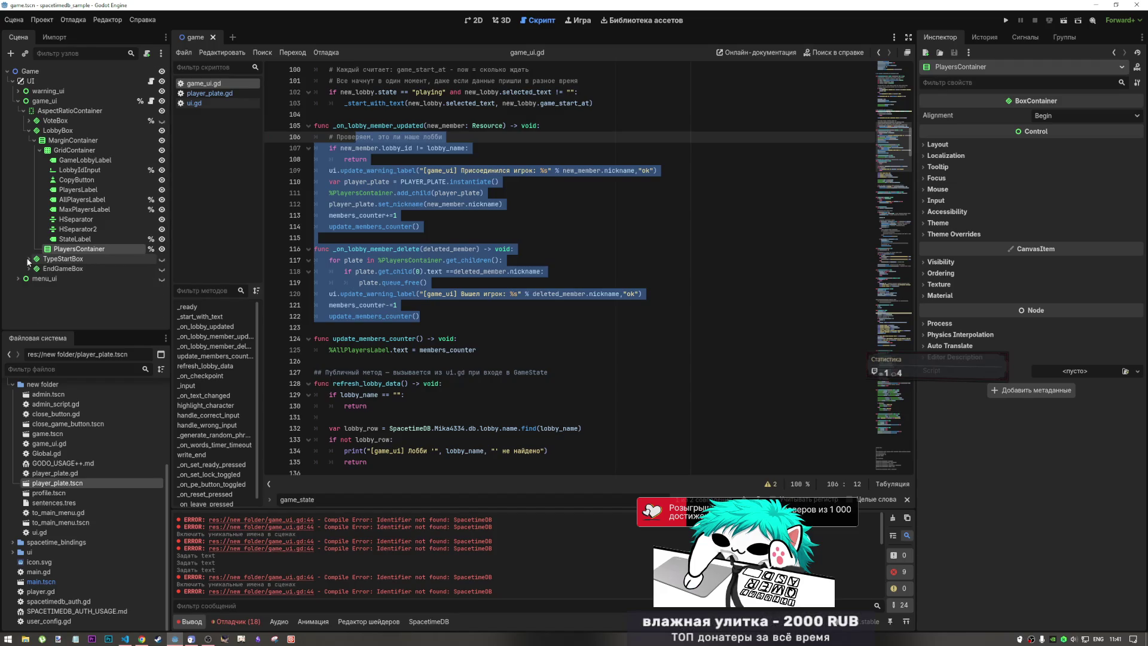
{"action": "left_click", "coordinate": [28, 258]}
{"action": "left_click", "coordinate": [22, 111]}
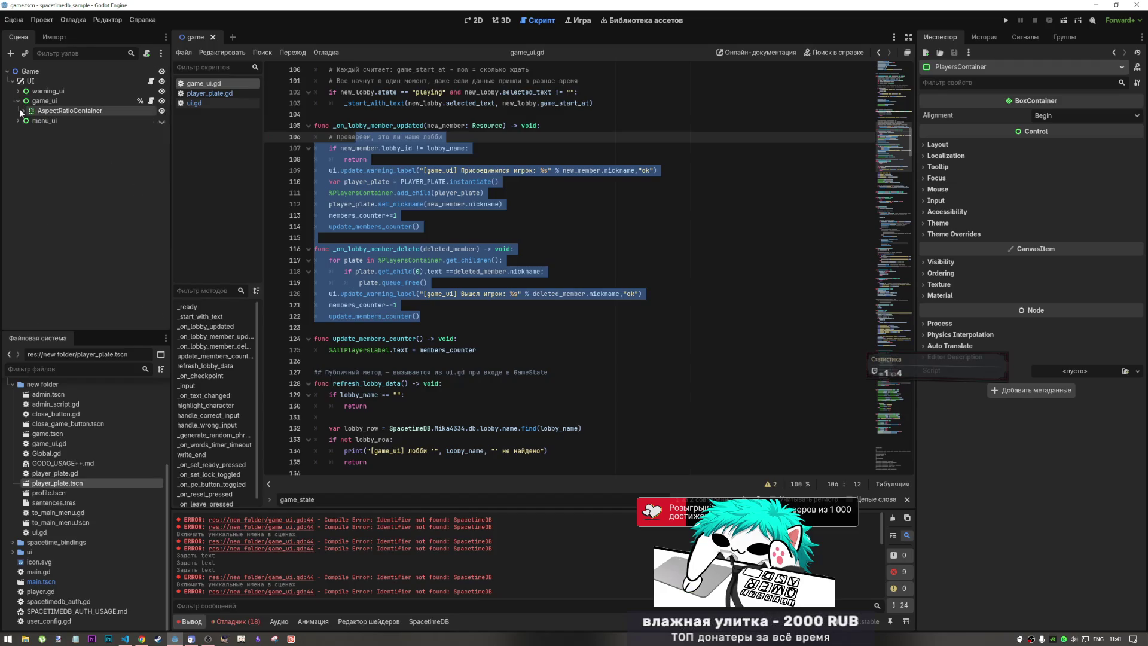
{"action": "left_click", "coordinate": [21, 112]}
{"action": "left_click", "coordinate": [29, 130]}
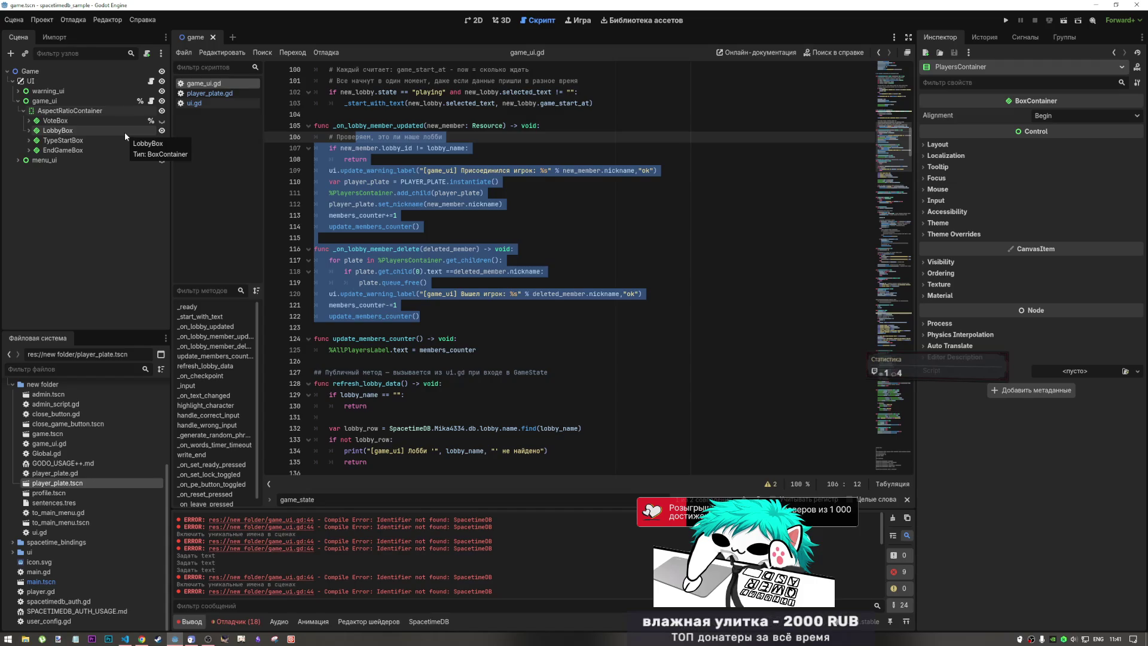
- Jump to the top of game_ui.gd and select the Vote value of the game_state enum
{"action": "left_click", "coordinate": [899, 76]}
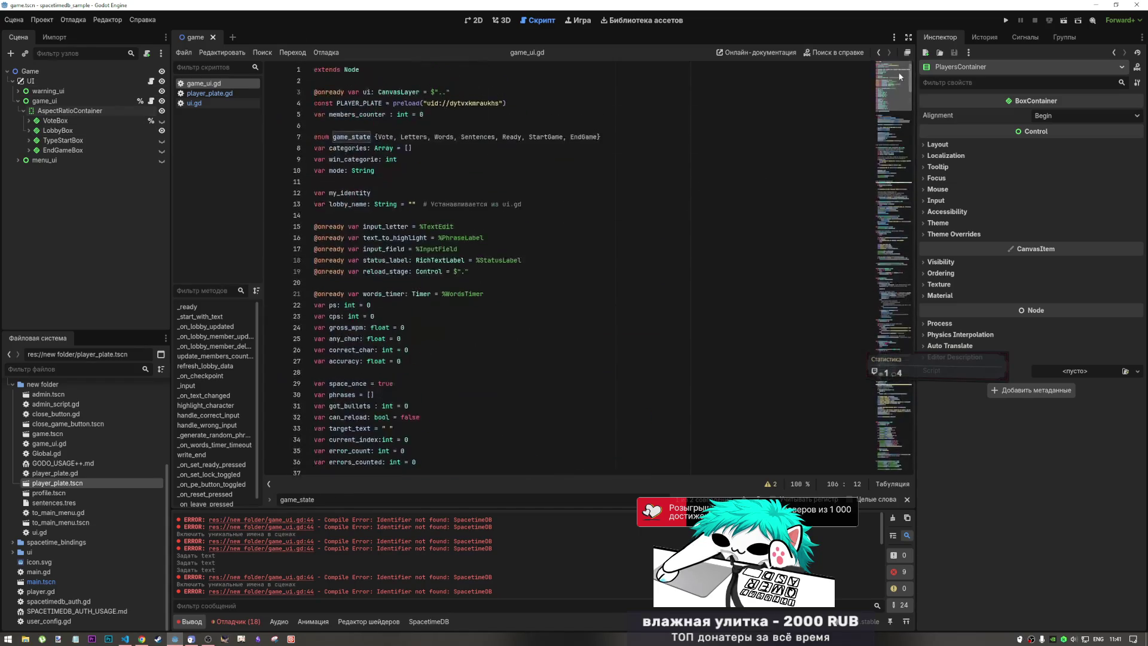
{"action": "left_click", "coordinate": [481, 127]}
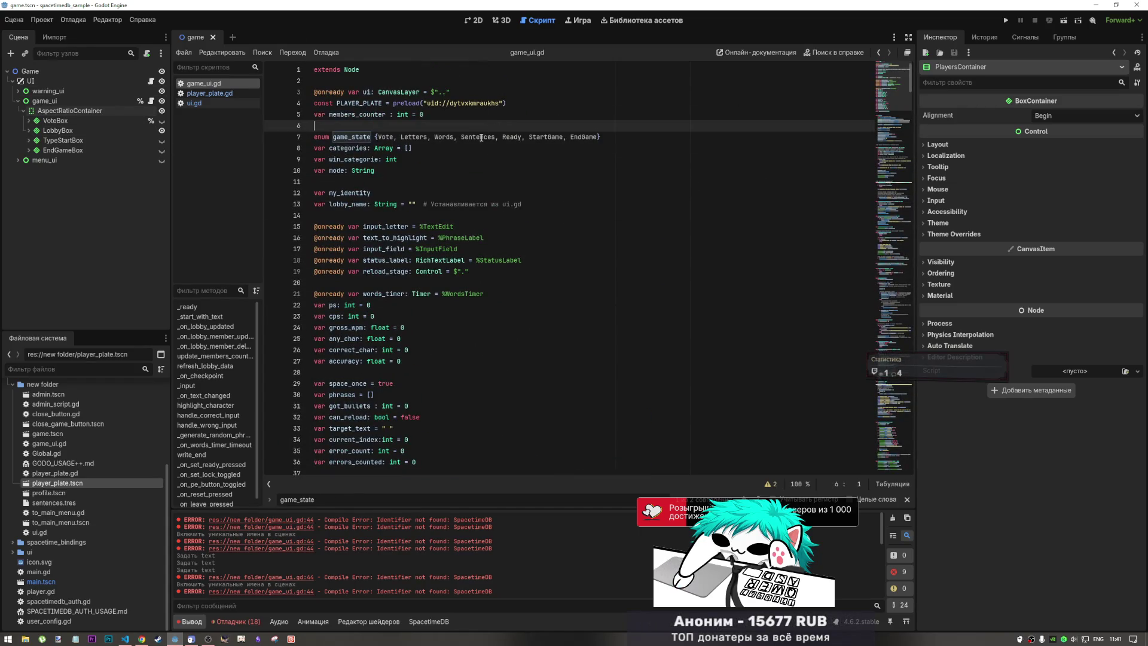
{"action": "left_click_drag", "start_coordinate": [563, 137], "coordinate": [543, 137]}
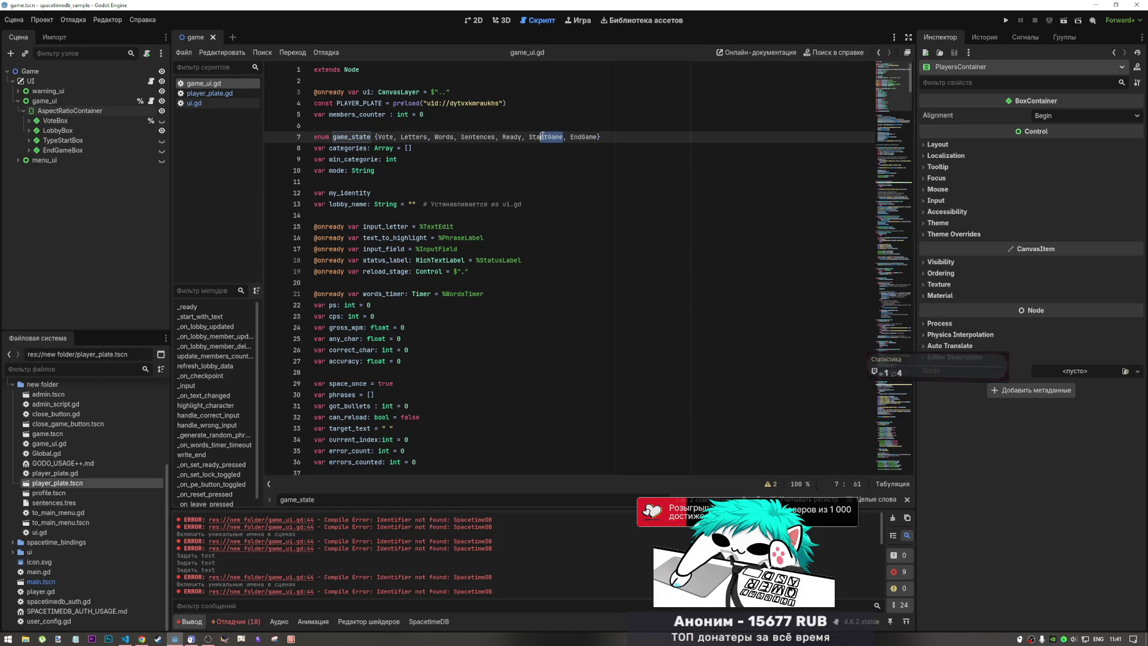
{"action": "left_click", "coordinate": [402, 137]}
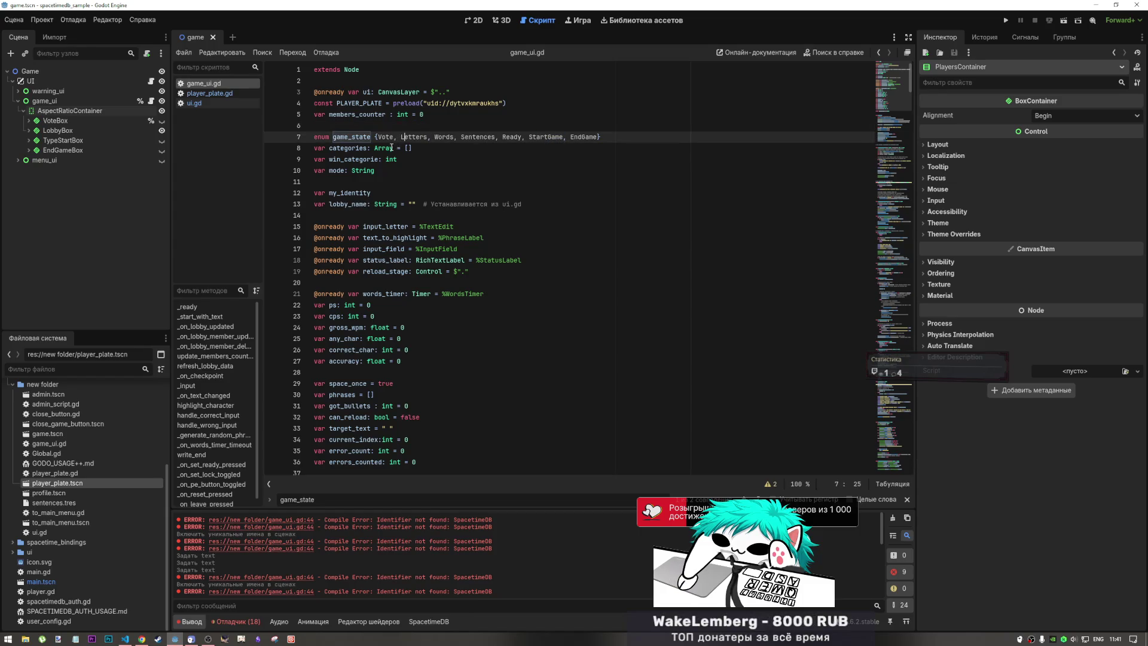
{"action": "left_click_drag", "start_coordinate": [375, 137], "coordinate": [397, 144]}
- Expand menu_ui in the scene tree, then switch to the SpacetimeDB tables in the browser
{"action": "left_click", "coordinate": [18, 161]}
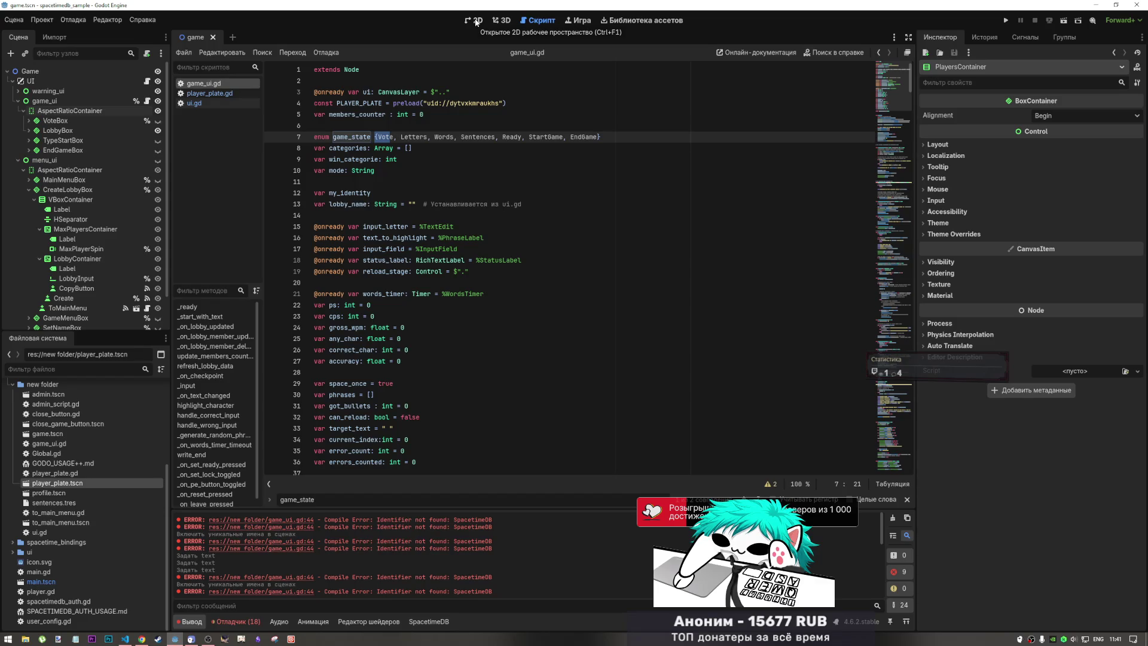
{"action": "left_click", "coordinate": [477, 22]}
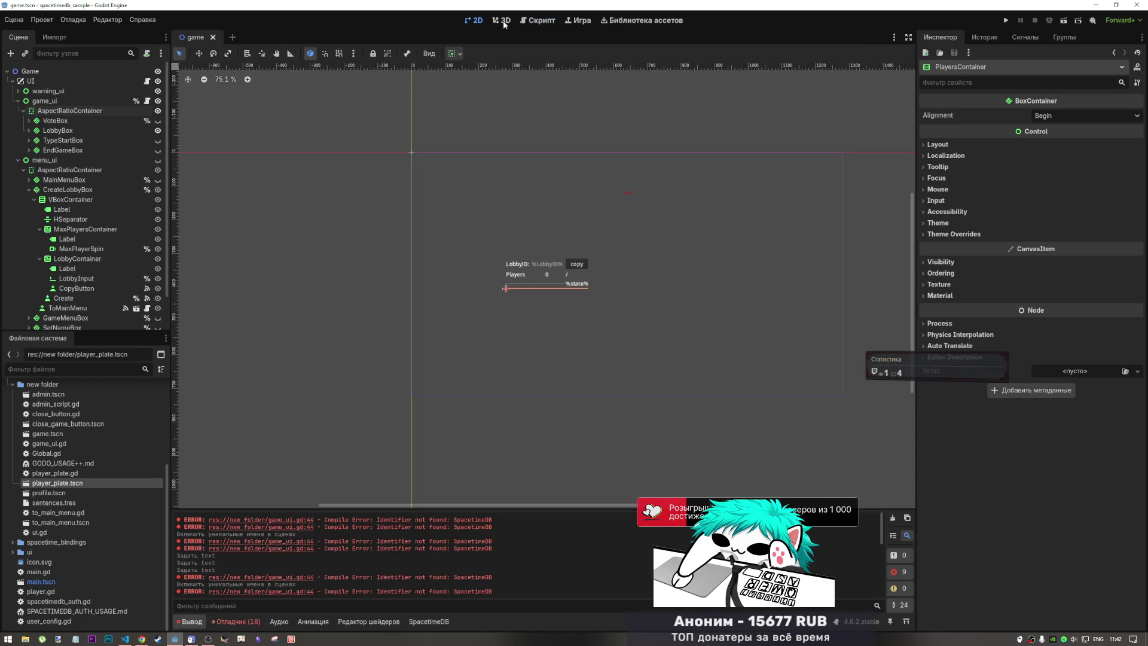
{"action": "left_click", "coordinate": [504, 21]}
{"action": "left_click", "coordinate": [538, 24]}
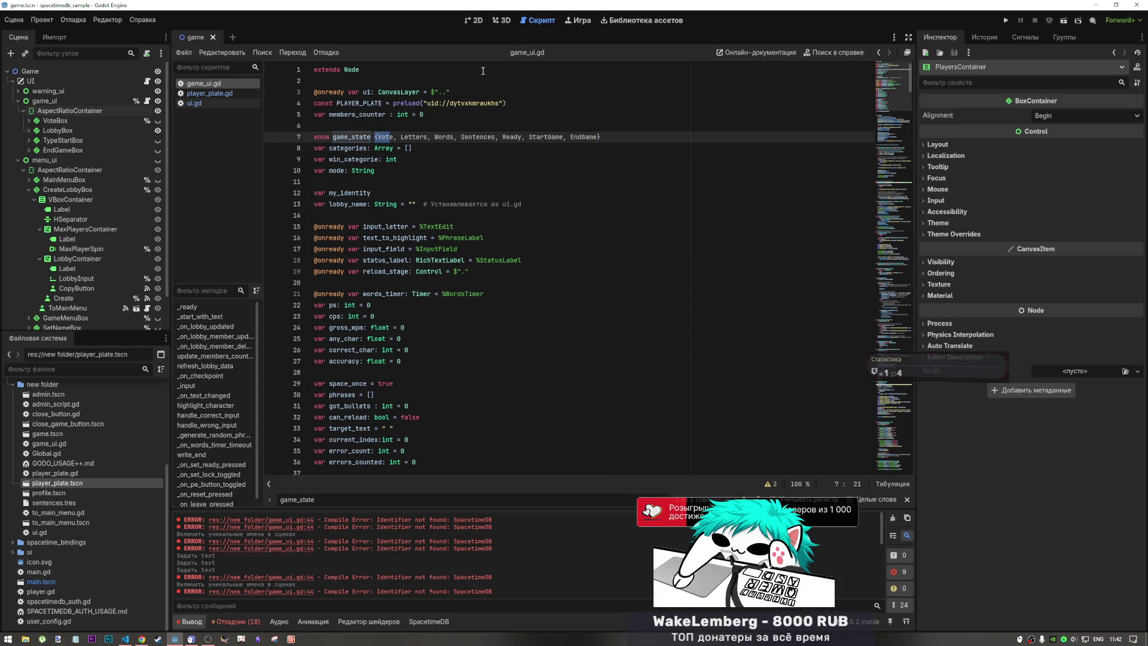
{"action": "left_click", "coordinate": [448, 137]}
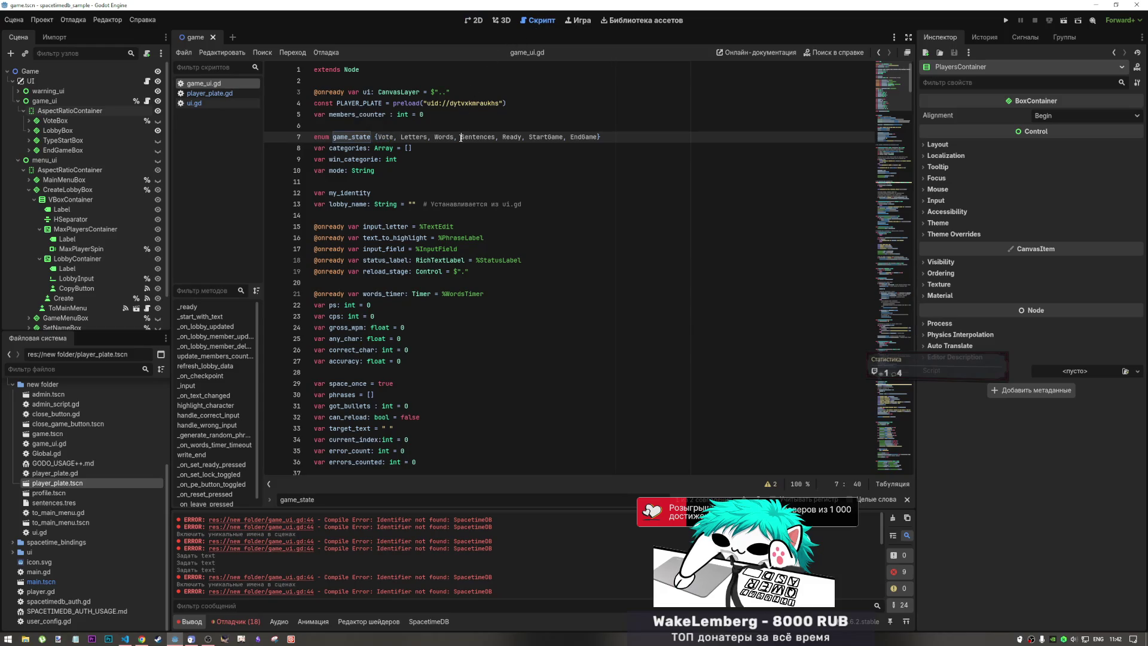
{"action": "left_click", "coordinate": [142, 639]}
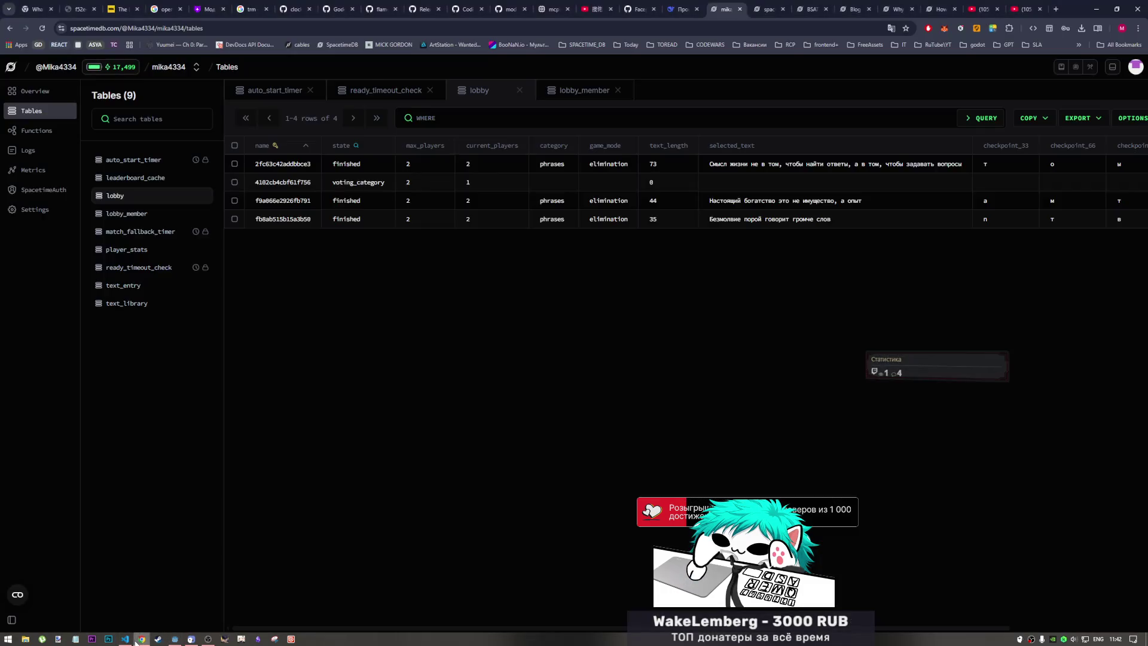
- Switch to the YouTube video tab in Chrome
{"action": "left_click", "coordinate": [1025, 9]}
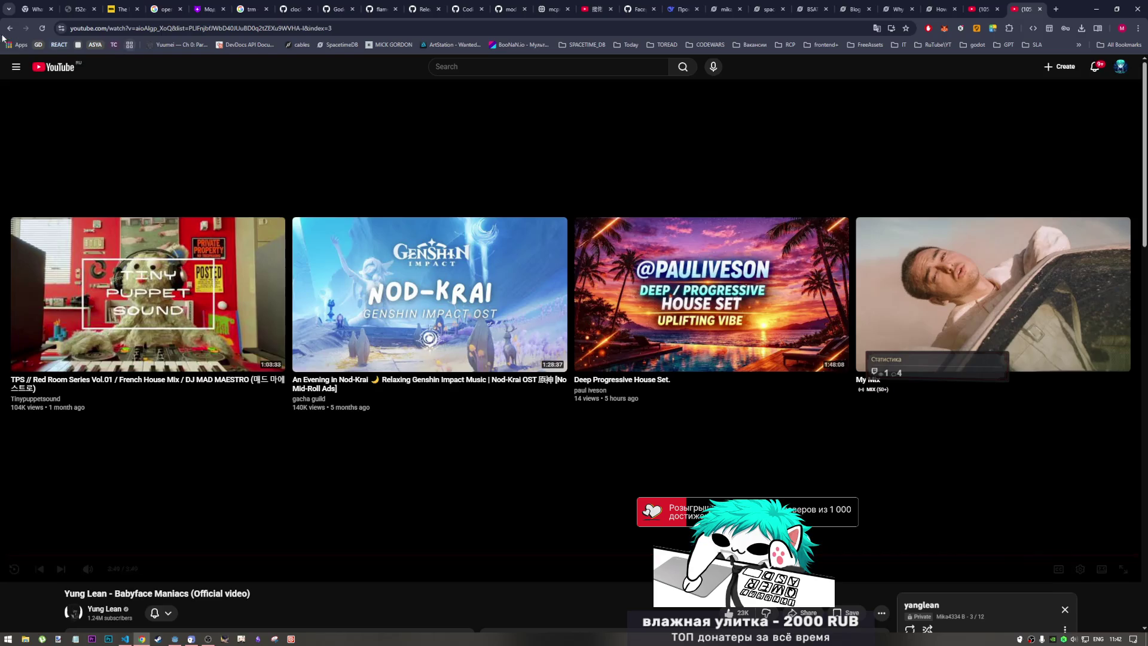
- Leave YouTube on its home page with the mini player closed, and bring Godot's game_ui.gd back to front
{"action": "left_click", "coordinate": [60, 67]}
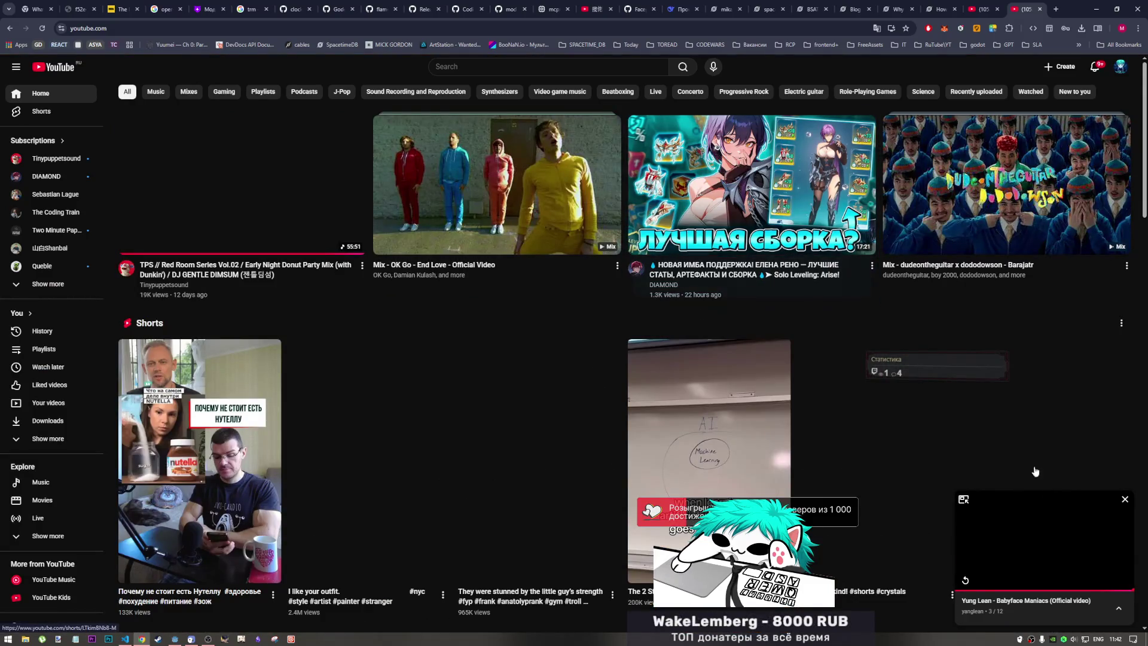
{"action": "left_click", "coordinate": [1125, 499]}
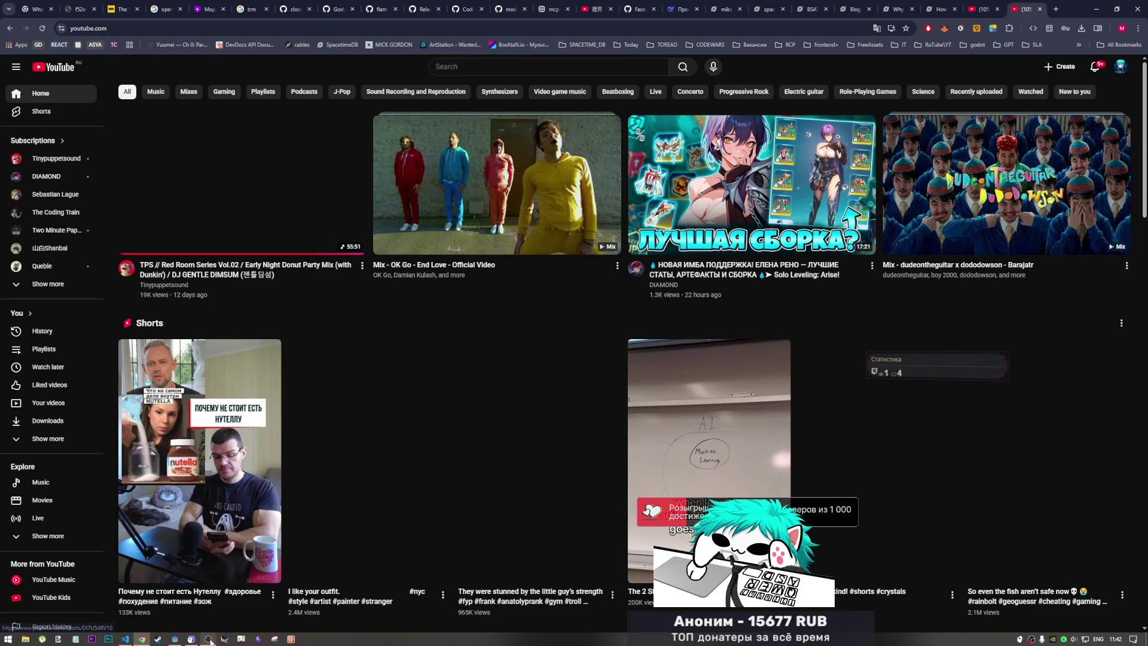
{"action": "mouse_move", "coordinate": [176, 640]}
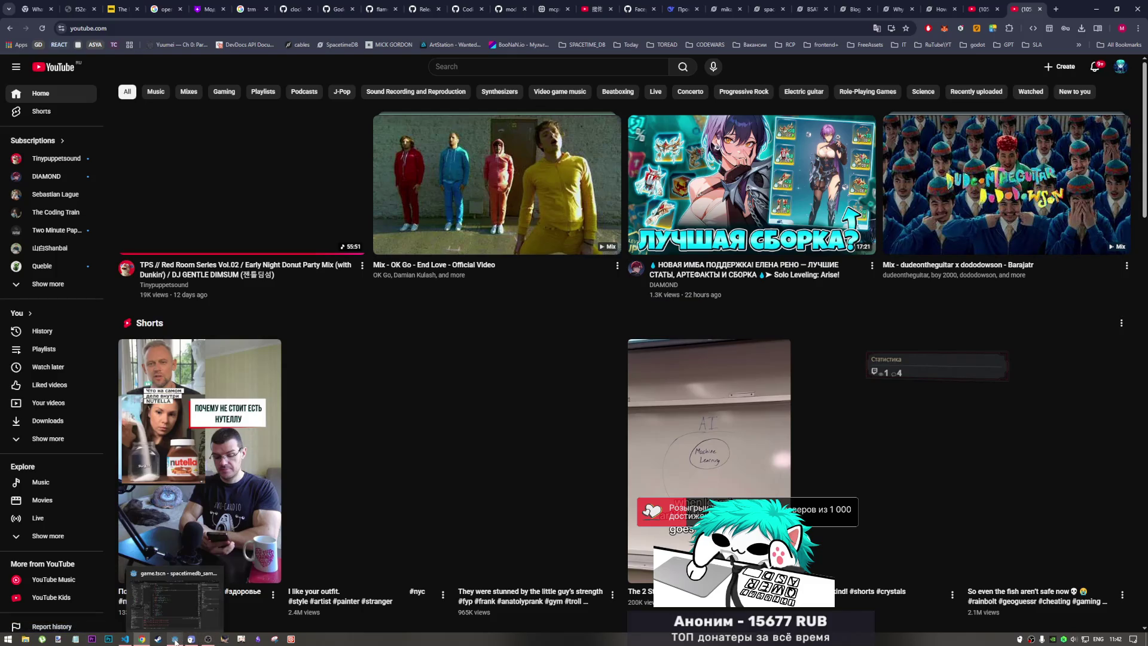
{"action": "left_click", "coordinate": [175, 599]}
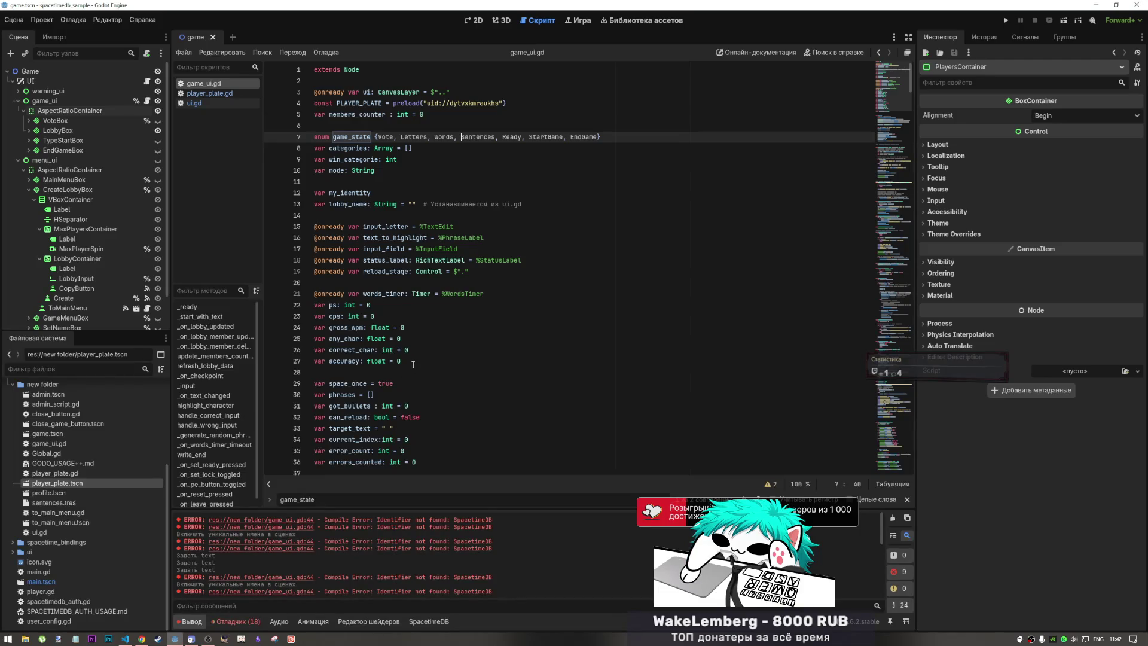